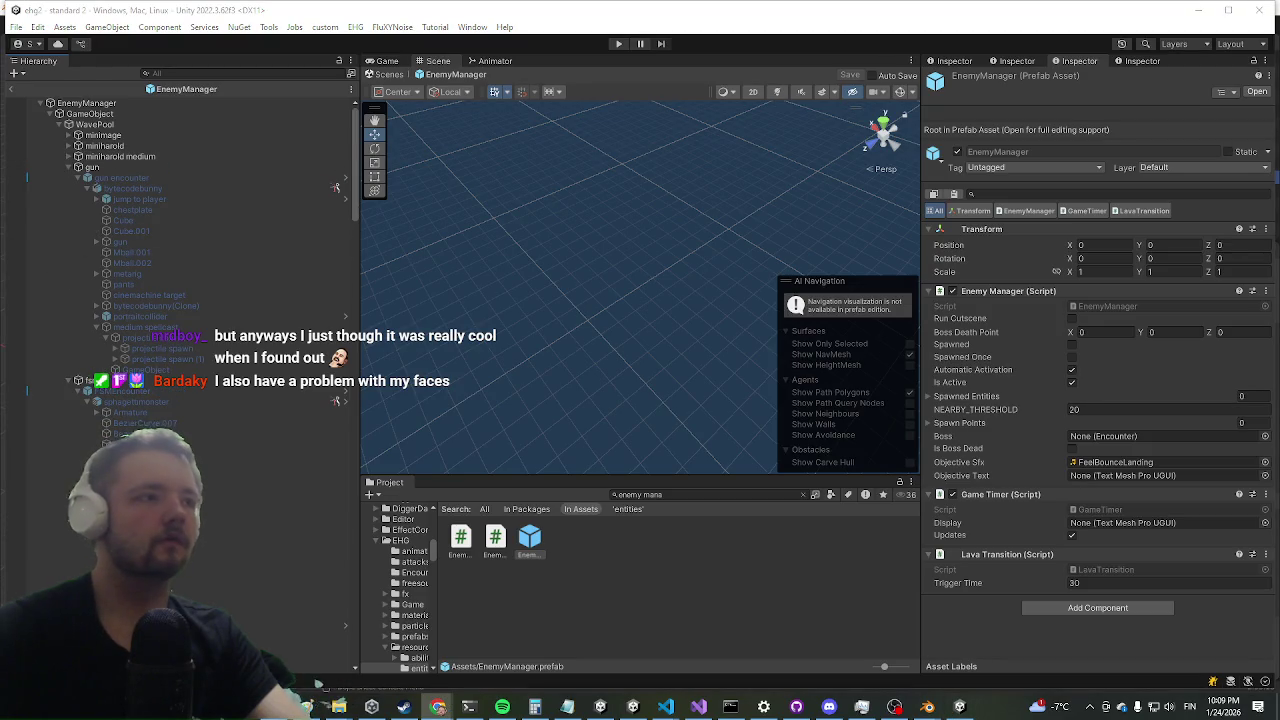
# - In the Hierarchy, multi-select three of the dragon's attack objects, starting from HAROLD FIGHT BACK
pyautogui.scroll(-10, 164, 341)
pyautogui.scroll(-10, 140, 344)
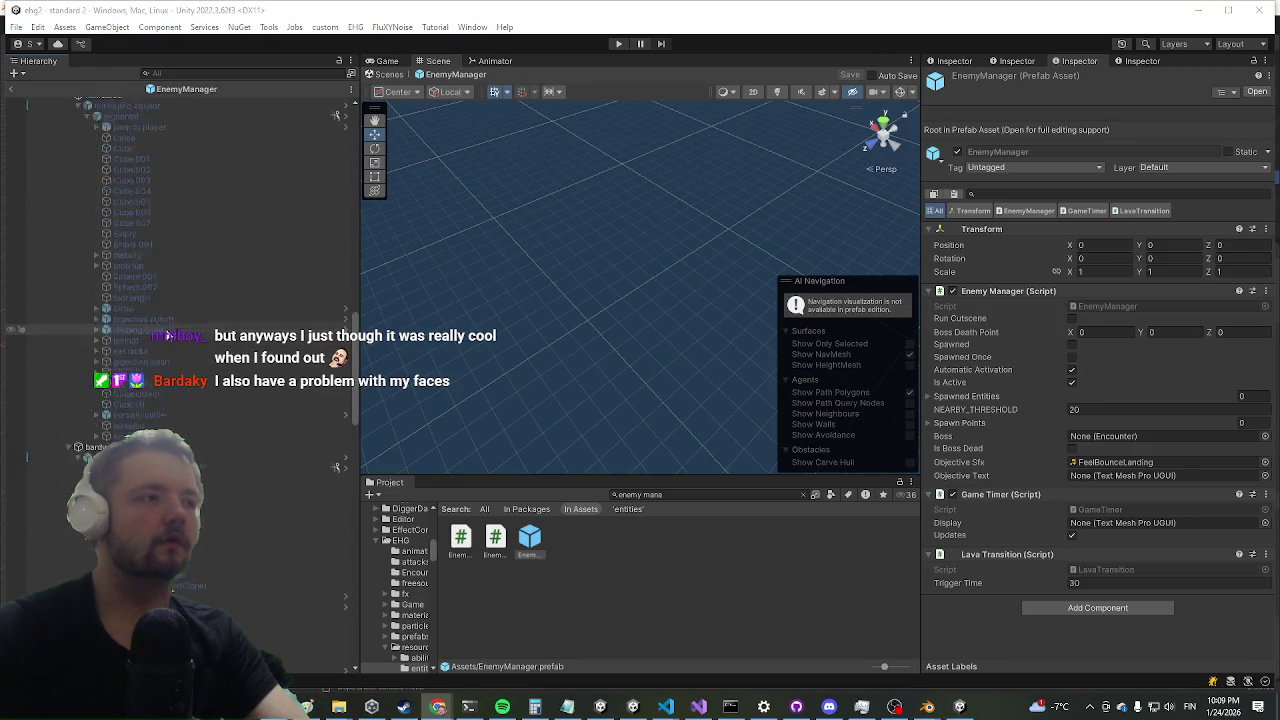
pyautogui.scroll(-4, 127, 390)
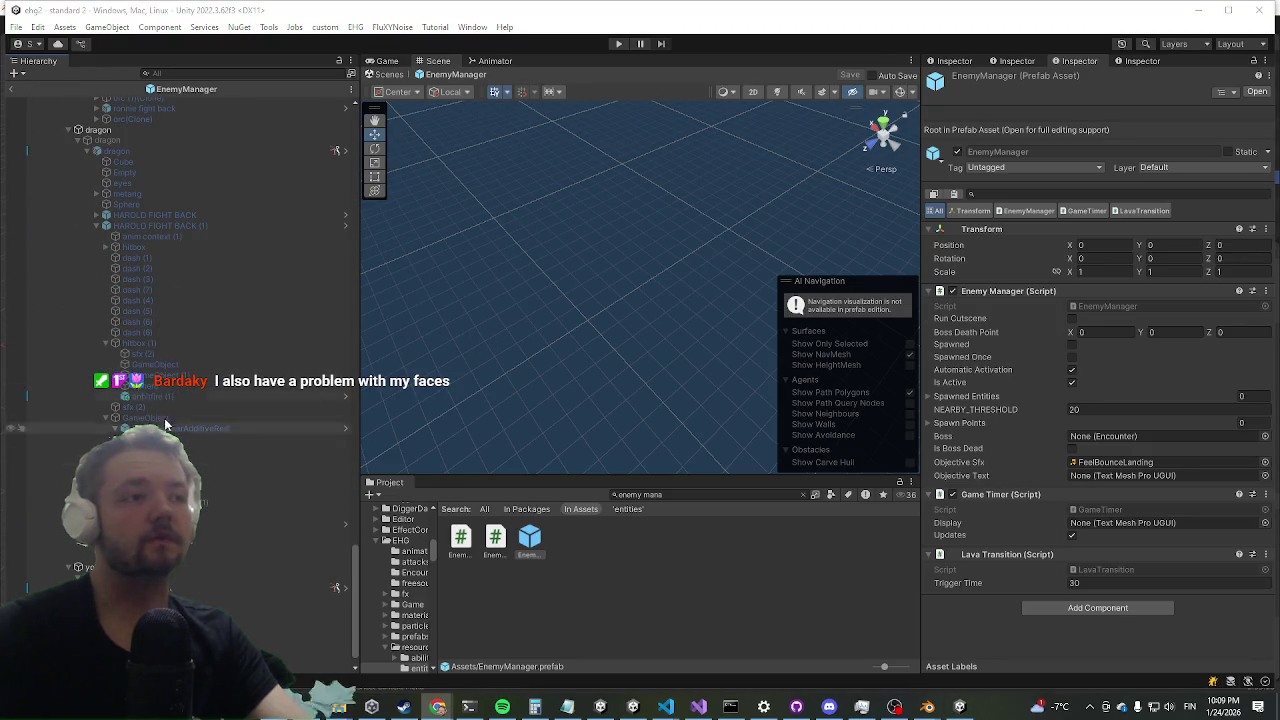
pyautogui.click(172, 226)
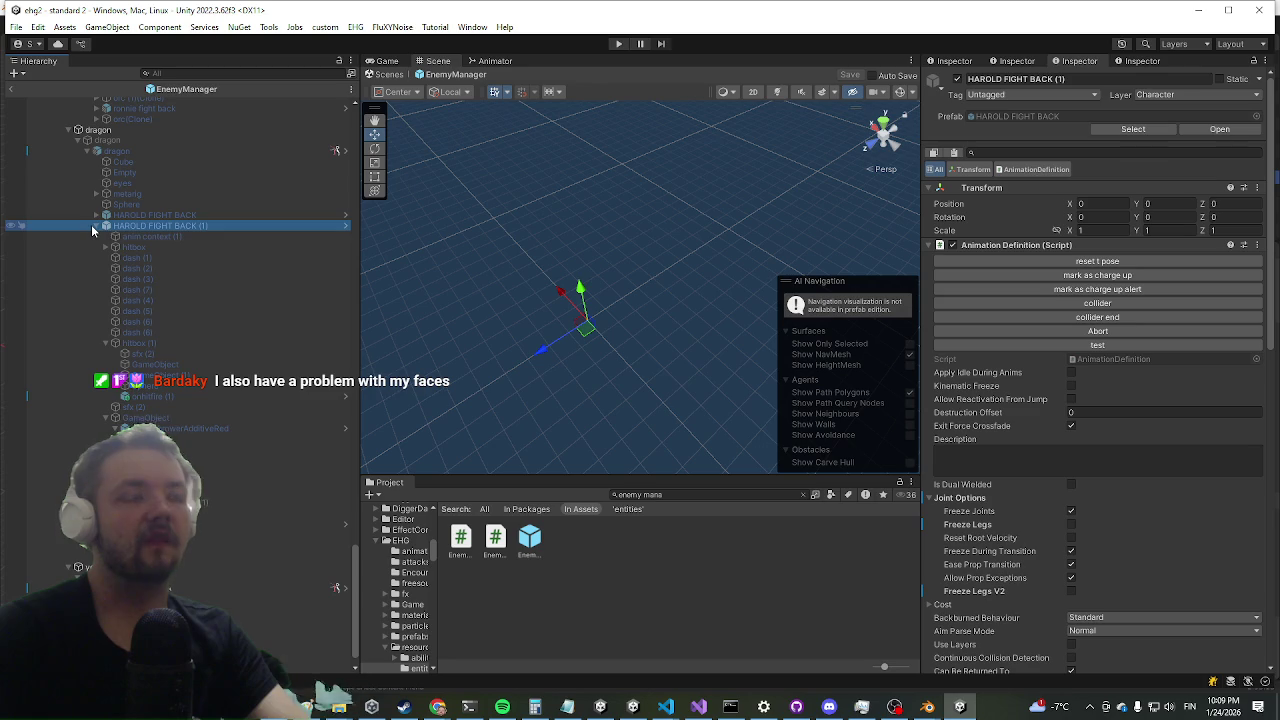
pyautogui.click(95, 225)
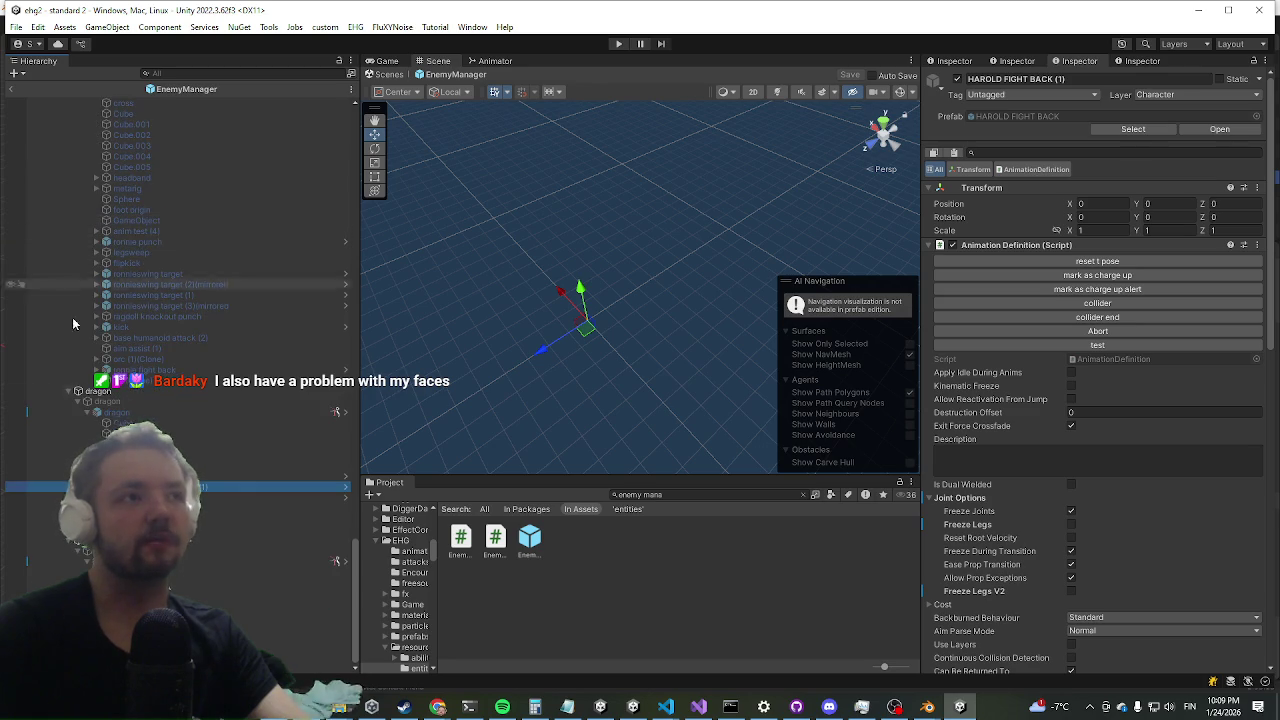
pyautogui.press('Down')
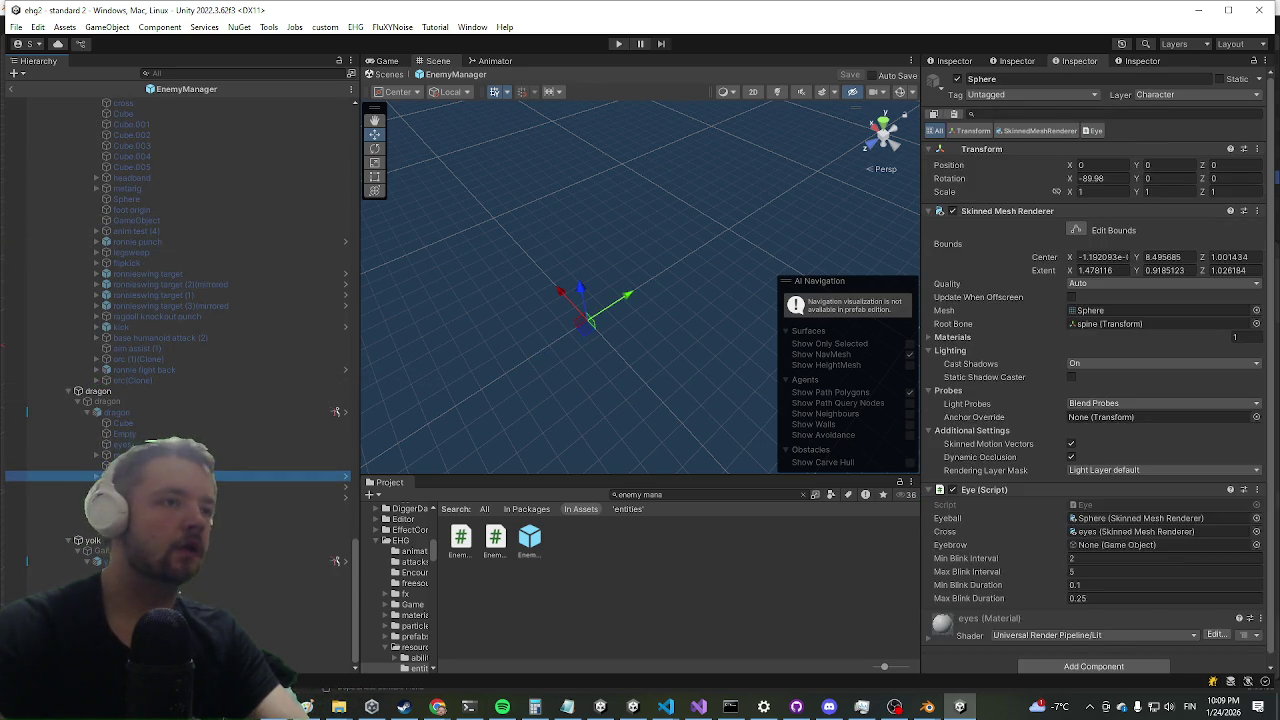
pyautogui.keyDown('shift'); pyautogui.click(258, 492); pyautogui.keyUp('shift')
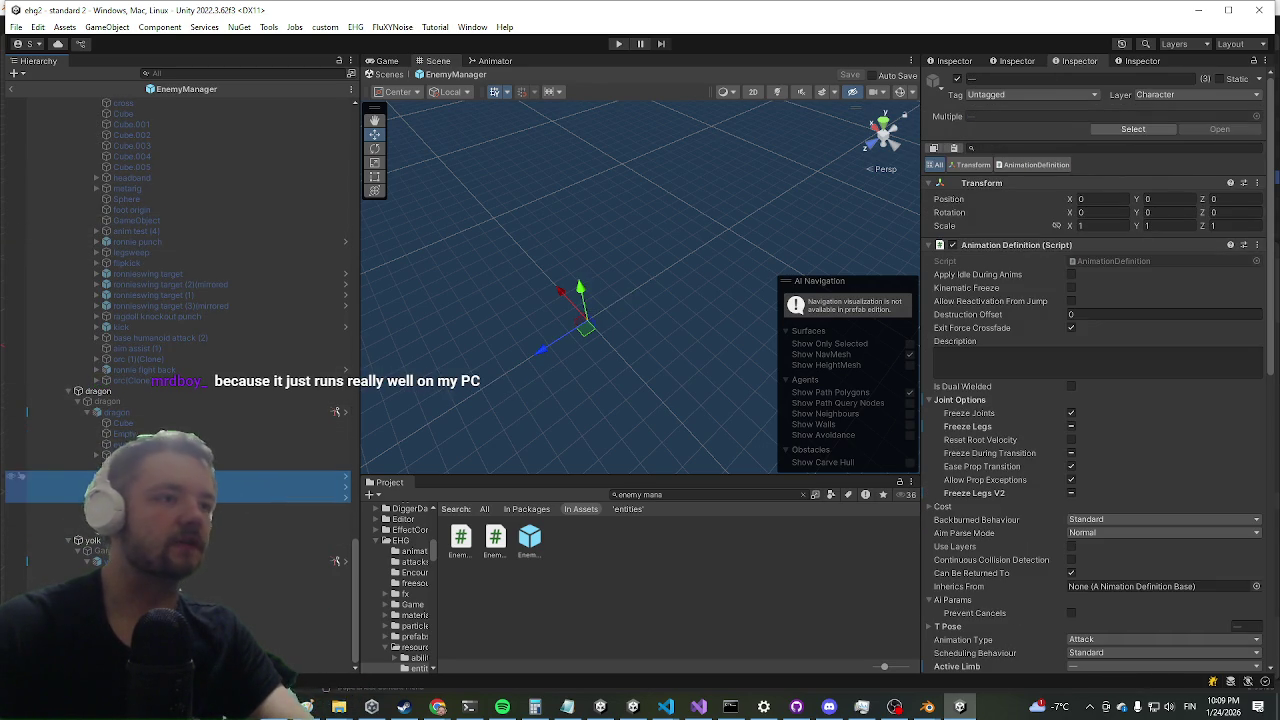
# - Move the selected attack objects under yolk's GameObject and select harold smash down (1)
pyautogui.moveTo(197, 480); pyautogui.dragTo(120, 412)
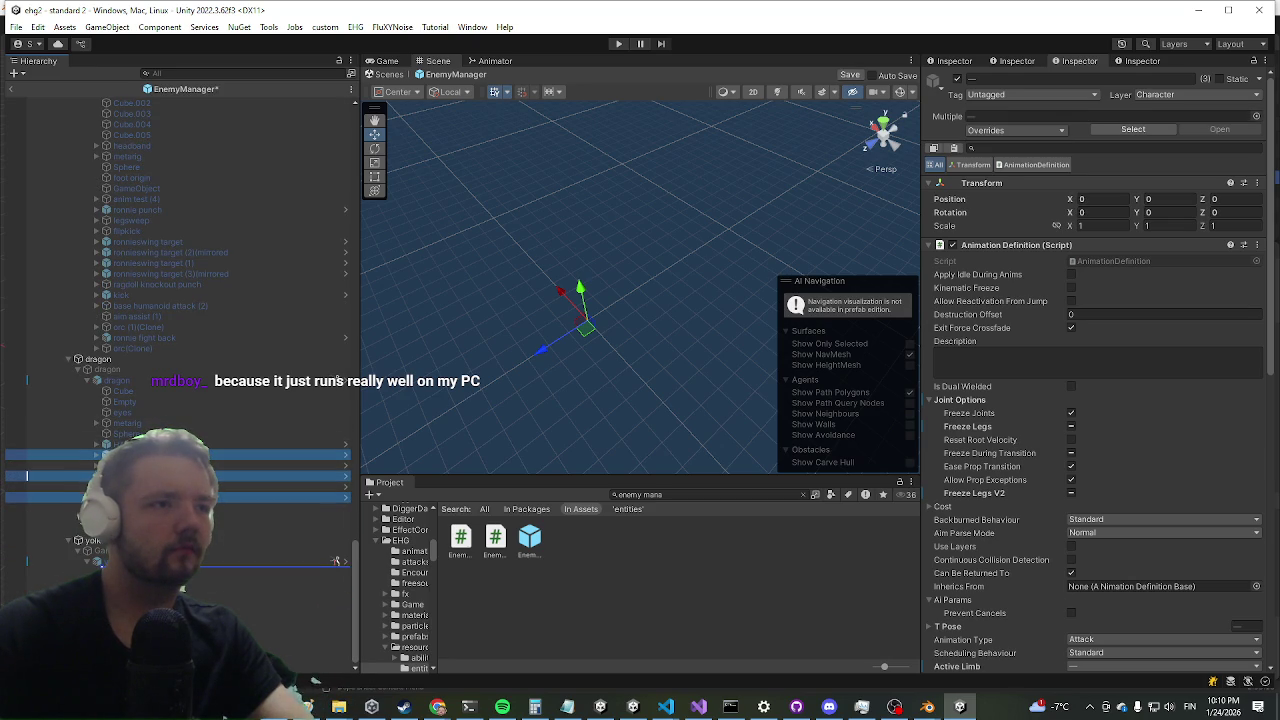
pyautogui.hotkey('ctrl', 'z')
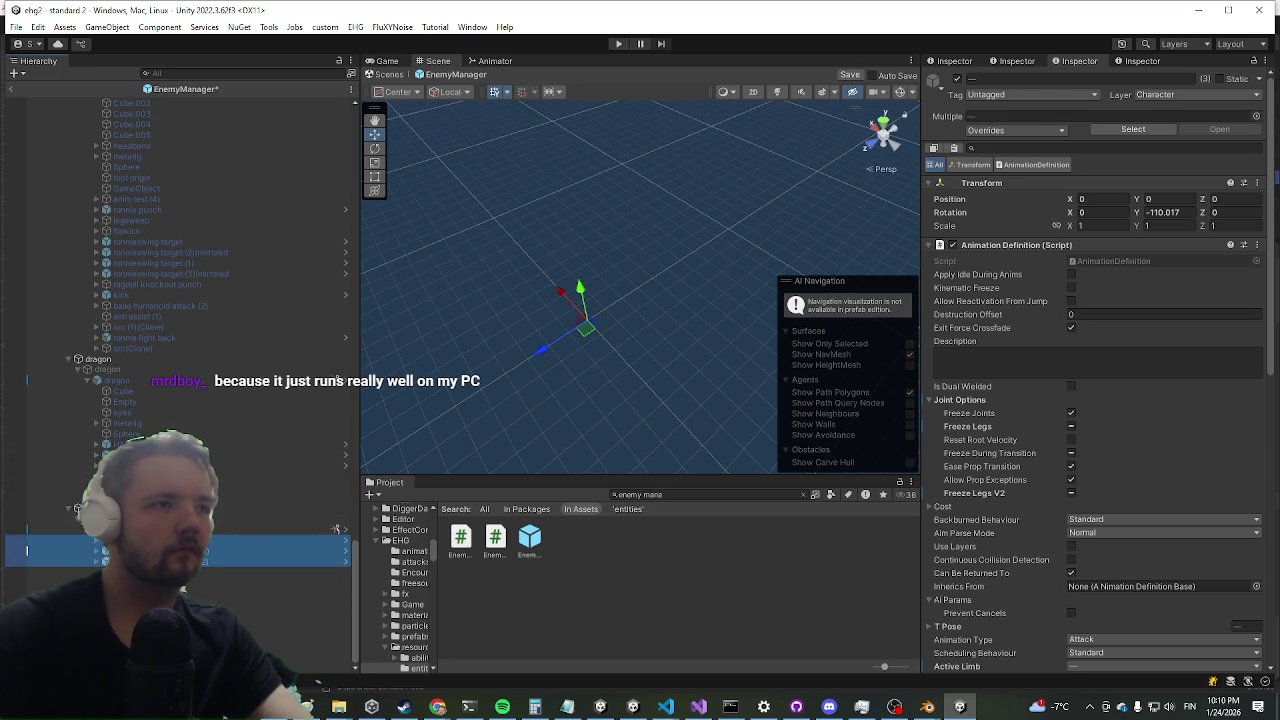
pyautogui.click(336, 529)
# - Review the object's components in the Inspector, then switch to the browser
pyautogui.scroll(-15, 1150, 420)
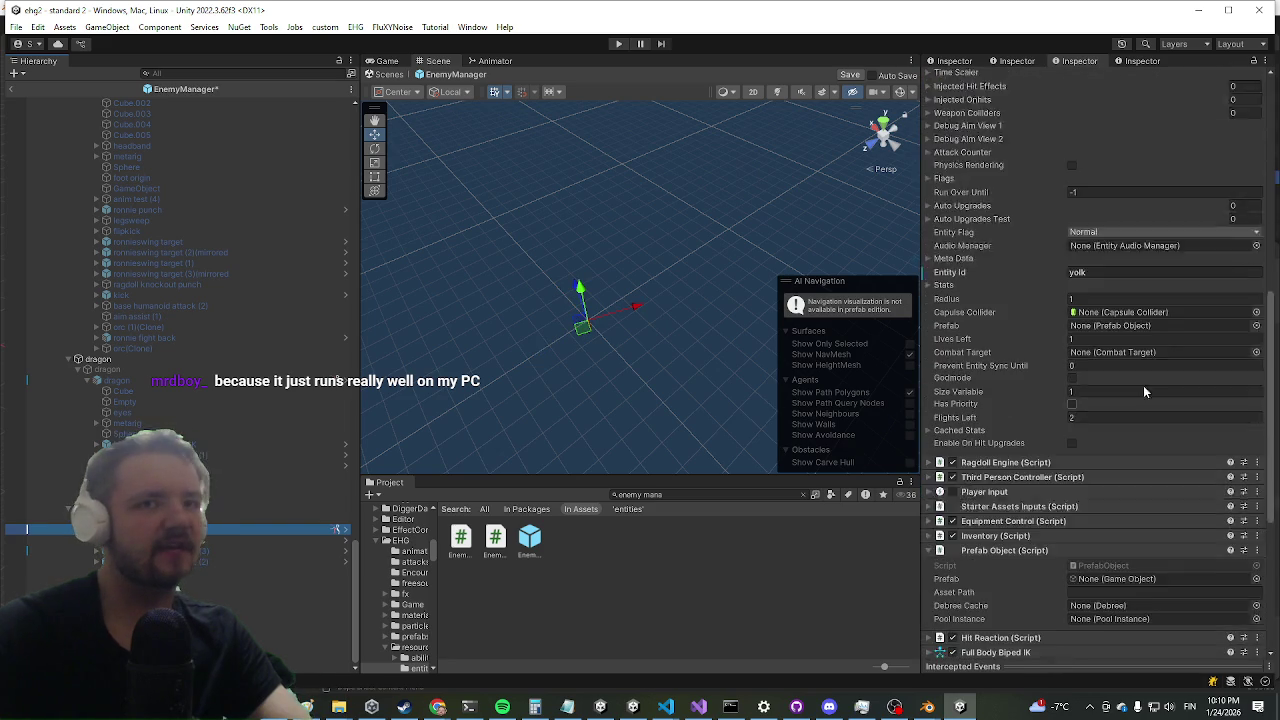
pyautogui.scroll(-2, 1068, 297)
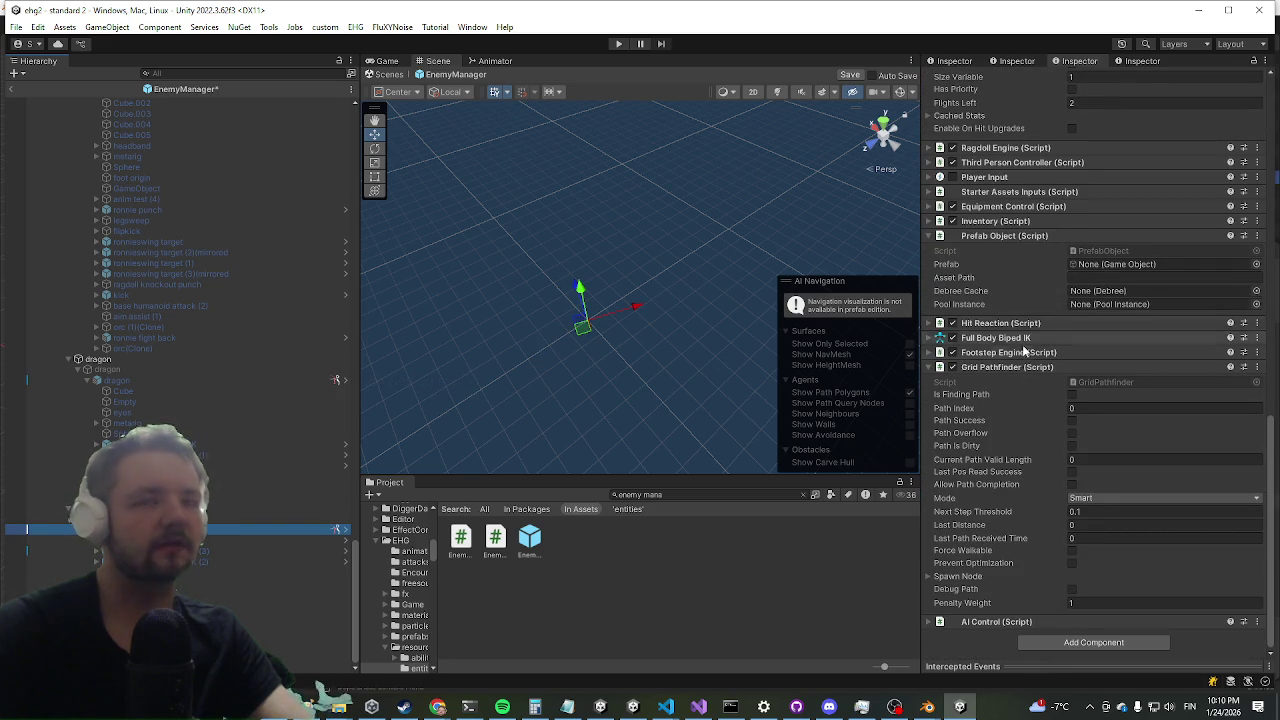
pyautogui.scroll(10, 1045, 186)
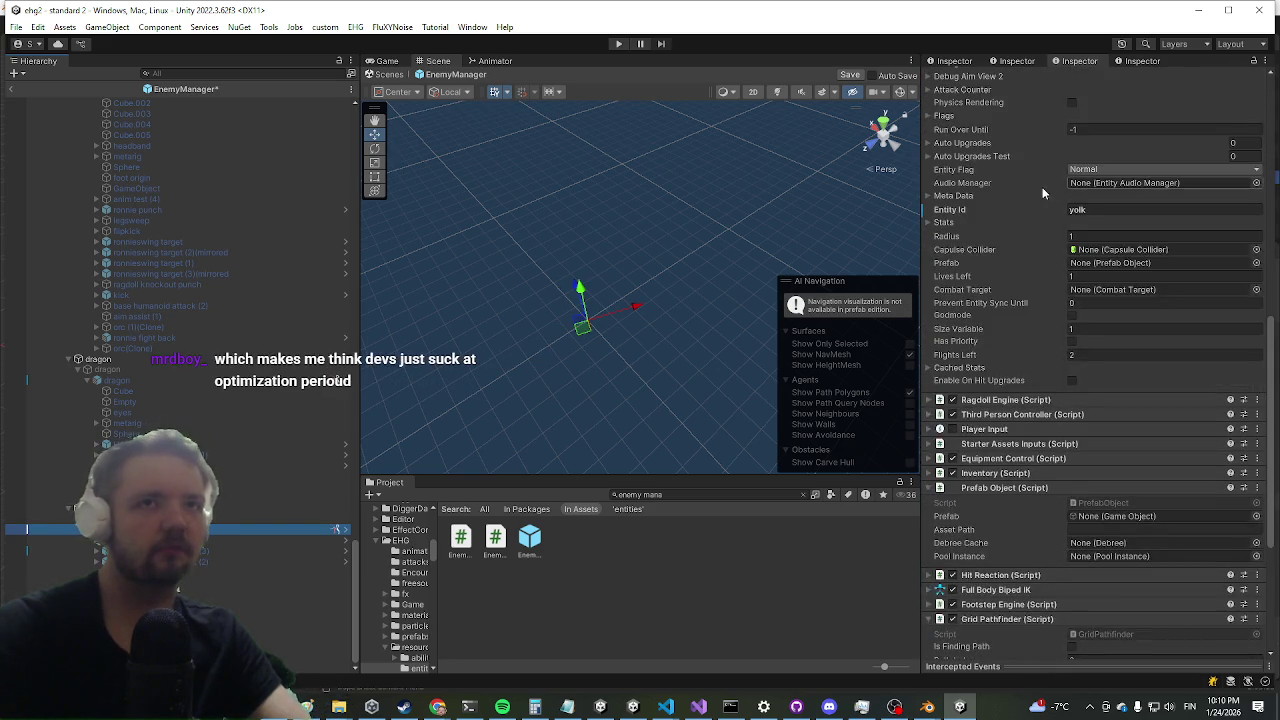
pyautogui.hotkey('alt', 'Tab')
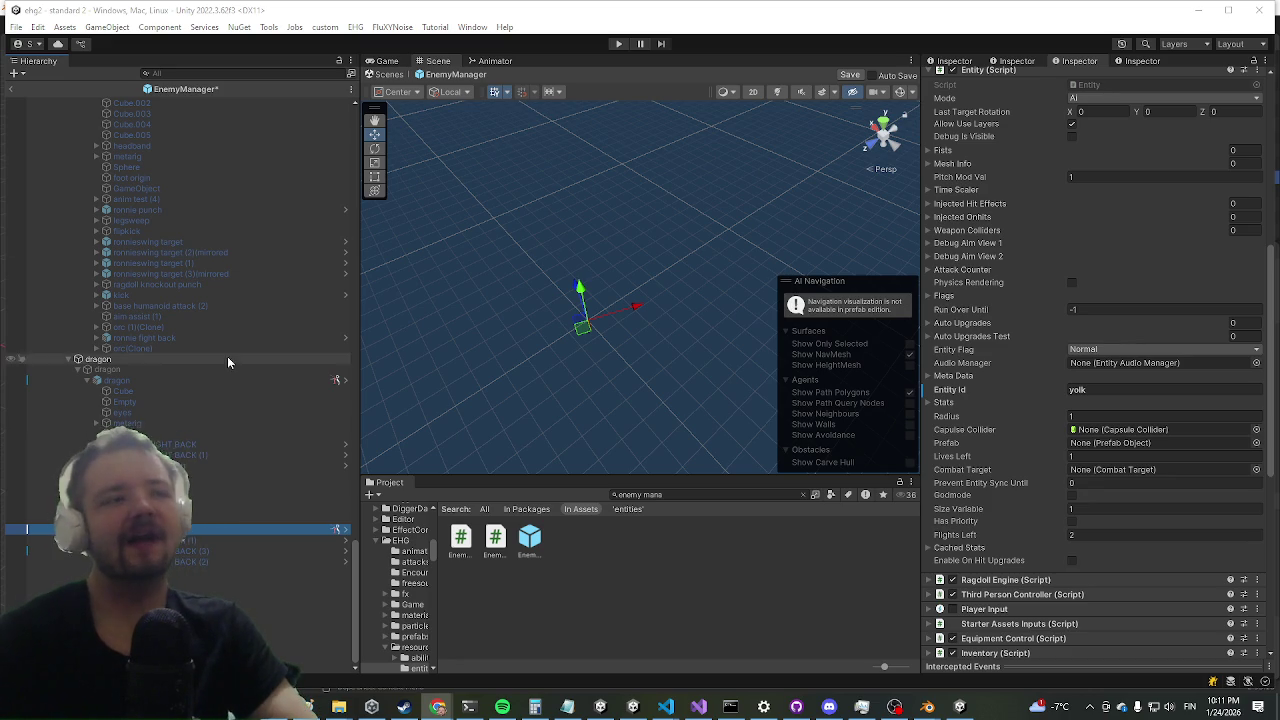
# - Collapse the yolk's Grid Pathfinder (Script) component after briefly checking Visual Studio
pyautogui.scroll(-10, 1188, 297)
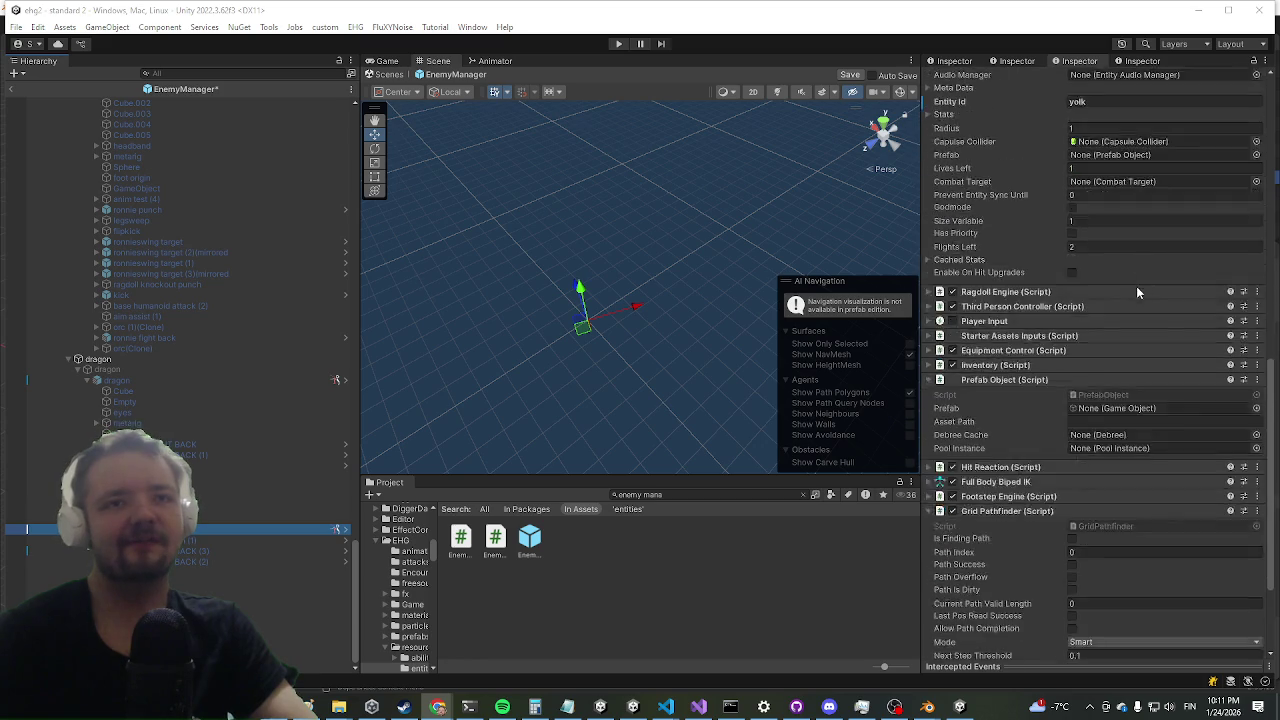
pyautogui.click(1046, 368)
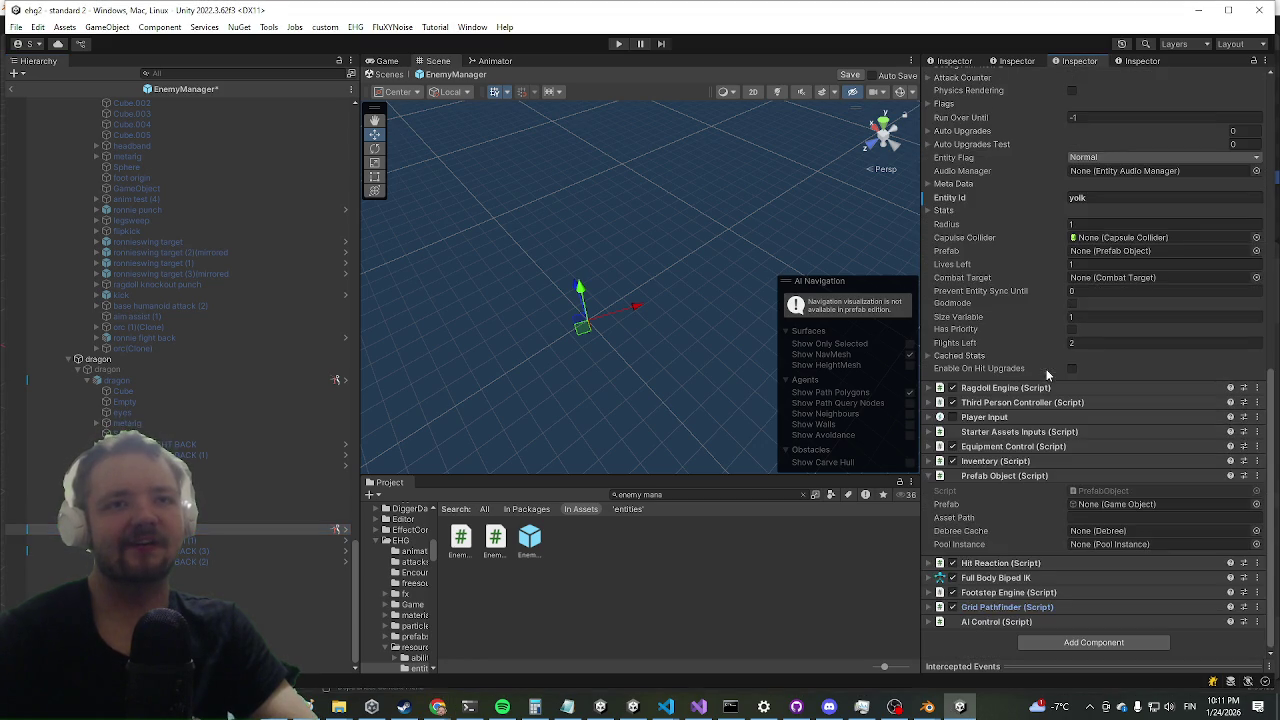
pyautogui.click(698, 705)
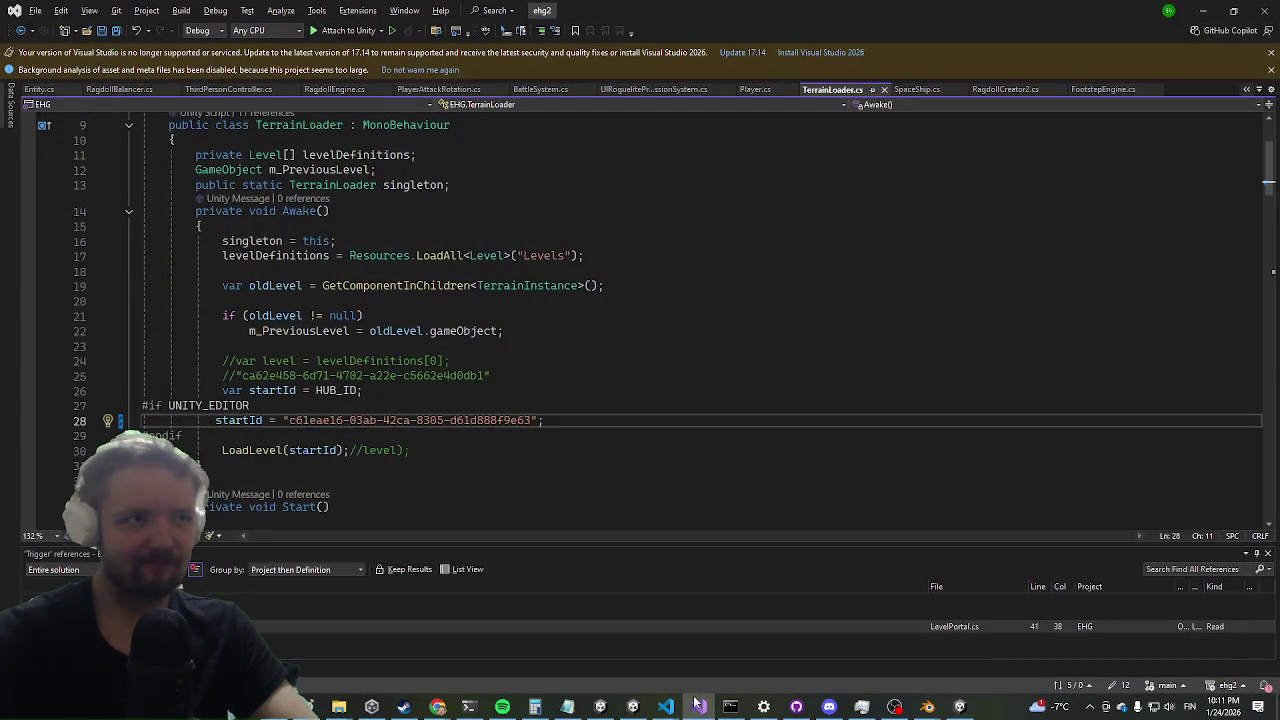
pyautogui.click(1203, 10)
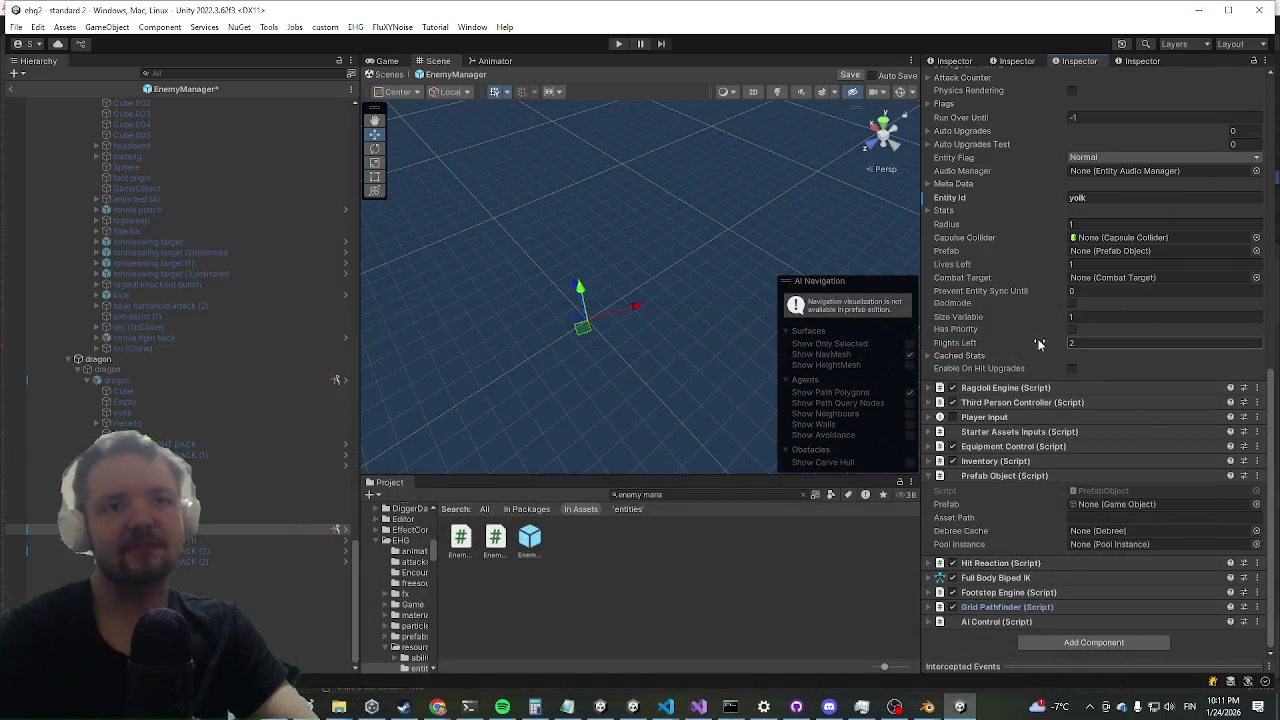
pyautogui.scroll(5, 1200, 340)
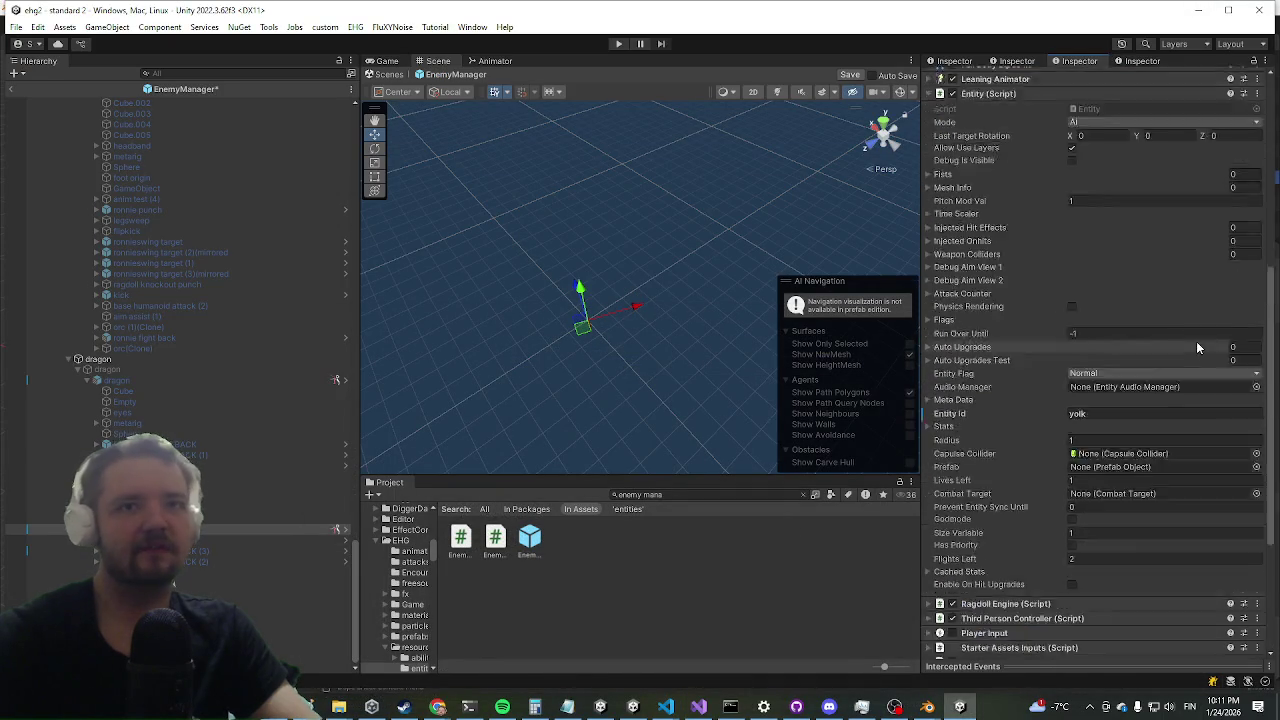
pyautogui.scroll(-4, 1130, 344)
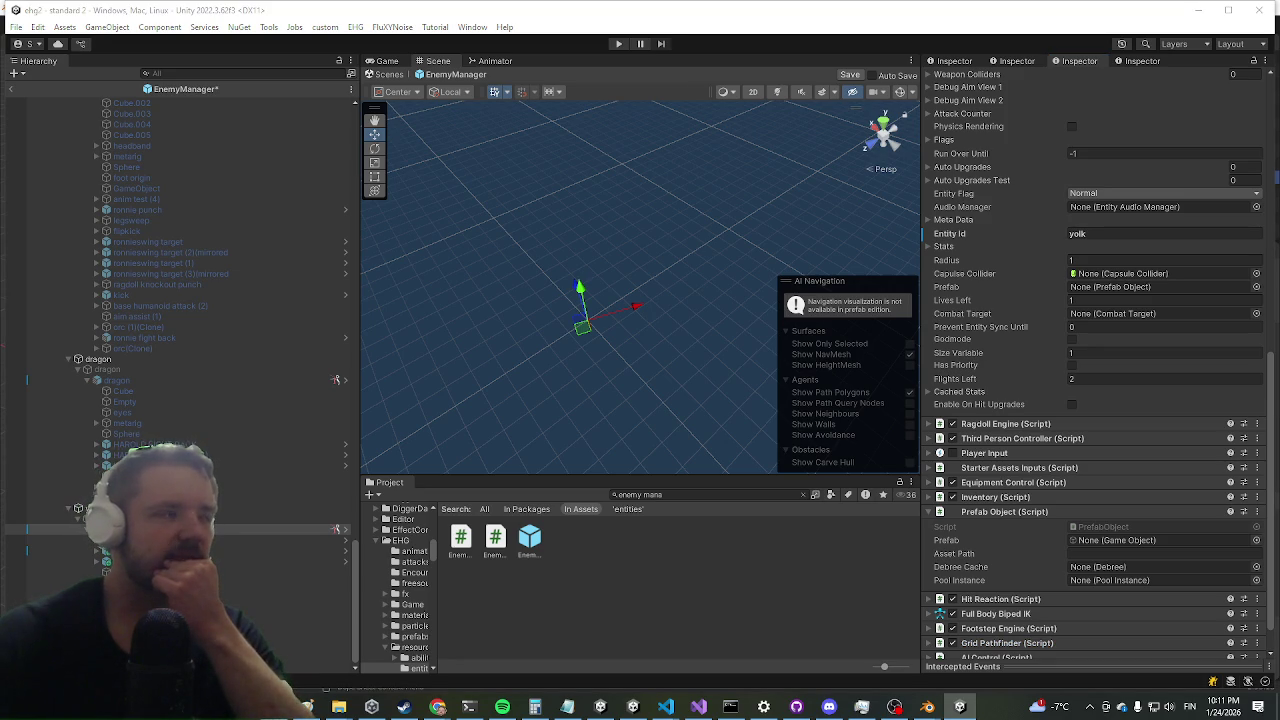
# - Expand AI Control > Phases > Element 0 to reveal the Movement Timeout Sequences list
pyautogui.click(802, 494)
pyautogui.scroll(-3, 975, 637)
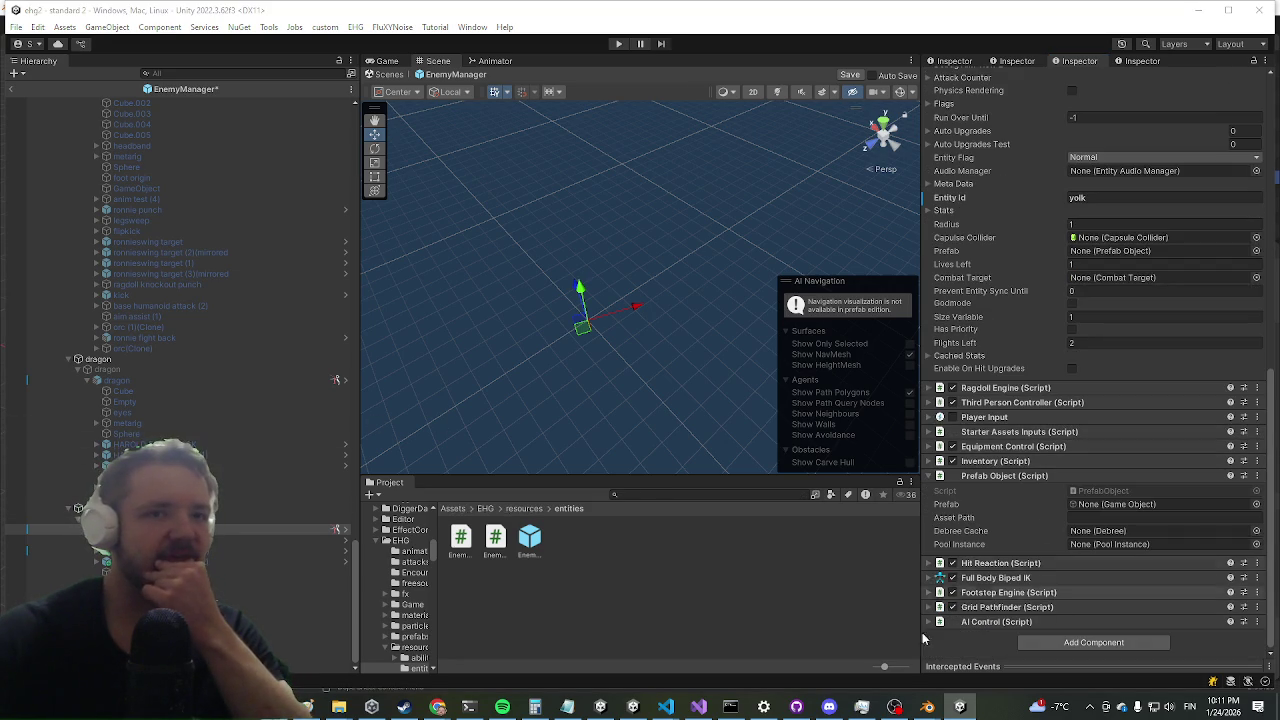
pyautogui.click(990, 622)
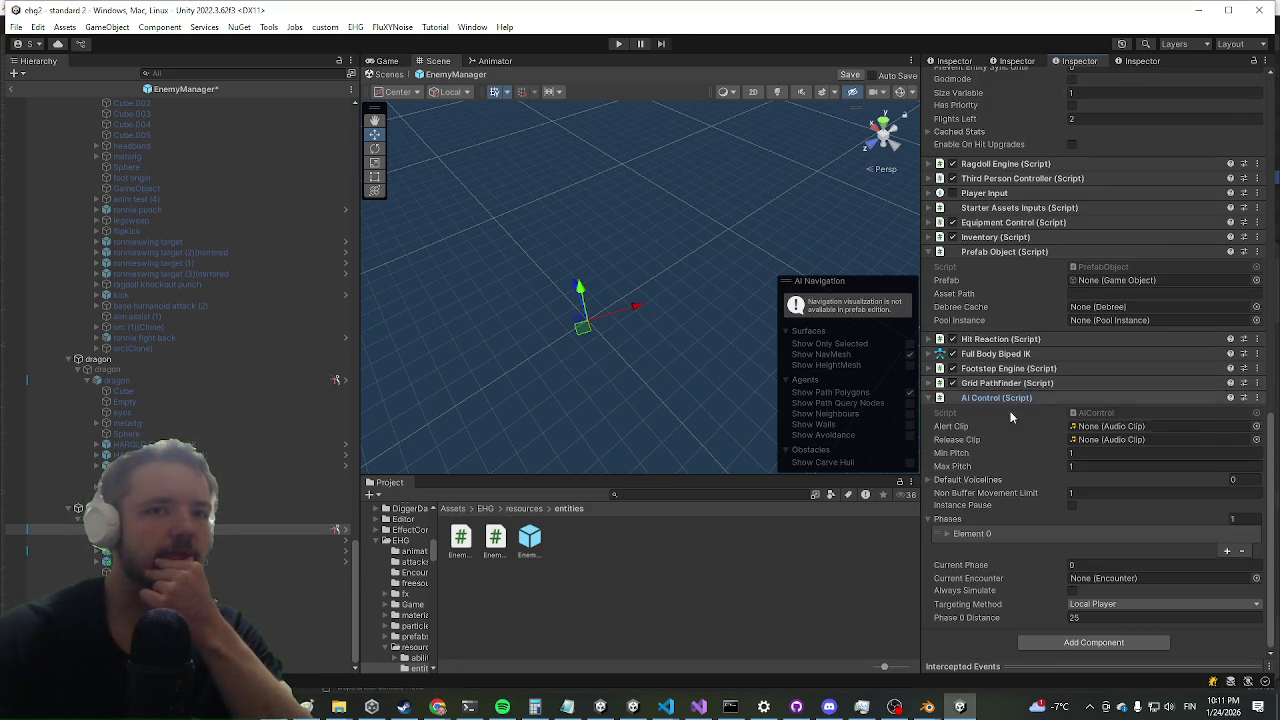
pyautogui.click(1104, 533)
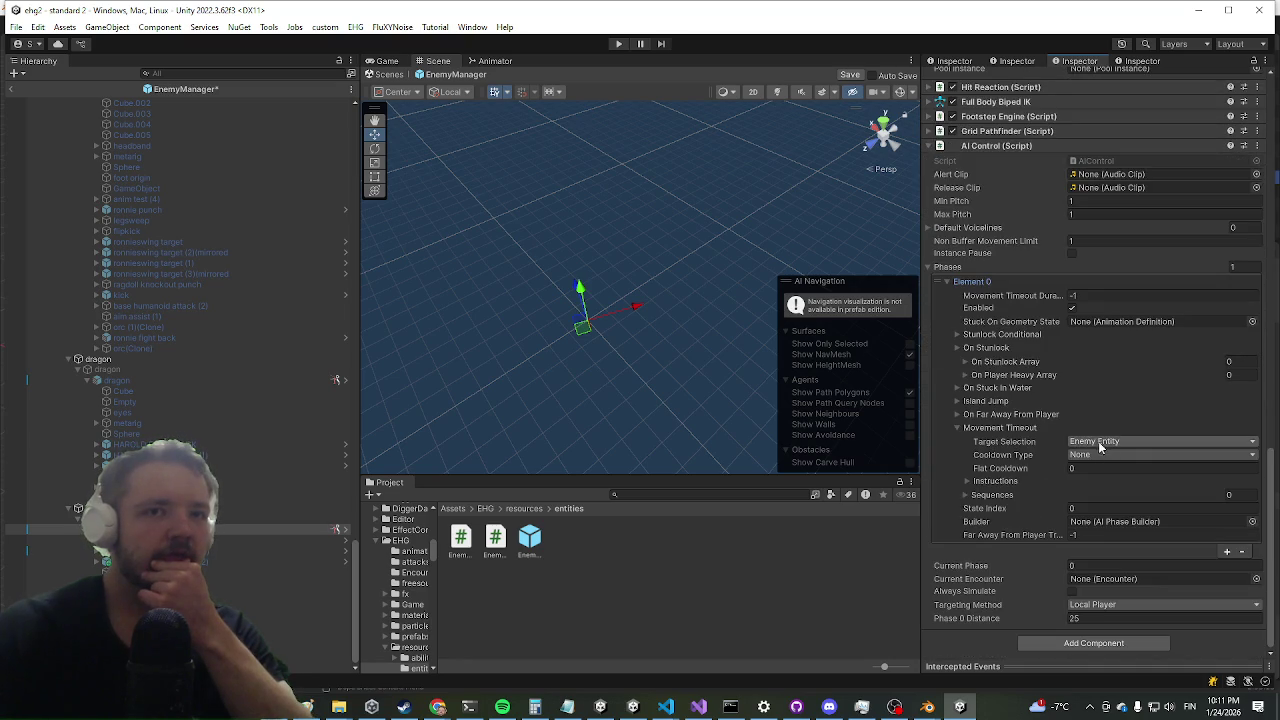
pyautogui.click(989, 428)
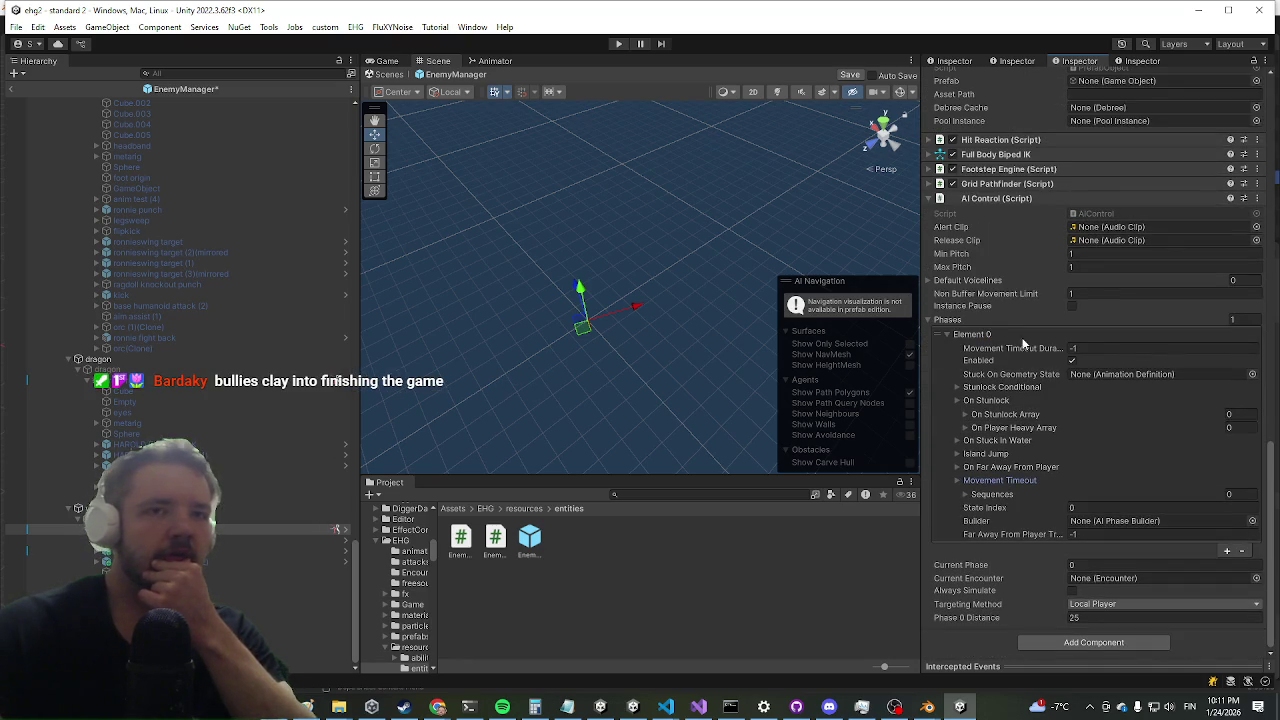
pyautogui.click(975, 494)
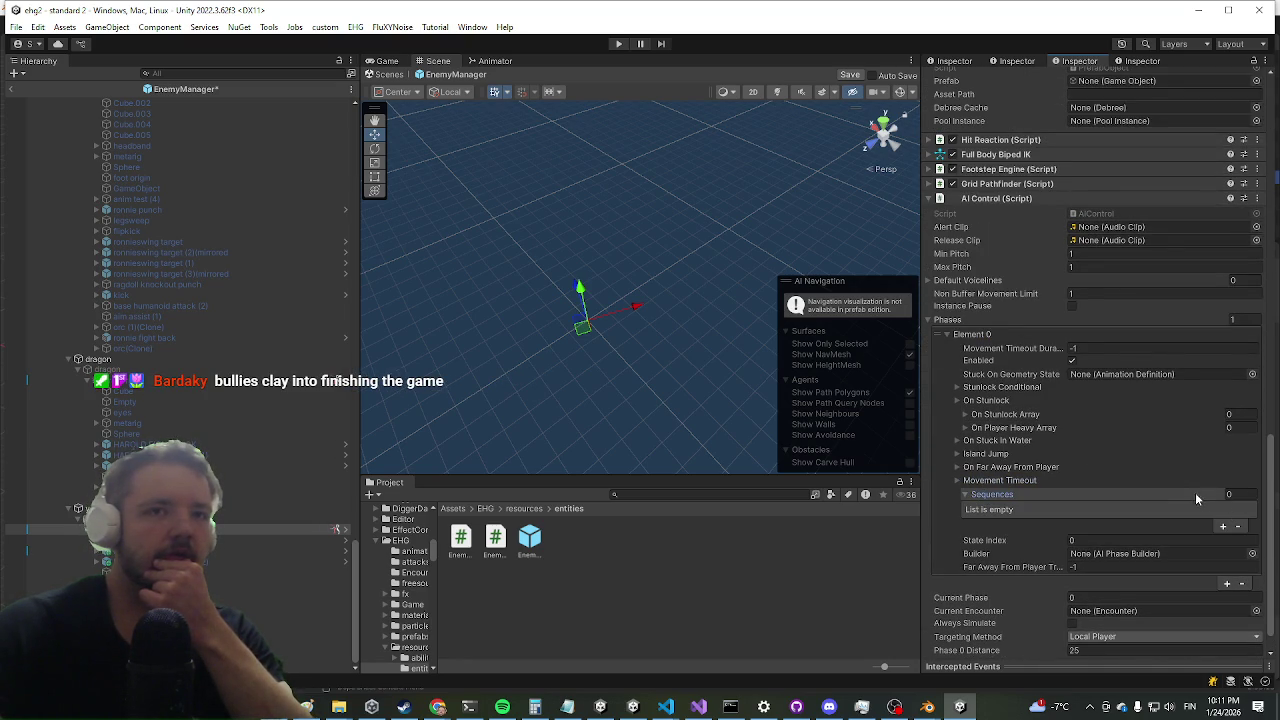
# - Append a new phase and one empty Sequences entry, then select the dragon object
pyautogui.click(1230, 585)
pyautogui.scroll(-5, 1150, 400)
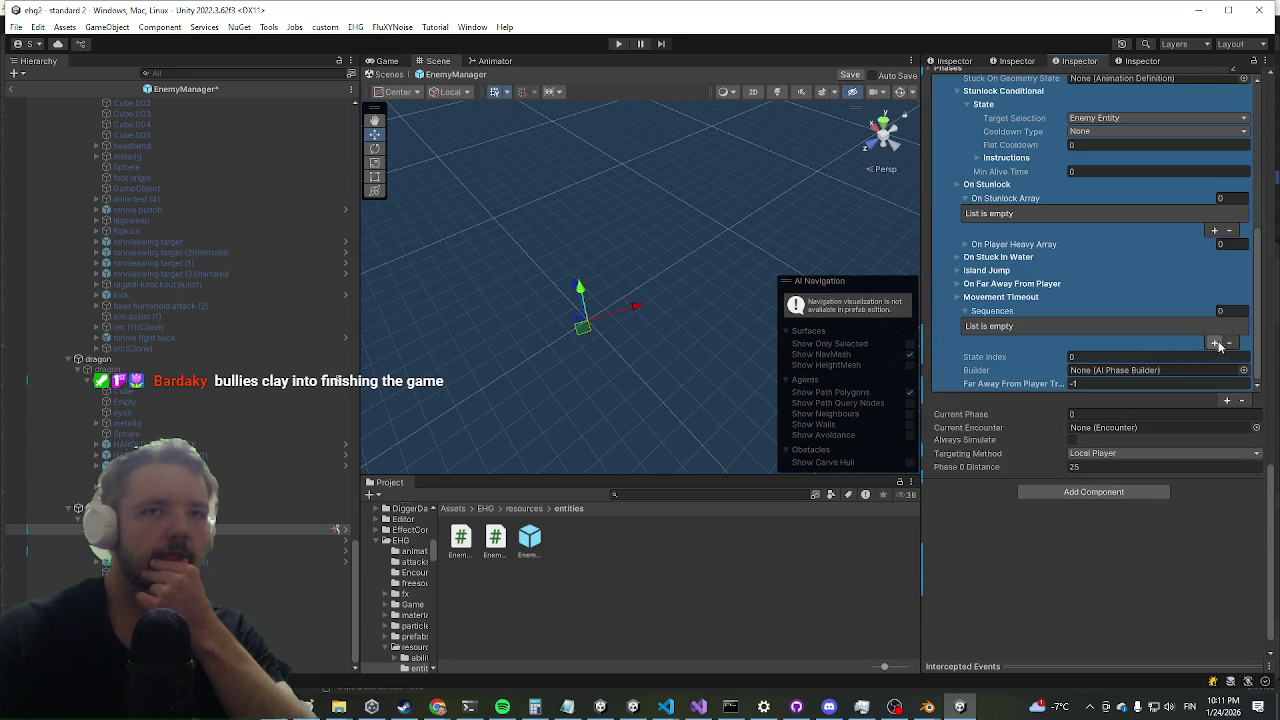
pyautogui.click(1216, 344)
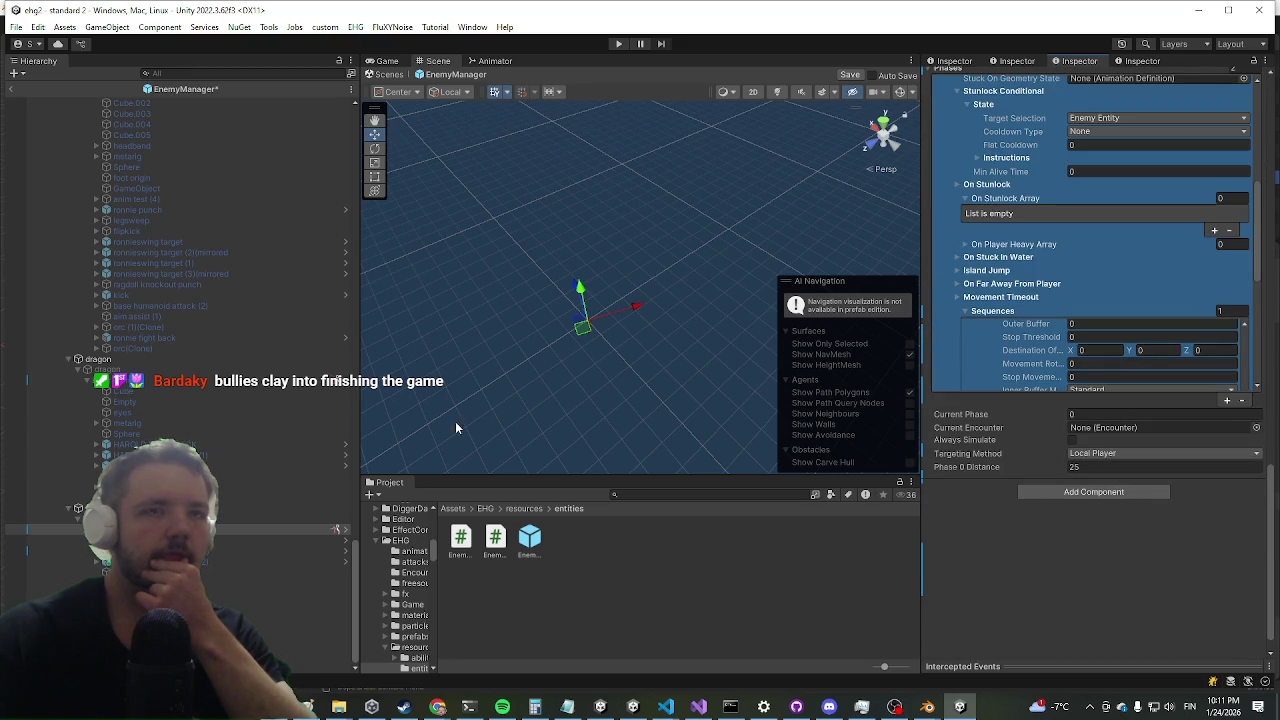
pyautogui.click(27, 381)
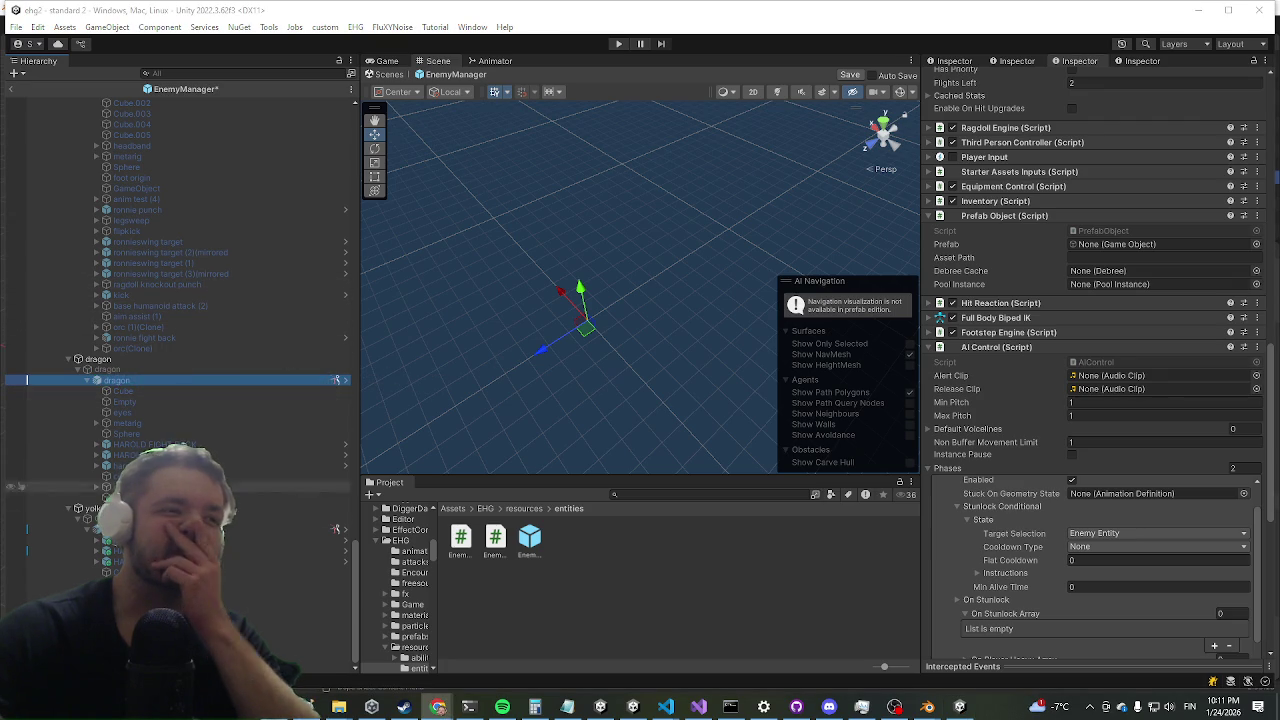
# - Select the yolk object and expand its first Sequences element in AI Control
pyautogui.click(150, 519)
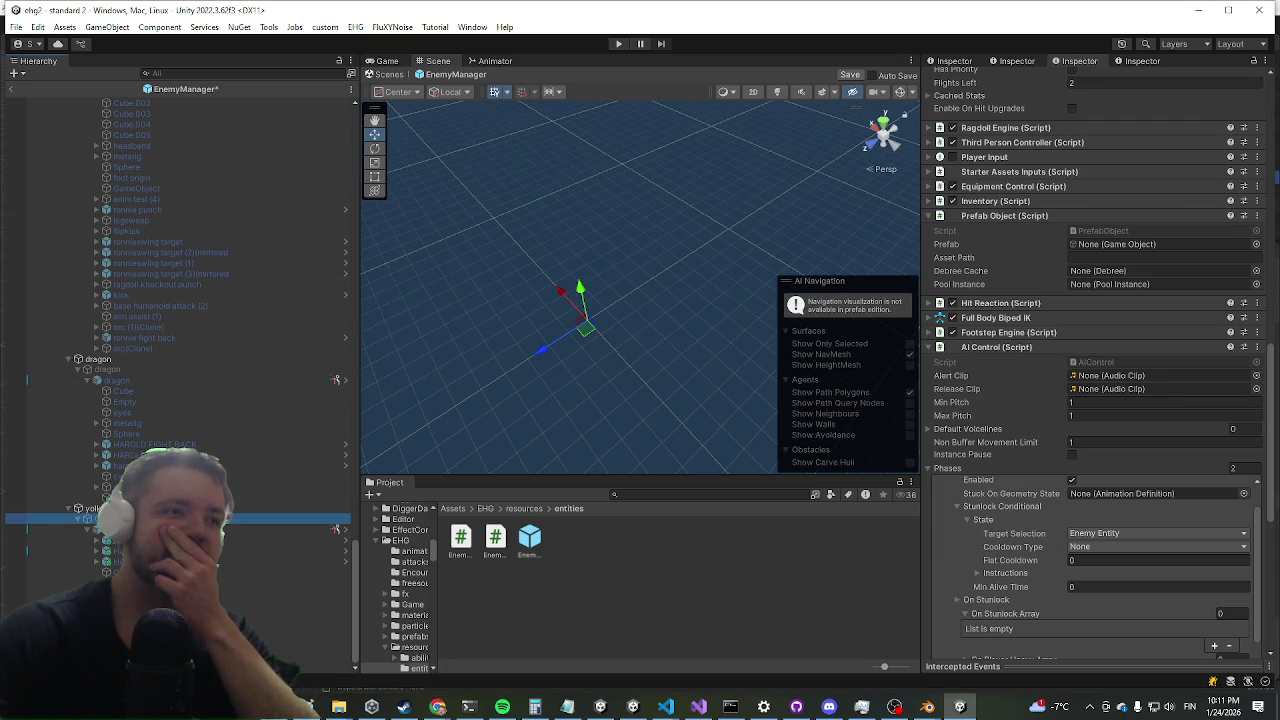
pyautogui.click(150, 529)
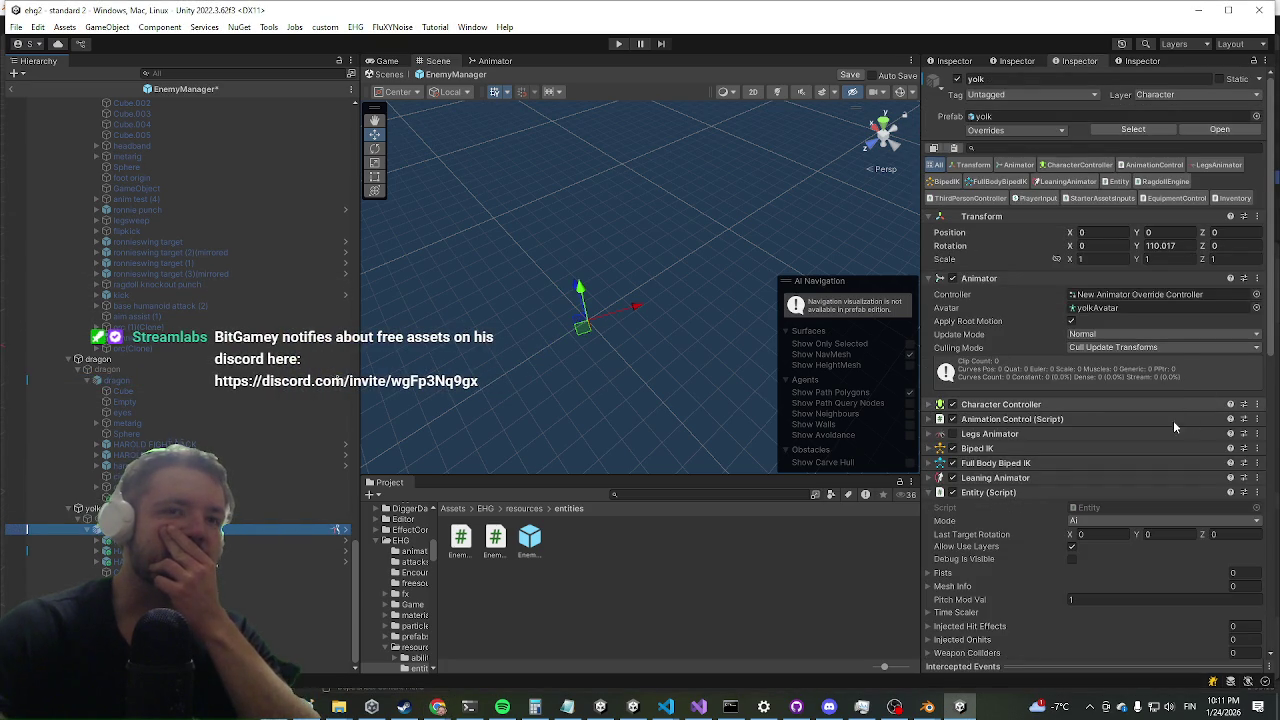
pyautogui.scroll(-15, 1175, 430)
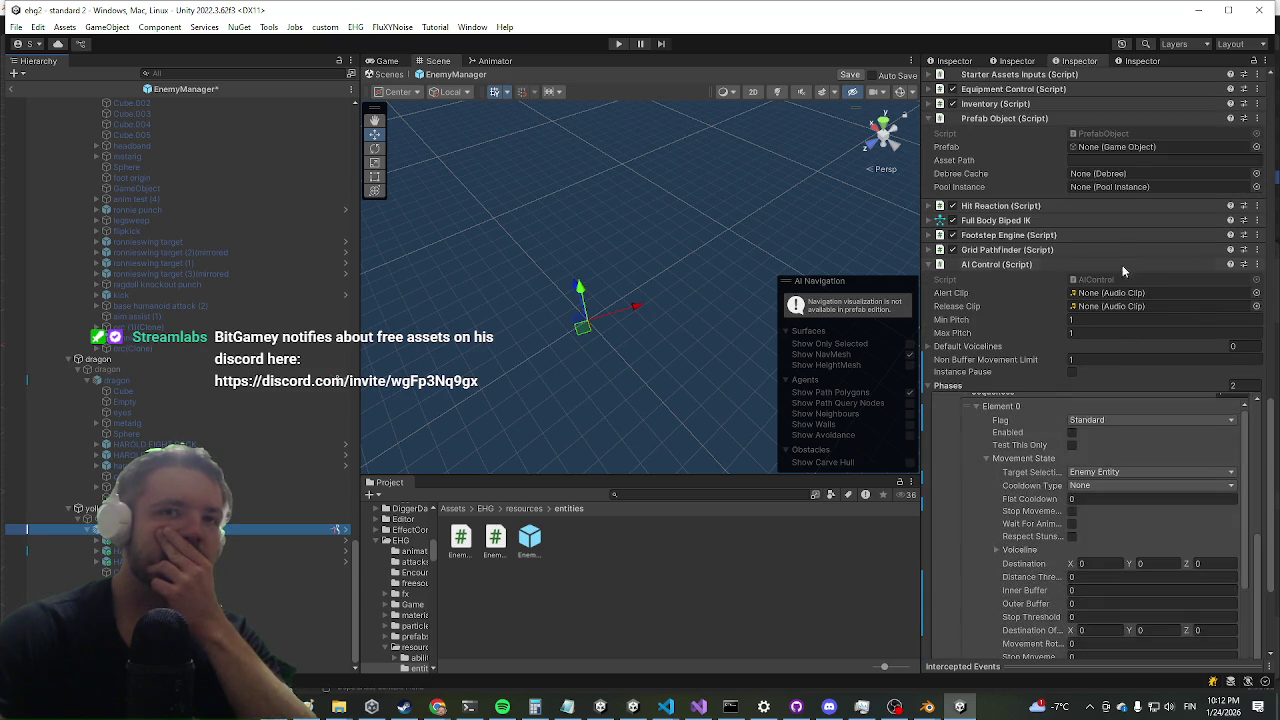
pyautogui.scroll(-3, 1120, 250)
pyautogui.scroll(4, 1000, 420)
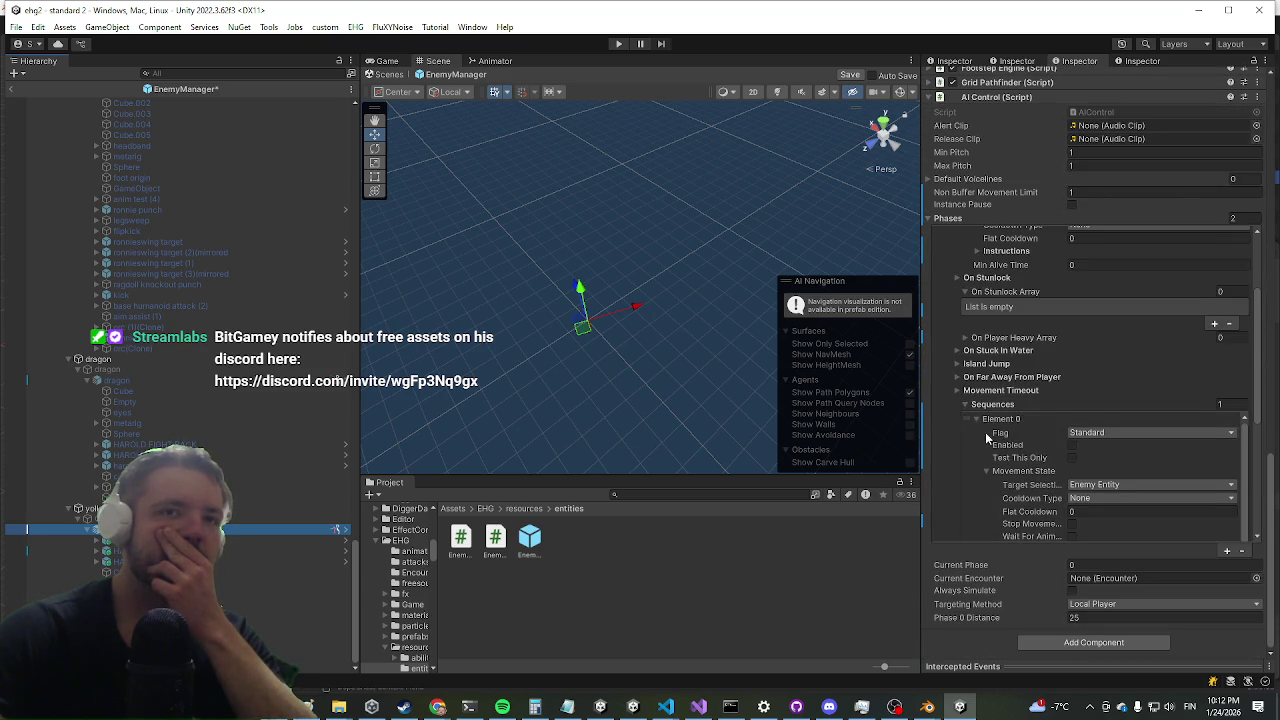
pyautogui.click(990, 420)
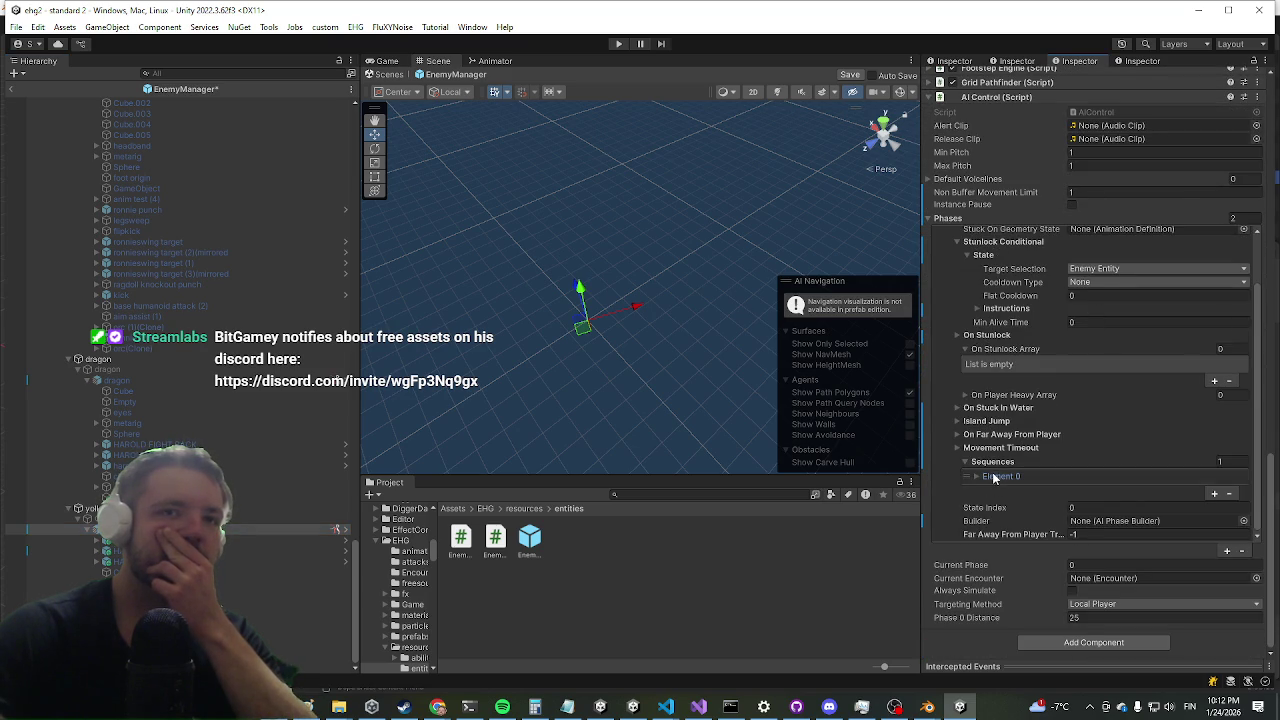
pyautogui.click(990, 476)
# - Tick Enabled on sequence Element 0 and collapse its Movement State
pyautogui.scroll(-3, 1040, 420)
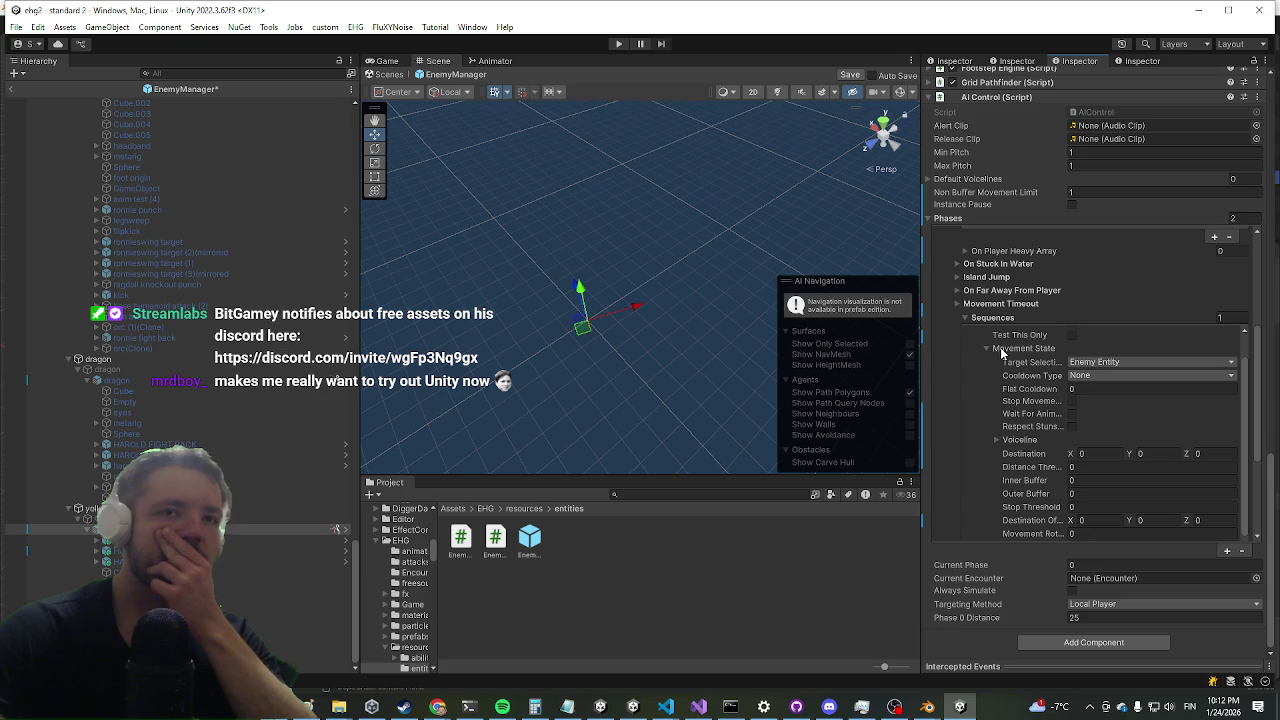
pyautogui.scroll(2, 1000, 347)
pyautogui.click(1073, 398)
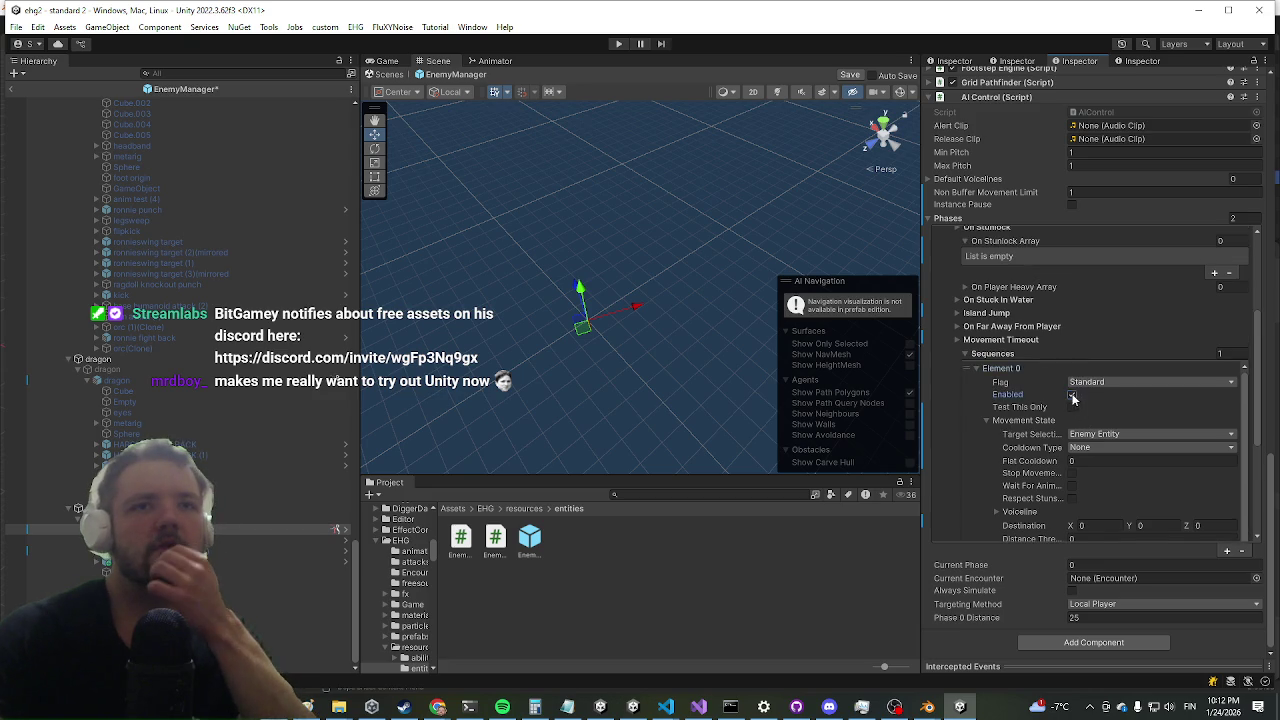
pyautogui.click(1012, 421)
pyautogui.scroll(-4, 1014, 449)
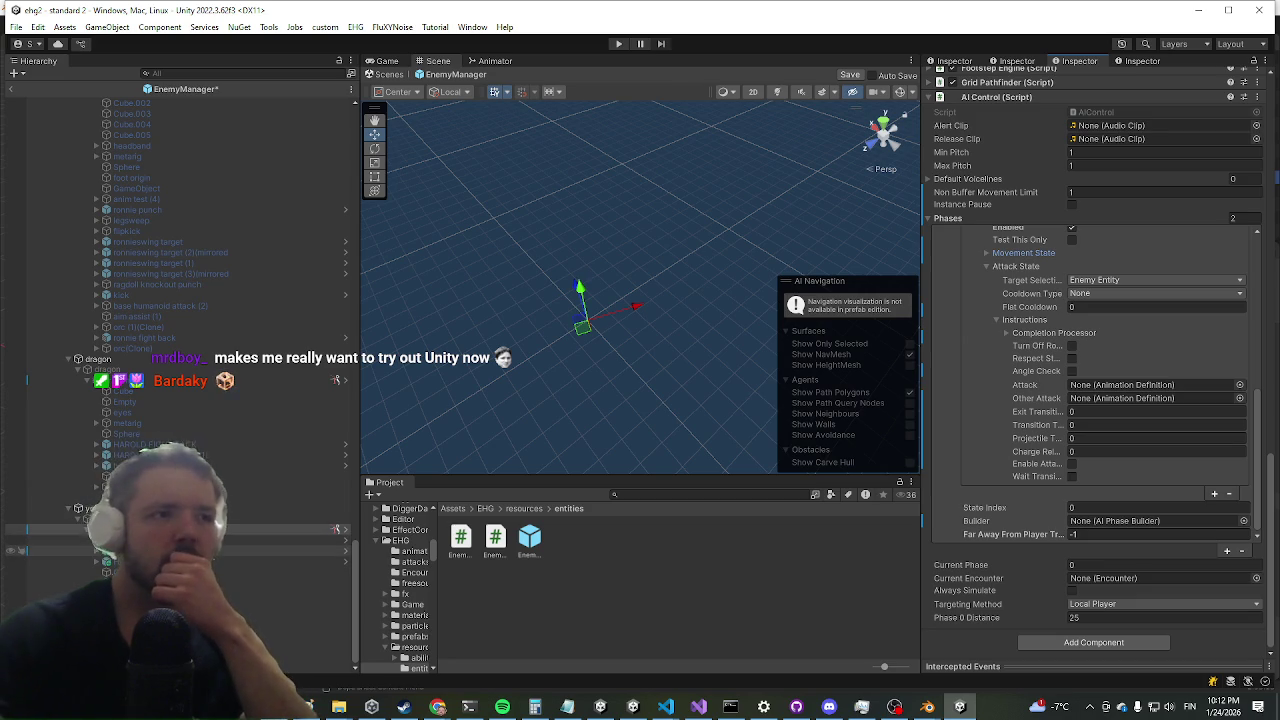
# - Assign harold smash down (1) as the sequence's Attack animation
pyautogui.moveTo(1005, 397)
pyautogui.mouseDown()
pyautogui.moveTo(1152, 382)
pyautogui.moveTo(1134, 383)
pyautogui.mouseUp()
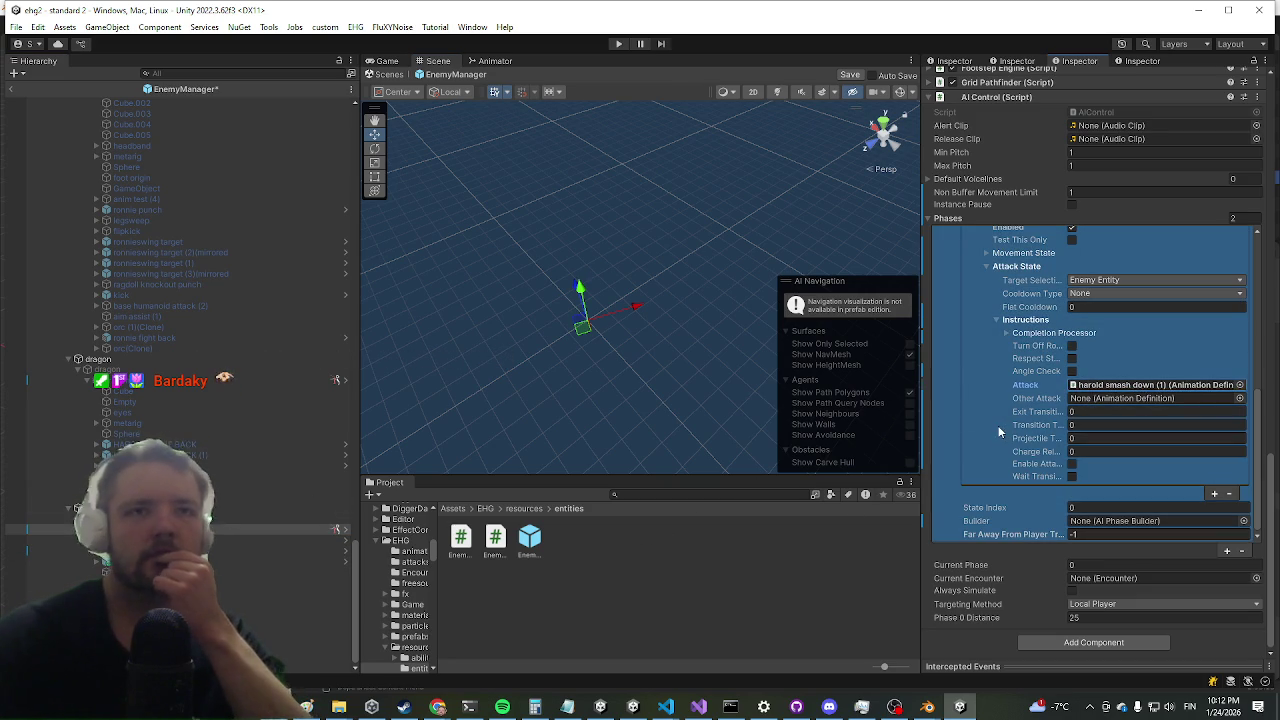
pyautogui.scroll(5, 1053, 372)
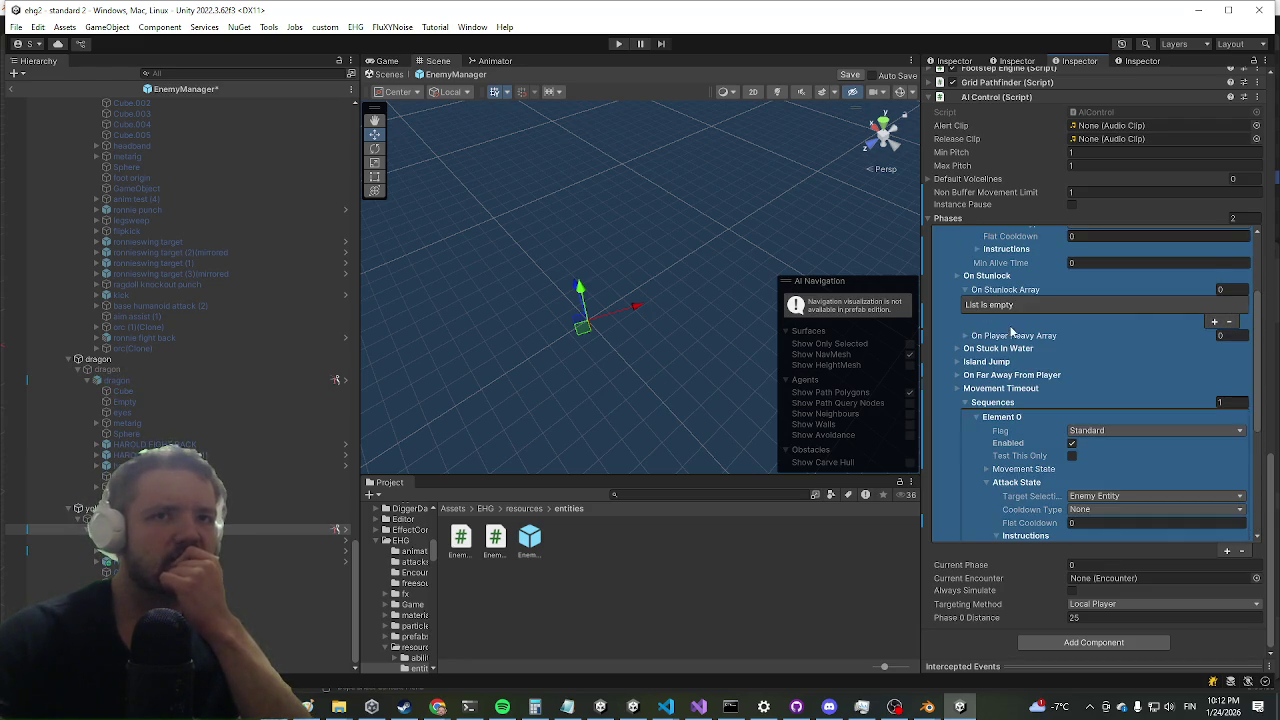
pyautogui.scroll(-3, 1007, 332)
pyautogui.scroll(3, 1010, 368)
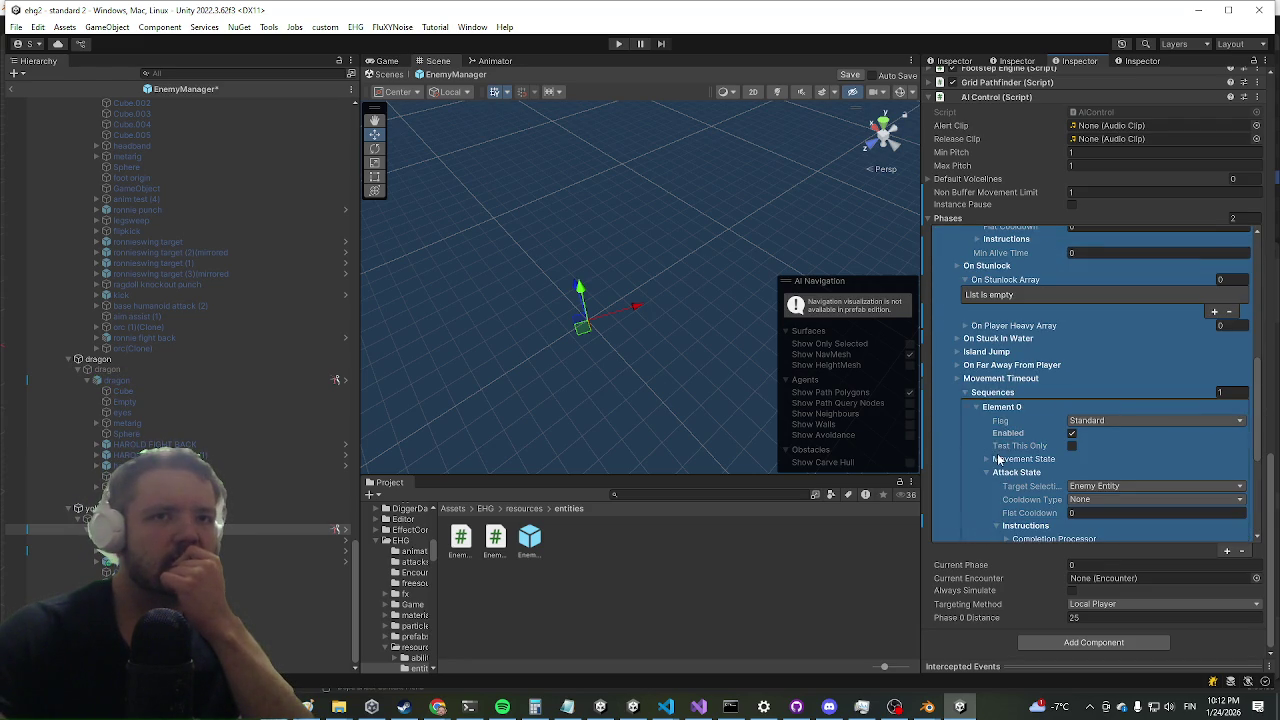
pyautogui.scroll(-5, 1000, 455)
pyautogui.scroll(-3, 1105, 420)
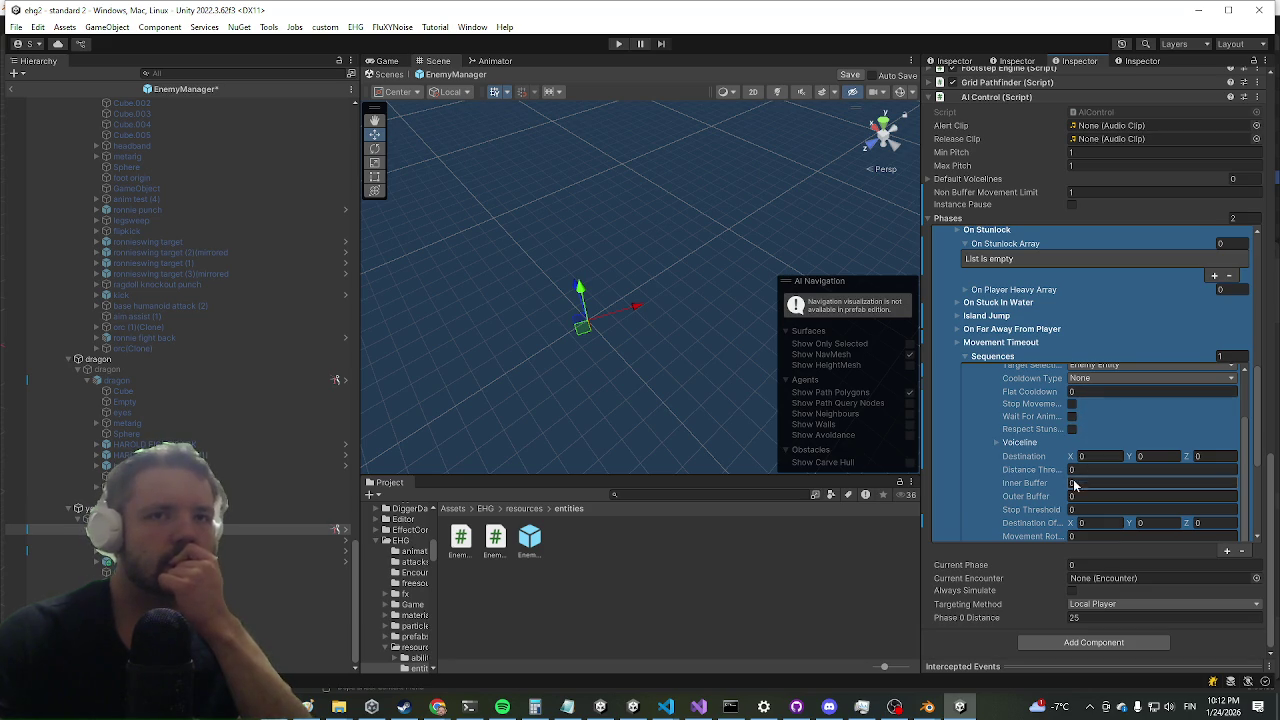
# - Set Inner Buffer to 4, Outer Buffer to 4 and Stop Threshold to 10
pyautogui.write('4')
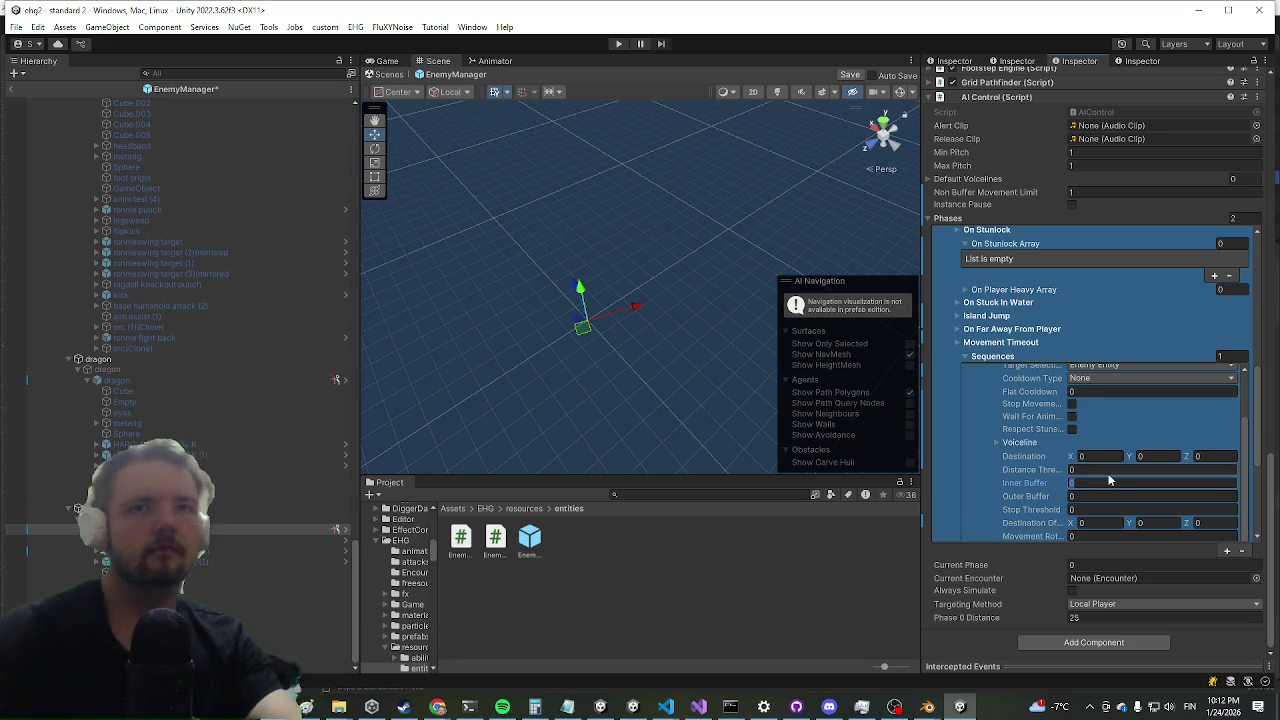
pyautogui.click(1110, 496)
pyautogui.write('4')
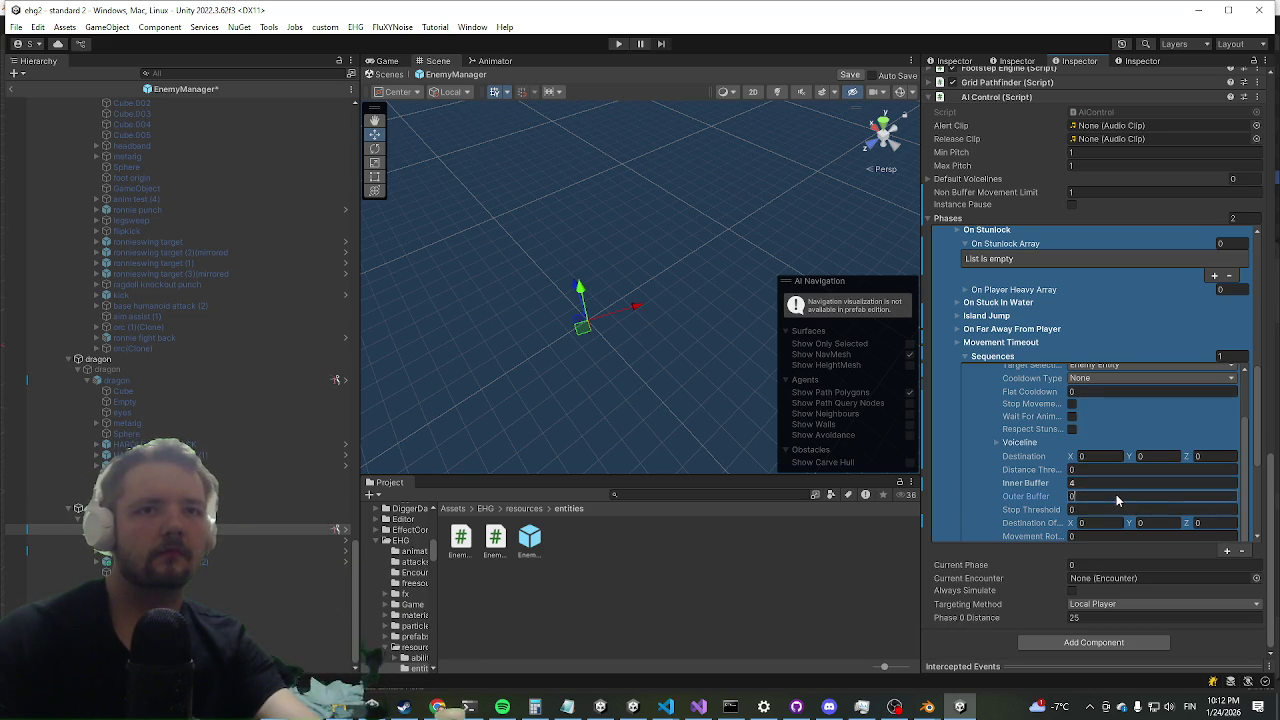
pyautogui.scroll(-2, 1118, 455)
pyautogui.click(1116, 440)
pyautogui.write('10')
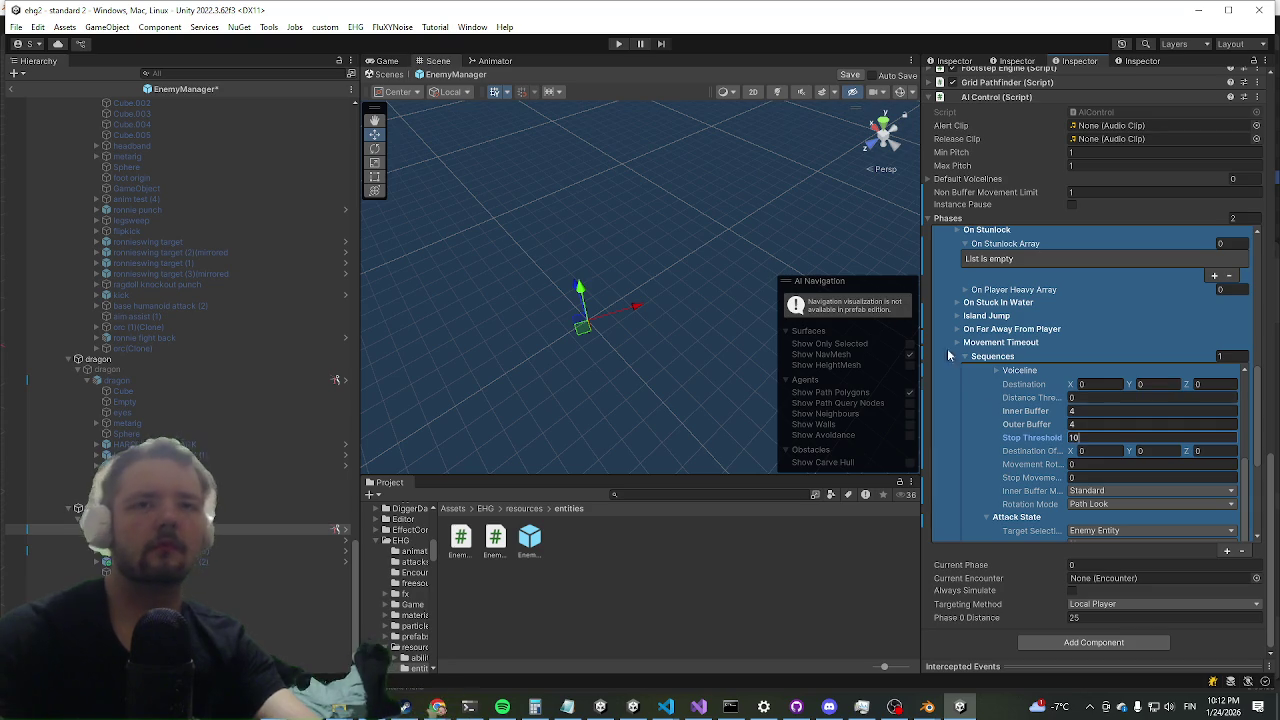
pyautogui.moveTo(732, 266); pyautogui.dragTo(718, 277)
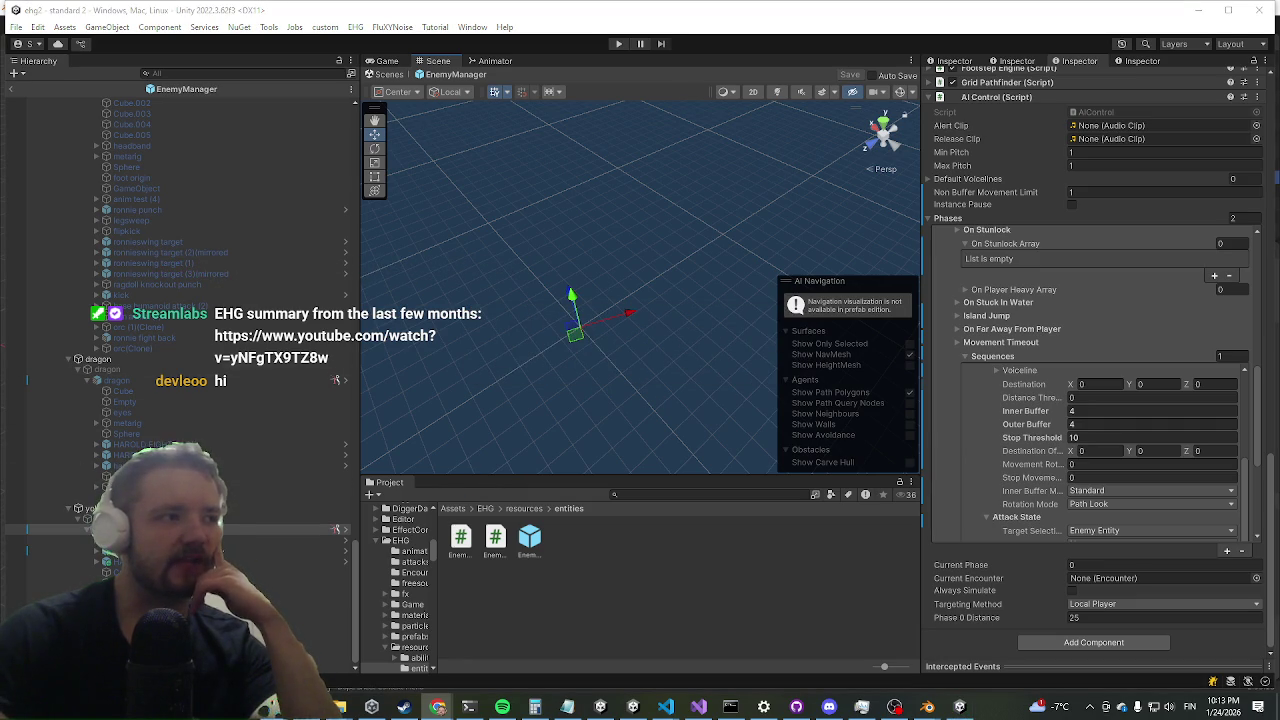
# - In GitHub Desktop, commit the 12 changed files to main with summary 'hi', then minimize it
pyautogui.click(796, 706)
pyautogui.click(241, 540)
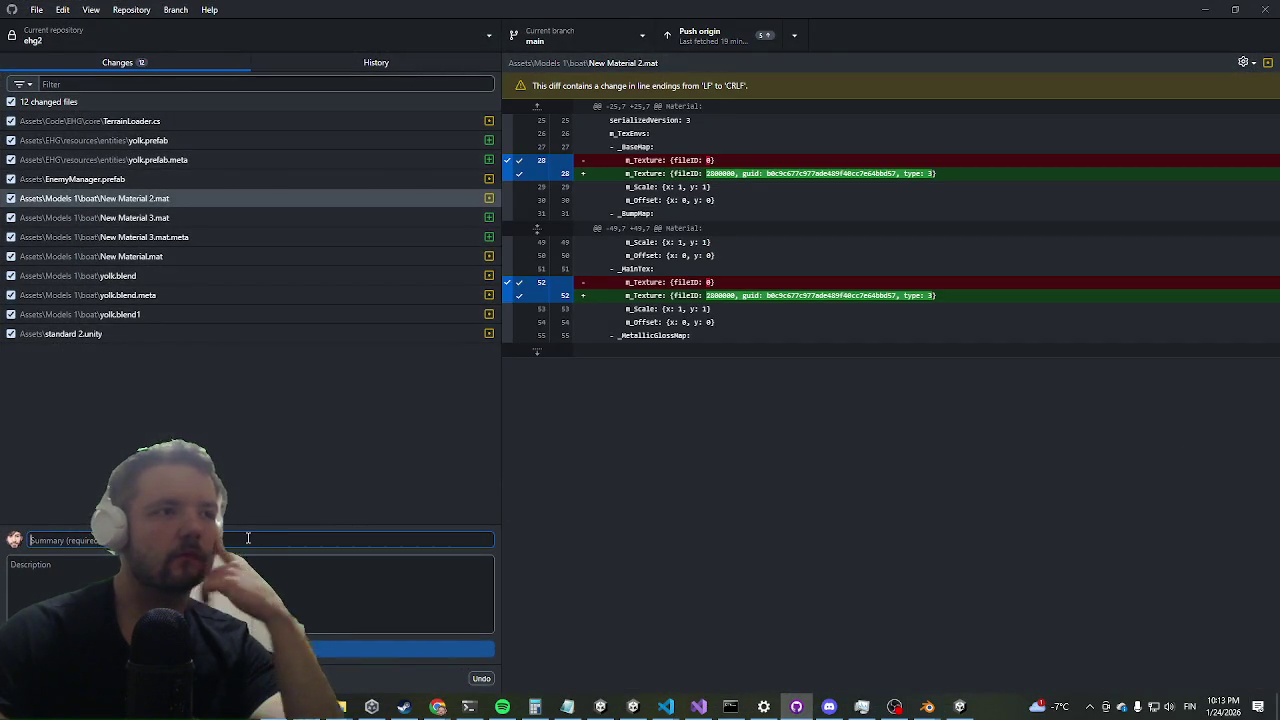
pyautogui.write('hi')
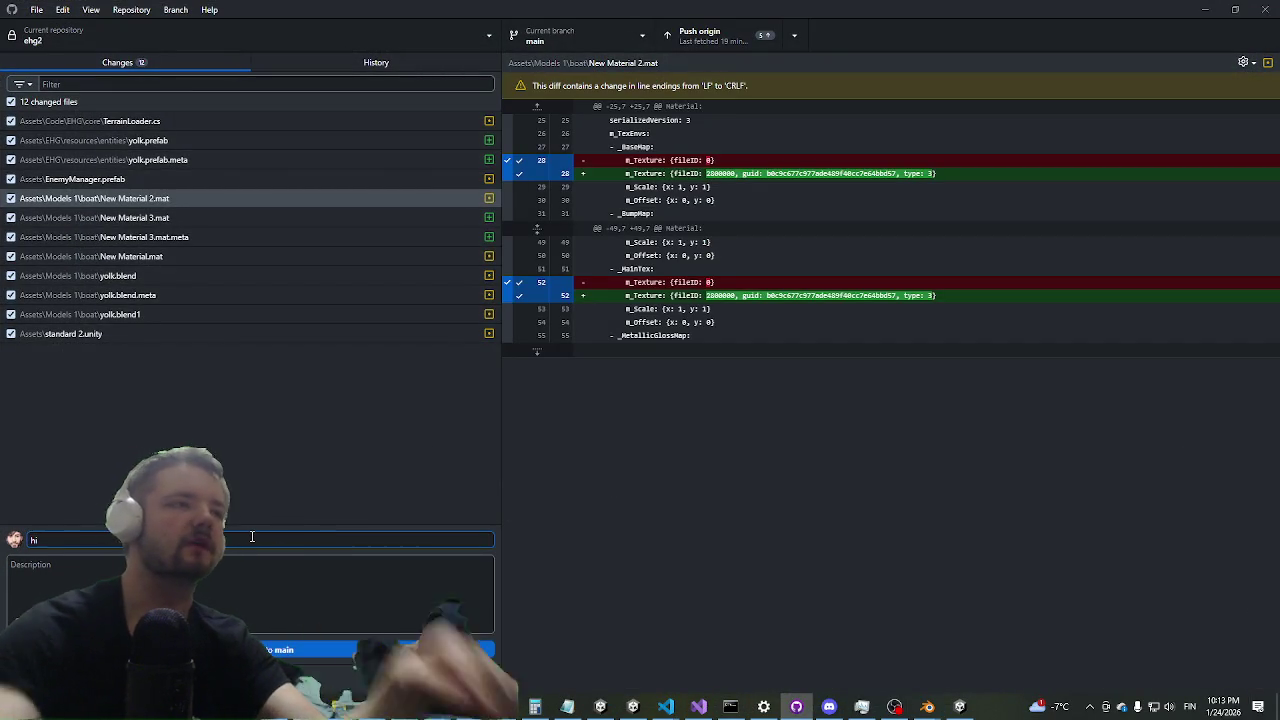
pyautogui.click(324, 652)
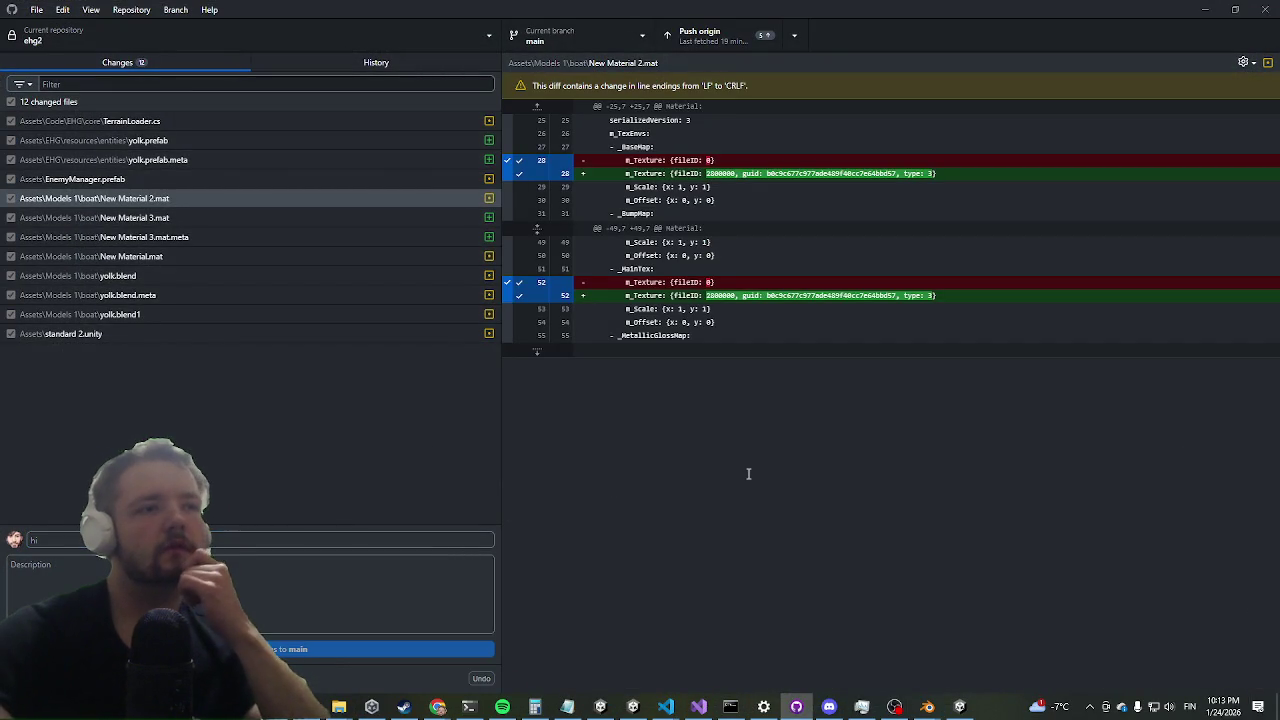
pyautogui.click(1199, 9)
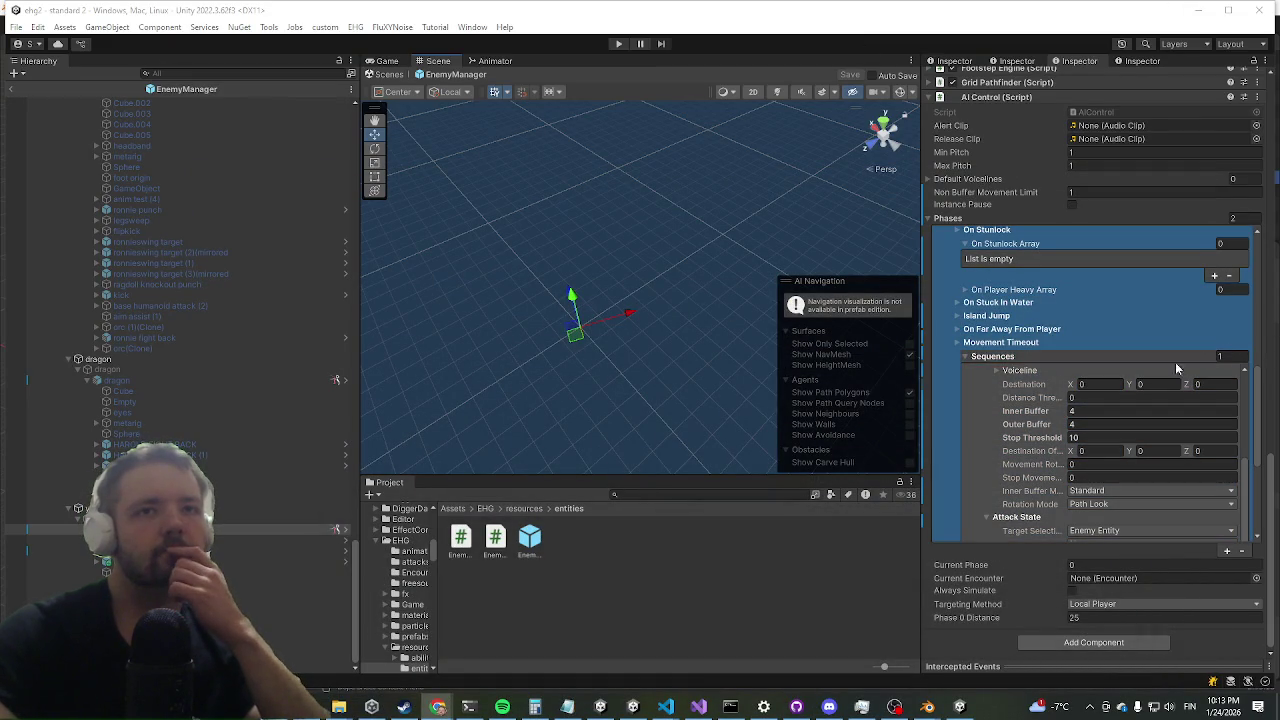
# - Review the yolk's Phases, then exit Prefab Mode back to the standard 2 scene
pyautogui.scroll(-3, 1065, 370)
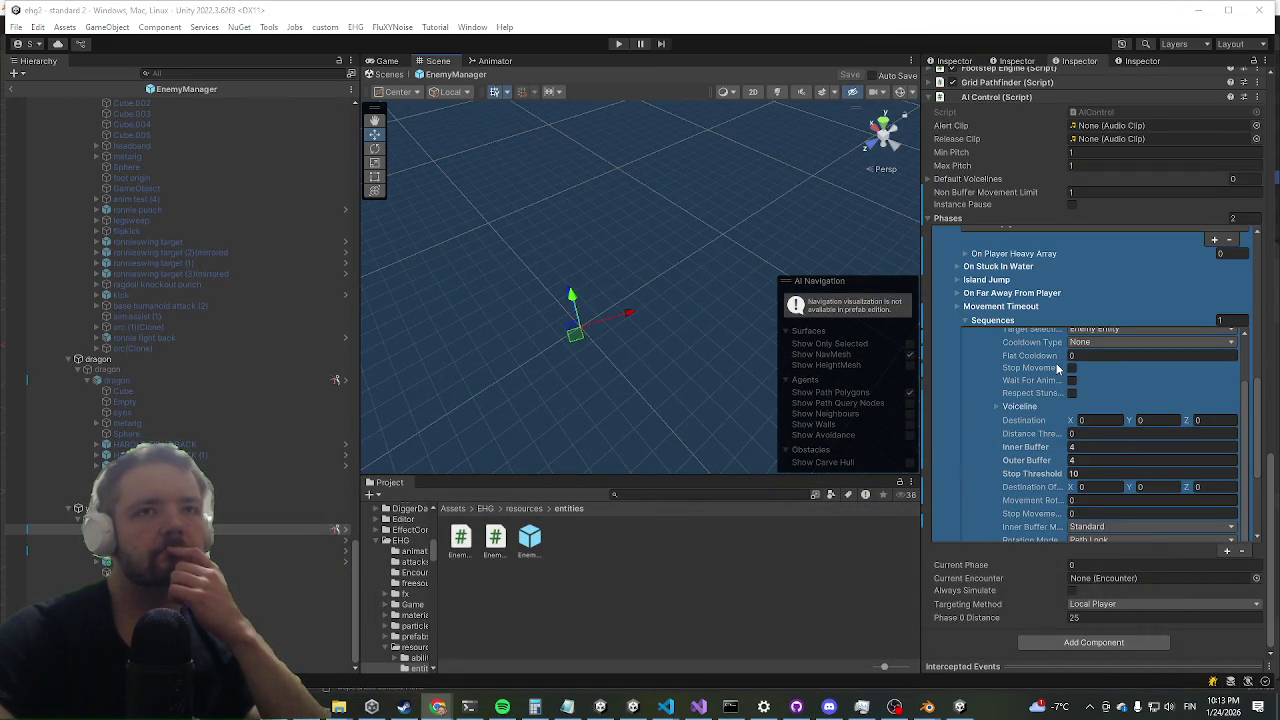
pyautogui.scroll(-5, 1020, 410)
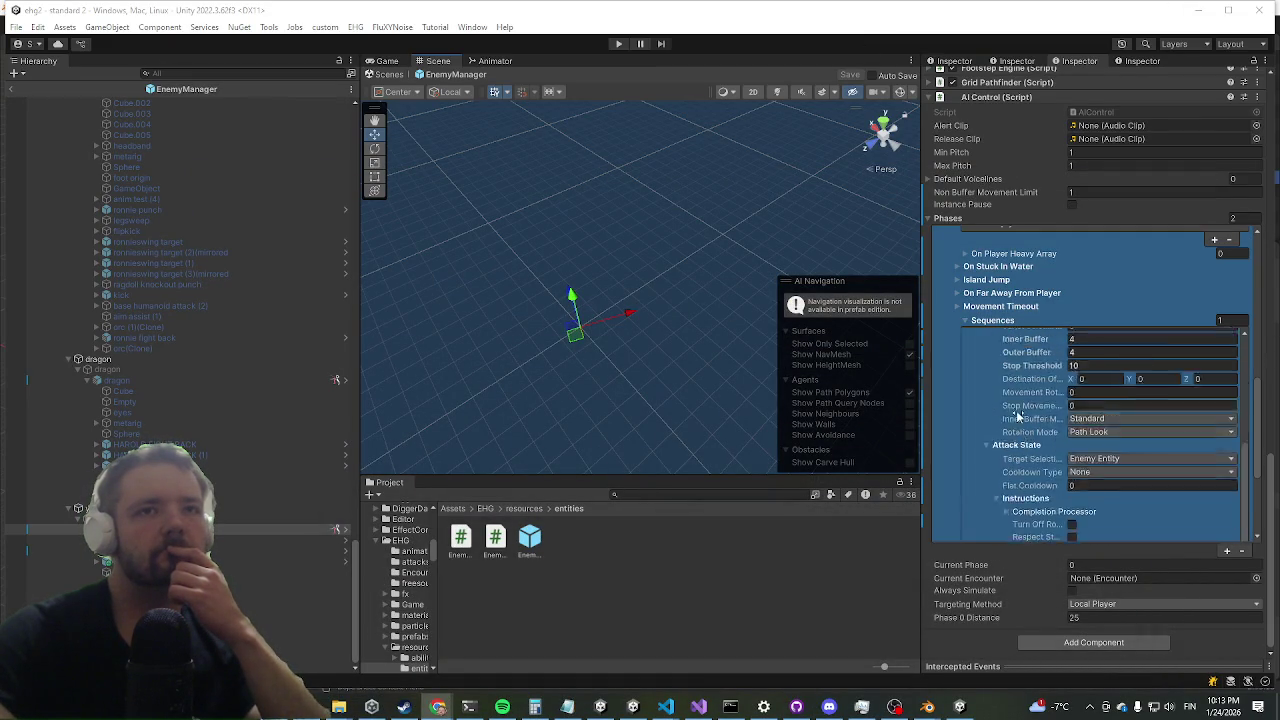
pyautogui.click(480, 437)
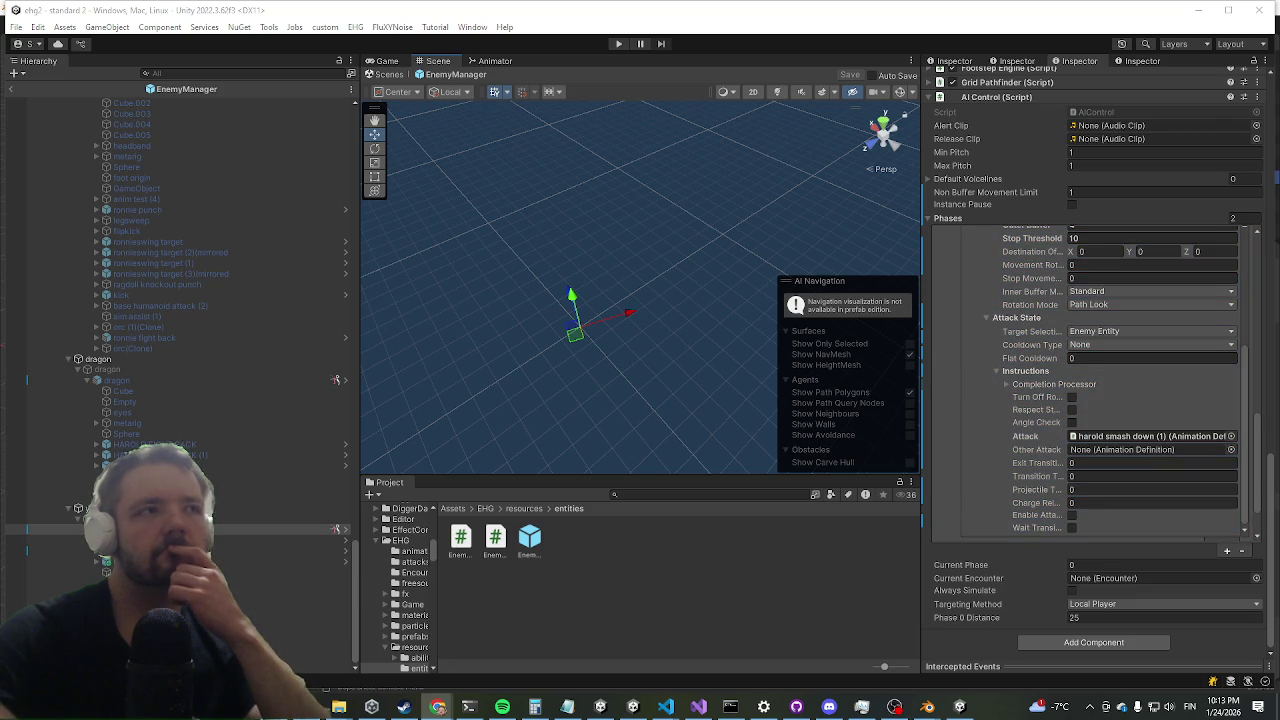
pyautogui.click(7, 91)
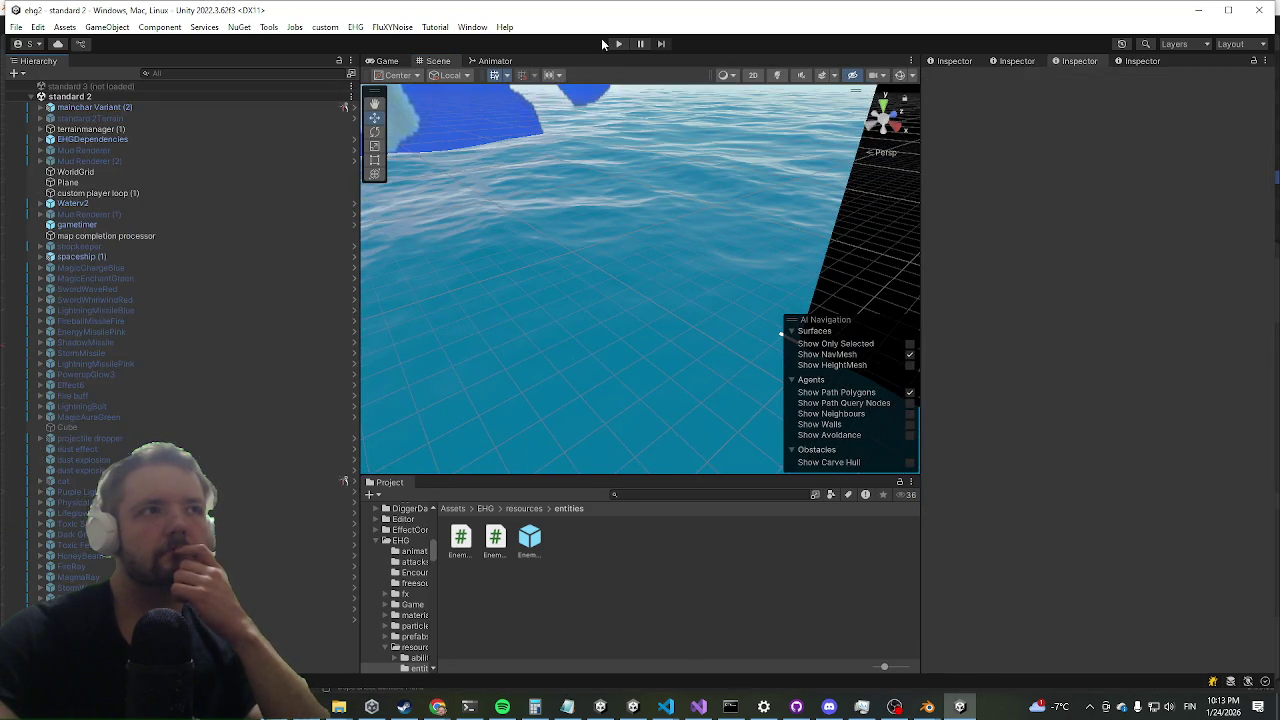
# - Enter Play mode and load into the level with the game view enlarged
pyautogui.click(628, 45)
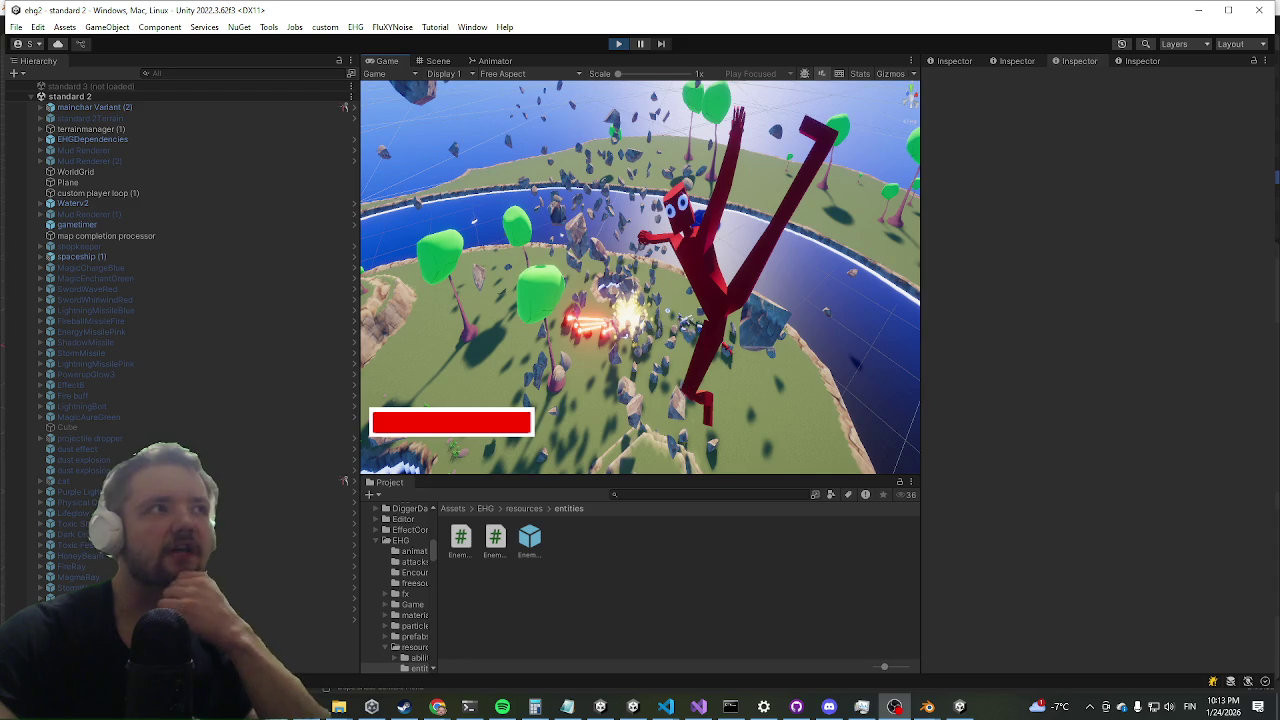
pyautogui.click(587, 181)
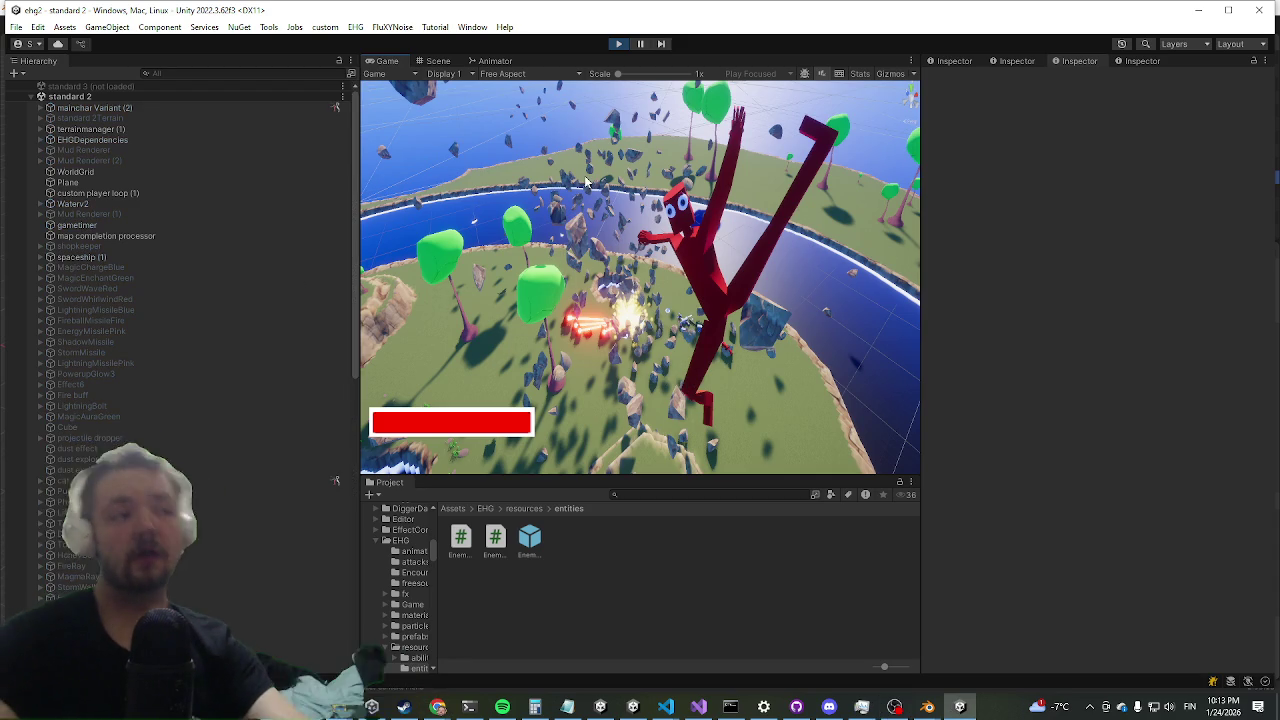
pyautogui.hotkey('shift', 'space')
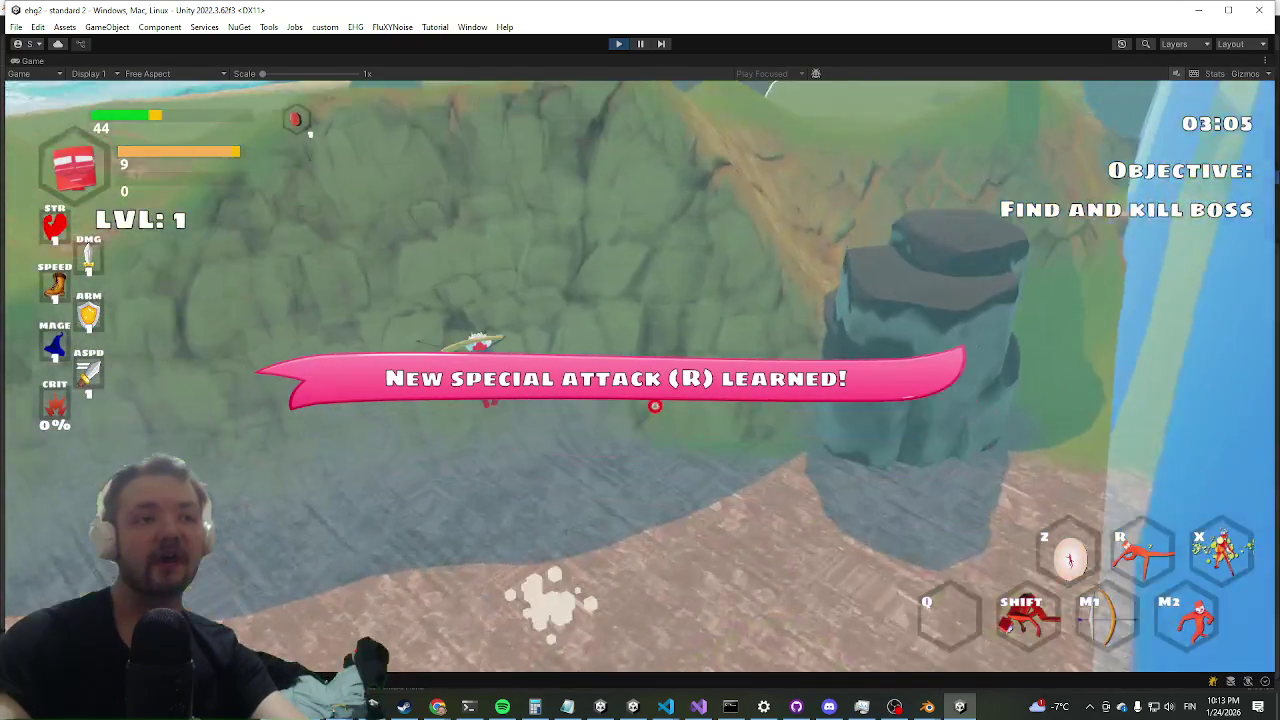
# - Run, dash and glide across the level to the enemy and slash it with the secondary attack
pyautogui.press('shift')
pyautogui.press('w')
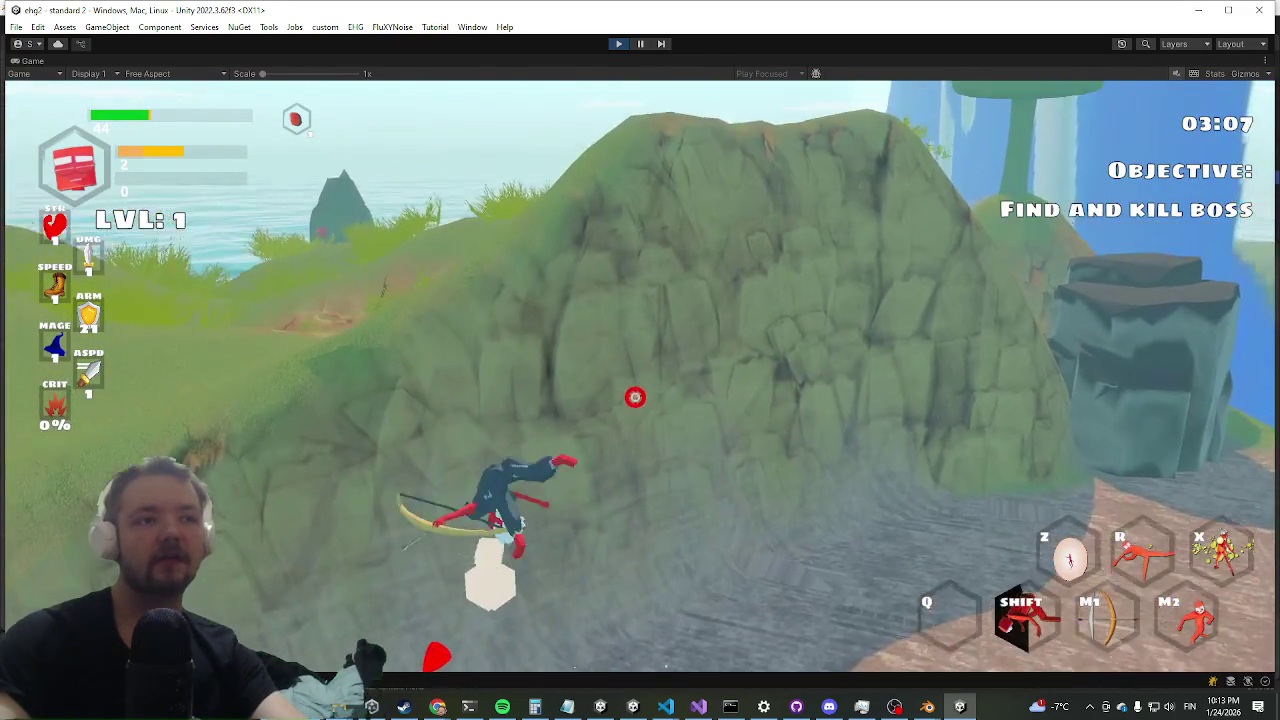
pyautogui.press('space')
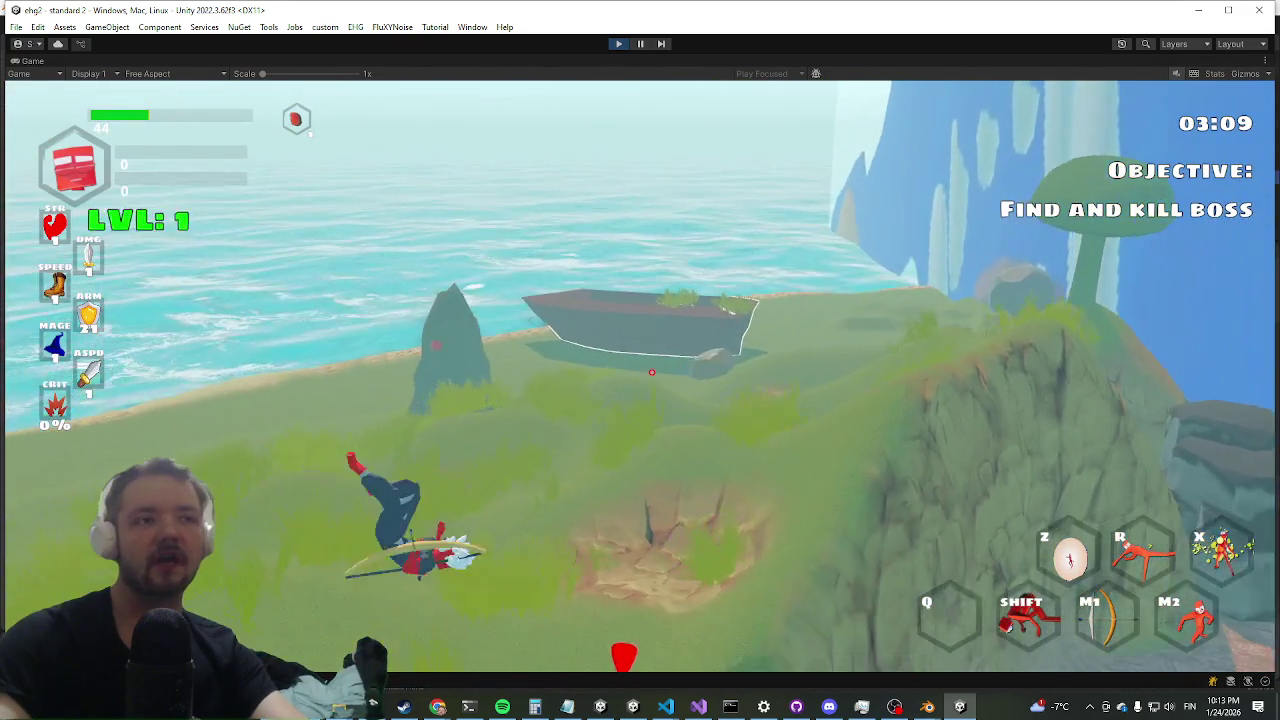
pyautogui.press('w')
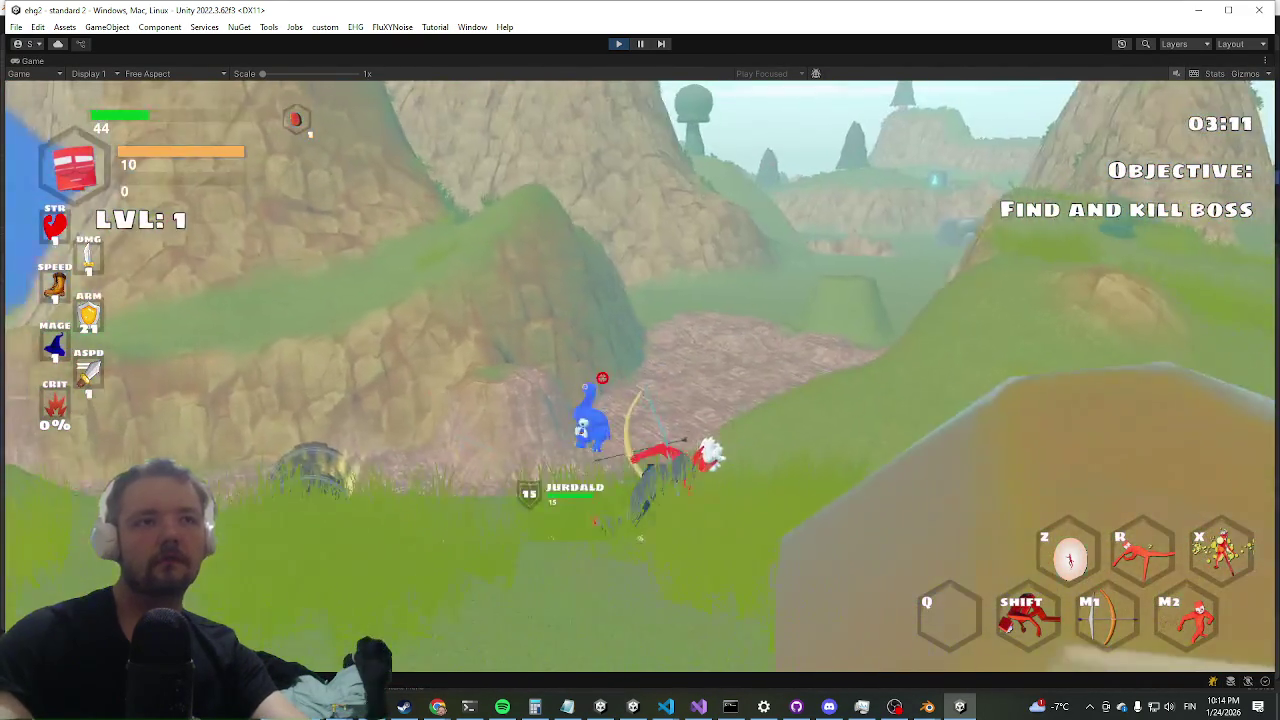
pyautogui.press('w')
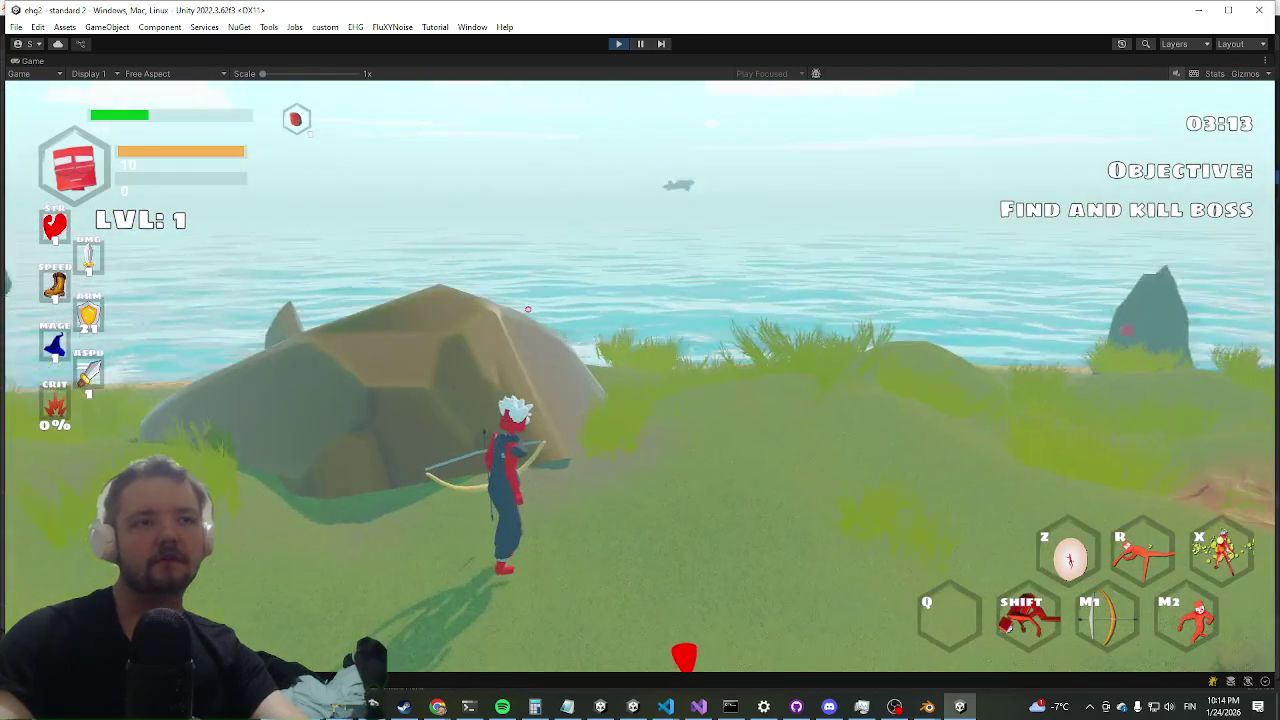
pyautogui.press('shift')
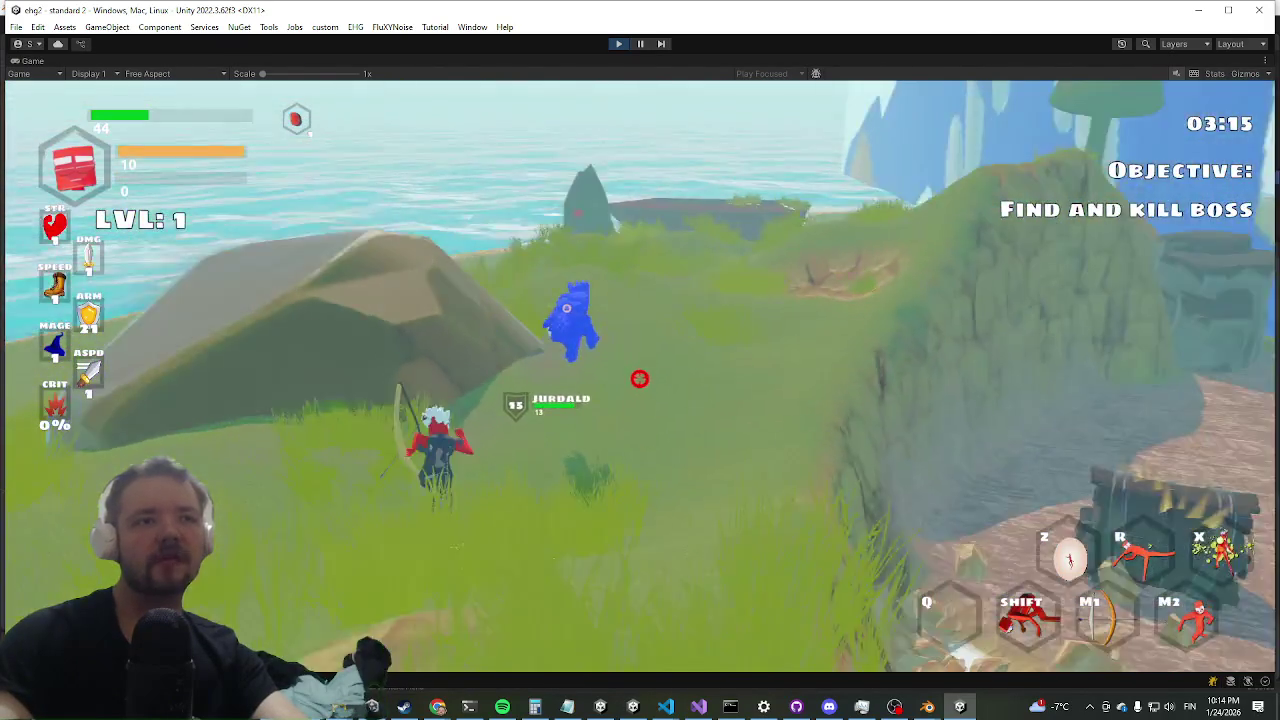
pyautogui.press('w')
pyautogui.rightClick(638, 374)
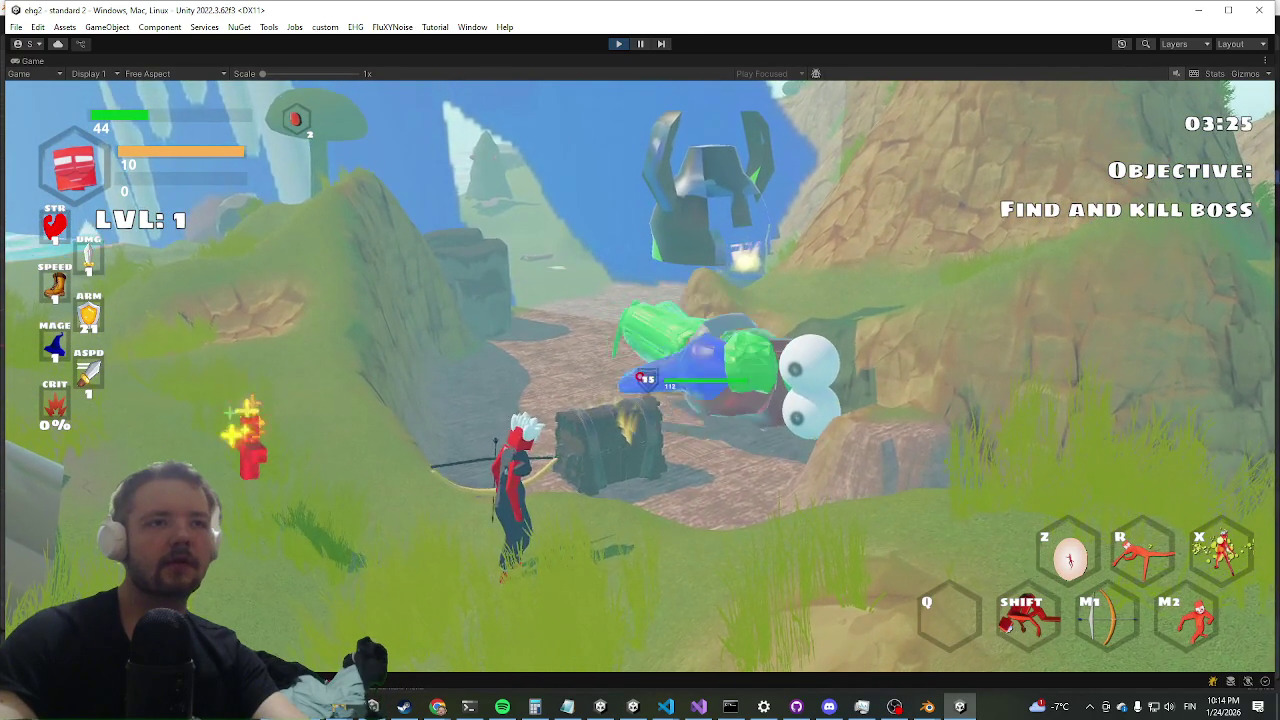
# - Dodge around the yolk boss, fire arrows at it, then stop Play mode with Ctrl+P
pyautogui.press('shift')
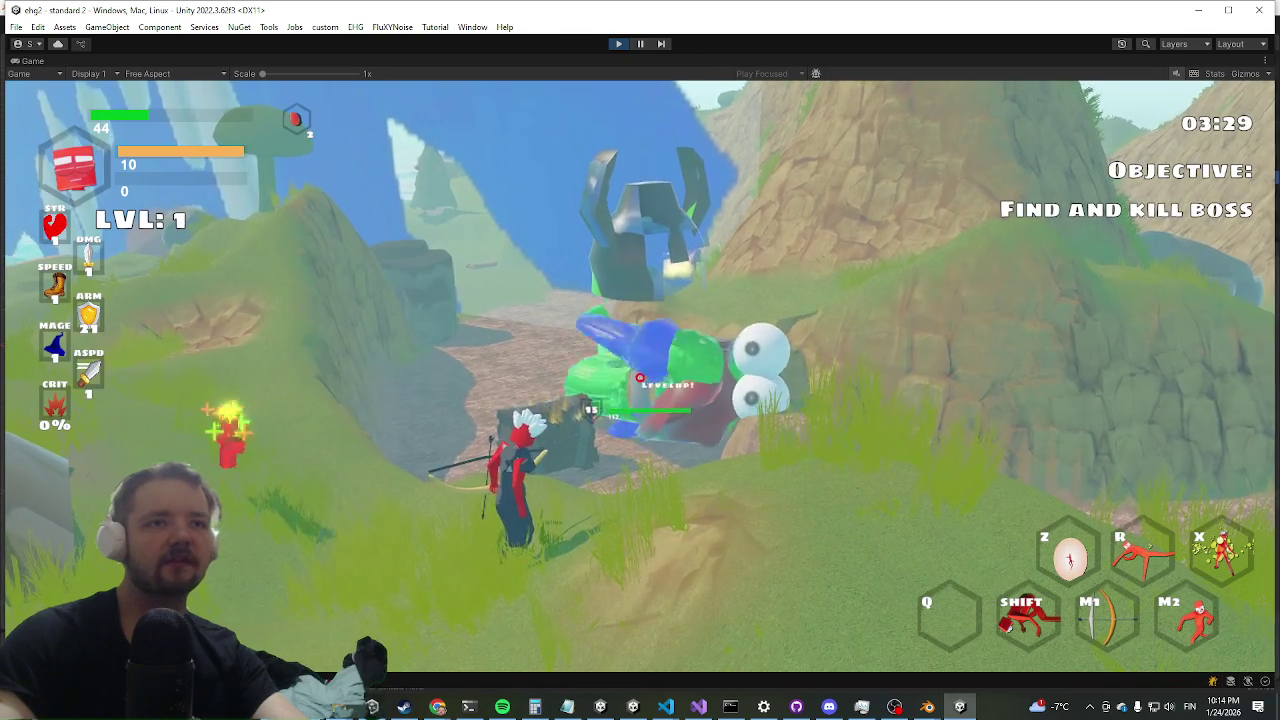
pyautogui.press('w')
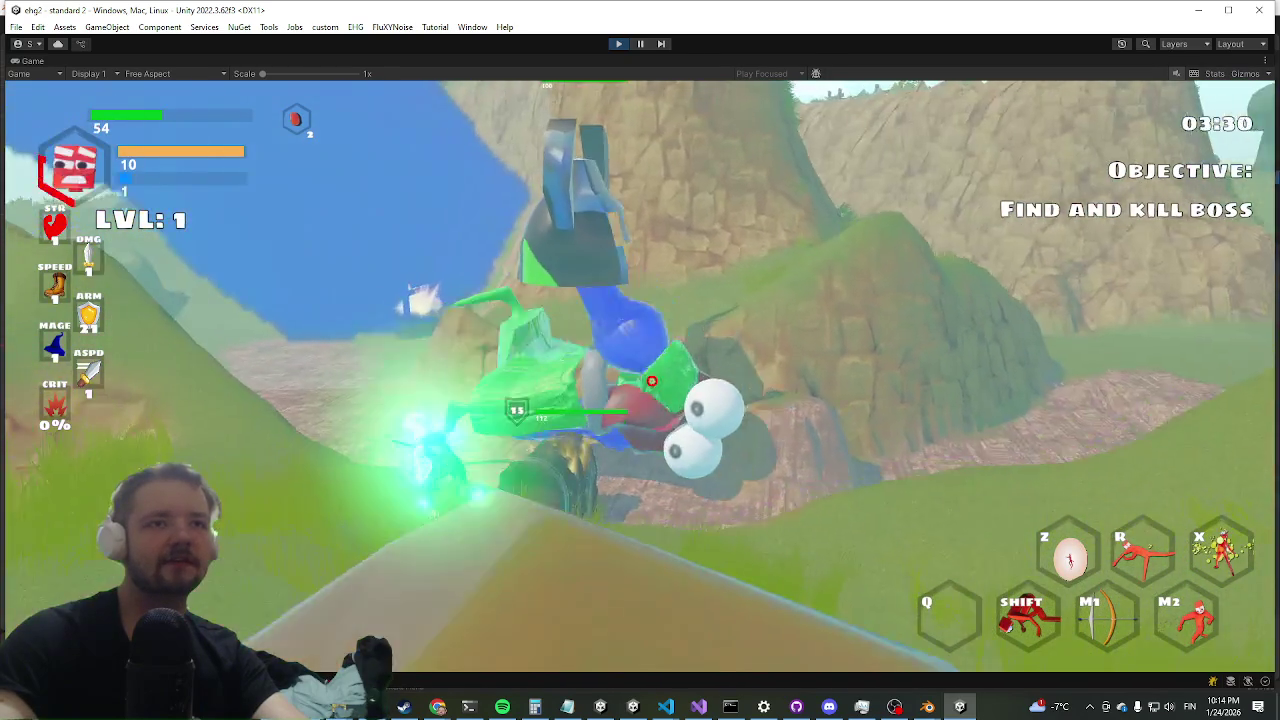
pyautogui.press('w')
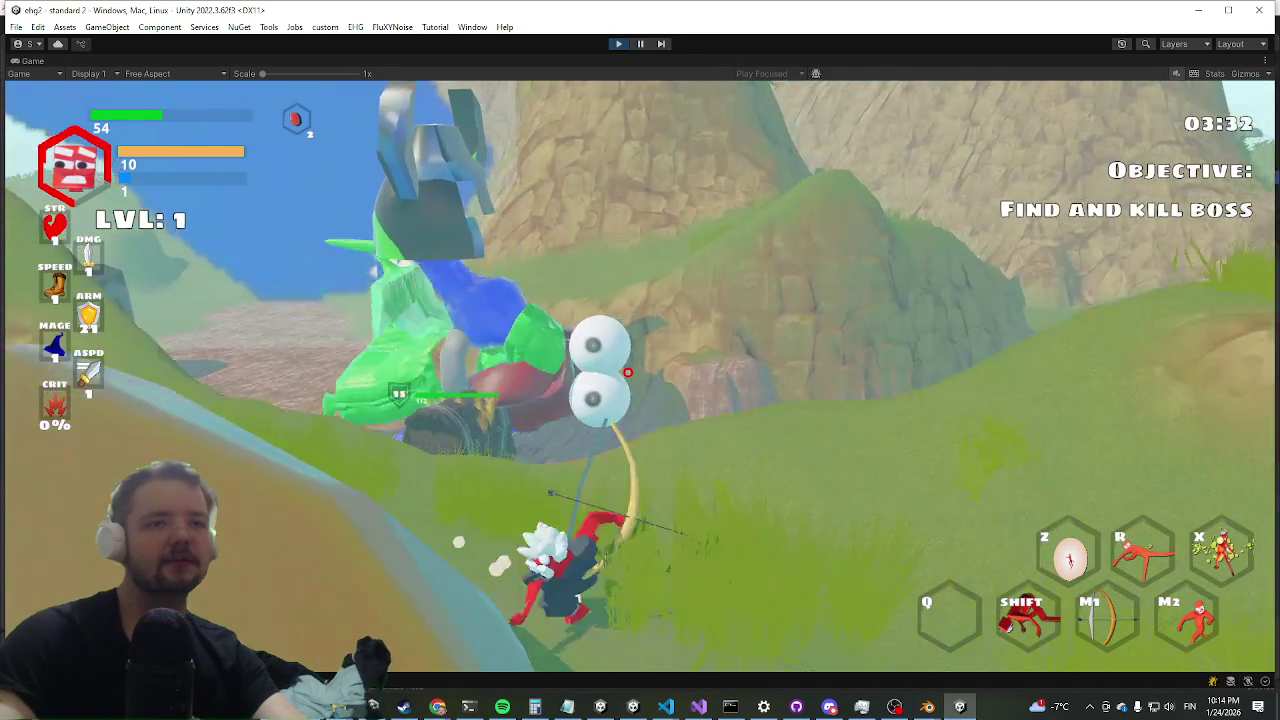
pyautogui.press('shift')
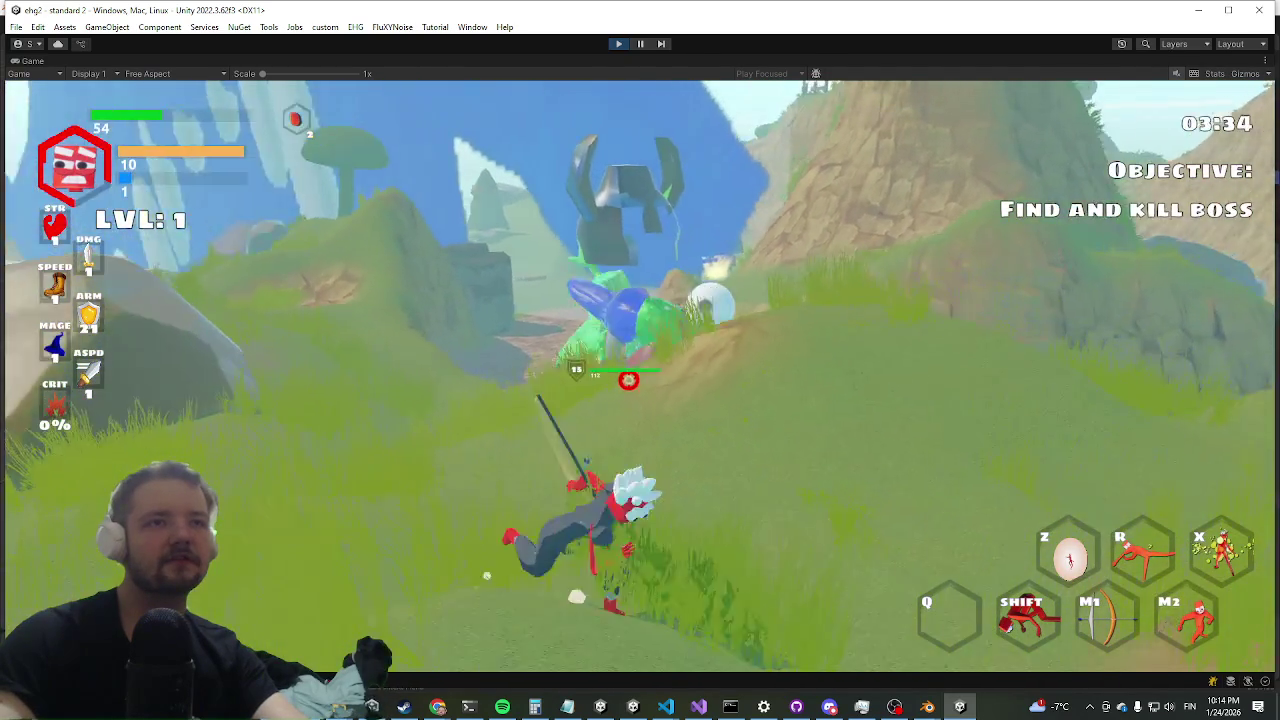
pyautogui.press('w')
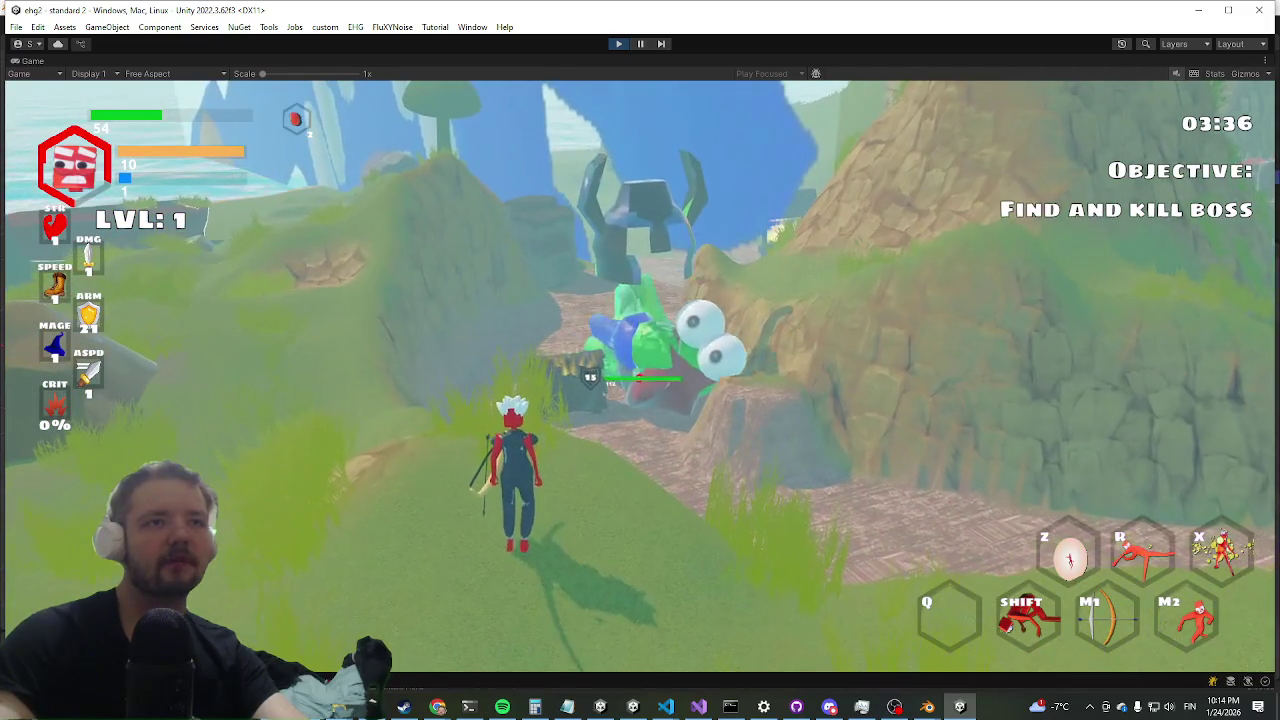
pyautogui.press('w')
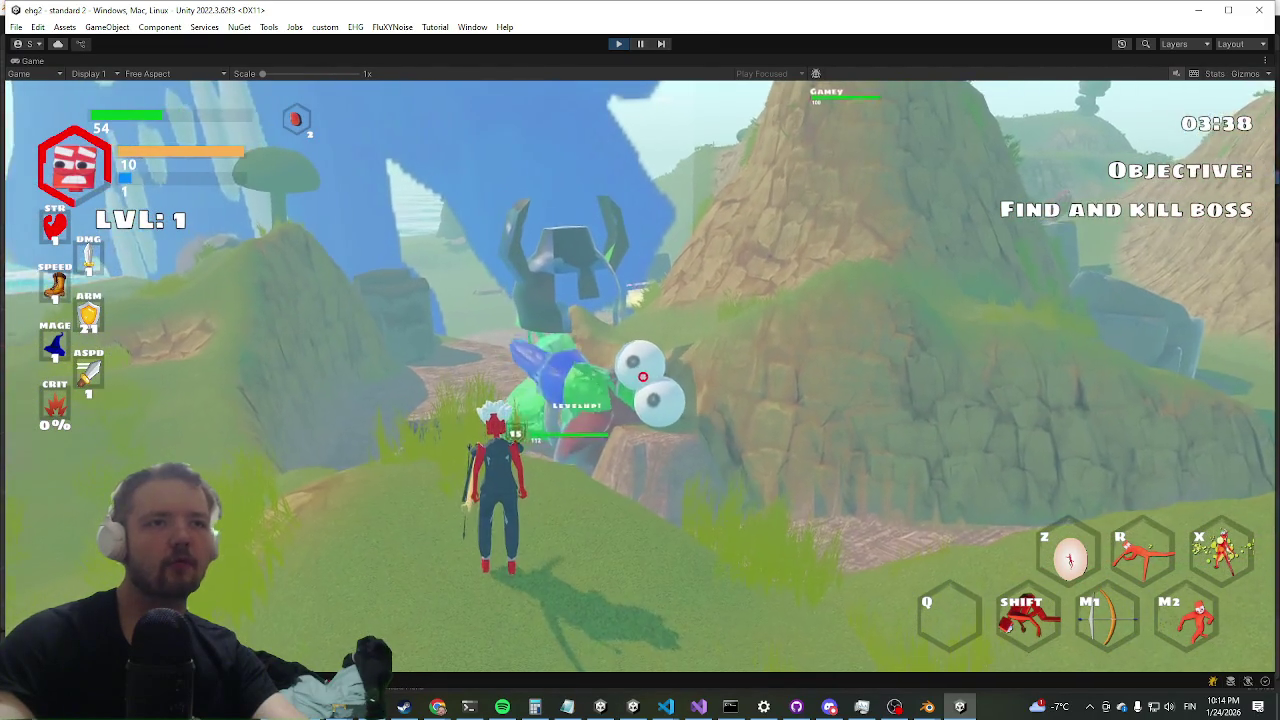
pyautogui.click(640, 378)
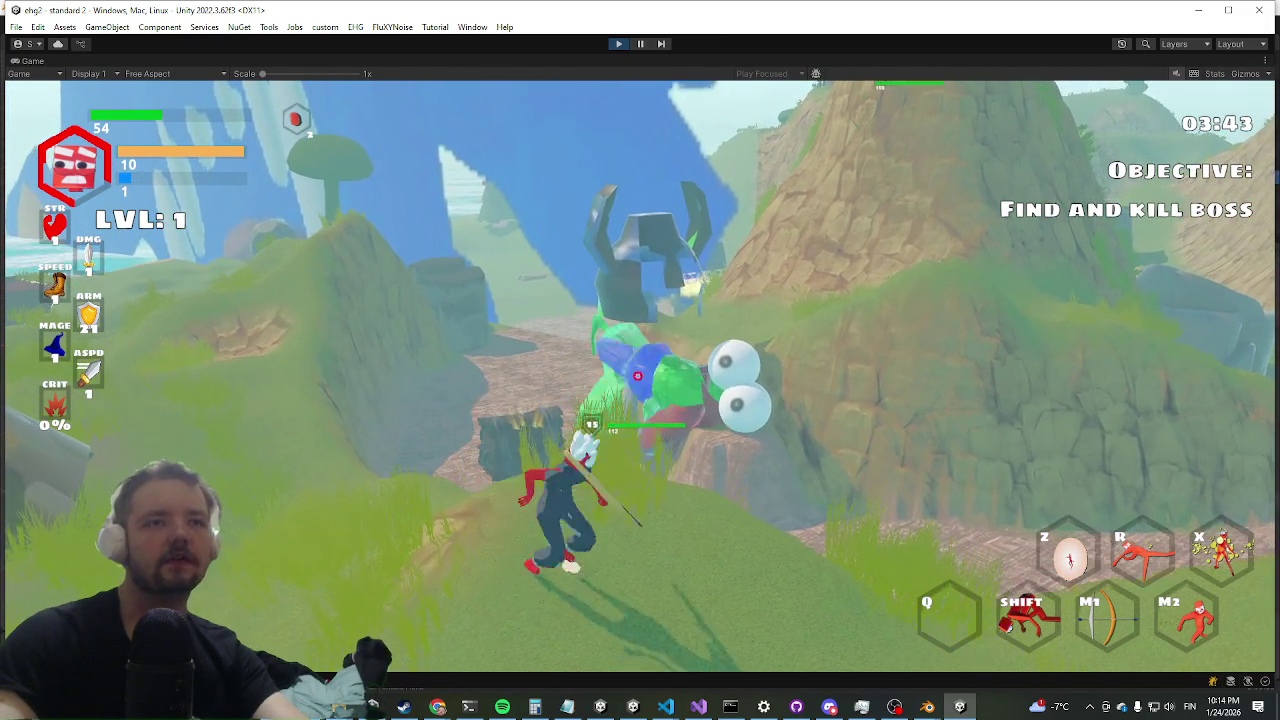
pyautogui.click(640, 378)
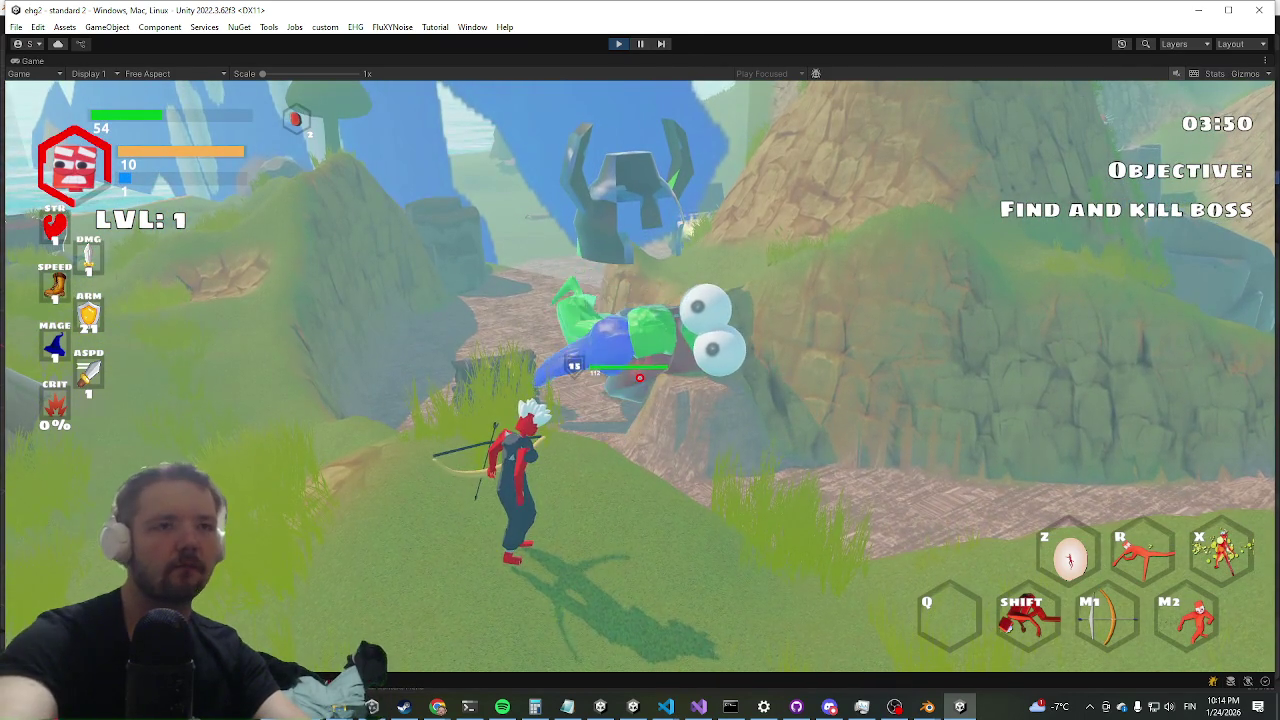
pyautogui.hotkey('ctrl', 'p')
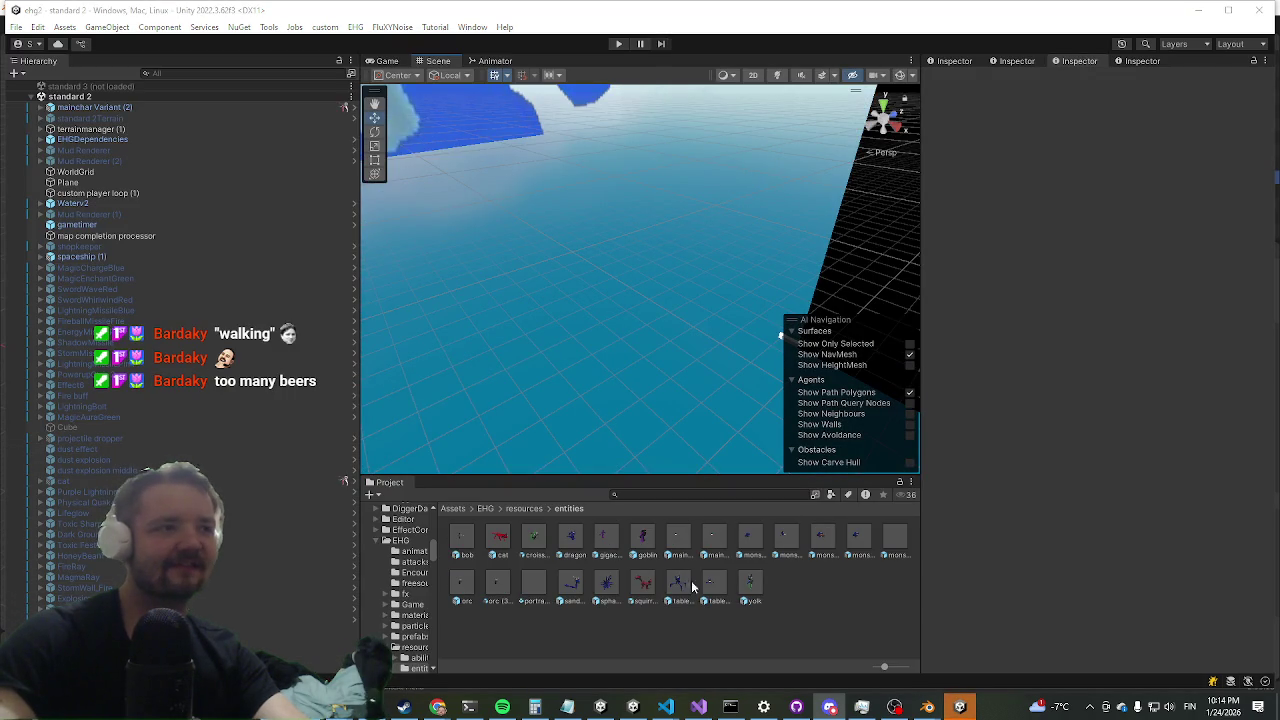
# - Open the yolk prefab for editing from the Project window
pyautogui.click(756, 584)
pyautogui.doubleClick(758, 587)
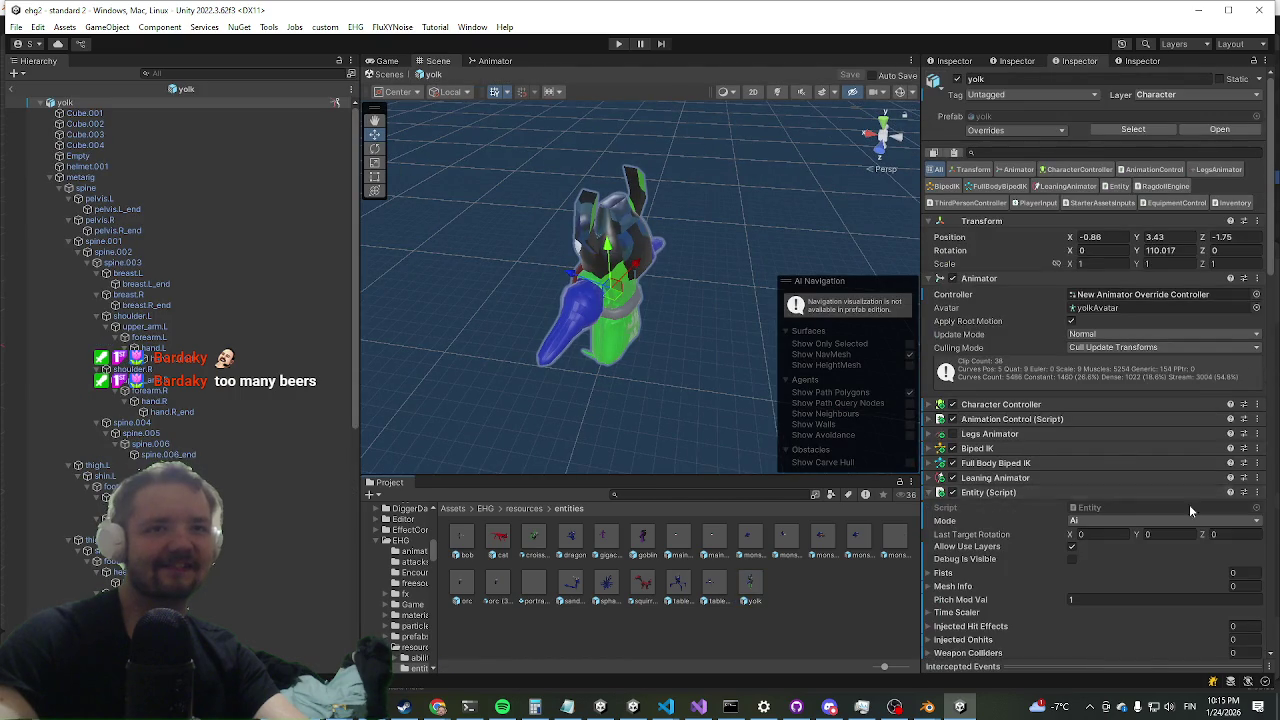
pyautogui.scroll(-5, 1025, 398)
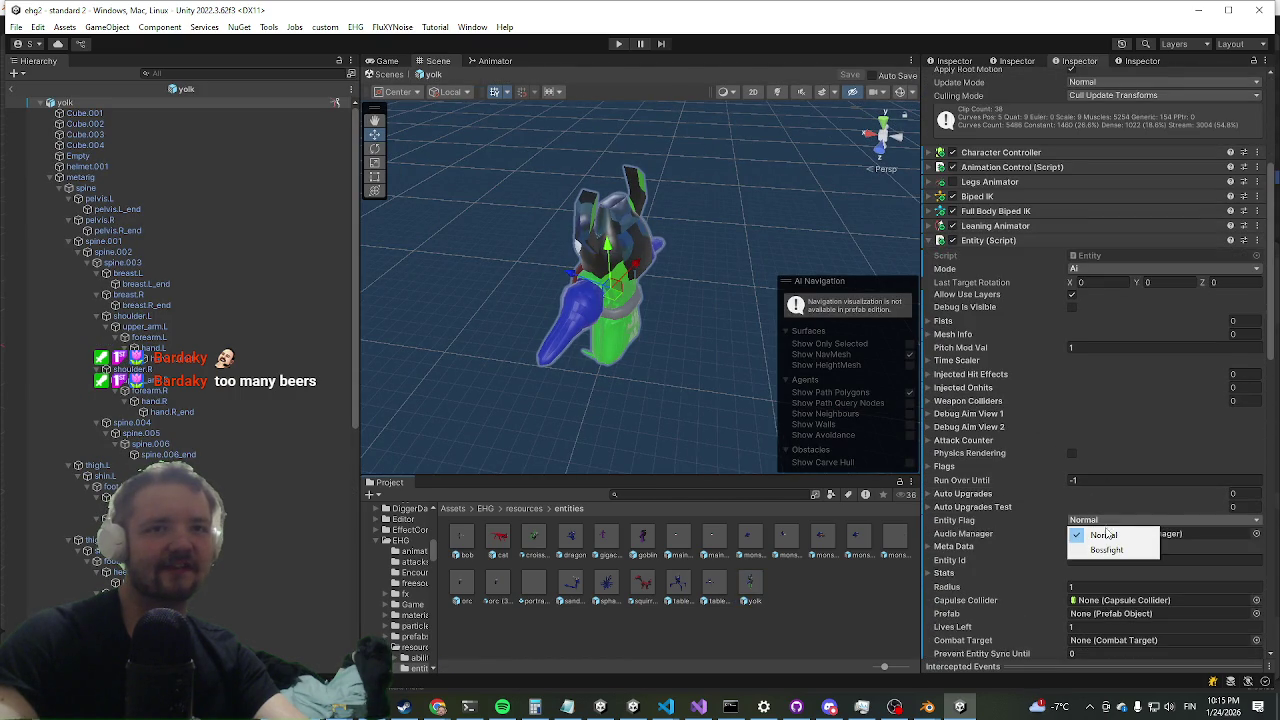
# - Set the Entity's Flags Idle Anim to Giant, then collapse Flags
pyautogui.click(940, 466)
pyautogui.click(940, 466)
pyautogui.click(1160, 480)
pyautogui.click(1103, 509)
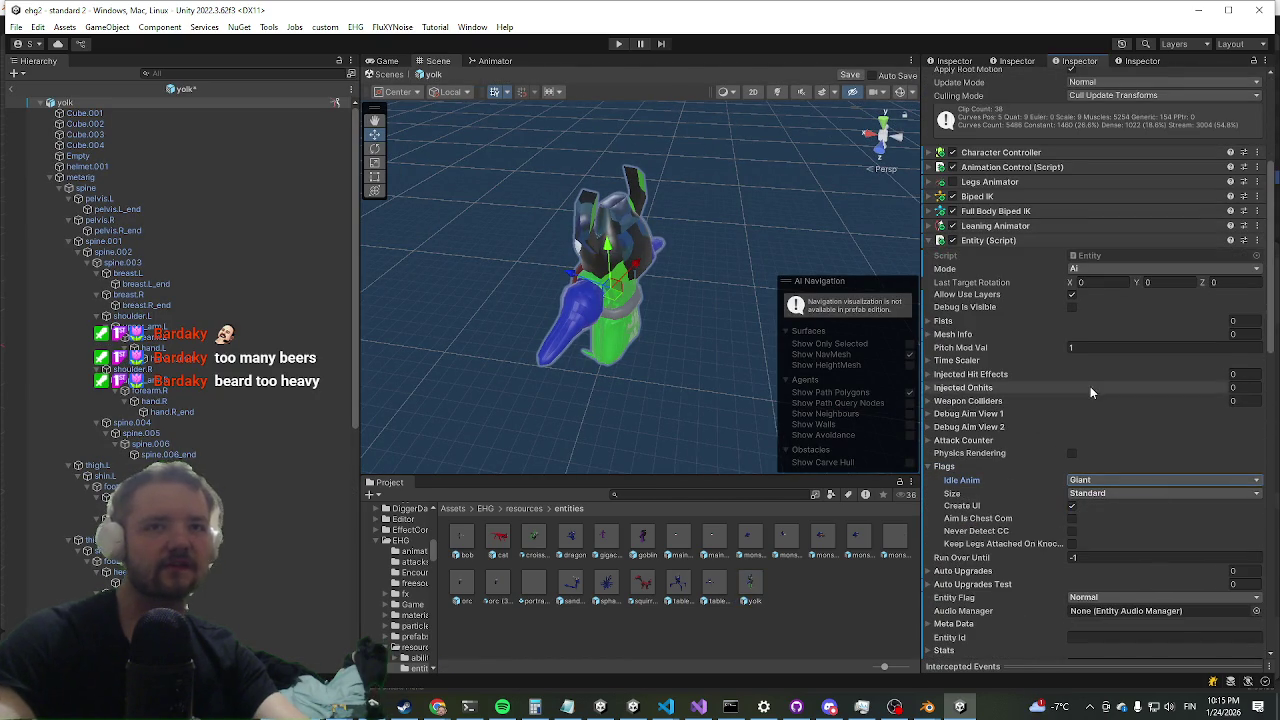
pyautogui.scroll(-5, 1090, 390)
pyautogui.scroll(-15, 1088, 390)
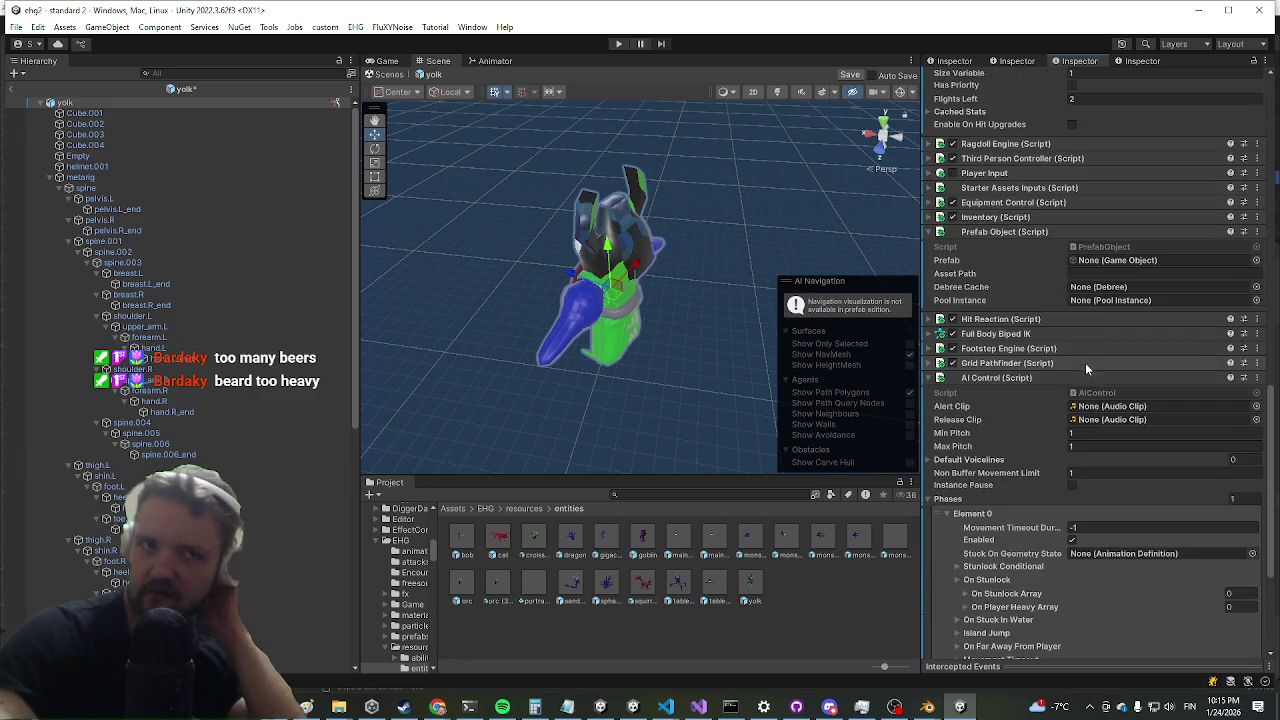
pyautogui.scroll(15, 1090, 250)
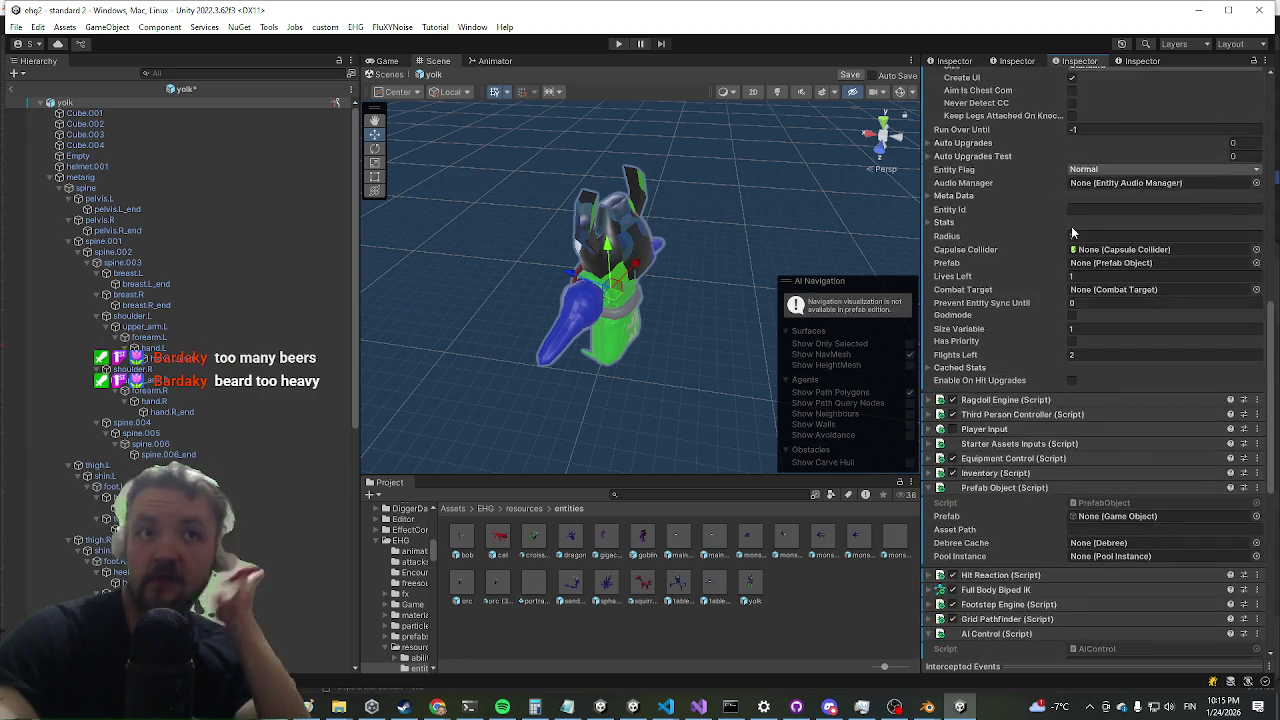
pyautogui.scroll(3, 1018, 220)
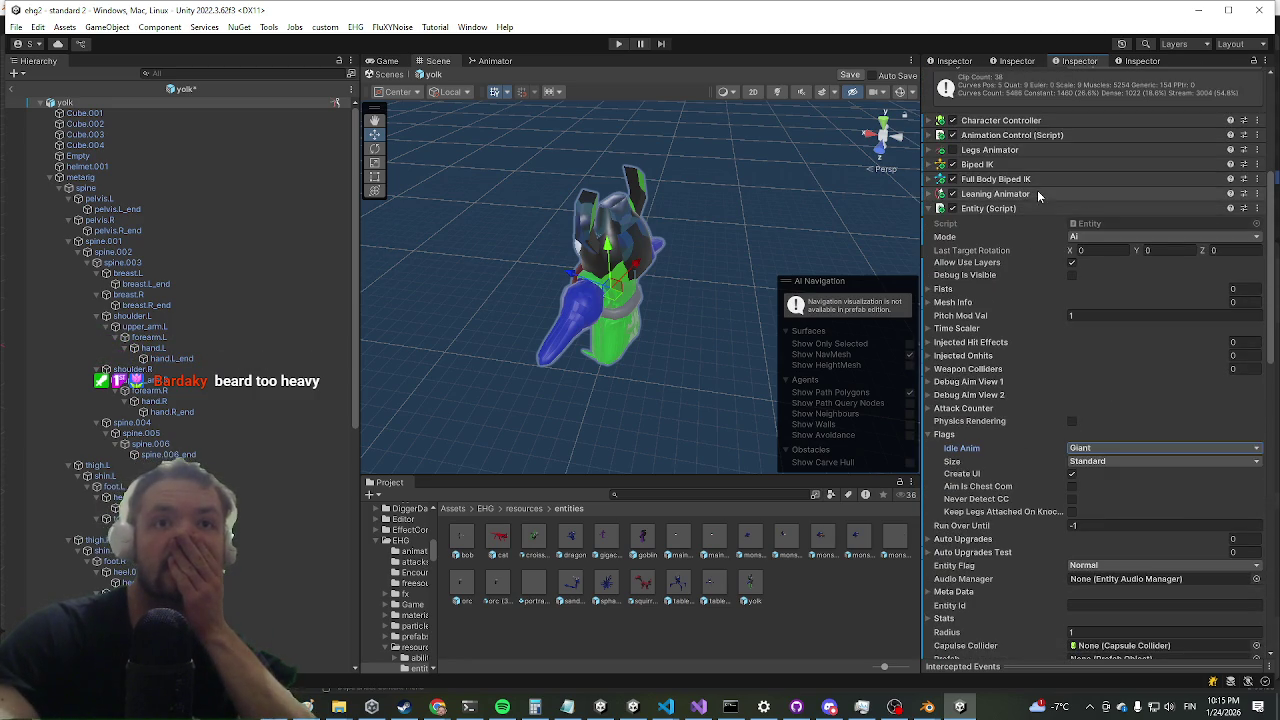
pyautogui.scroll(1, 1024, 200)
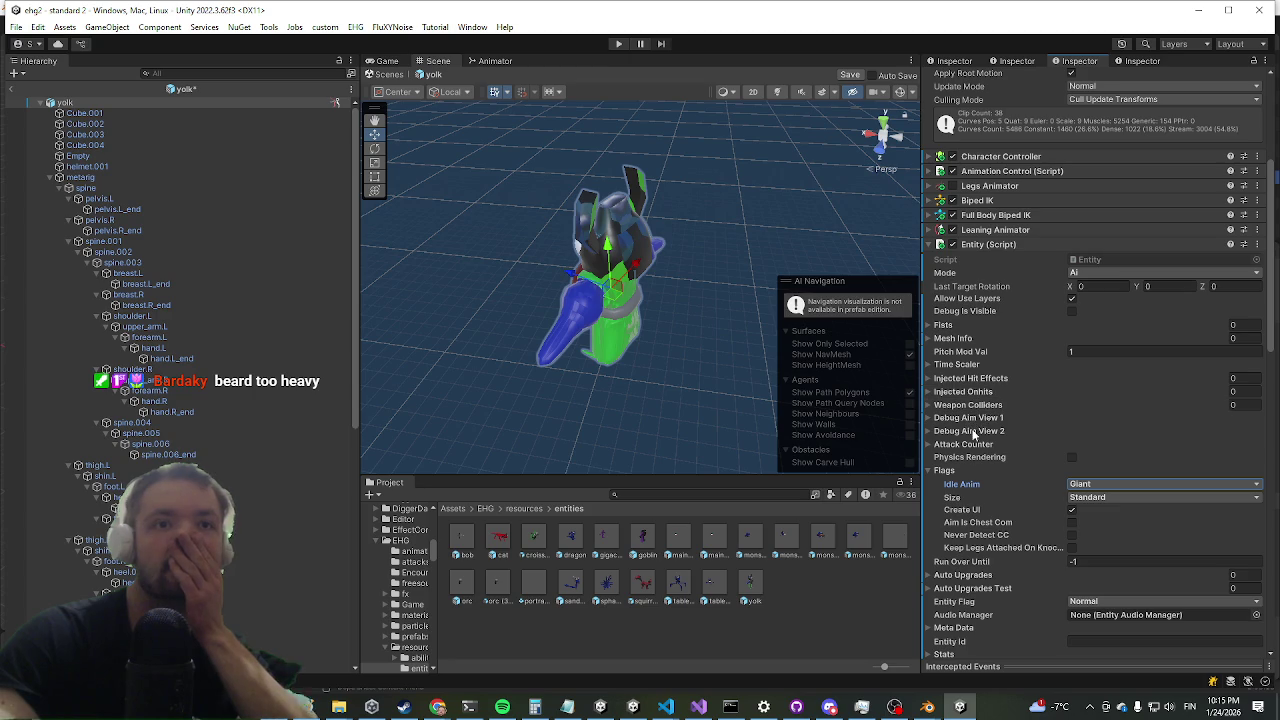
pyautogui.click(947, 471)
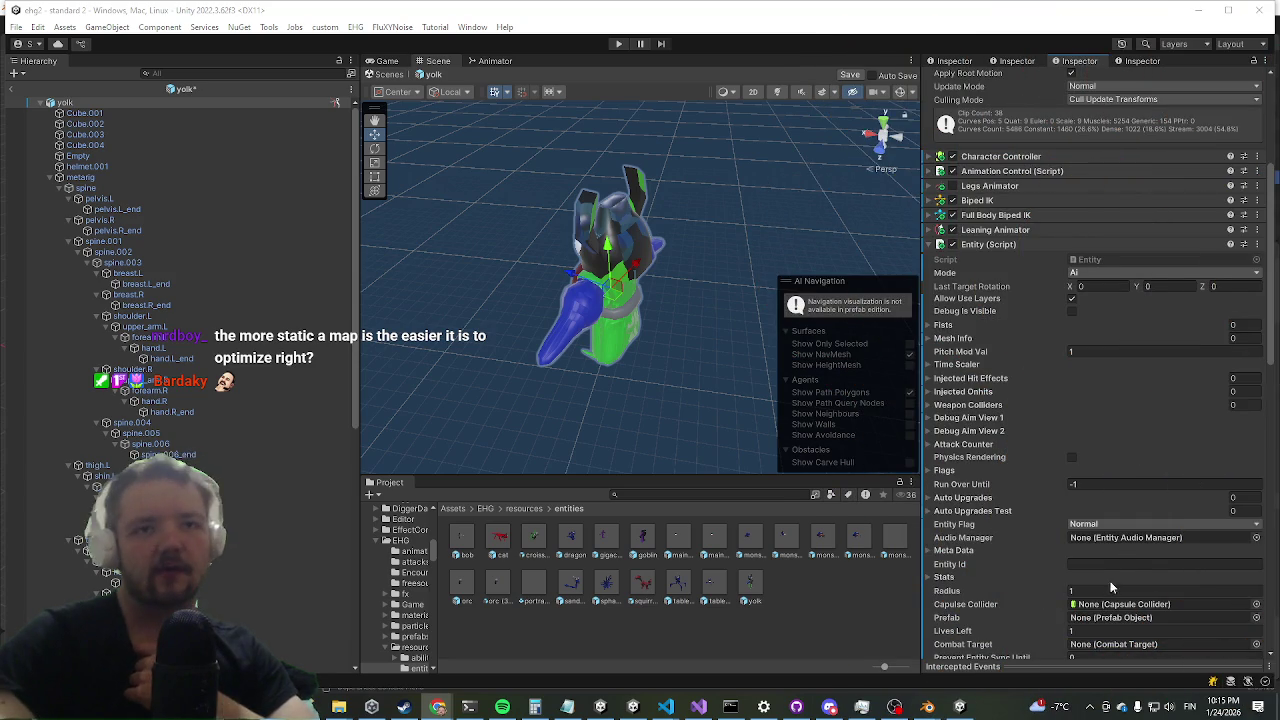
# - Enter YOLK as the Meta Data Display Name, then return to the scene
pyautogui.click(1092, 552)
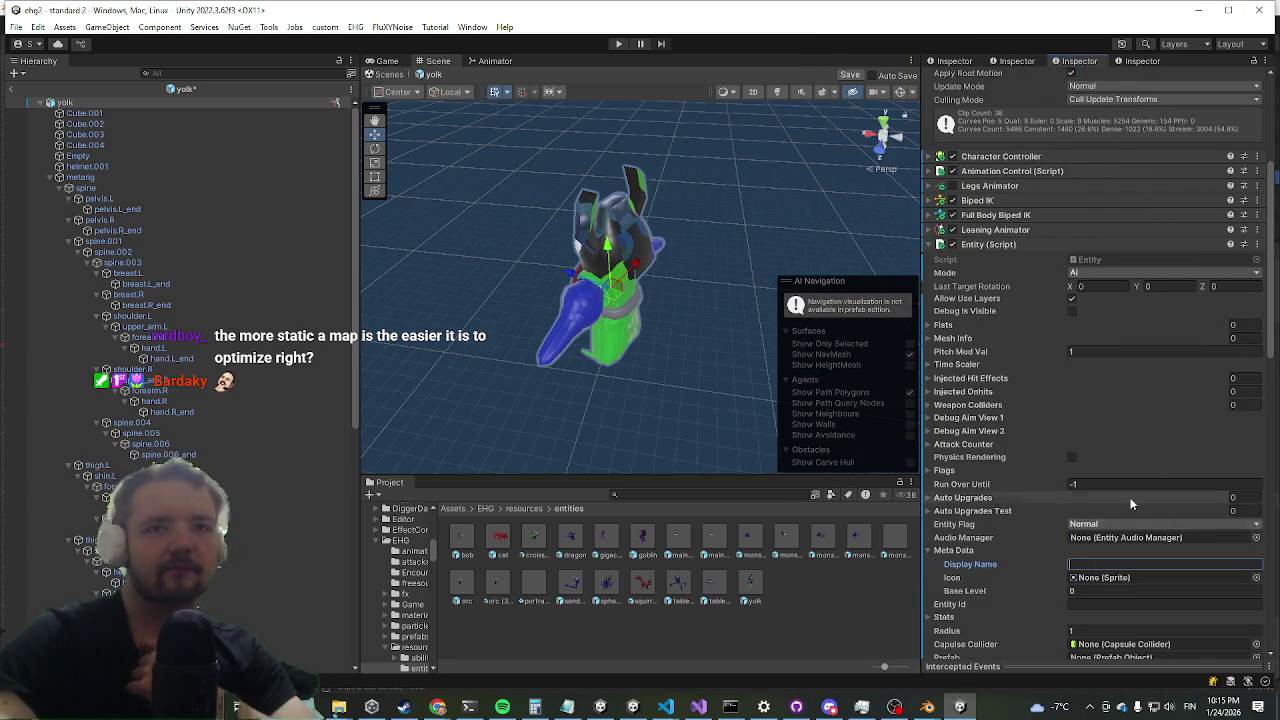
pyautogui.write('YOLK')
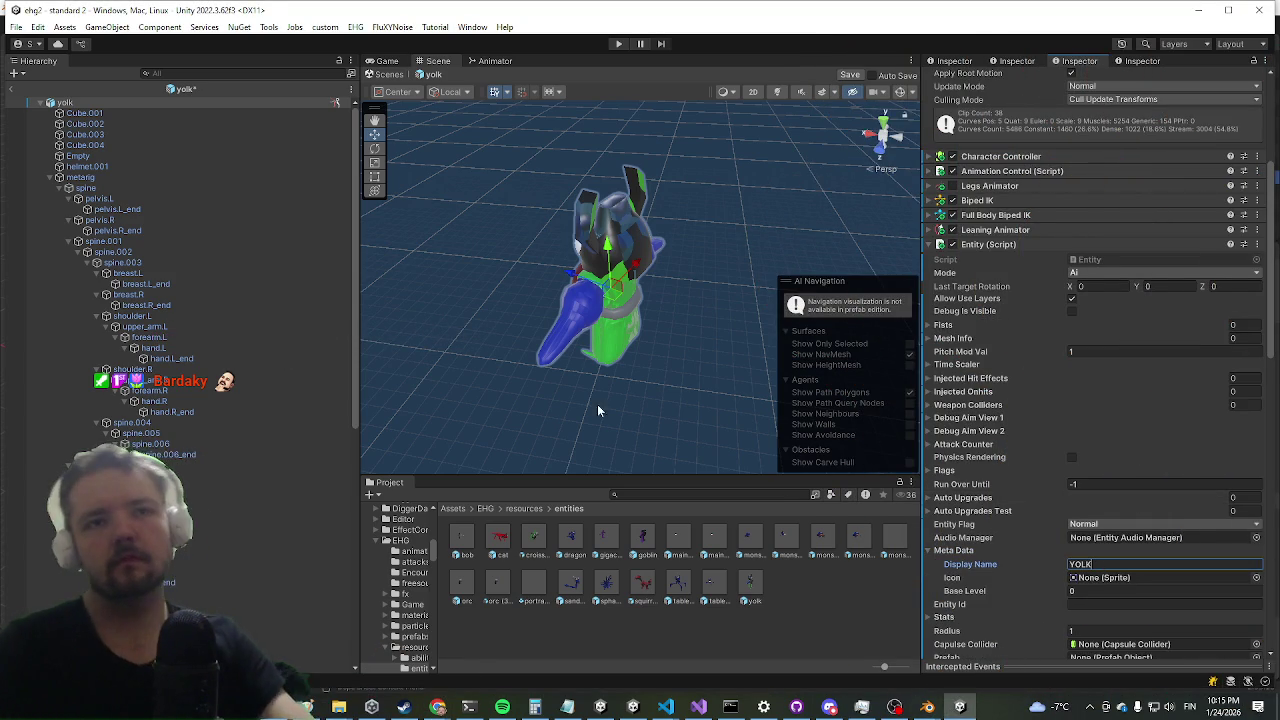
pyautogui.click(630, 362)
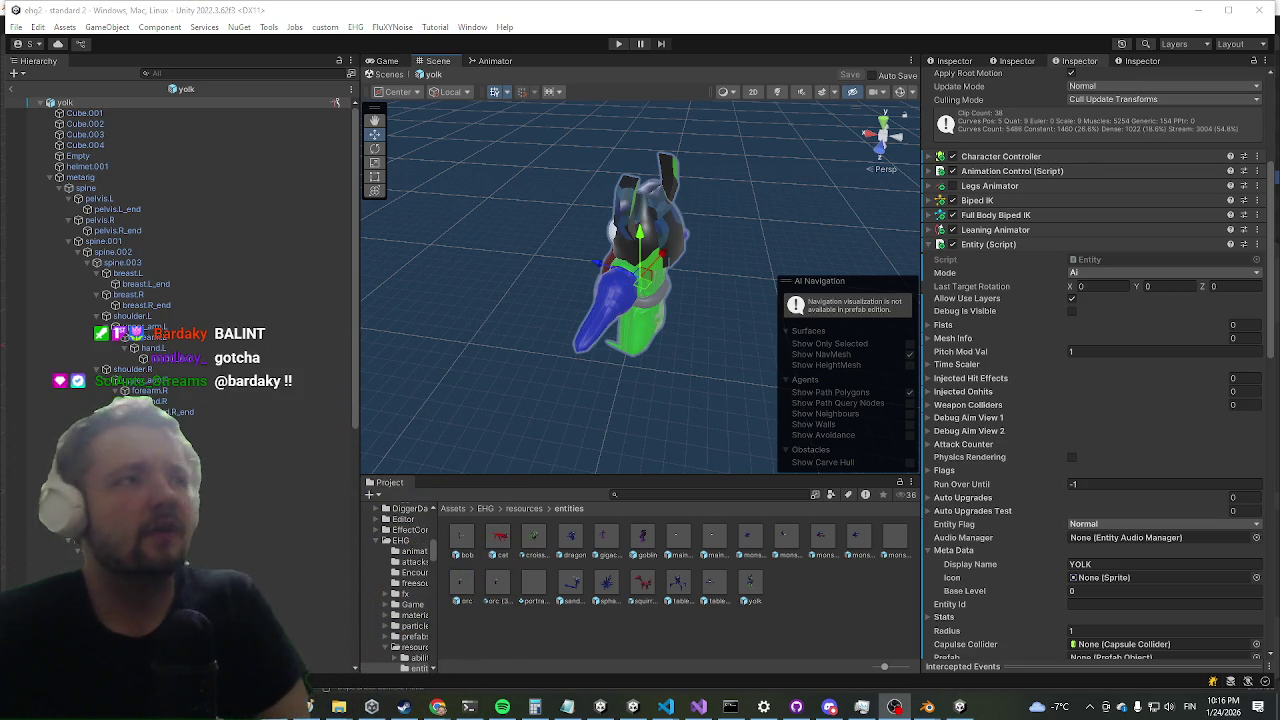
pyautogui.click(12, 92)
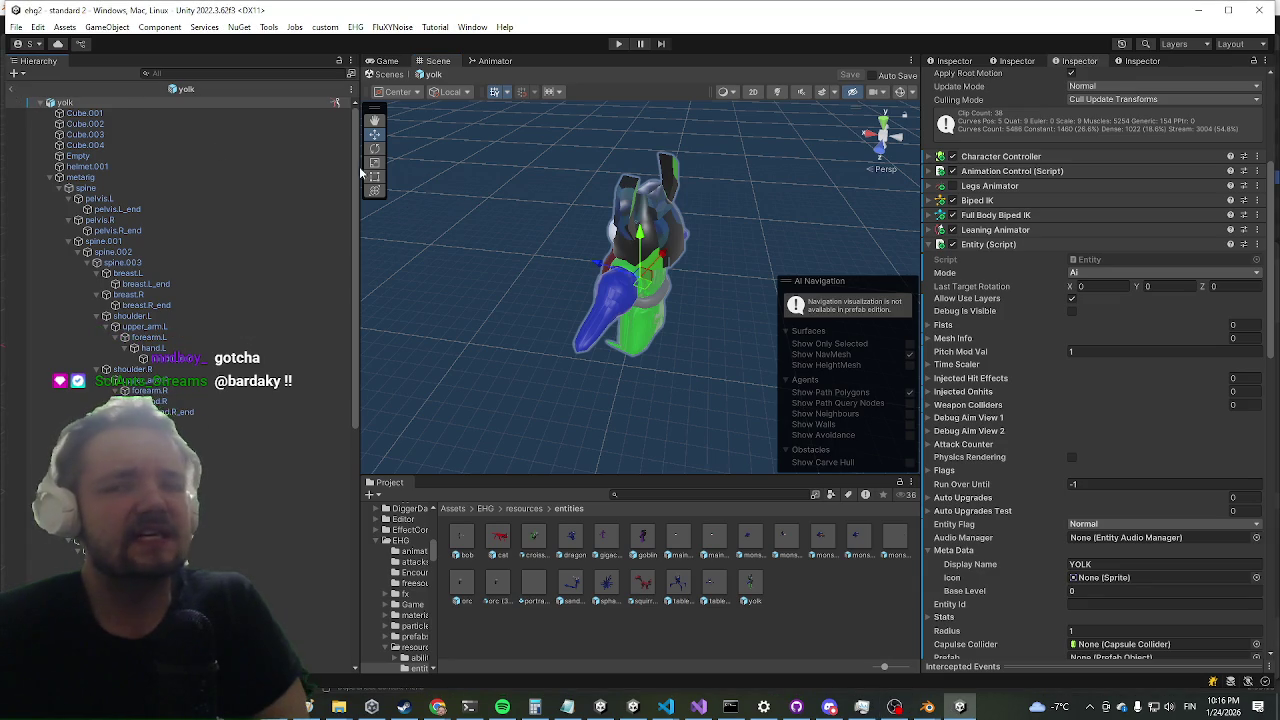
# - Start Play mode, maximize the Game view and attack the blue enemy
pyautogui.click(618, 44)
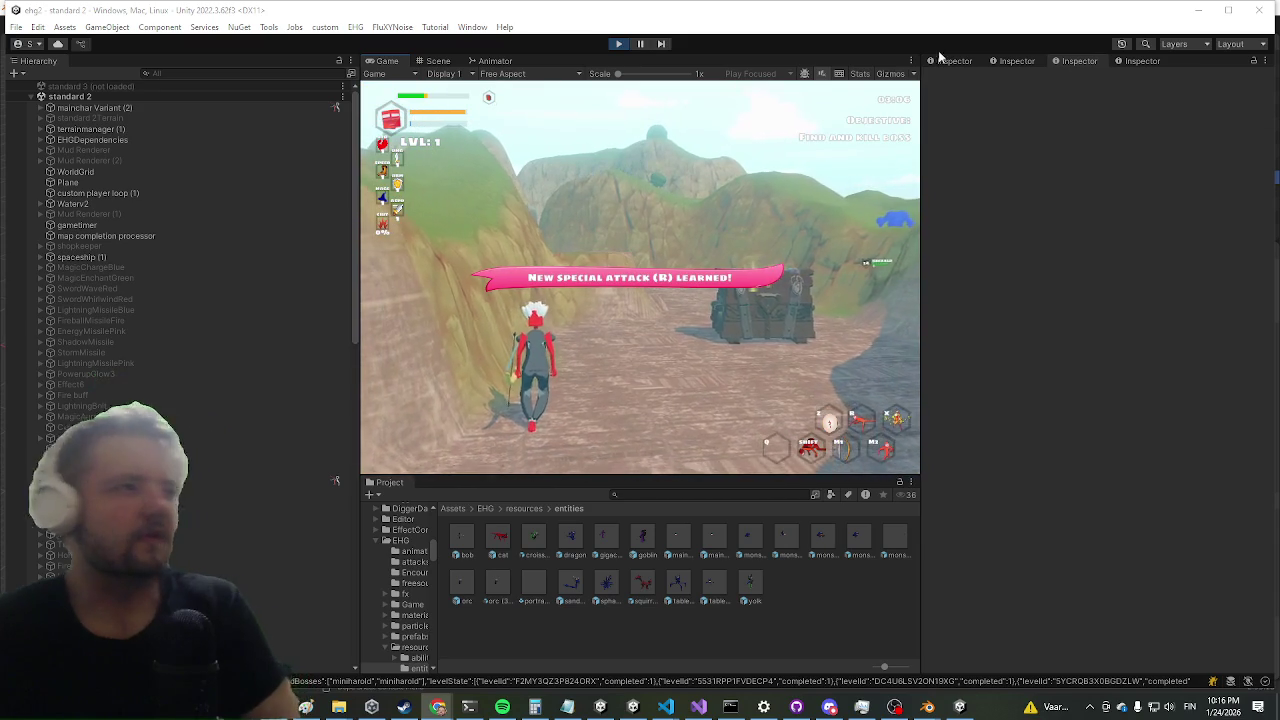
pyautogui.hotkey('shift', 'space')
pyautogui.press('w')
pyautogui.press('shift')
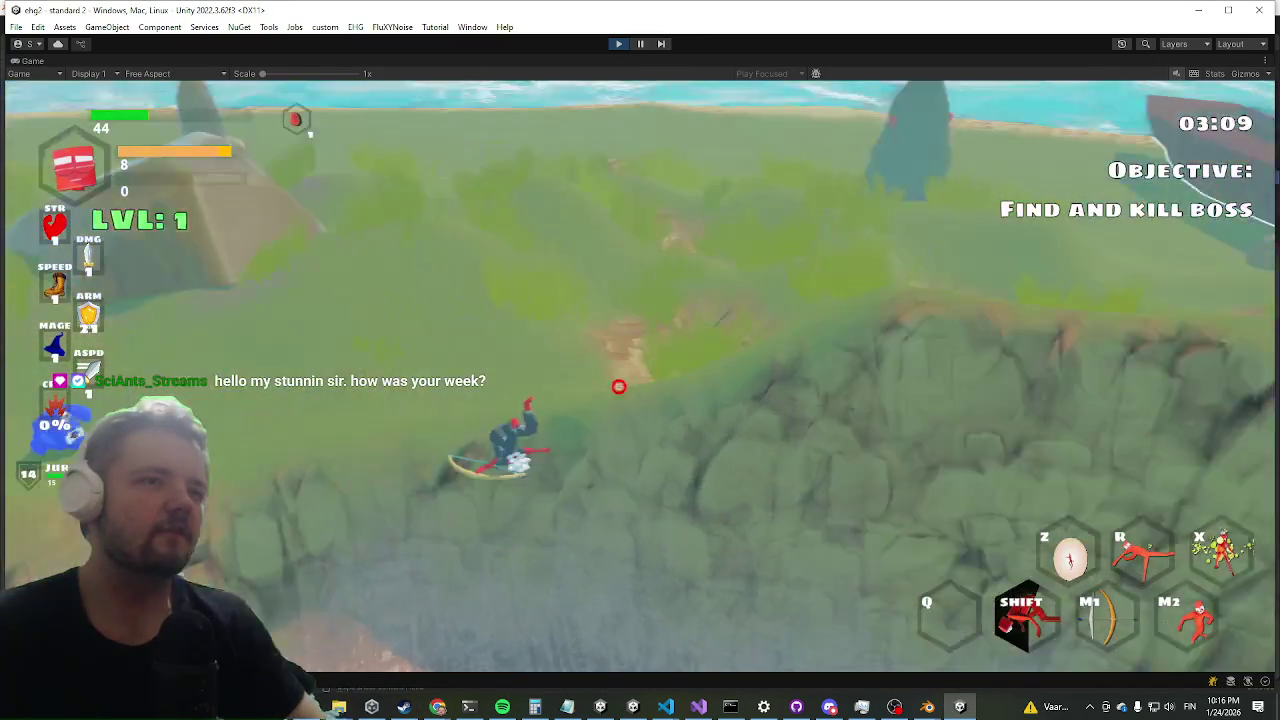
pyautogui.rightClick(627, 381)
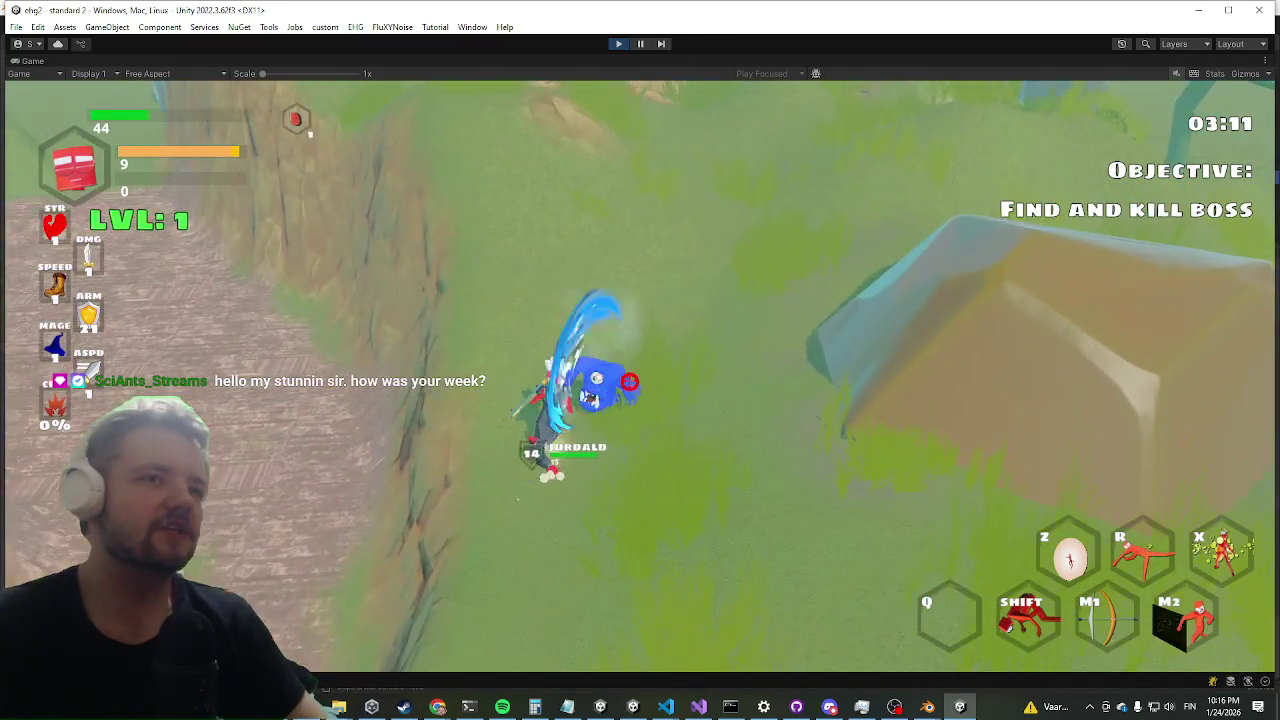
pyautogui.click(627, 381)
pyautogui.click(627, 385)
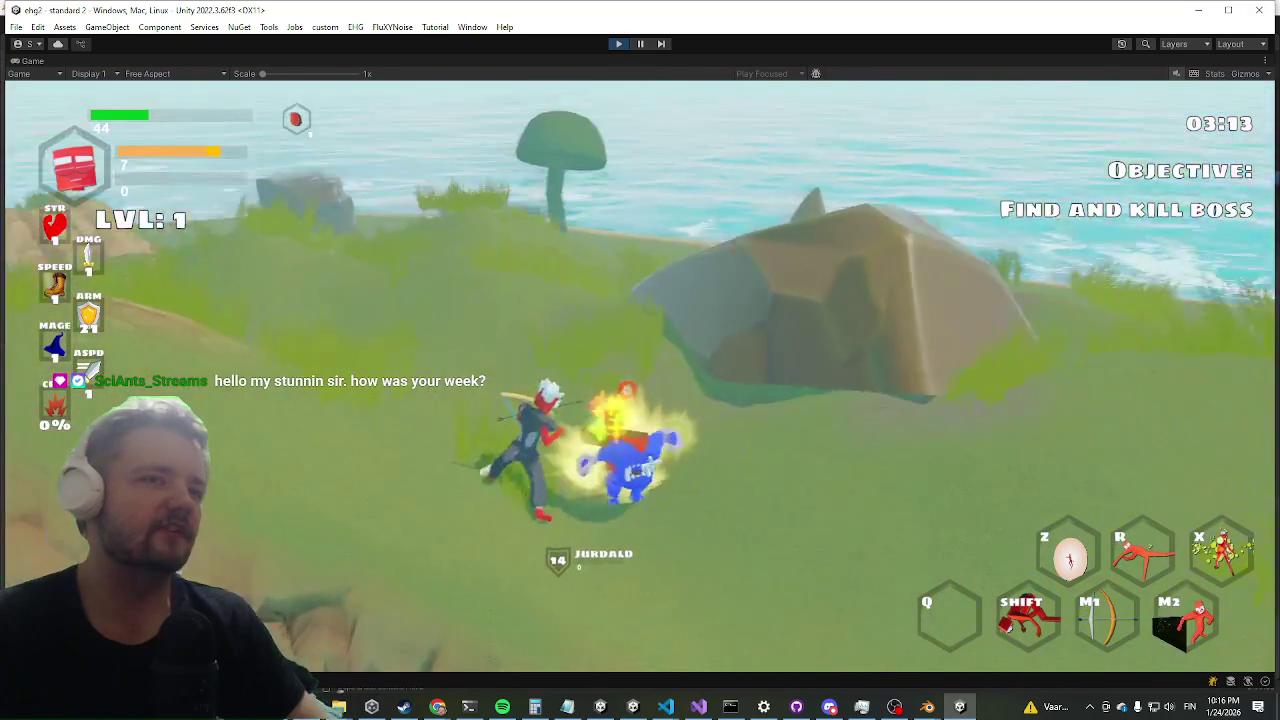
# - Run toward the Yolk boss by the sea, dodge-rolling as it approaches
pyautogui.press('w')
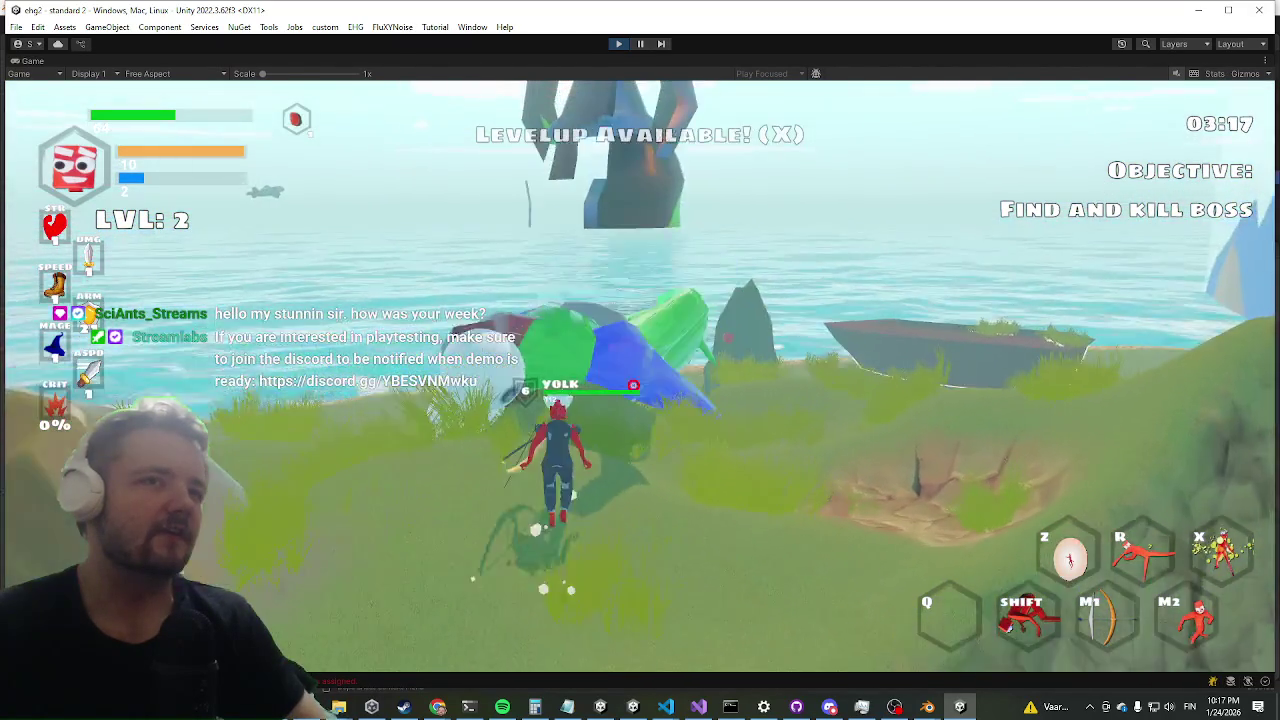
pyautogui.press('a')
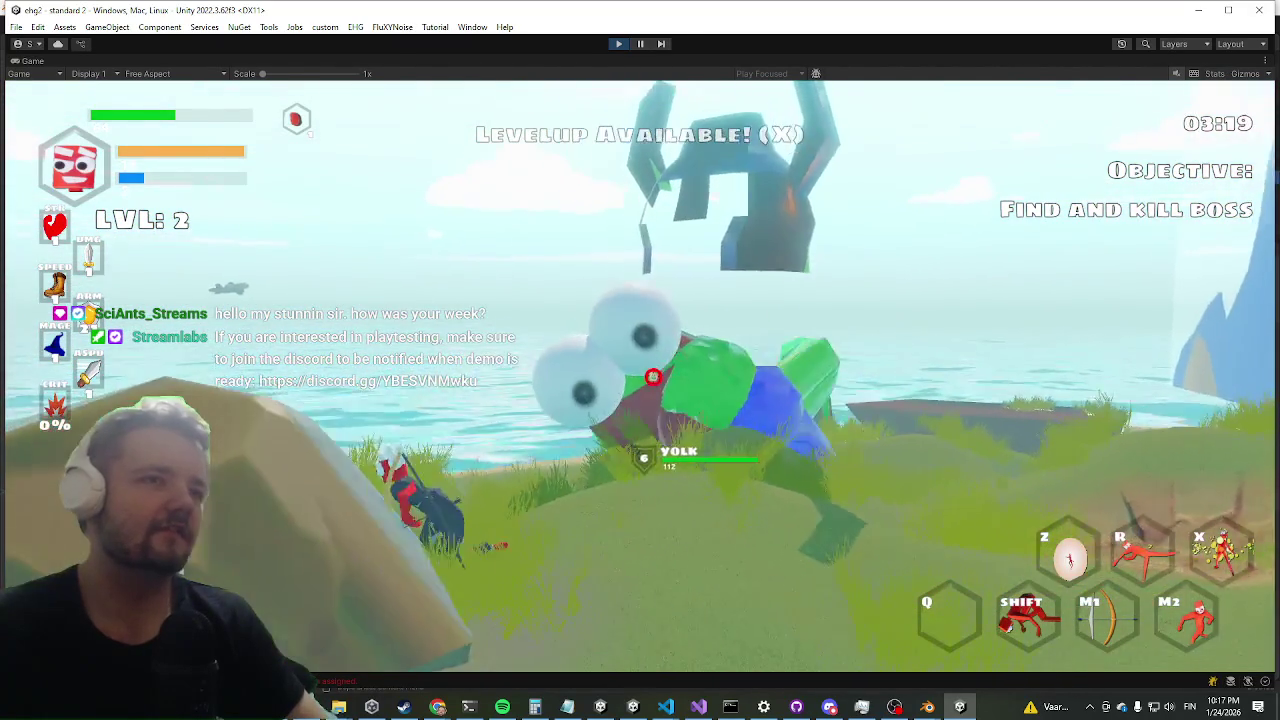
pyautogui.press('w')
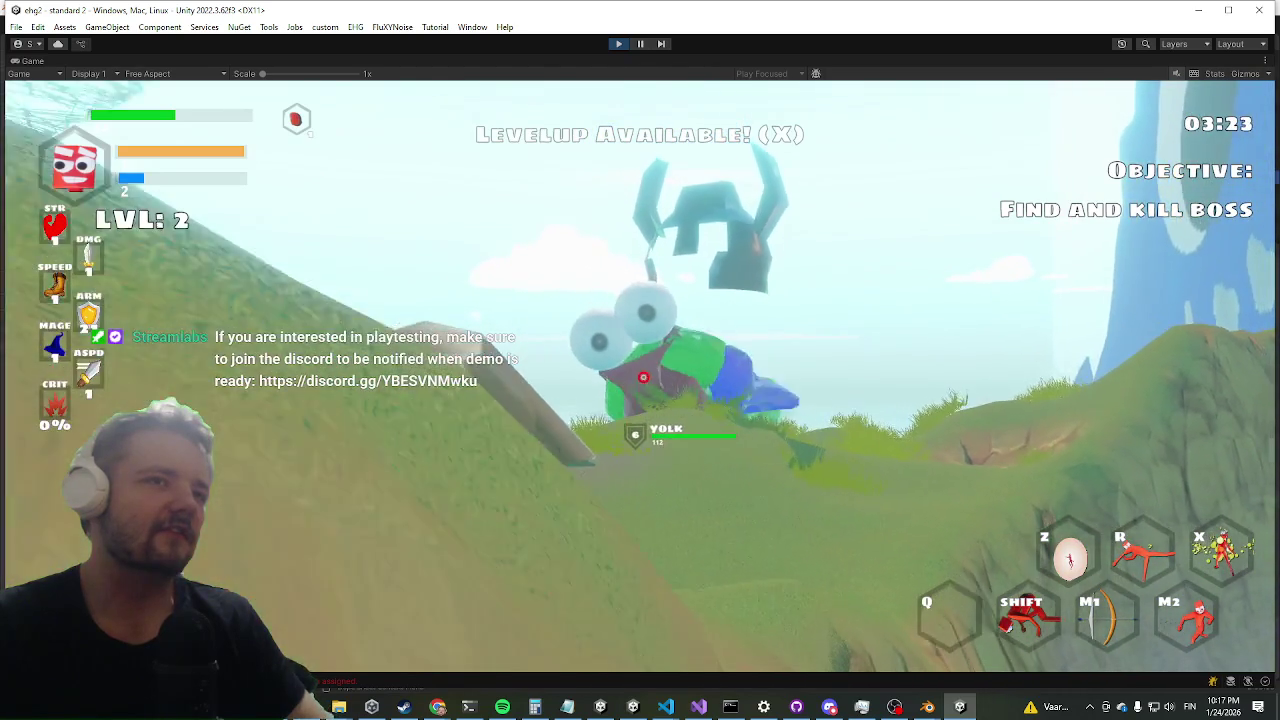
pyautogui.press('shift')
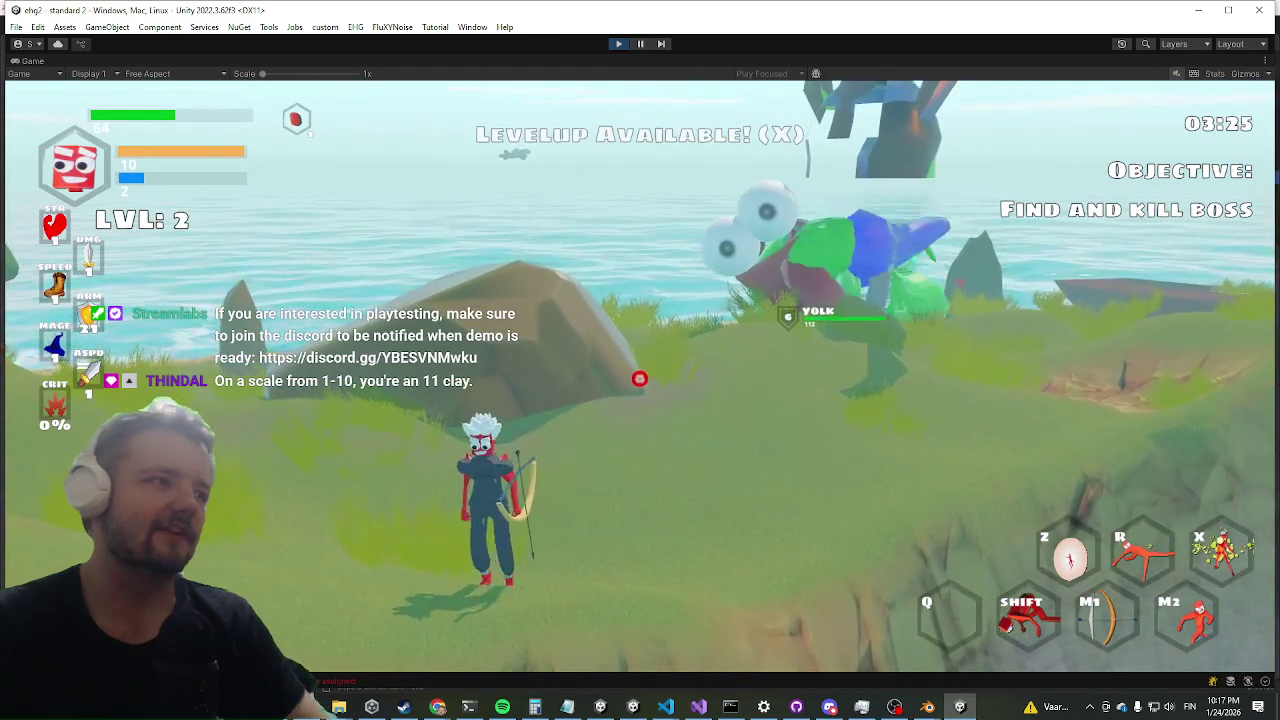
pyautogui.press('shift')
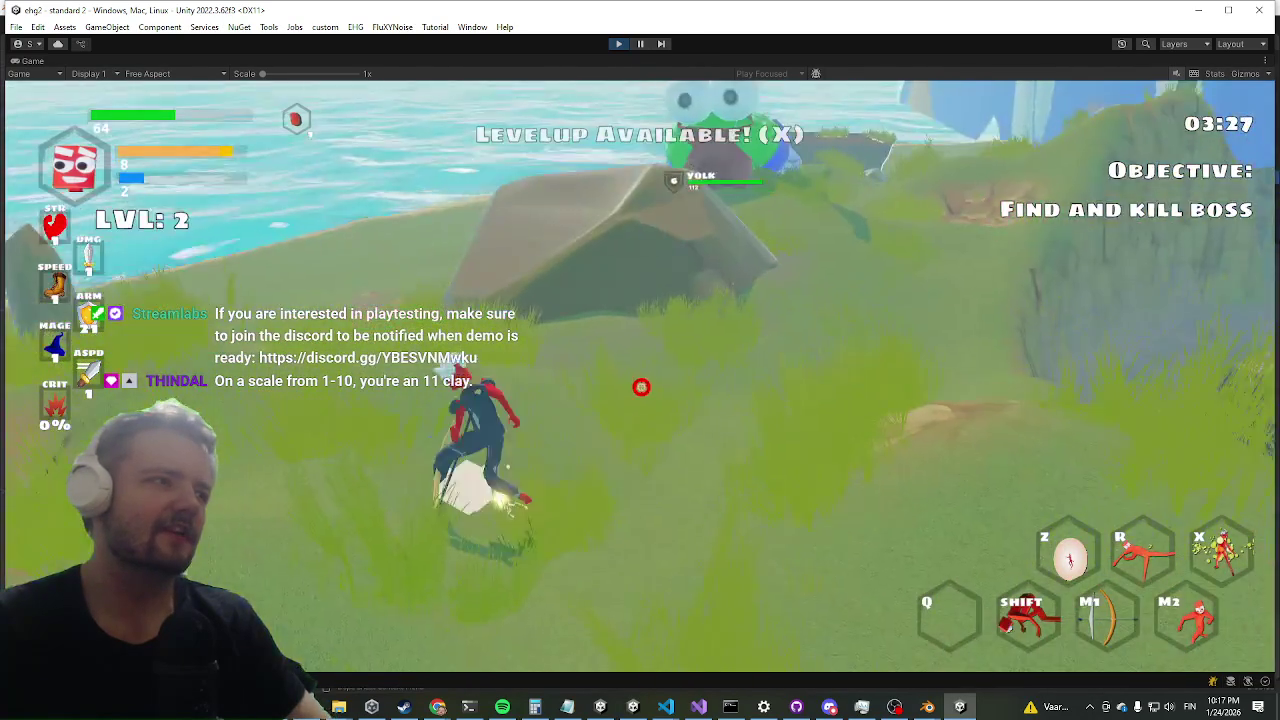
pyautogui.press('shift')
pyautogui.press('w')
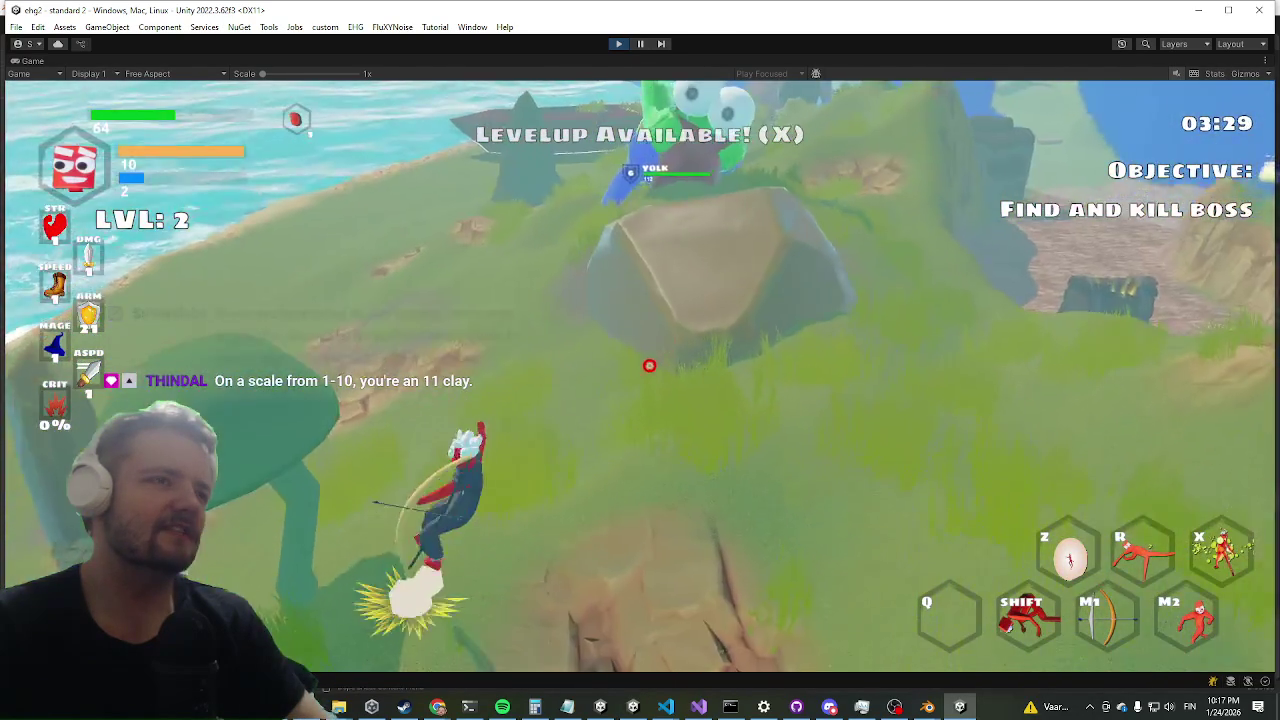
pyautogui.press('w')
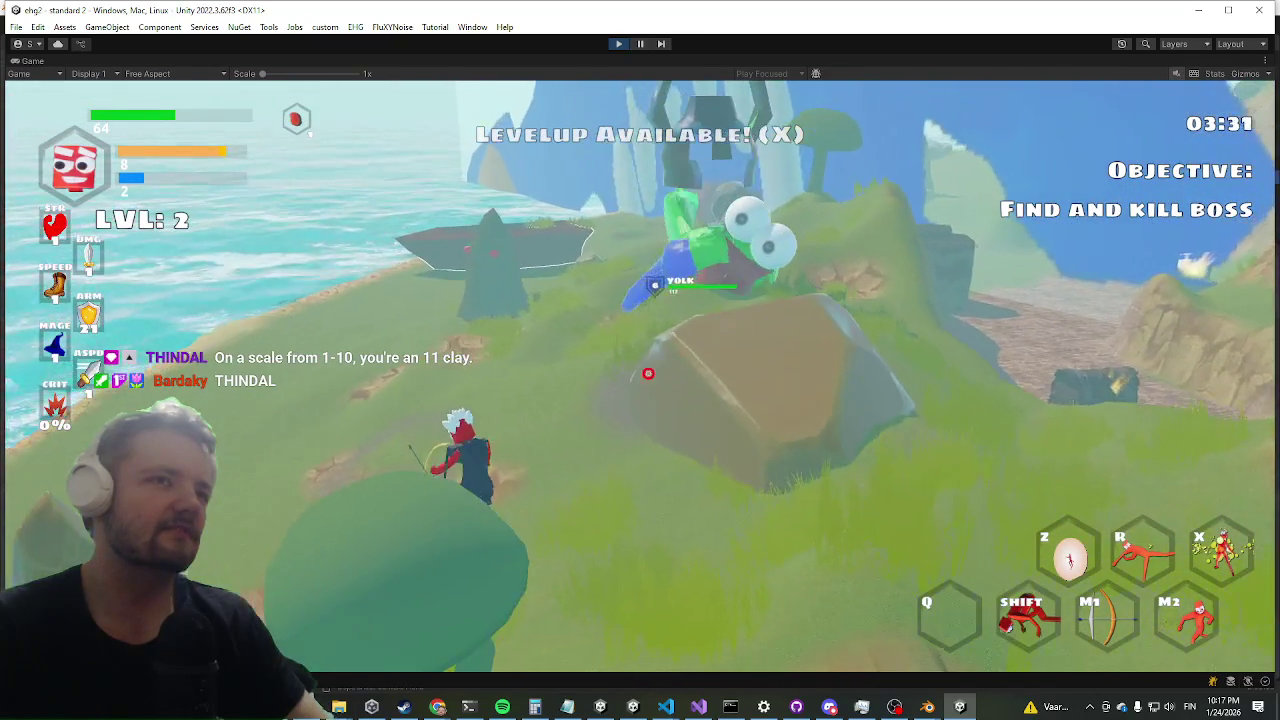
pyautogui.press('w')
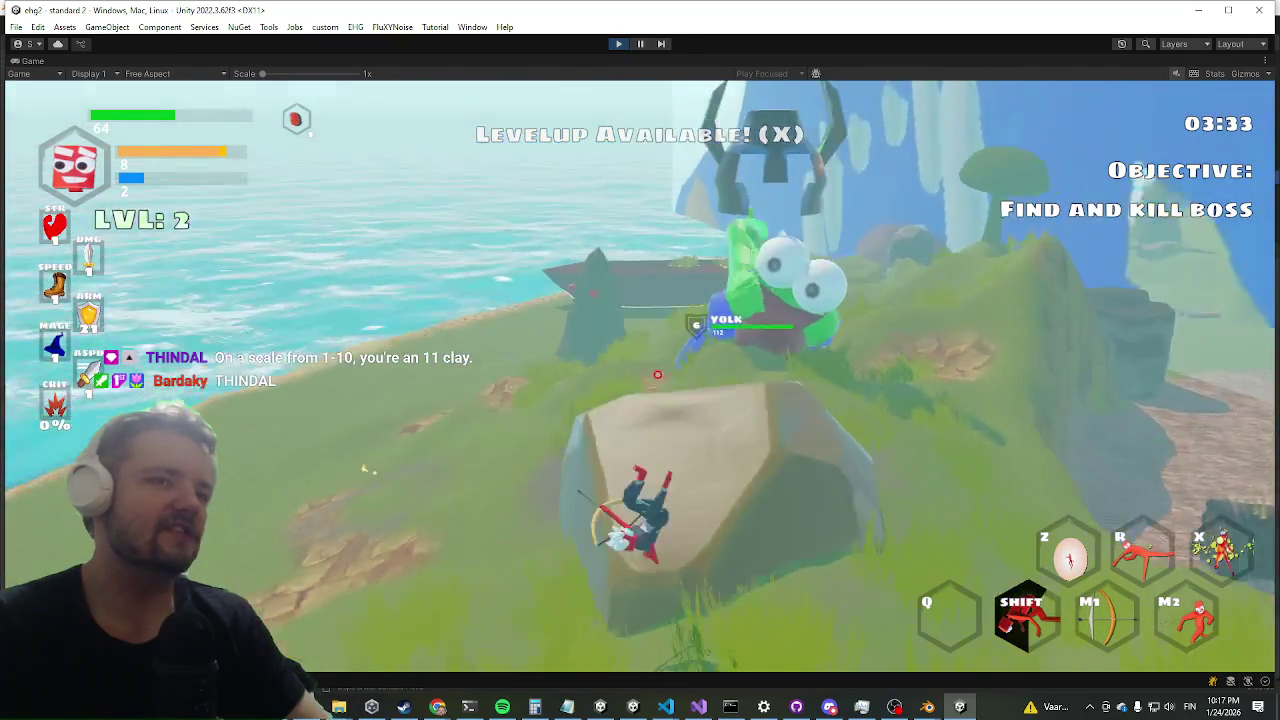
pyautogui.press('w')
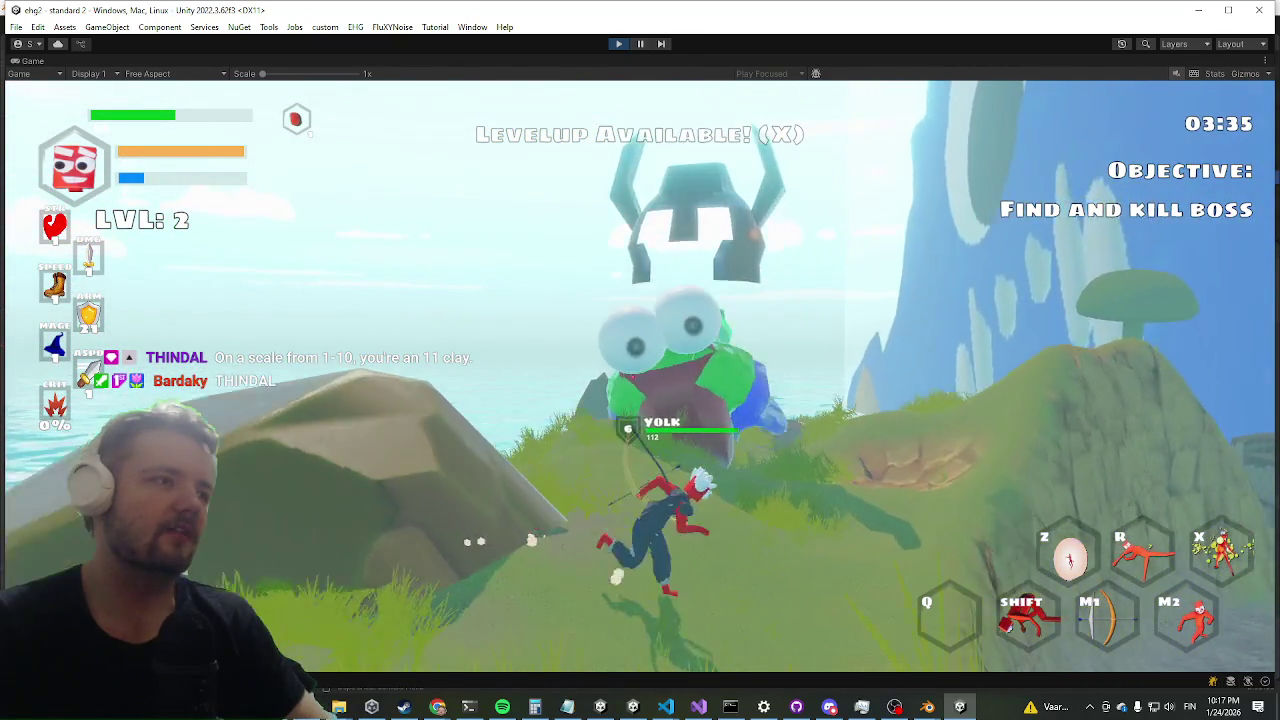
pyautogui.press('w')
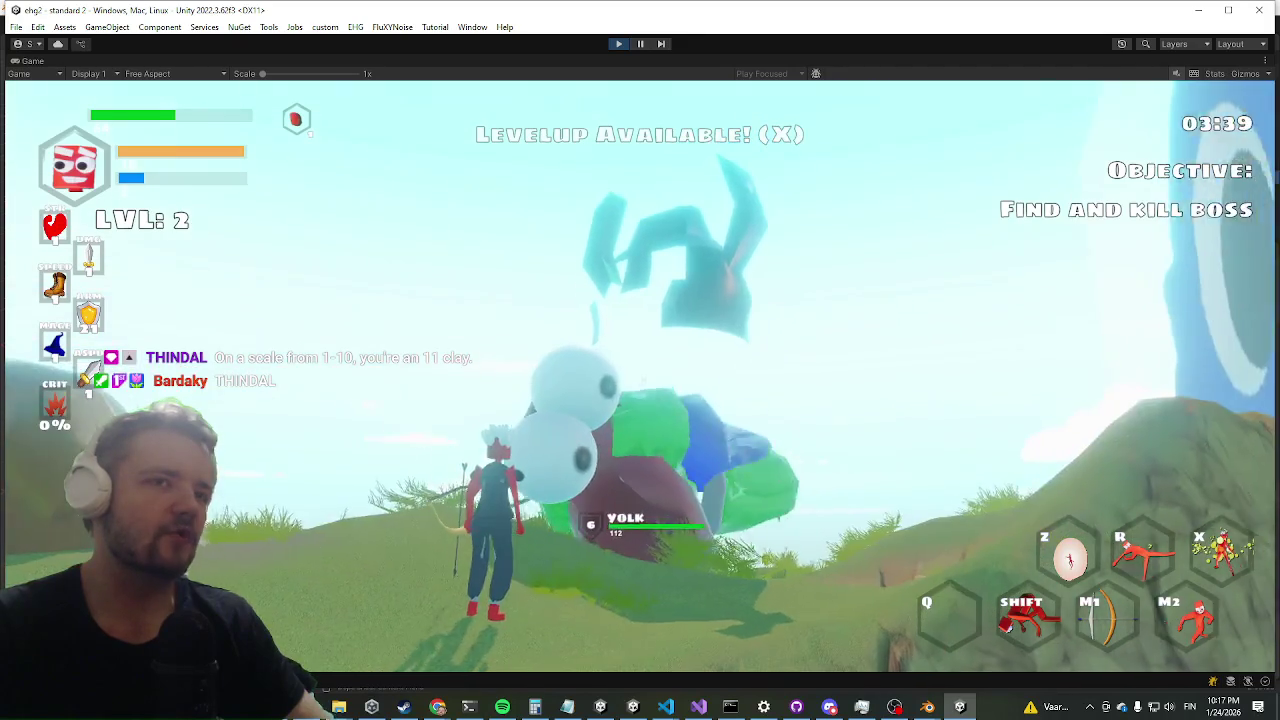
# - Keep chasing the Yolk across the grass and rocks to watch its movement
pyautogui.press('shift')
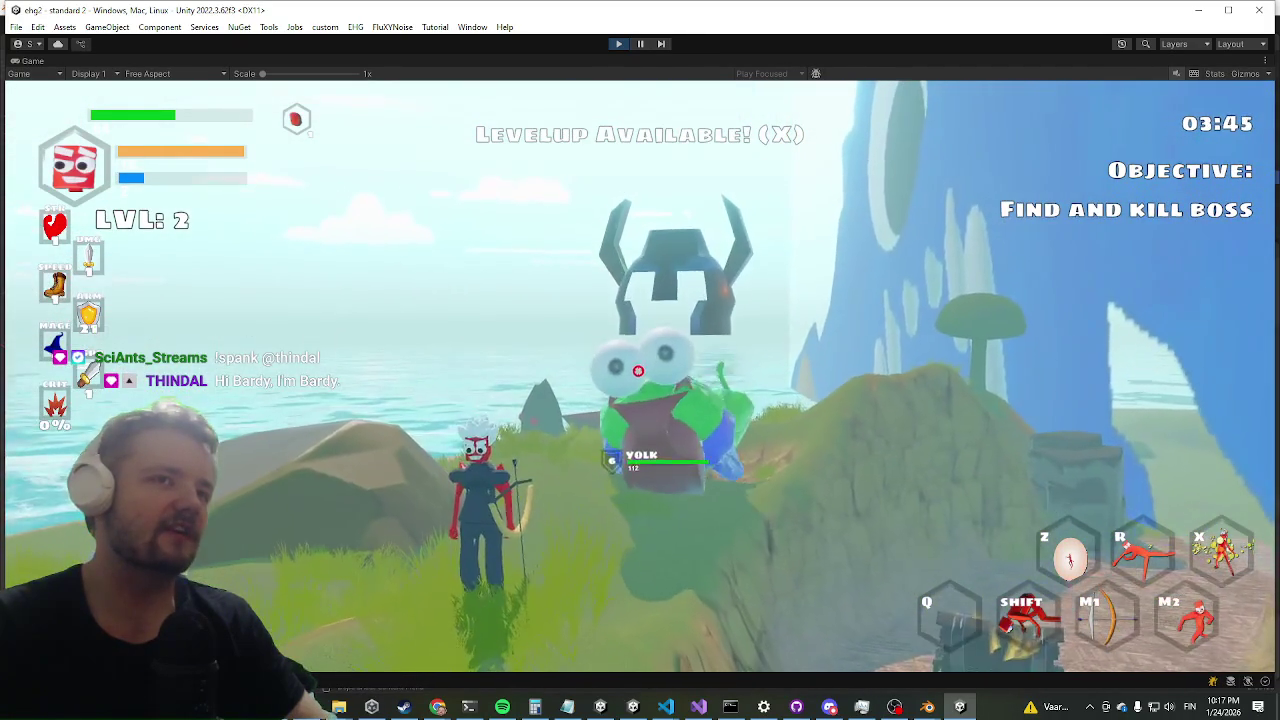
pyautogui.press('shift')
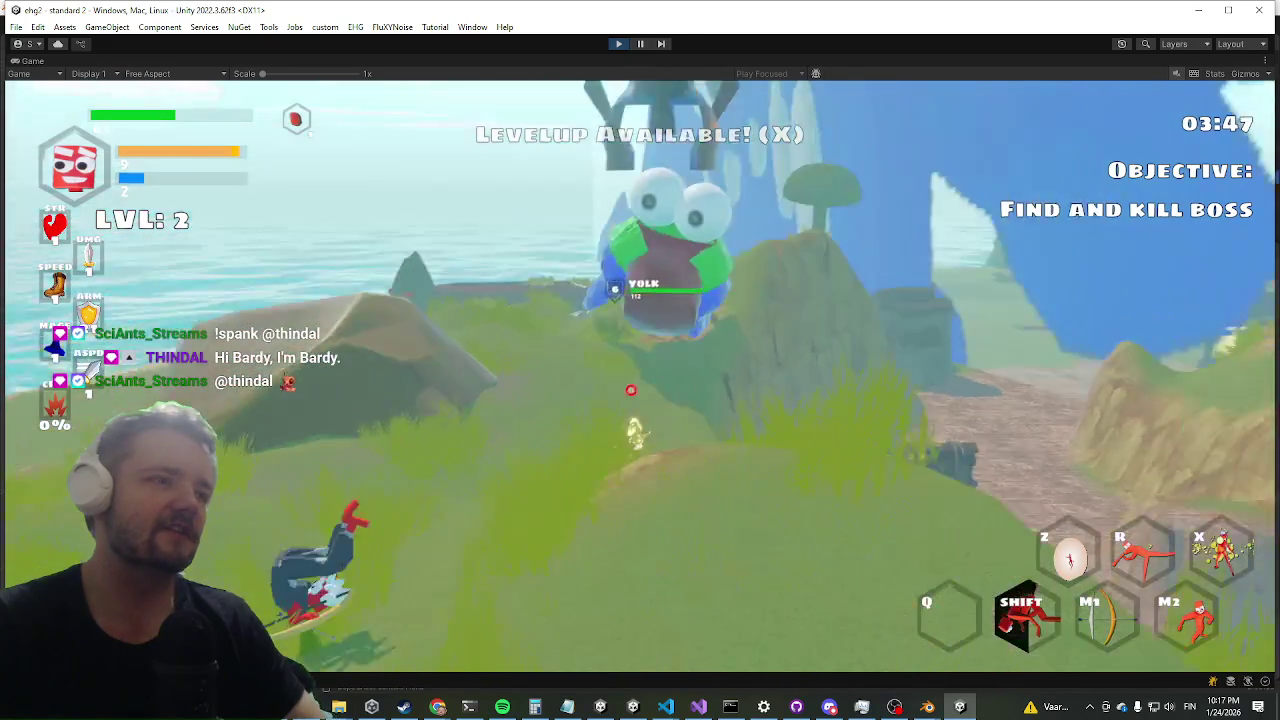
pyautogui.press('w')
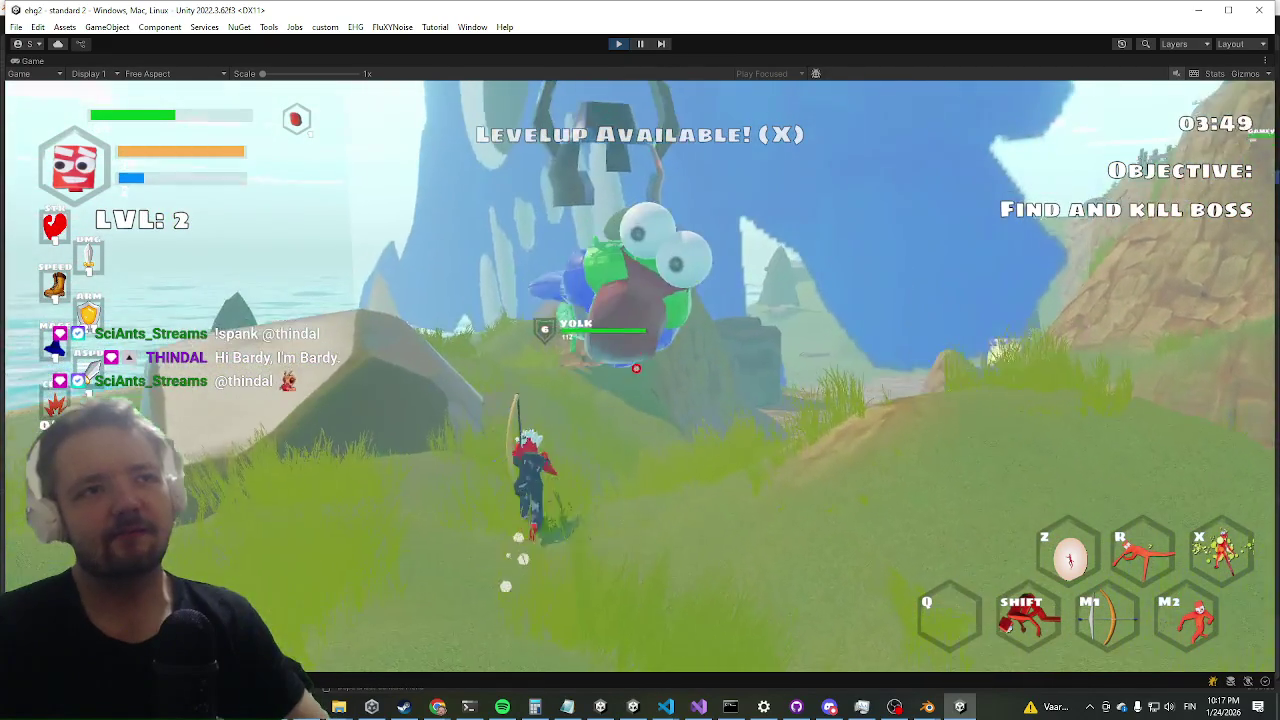
pyautogui.press('w')
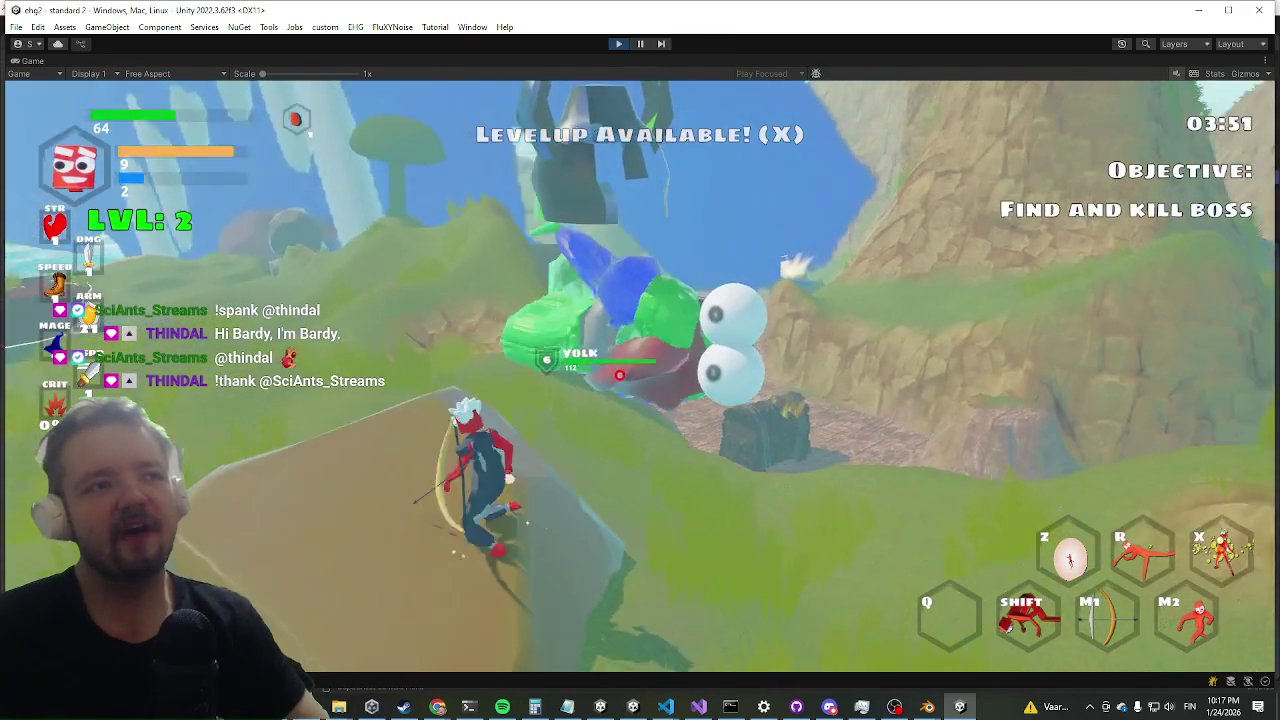
pyautogui.press('w')
pyautogui.press('w')
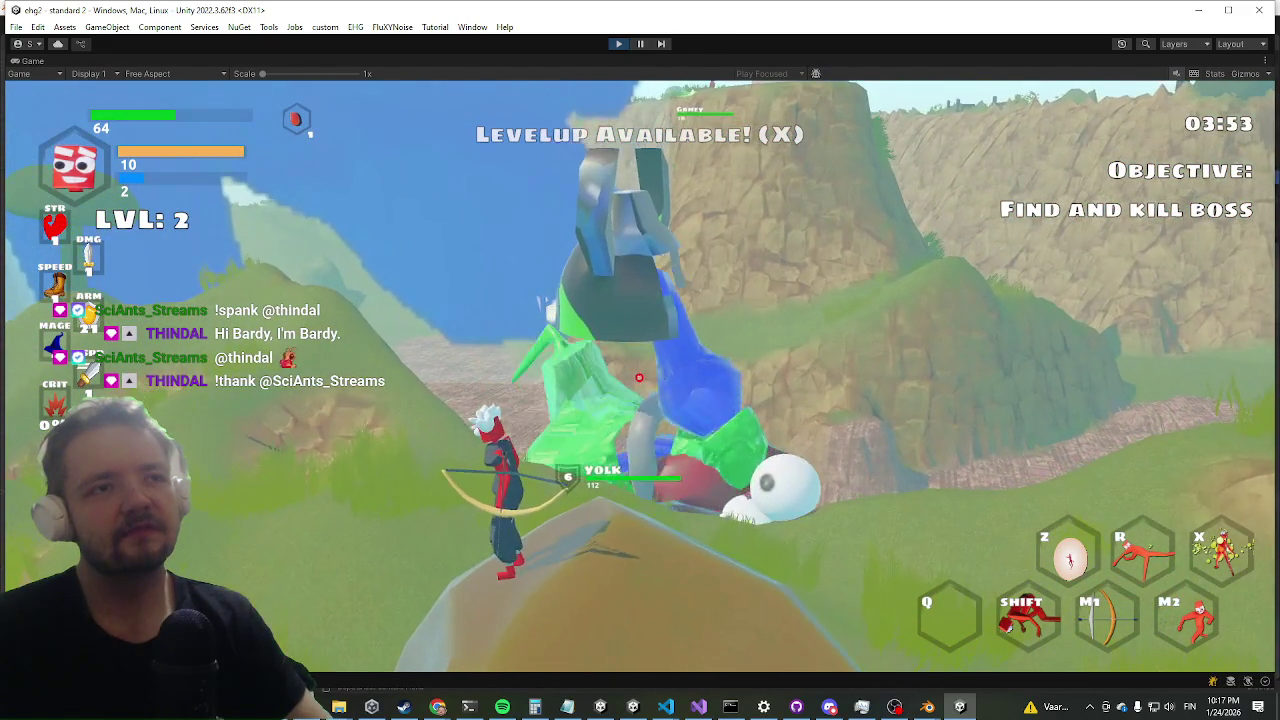
pyautogui.press('w')
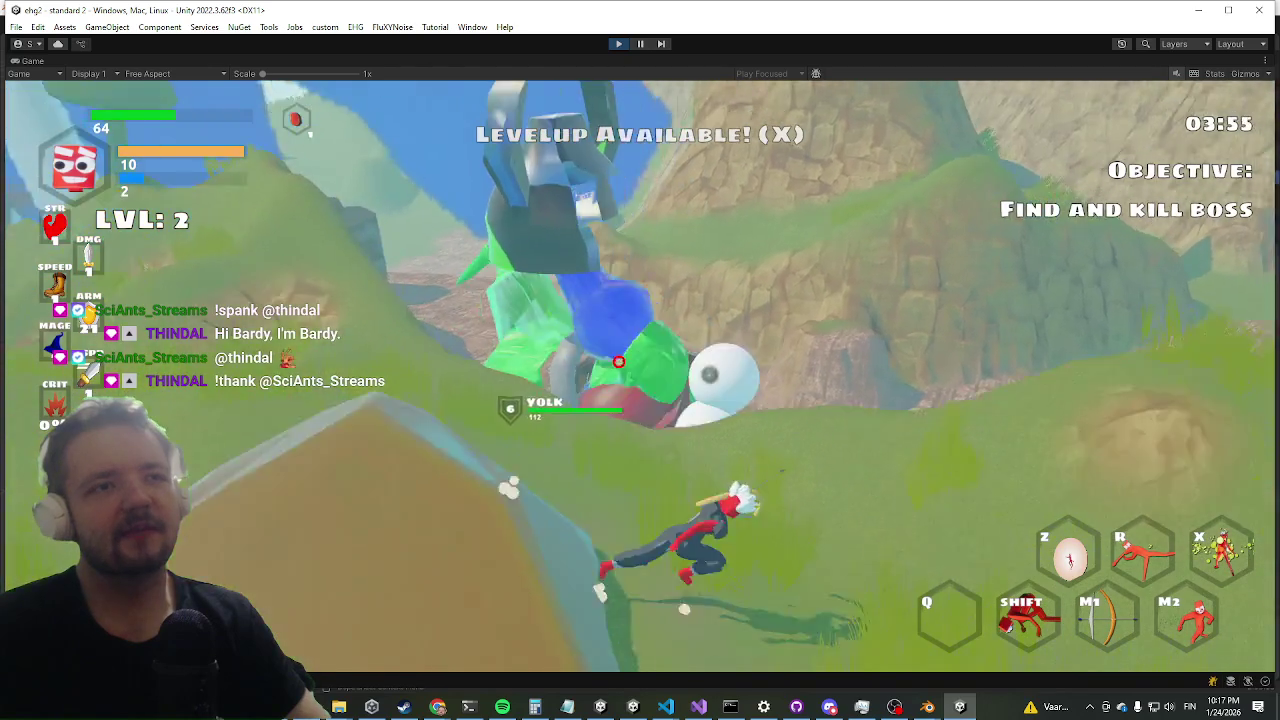
pyautogui.press('w')
pyautogui.press('w')
pyautogui.press('w')
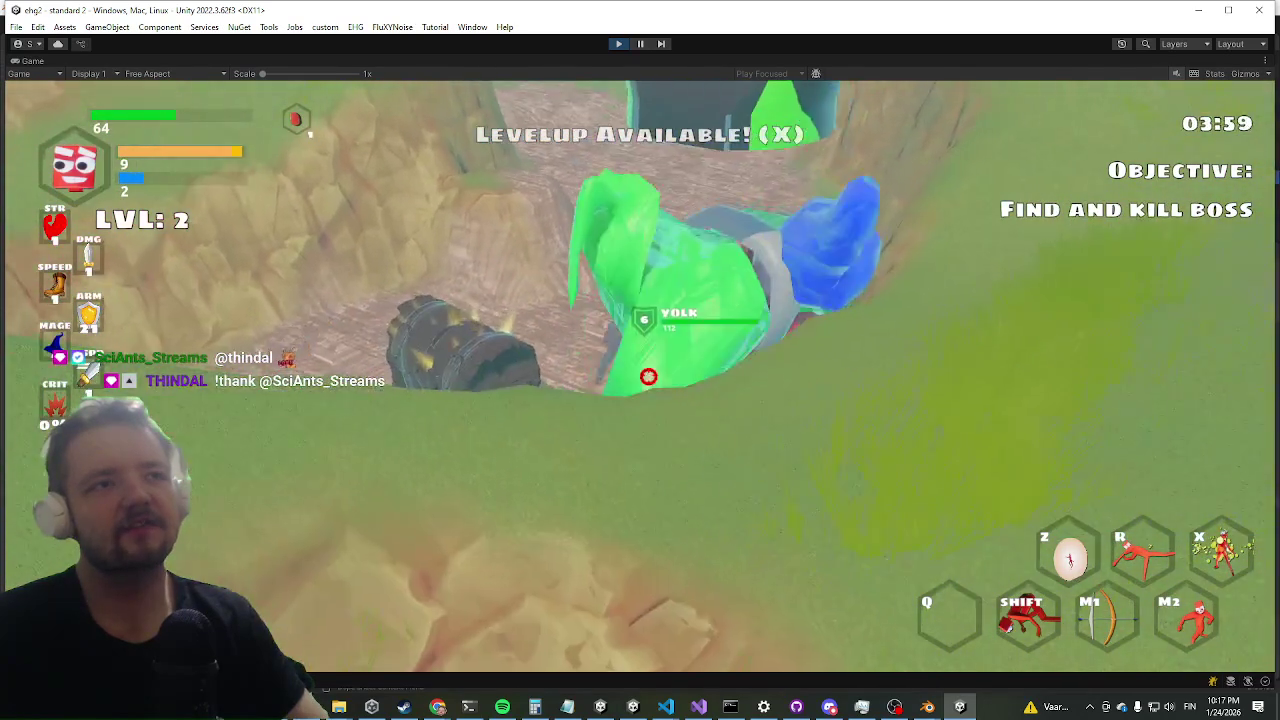
pyautogui.press('w')
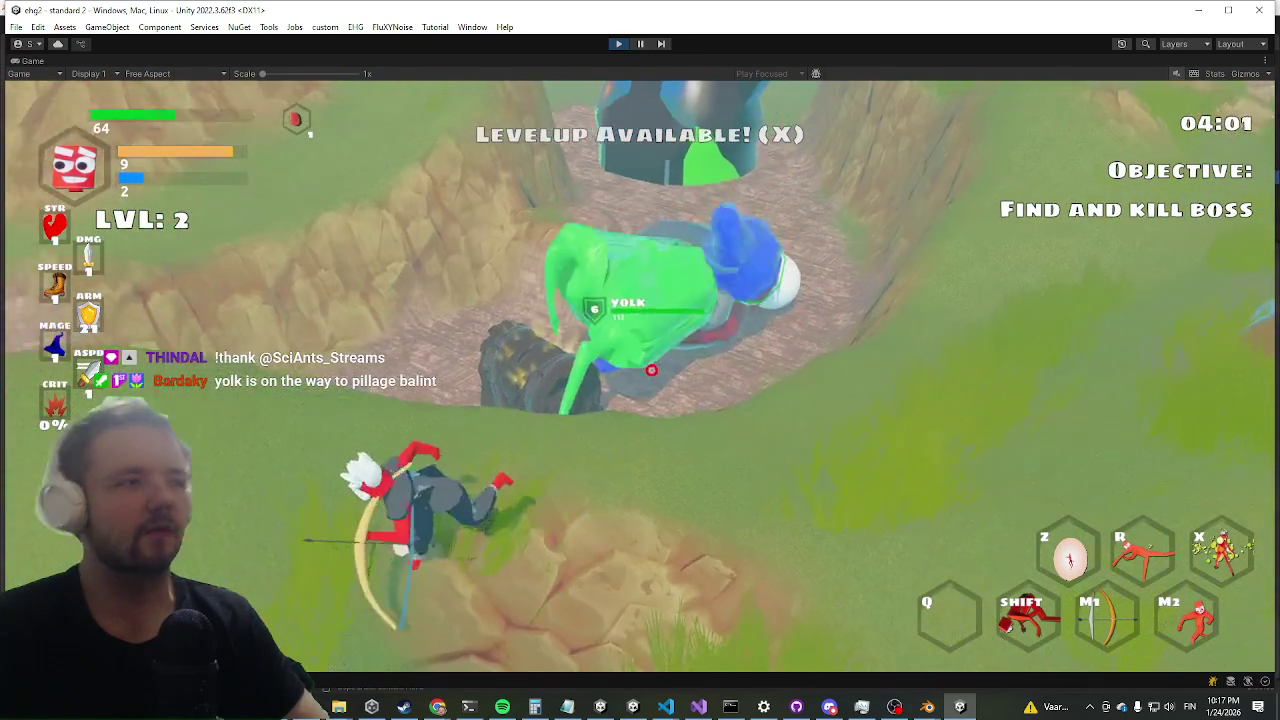
pyautogui.press('w')
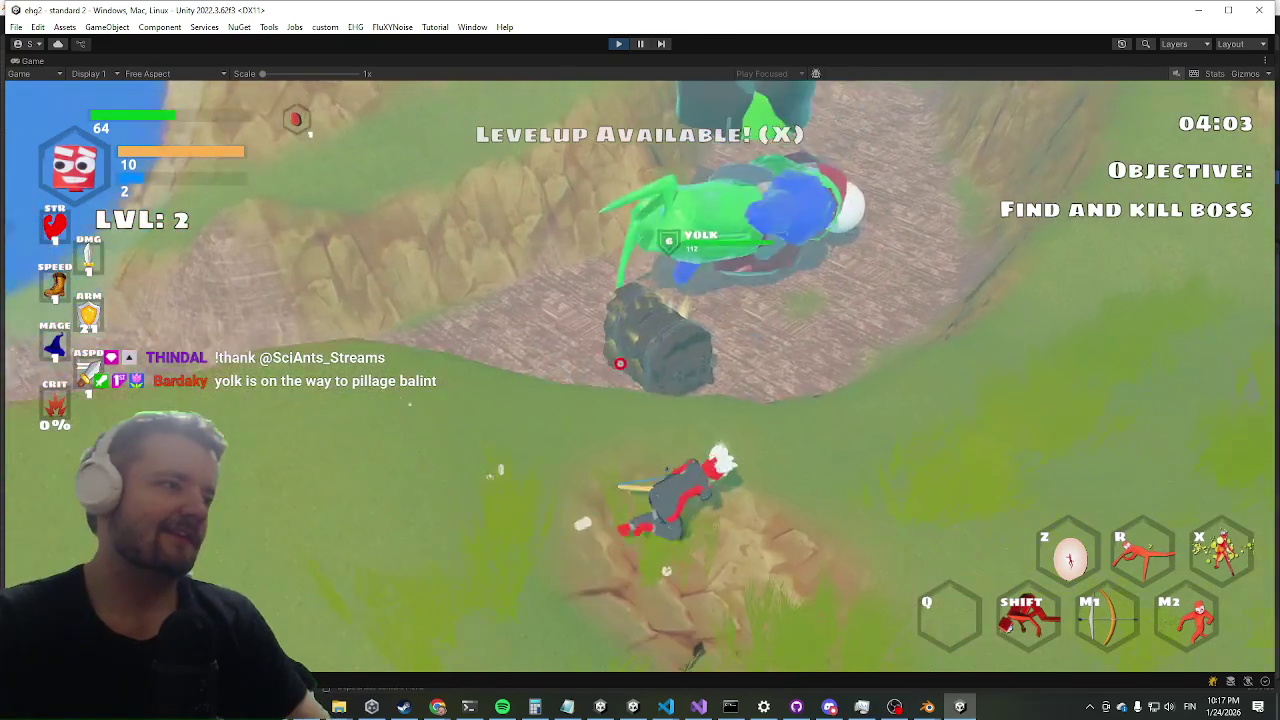
pyautogui.press('w')
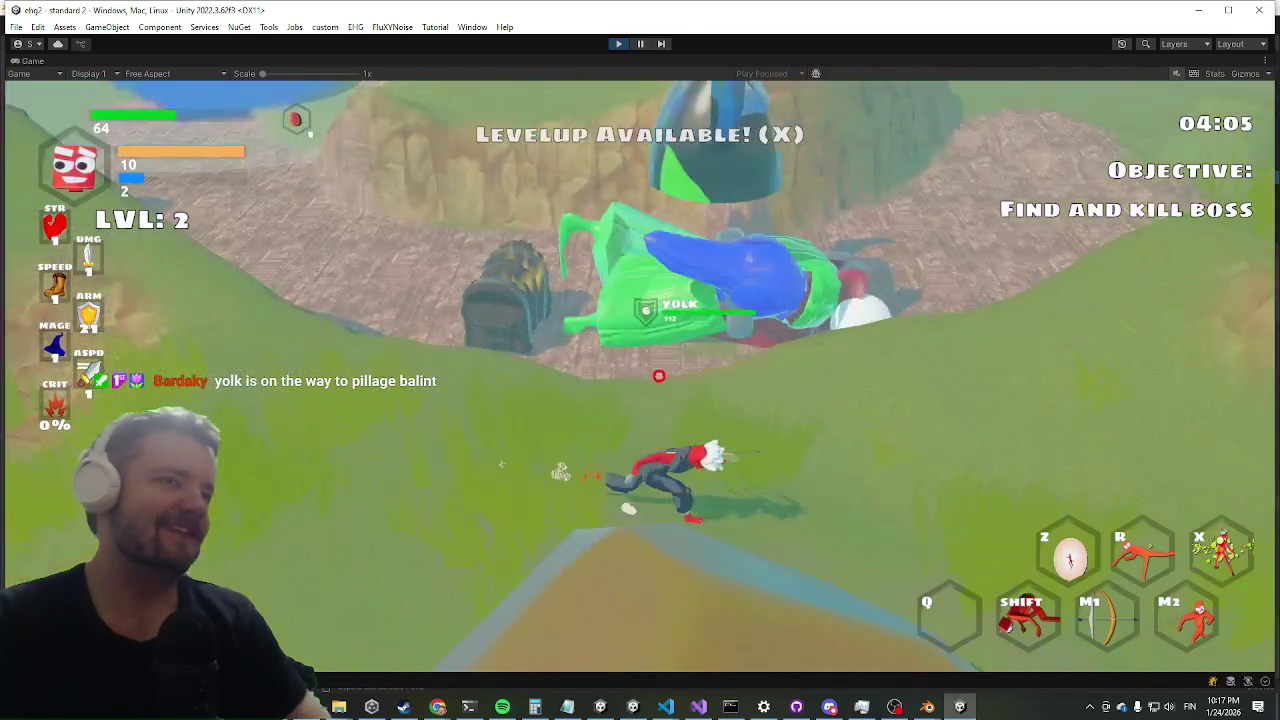
pyautogui.press('w')
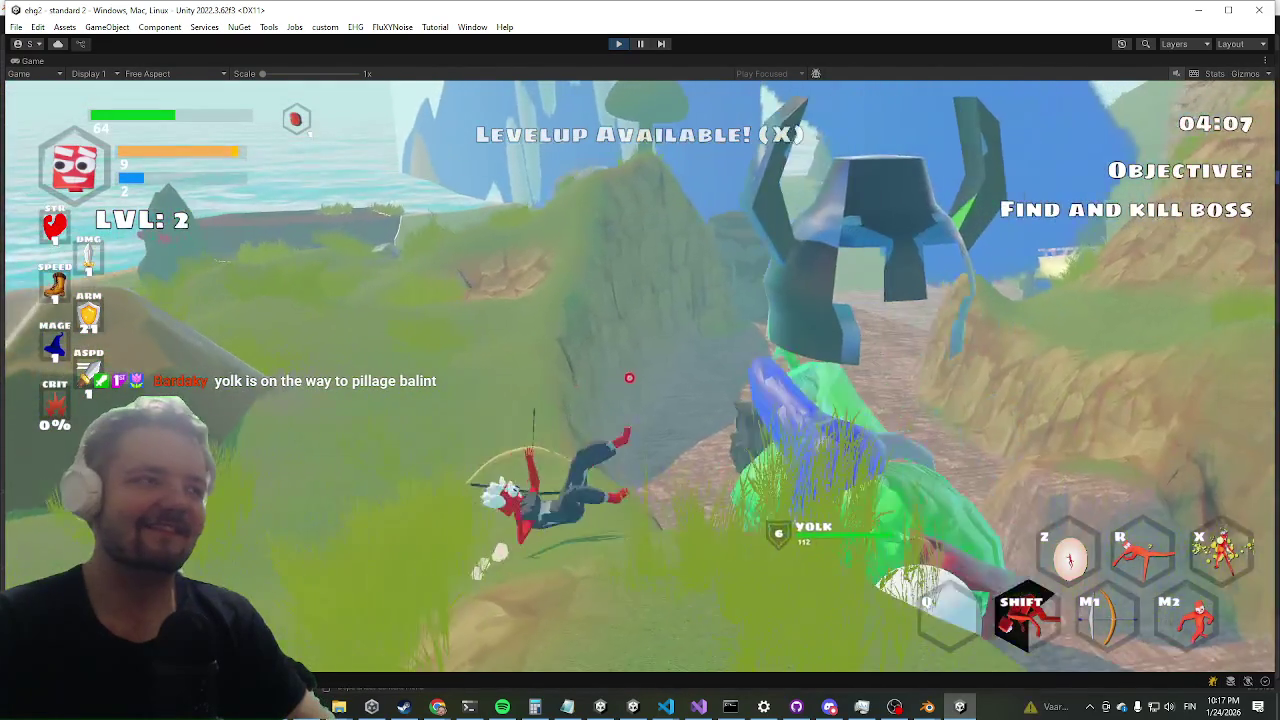
pyautogui.press('shift')
pyautogui.press('w')
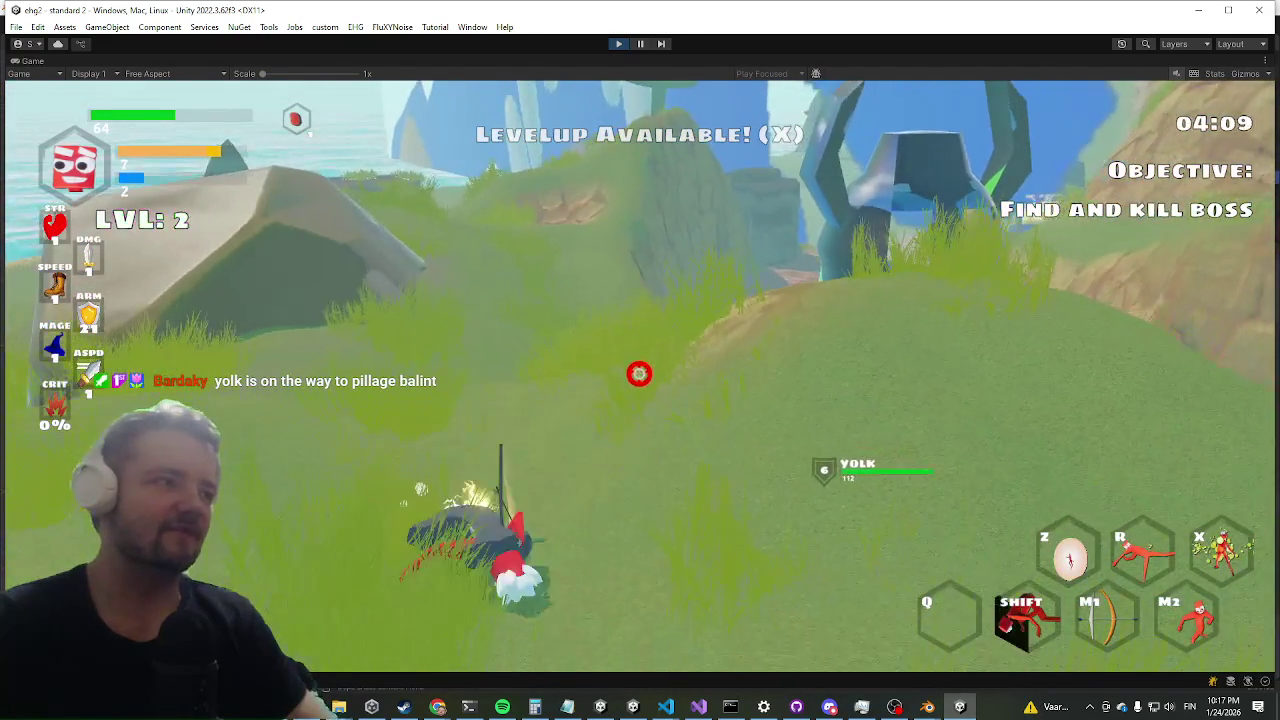
pyautogui.press('w')
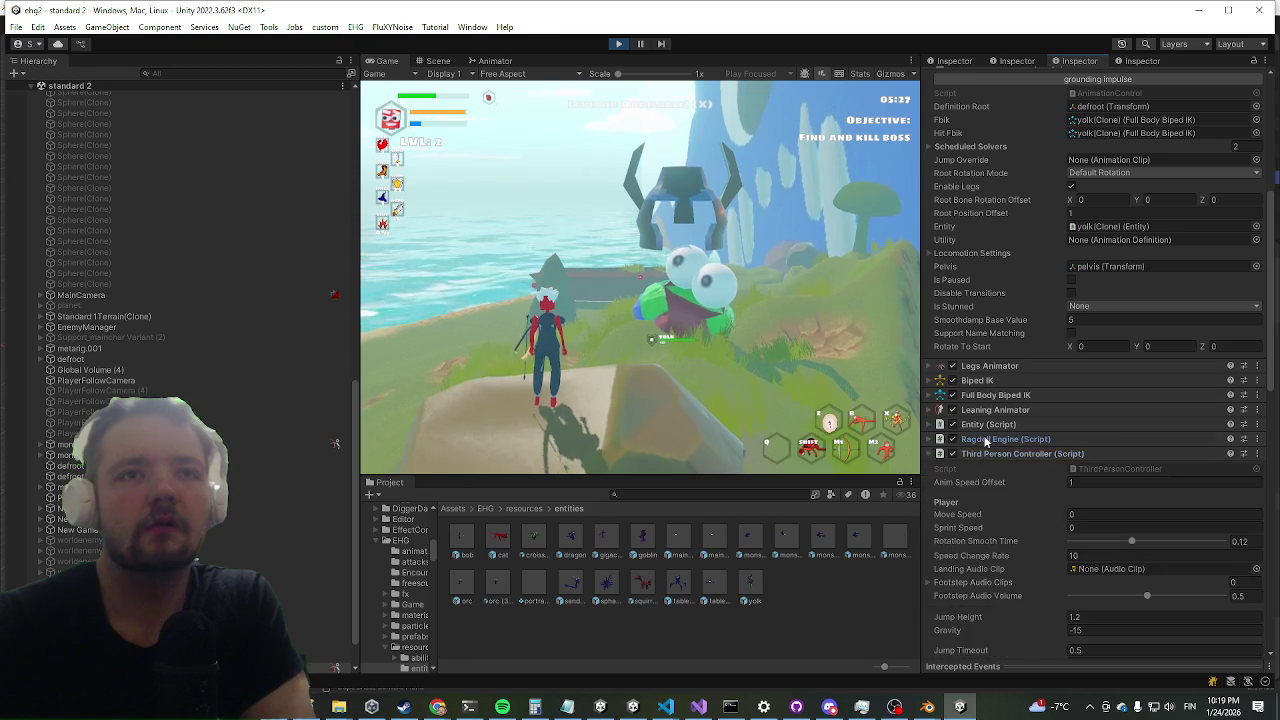
# - Enter 90 in Animation Control's Root Bone Rotation Offset X and commit it
pyautogui.scroll(-3, 991, 448)
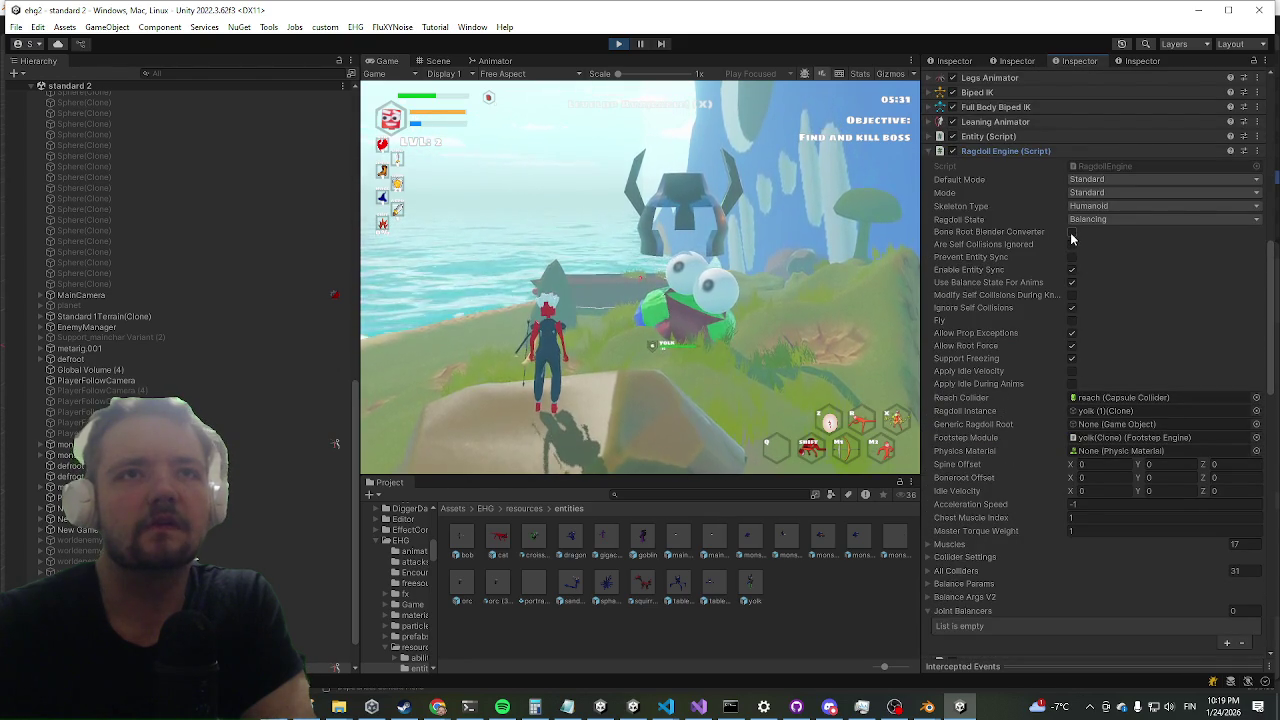
pyautogui.scroll(9, 1043, 251)
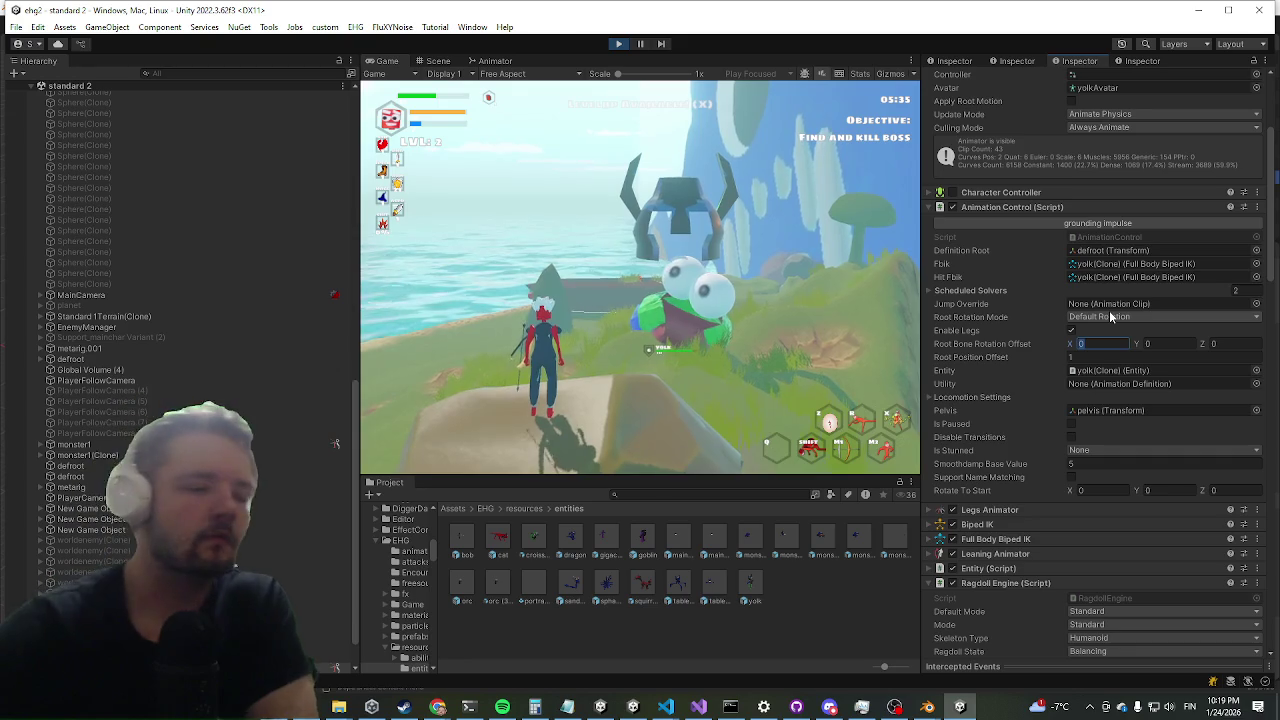
pyautogui.write('90')
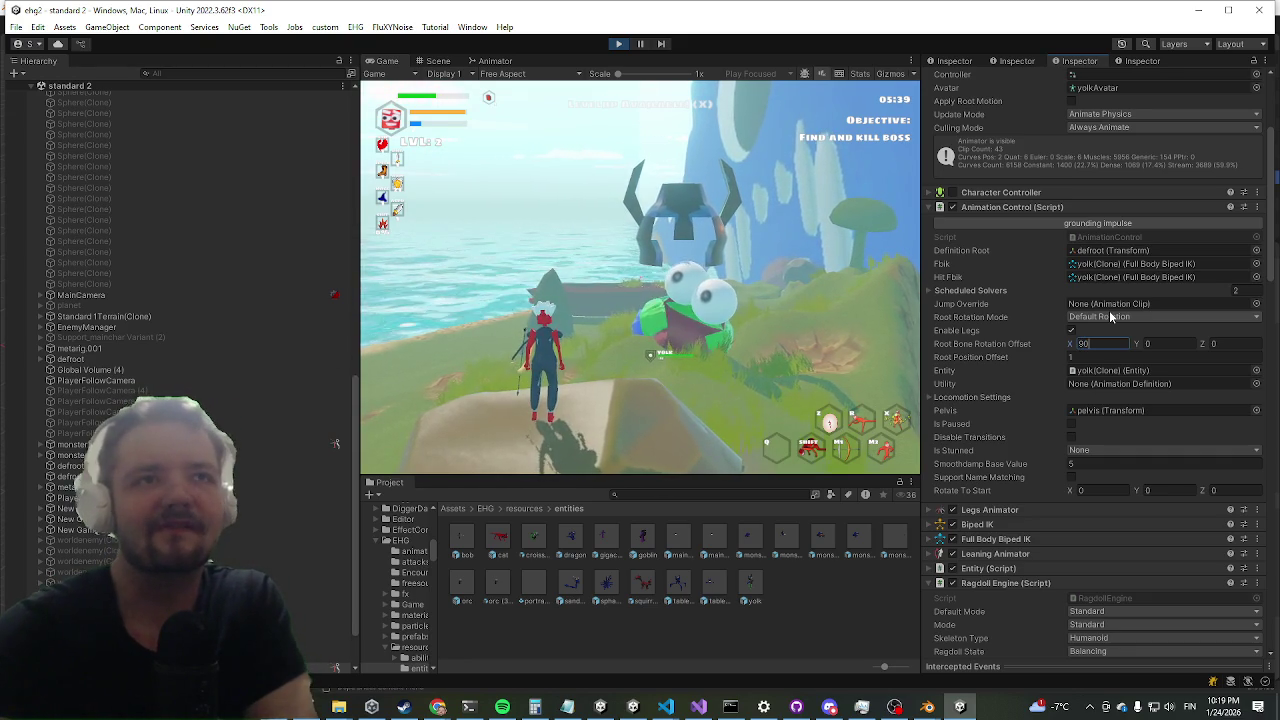
pyautogui.click(640, 280)
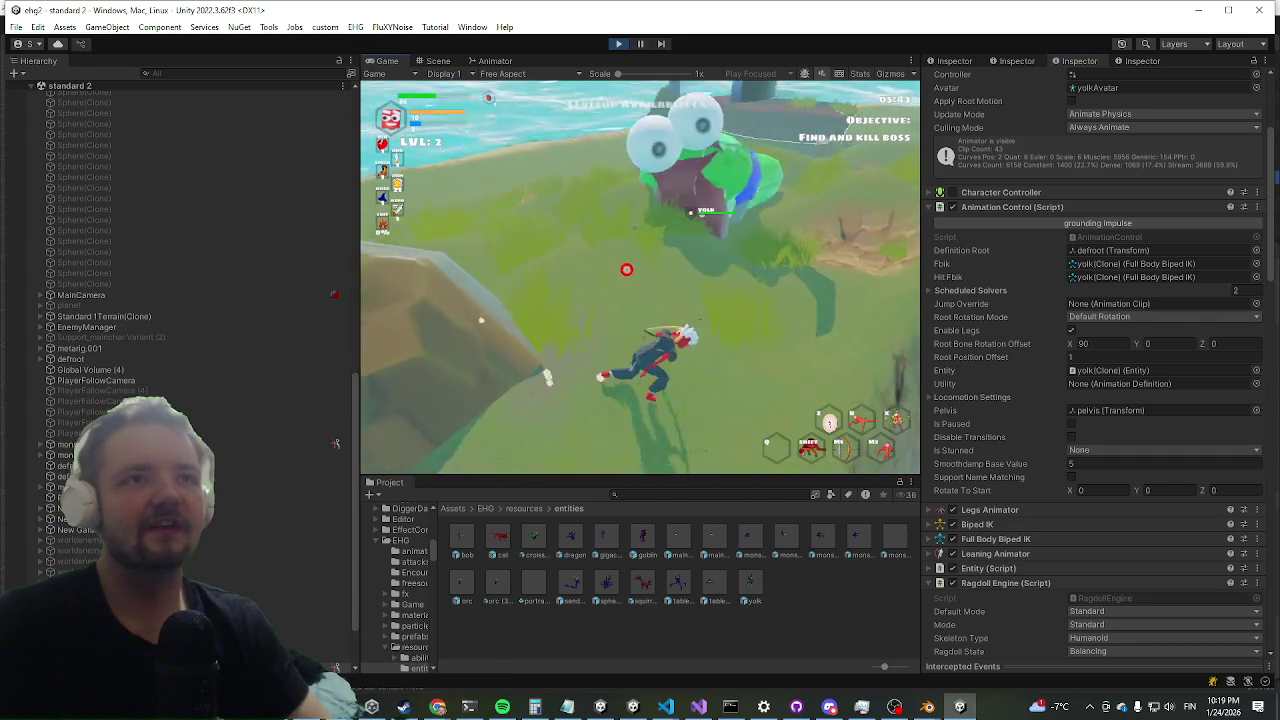
pyautogui.press('`')
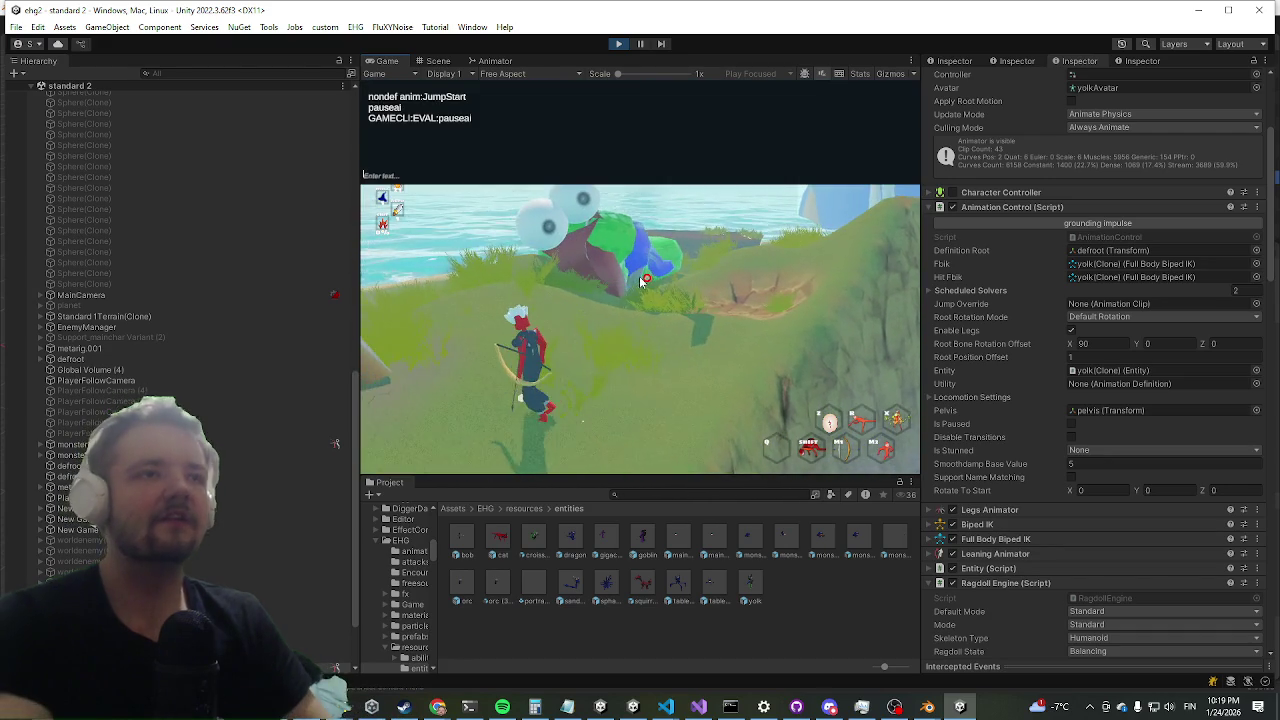
pyautogui.write('pause')
pyautogui.press('`')
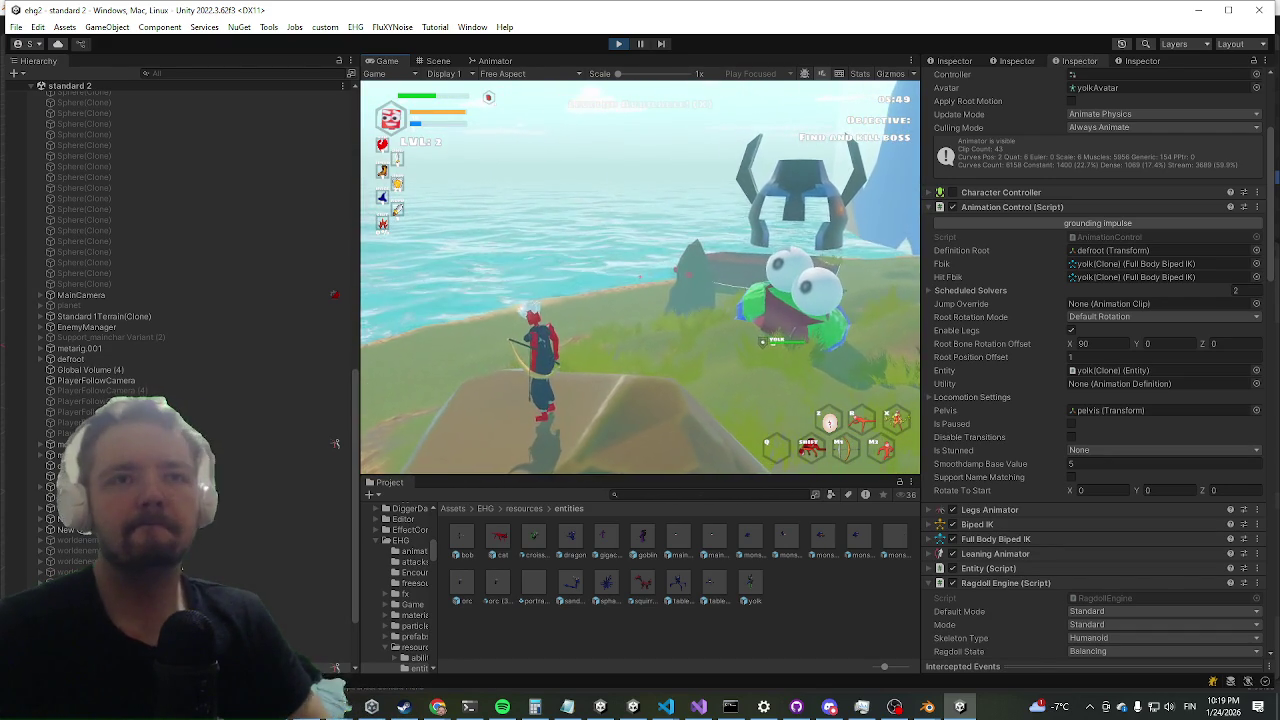
pyautogui.press('super')
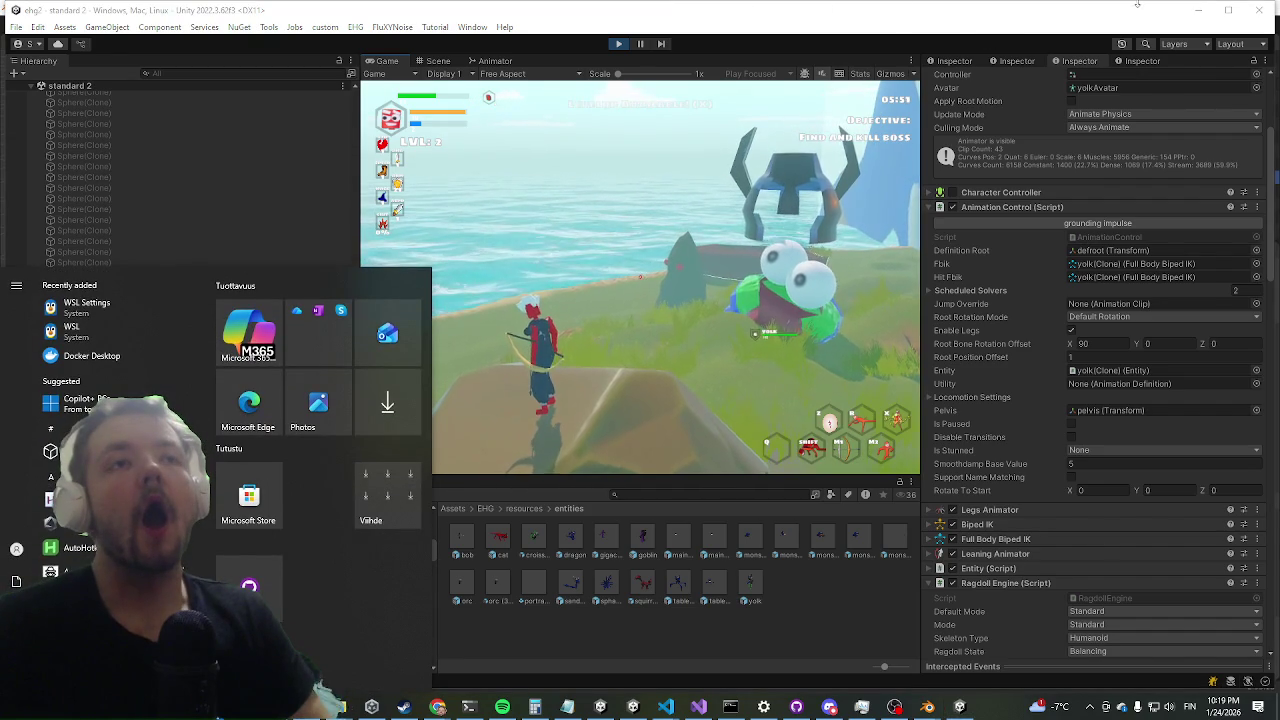
pyautogui.press('super')
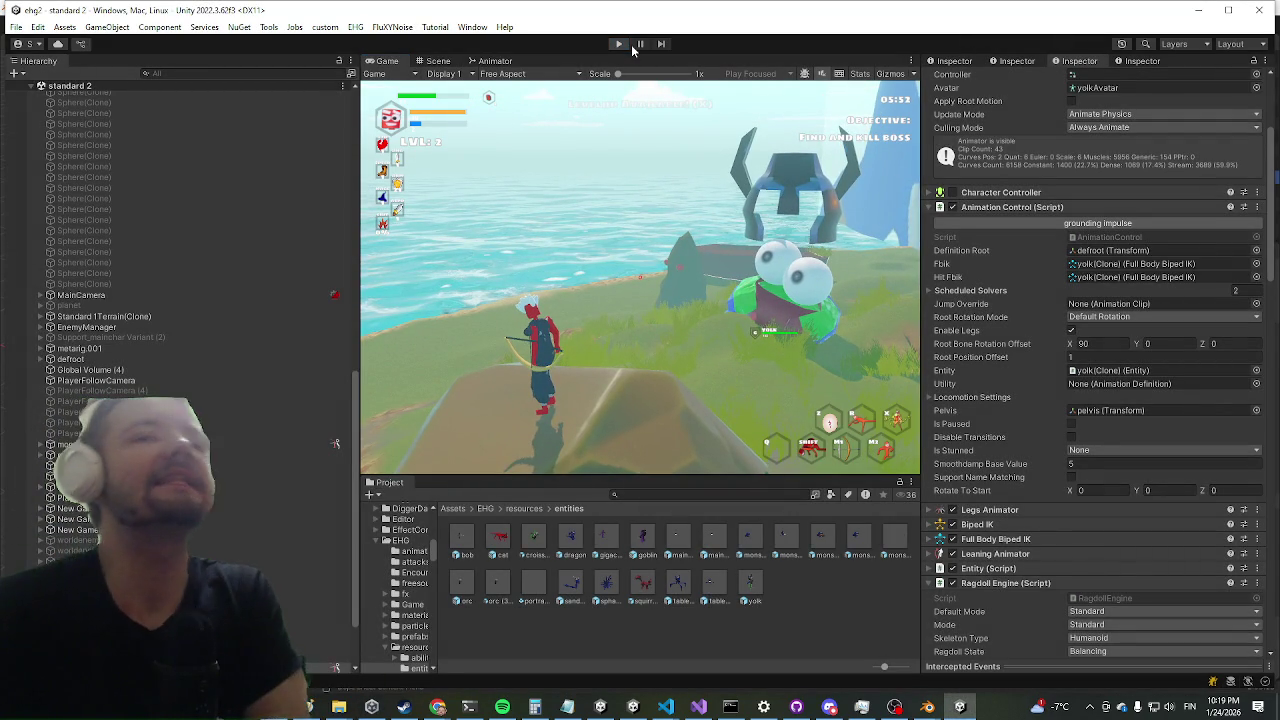
pyautogui.click(619, 44)
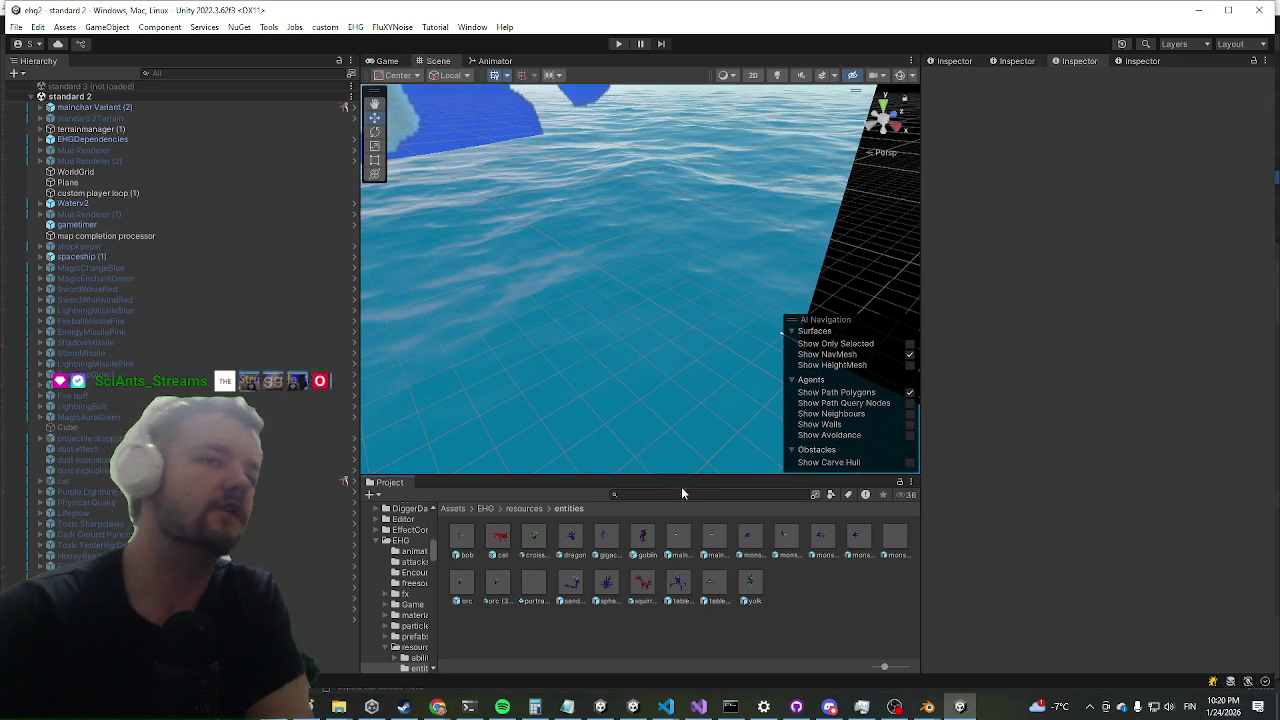
# - Search the Project for 'enemy mana' and select the EnemyManager prefab
pyautogui.write('enemy')
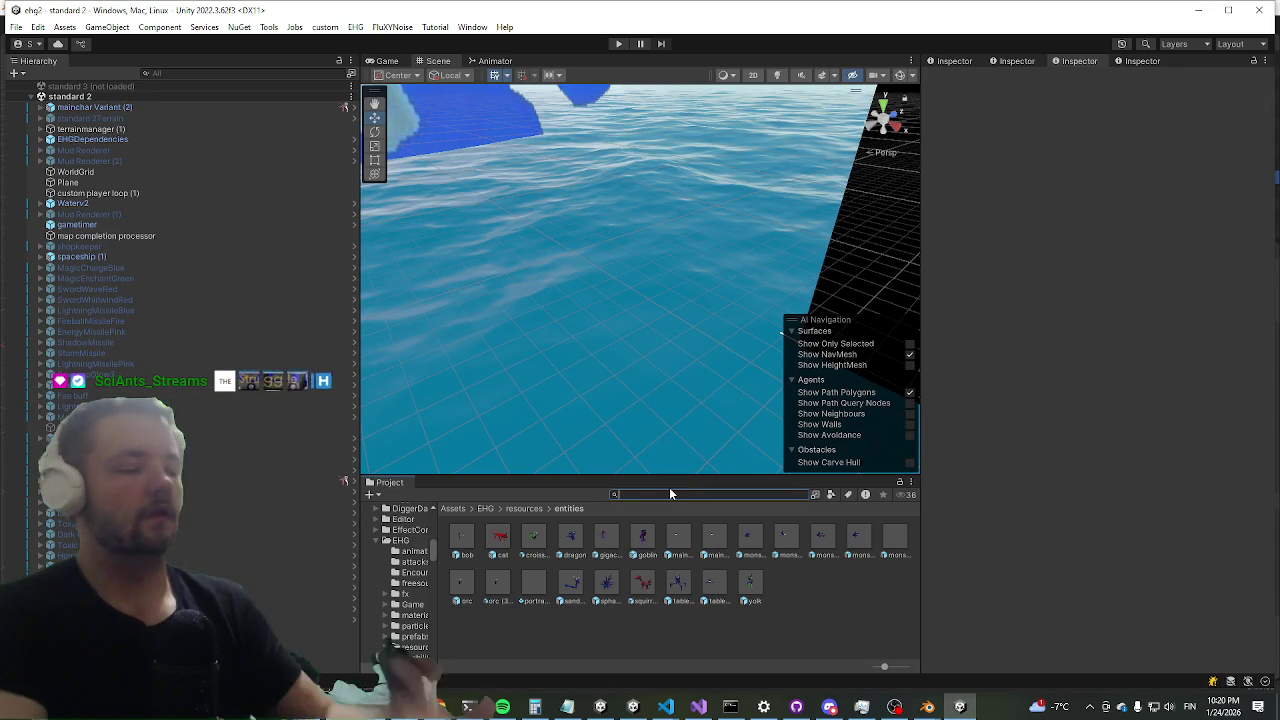
pyautogui.write(' mana')
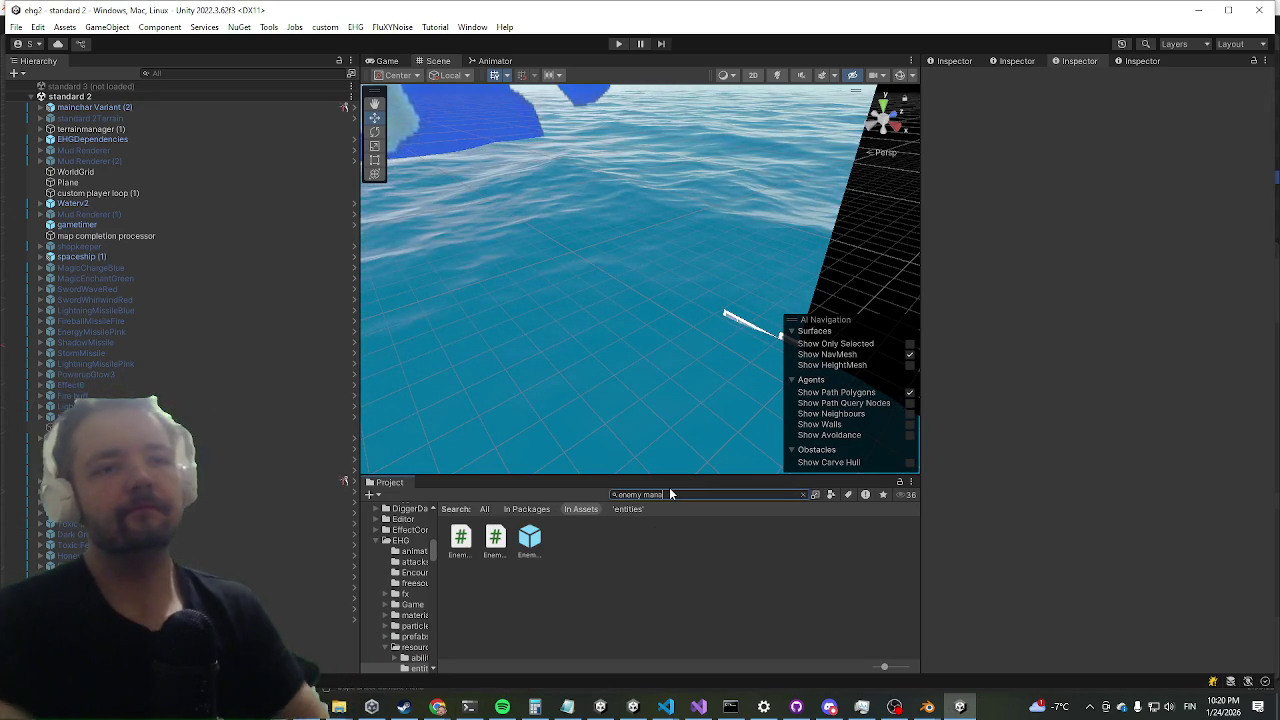
pyautogui.click(528, 546)
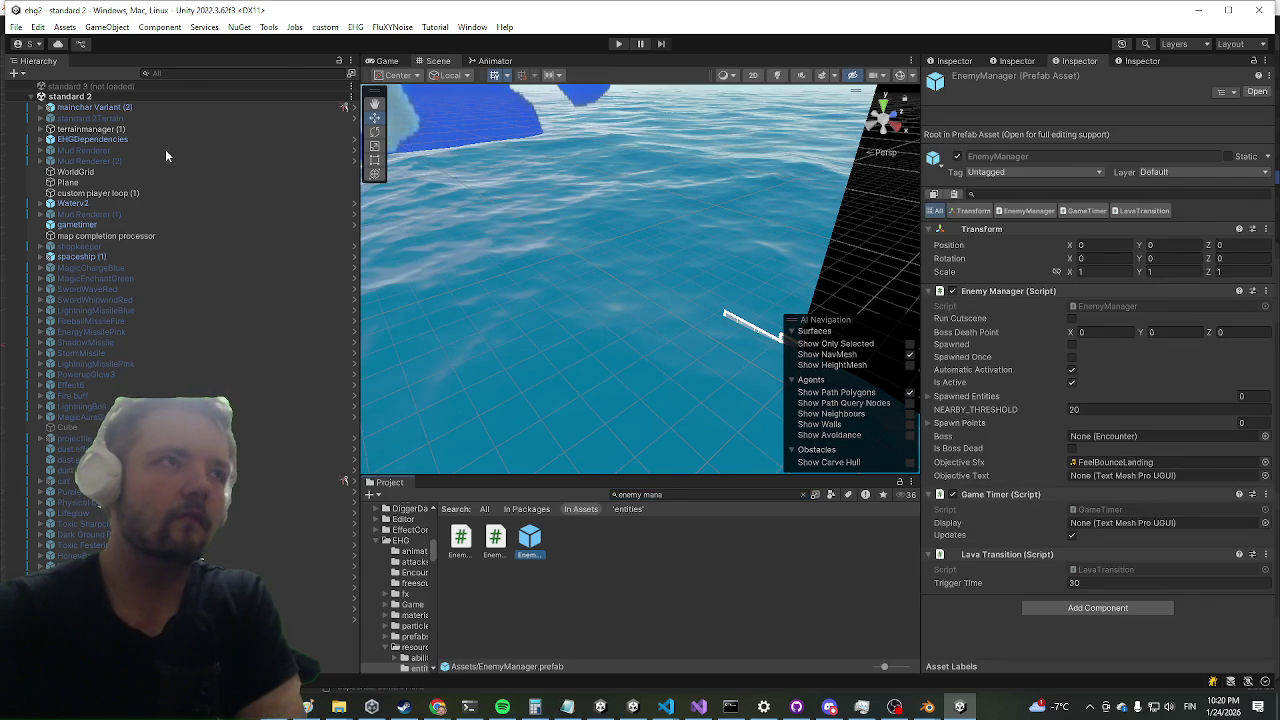
# - Collapse the yolk's Footstep Engine and Ragdoll Engine sections and expand AI Control
pyautogui.scroll(-10, 150, 240)
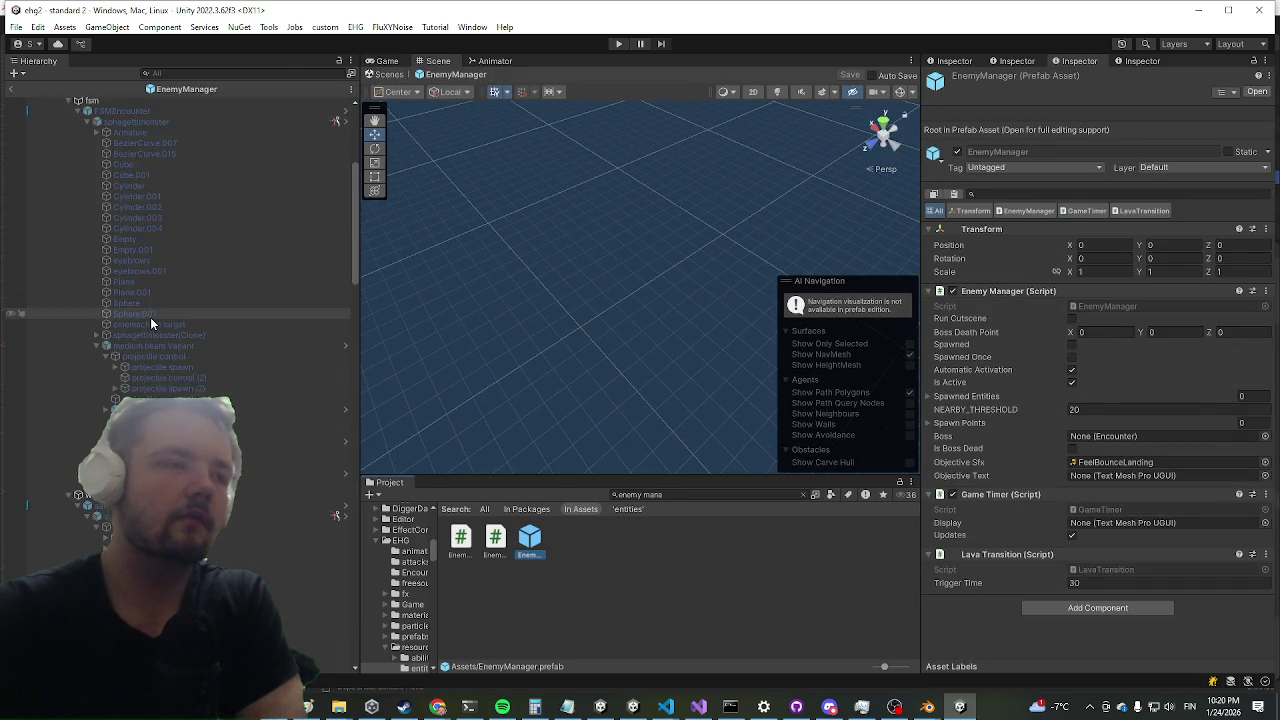
pyautogui.scroll(-10, 165, 357)
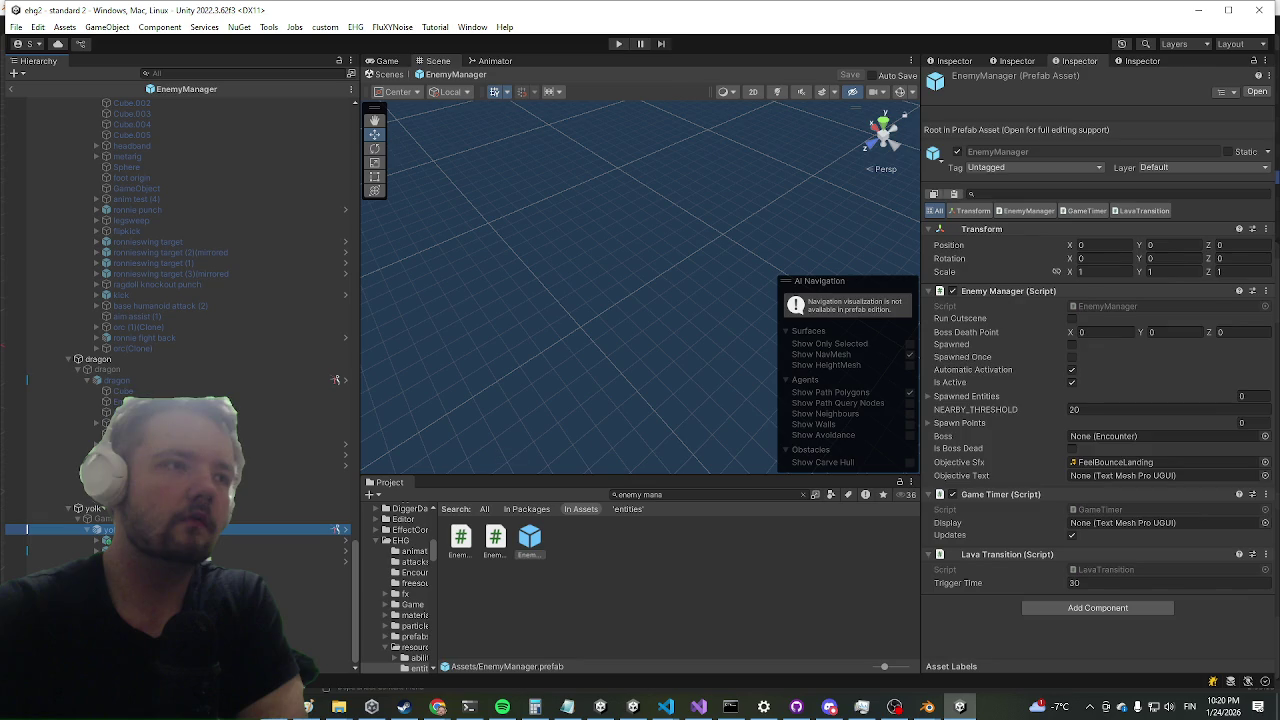
pyautogui.scroll(-10, 1155, 401)
pyautogui.scroll(-10, 1057, 340)
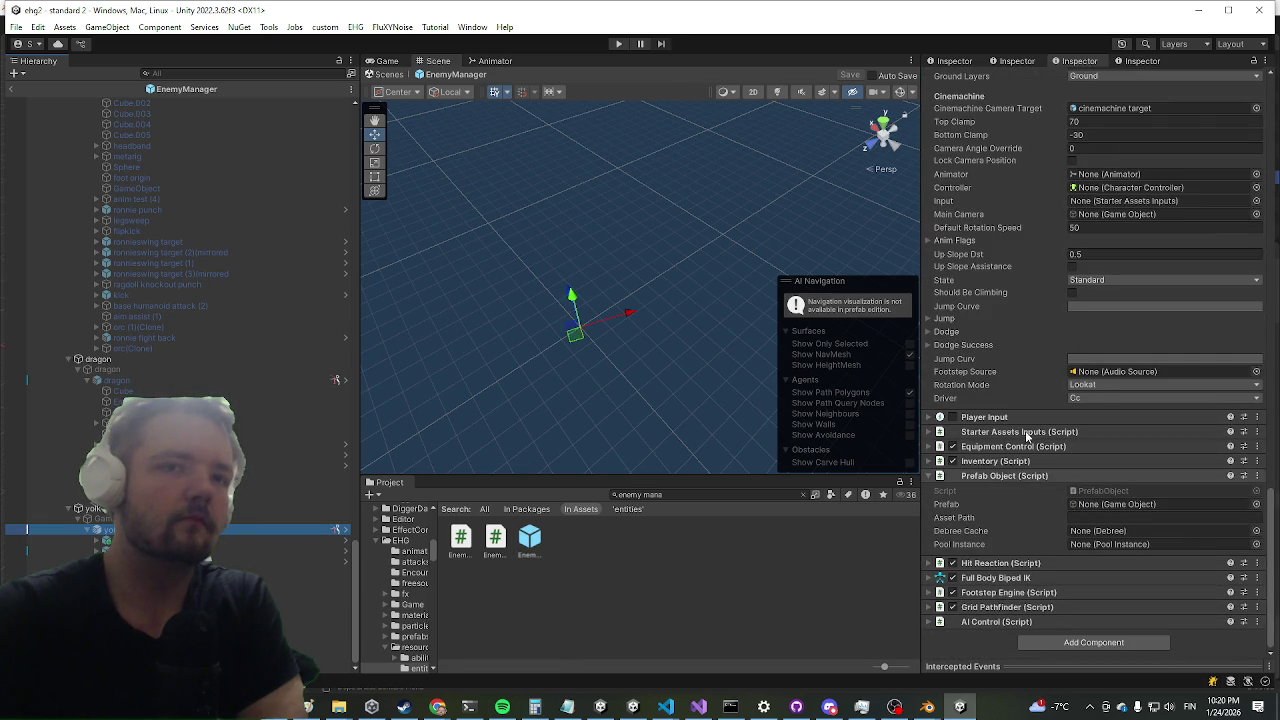
pyautogui.click(995, 593)
pyautogui.click(995, 594)
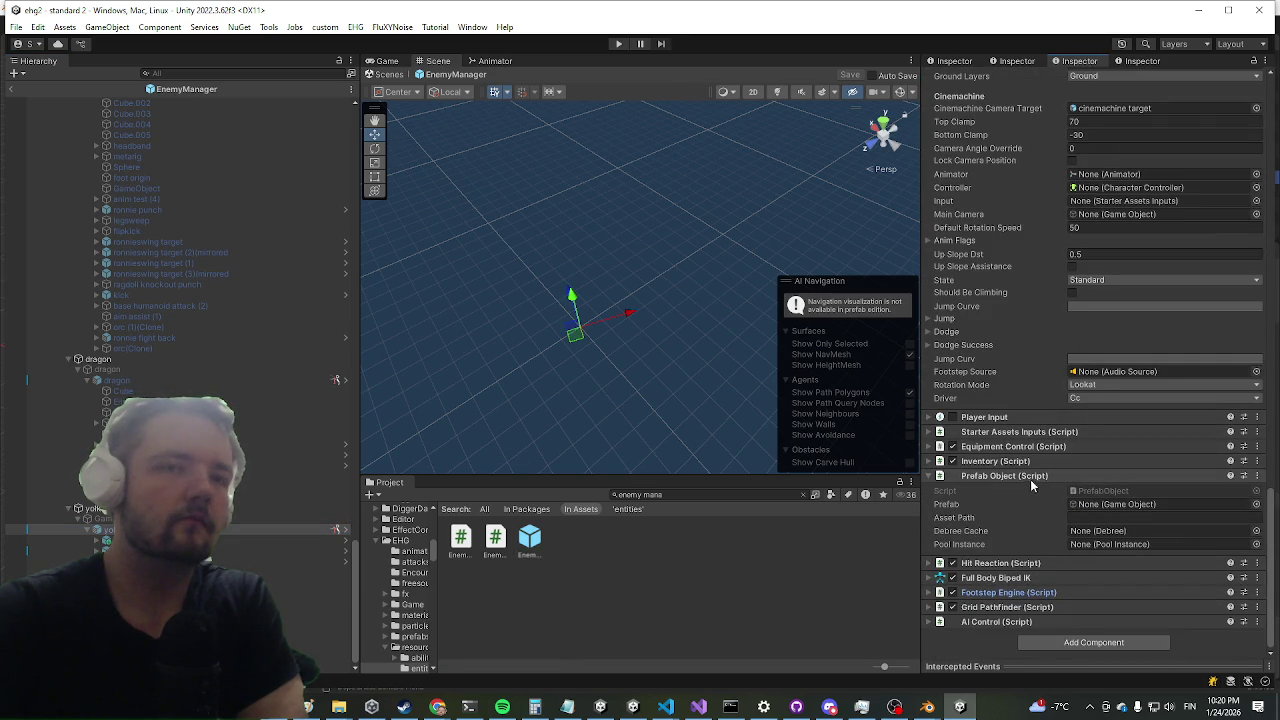
pyautogui.scroll(5, 1053, 432)
pyautogui.scroll(5, 1044, 394)
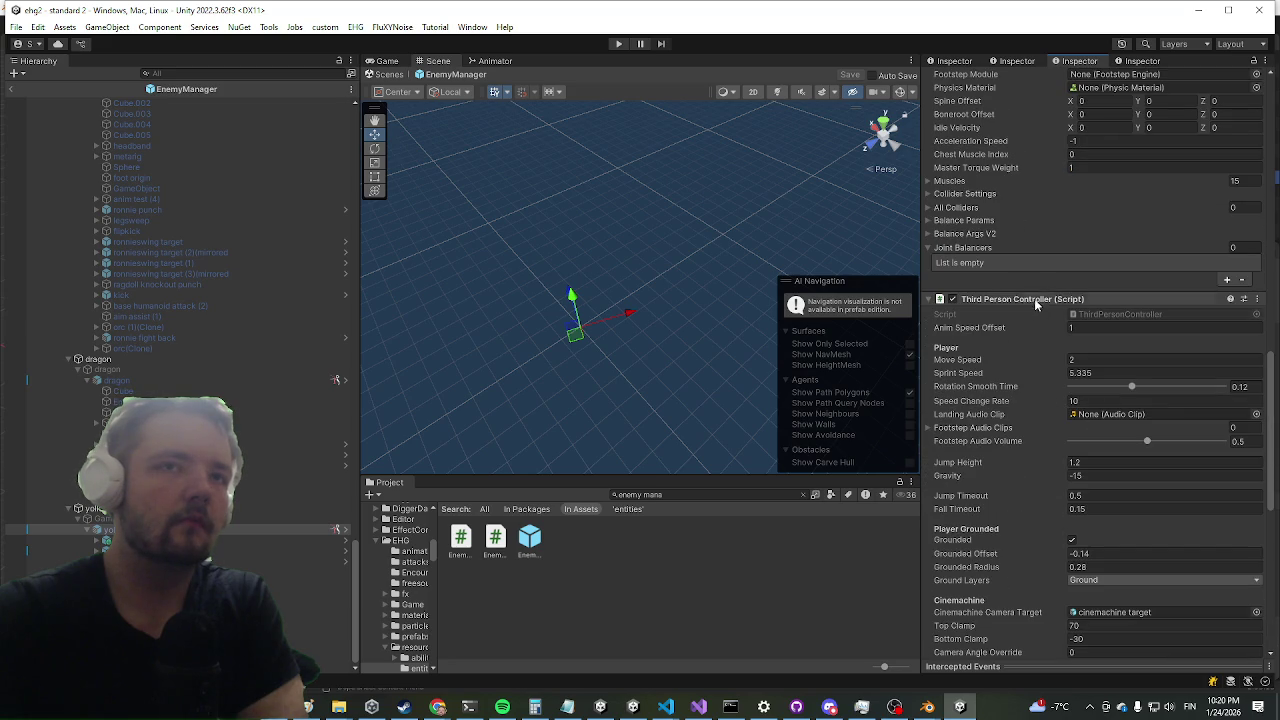
pyautogui.scroll(7, 1040, 300)
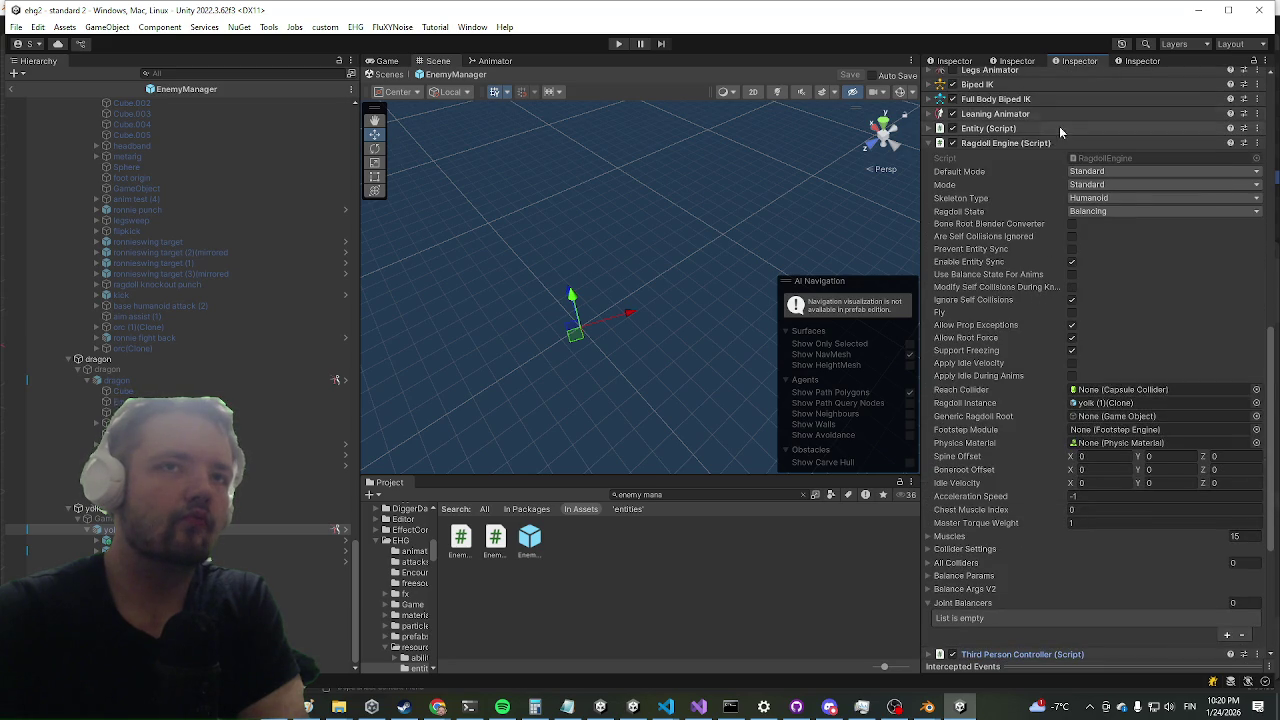
pyautogui.click(1040, 144)
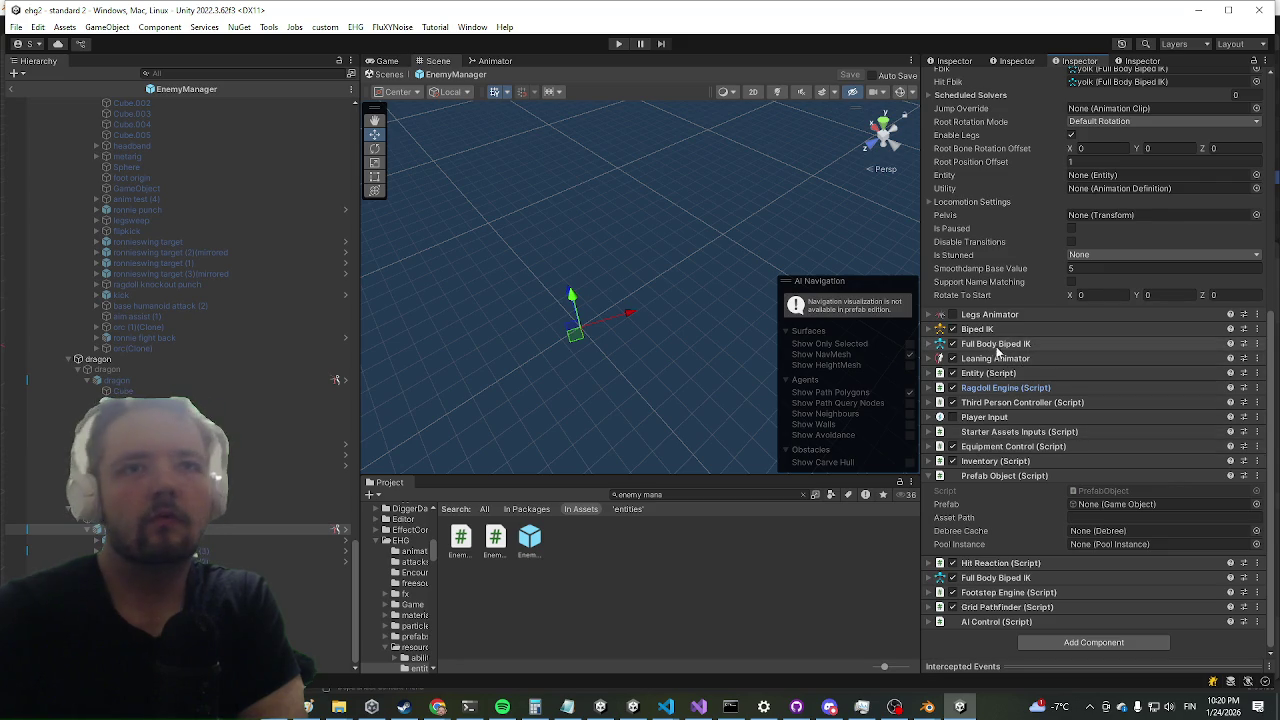
pyautogui.click(999, 622)
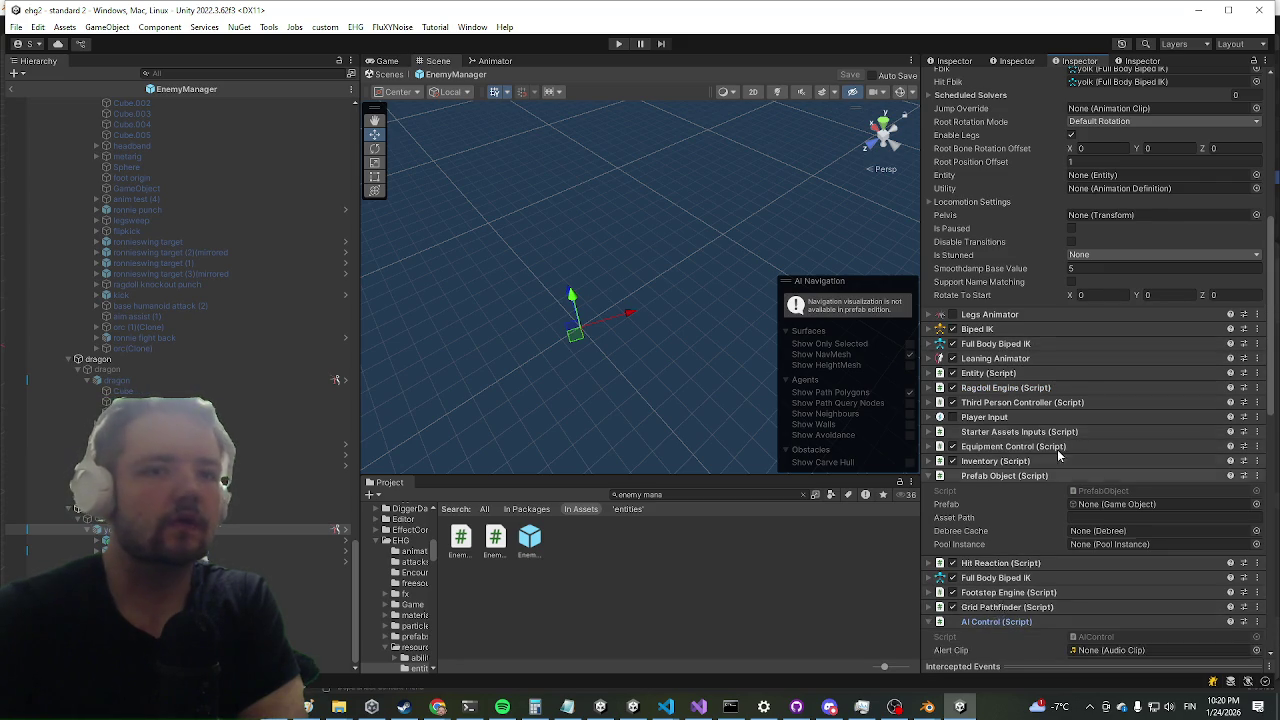
# - Set the attack's Transition Time to 1 in the AI Control Phases
pyautogui.scroll(-8, 1054, 480)
pyautogui.scroll(-5, 1000, 400)
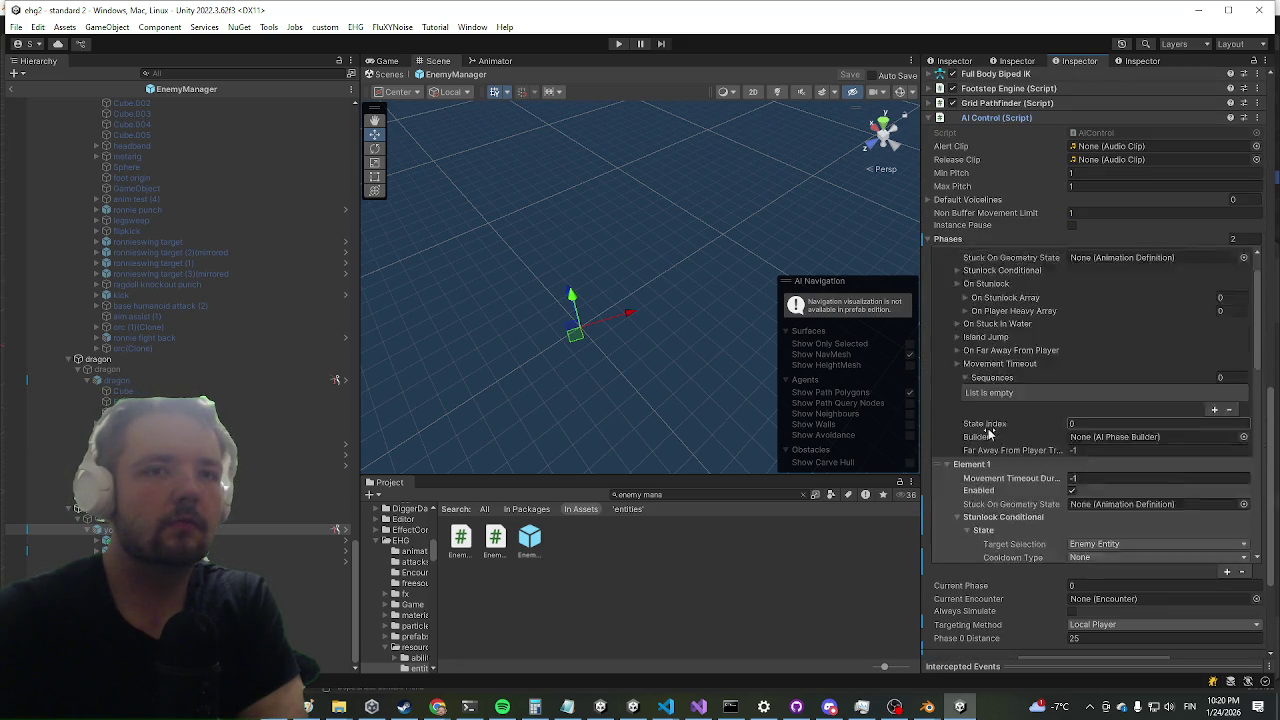
pyautogui.scroll(-5, 1000, 420)
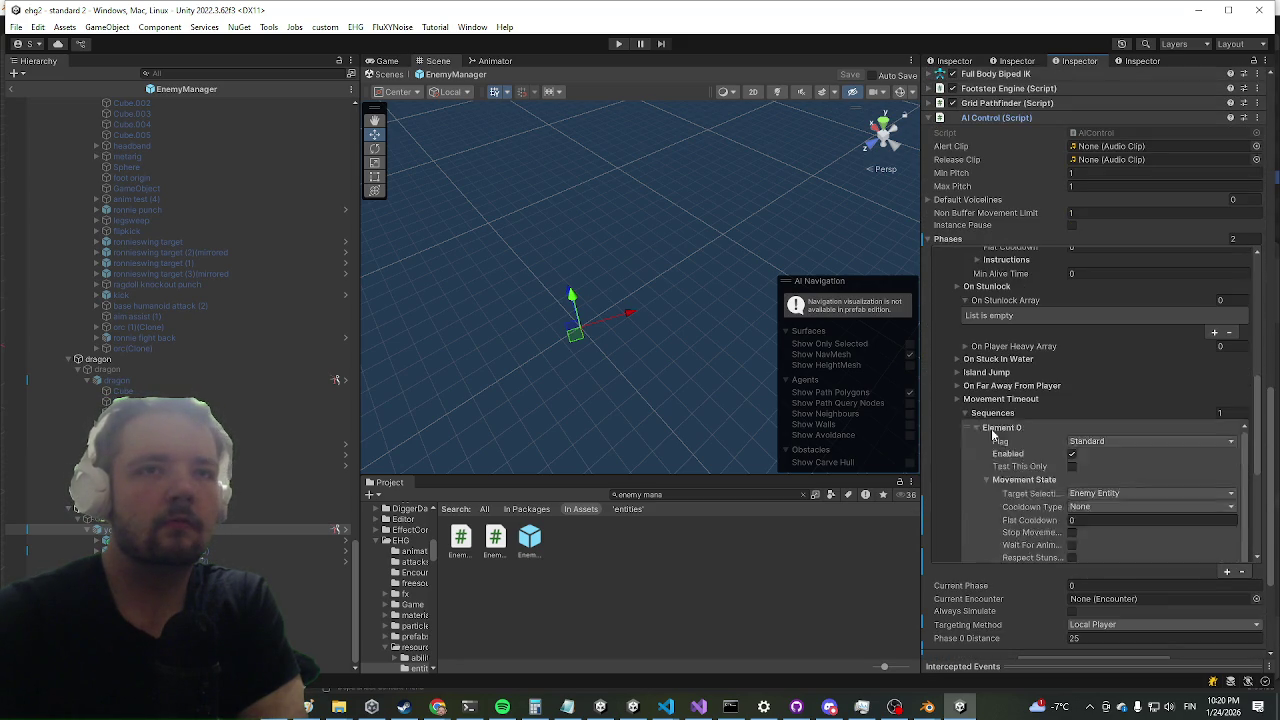
pyautogui.scroll(-5, 1036, 340)
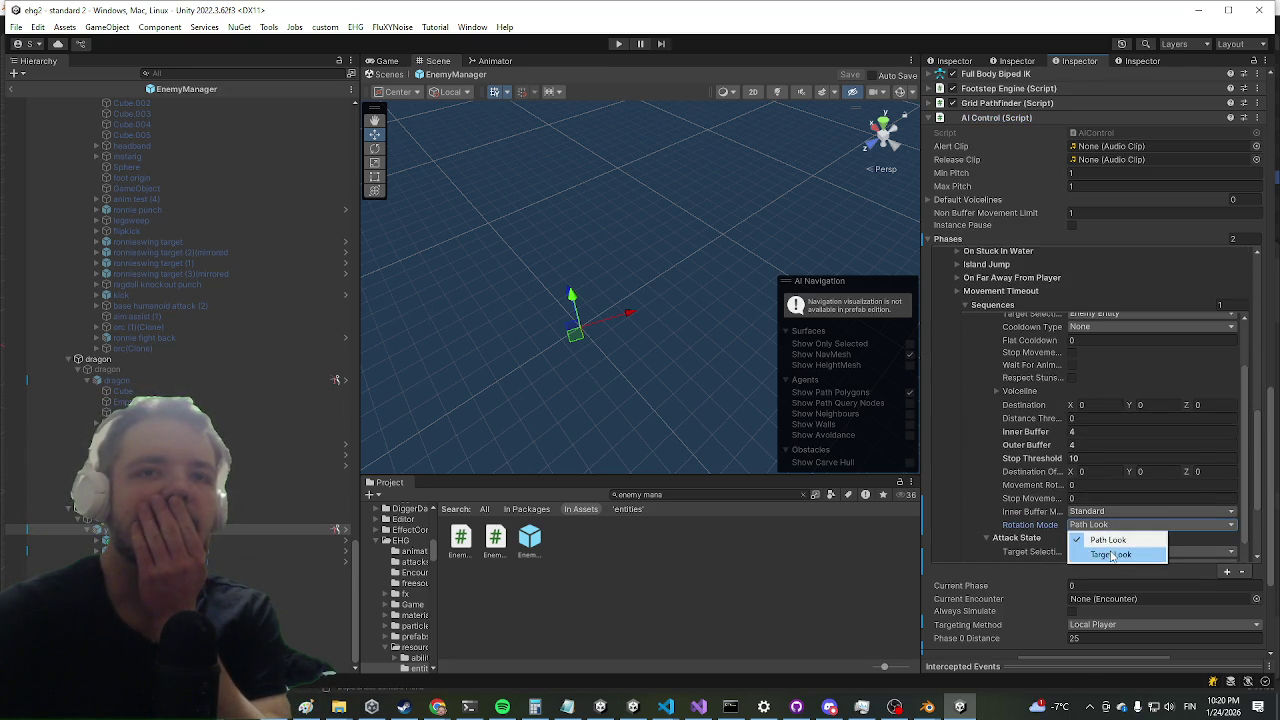
pyautogui.scroll(-2, 1113, 445)
pyautogui.scroll(-3, 1060, 426)
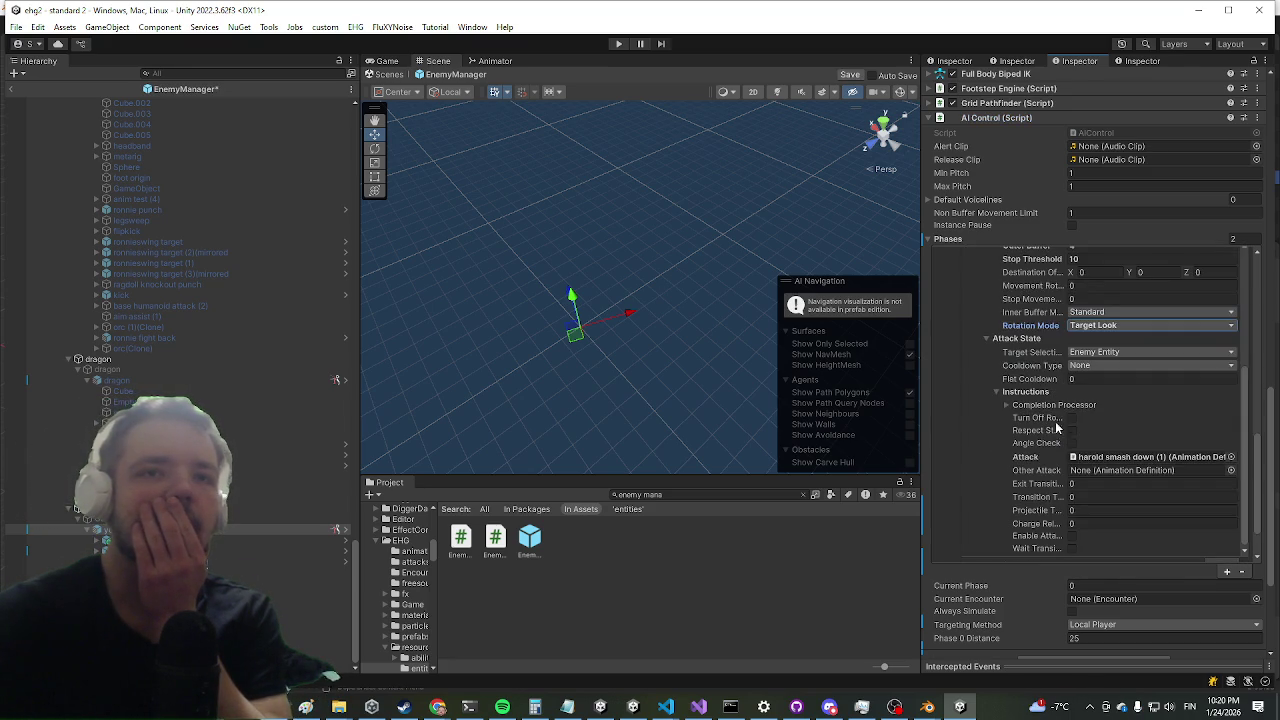
pyautogui.scroll(2, 1045, 405)
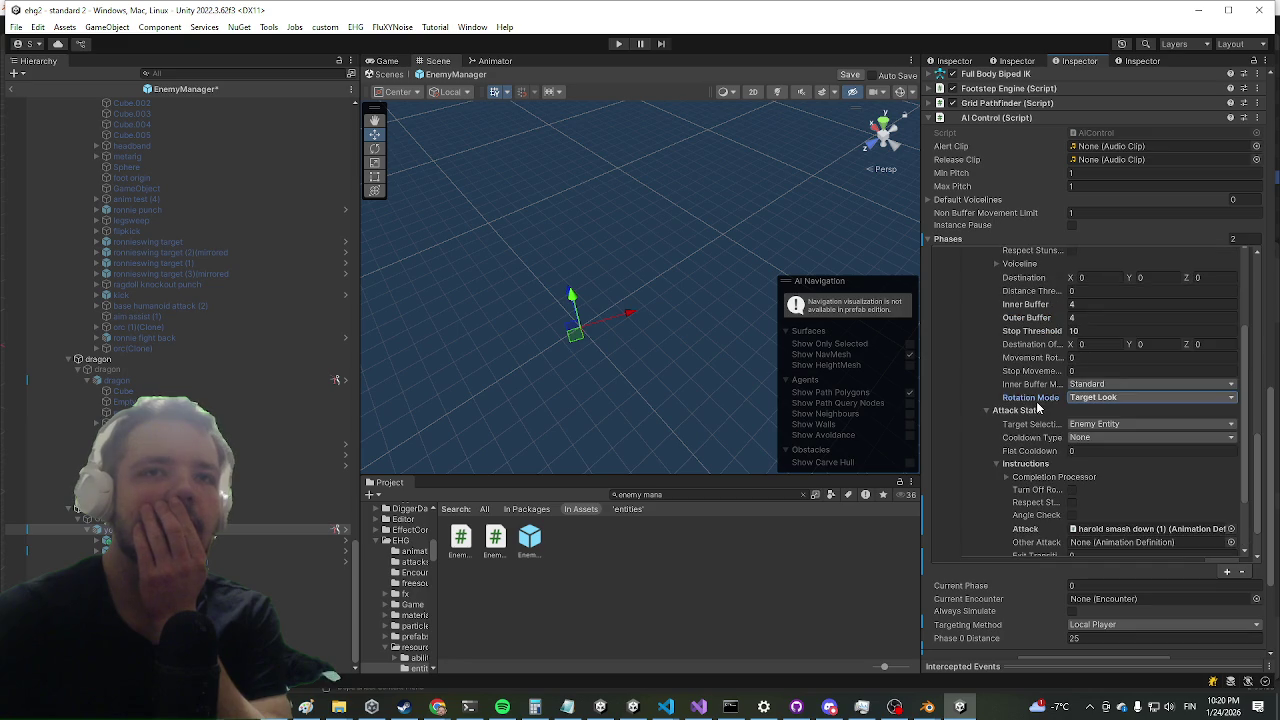
pyautogui.scroll(3, 1048, 390)
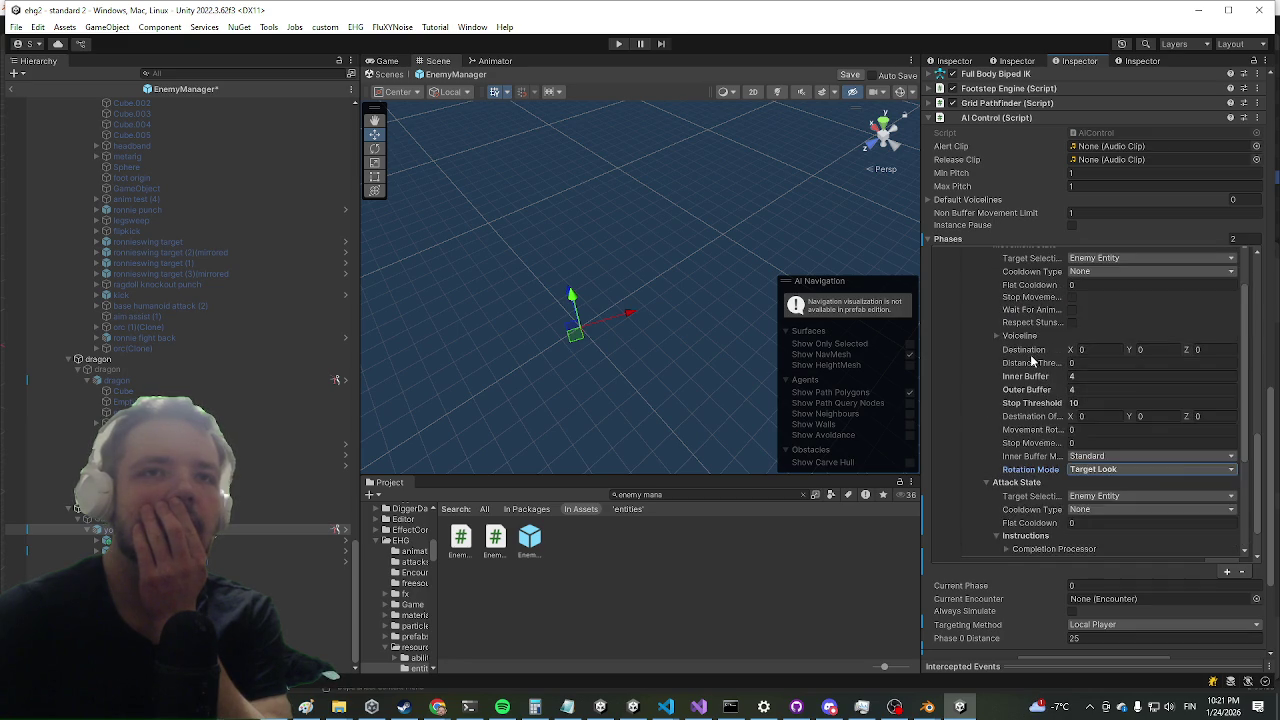
pyautogui.scroll(2, 1032, 362)
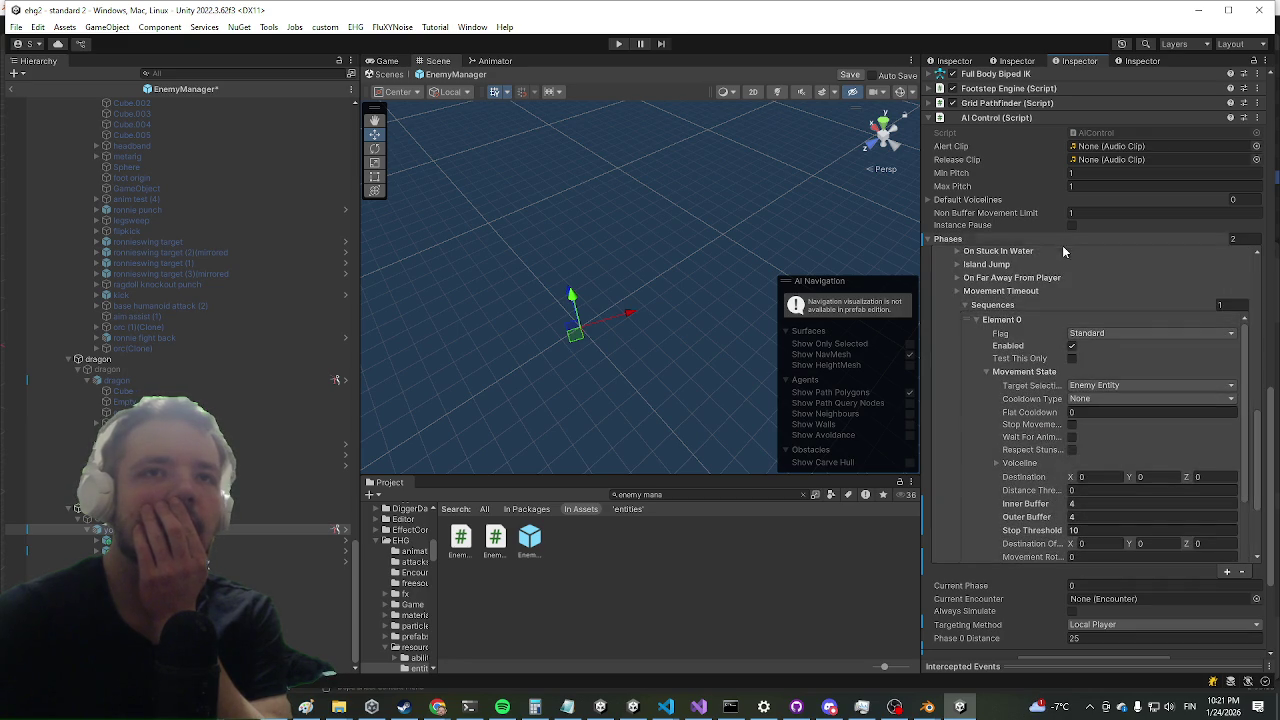
pyautogui.scroll(-2, 1010, 378)
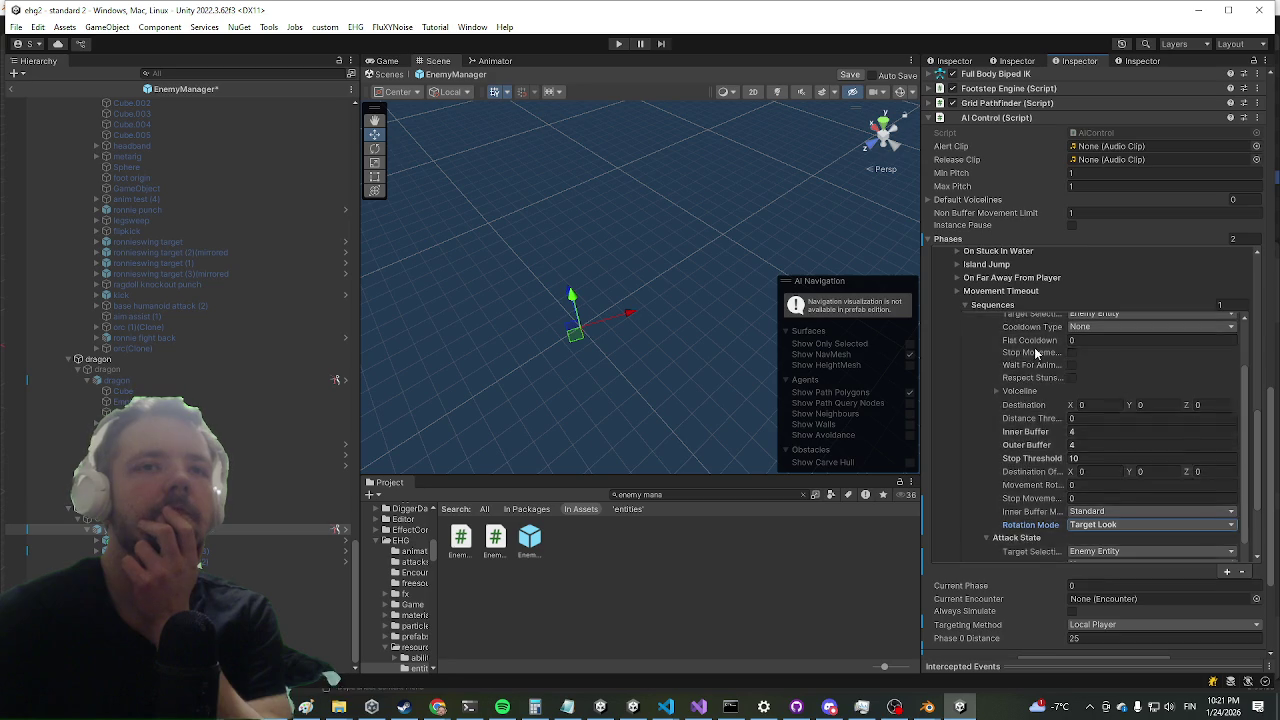
pyautogui.scroll(3, 1024, 360)
pyautogui.scroll(-3, 1024, 362)
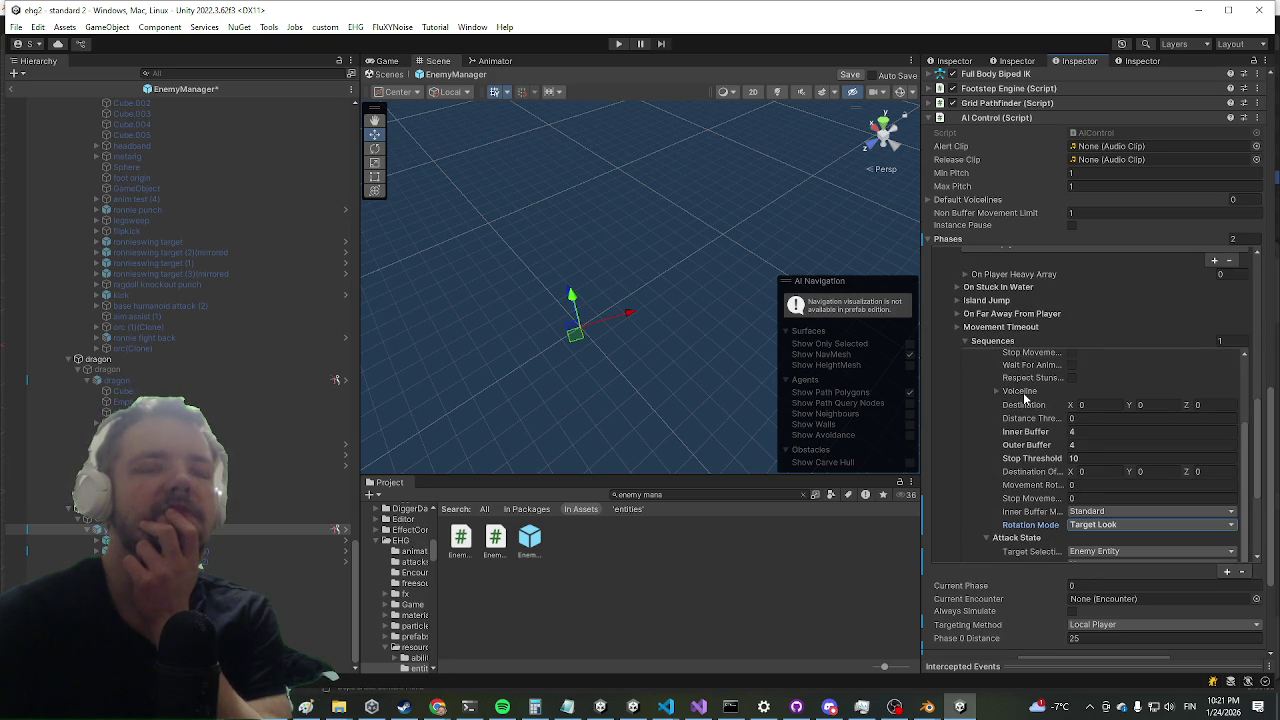
pyautogui.scroll(-3, 1023, 397)
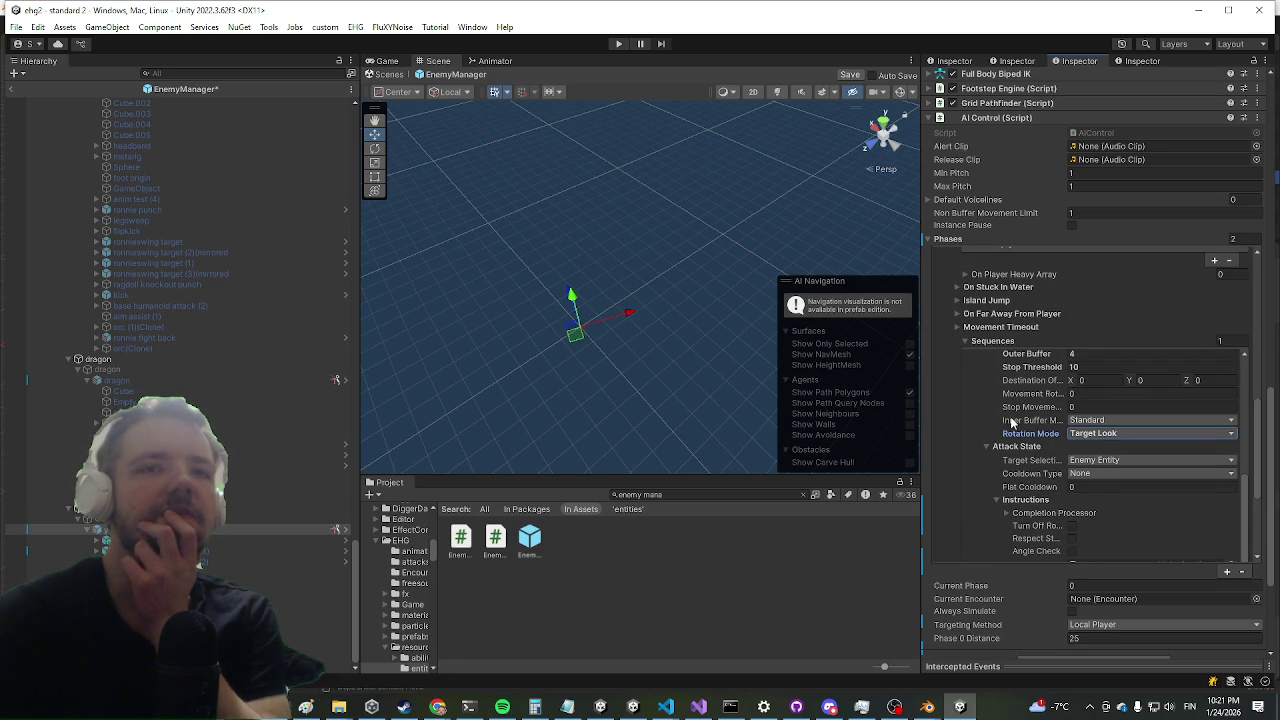
pyautogui.scroll(-4, 1013, 420)
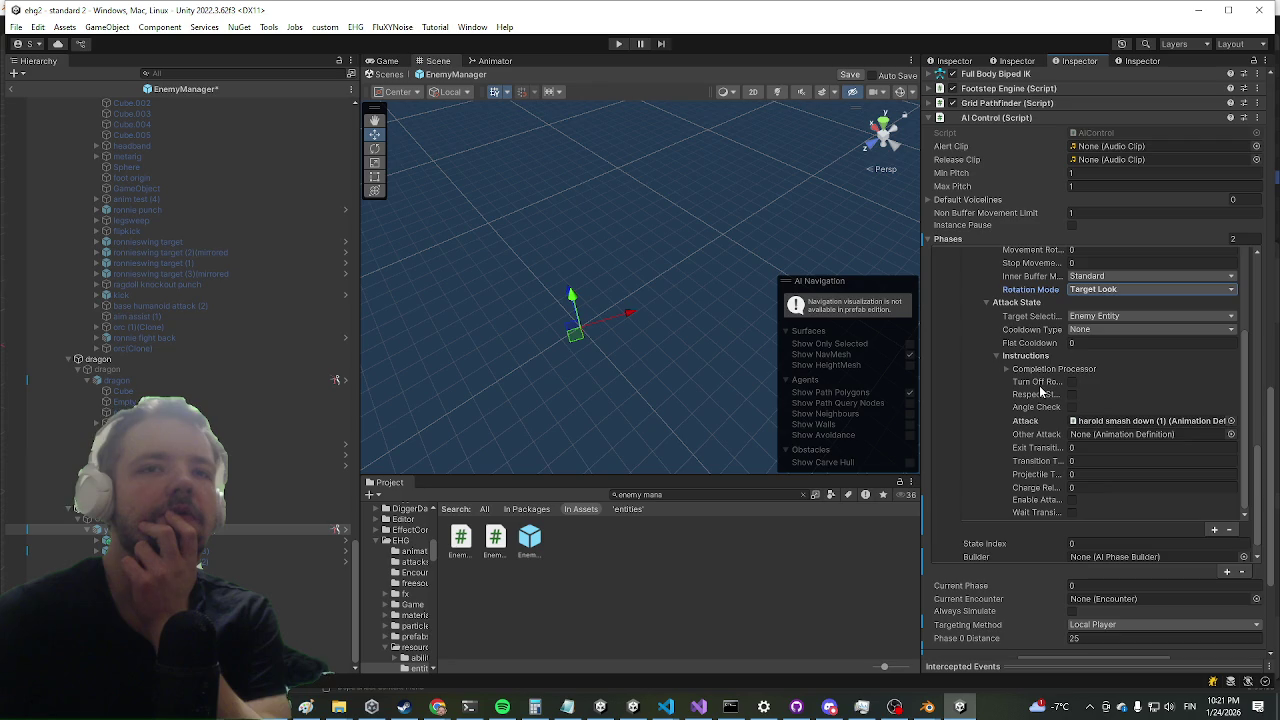
pyautogui.click(1088, 461)
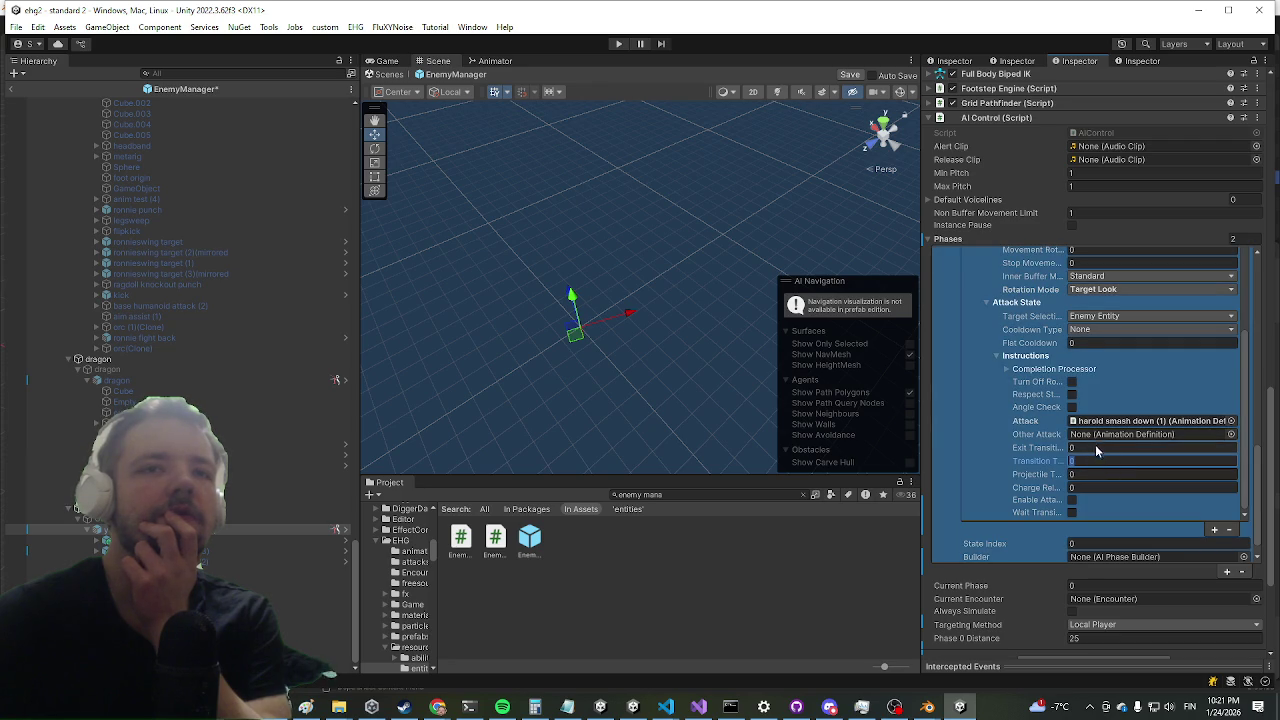
pyautogui.write('1')
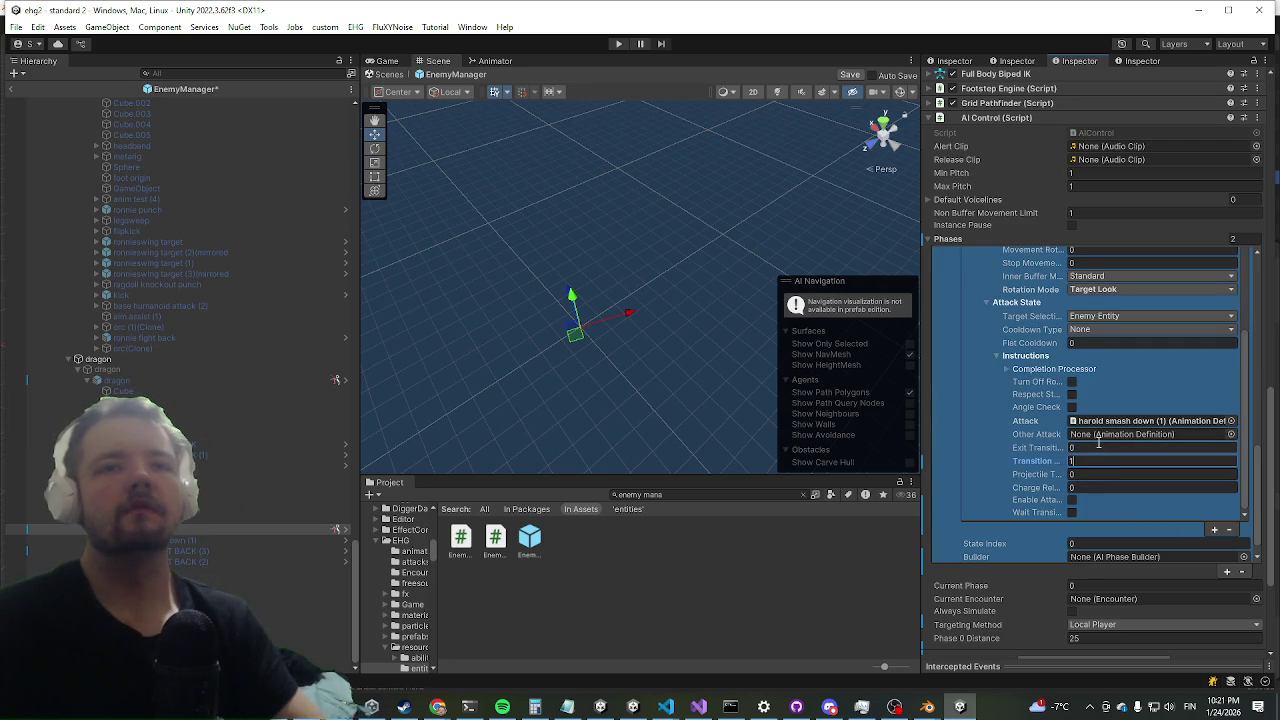
# - Set Movement Rotation Speed to 100, briefly widening the Inspector to read field names
pyautogui.scroll(4, 1110, 400)
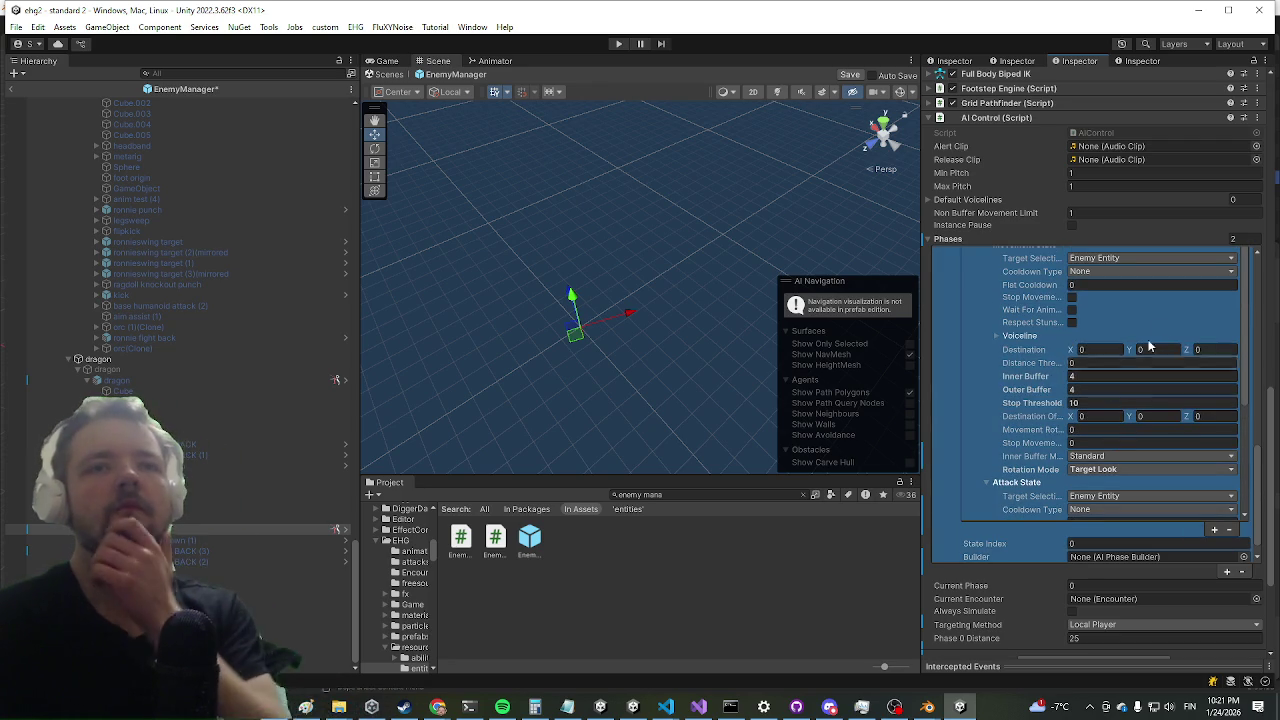
pyautogui.click(1100, 429)
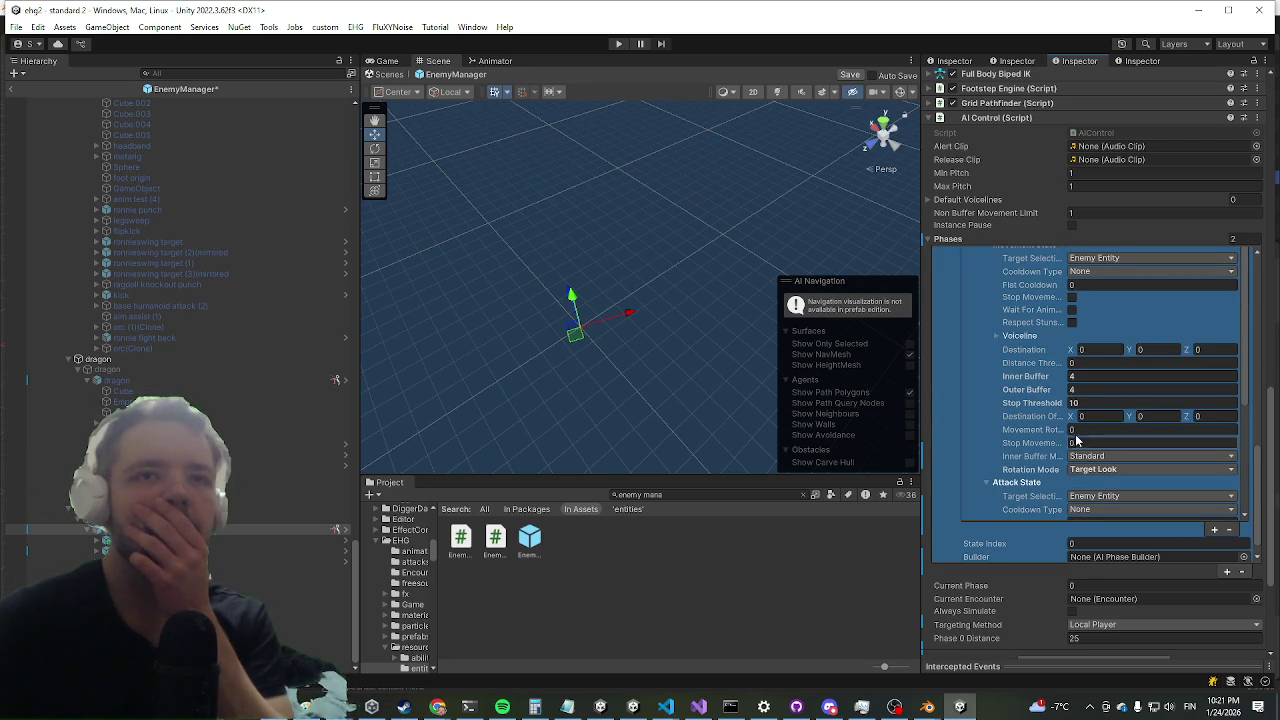
pyautogui.write('100')
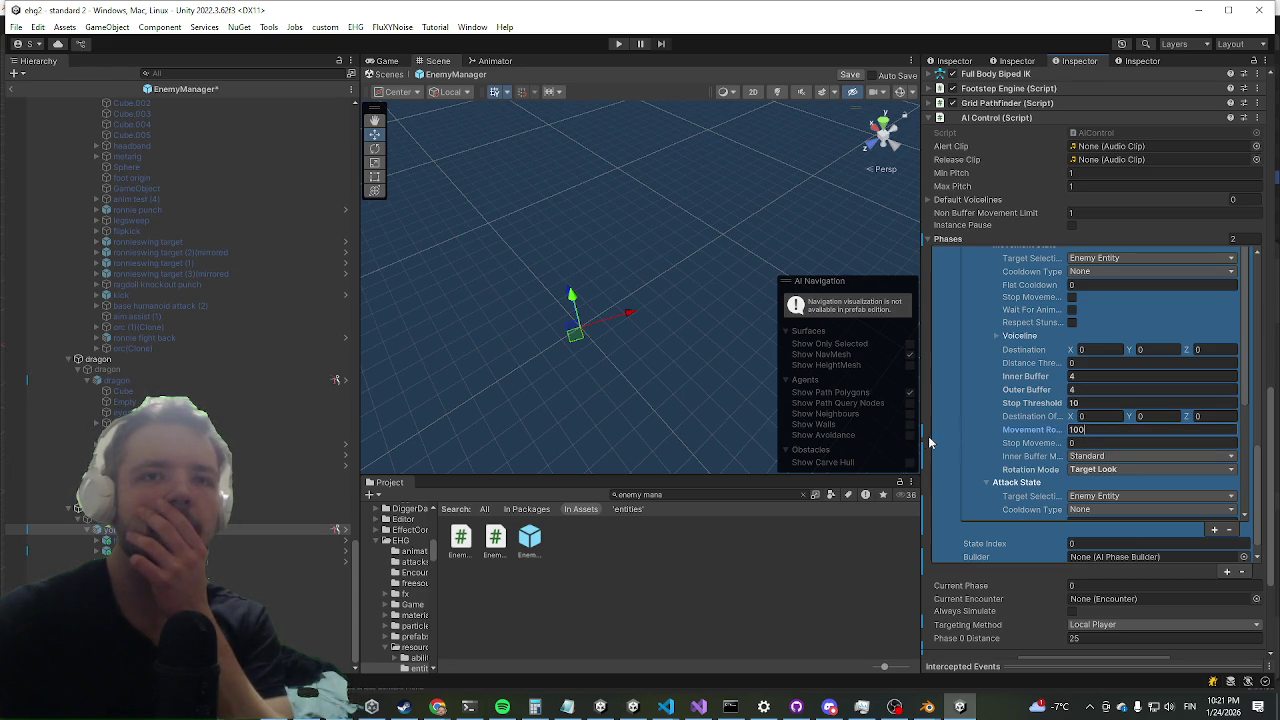
pyautogui.moveTo(919, 438); pyautogui.dragTo(699, 445)
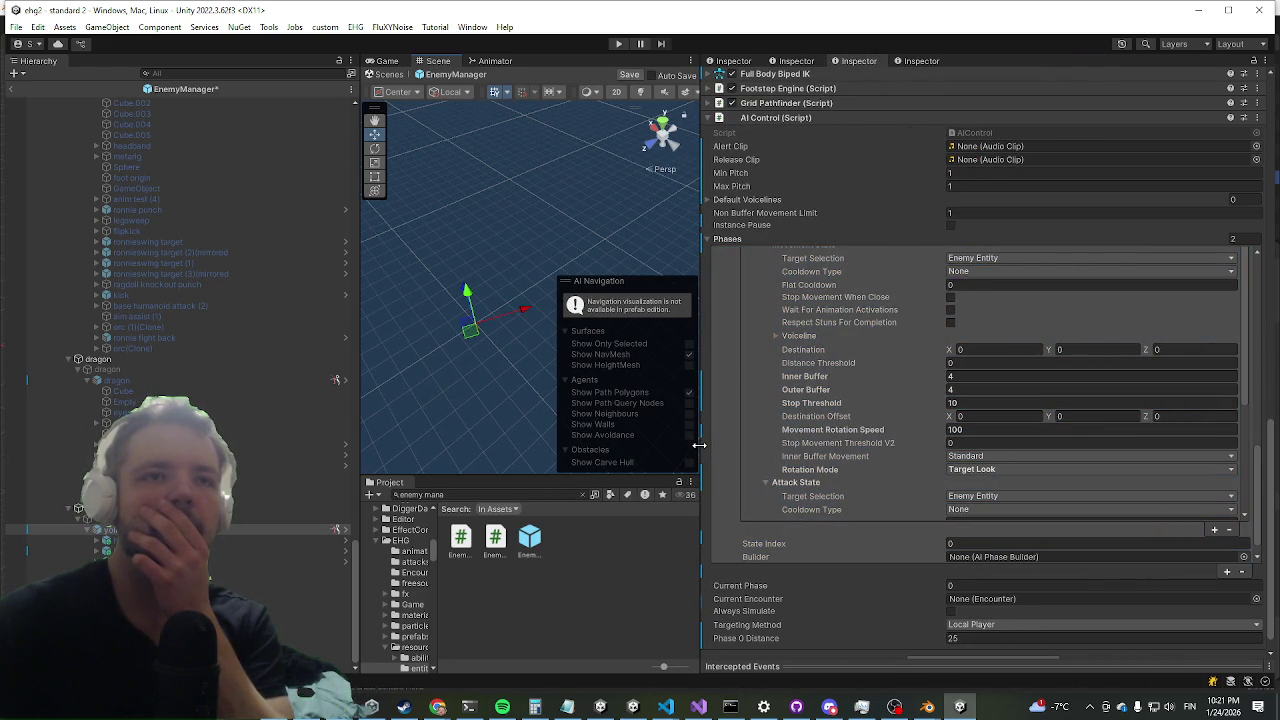
pyautogui.moveTo(699, 445); pyautogui.dragTo(932, 441)
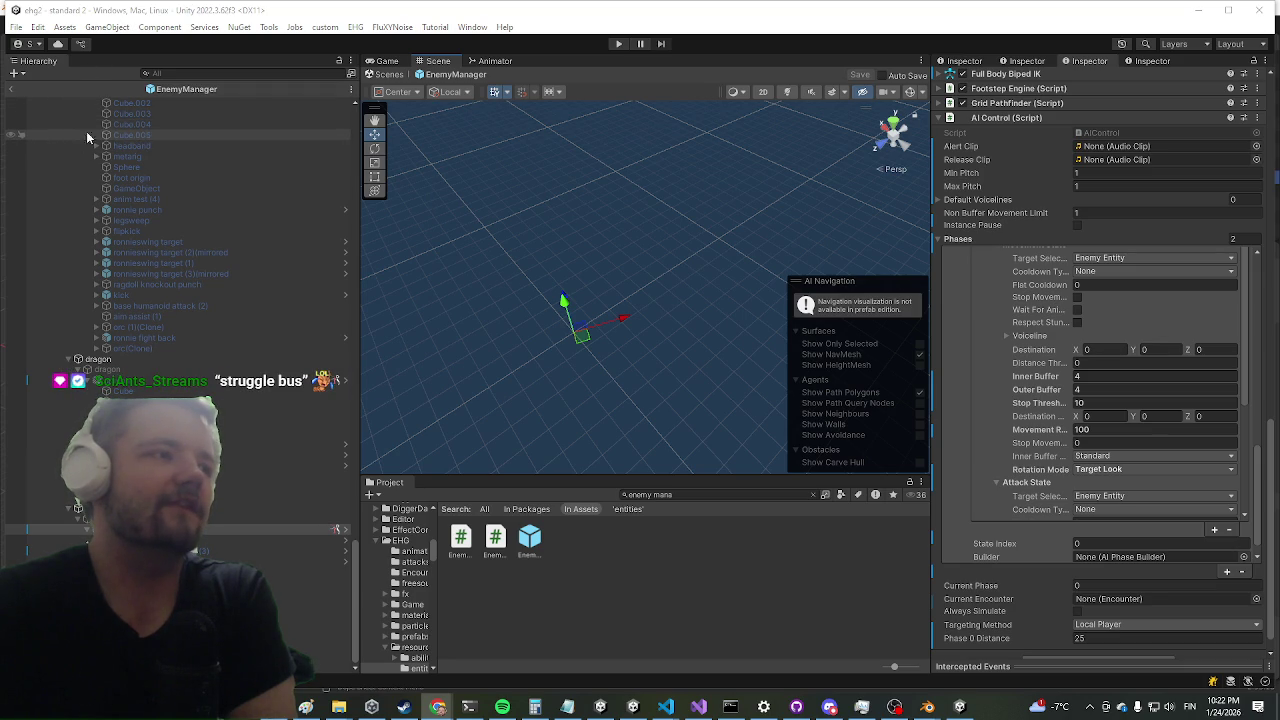
# - Exit the EnemyManager prefab and start Play mode
pyautogui.click(11, 89)
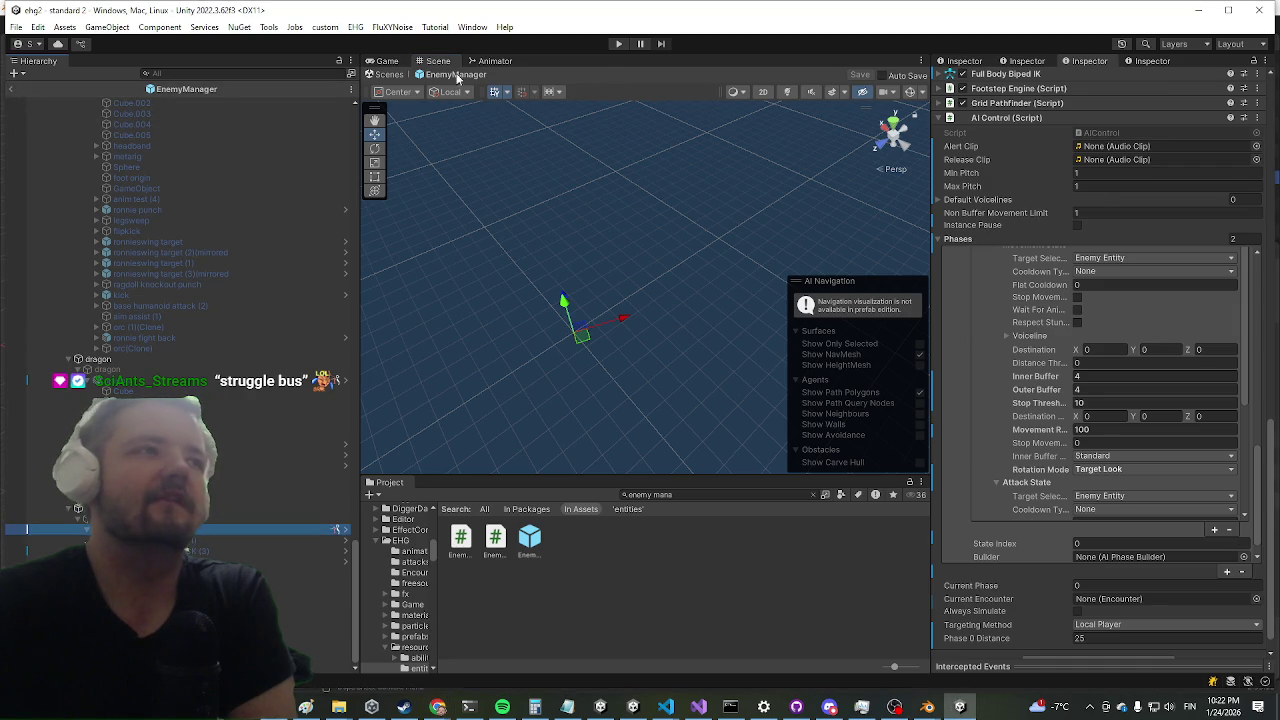
pyautogui.click(626, 43)
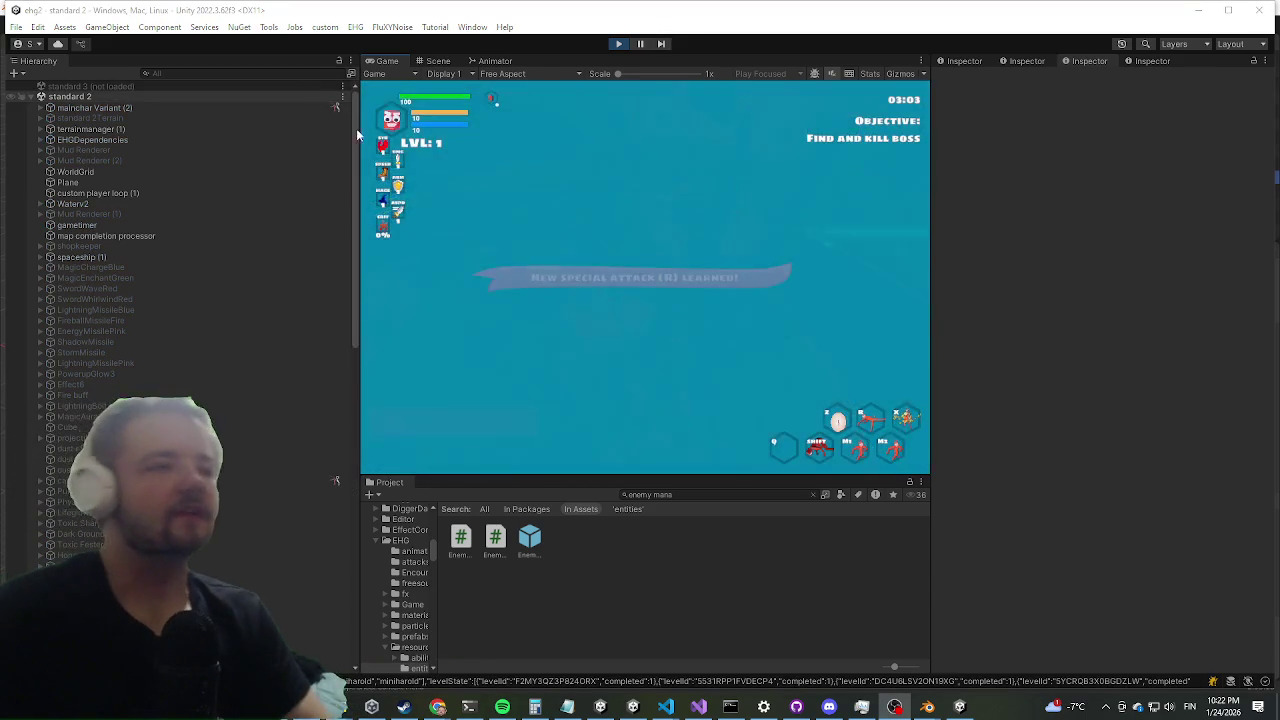
# - Maximize the Game view and kill the blue Jurdald enemy
pyautogui.hotkey('shift', 'space')
pyautogui.press('w')
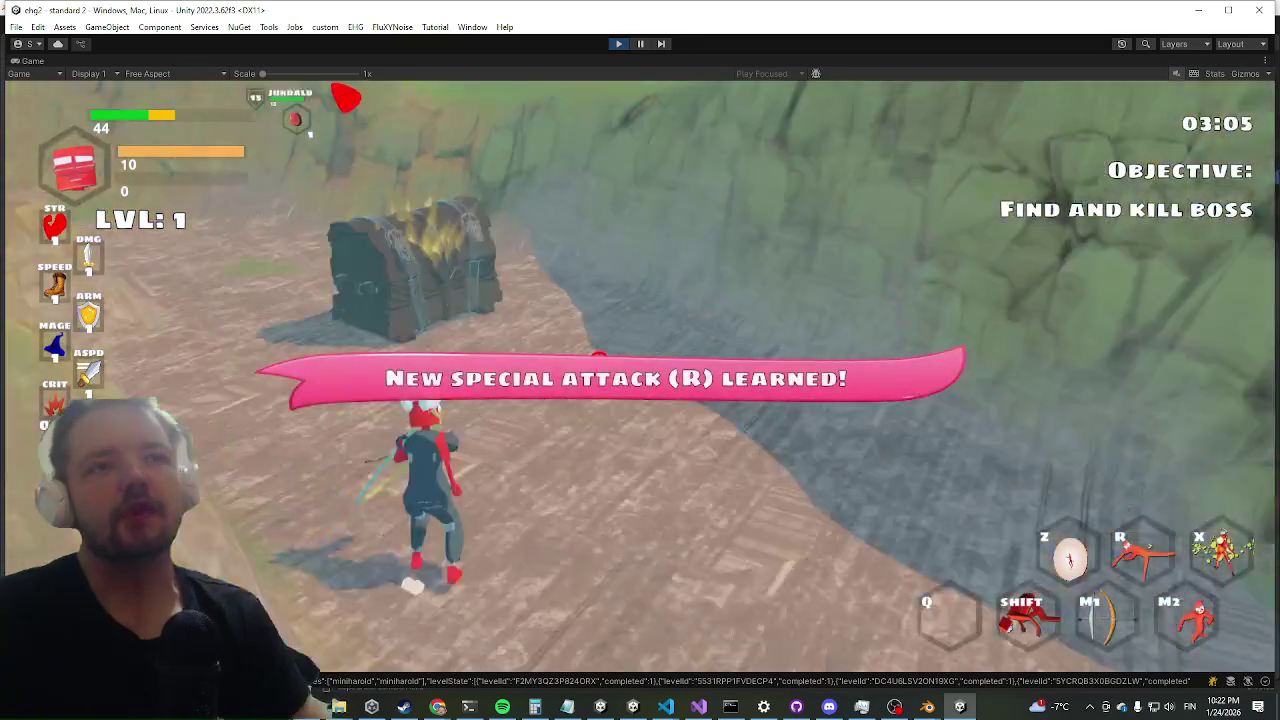
pyautogui.press('space')
pyautogui.press('w')
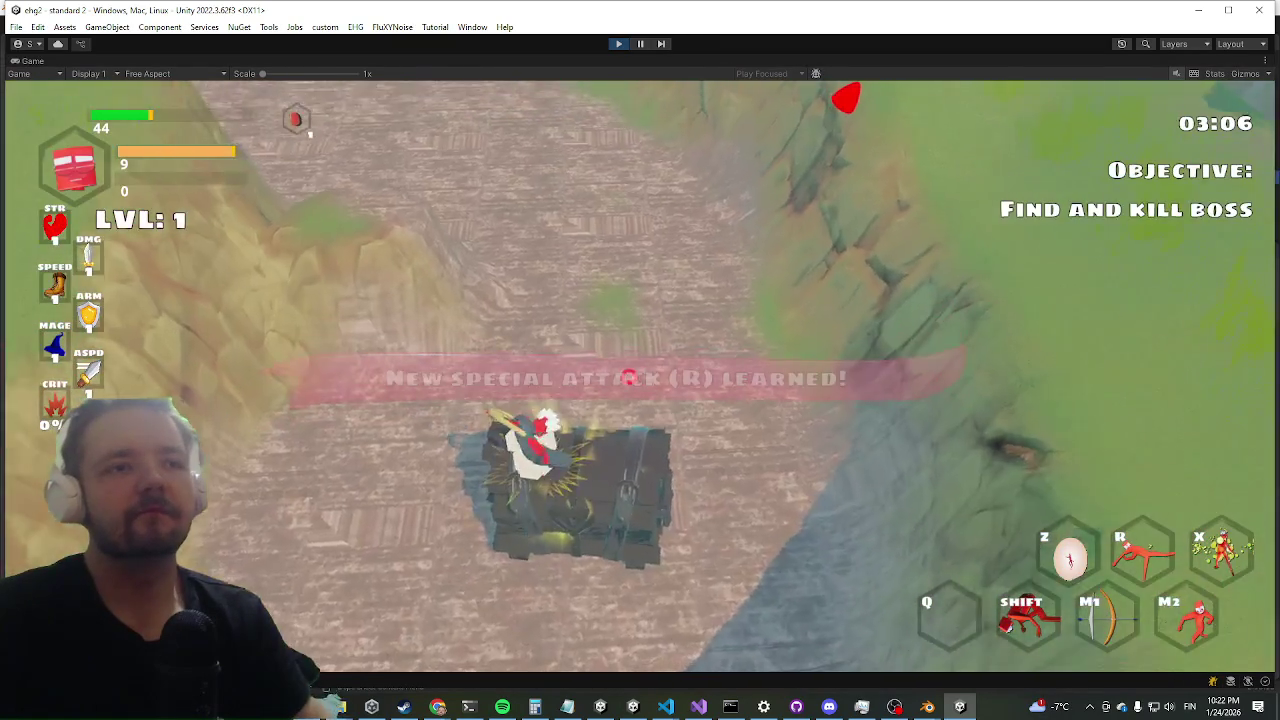
pyautogui.press('w')
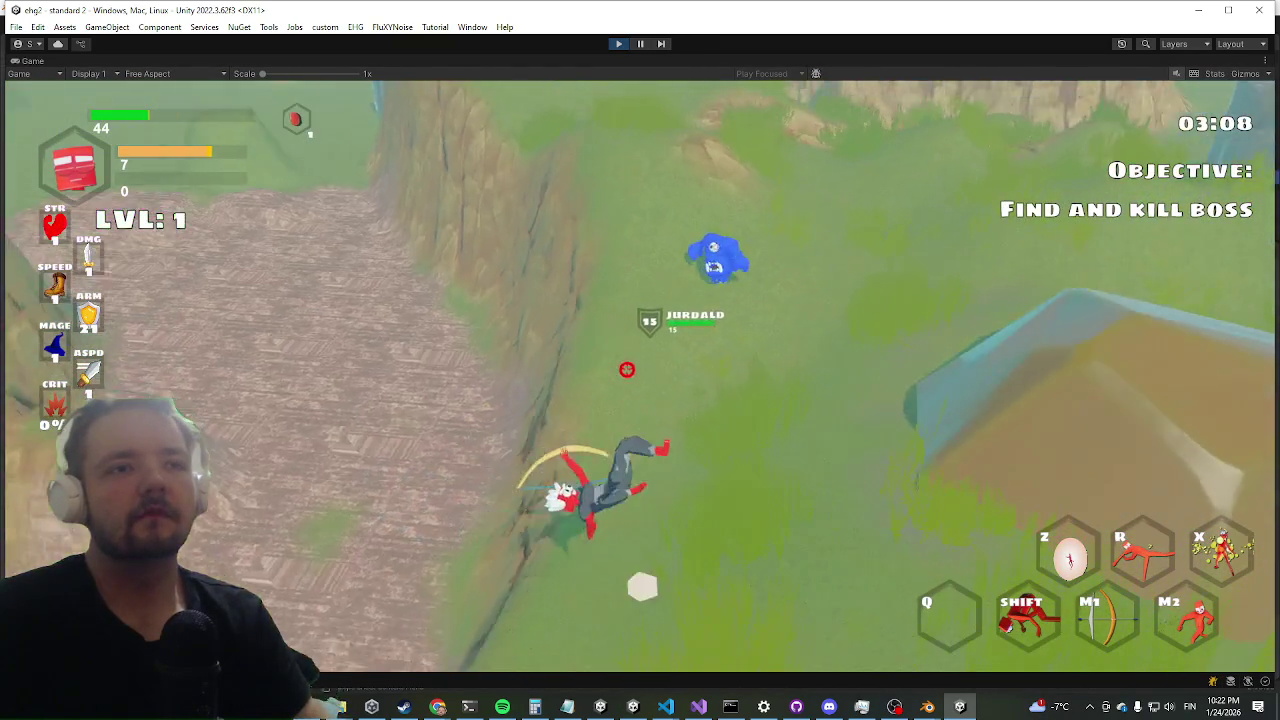
pyautogui.click(638, 379)
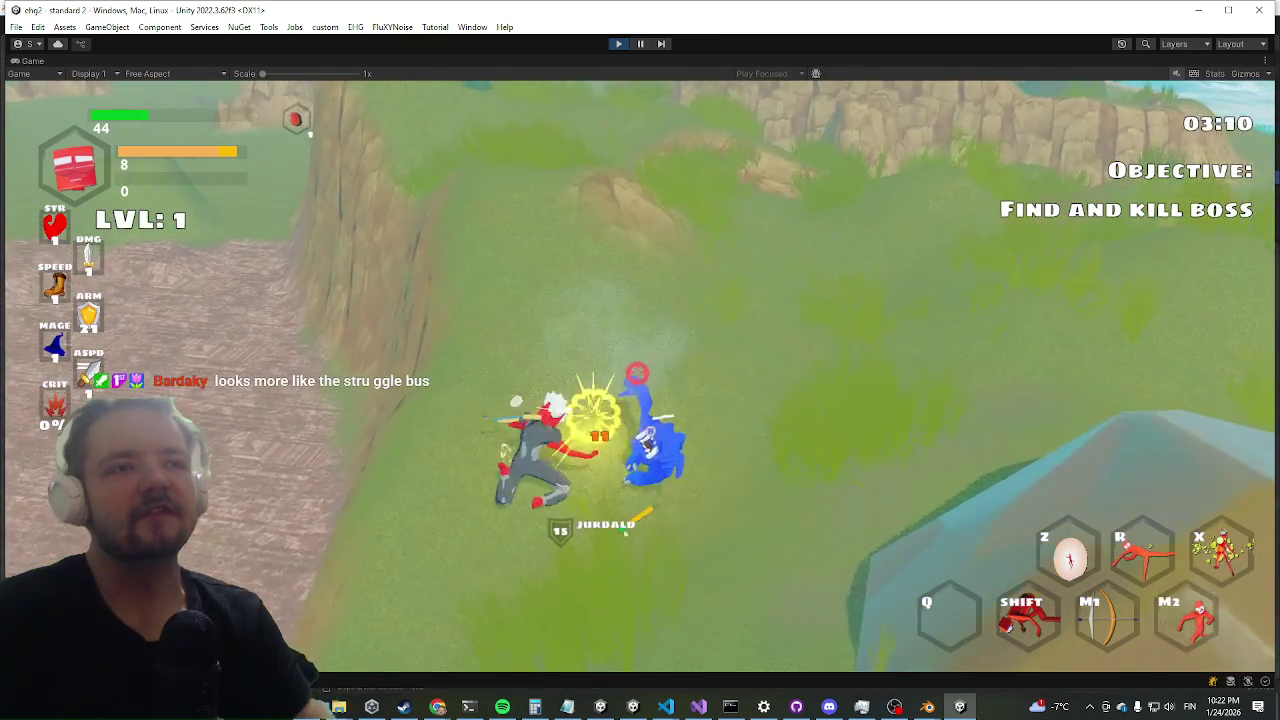
pyautogui.press('w')
pyautogui.click(640, 377)
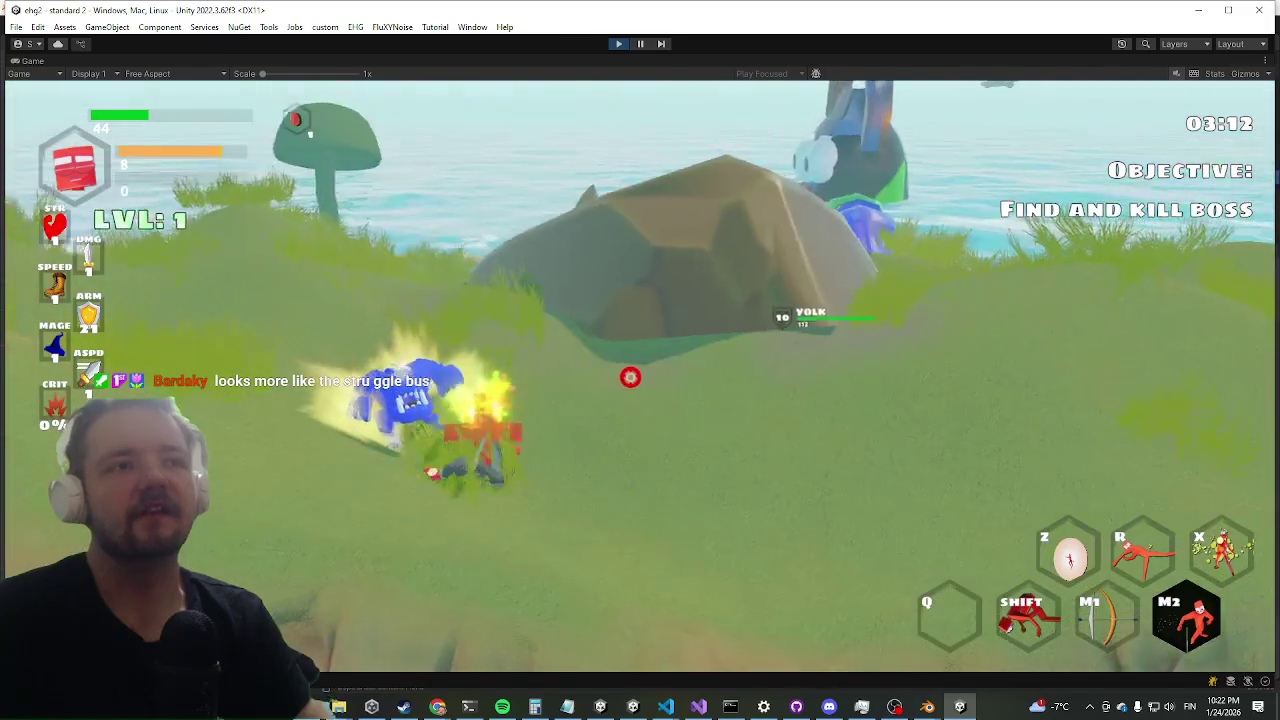
pyautogui.press('shift')
# - Chase and attack the Yolk enemy, then stop Play mode with Ctrl+P
pyautogui.press('w')
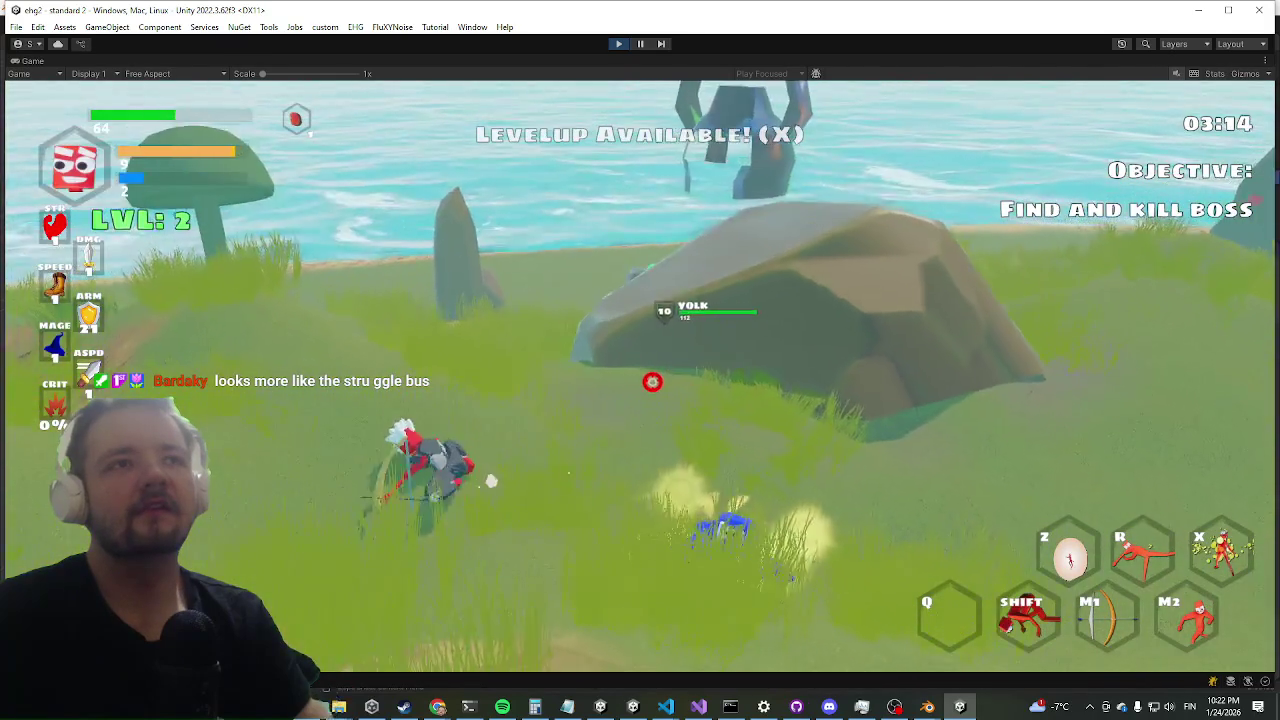
pyautogui.press('w')
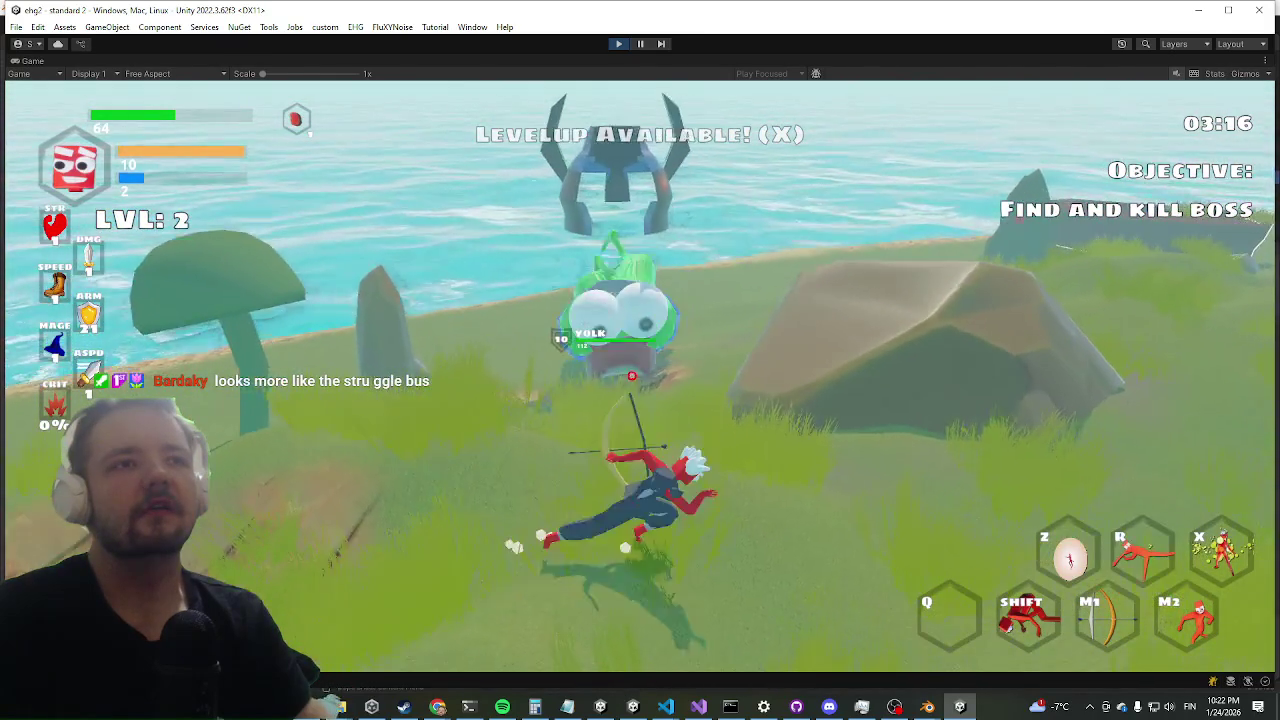
pyautogui.press('shift')
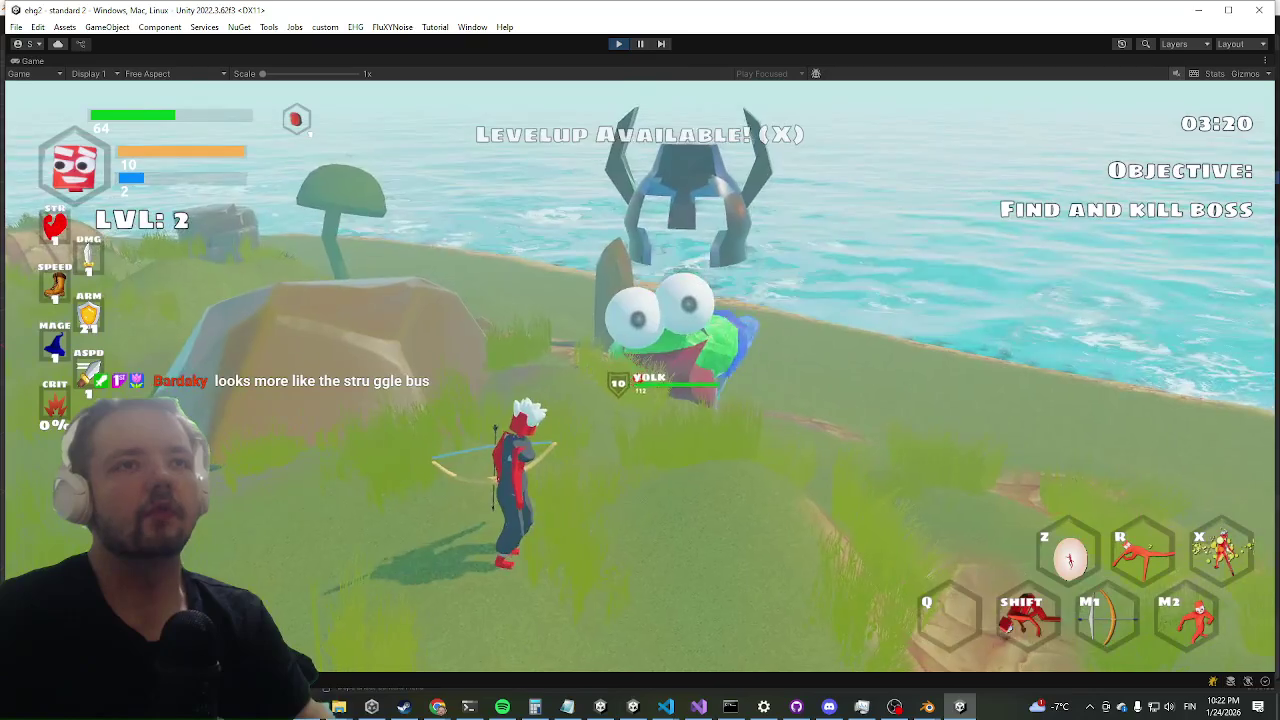
pyautogui.press('shift')
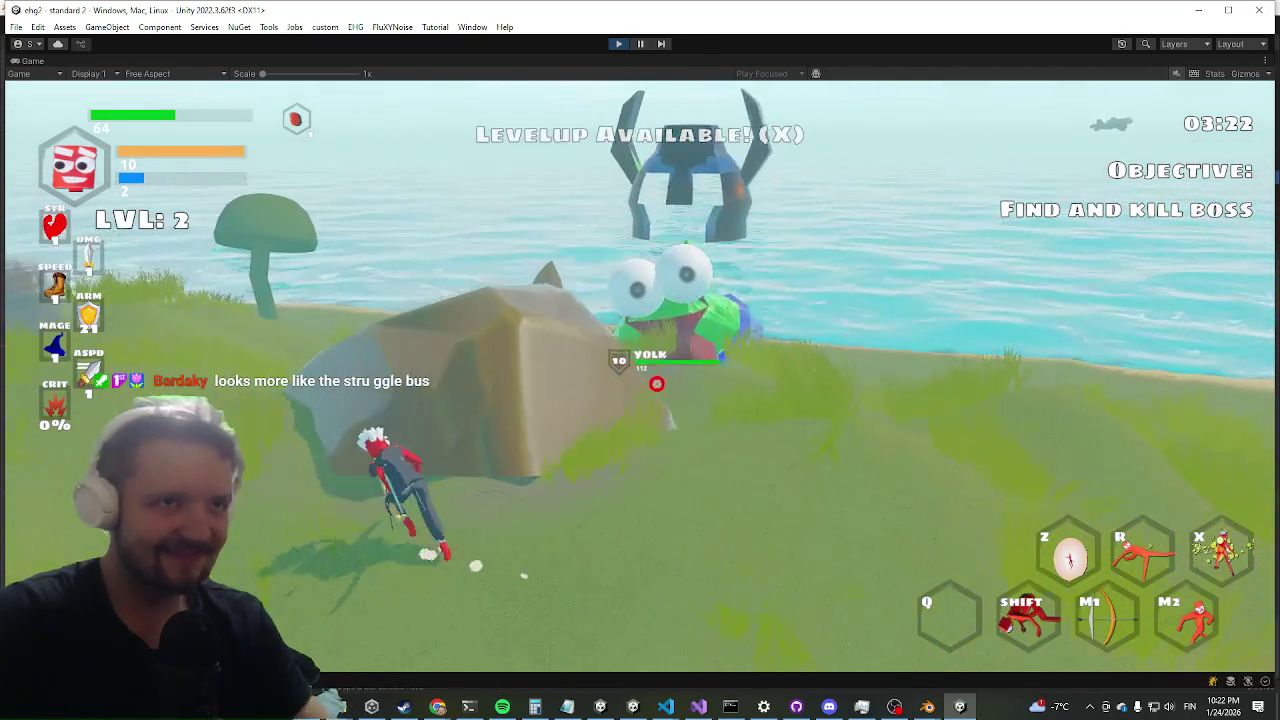
pyautogui.press('w')
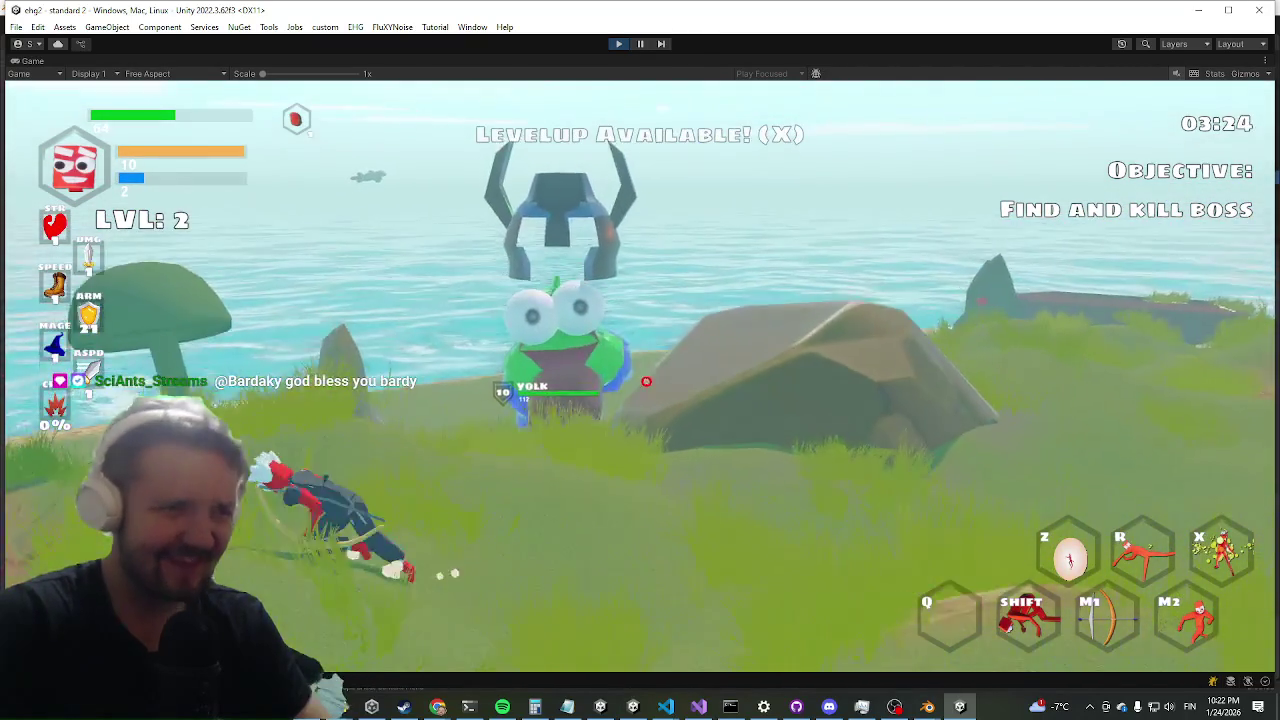
pyautogui.press('w')
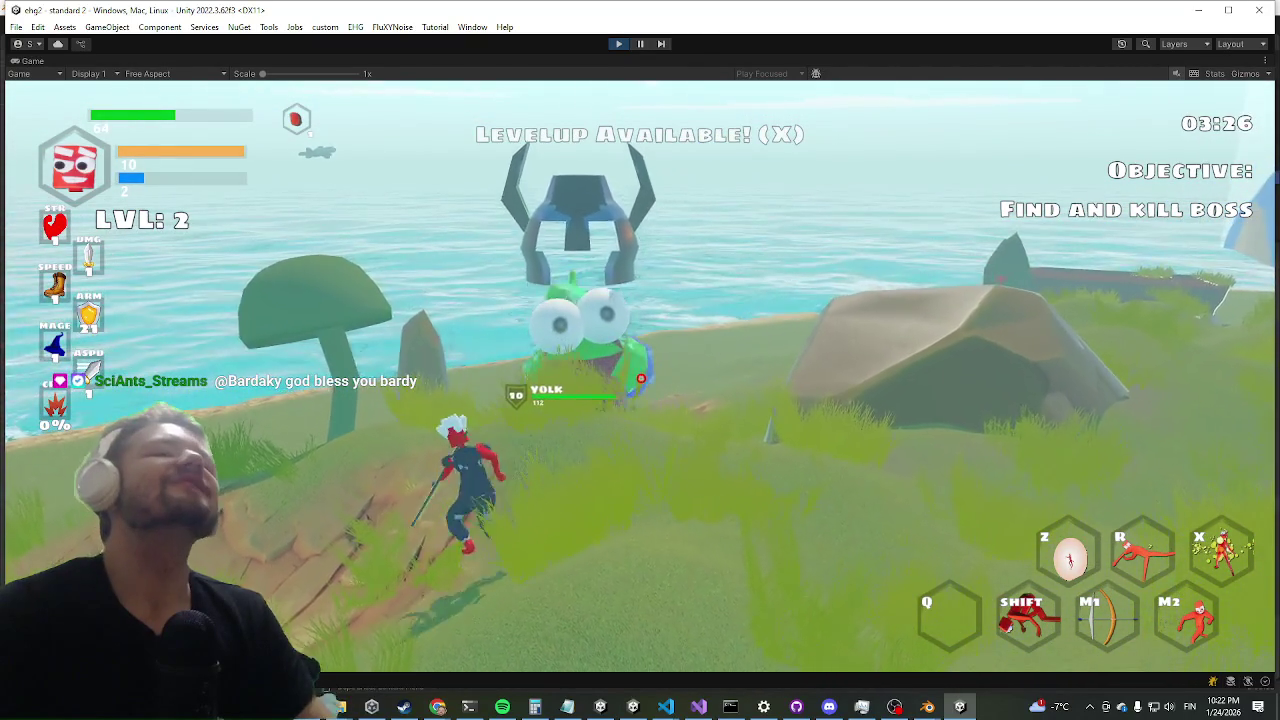
pyautogui.press('w')
pyautogui.click(618, 368)
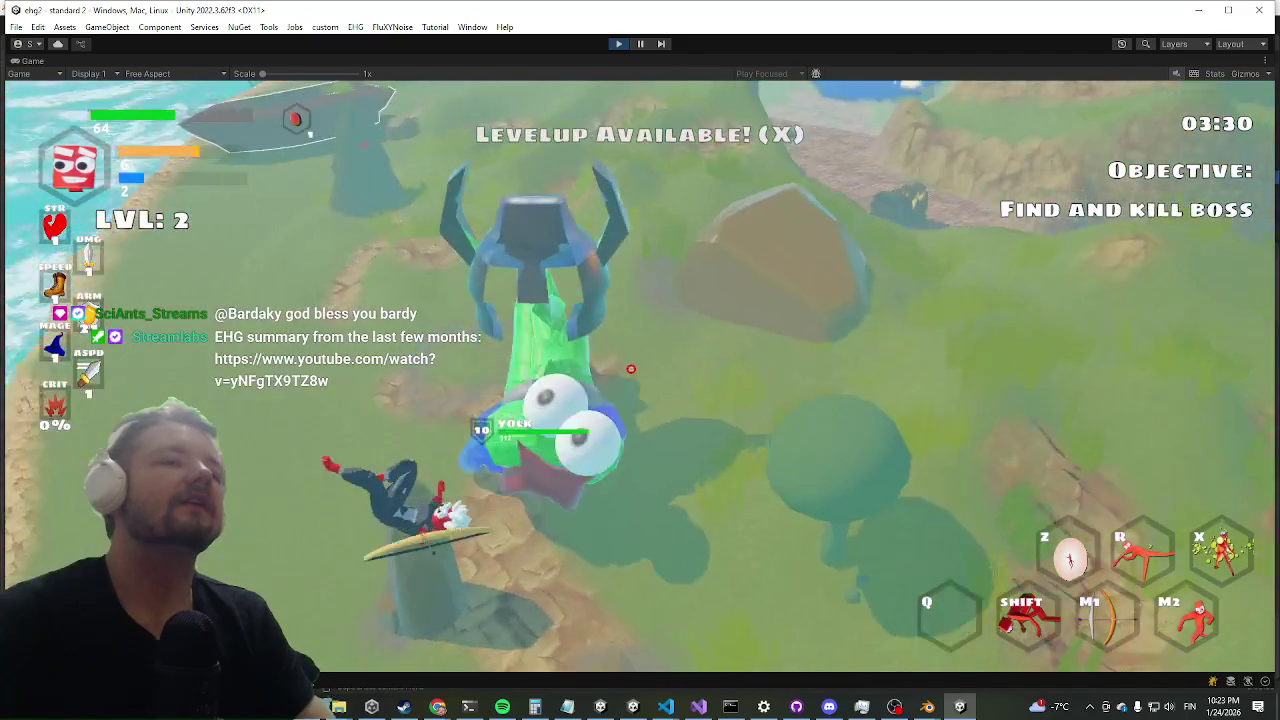
pyautogui.press('w')
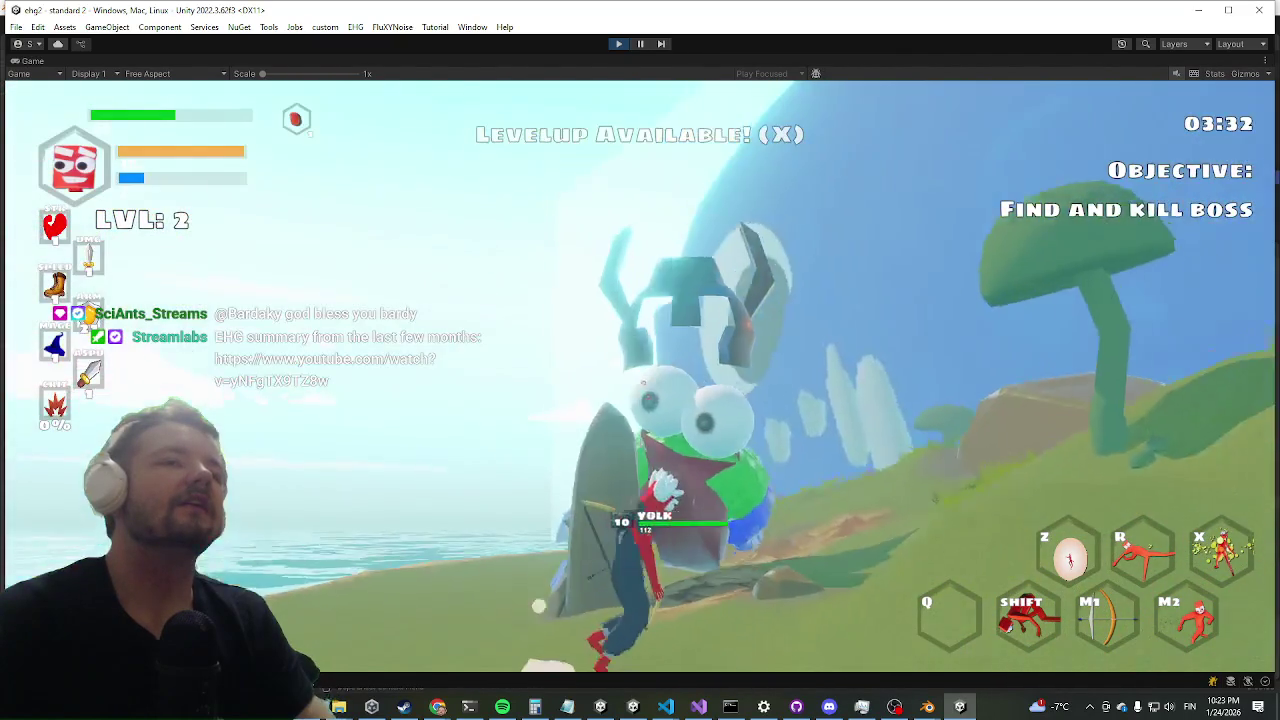
pyautogui.press('shift')
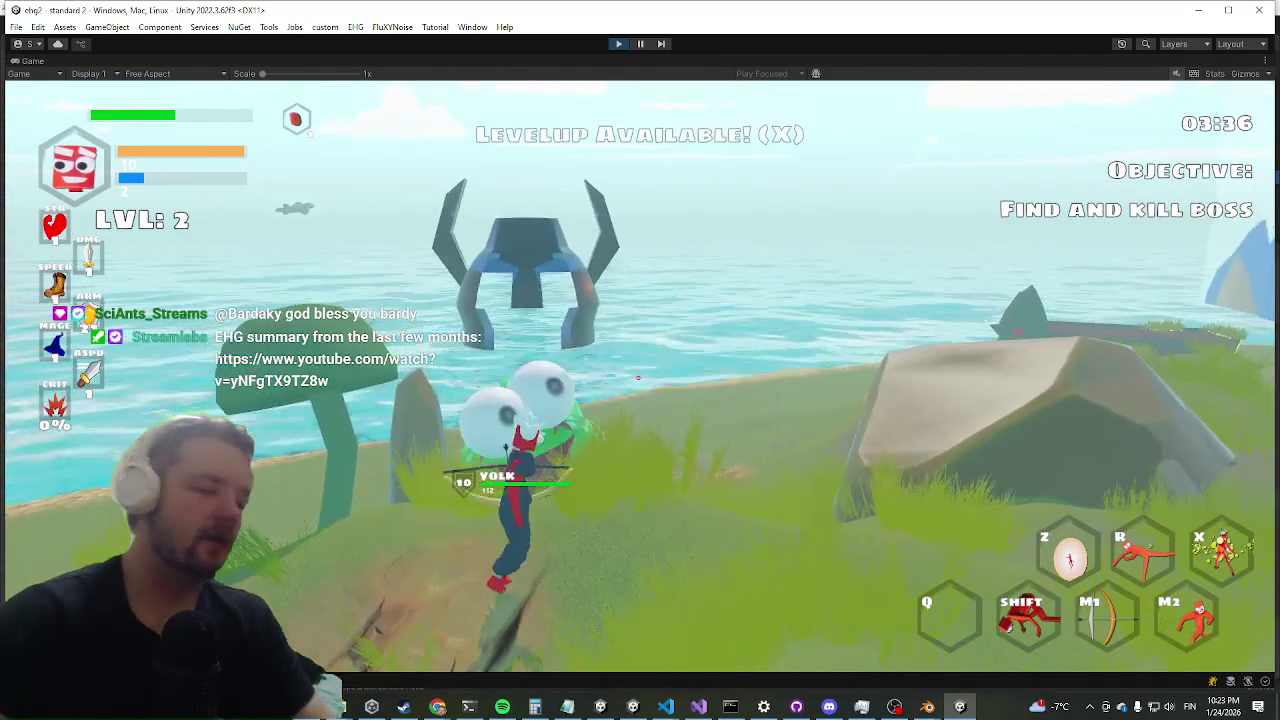
pyautogui.hotkey('ctrl', 'p')
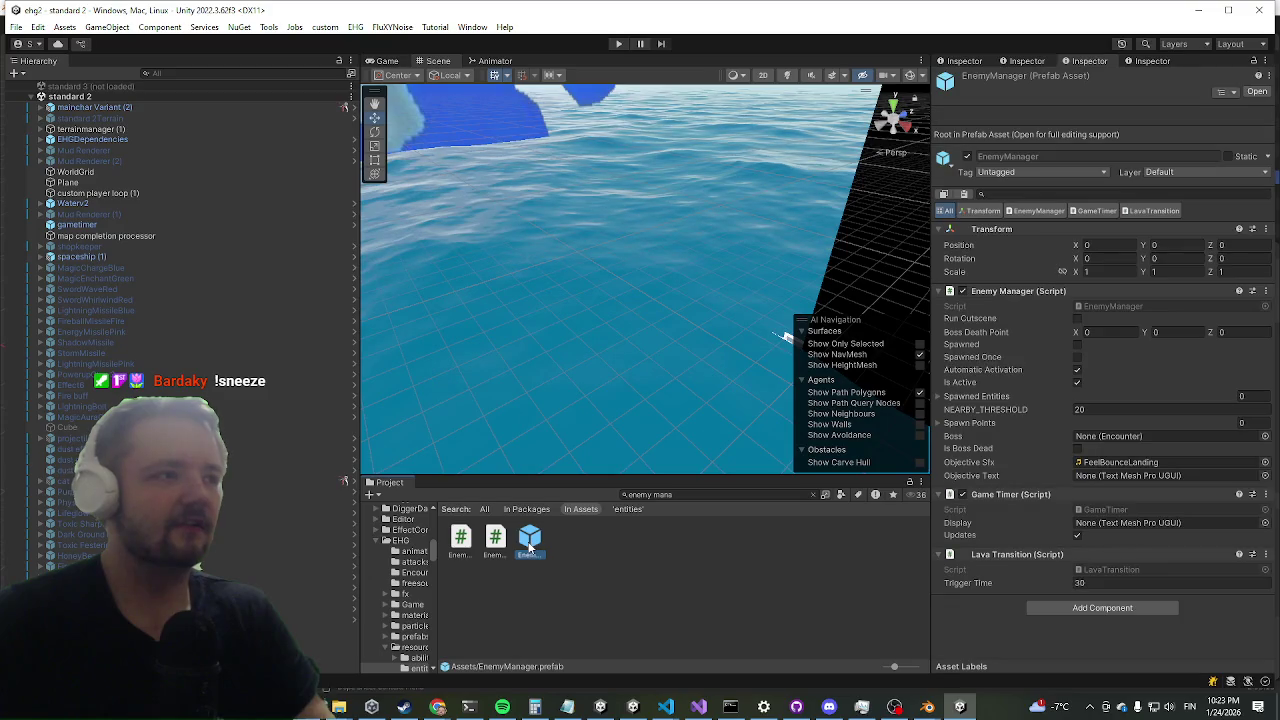
# - Open EnemyManager.prefab and select the yolk enemy in the Hierarchy
pyautogui.doubleClick(530, 540)
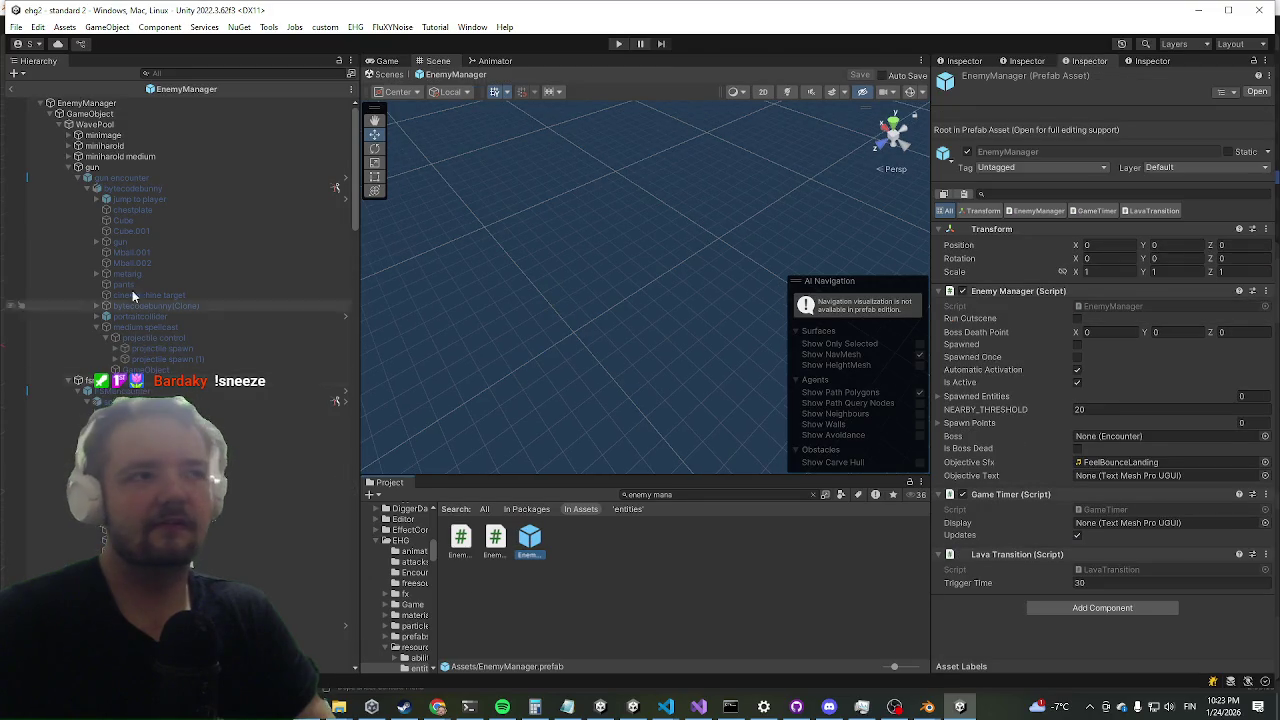
pyautogui.scroll(-5, 215, 250)
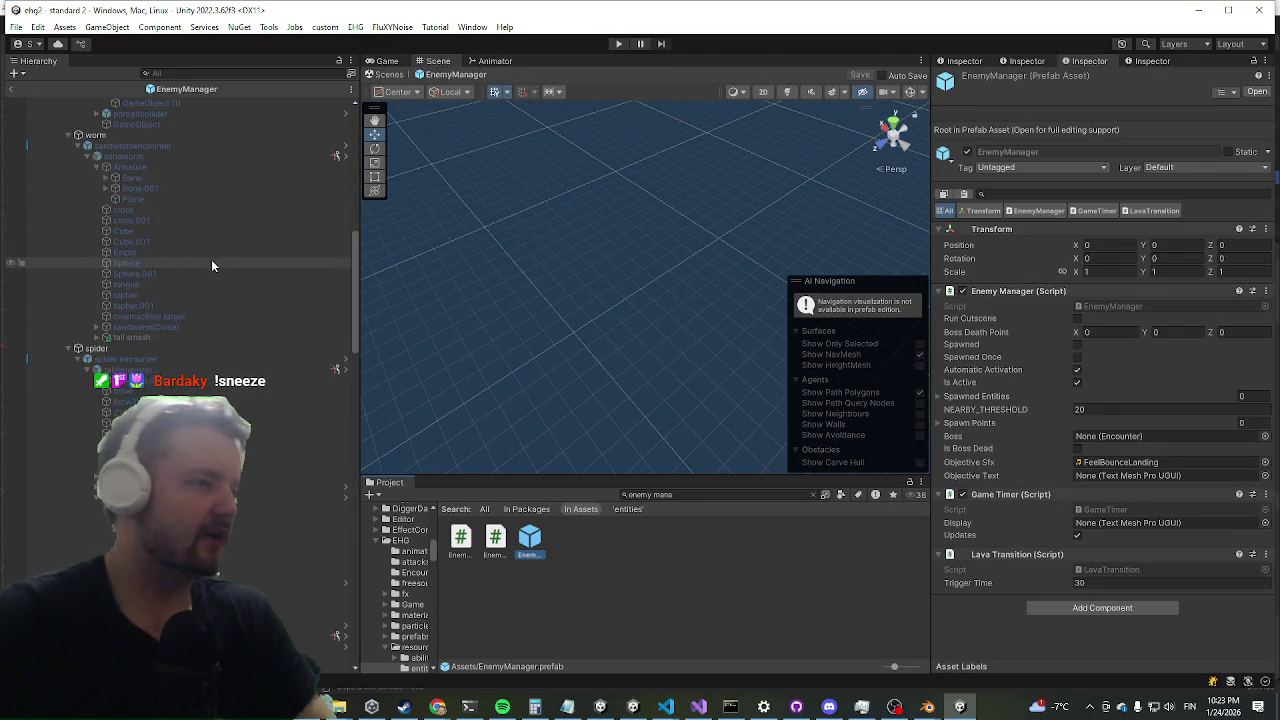
pyautogui.scroll(-5, 240, 380)
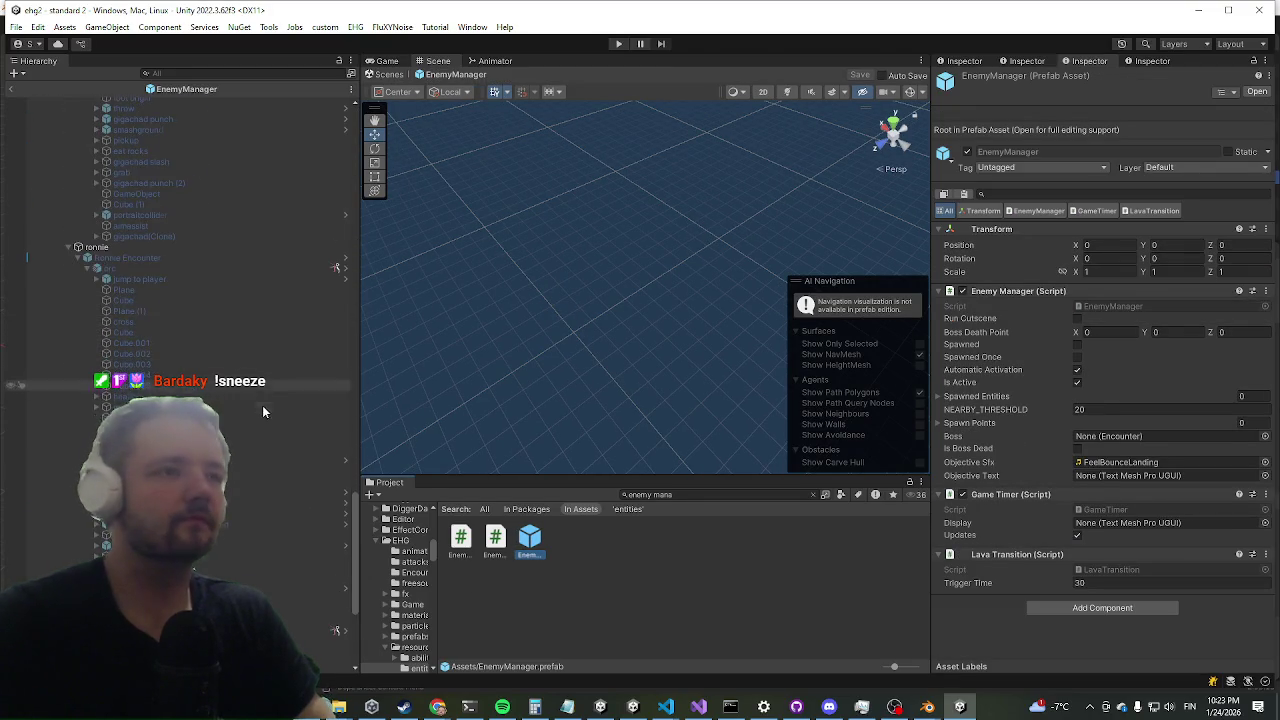
pyautogui.scroll(-2, 240, 500)
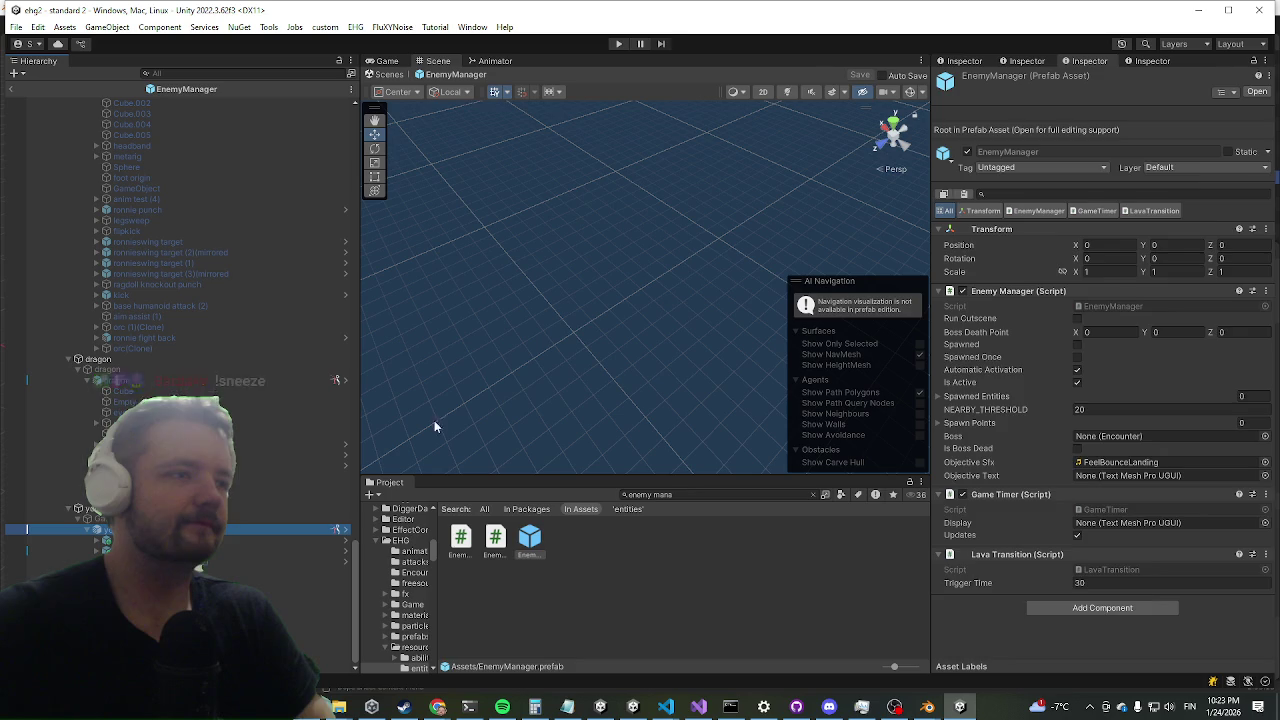
pyautogui.click(240, 529)
# - Scroll through the yolk's AI Control phases and sequences to review them
pyautogui.scroll(-15, 1196, 394)
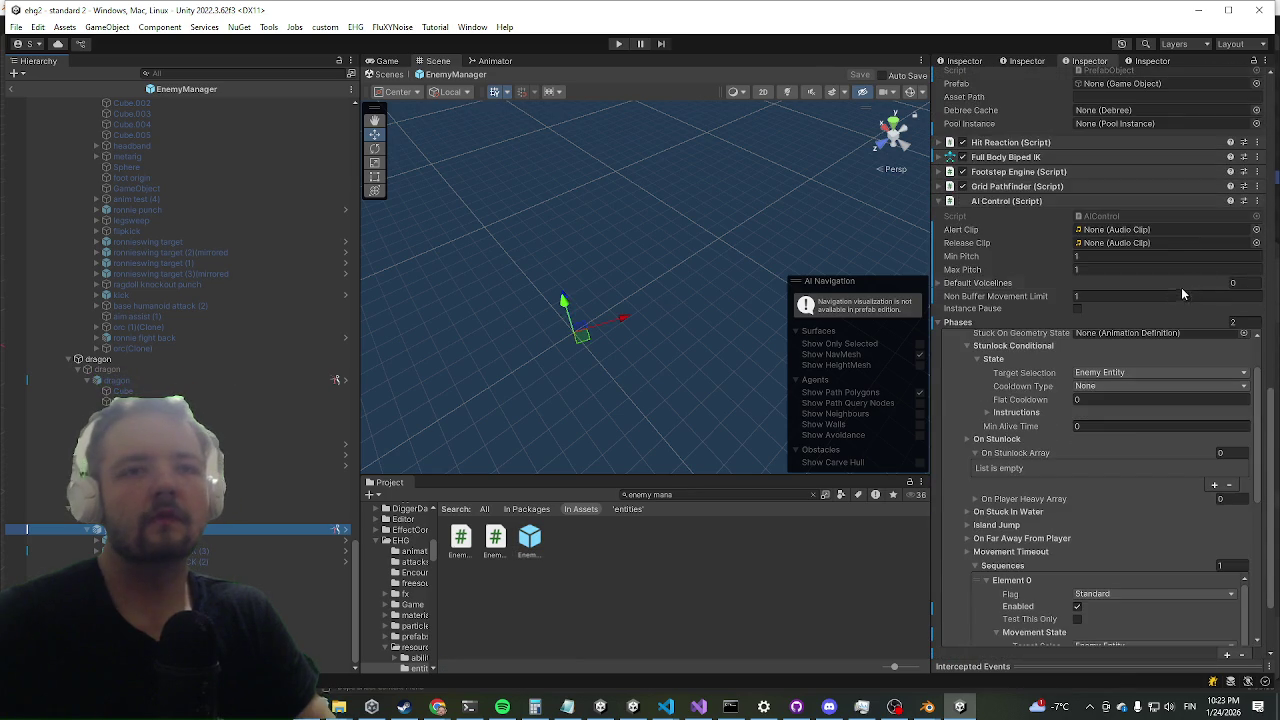
pyautogui.scroll(-6, 1060, 260)
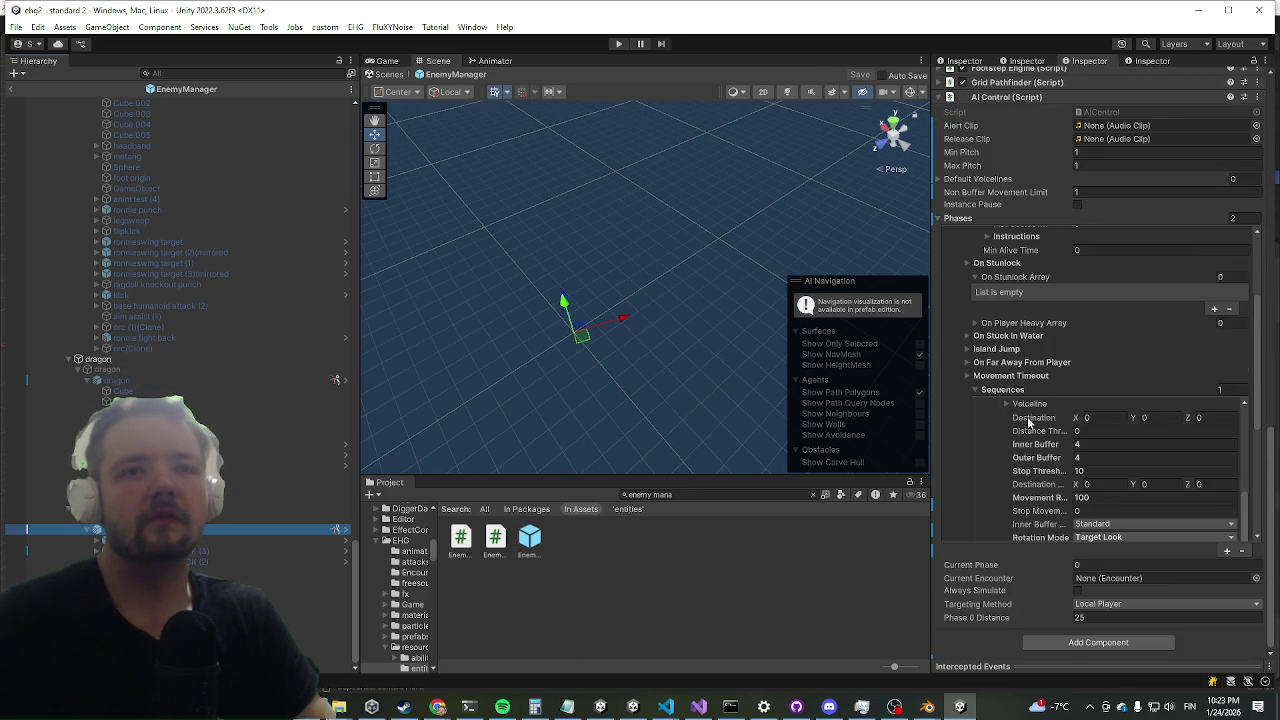
pyautogui.scroll(-5, 1040, 400)
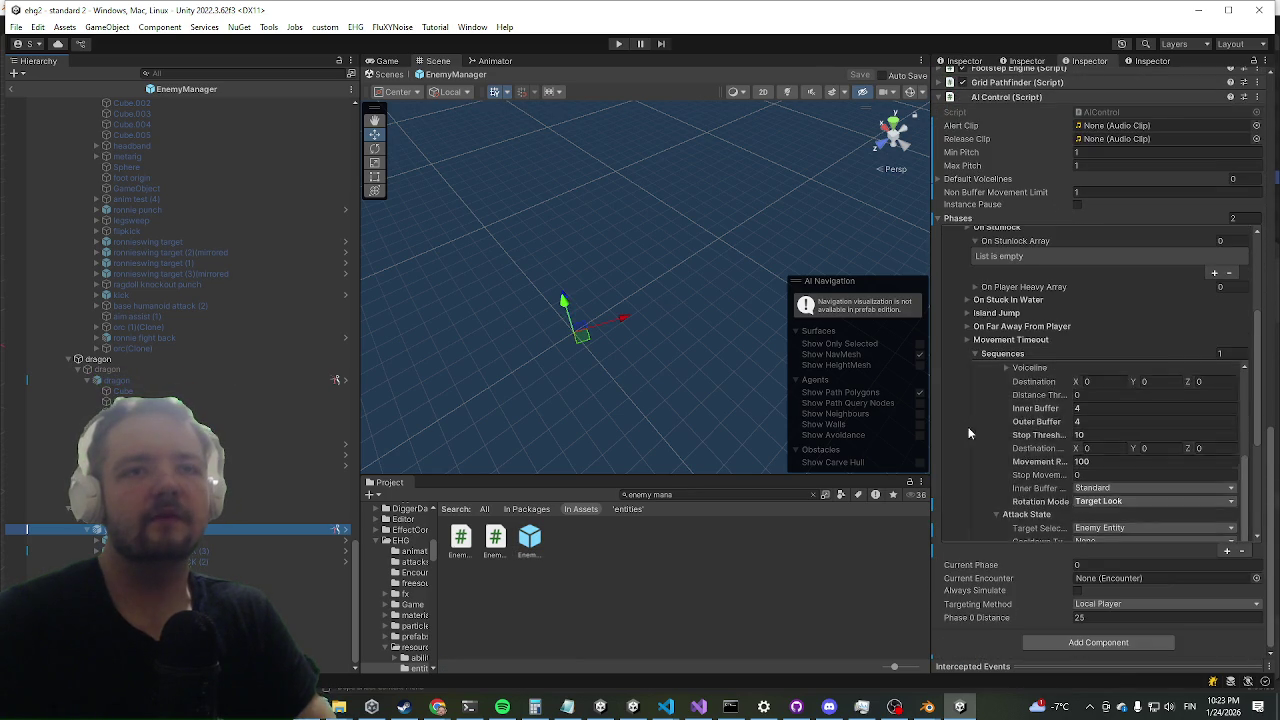
pyautogui.scroll(-5, 1040, 425)
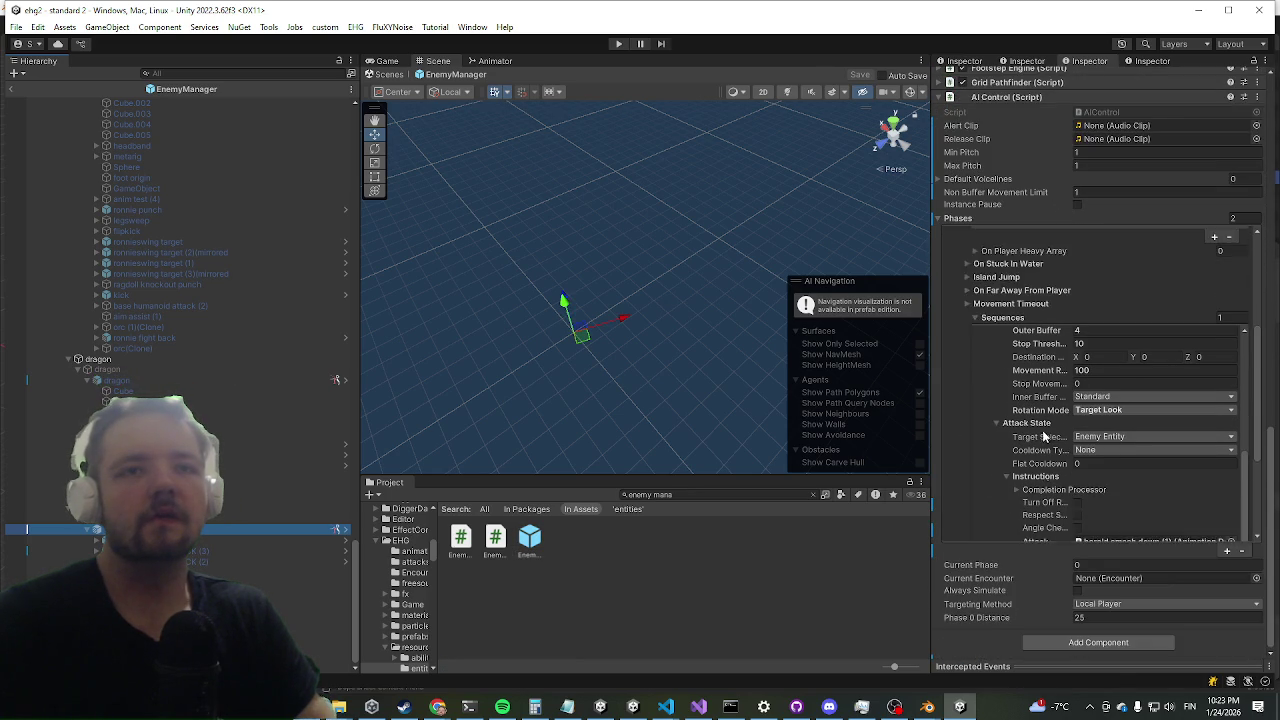
pyautogui.scroll(8, 1030, 445)
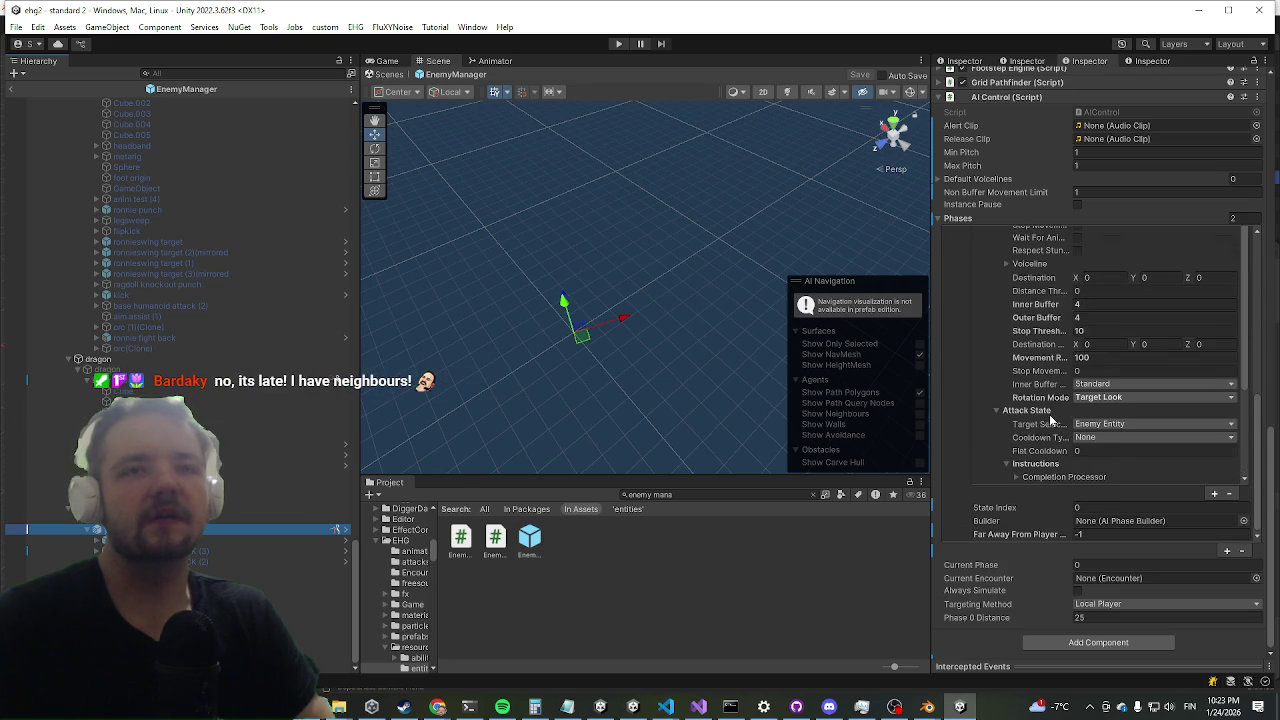
pyautogui.scroll(5, 1040, 448)
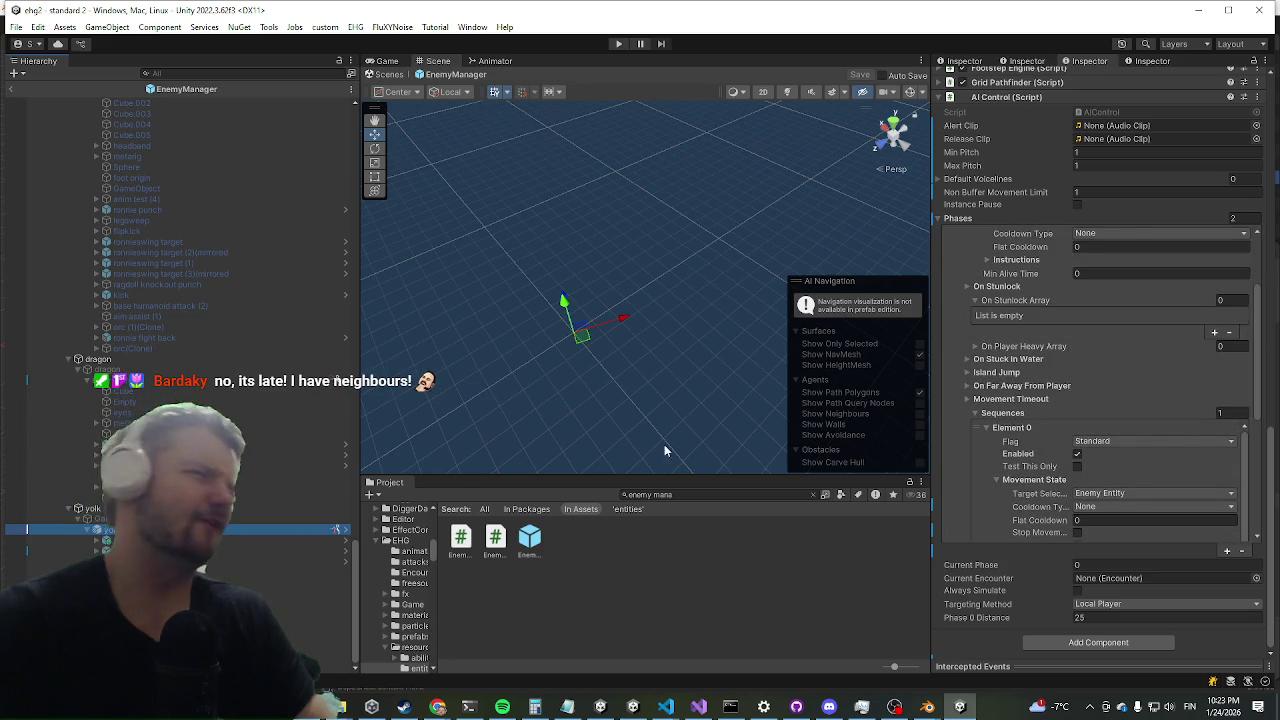
pyautogui.scroll(-2, 1024, 400)
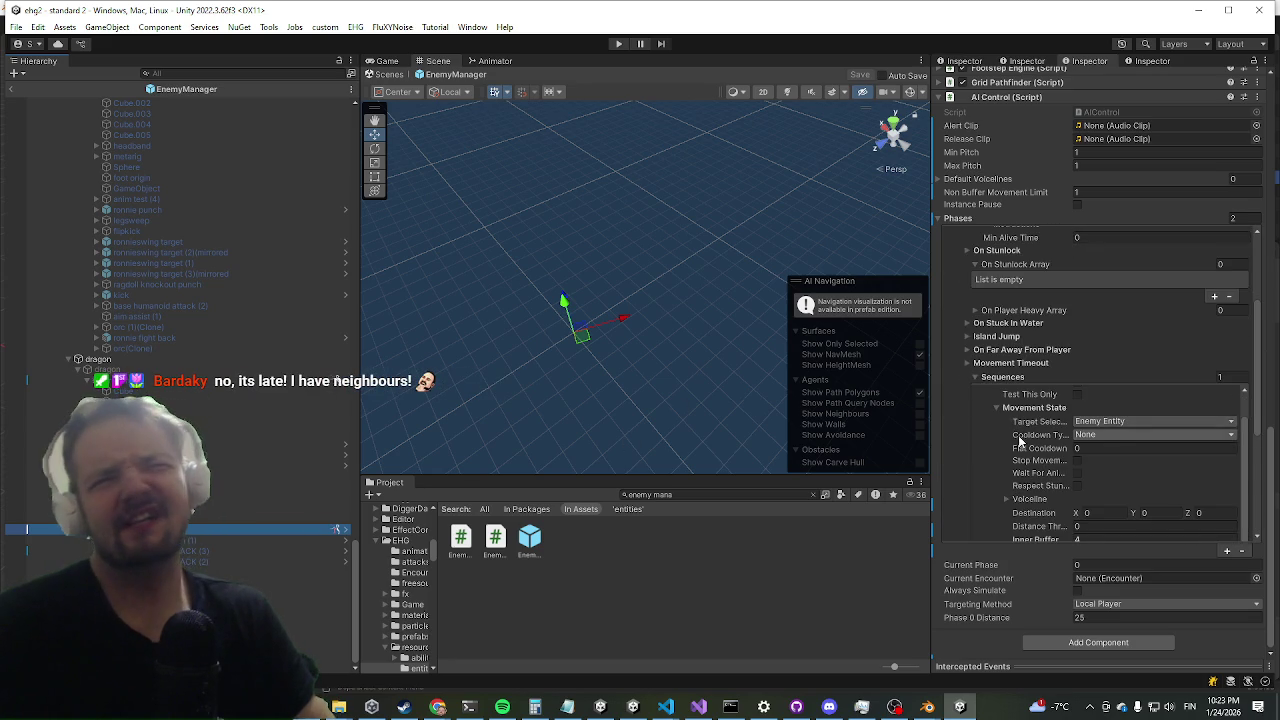
pyautogui.scroll(-3, 1020, 440)
pyautogui.scroll(-3, 1022, 441)
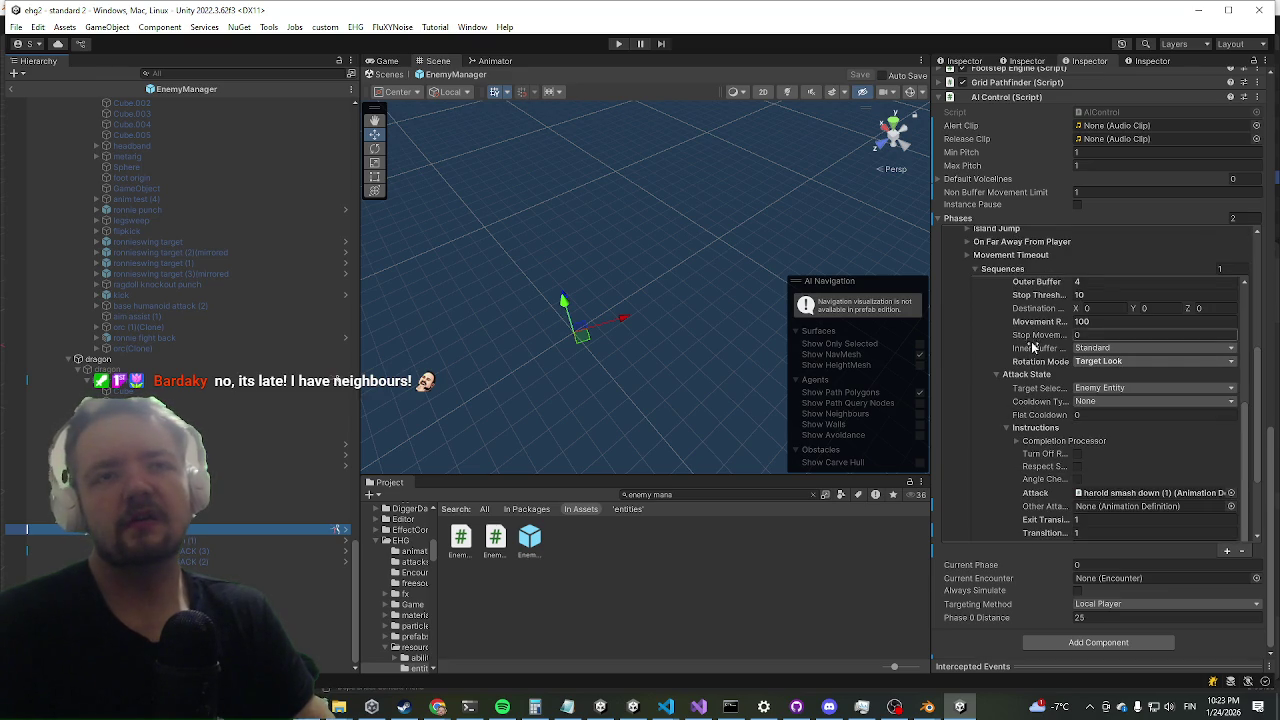
pyautogui.scroll(8, 1035, 343)
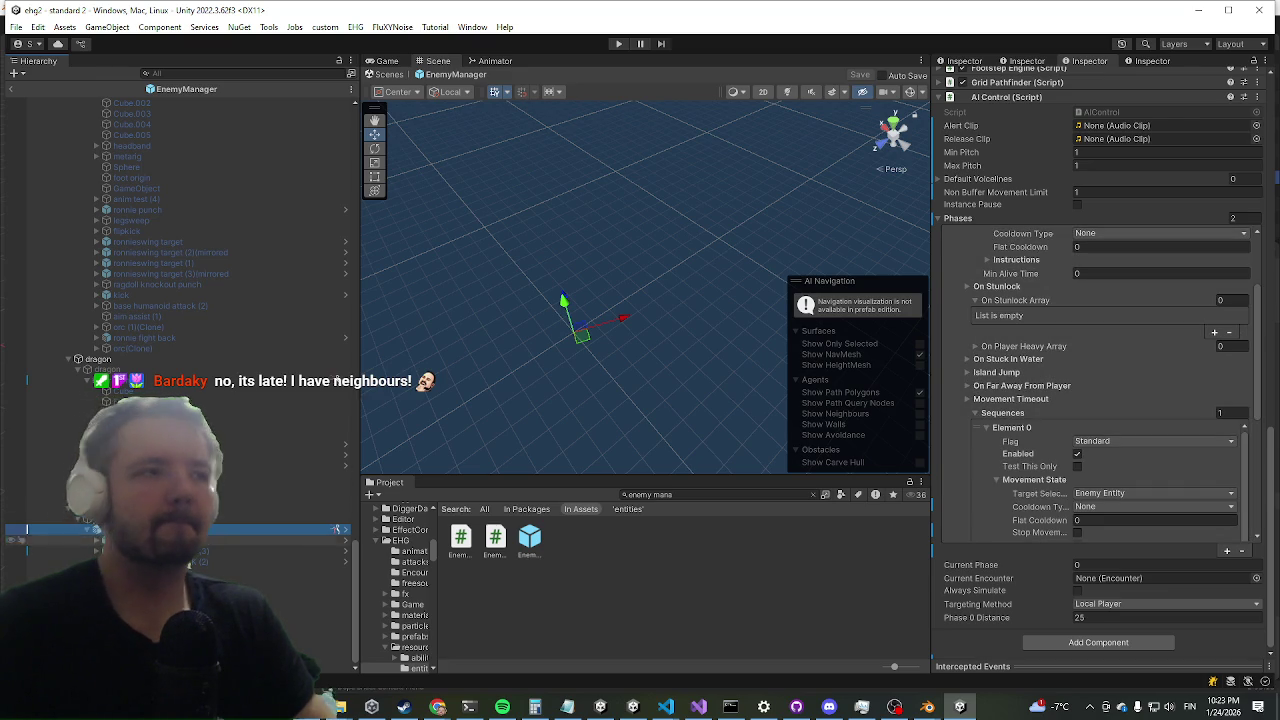
pyautogui.scroll(15, 1165, 265)
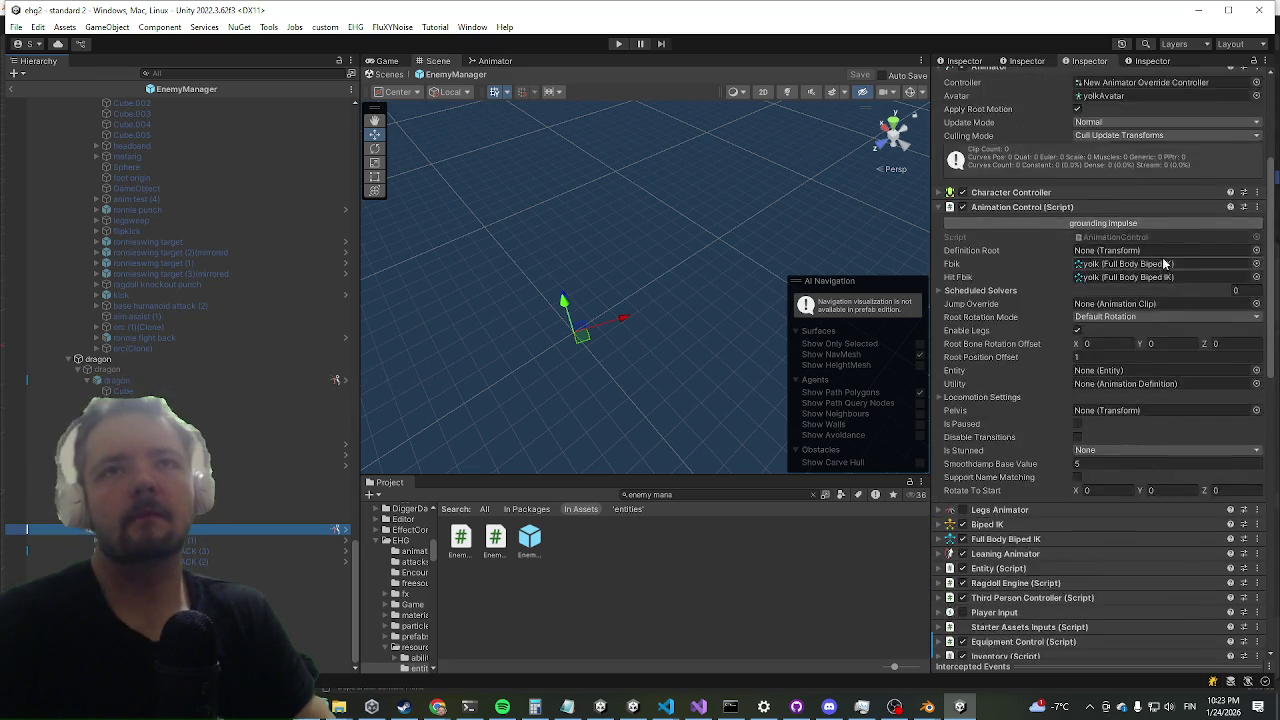
# - Open the yolk prefab in Prefab Mode and select its helmet.001 part
pyautogui.scroll(5, 1165, 265)
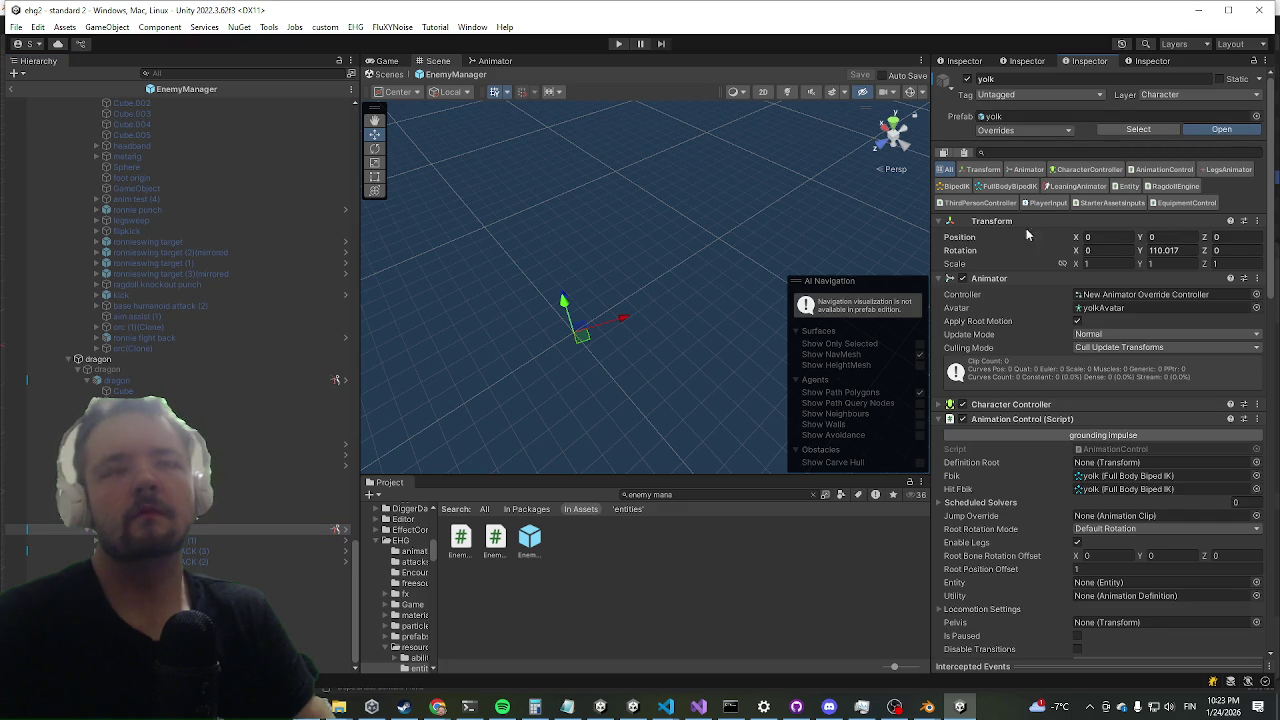
pyautogui.click(1221, 129)
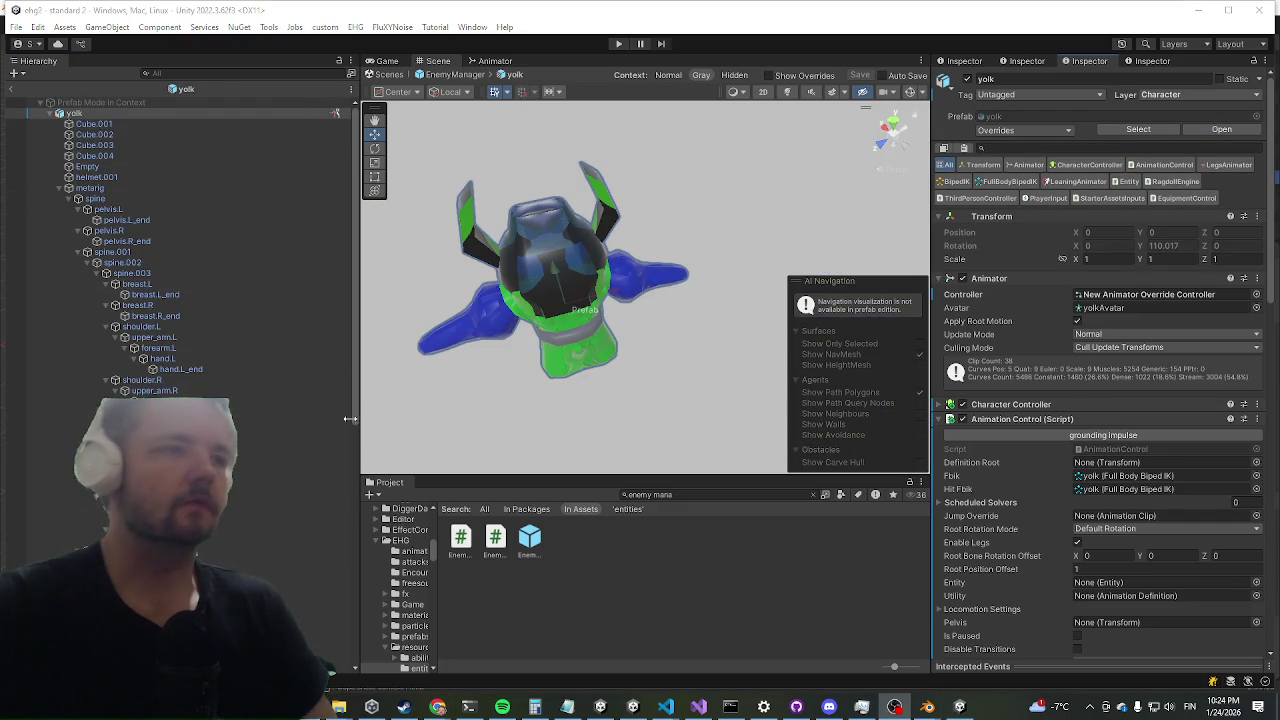
pyautogui.scroll(-2, 236, 422)
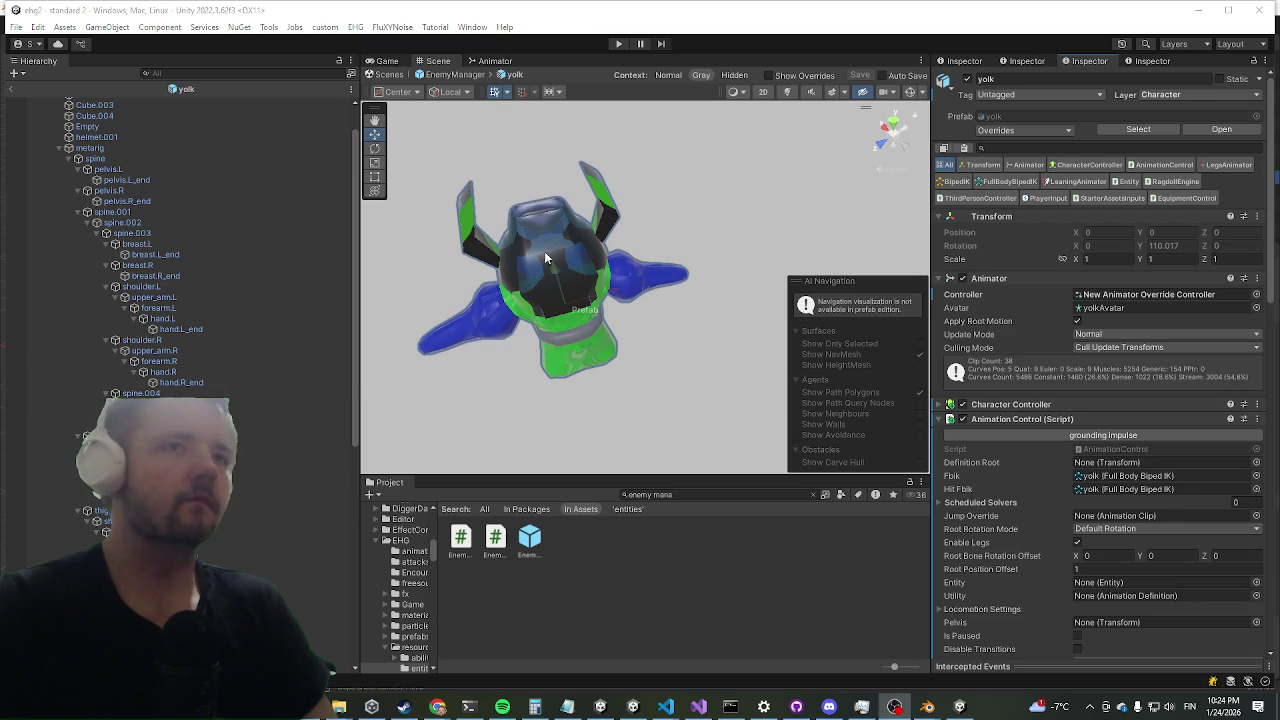
pyautogui.click(533, 252)
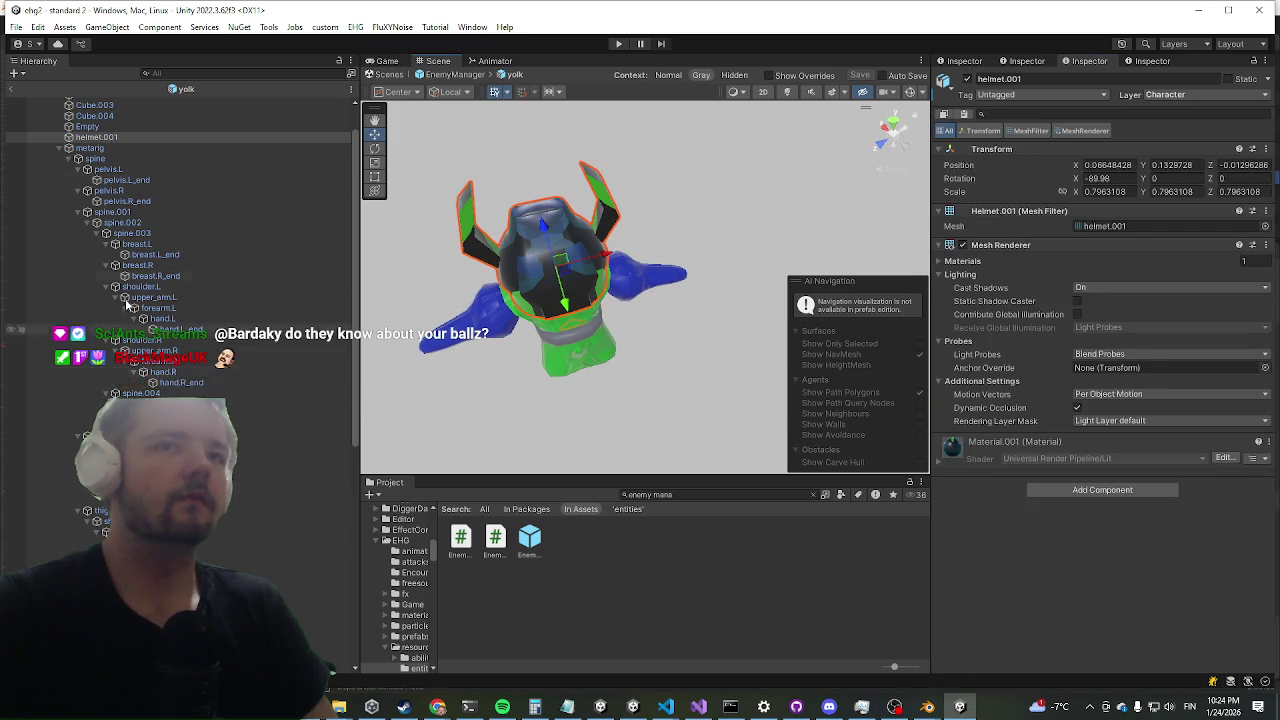
# - Add an Auto Parent component to helmet.001 and assign spine.006 as its parent
pyautogui.scroll(2, 150, 220)
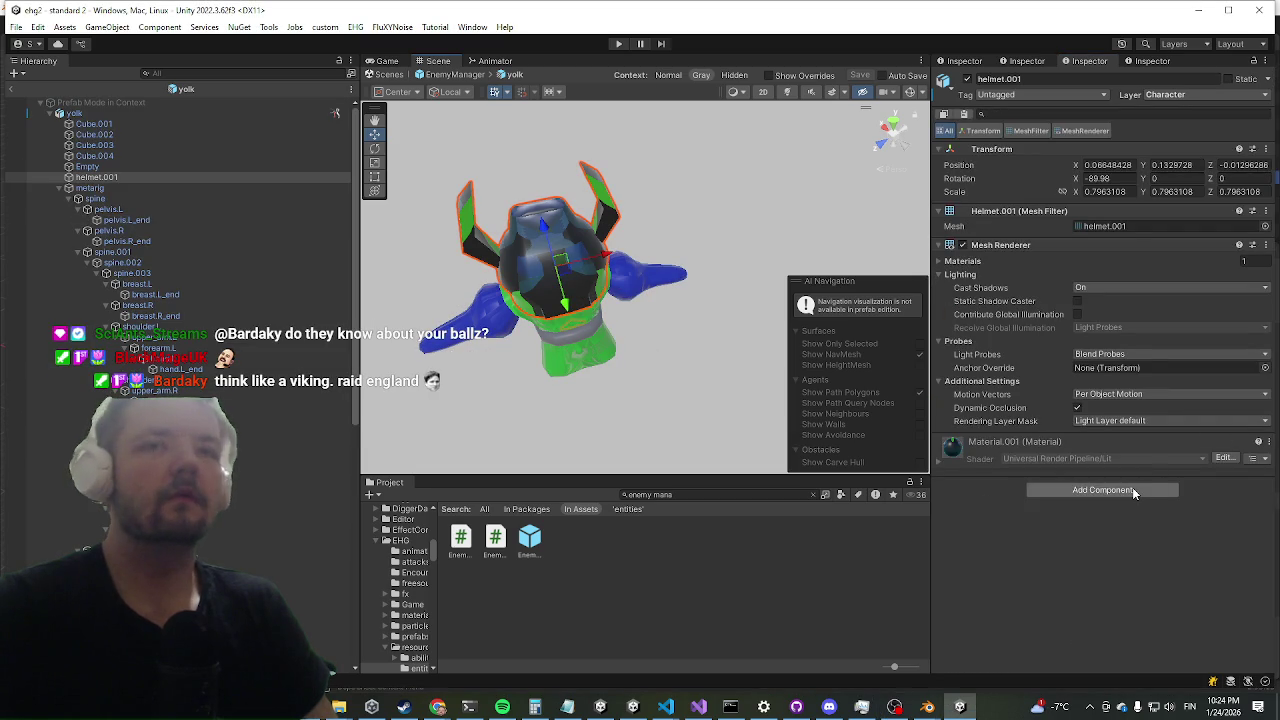
pyautogui.click(1102, 490)
pyautogui.write('encounte')
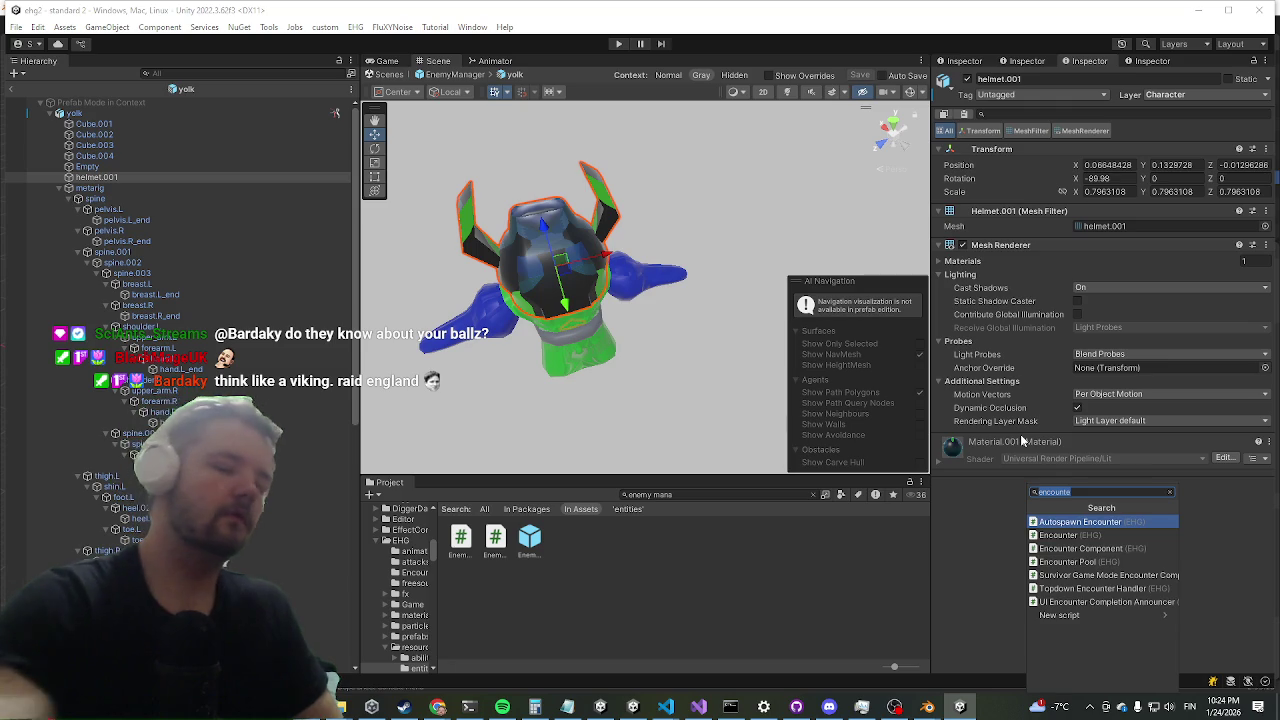
pyautogui.press('BackSpace')
pyautogui.press('BackSpace')
pyautogui.press('BackSpace')
pyautogui.write('autopa')
pyautogui.press('Return')
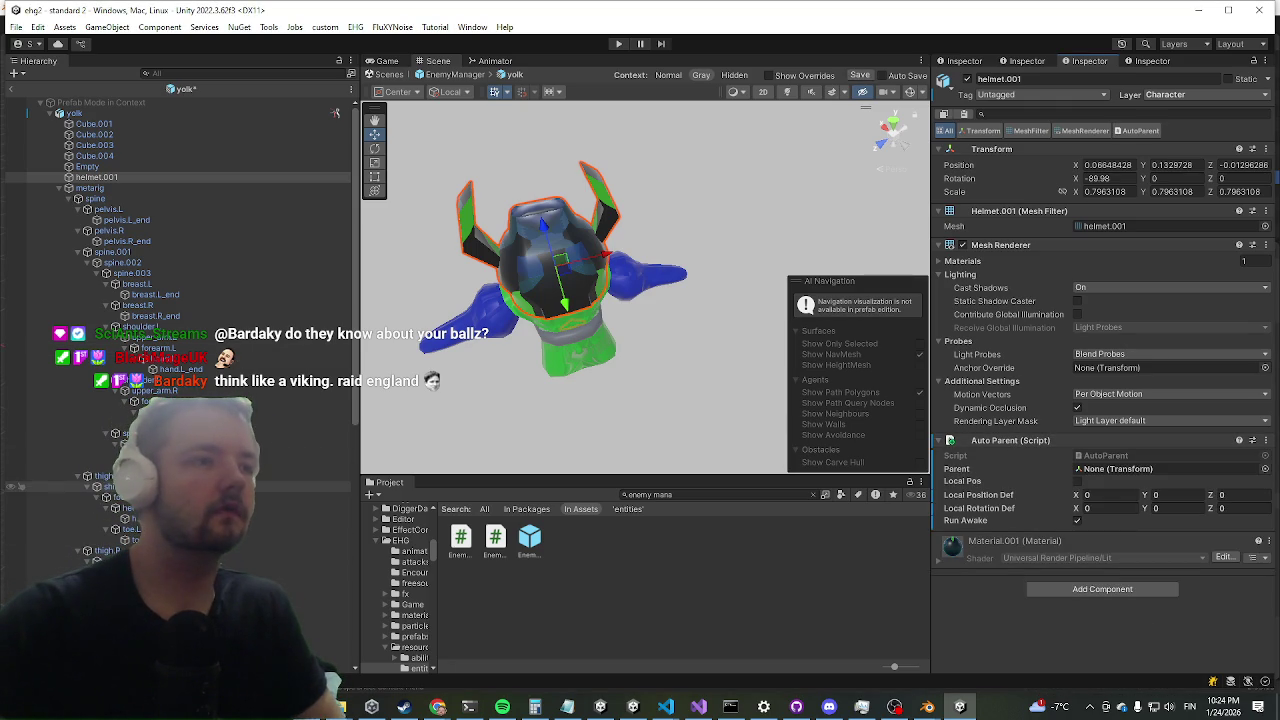
pyautogui.scroll(-2, 150, 530)
pyautogui.scroll(2, 335, 112)
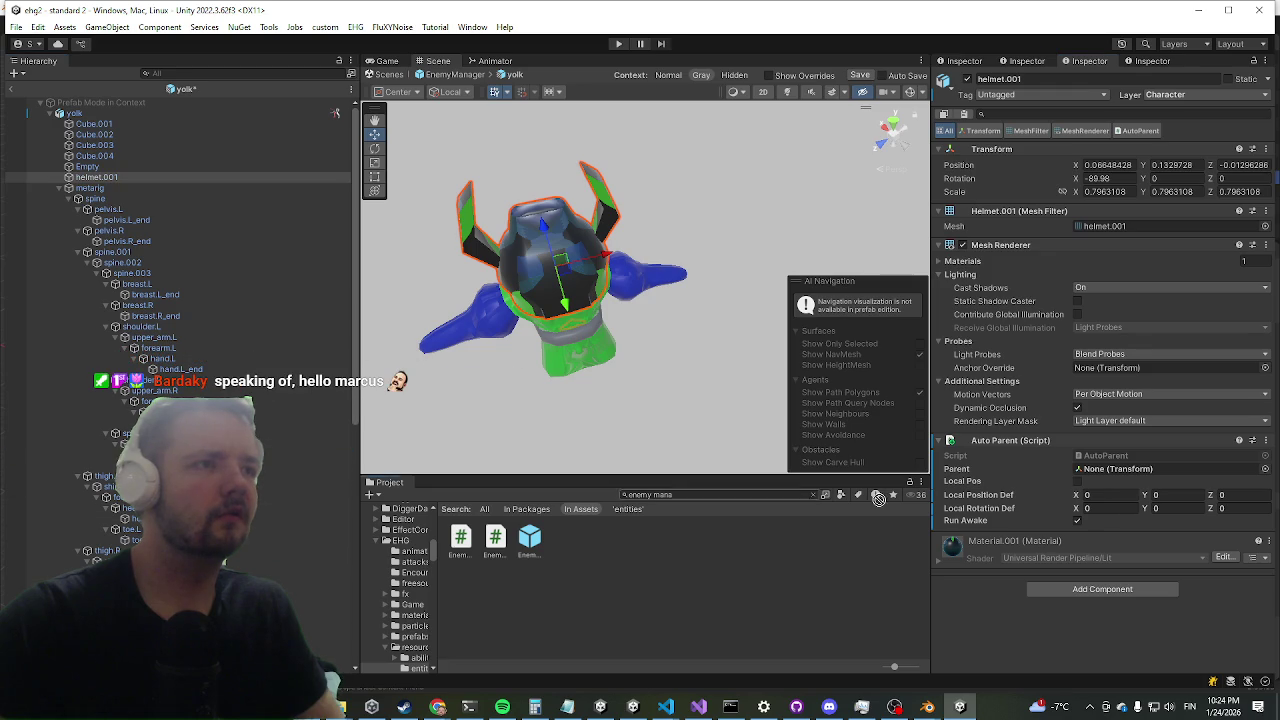
pyautogui.moveTo(1144, 500); pyautogui.dragTo(1150, 469)
# - Orbit around the yolk model, then exit the yolk prefab back to EnemyManager
pyautogui.moveTo(650, 235); pyautogui.dragTo(757, 299)
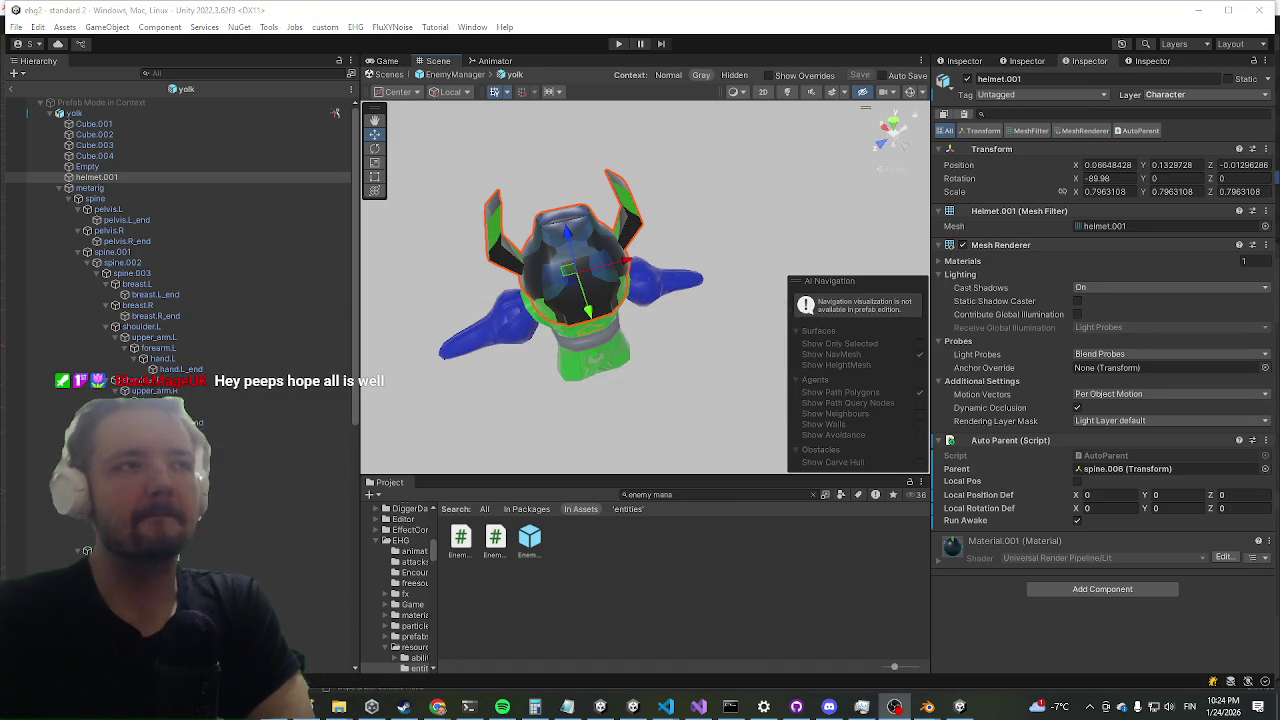
pyautogui.click(12, 89)
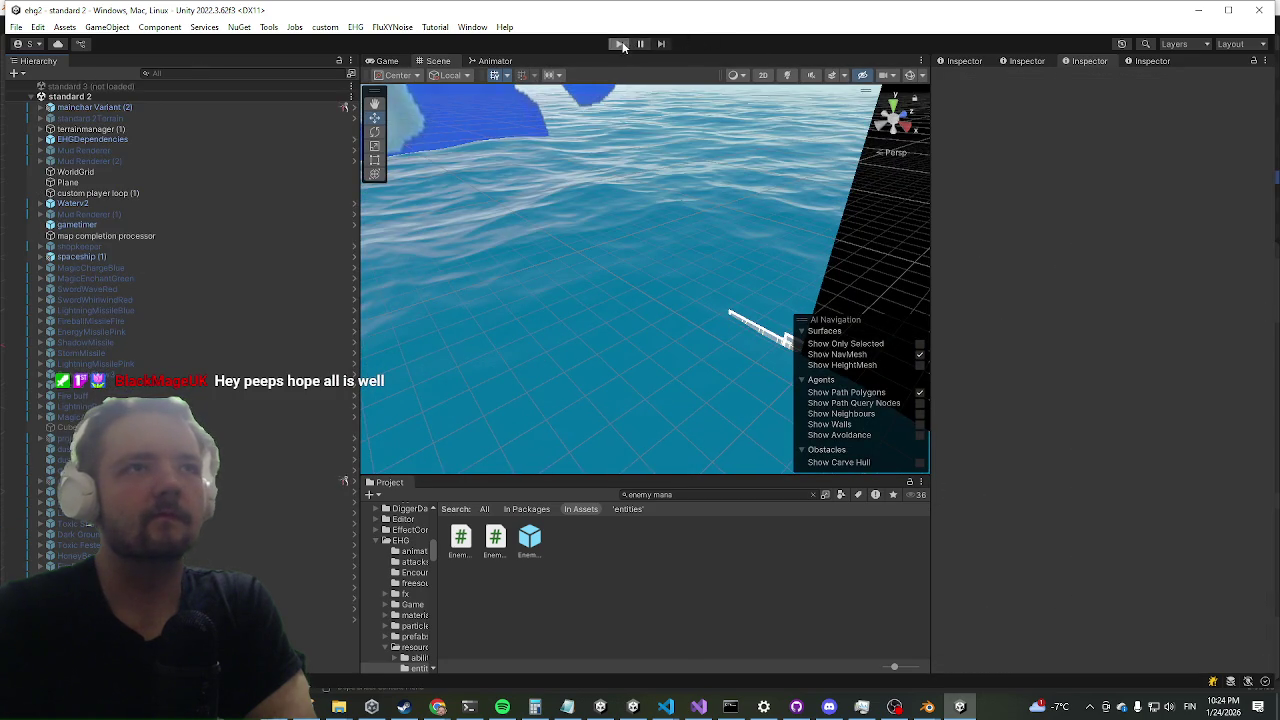
# - Enter Play mode to test the updated yolk enemy in the level
pyautogui.click(619, 44)
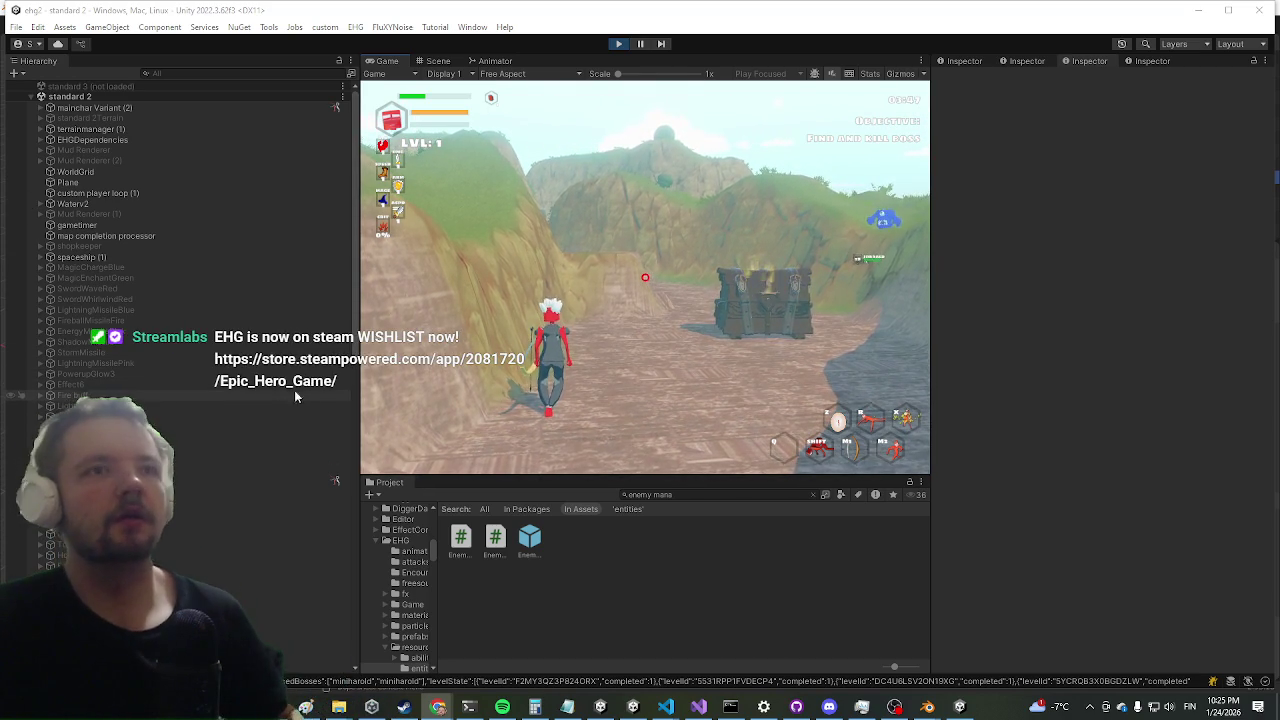
# - Maximize the Game view and run the character to the yolk enemy by the sea, attacking it
pyautogui.hotkey('shift', 'space')
pyautogui.press('w')
pyautogui.press('w')
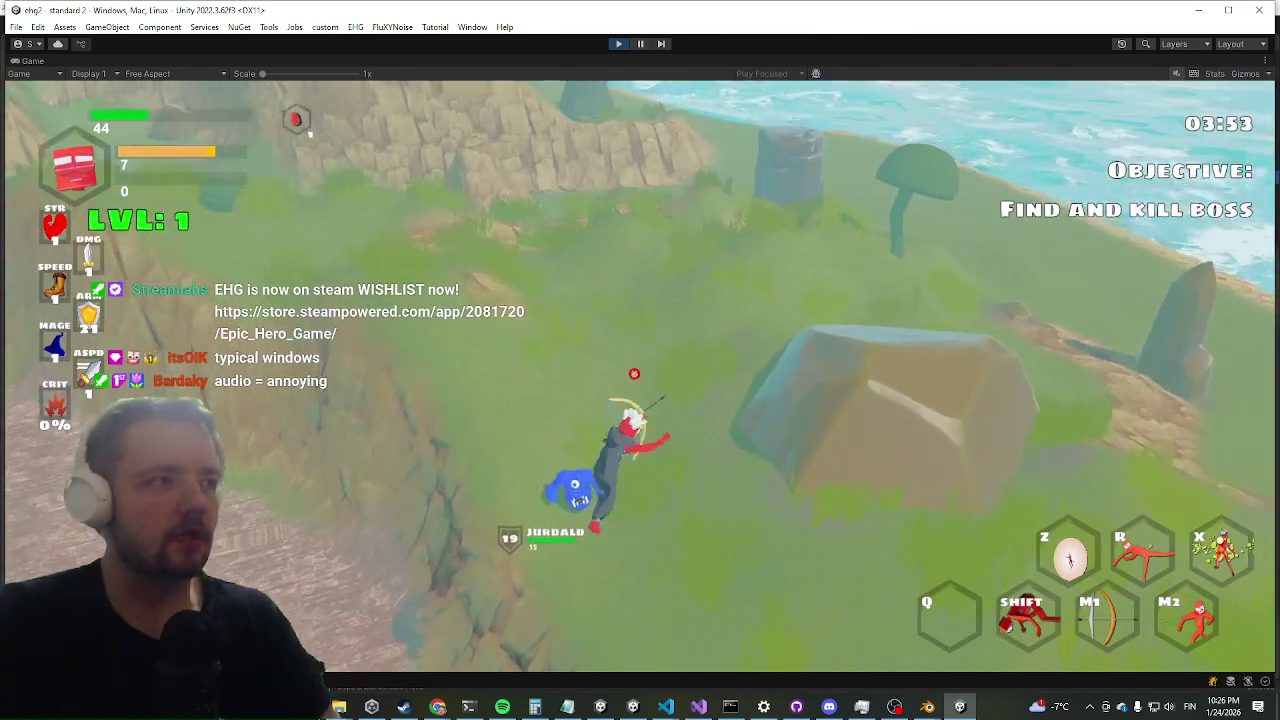
pyautogui.press('r')
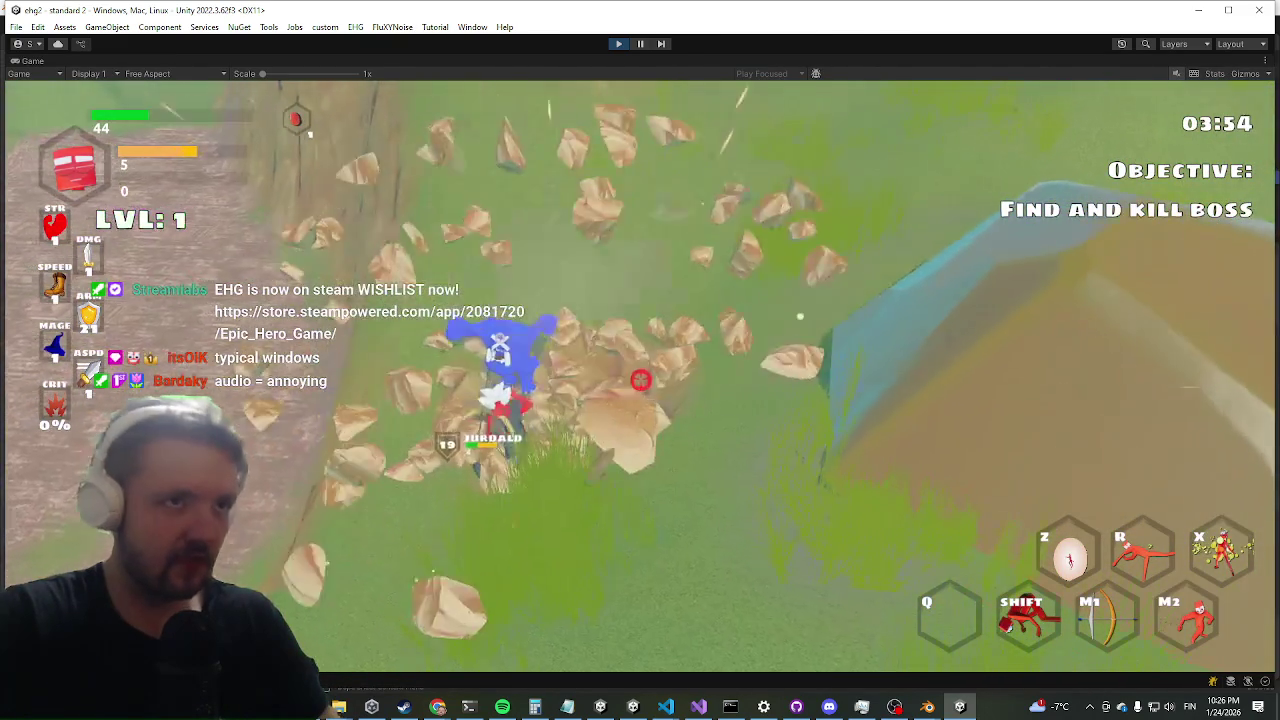
pyautogui.press('w')
pyautogui.press('w')
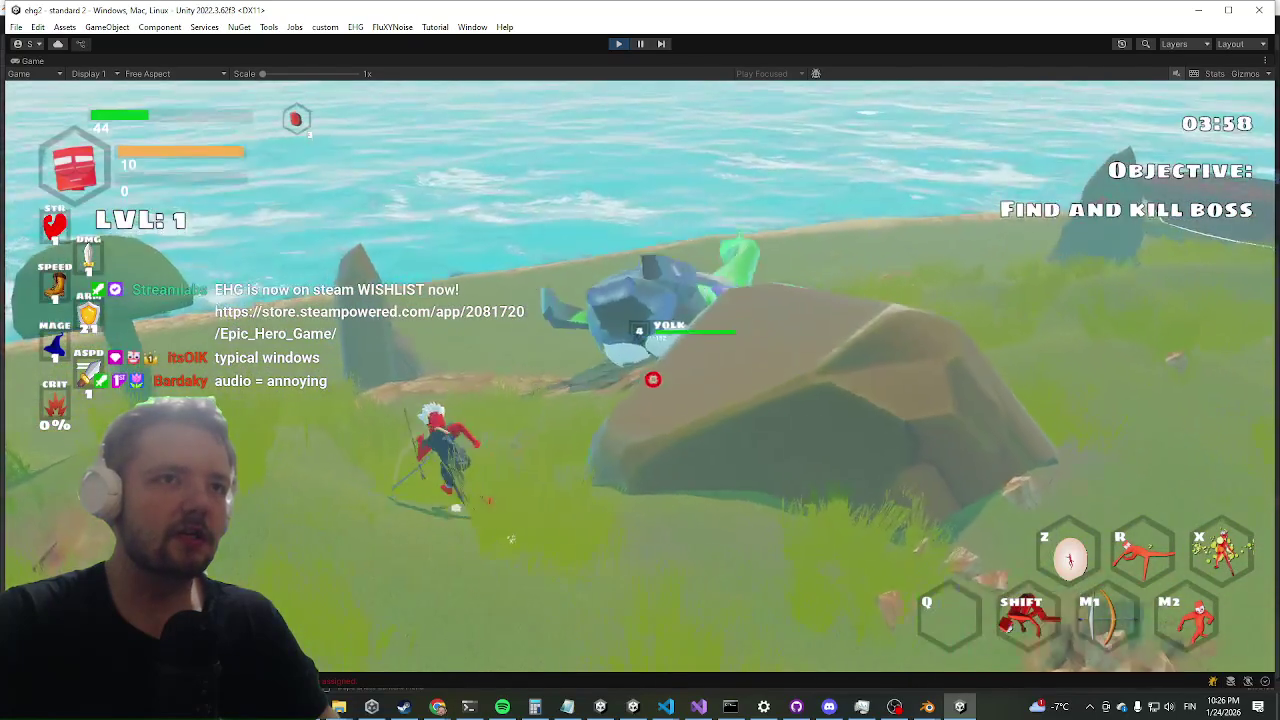
pyautogui.press('w')
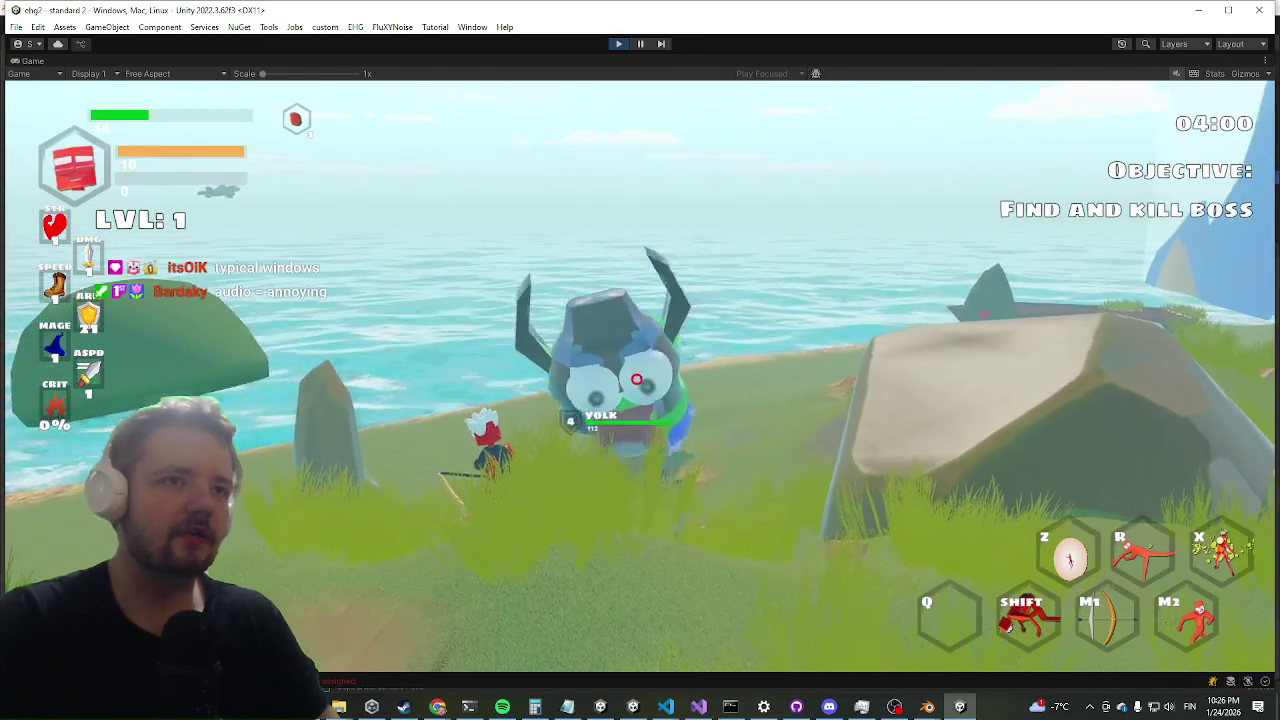
pyautogui.press('w')
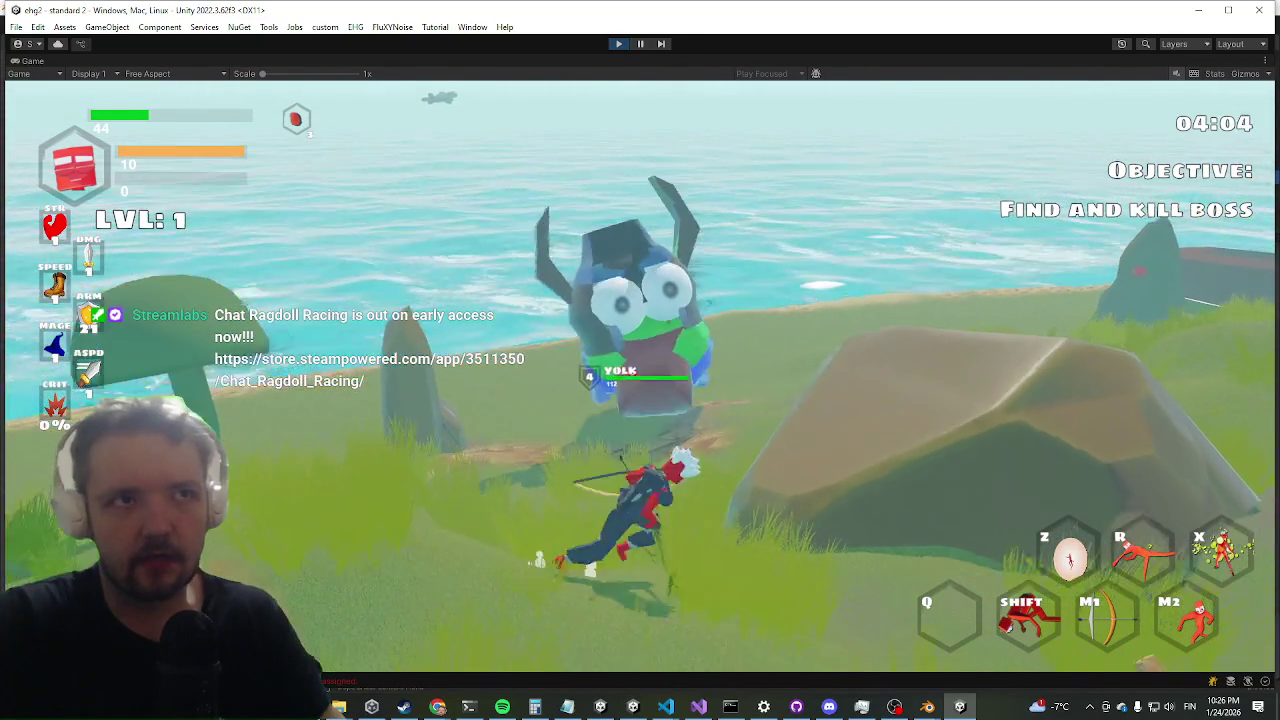
pyautogui.press('a')
pyautogui.press('w')
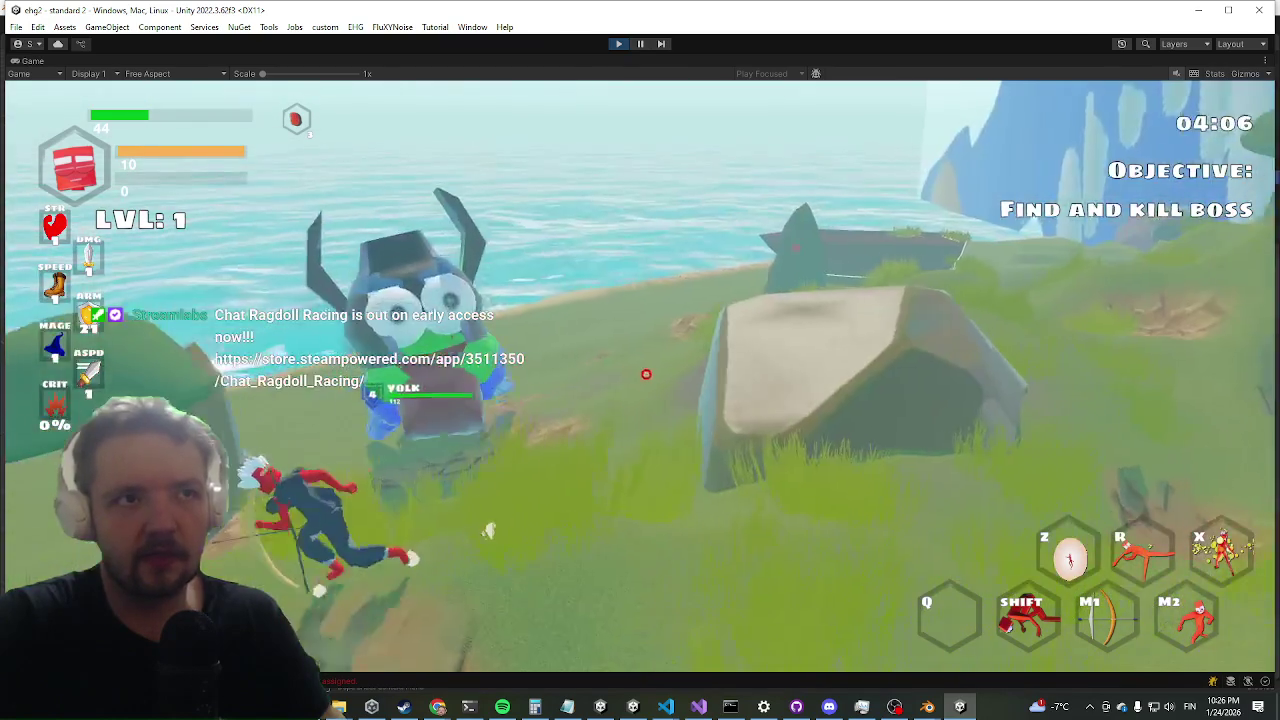
pyautogui.press('w')
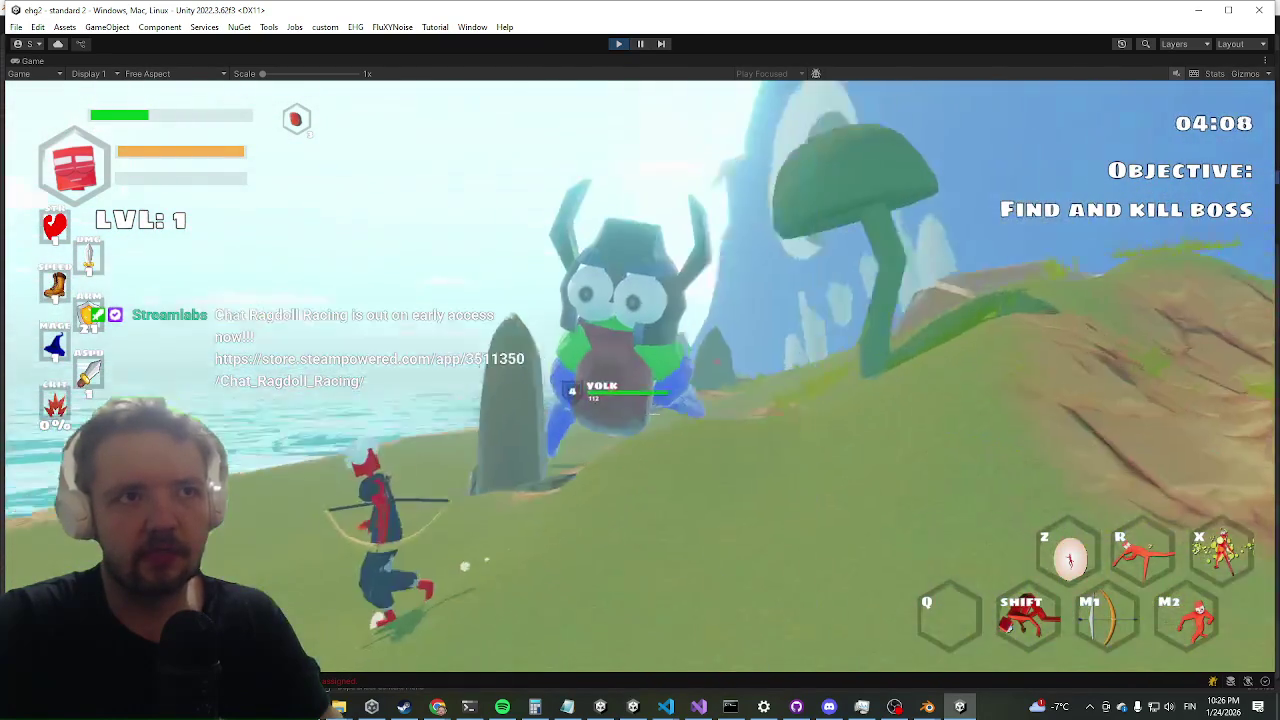
pyautogui.press('w')
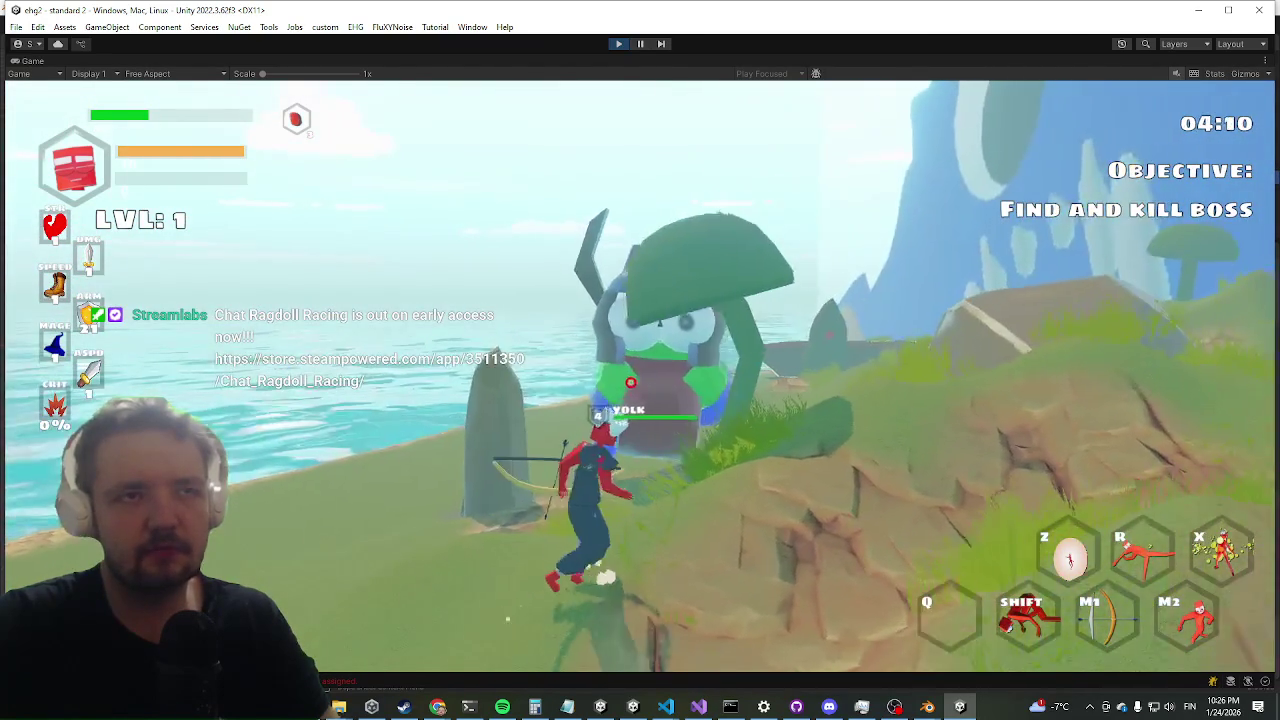
pyautogui.press('w')
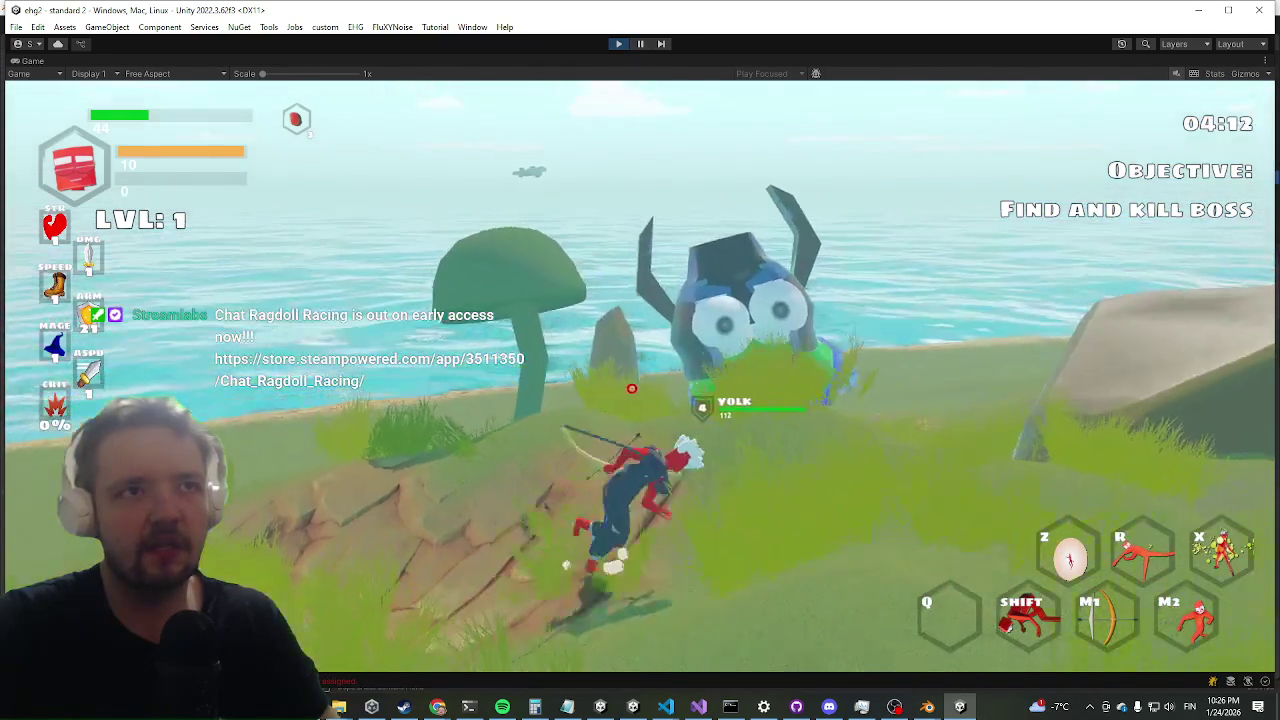
pyautogui.press('w')
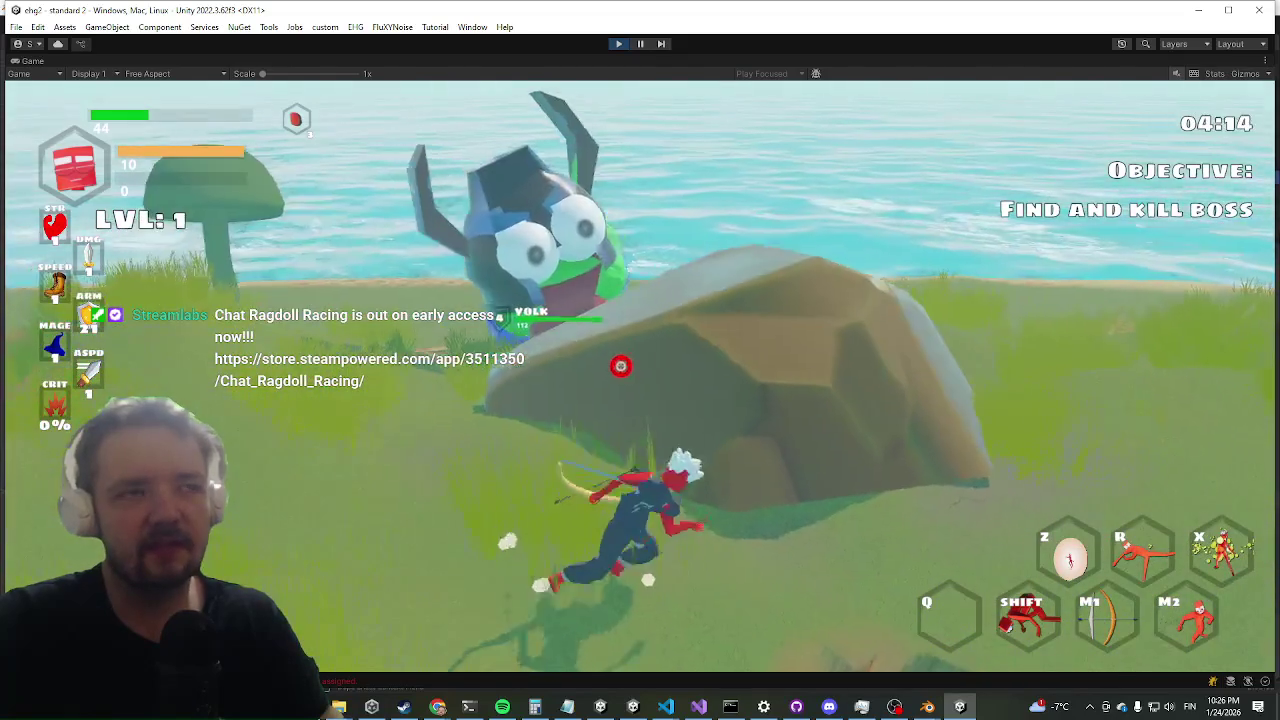
# - Keep circling and shooting the yolk enemy, then restore the editor layout on the Scene view
pyautogui.press('w')
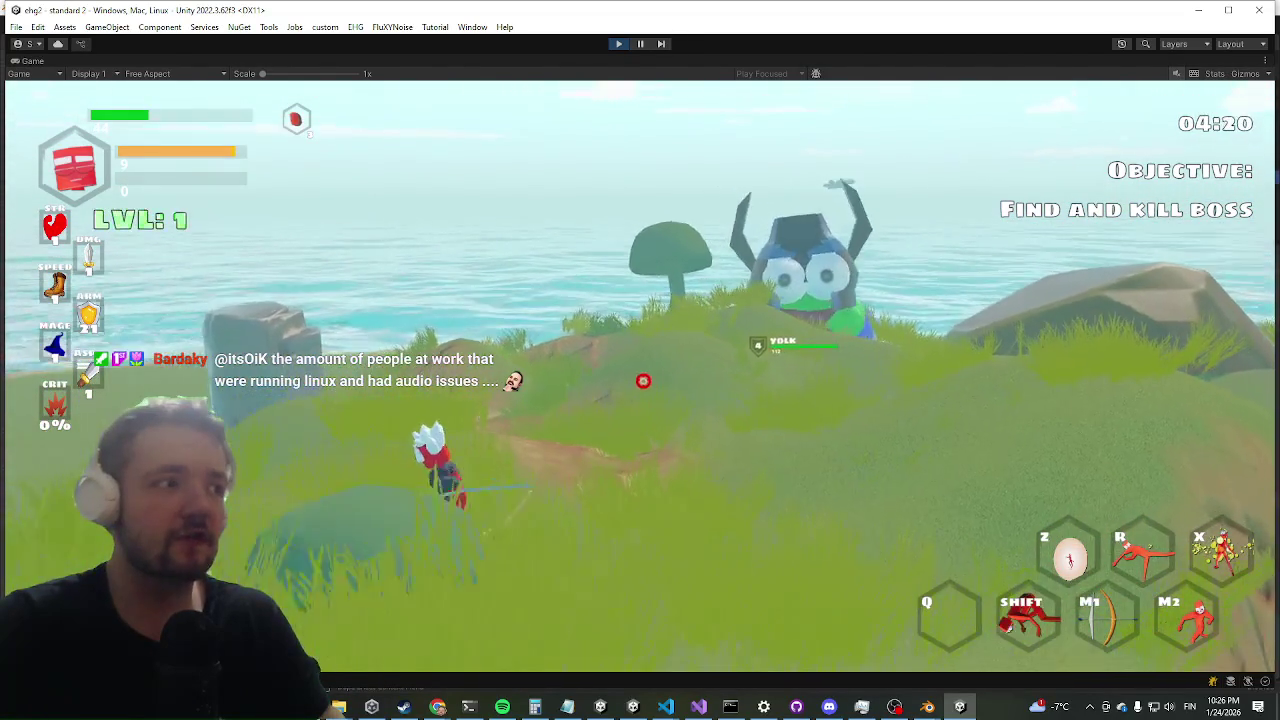
pyautogui.press('w')
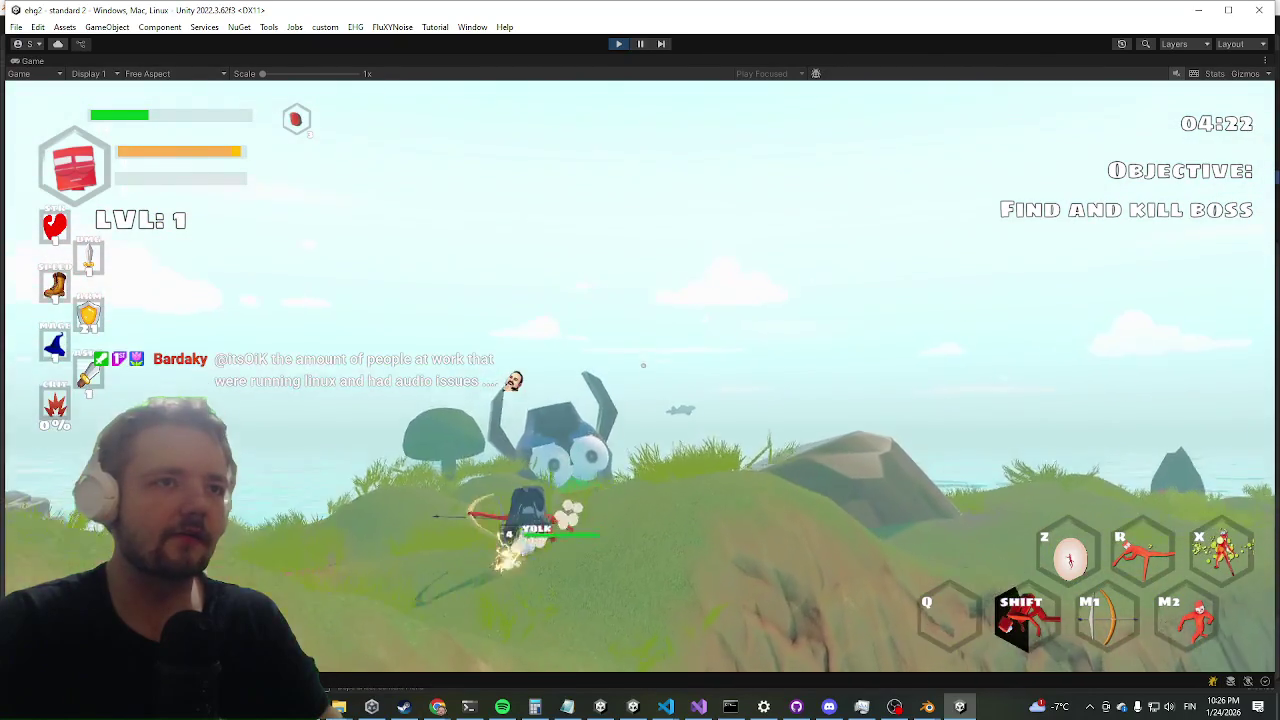
pyautogui.press('w')
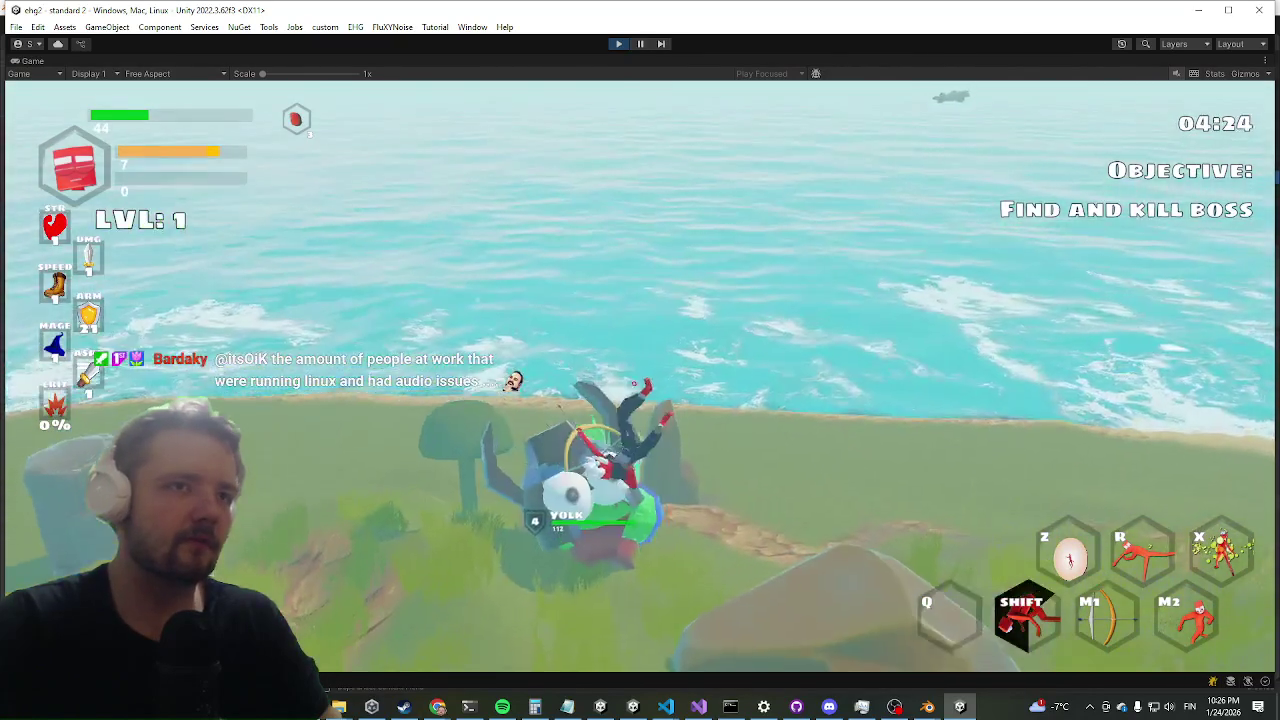
pyautogui.press('w')
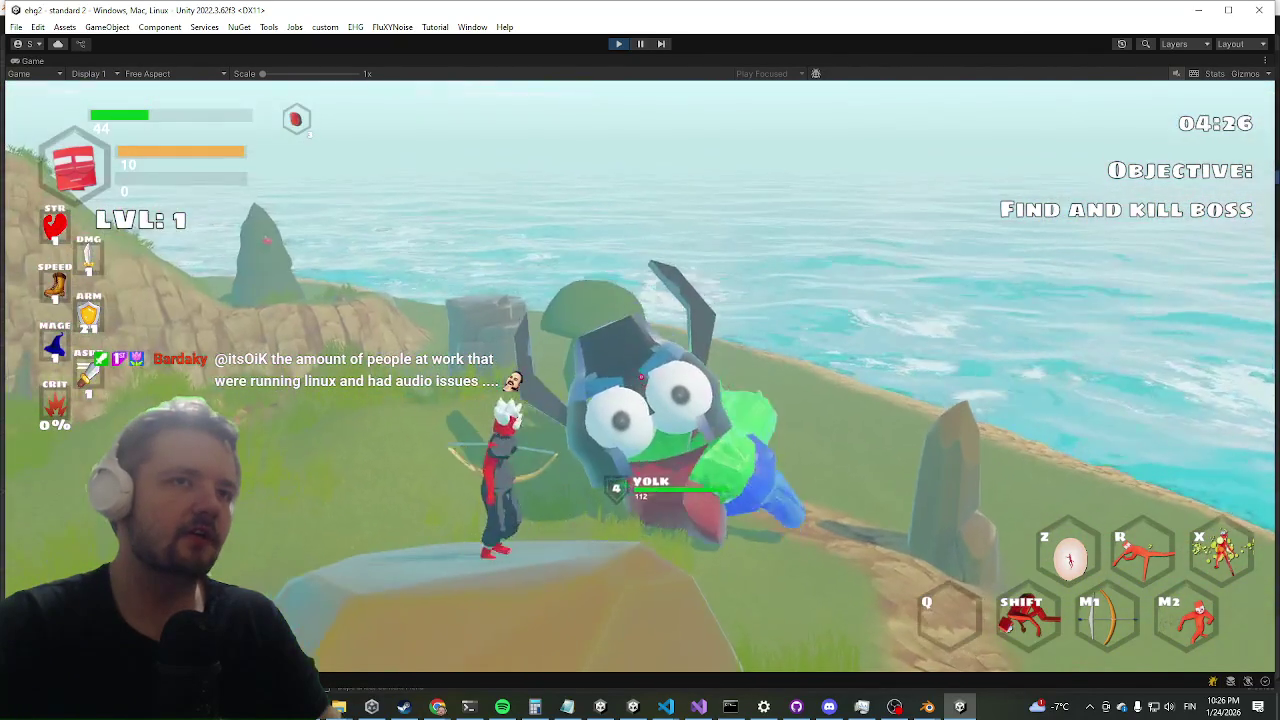
pyautogui.press('w')
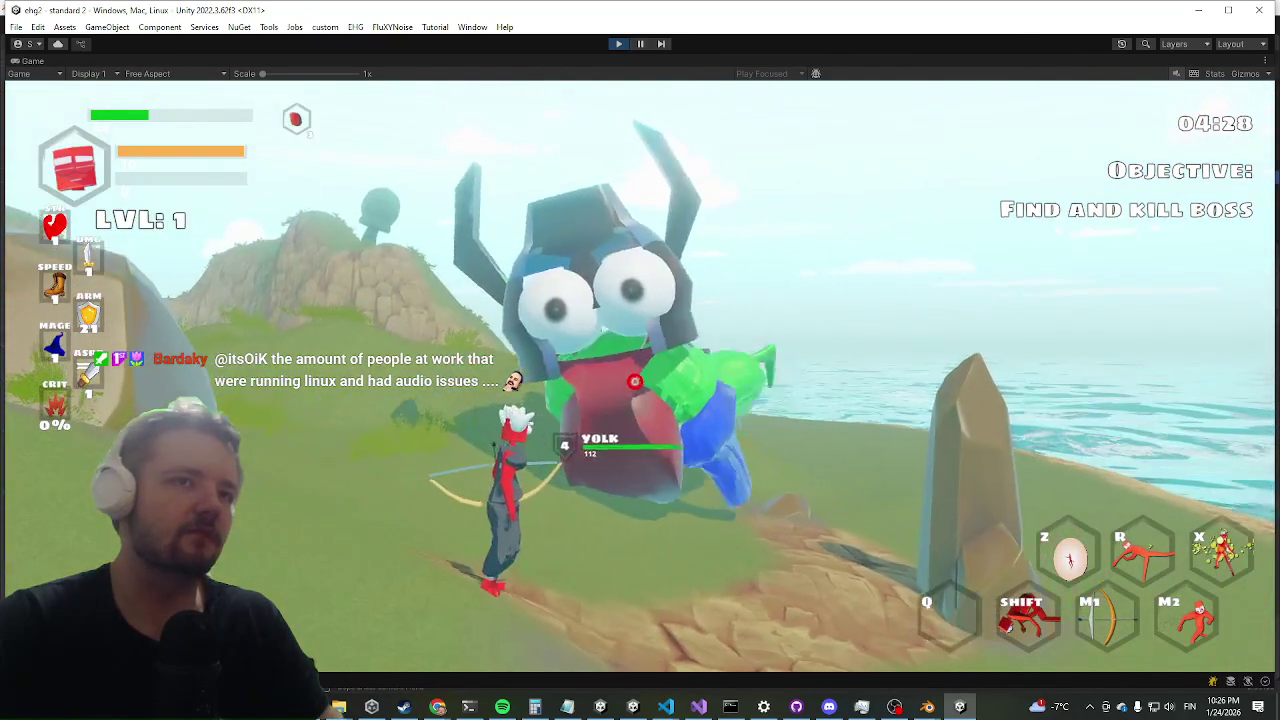
pyautogui.press('w')
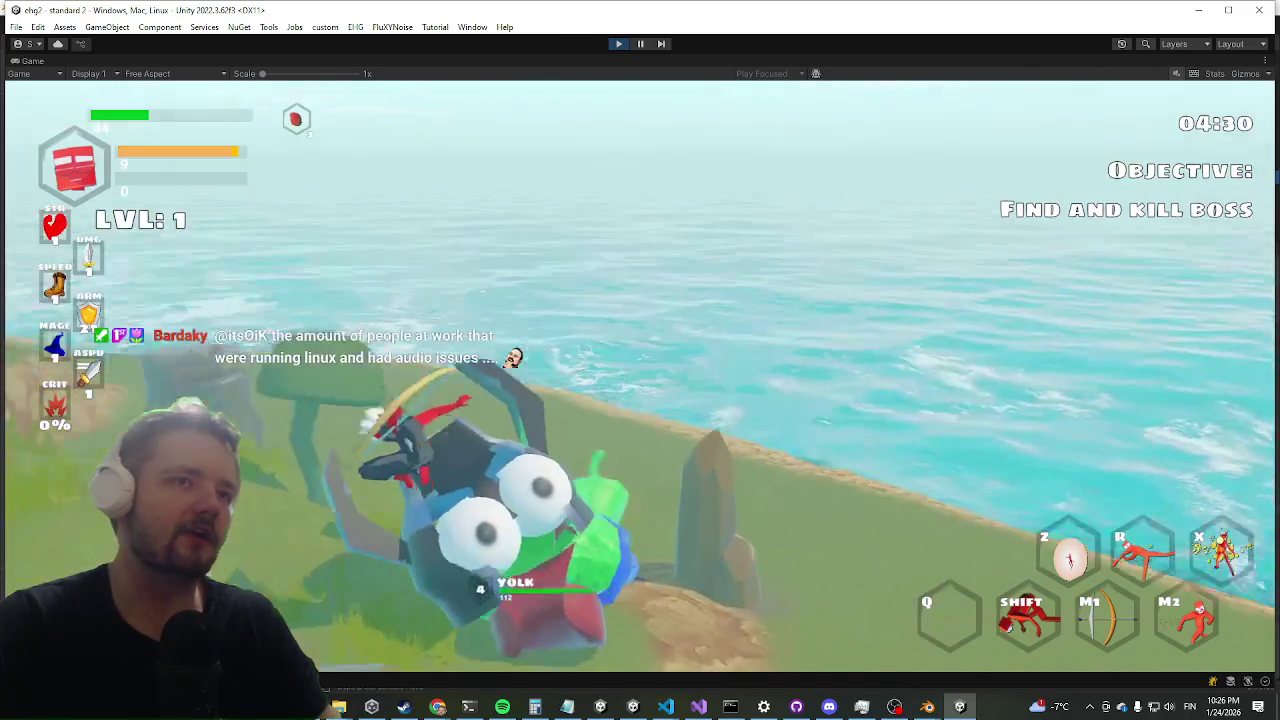
pyautogui.press('w')
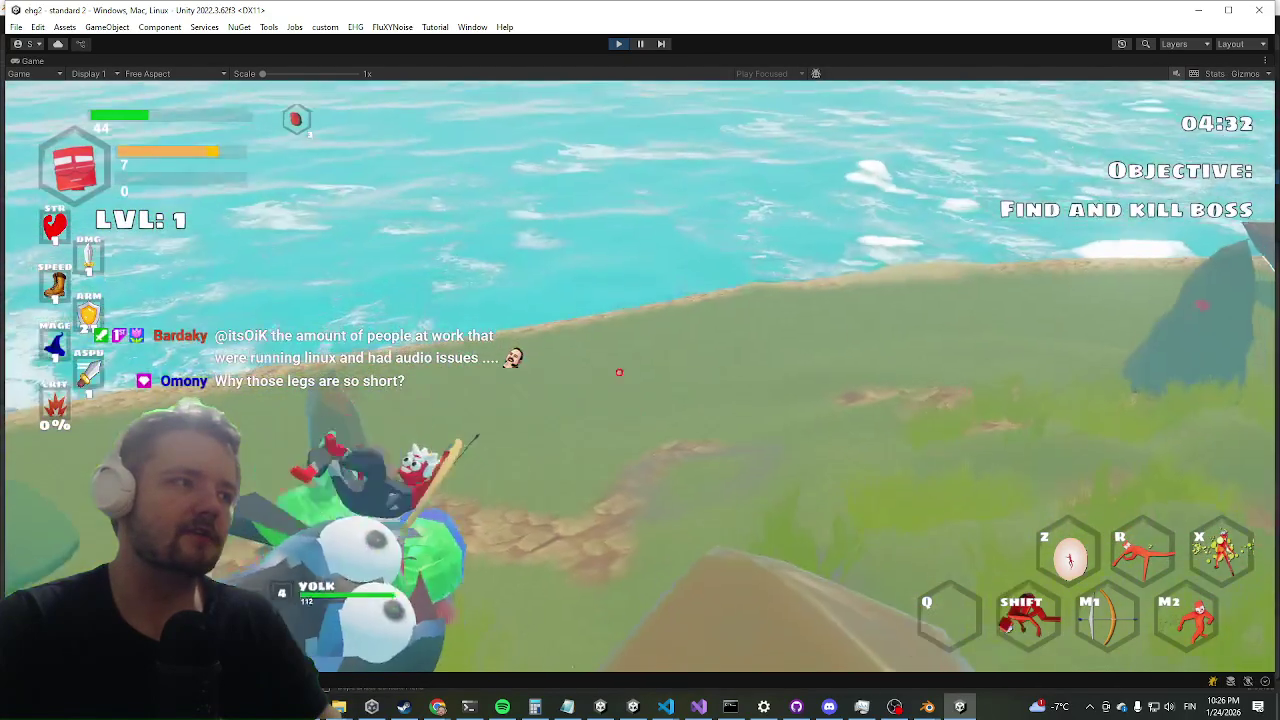
pyautogui.press('w')
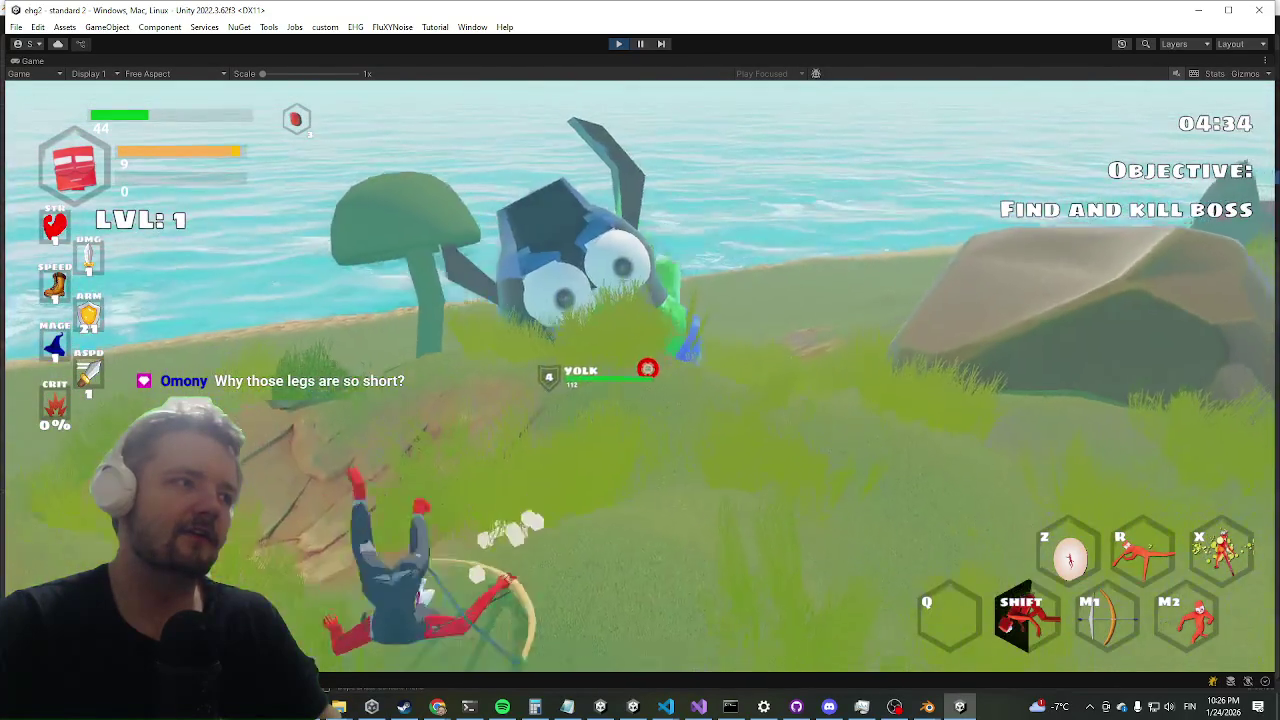
pyautogui.press('w')
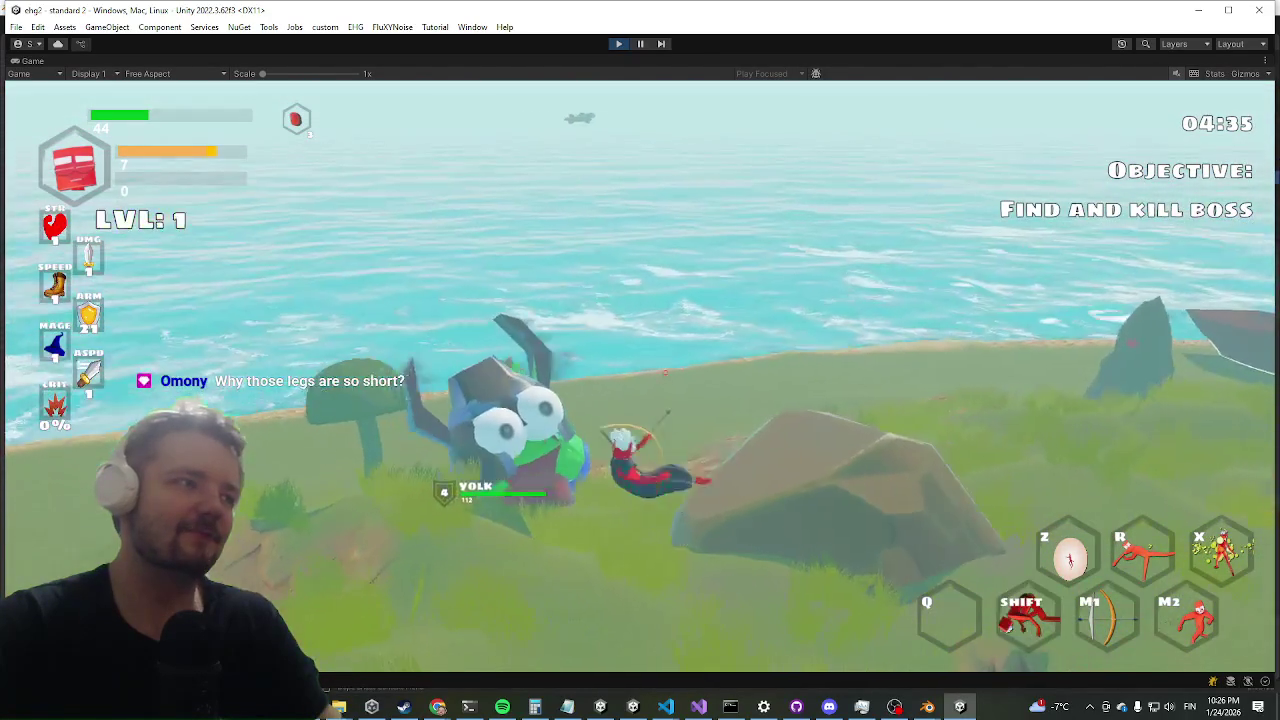
pyautogui.press('w')
pyautogui.press('shift')
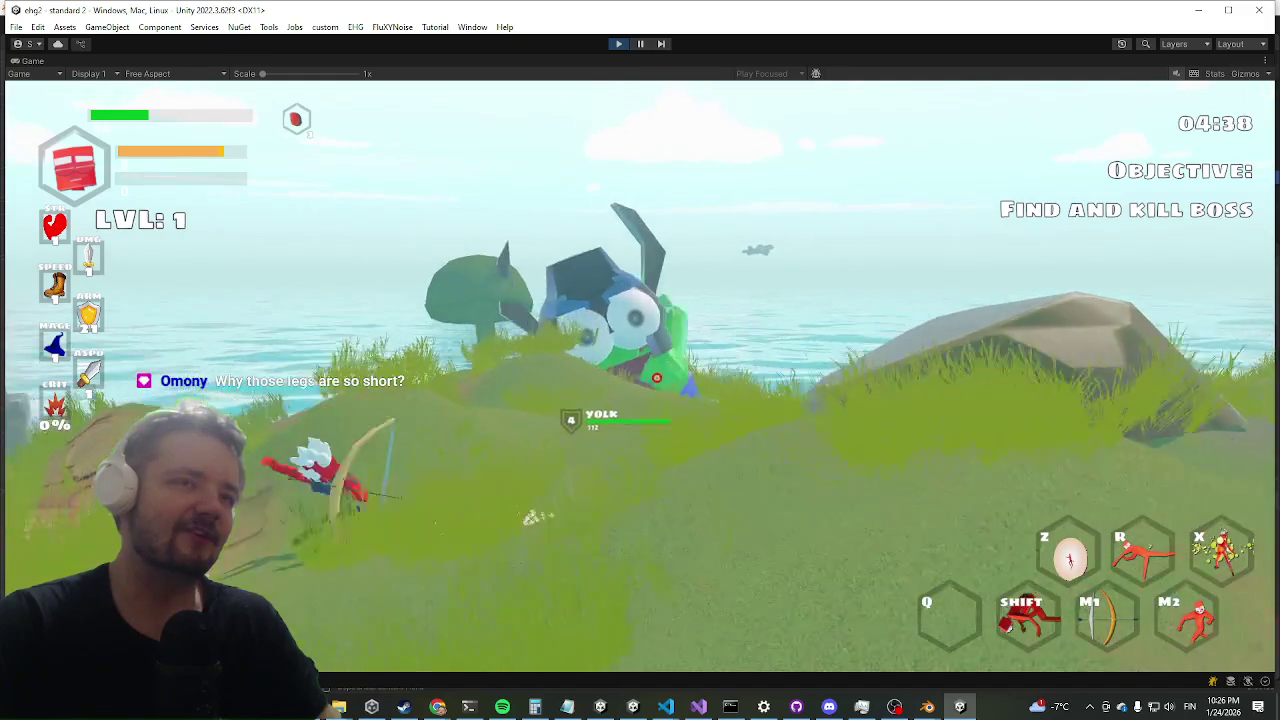
pyautogui.hotkey('shift', 'space')
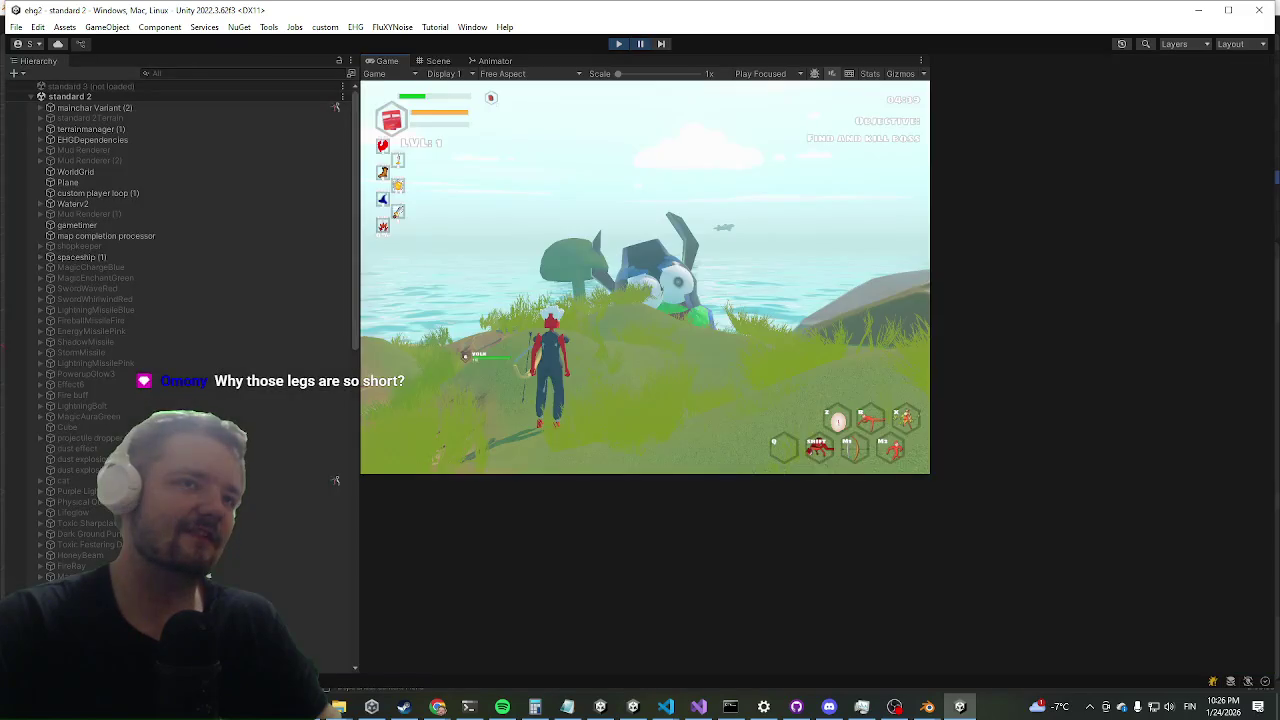
pyautogui.hotkey('ctrl', '1')
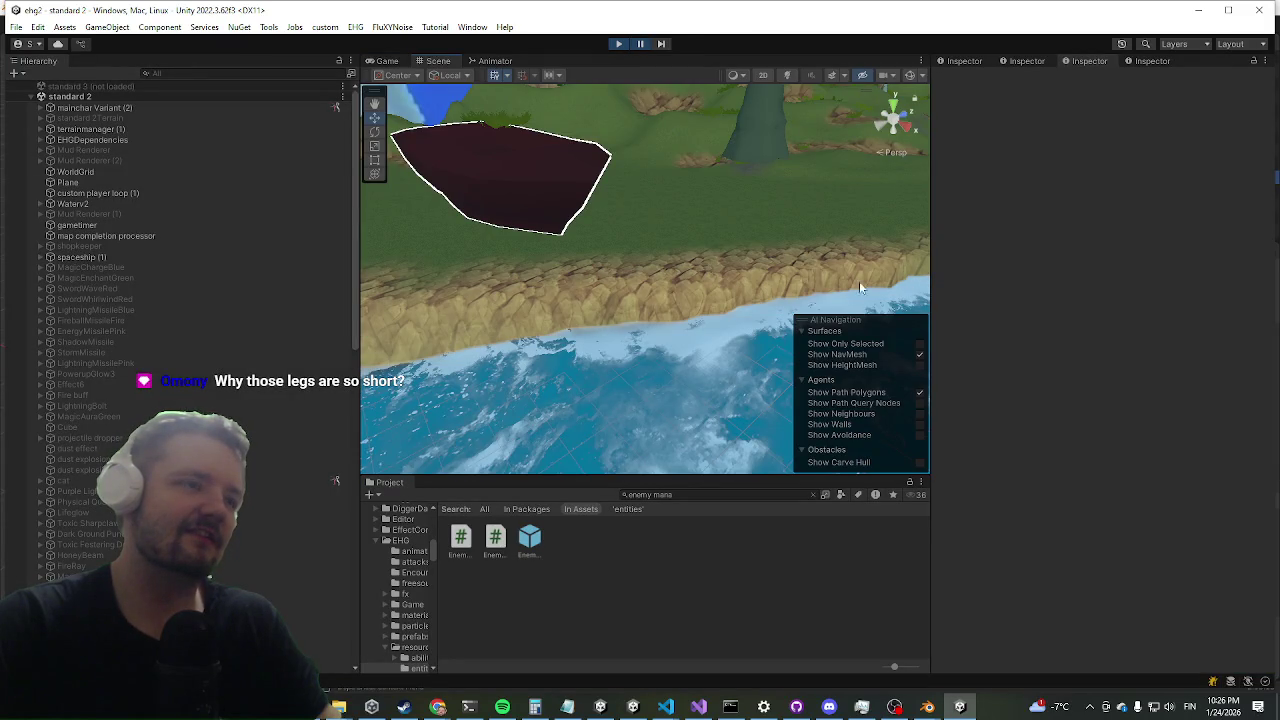
# - Select the running yolk(Clone) enemy instance to inspect its components
pyautogui.moveTo(491, 373)
pyautogui.mouseDown()
pyautogui.moveTo(669, 314)
pyautogui.moveTo(1116, 590)
pyautogui.mouseUp()
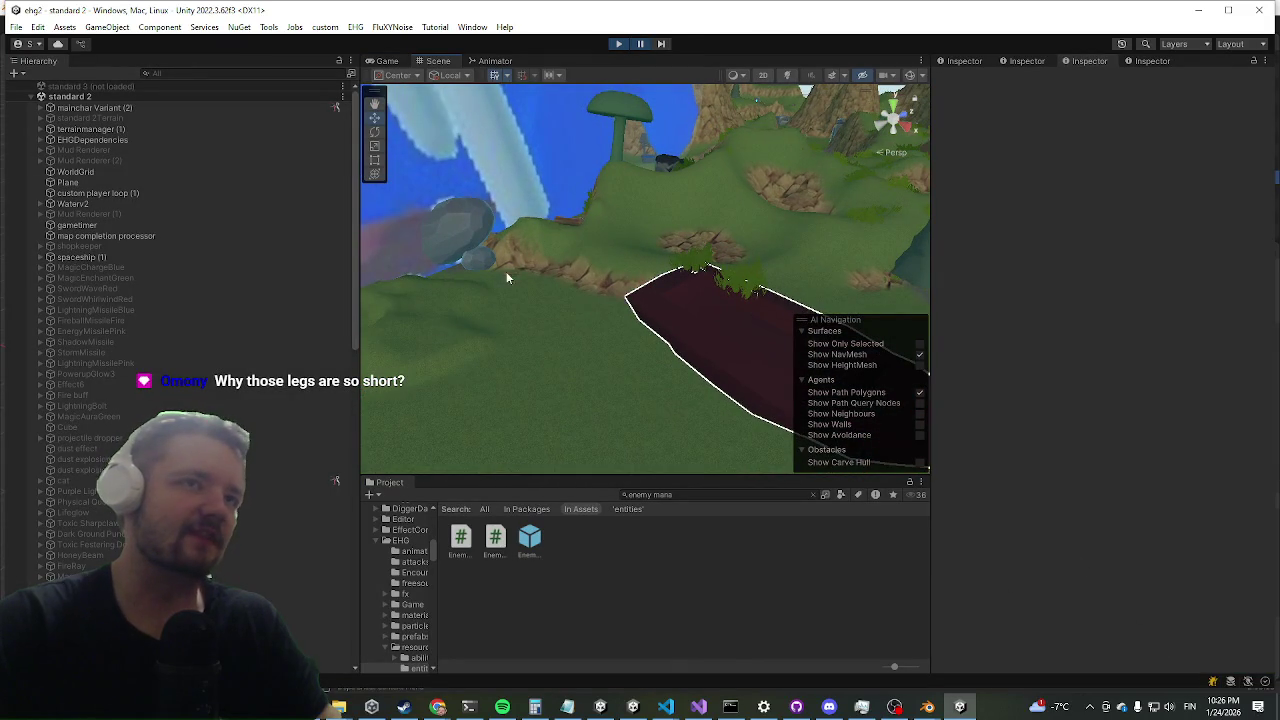
pyautogui.moveTo(610, 434)
pyautogui.mouseDown()
pyautogui.moveTo(626, 352)
pyautogui.moveTo(581, 280)
pyautogui.moveTo(553, 326)
pyautogui.moveTo(451, 306)
pyautogui.mouseUp()
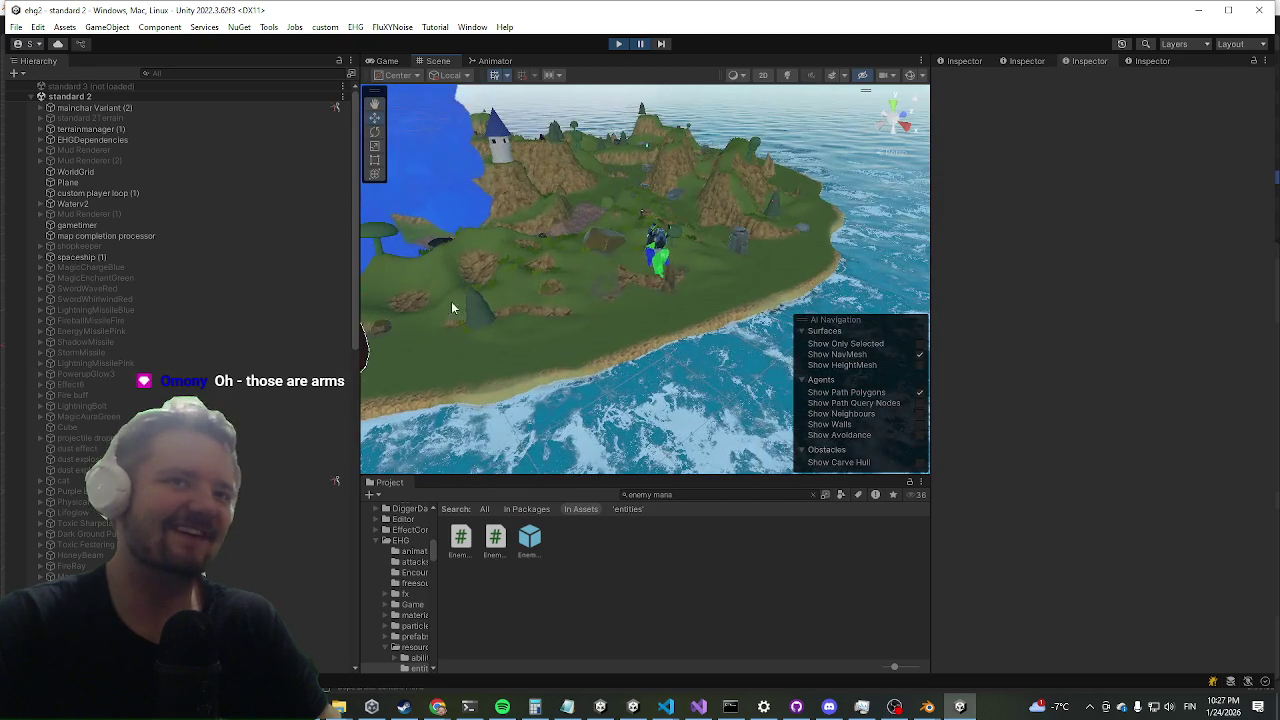
pyautogui.click(668, 278)
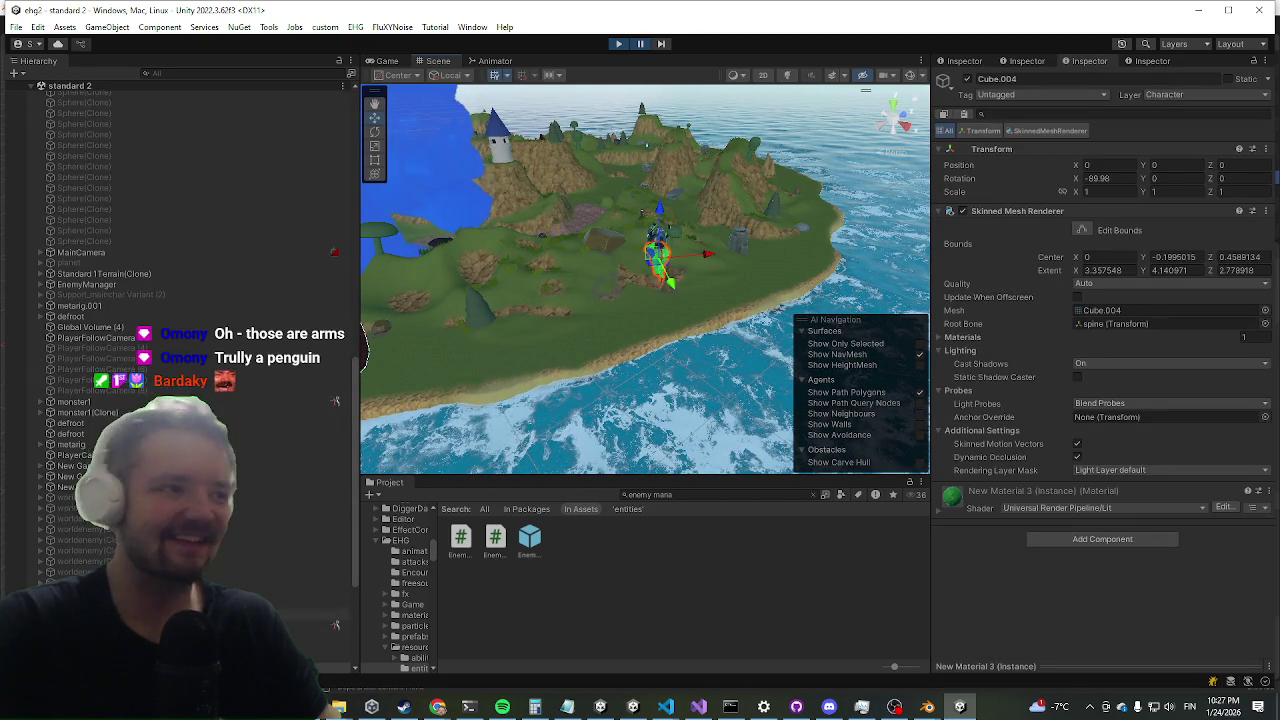
pyautogui.click(310, 625)
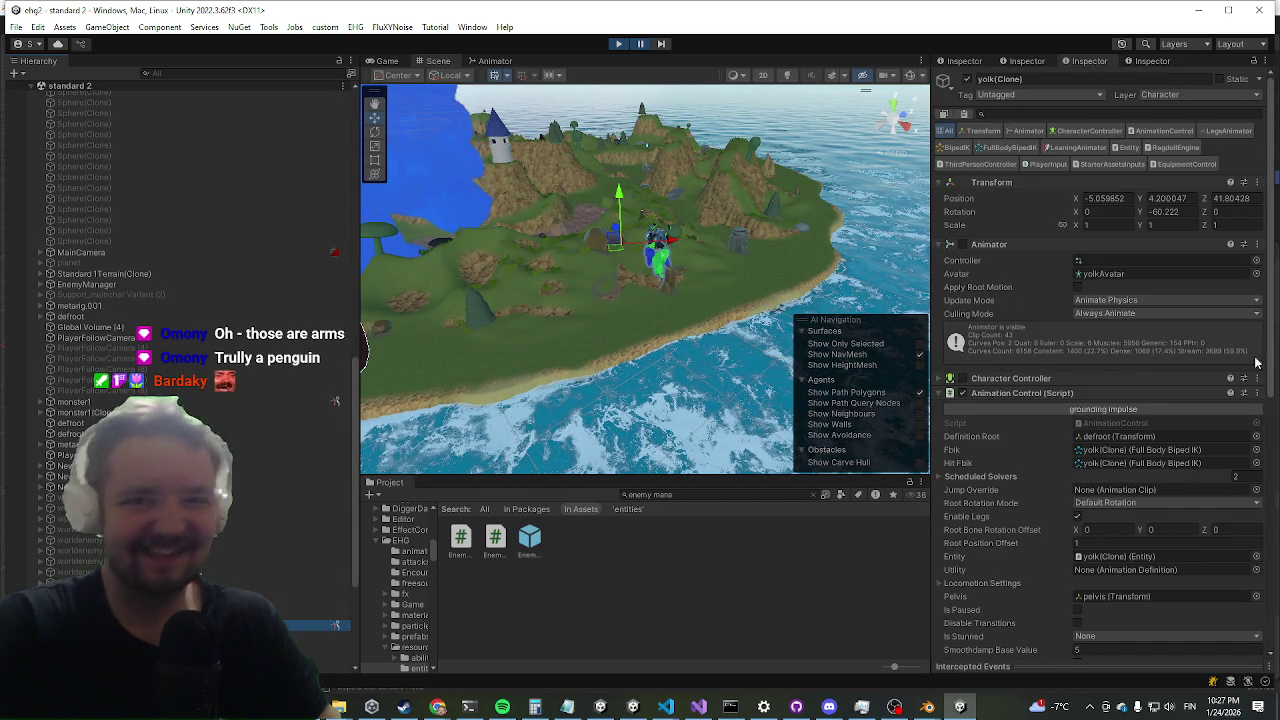
# - Browse and collapse the AI Control, Third Person Controller, Equipment Control and Entity panels
pyautogui.scroll(-10, 1208, 366)
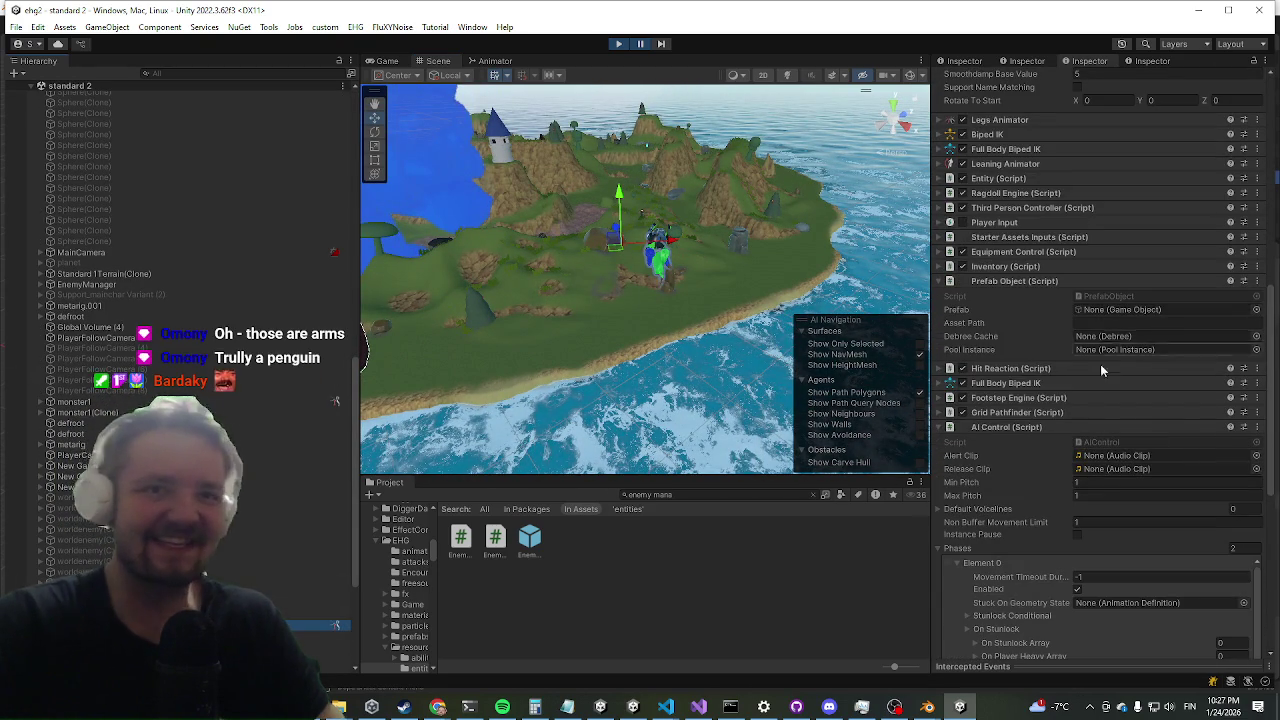
pyautogui.click(1010, 428)
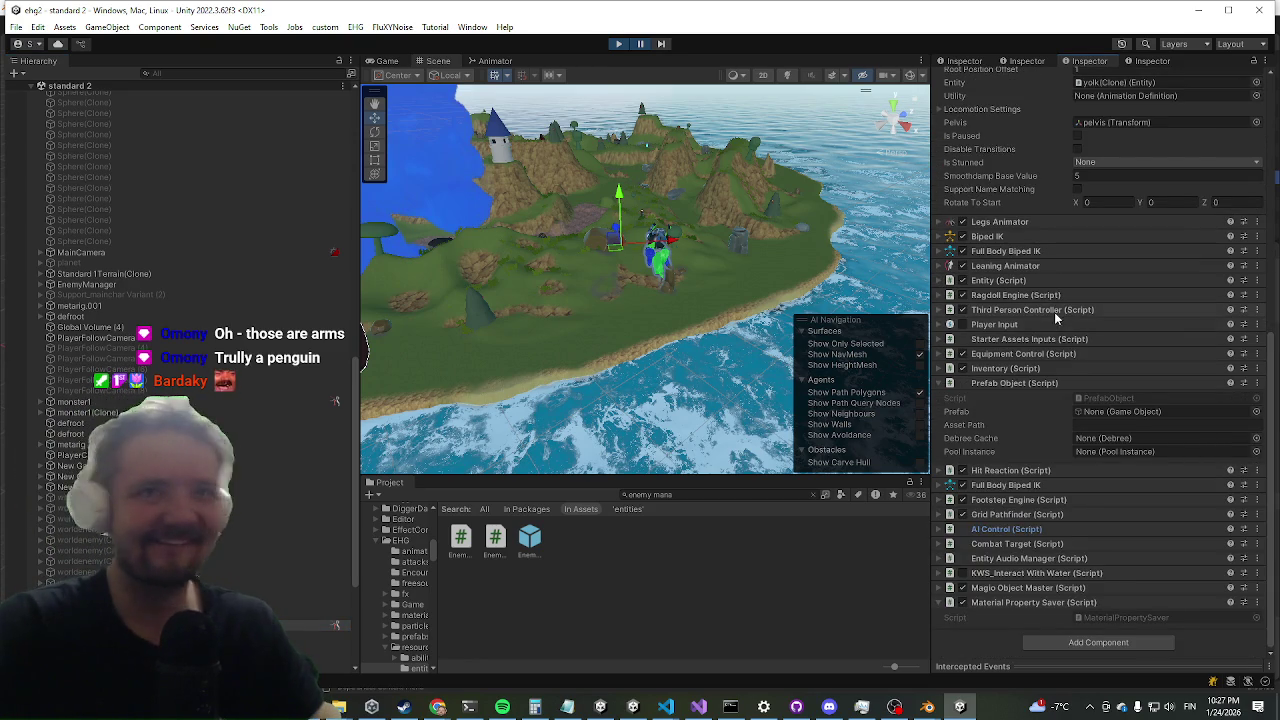
pyautogui.click(1053, 310)
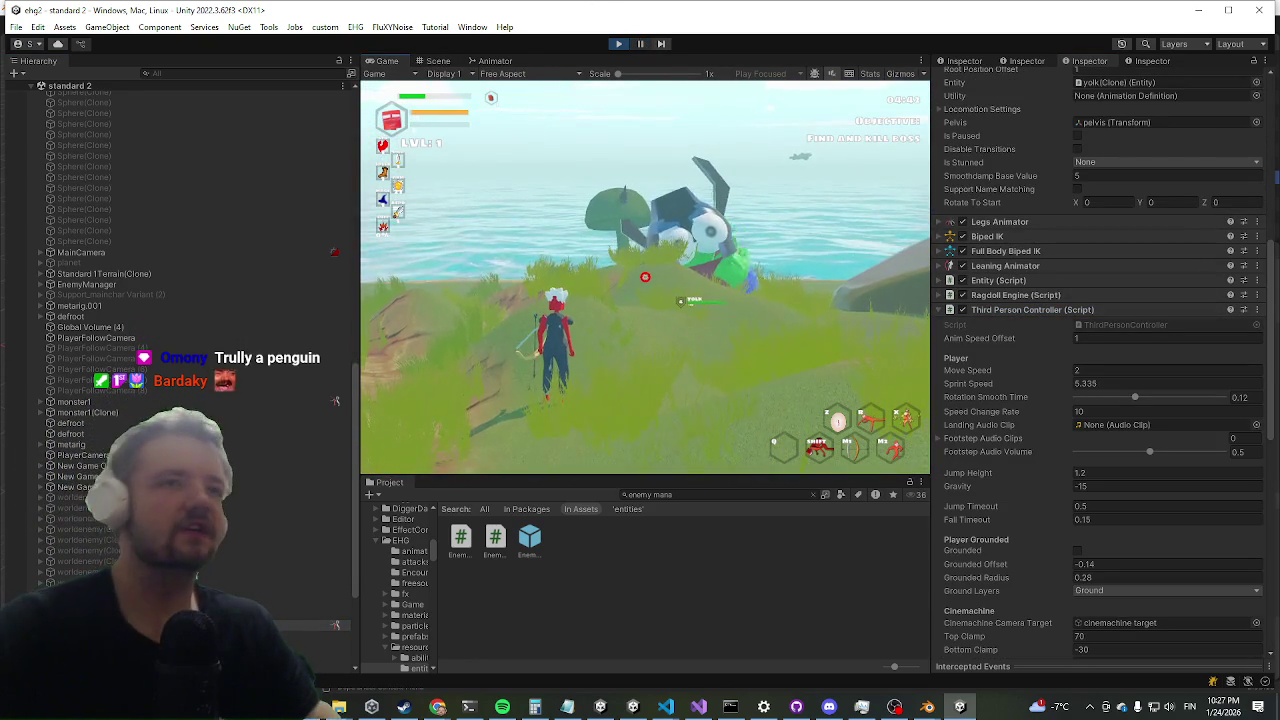
pyautogui.press('super')
pyautogui.click(1032, 308)
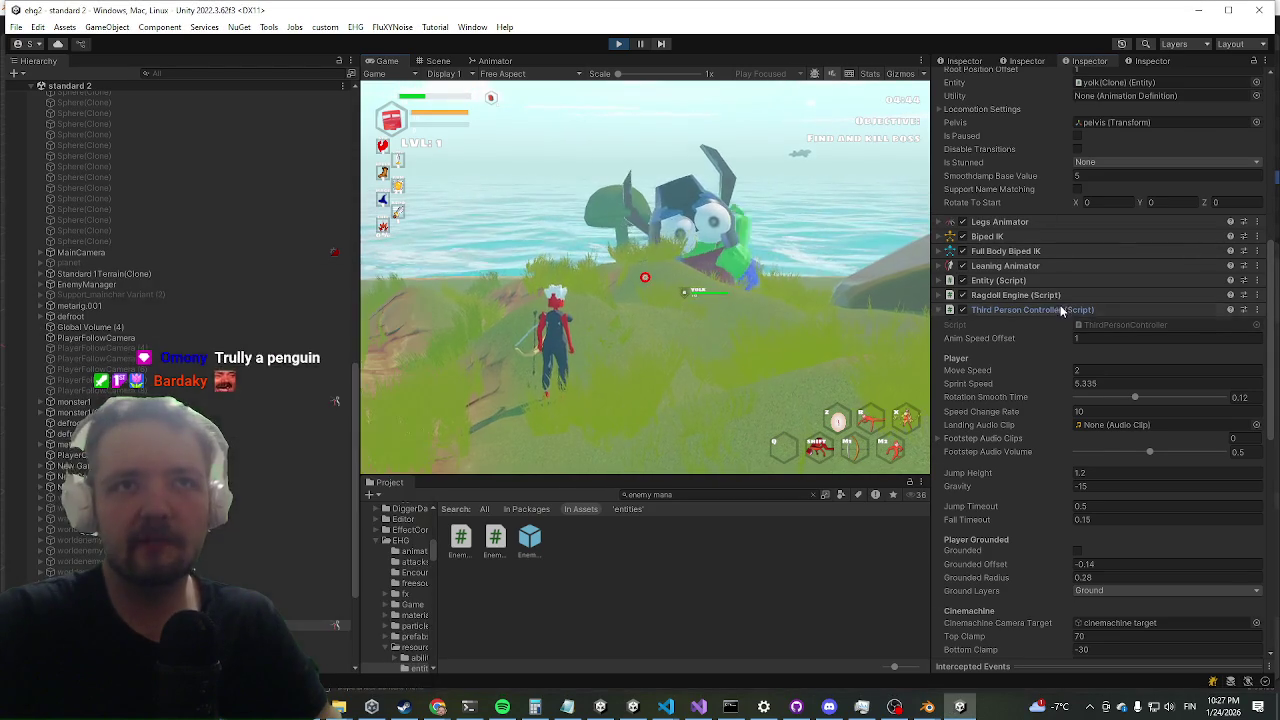
pyautogui.click(992, 354)
pyautogui.click(992, 354)
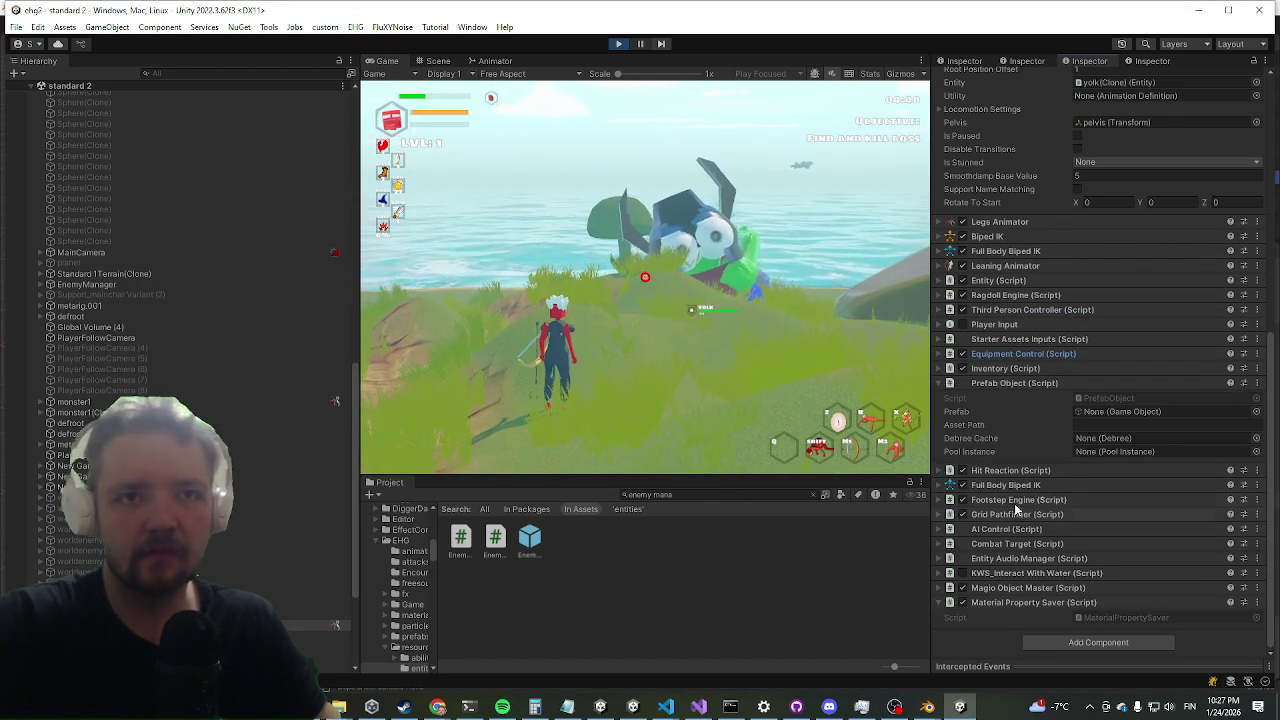
pyautogui.click(995, 280)
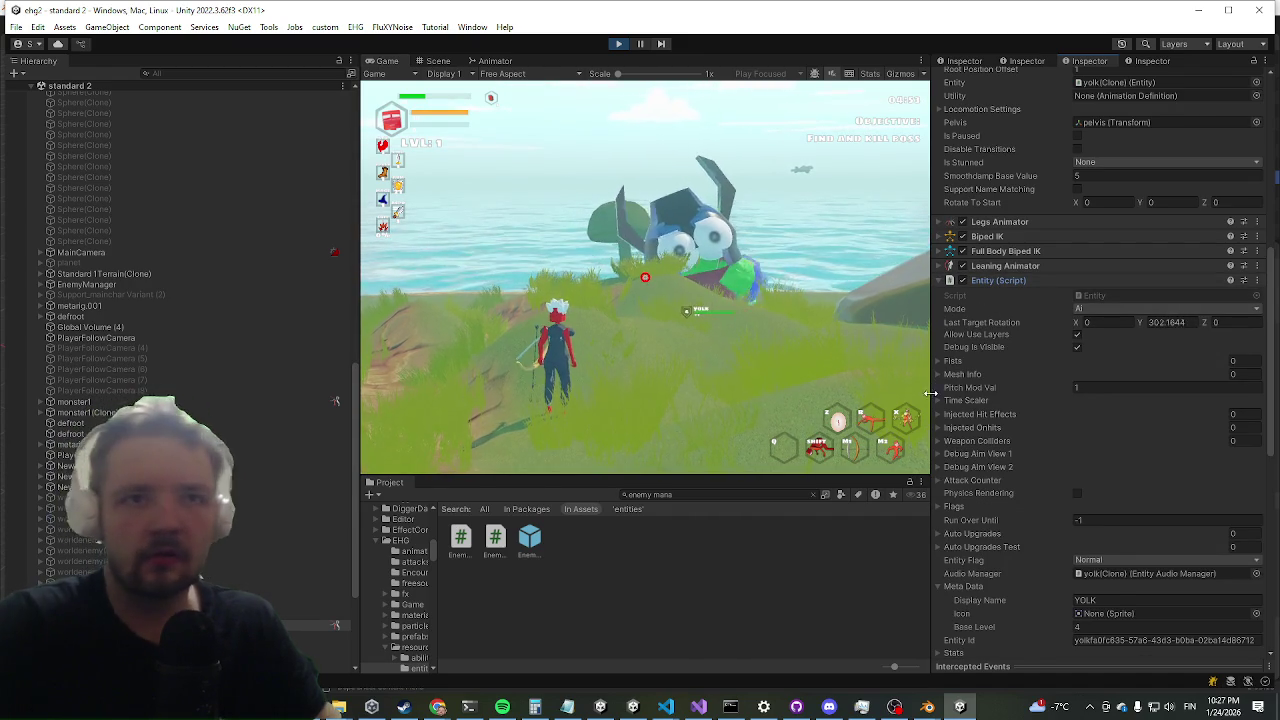
pyautogui.scroll(-5, 1017, 461)
pyautogui.scroll(3, 1028, 452)
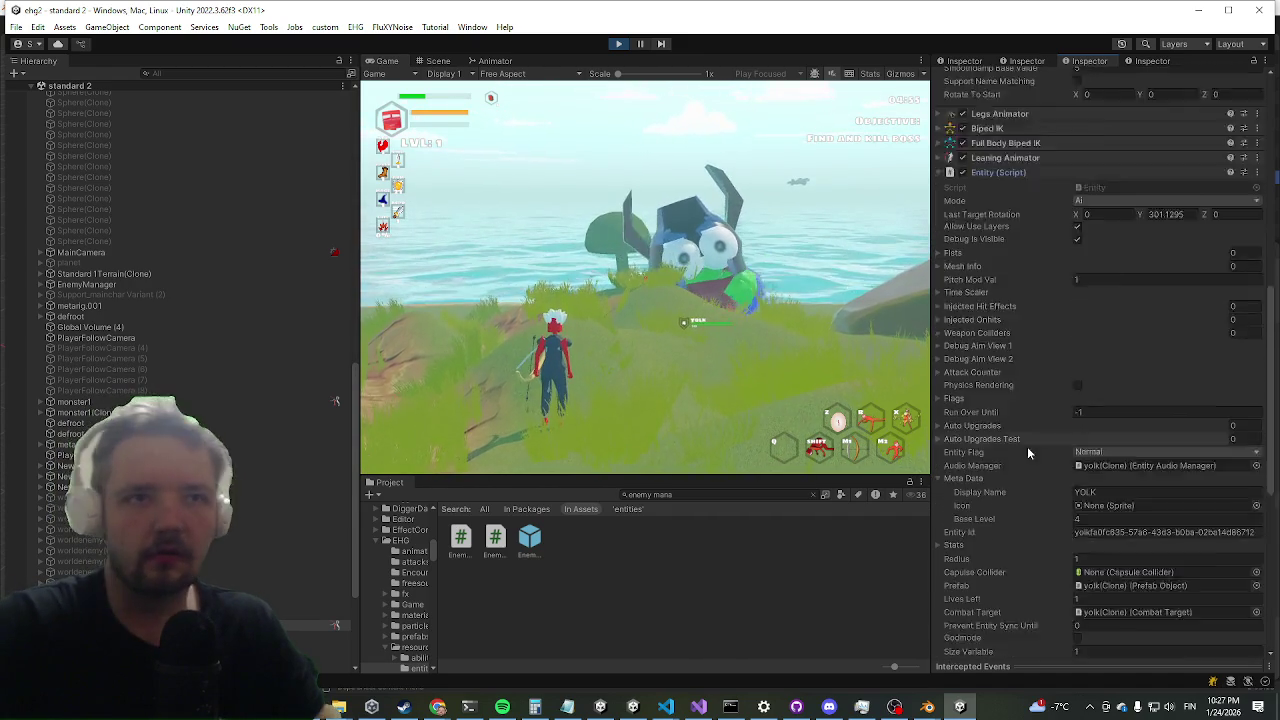
pyautogui.scroll(2, 1028, 452)
pyautogui.click(987, 278)
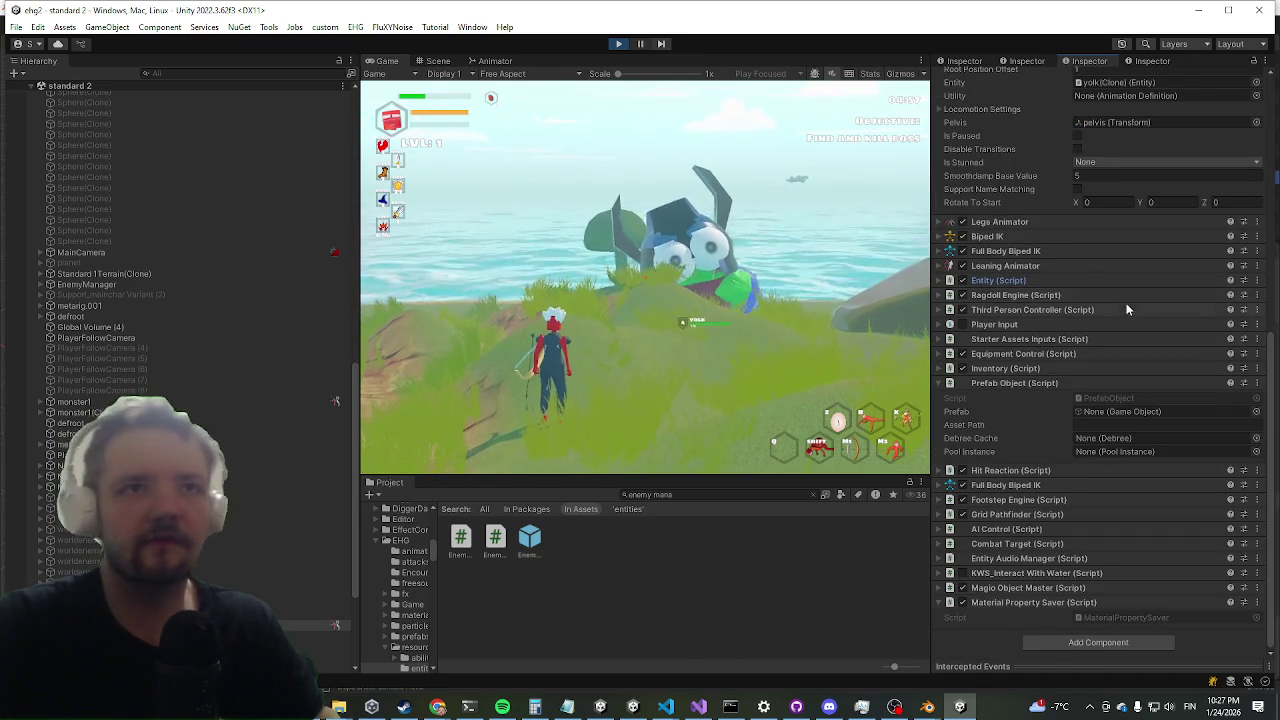
# - Expand Ragdoll Engine and try Boneroot Offset X of 90, reverting it to 0
pyautogui.click(1122, 296)
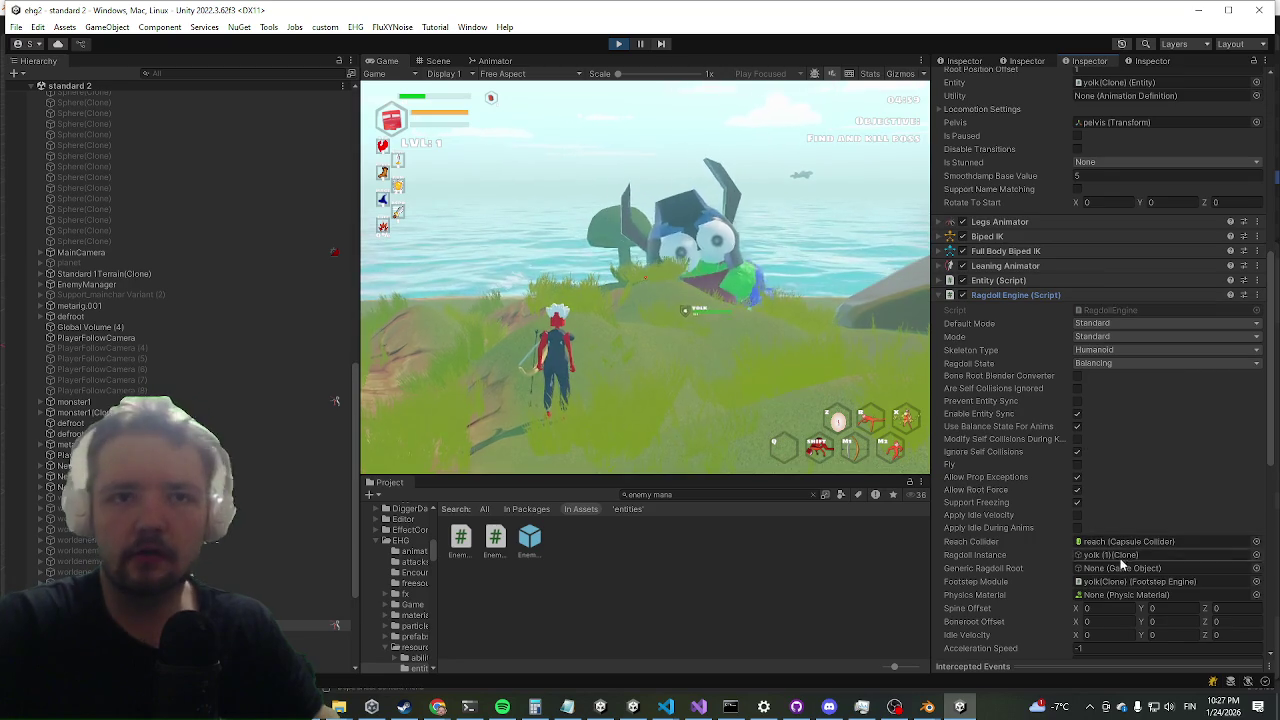
pyautogui.click(1105, 622)
pyautogui.write('90')
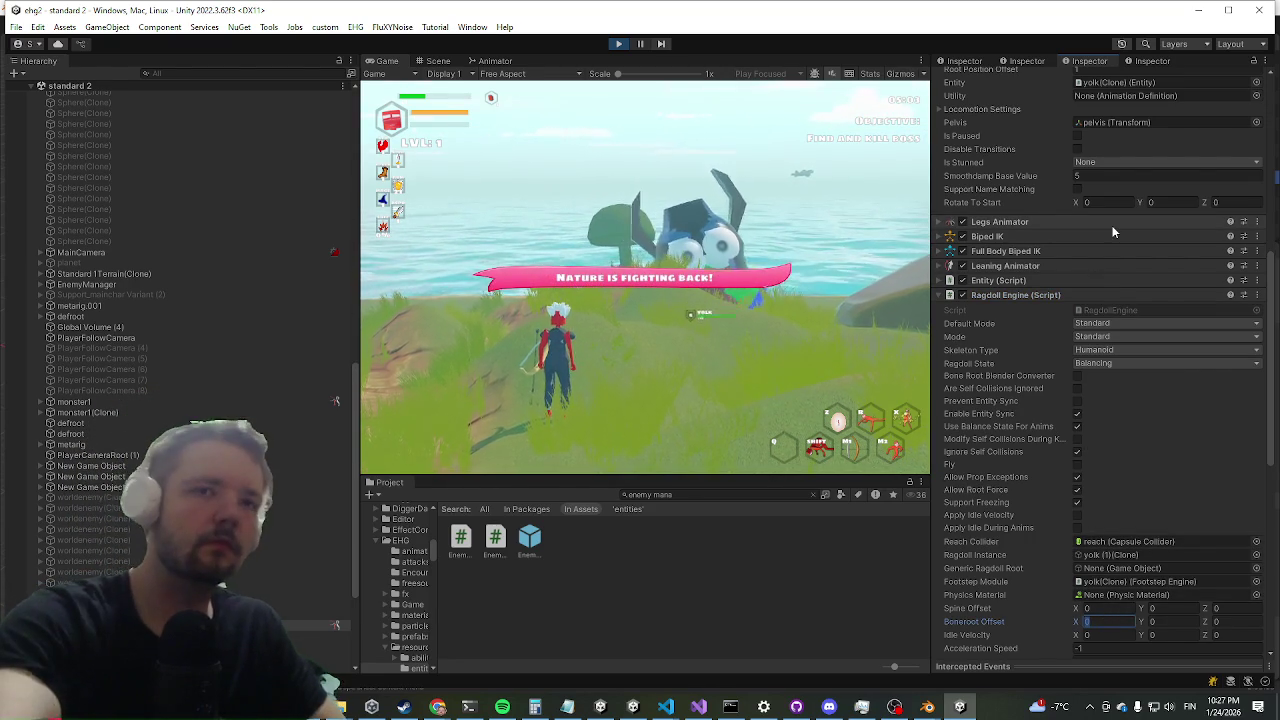
pyautogui.press('Escape')
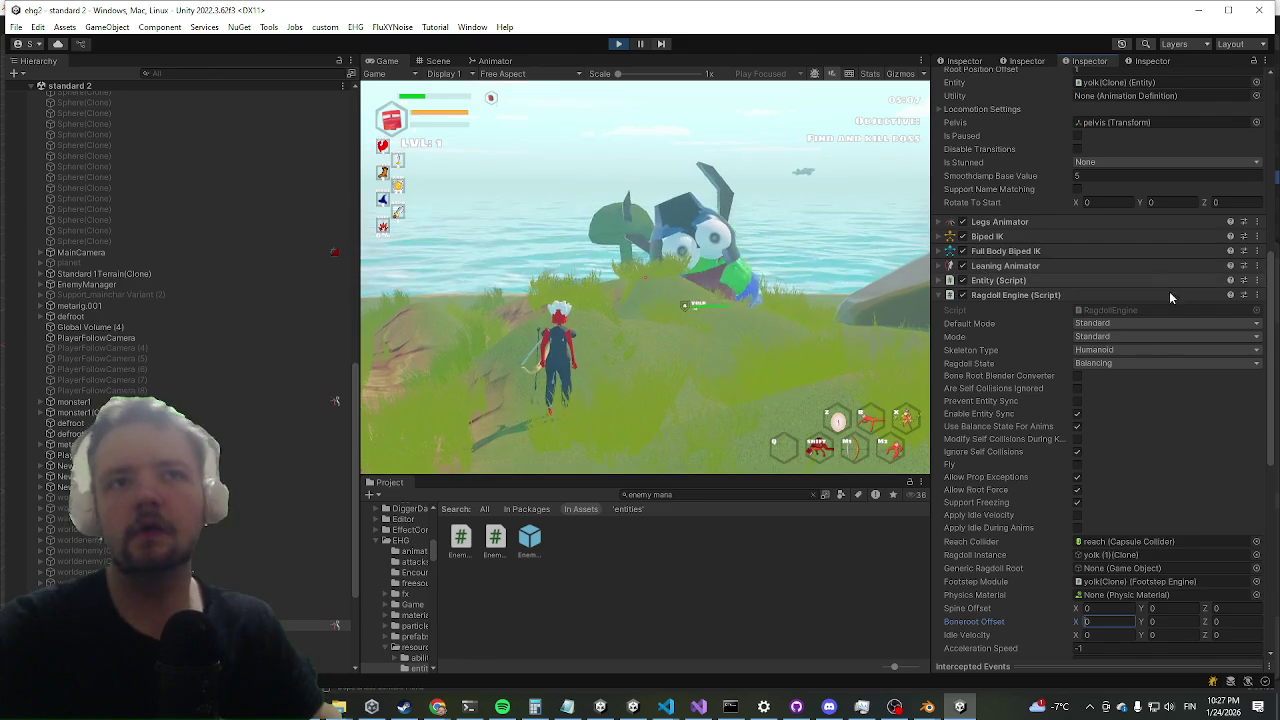
pyautogui.scroll(-5, 1150, 347)
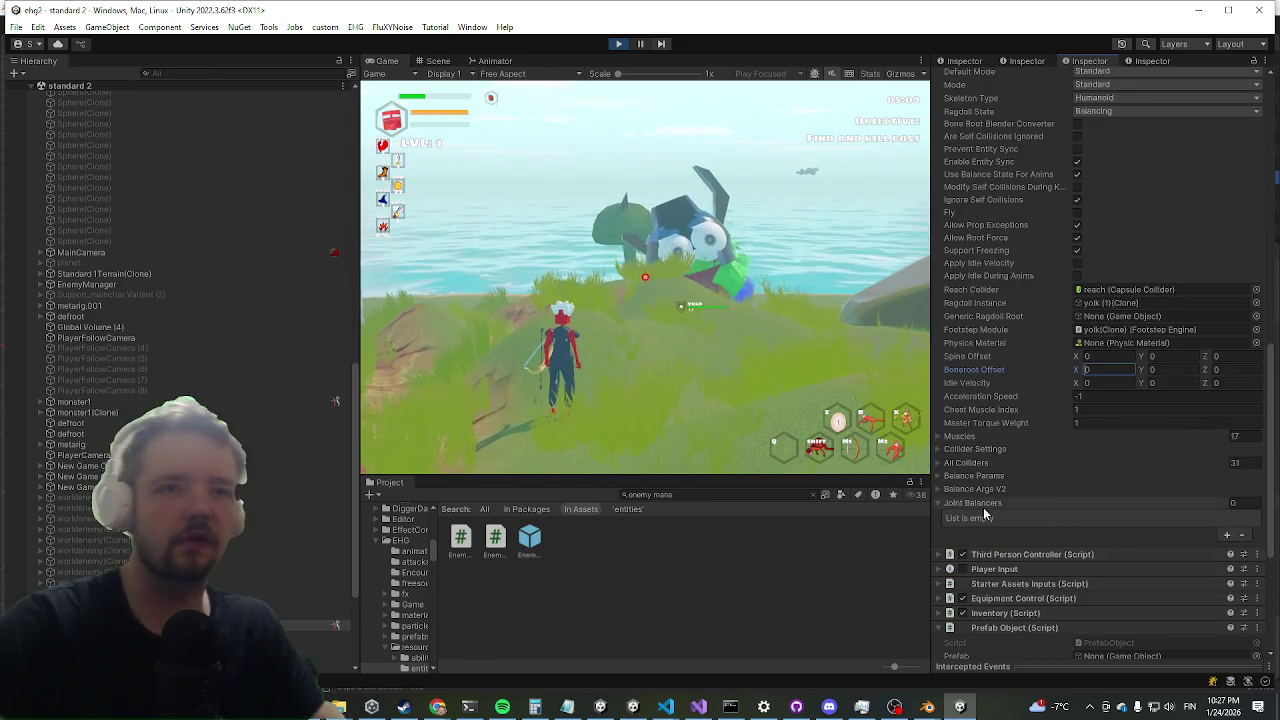
pyautogui.write('9')
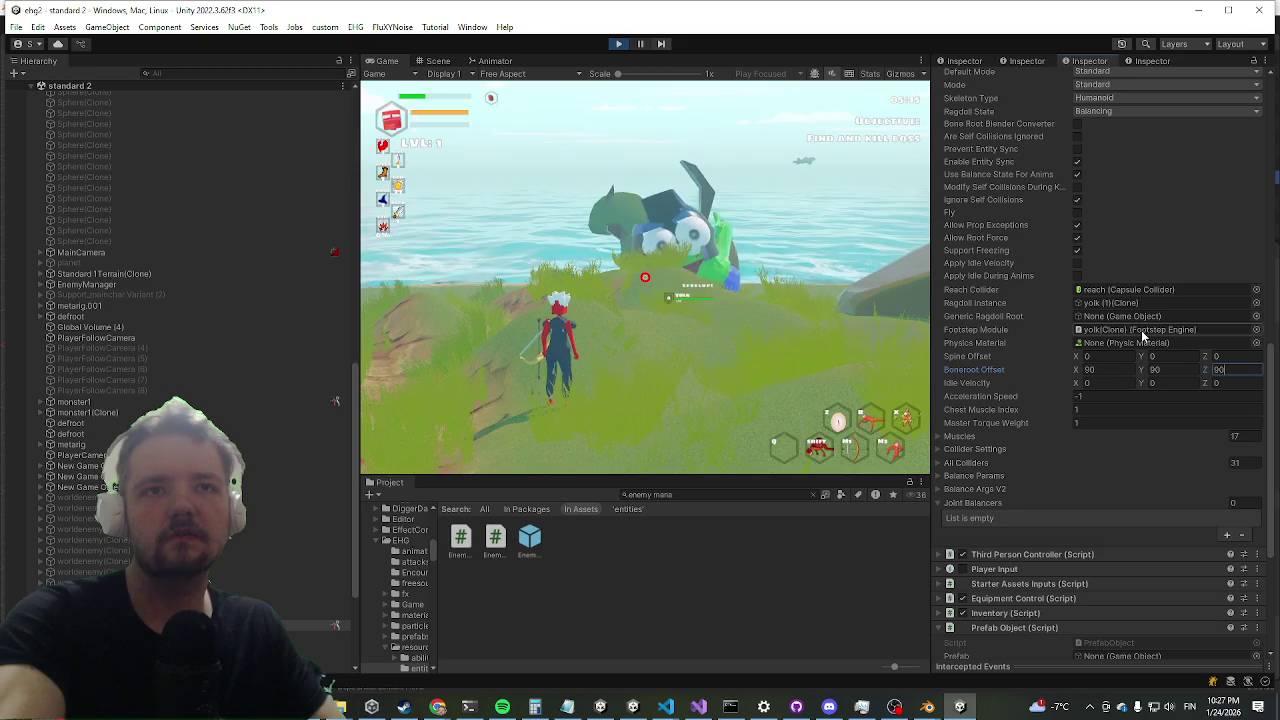
pyautogui.hotkey('shift', 'Tab')
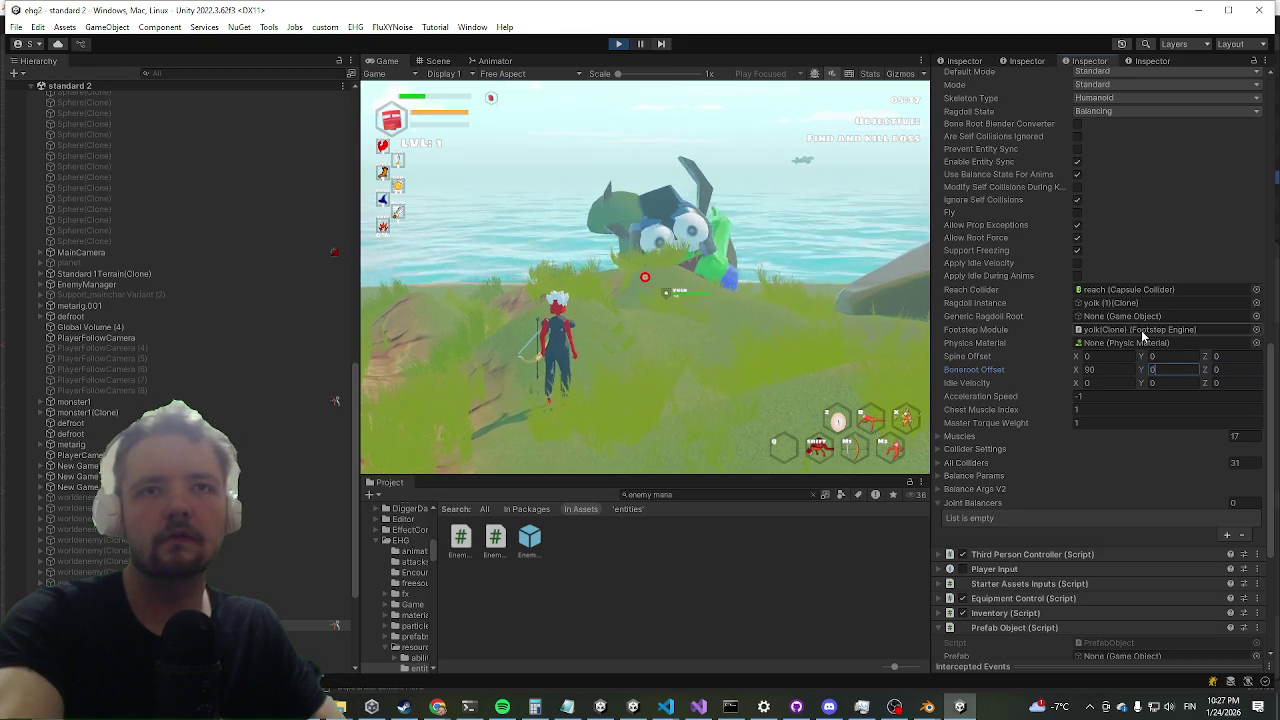
pyautogui.hotkey('shift', 'Tab')
pyautogui.write('0')
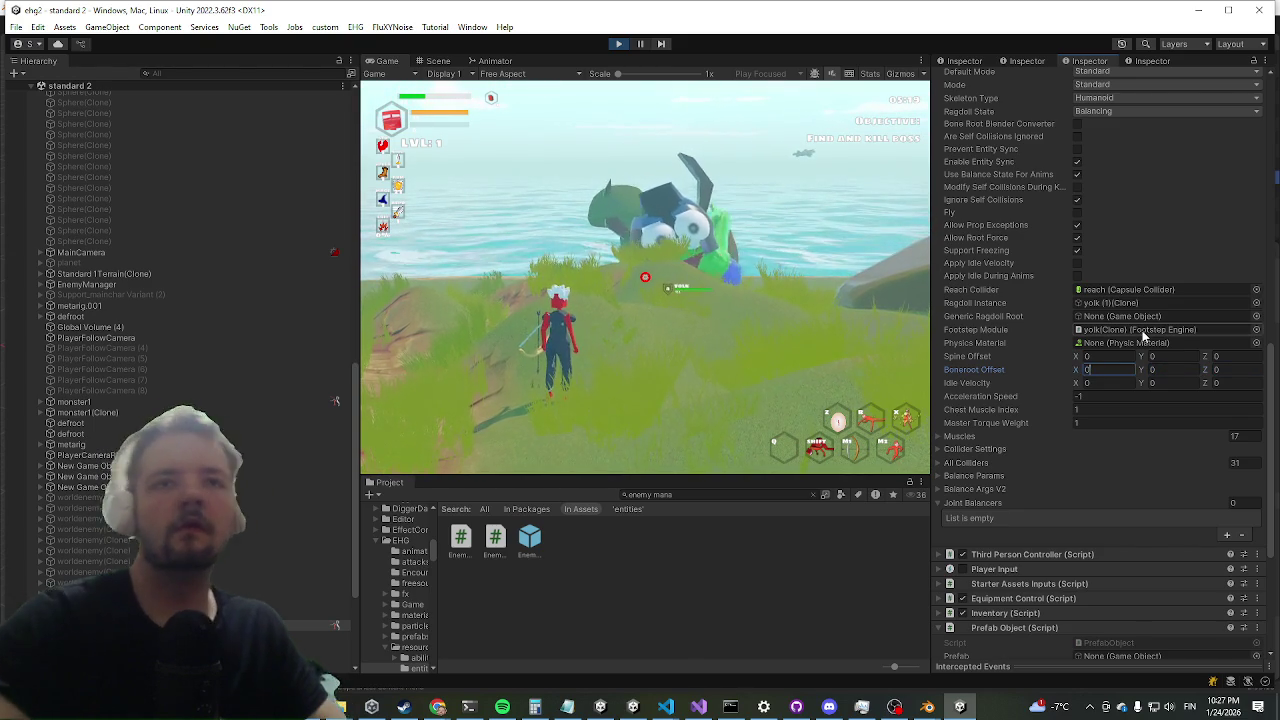
pyautogui.scroll(4, 1142, 336)
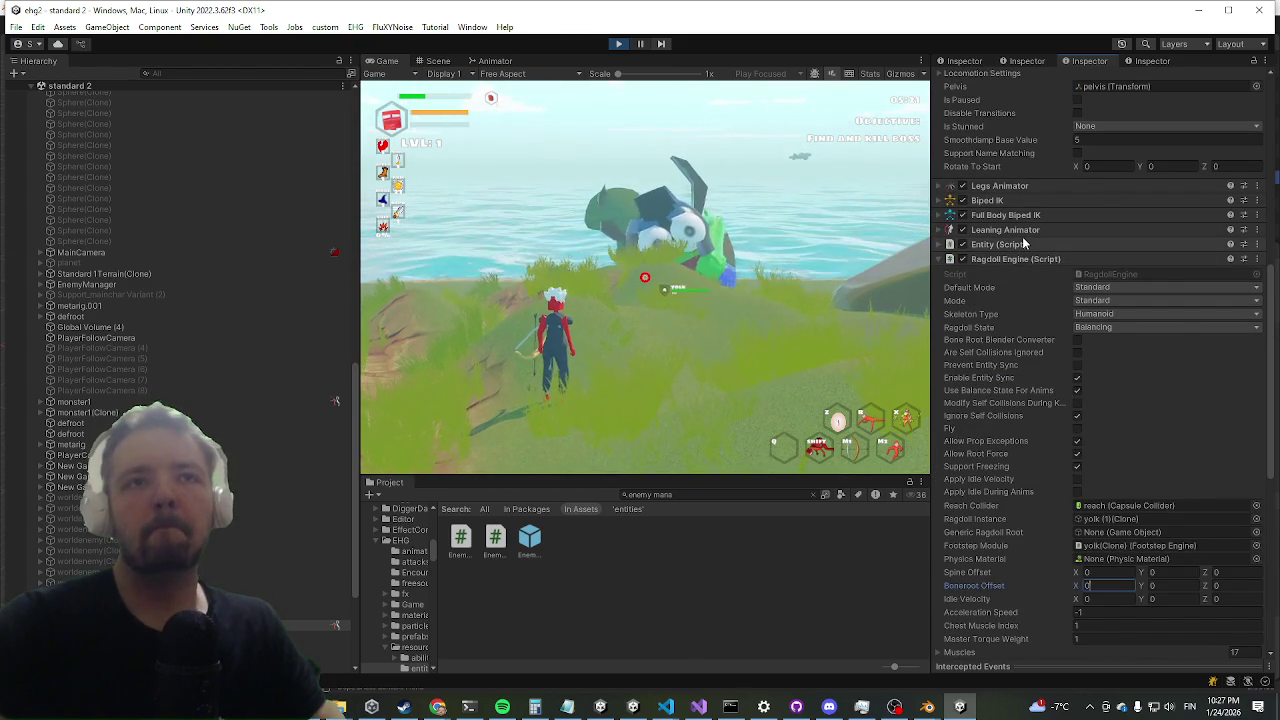
pyautogui.scroll(-4, 1031, 266)
pyautogui.scroll(-3, 1062, 540)
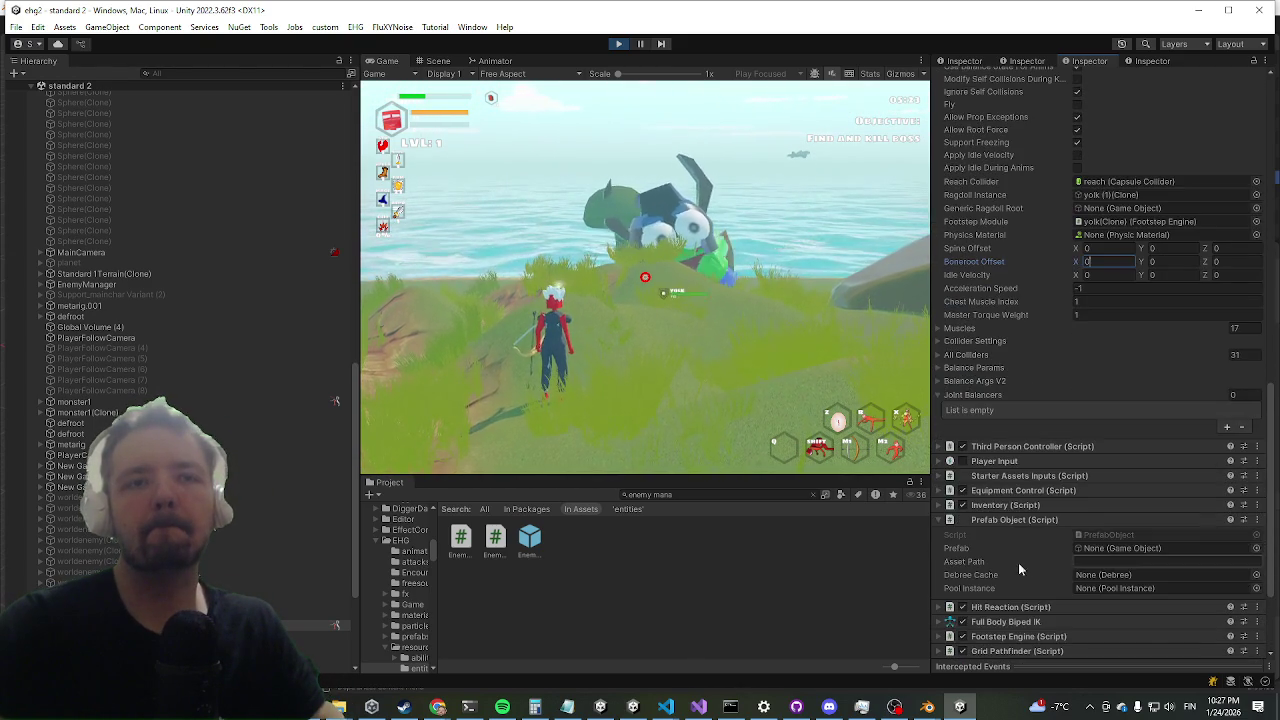
pyautogui.scroll(20, 1040, 470)
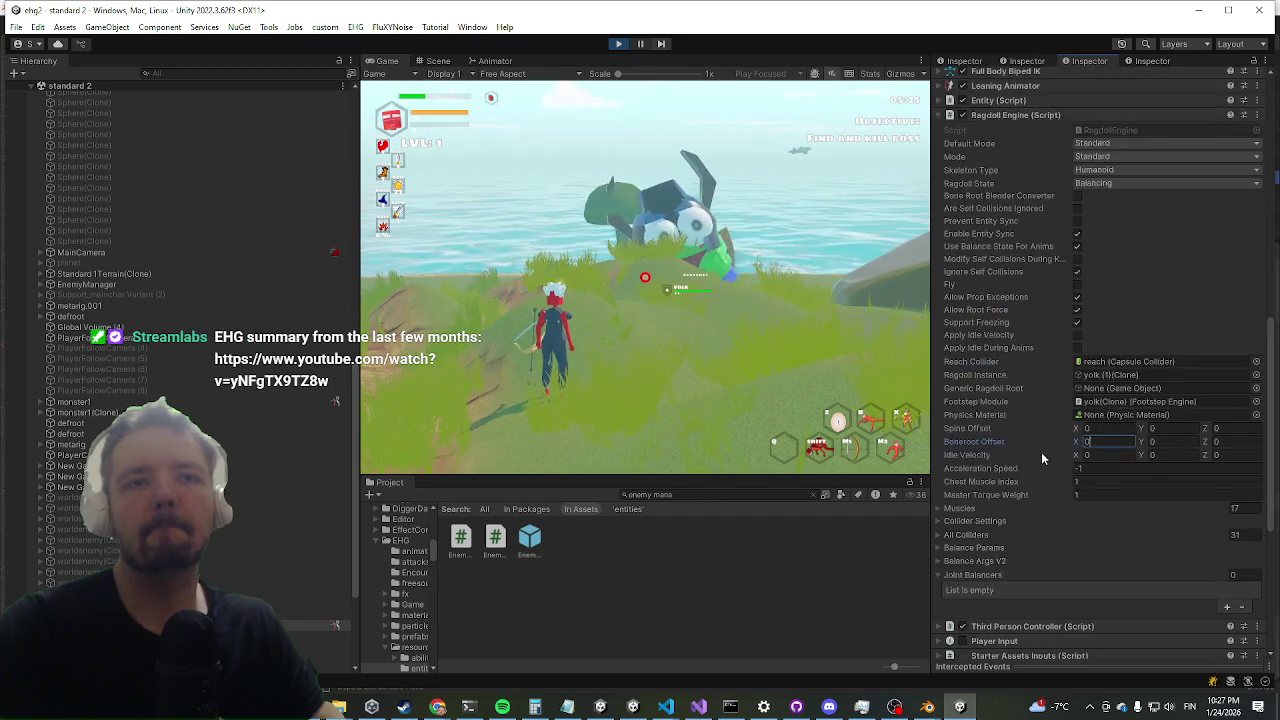
pyautogui.scroll(1, 1060, 370)
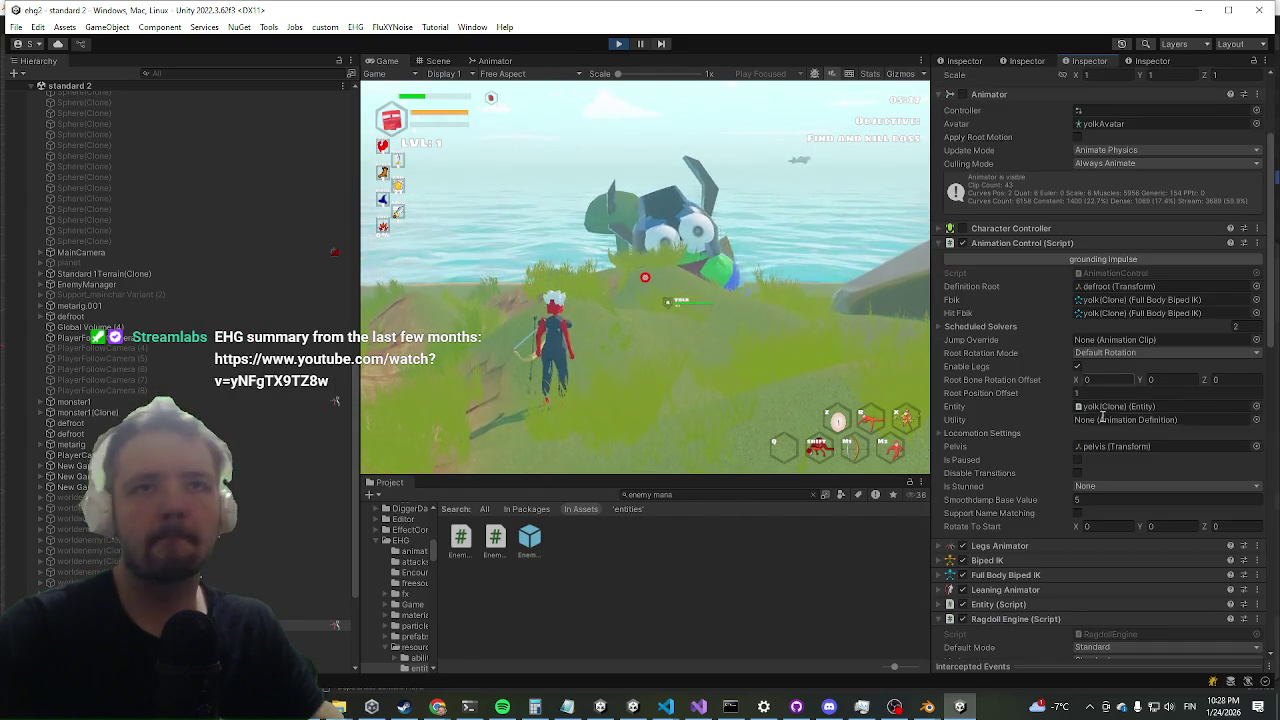
# - Set Animation Control's Root Bone Rotation Offset X to 90 and enable legs
pyautogui.click(1094, 380)
pyautogui.write('90')
pyautogui.click(1077, 367)
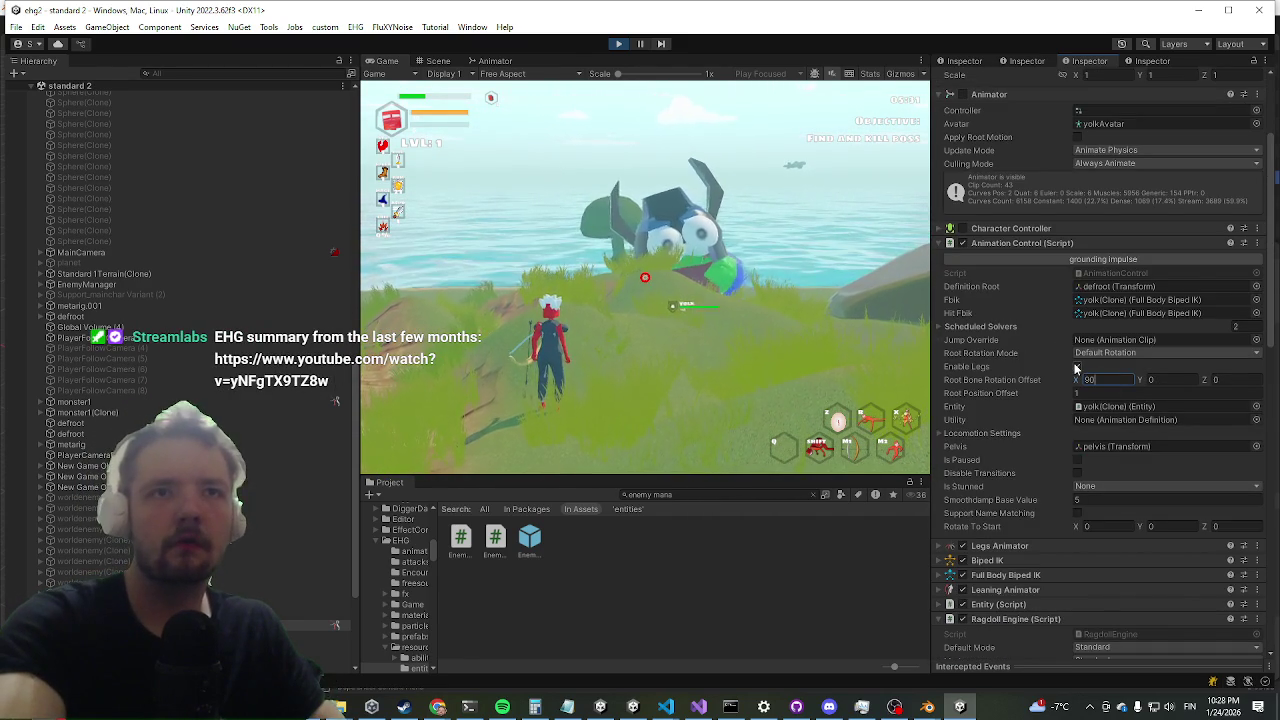
pyautogui.click(743, 316)
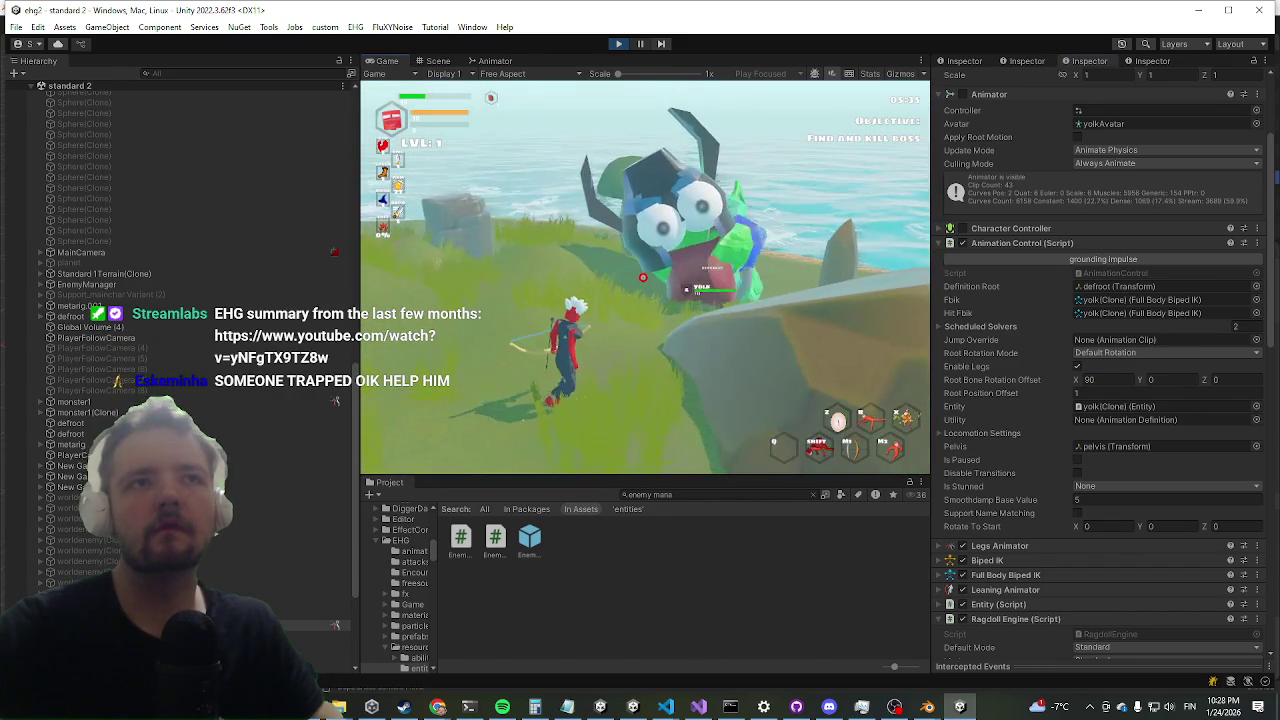
# - Stop the running game and exit Play mode back to the scene
pyautogui.press('super')
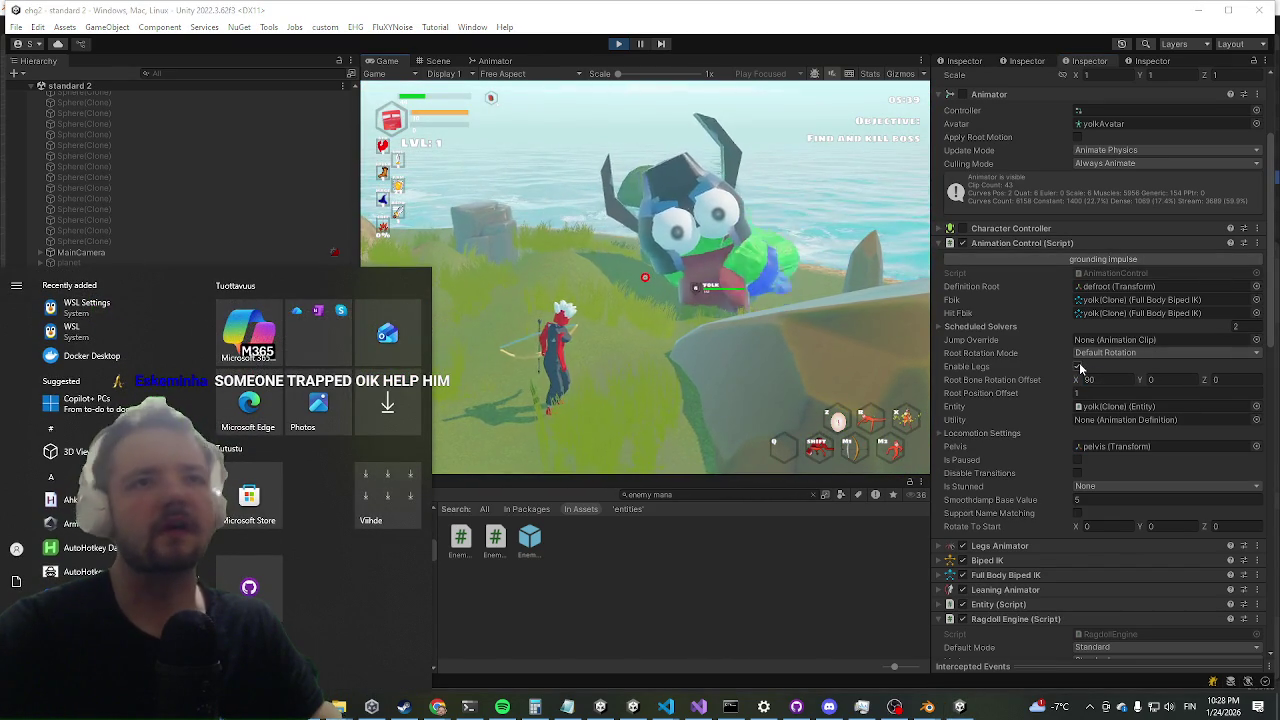
pyautogui.click(617, 44)
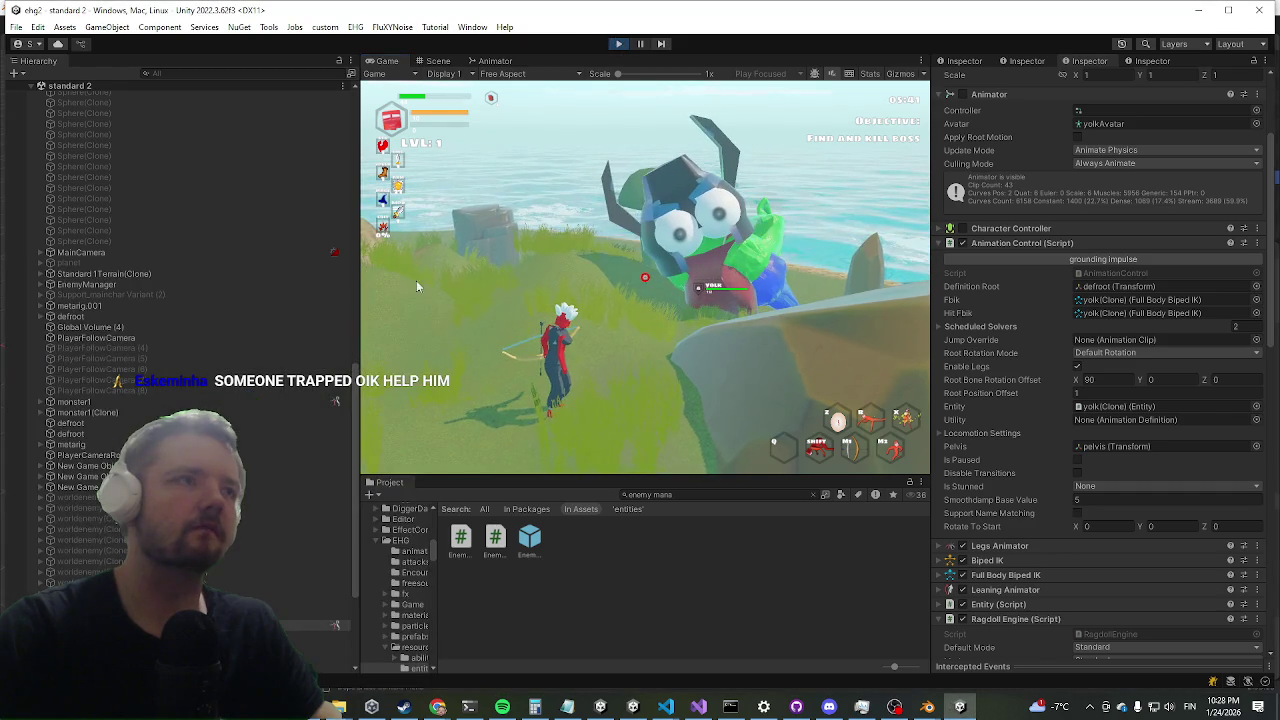
pyautogui.click(617, 44)
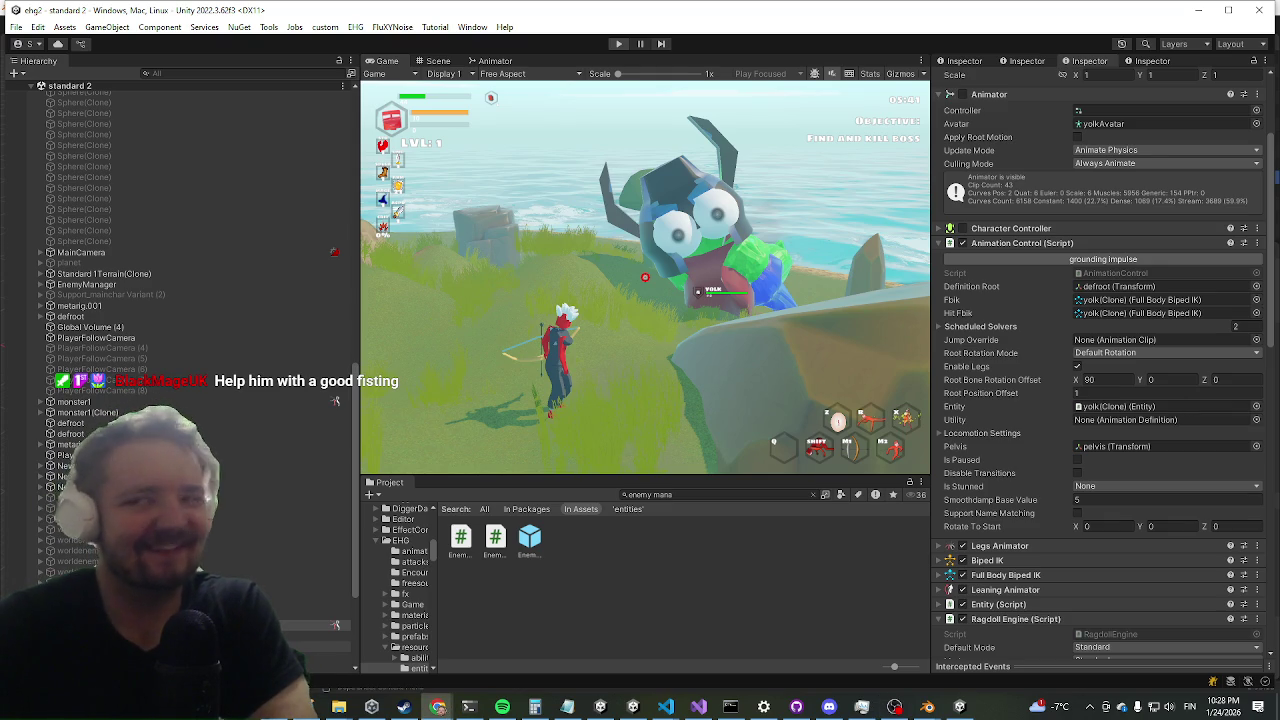
pyautogui.hotkey('ctrl', 'p')
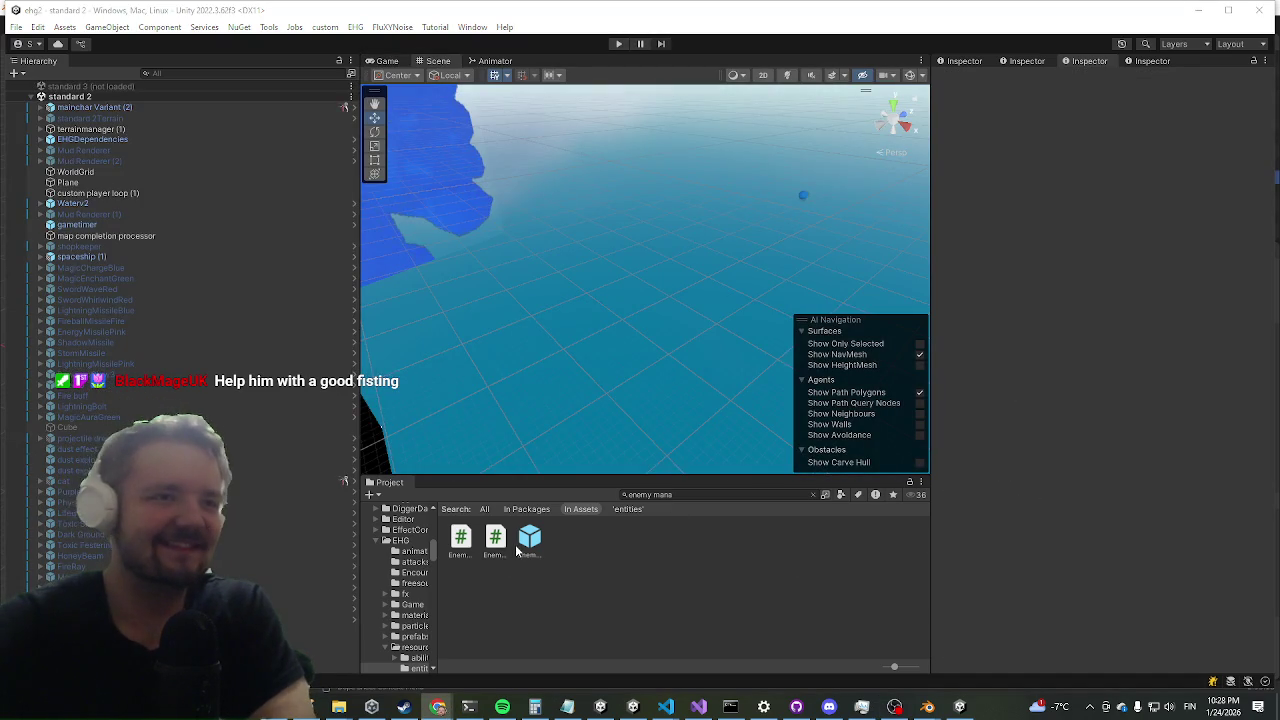
# - Open the EnemyManager prefab from the Project panel for editing
pyautogui.click(528, 541)
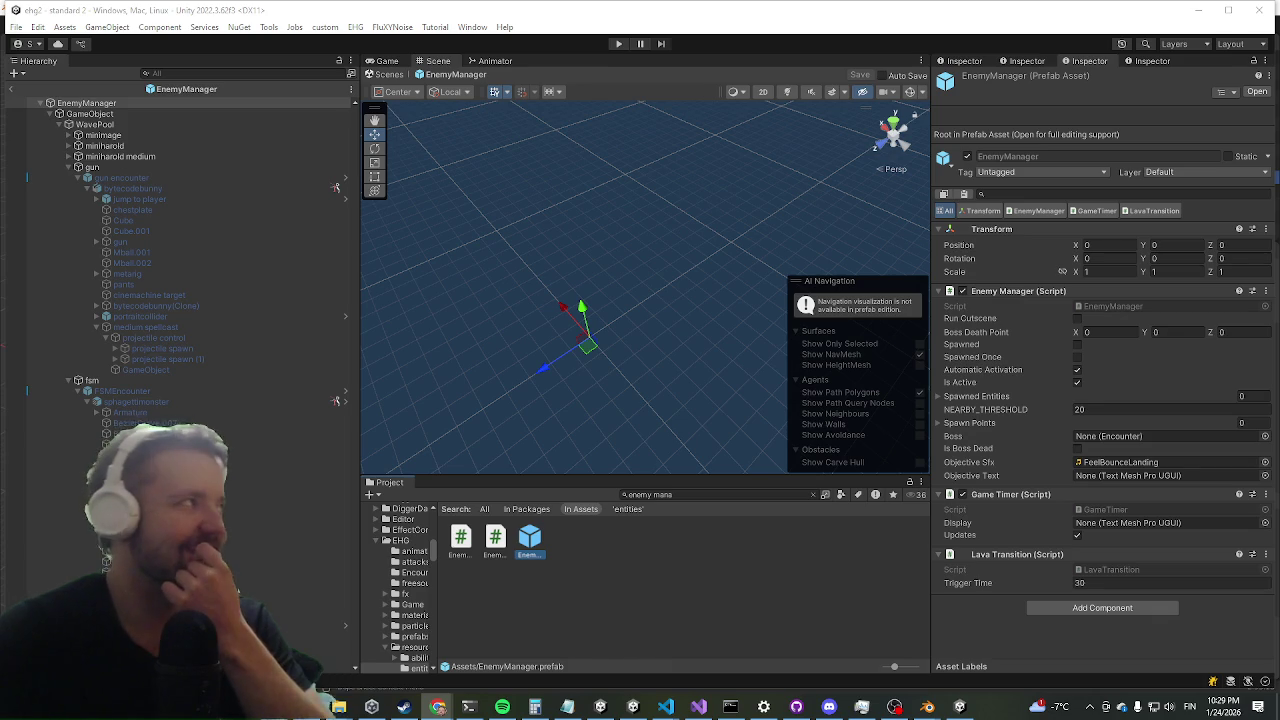
# - Switch over to the GIF page in Google Chrome
pyautogui.hotkey('alt', 'Tab')
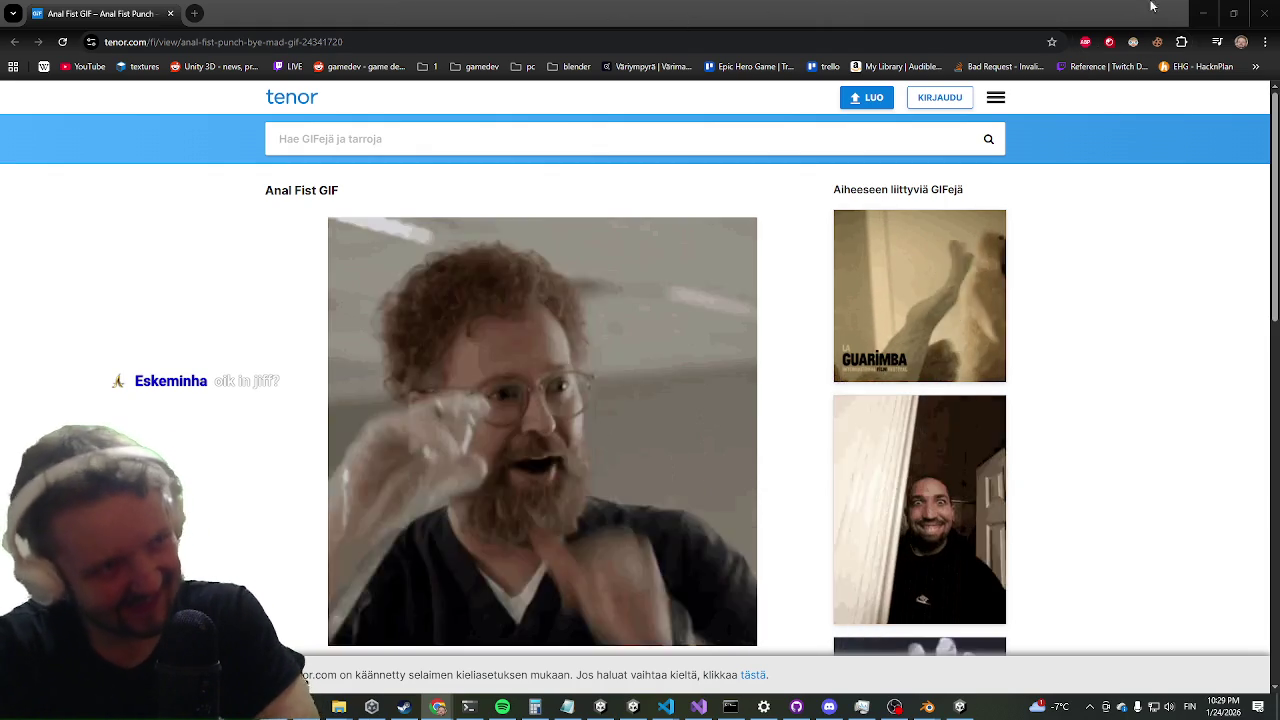
# - Restore and minimize the Chrome window to bring the Unity editor back
pyautogui.doubleClick(1048, 6)
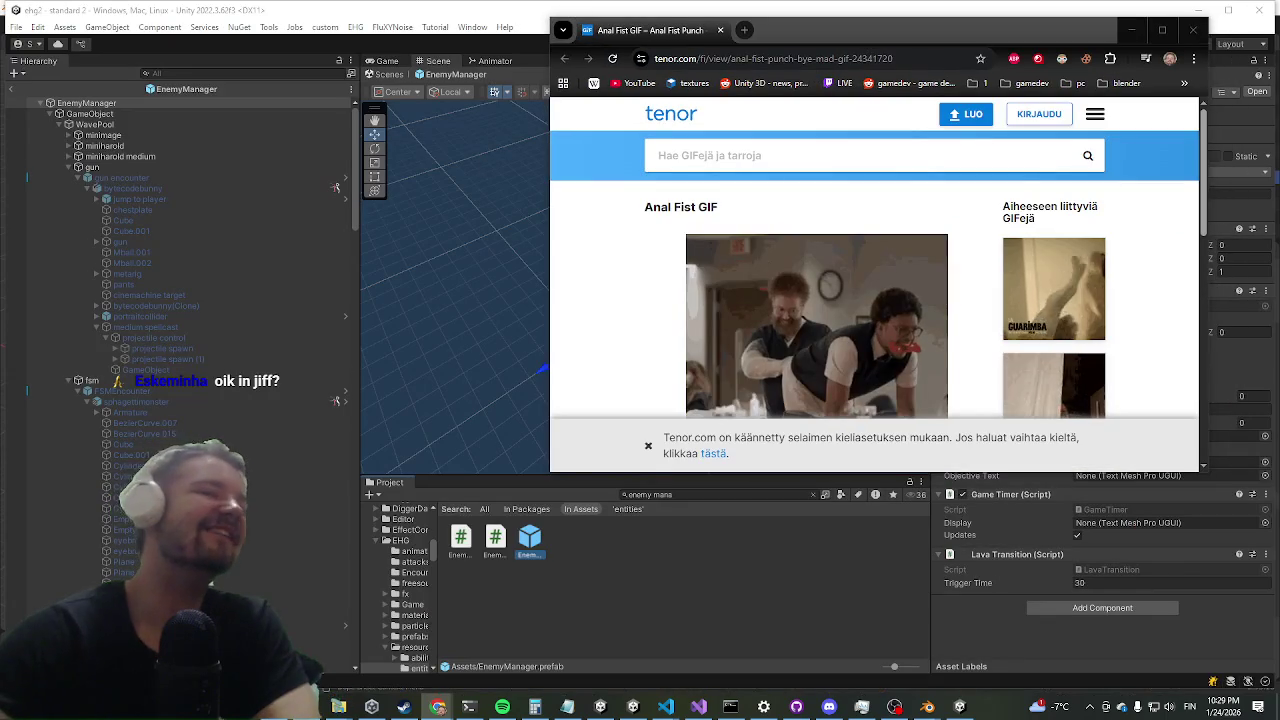
pyautogui.click(1131, 30)
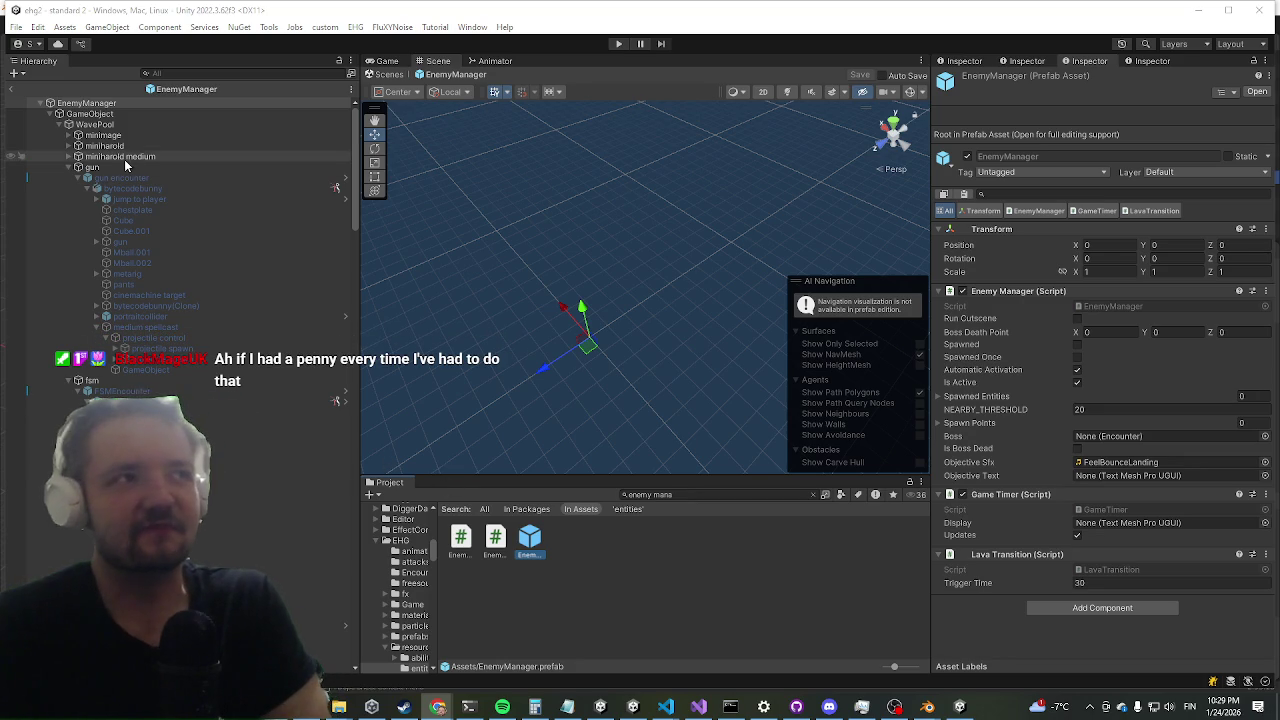
# - Select the yolk enemy in the Hierarchy and compare its settings with the dragon's
pyautogui.scroll(-10, 200, 260)
pyautogui.scroll(-15, 234, 282)
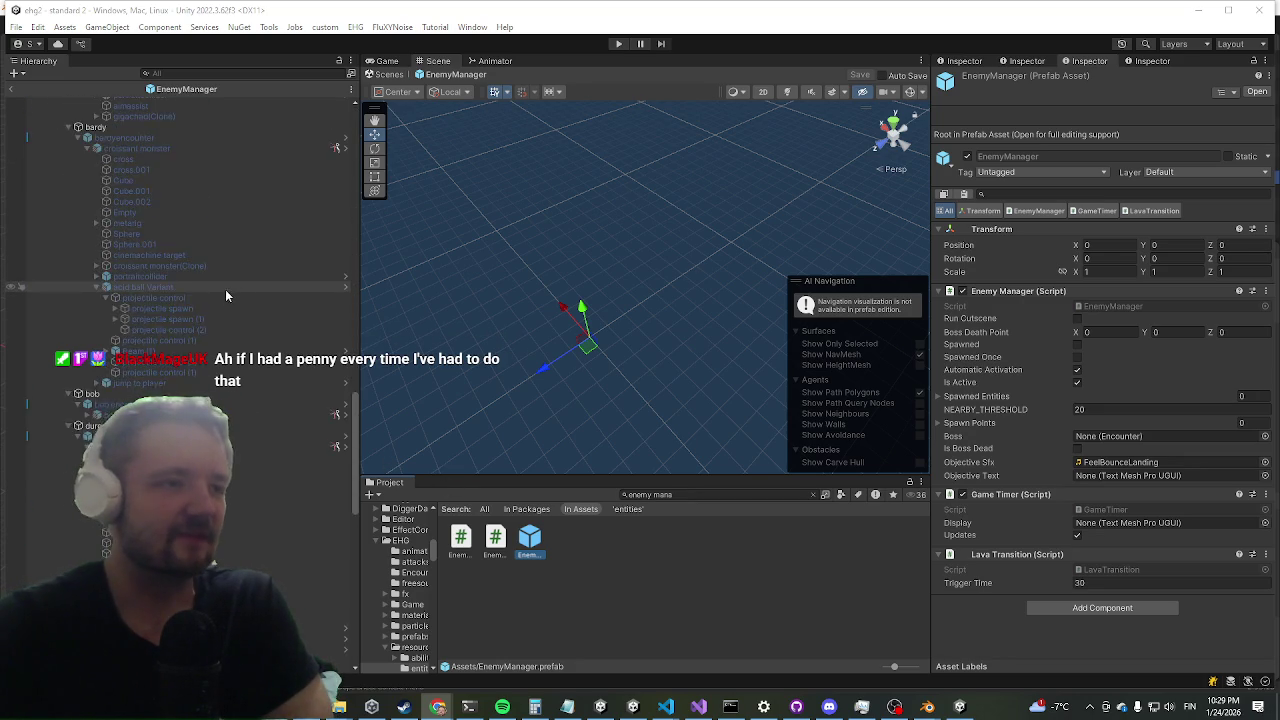
pyautogui.scroll(-3, 200, 250)
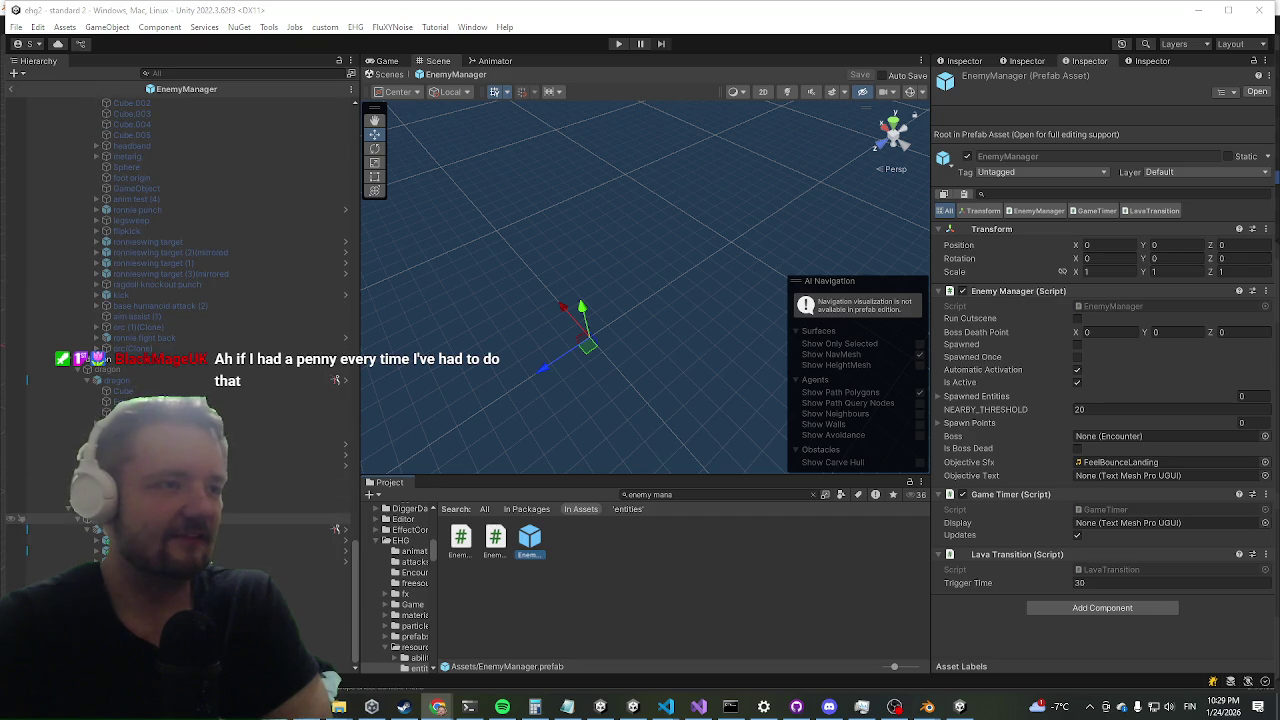
pyautogui.click(120, 529)
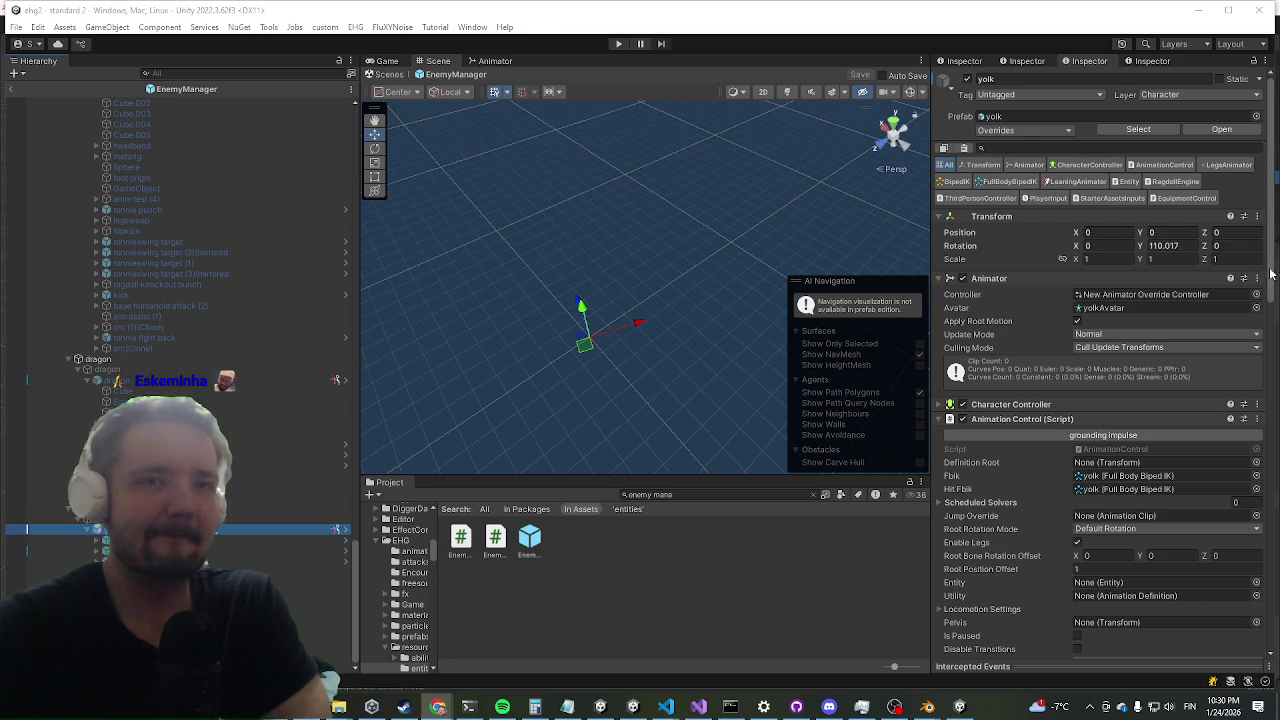
pyautogui.scroll(-5, 1220, 281)
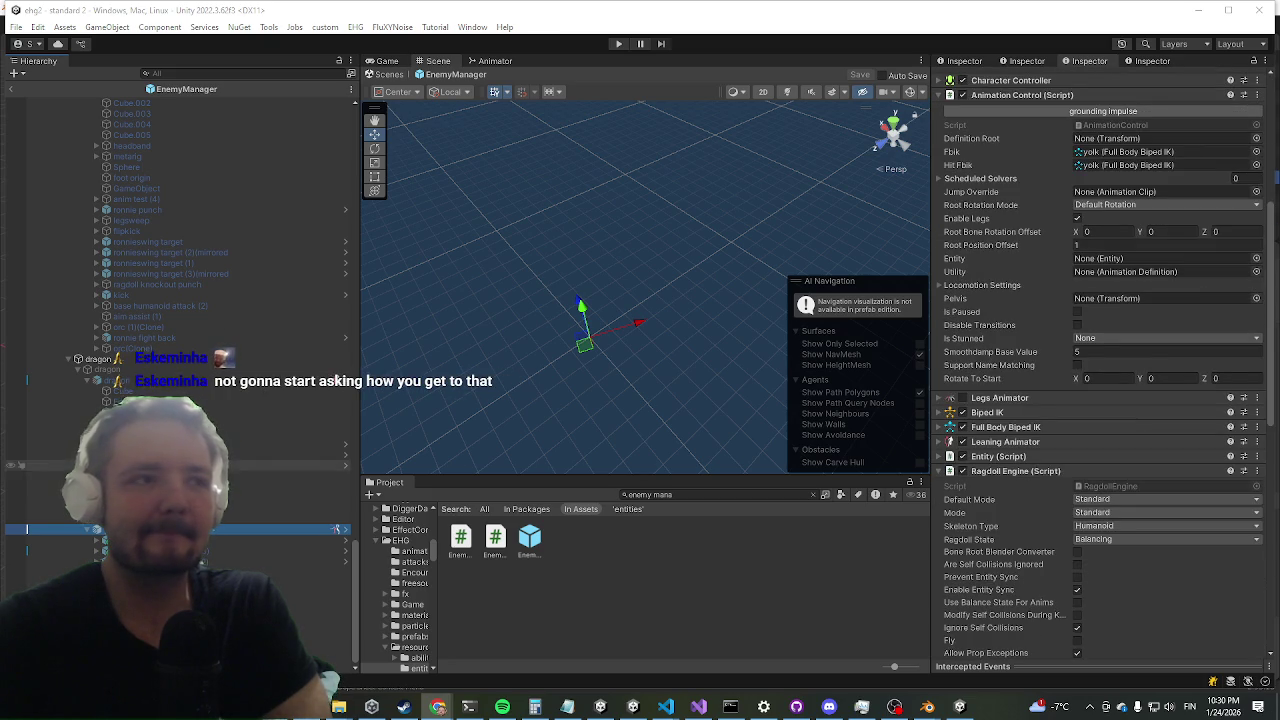
pyautogui.click(197, 382)
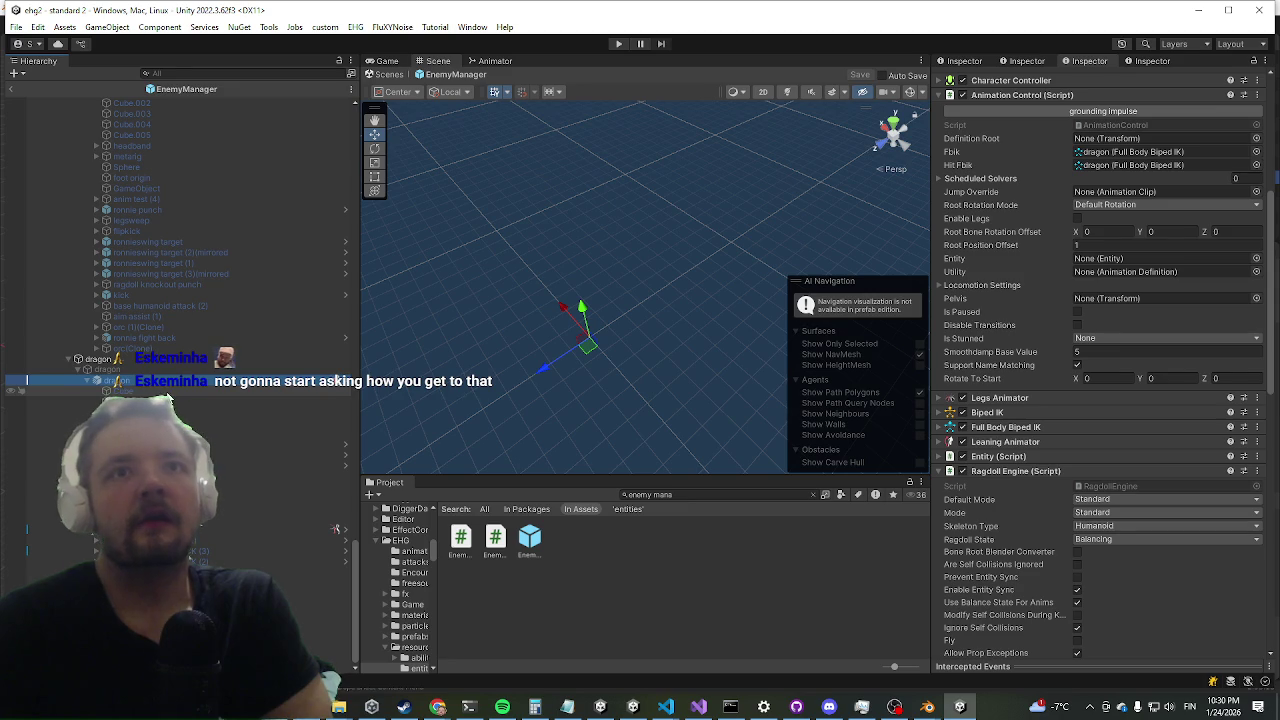
# - Turn off Enable Legs in the yolk's Animation Control
pyautogui.click(335, 529)
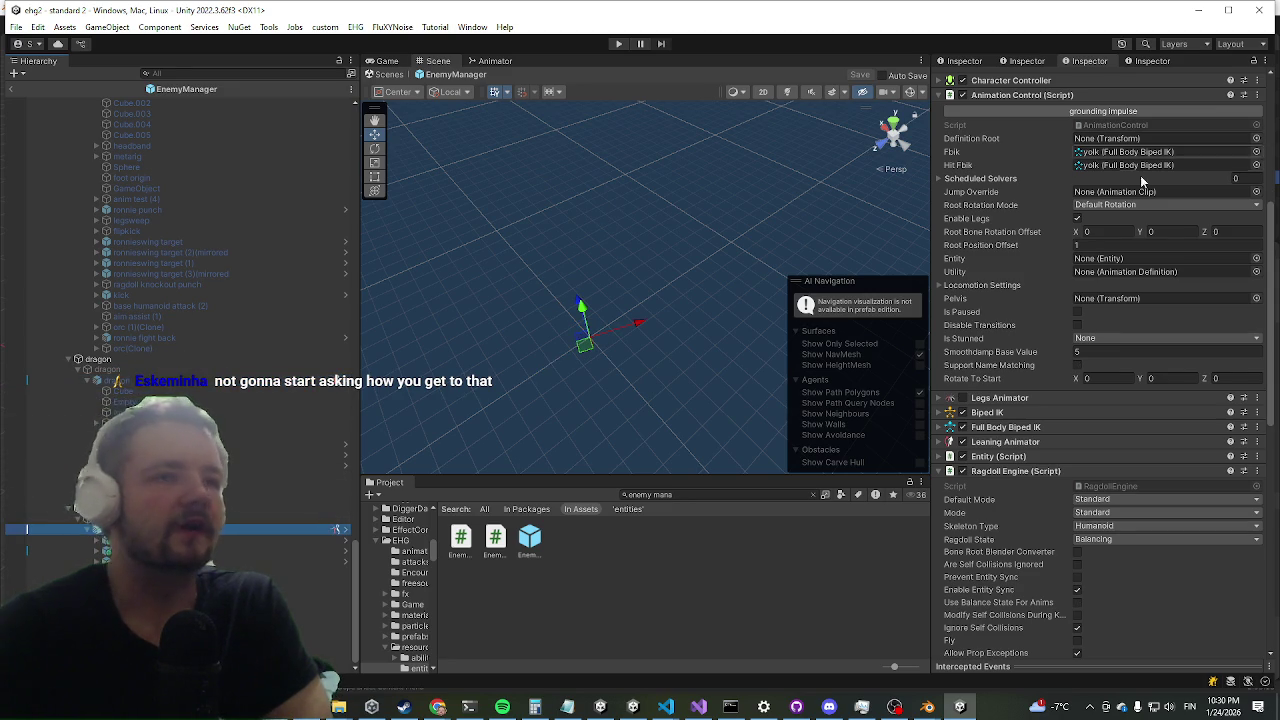
pyautogui.click(1075, 226)
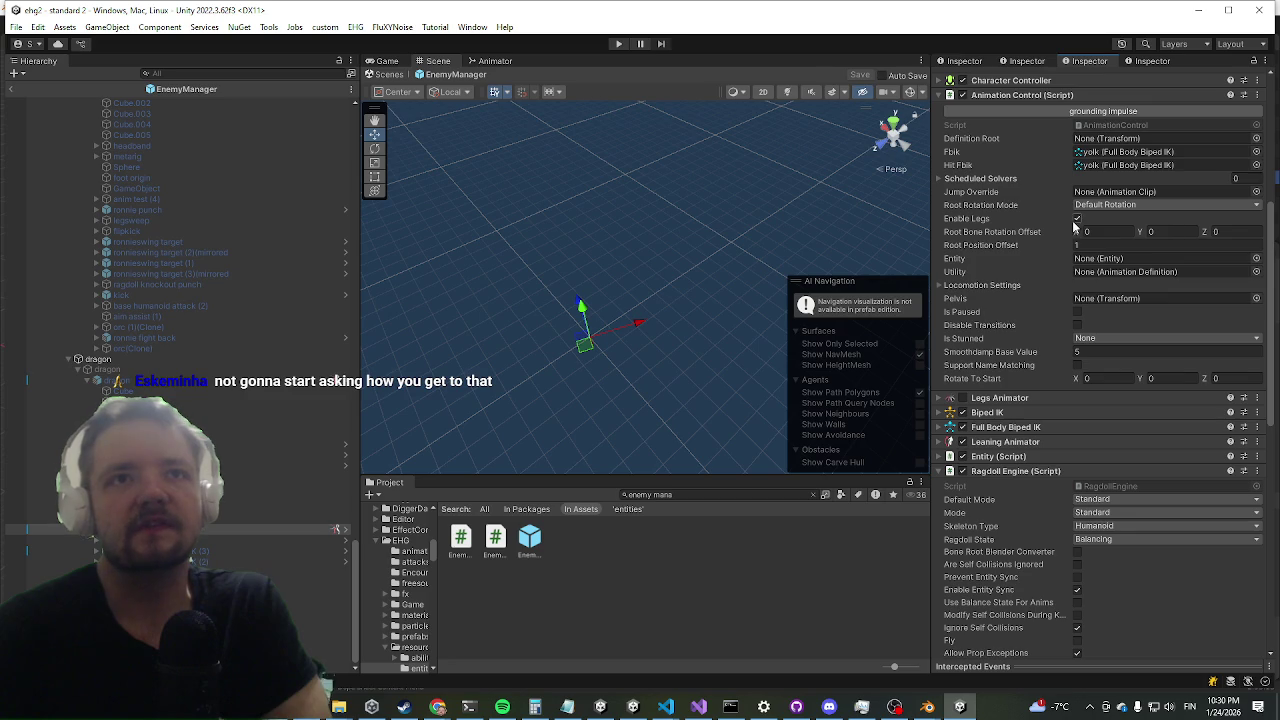
pyautogui.scroll(-5, 1072, 220)
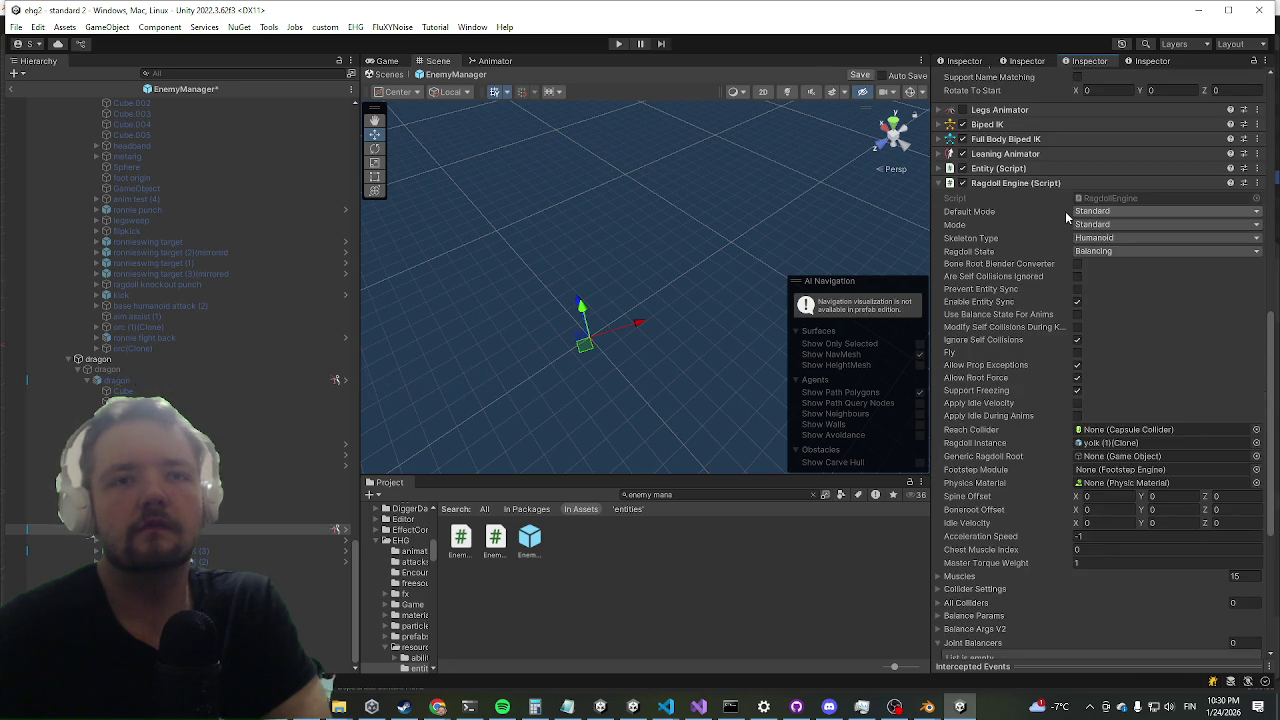
# - Check the dragon's ragdoll settings for comparison
pyautogui.click(161, 383)
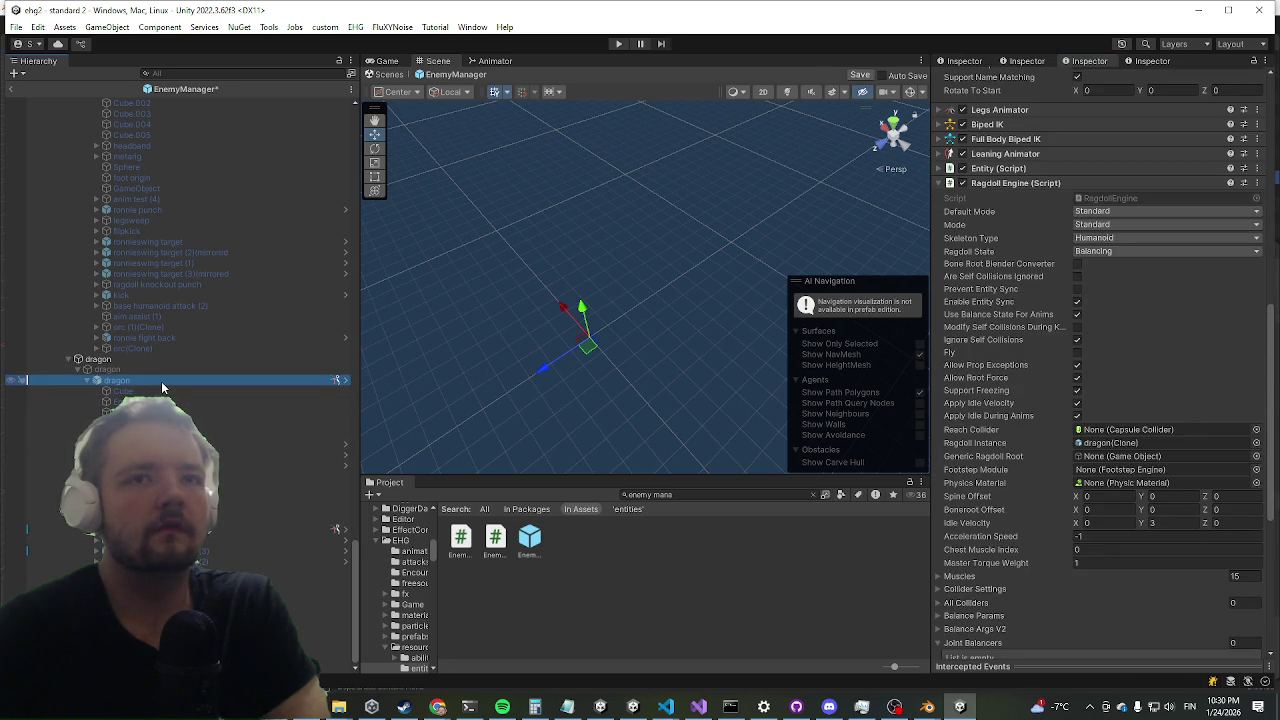
pyautogui.scroll(-4, 1249, 367)
pyautogui.scroll(8, 1237, 360)
pyautogui.scroll(5, 1200, 300)
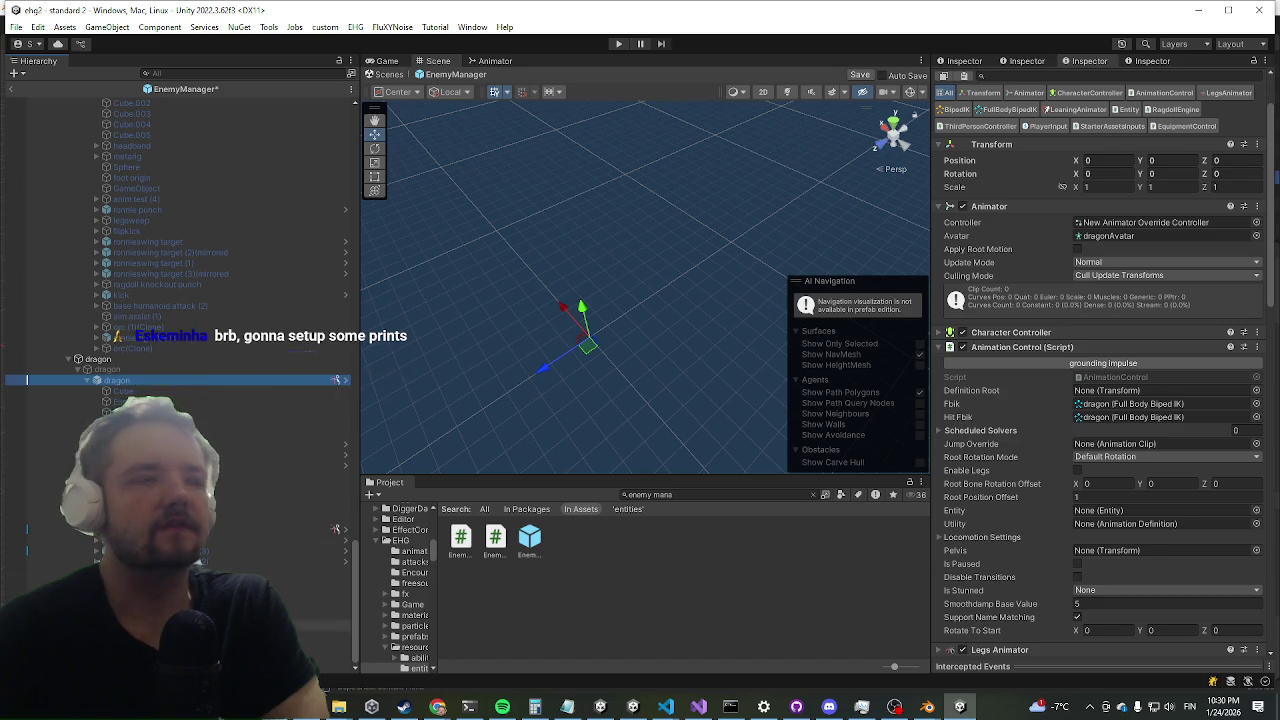
# - Set the yolk enemy's Transform rotation Y to 0
pyautogui.click(215, 530)
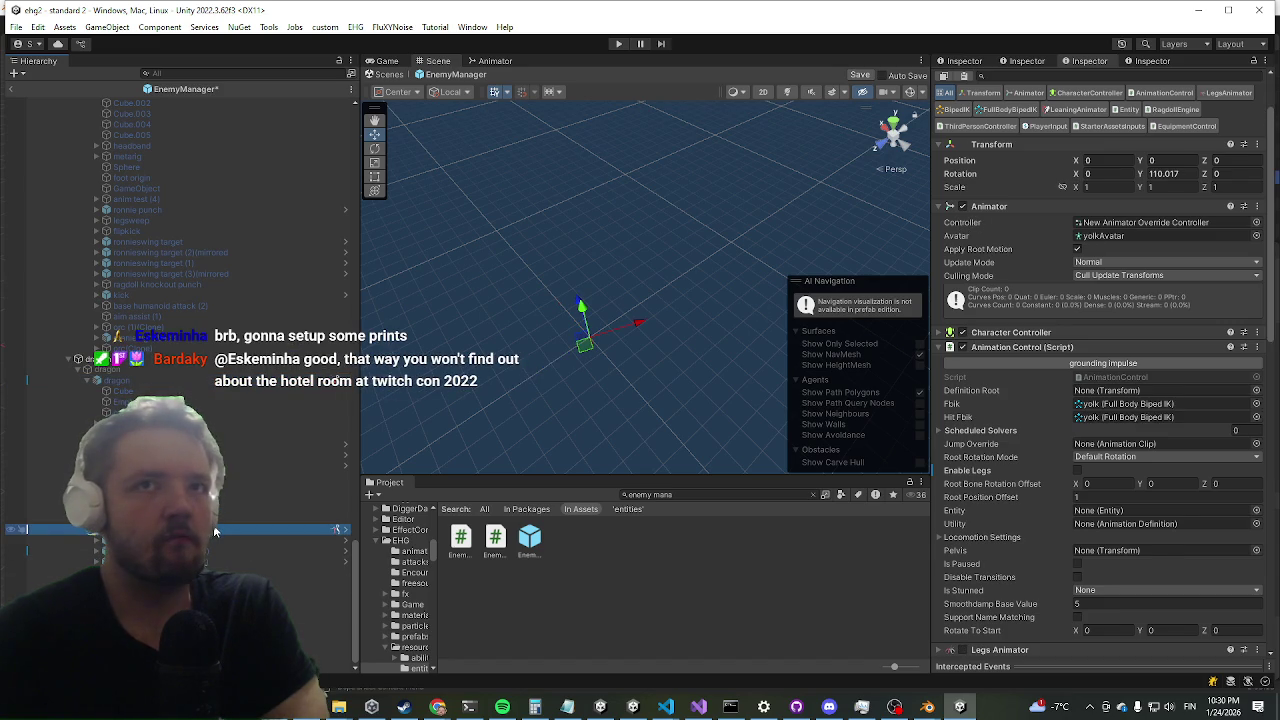
pyautogui.click(1176, 173)
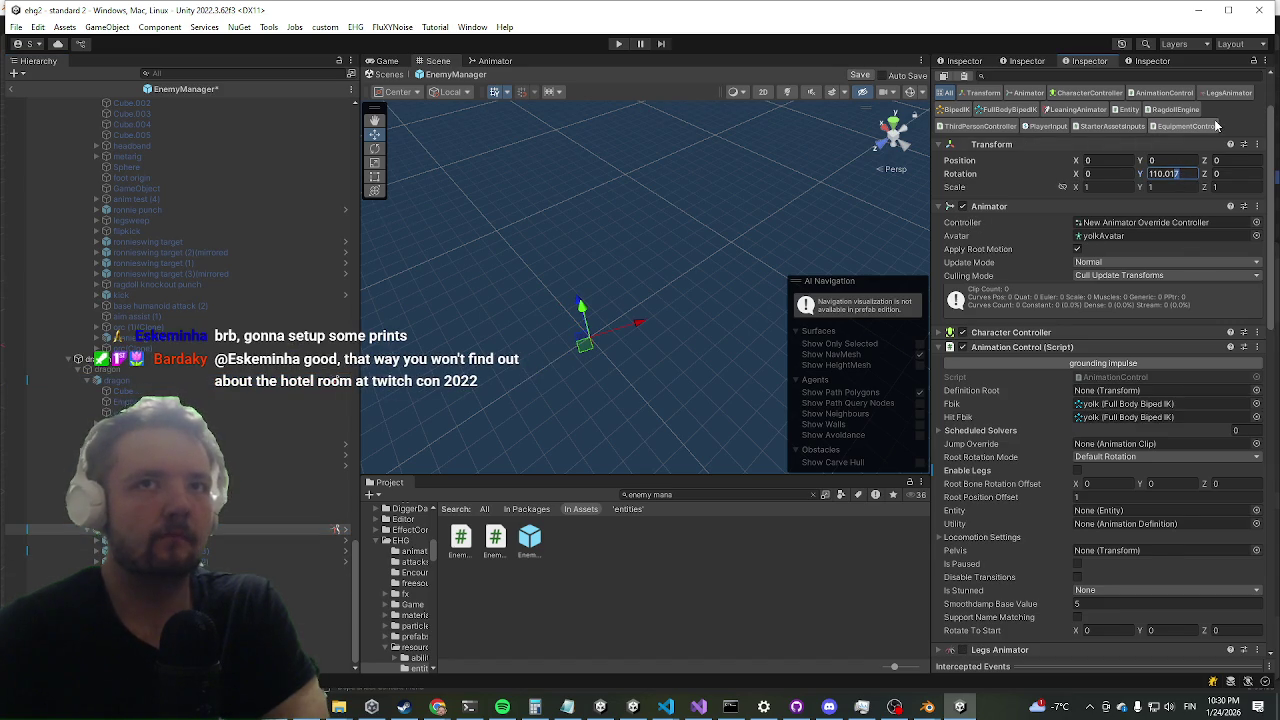
pyautogui.write('0')
pyautogui.press('Return')
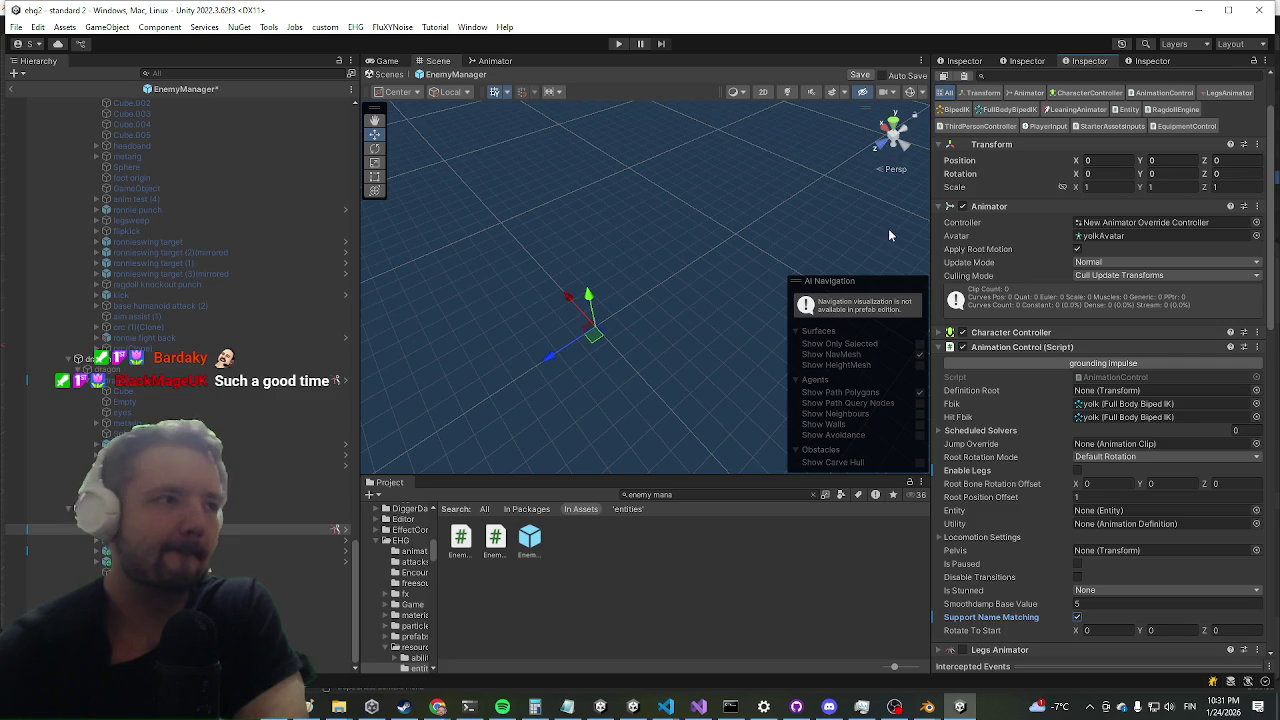
# - Compare the dragon's Ragdoll Engine settings with the yolk's
pyautogui.scroll(-4, 960, 160)
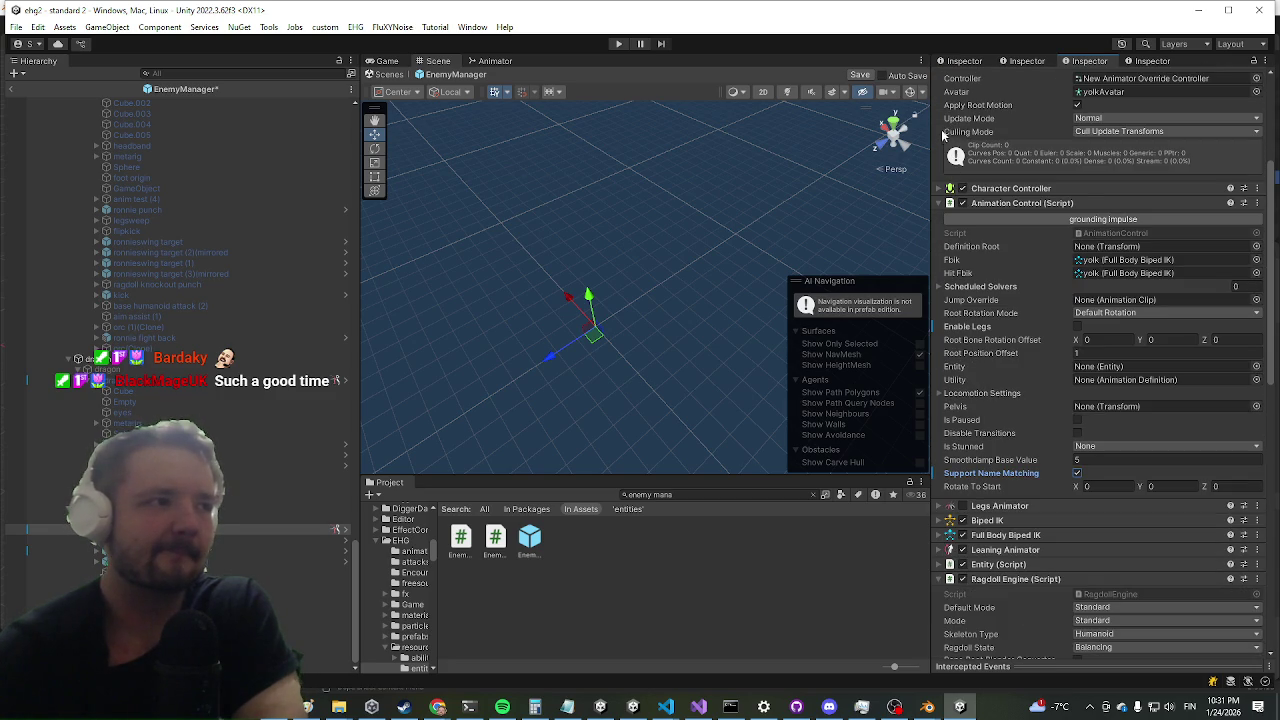
pyautogui.scroll(-7, 1050, 258)
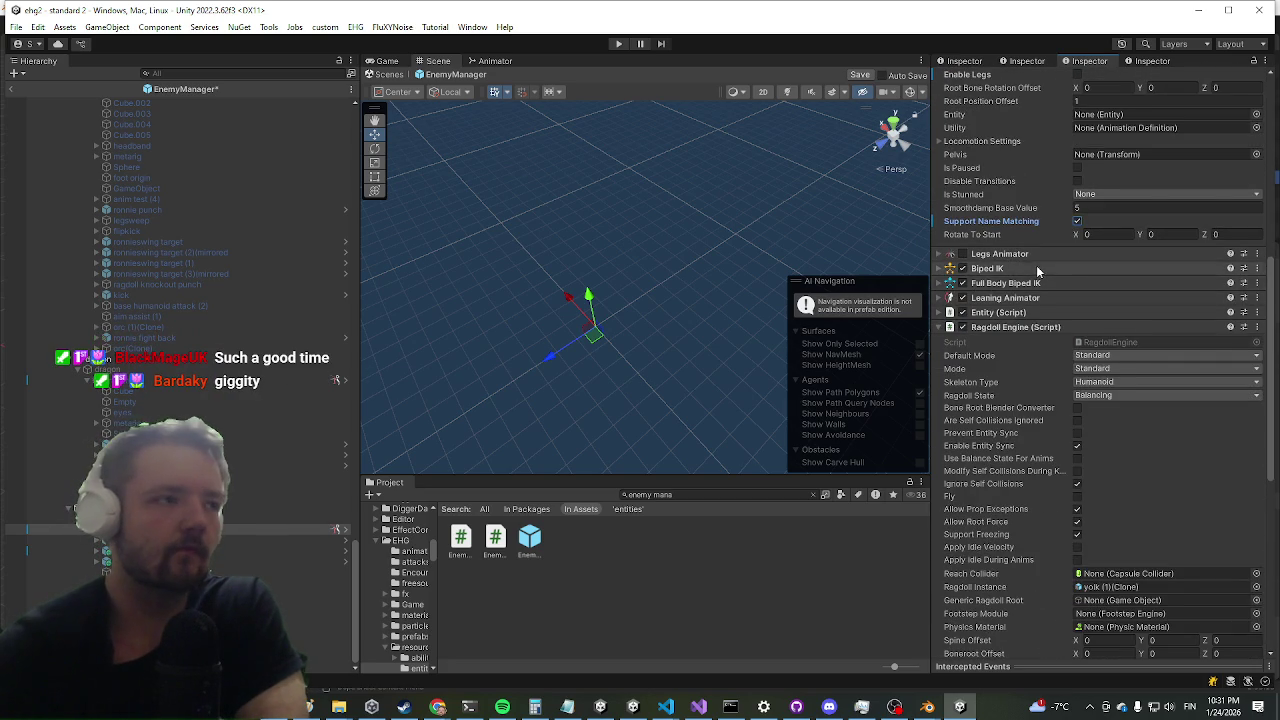
pyautogui.scroll(-2, 1041, 276)
pyautogui.scroll(1, 1043, 268)
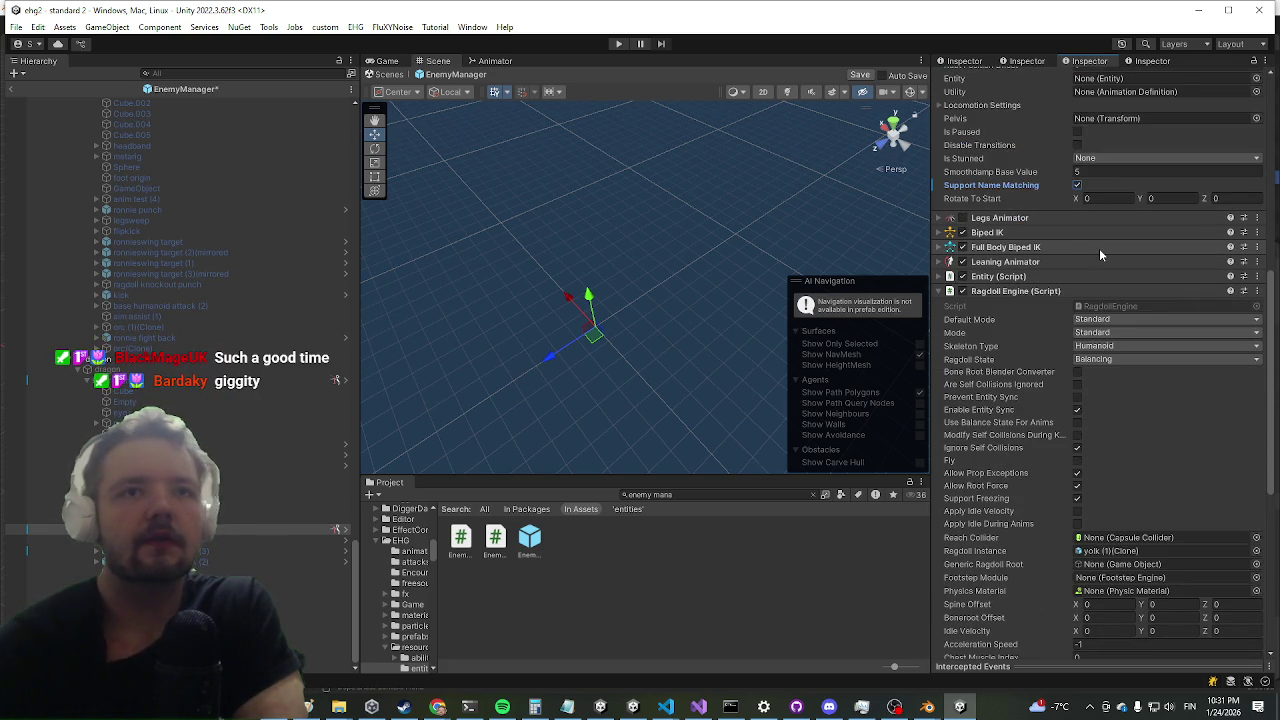
pyautogui.click(164, 383)
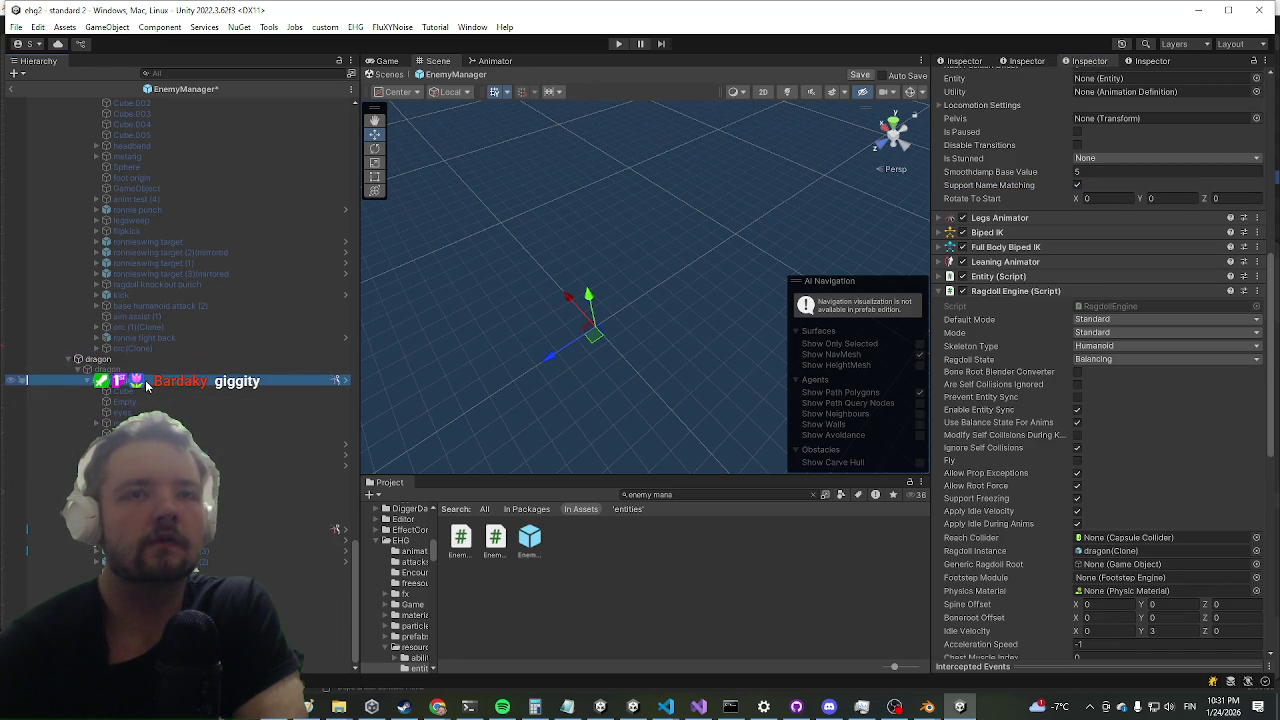
pyautogui.click(150, 529)
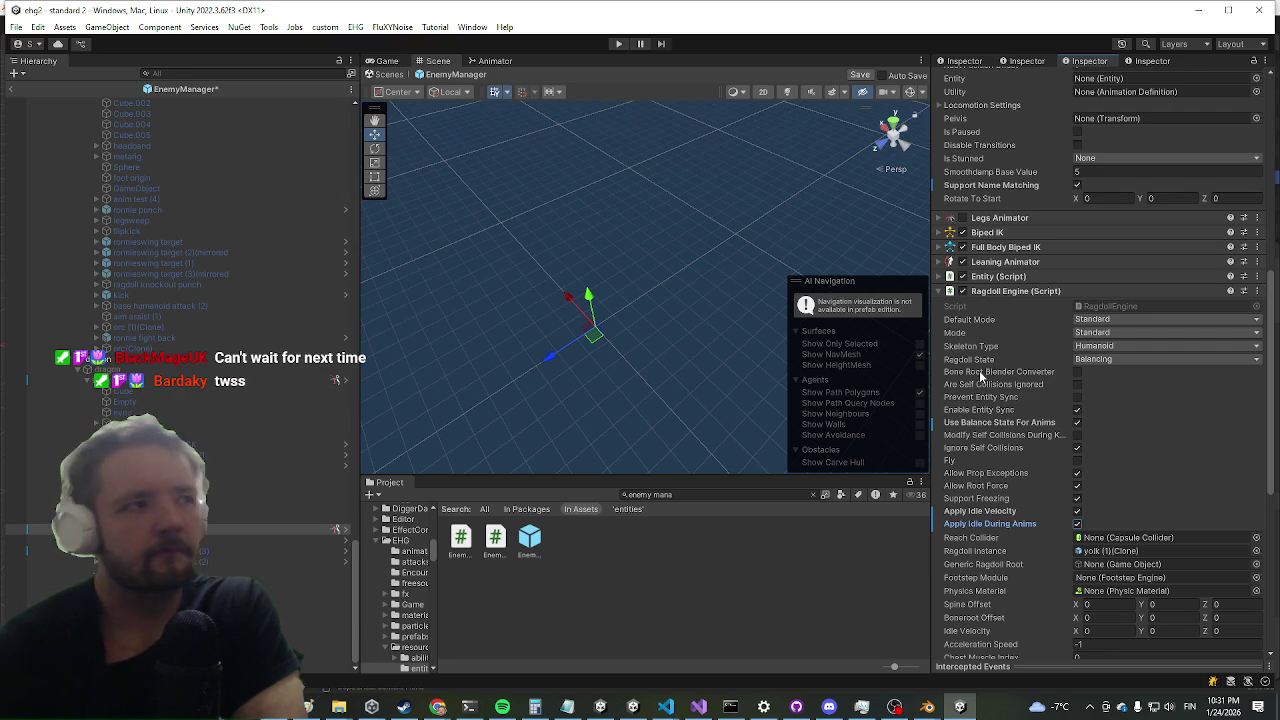
# - Review the yolk's Ragdoll Engine idle options, Apply Idle Velocity and Apply Idle During Anims
pyautogui.scroll(-2, 1125, 330)
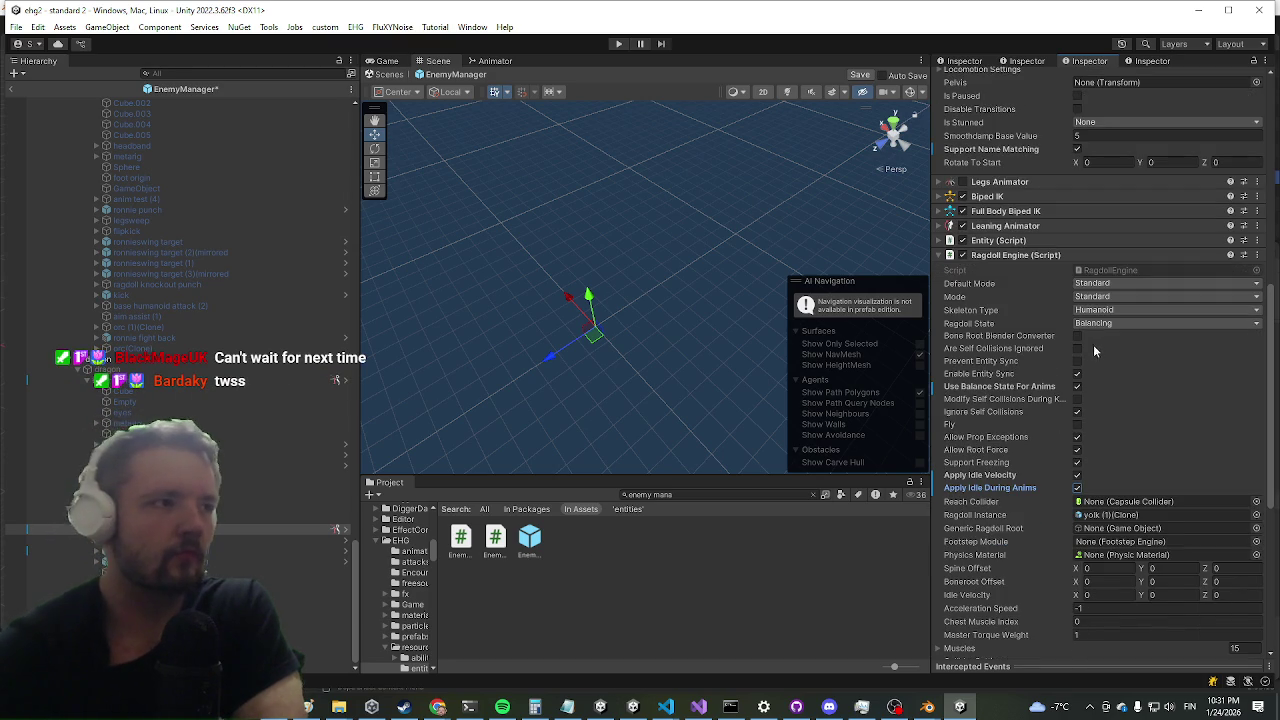
pyautogui.scroll(-5, 1079, 350)
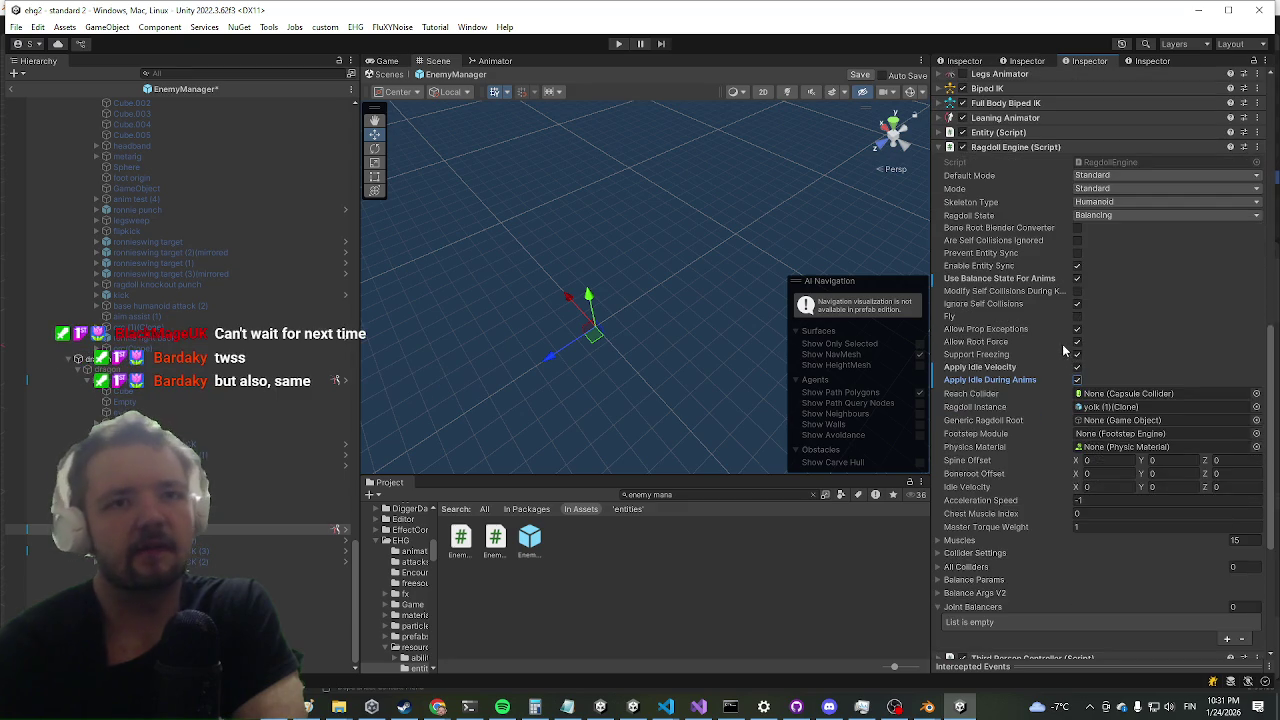
pyautogui.scroll(-5, 1062, 344)
pyautogui.scroll(-4, 1016, 347)
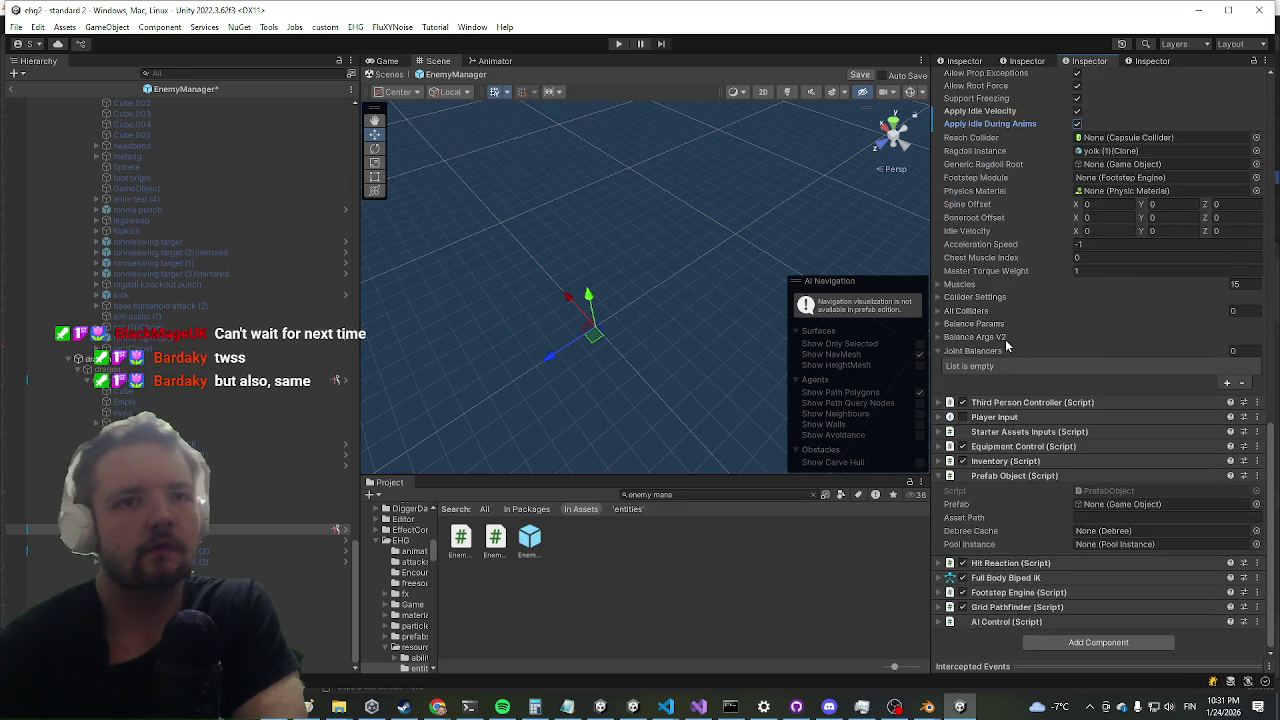
pyautogui.scroll(5, 1000, 346)
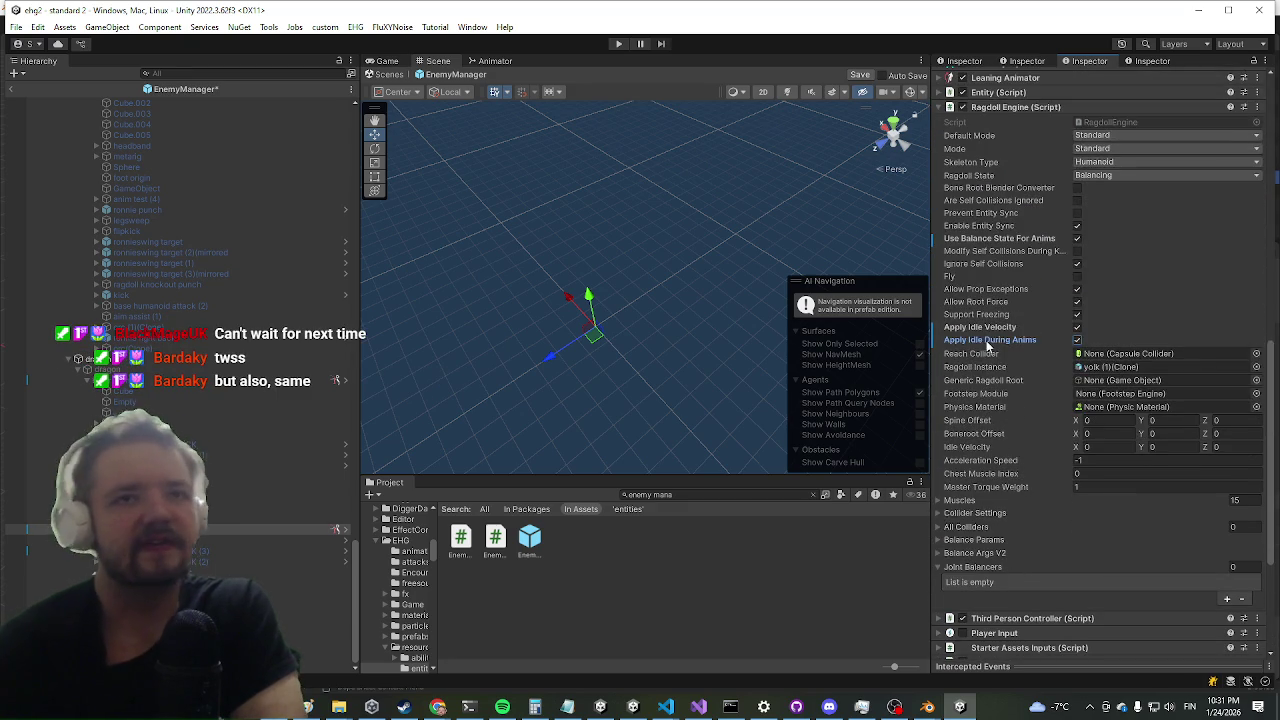
pyautogui.scroll(4, 988, 345)
pyautogui.scroll(4, 1003, 327)
pyautogui.scroll(4, 1030, 319)
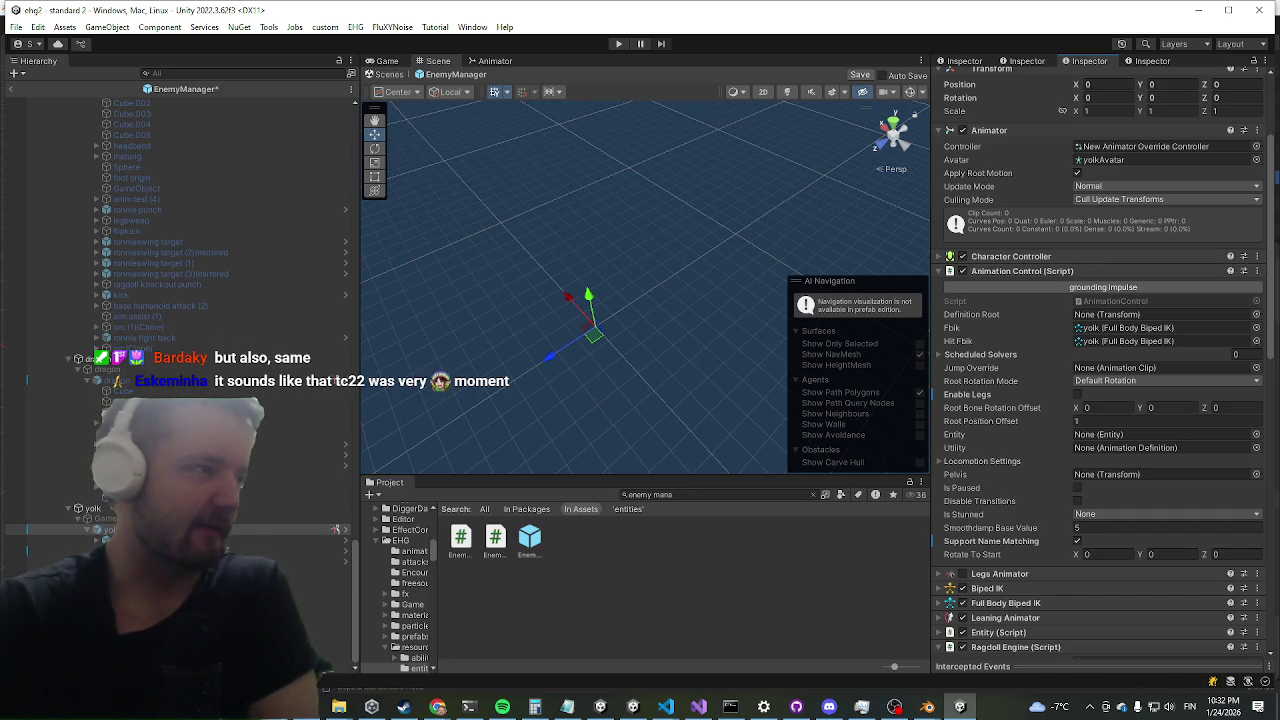
pyautogui.hotkey('alt', 'Tab')
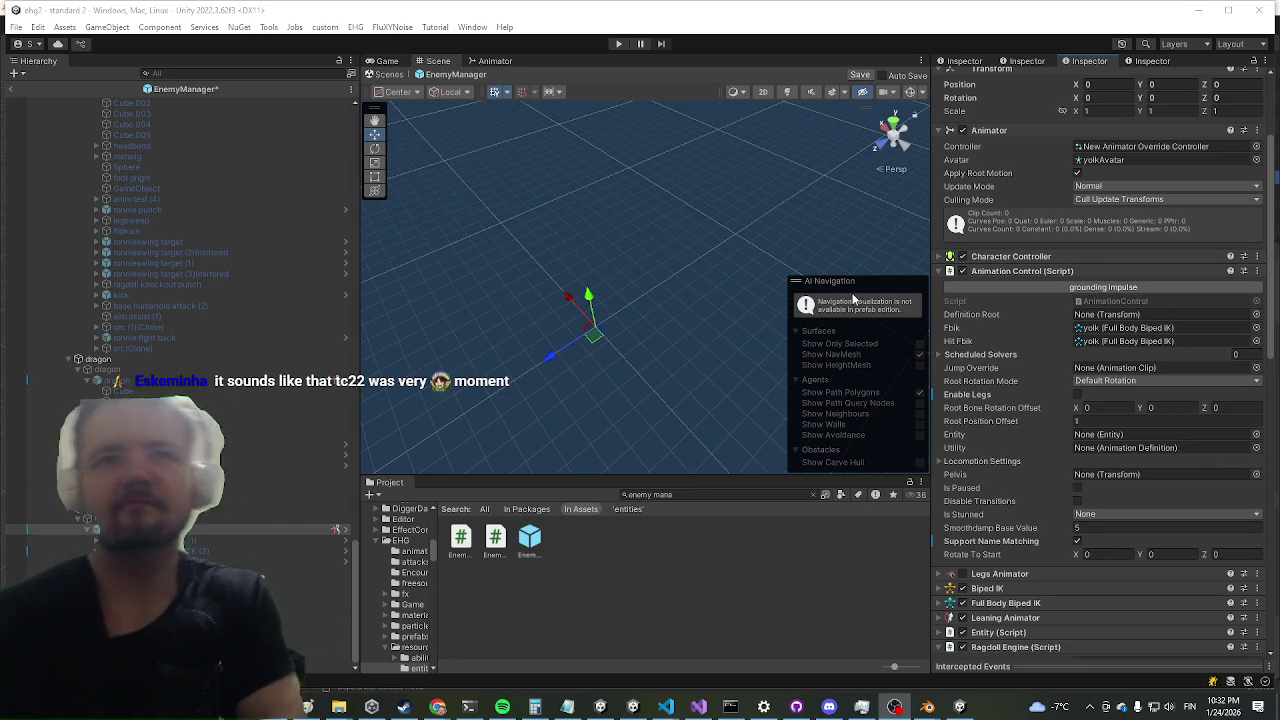
pyautogui.moveTo(510, 190); pyautogui.dragTo(517, 202)
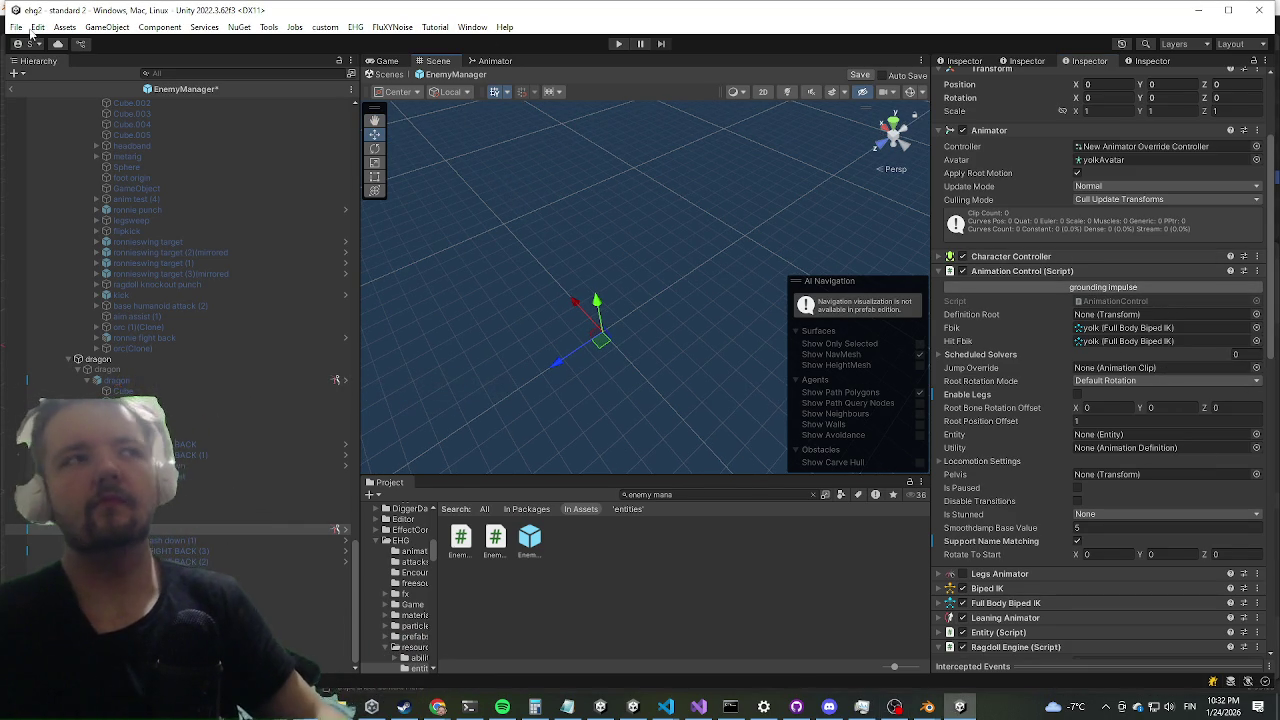
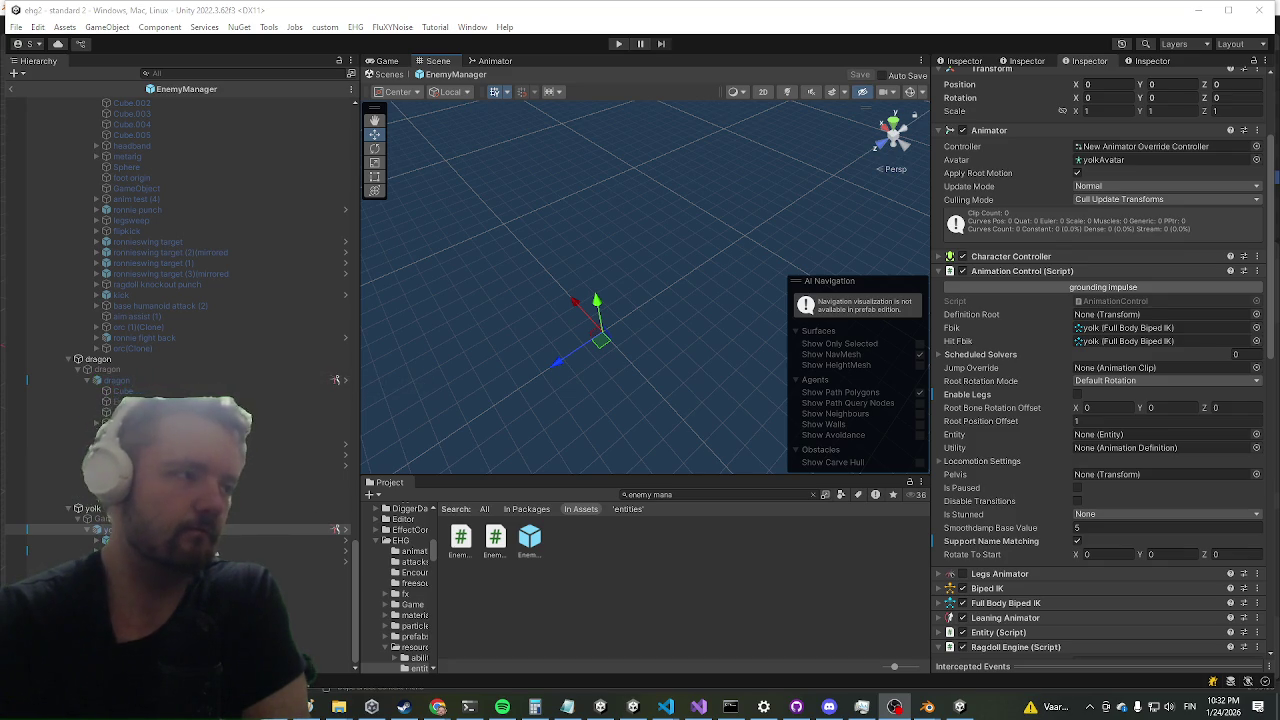
# - Exit the EnemyManager prefab to the standard 2 scene and enter Play mode with the Game view maximized
pyautogui.click(10, 90)
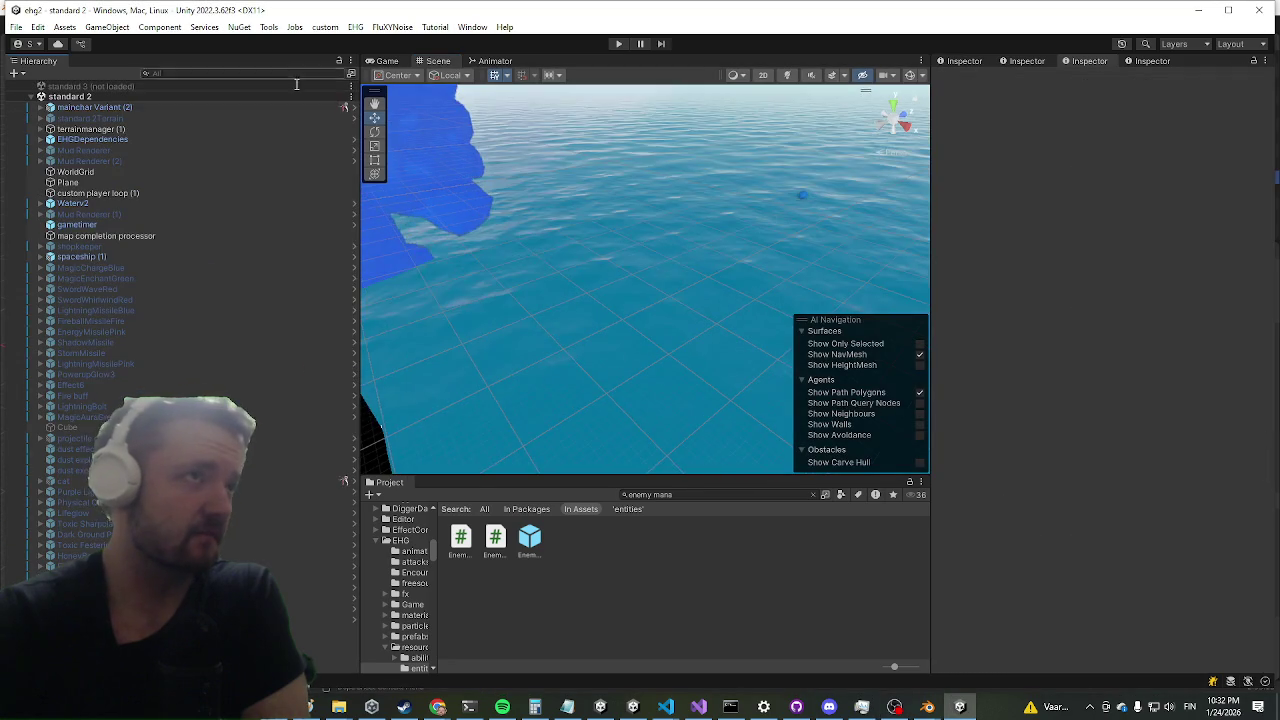
pyautogui.click(620, 44)
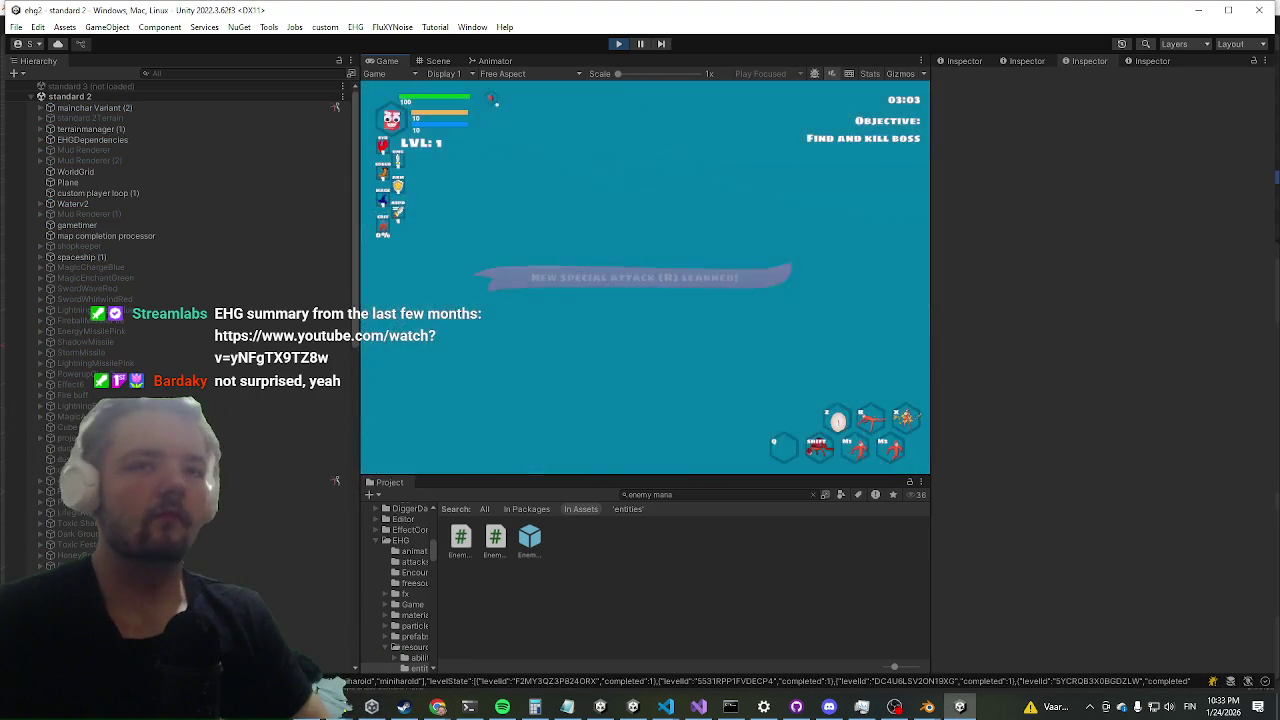
pyautogui.hotkey('shift', 'space')
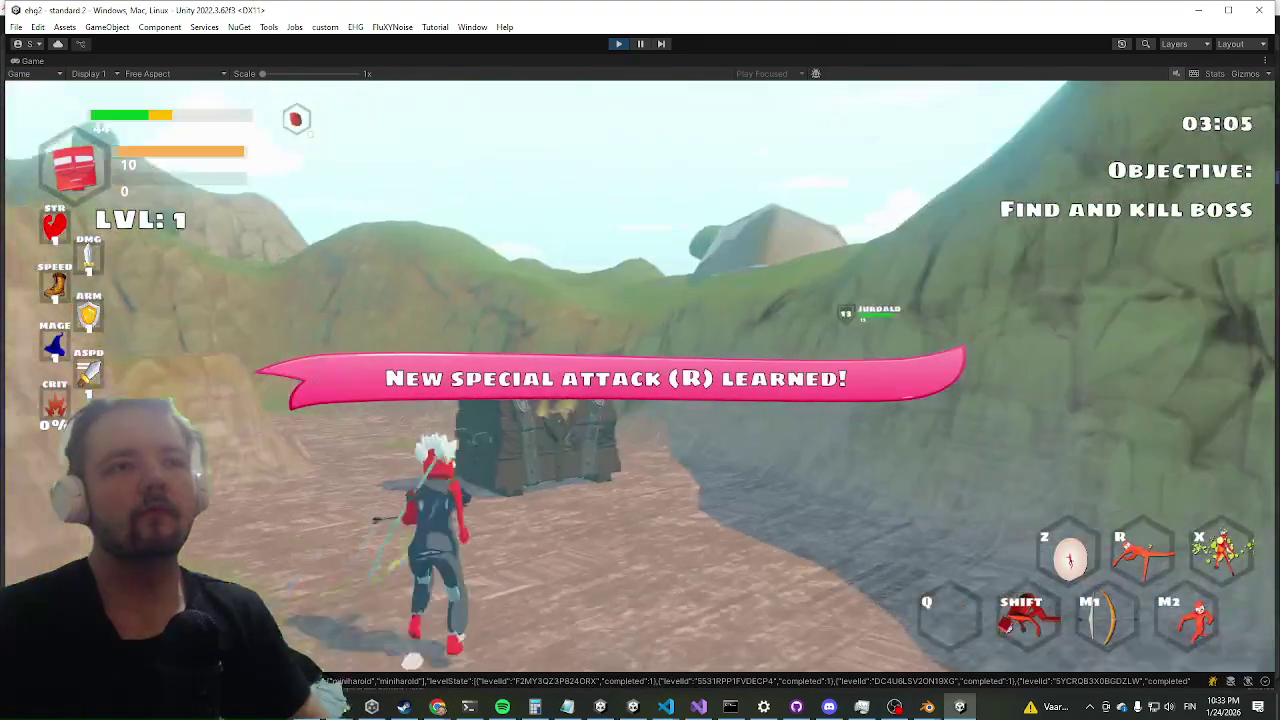
# - Dash off the crate and slash the blue enemy until boss Volk is knocked down
pyautogui.press('shift')
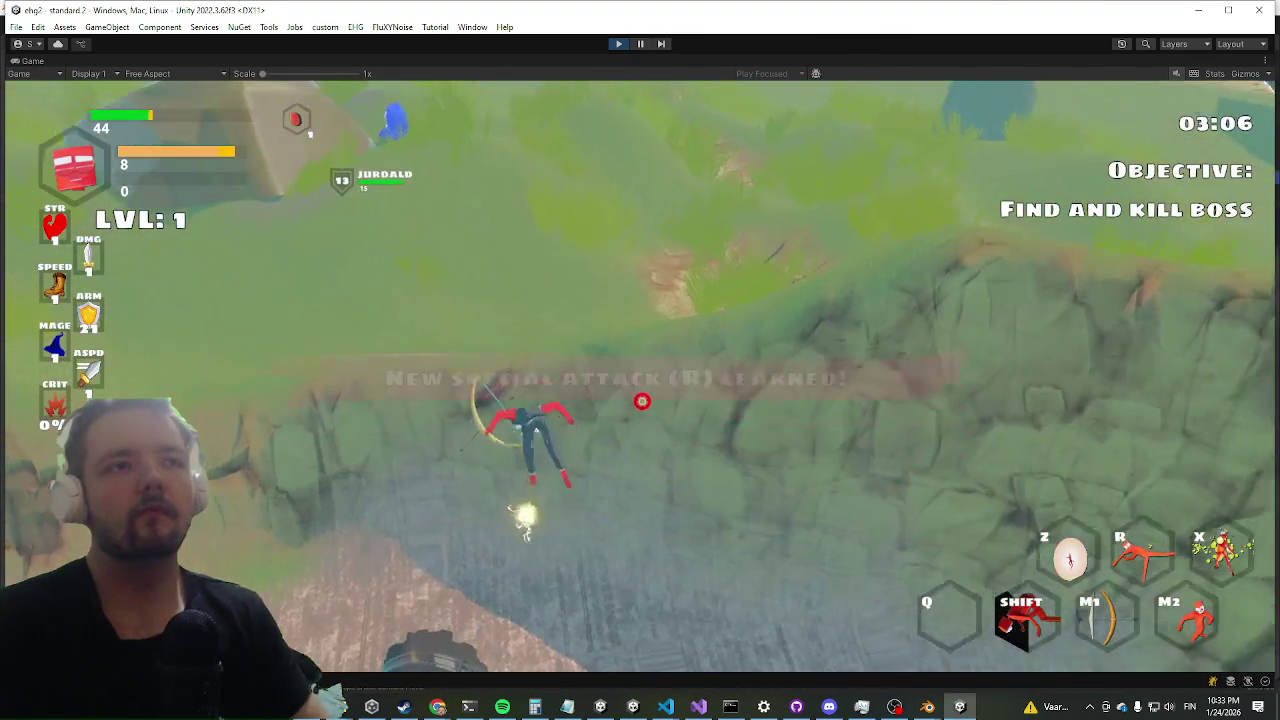
pyautogui.press('w')
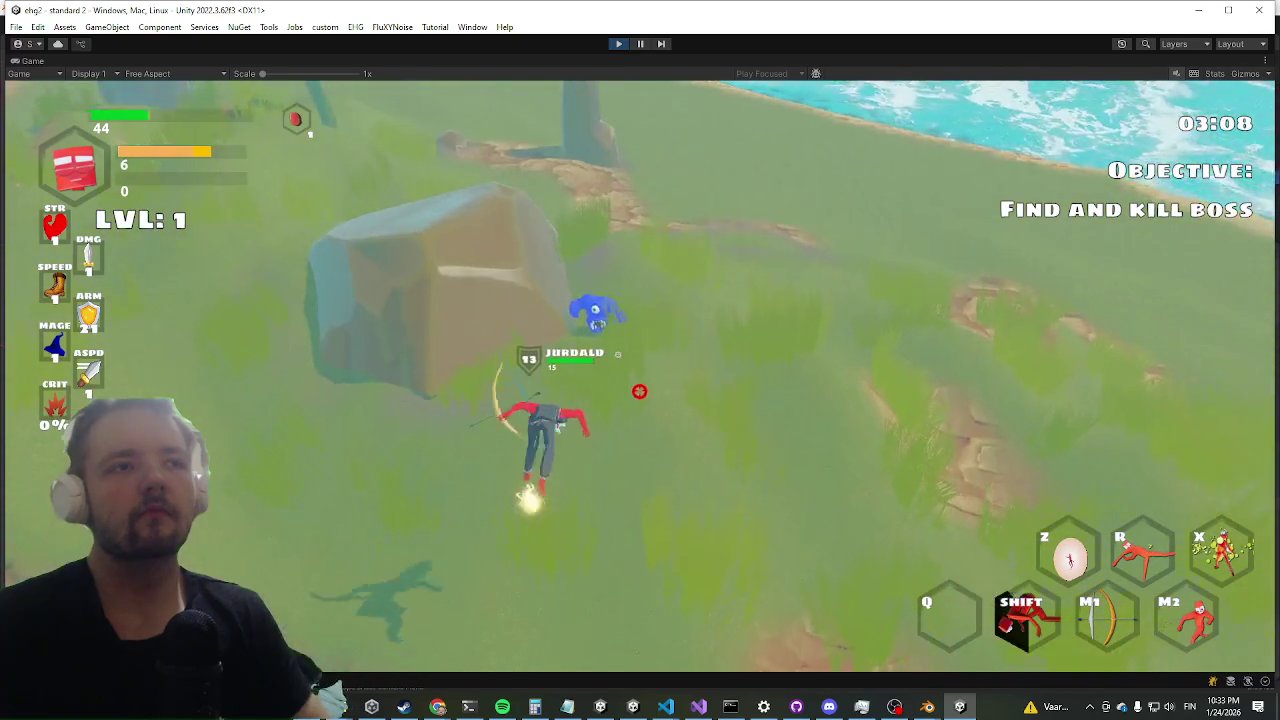
pyautogui.click(636, 386)
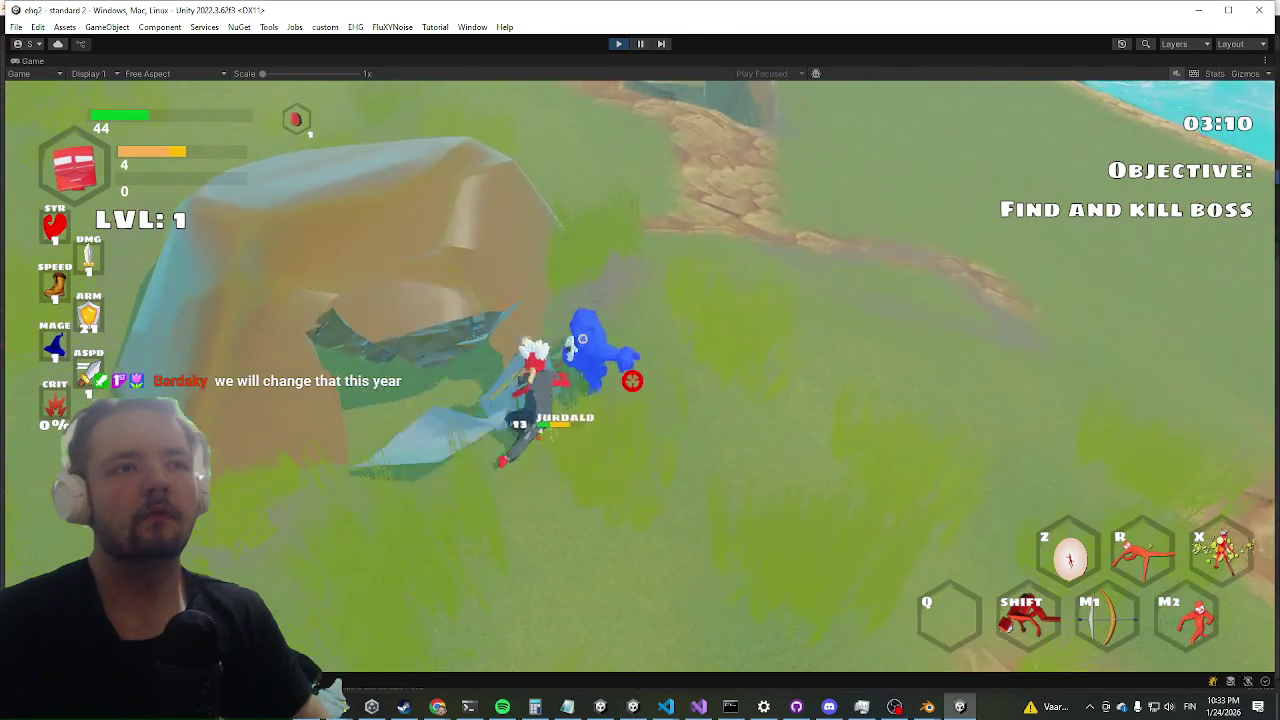
pyautogui.click(631, 379)
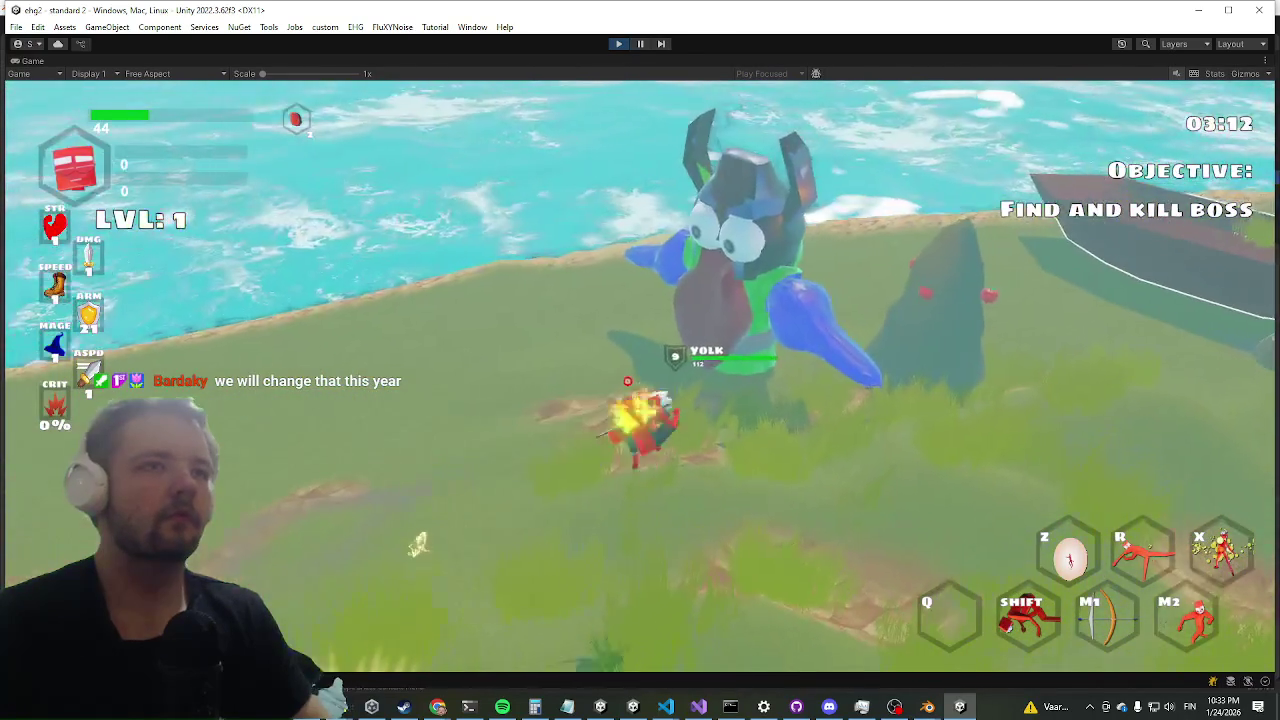
pyautogui.click(628, 382)
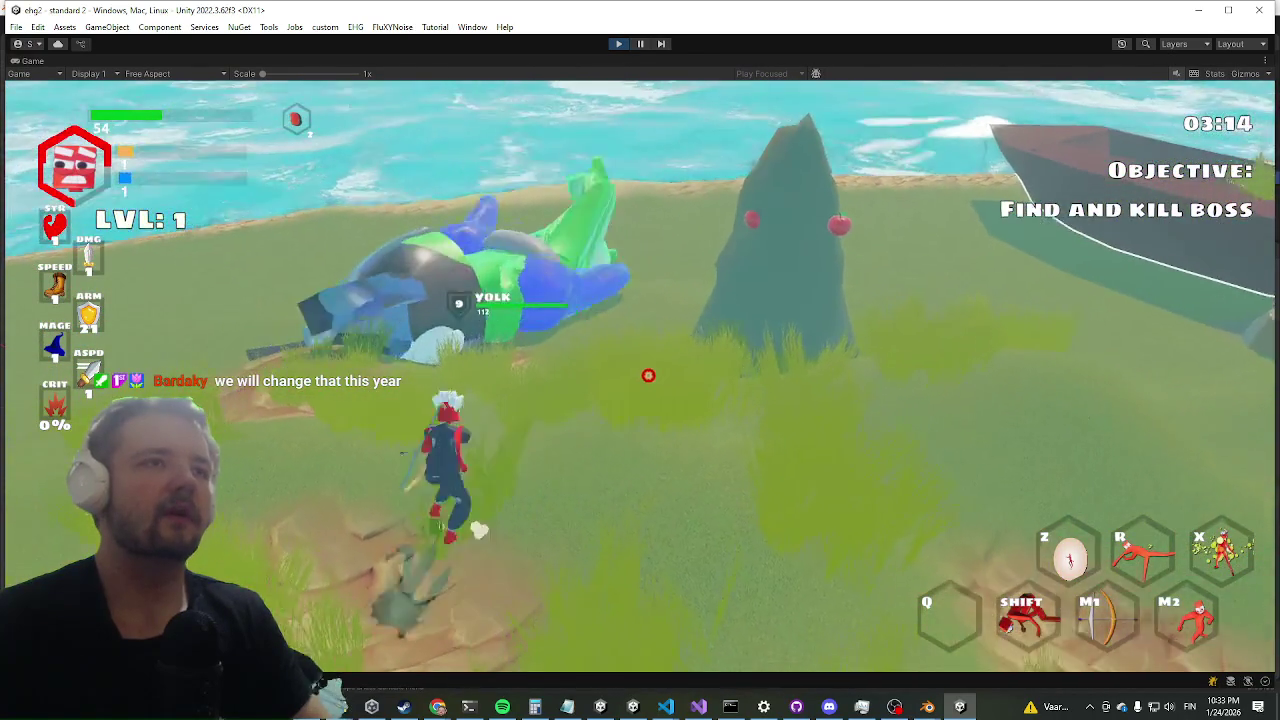
# - Chase boss Volk around the stone pillar, attacking him, then pause into the game's Settings
pyautogui.press('shift')
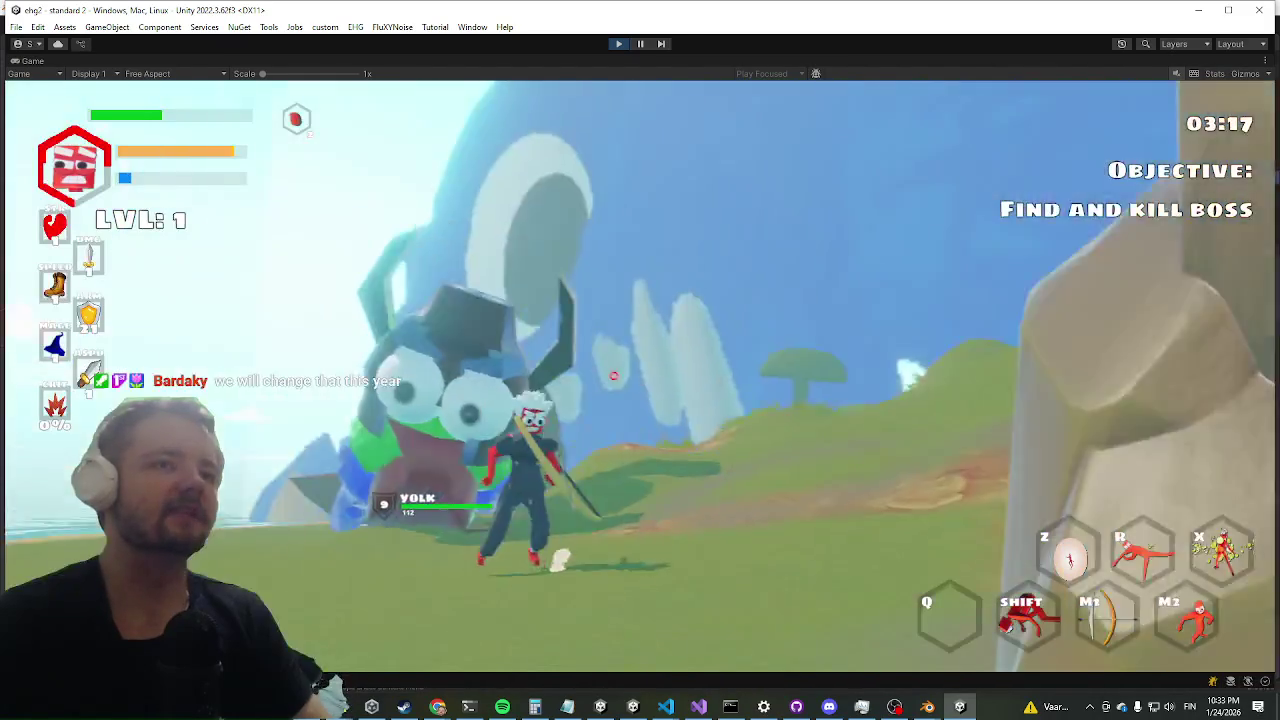
pyautogui.click(651, 373)
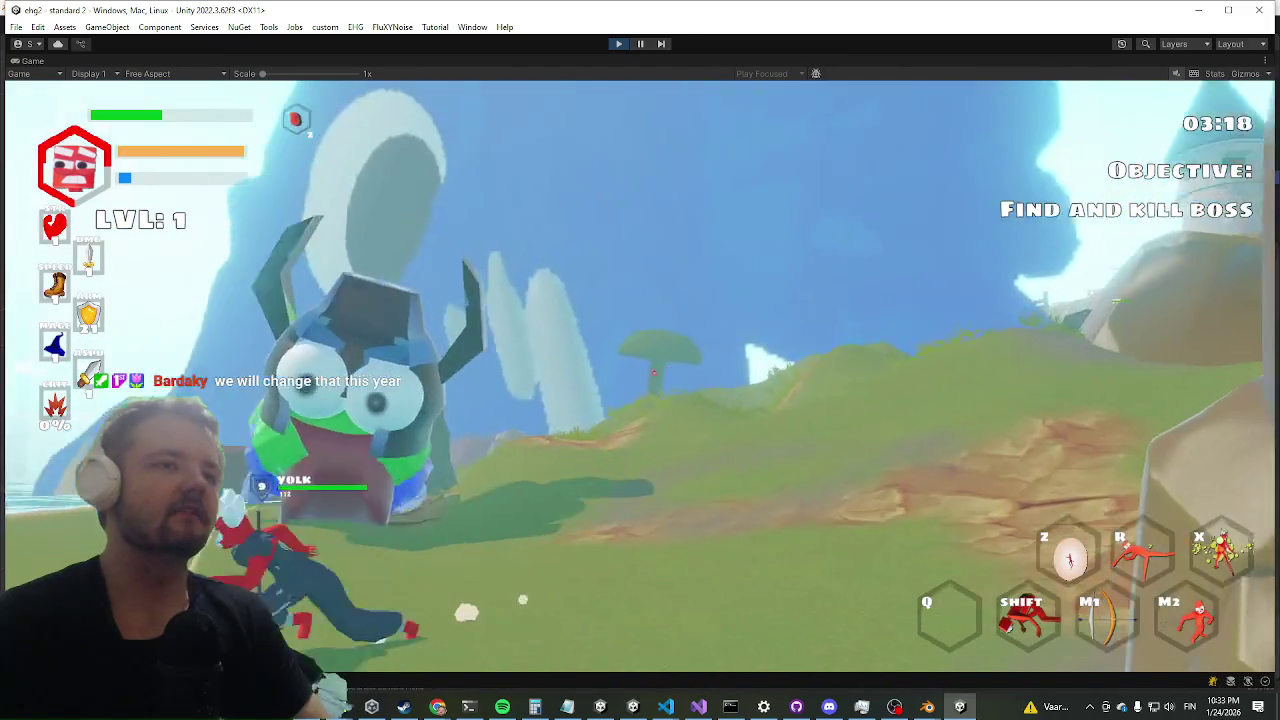
pyautogui.press('w')
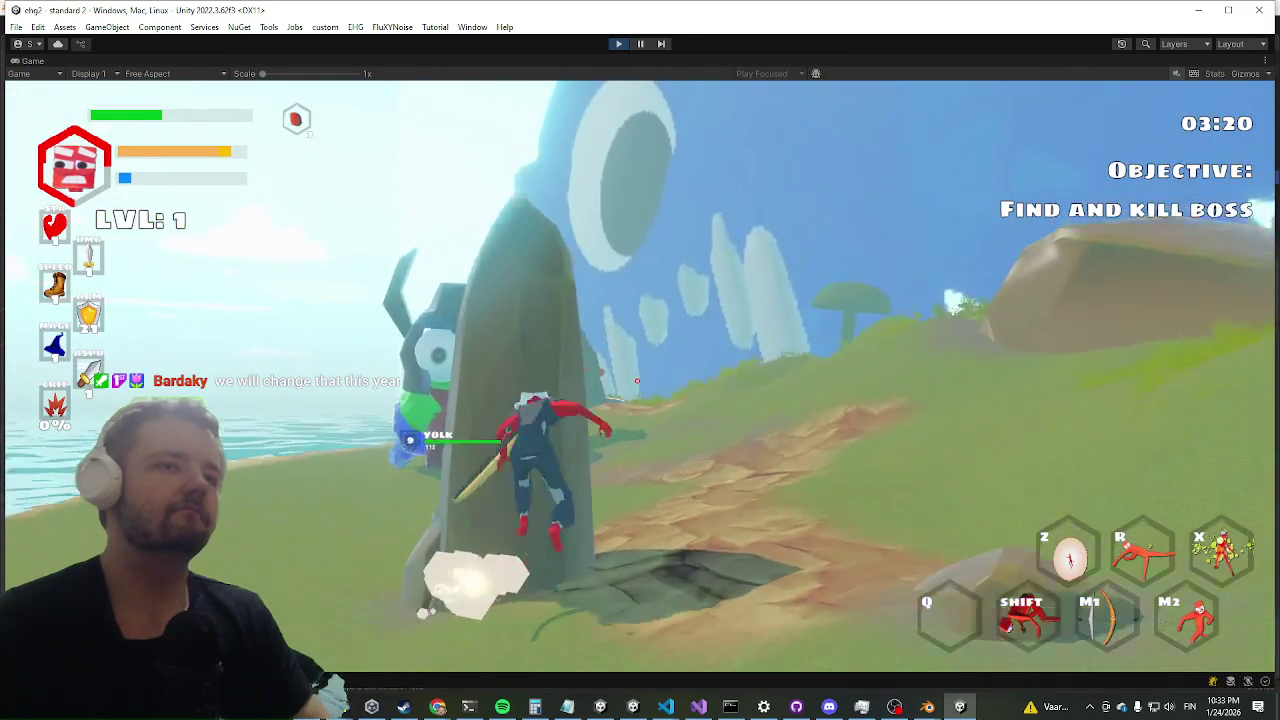
pyautogui.press('w')
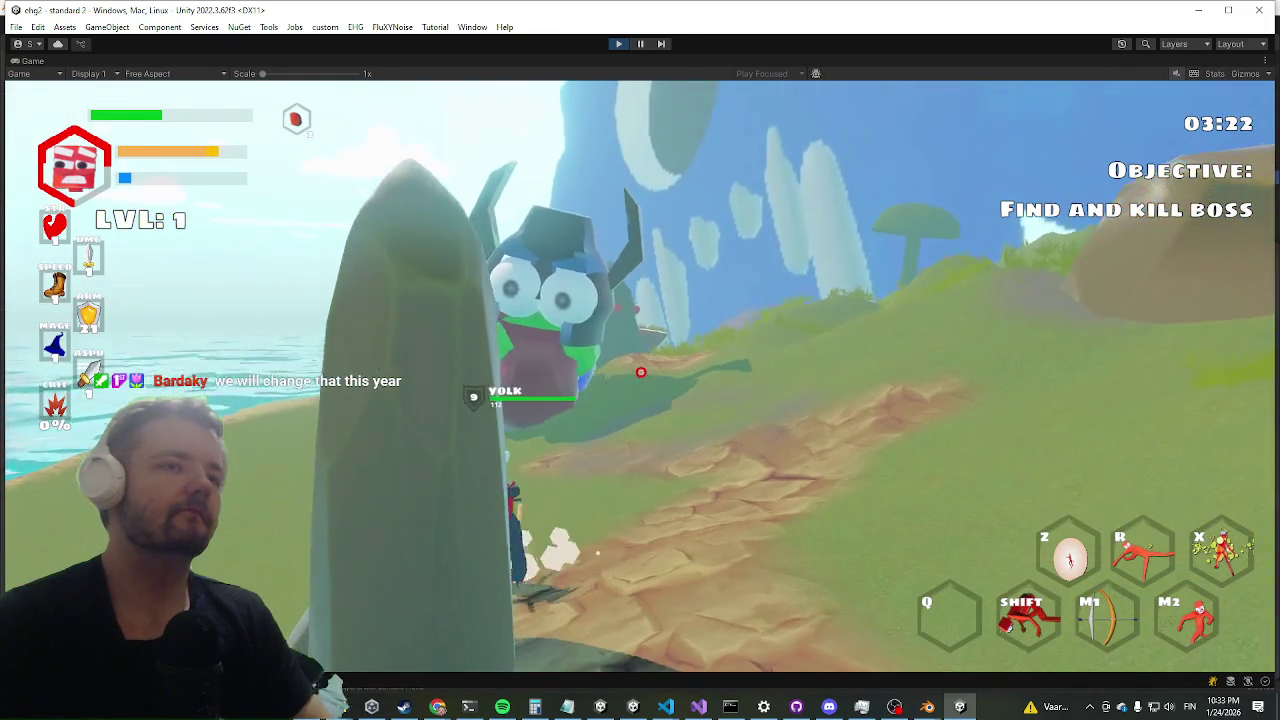
pyautogui.click(641, 371)
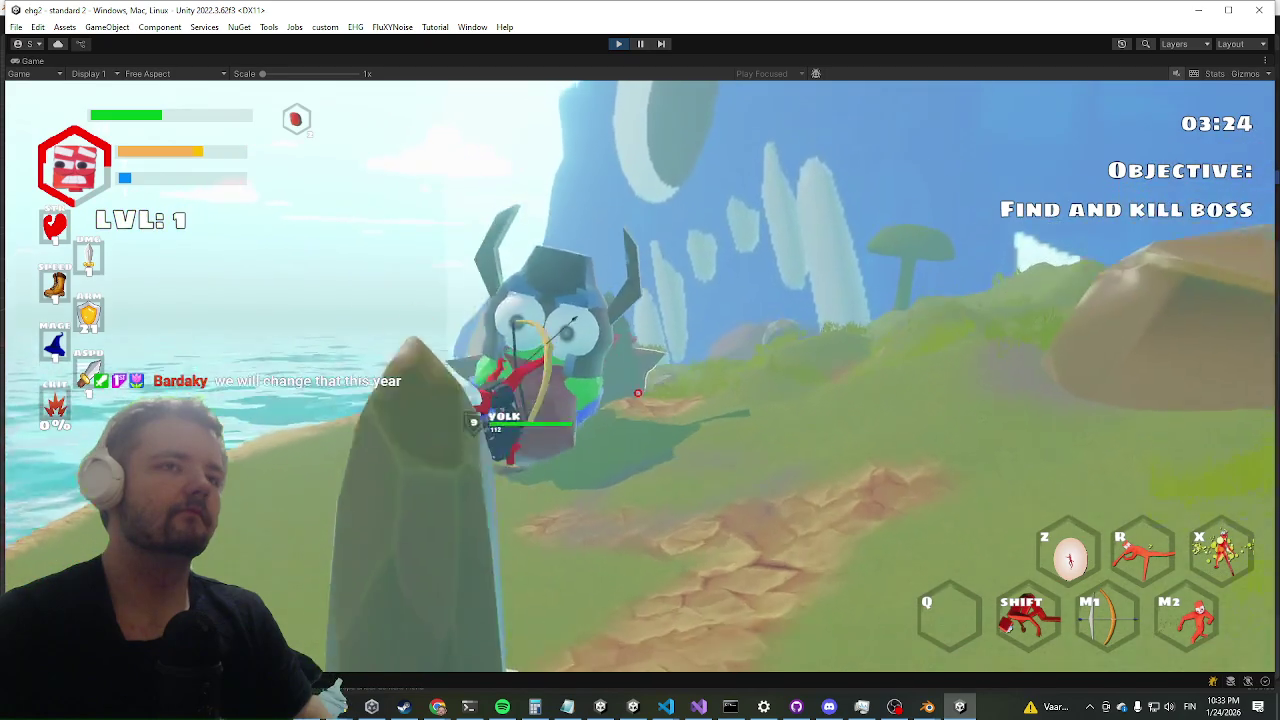
pyautogui.press('shift')
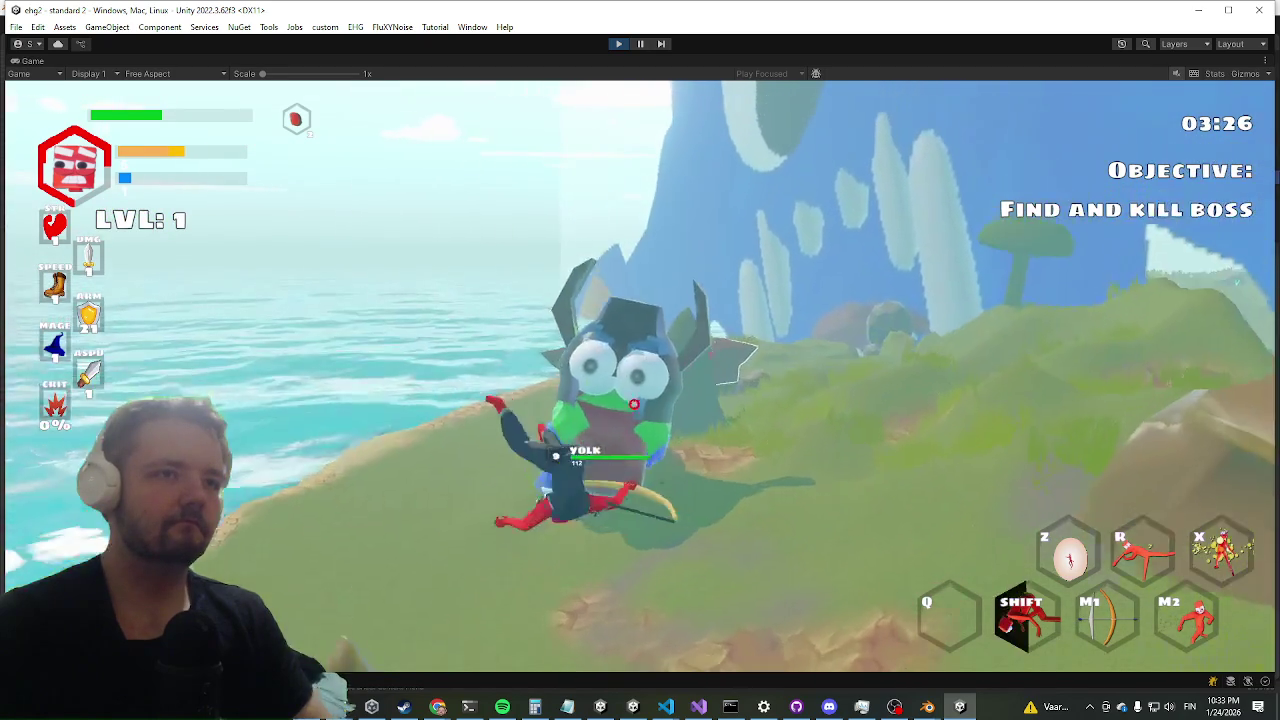
pyautogui.press('Escape')
# - Browse the Settings debug toggles up and down, then close the overlay to resume the fight
pyautogui.scroll(-10, 698, 449)
pyautogui.scroll(-5, 694, 411)
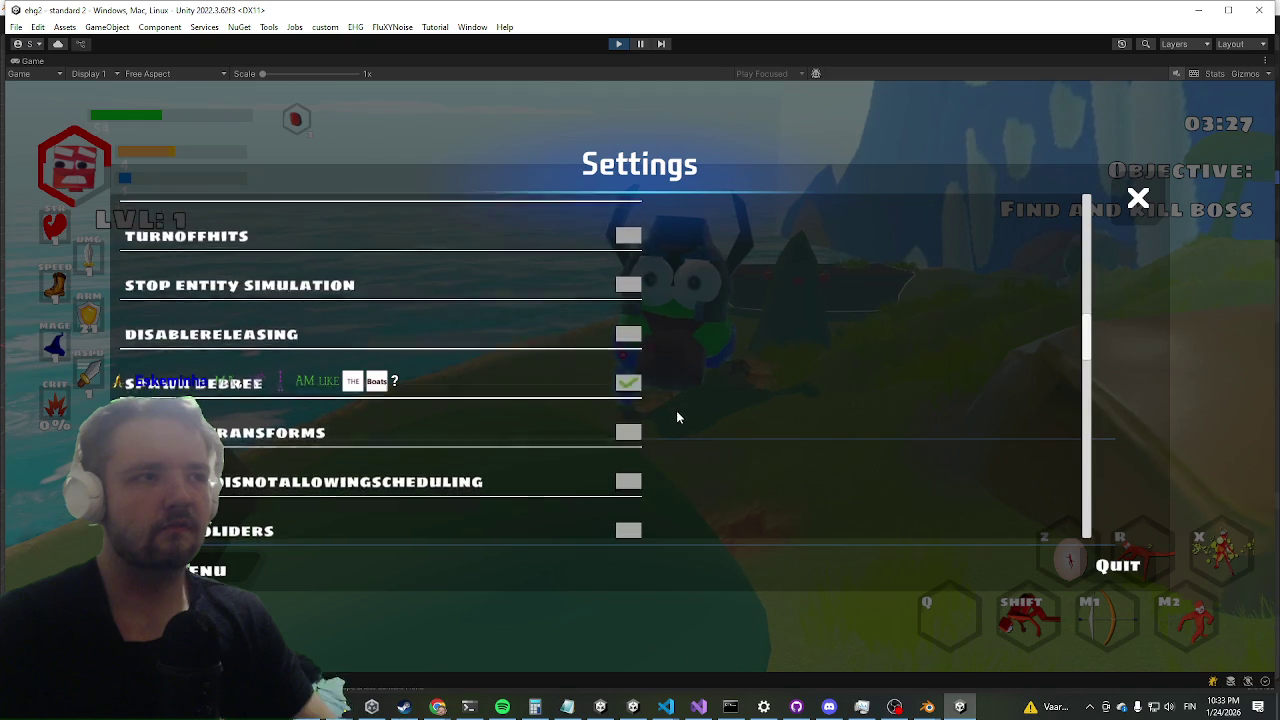
pyautogui.scroll(-5, 680, 315)
pyautogui.scroll(-8, 691, 461)
pyautogui.scroll(-4, 720, 442)
pyautogui.scroll(-7, 727, 362)
pyautogui.scroll(-1, 693, 372)
pyautogui.scroll(-1, 700, 320)
pyautogui.scroll(-2, 728, 315)
pyautogui.scroll(8, 700, 400)
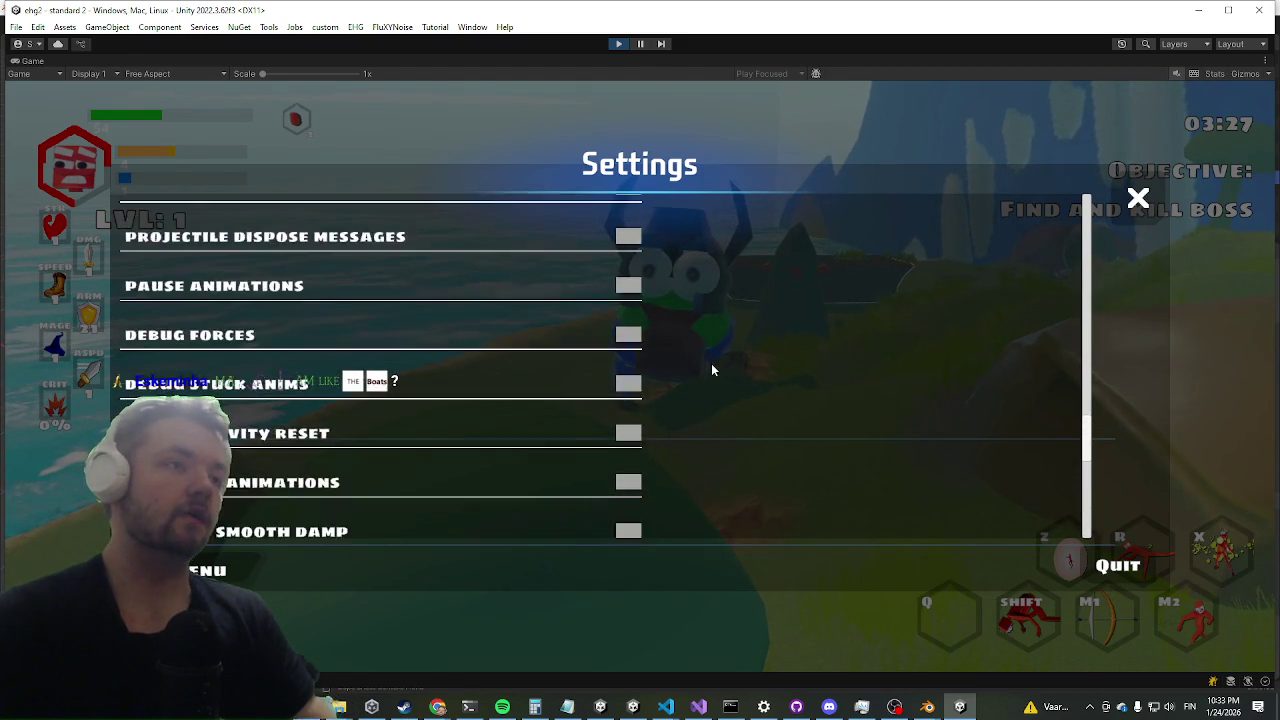
pyautogui.scroll(1, 717, 379)
pyautogui.scroll(6, 750, 350)
pyautogui.scroll(6, 746, 367)
pyautogui.scroll(5, 710, 390)
pyautogui.scroll(6, 705, 362)
pyautogui.scroll(6, 697, 388)
pyautogui.scroll(5, 705, 332)
pyautogui.scroll(-15, 701, 440)
pyautogui.scroll(-8, 728, 288)
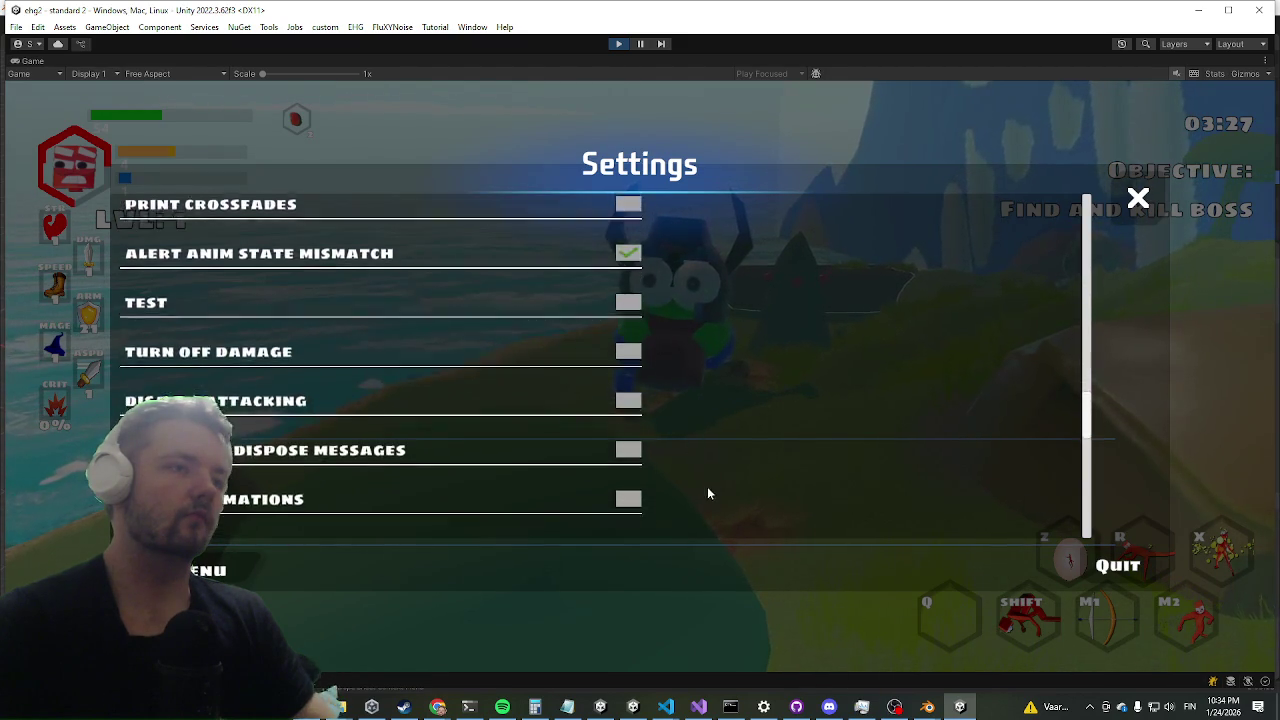
pyautogui.scroll(-6, 707, 493)
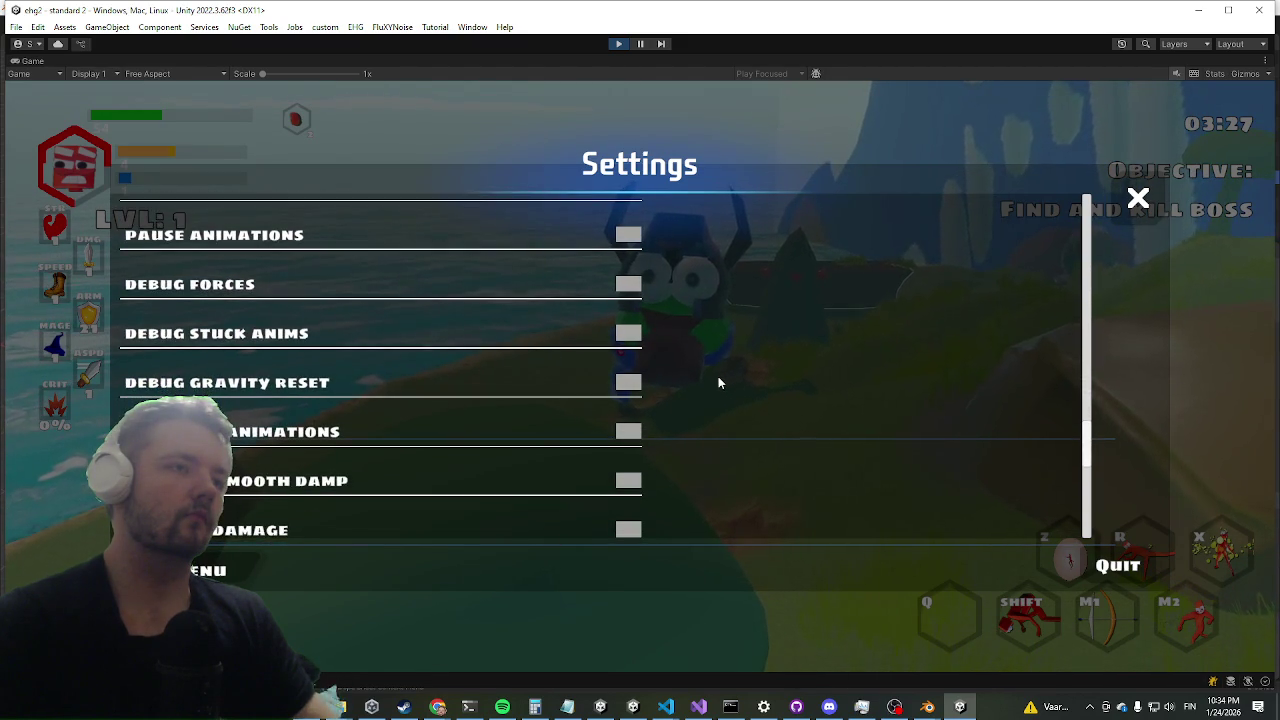
pyautogui.scroll(-6, 718, 382)
pyautogui.scroll(-5, 731, 327)
pyautogui.scroll(-2, 725, 385)
pyautogui.scroll(9, 739, 314)
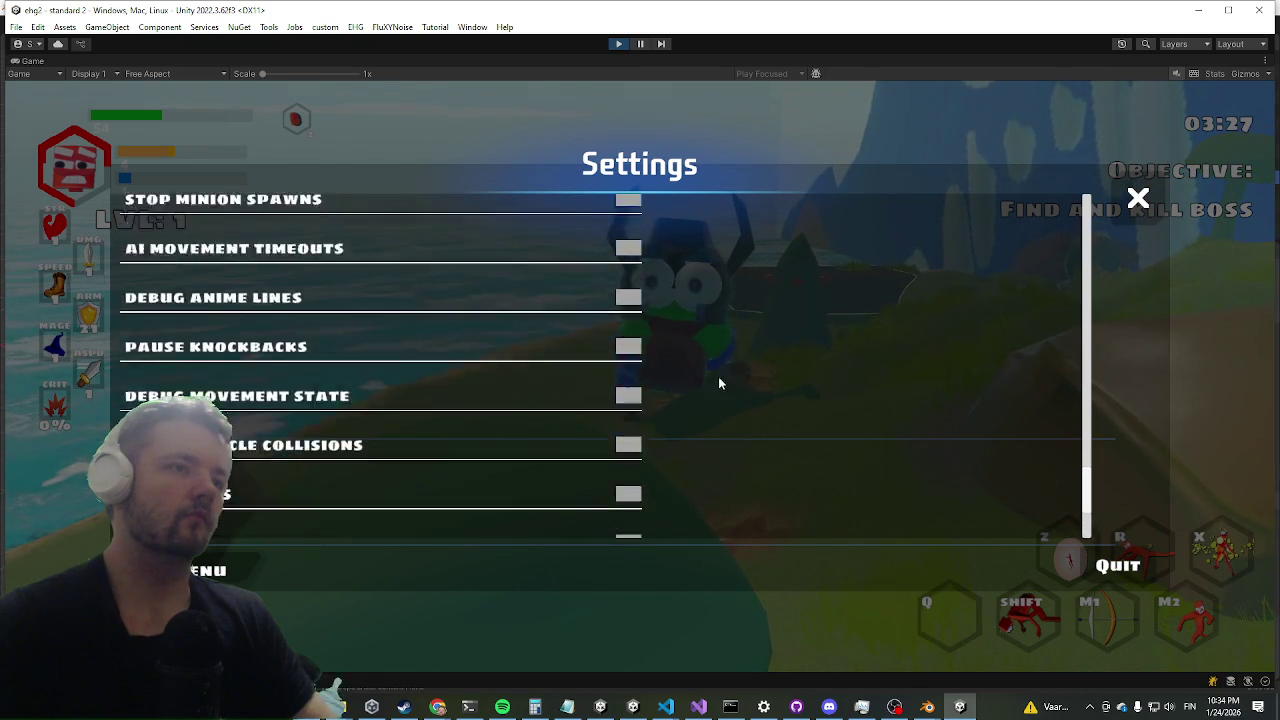
pyautogui.scroll(5, 705, 400)
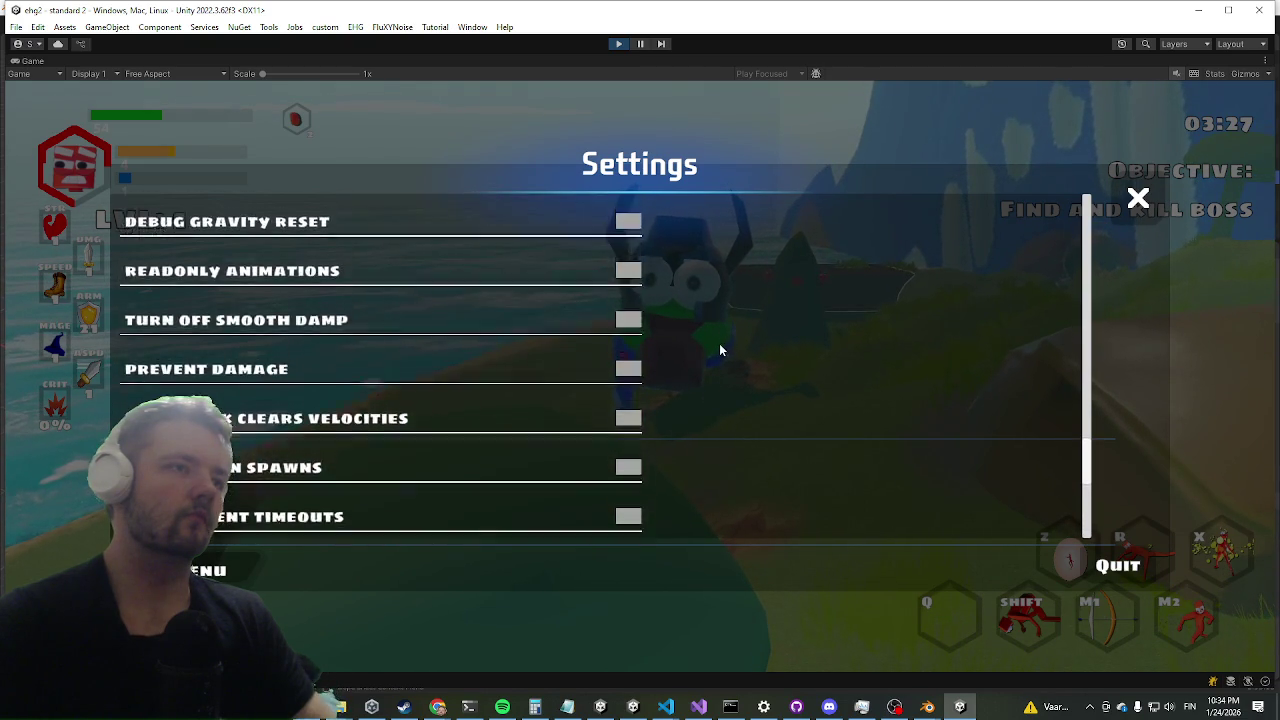
pyautogui.scroll(5, 715, 370)
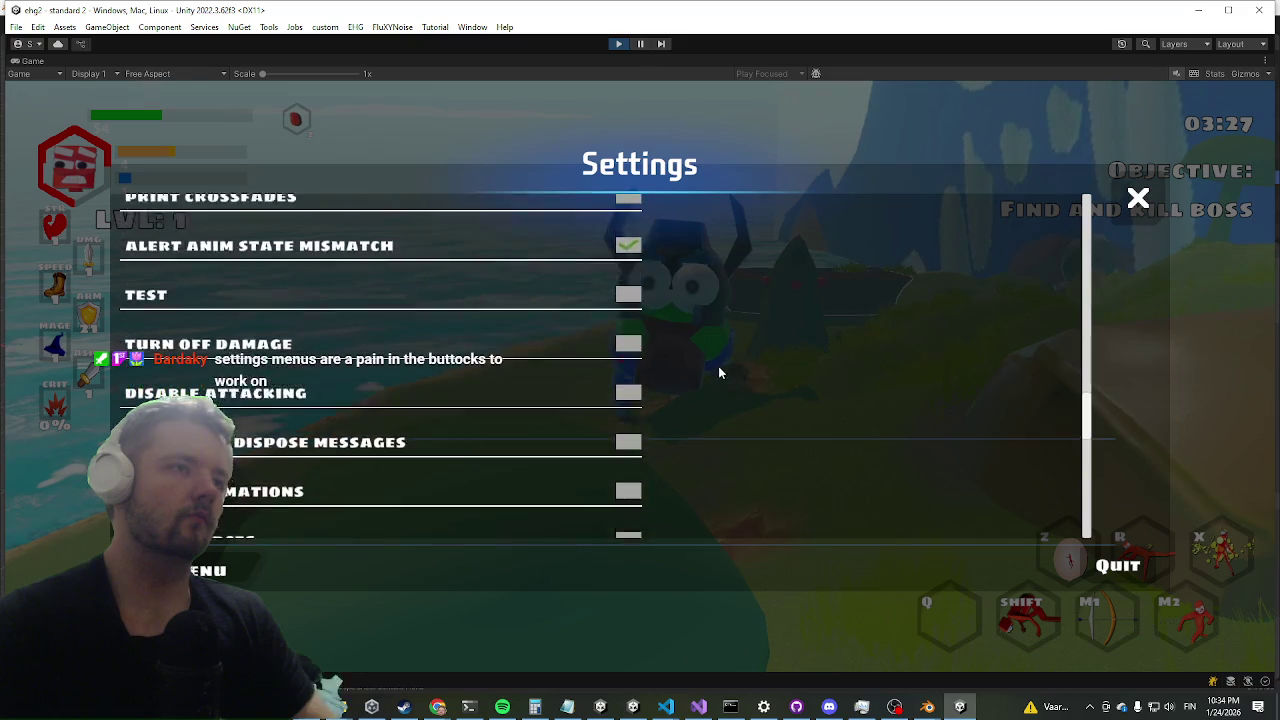
pyautogui.scroll(4, 718, 372)
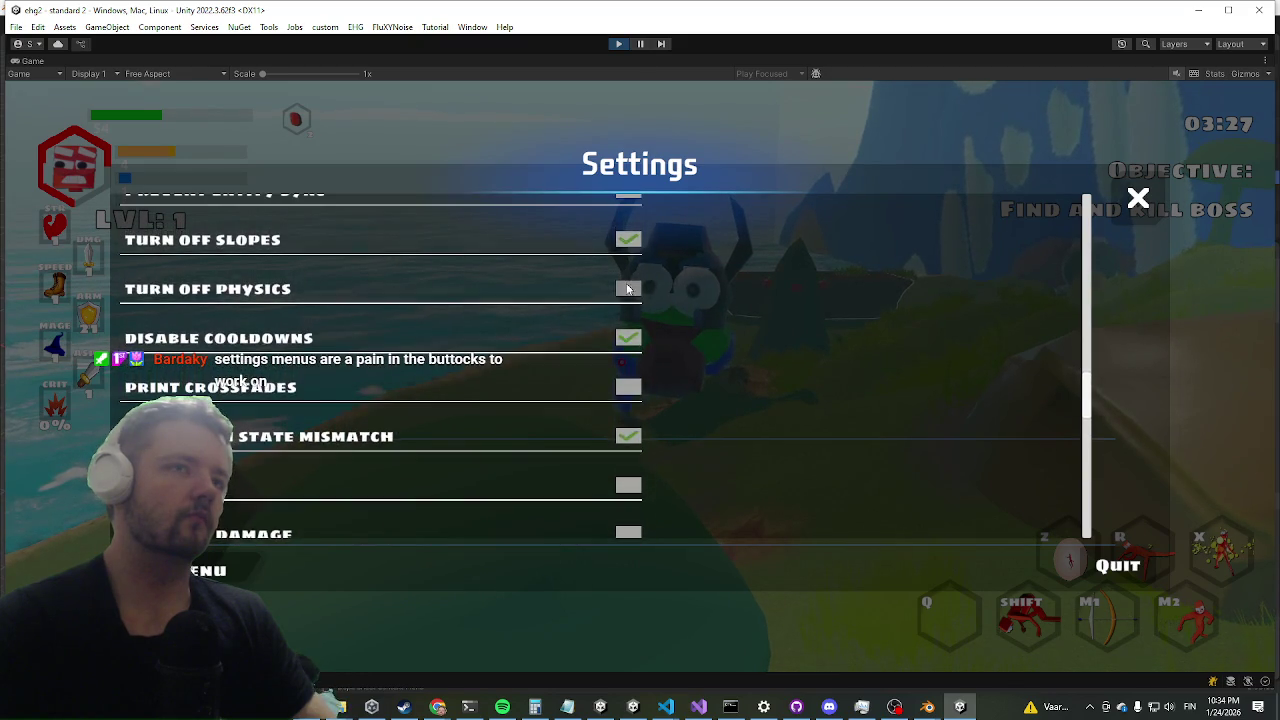
pyautogui.press('Escape')
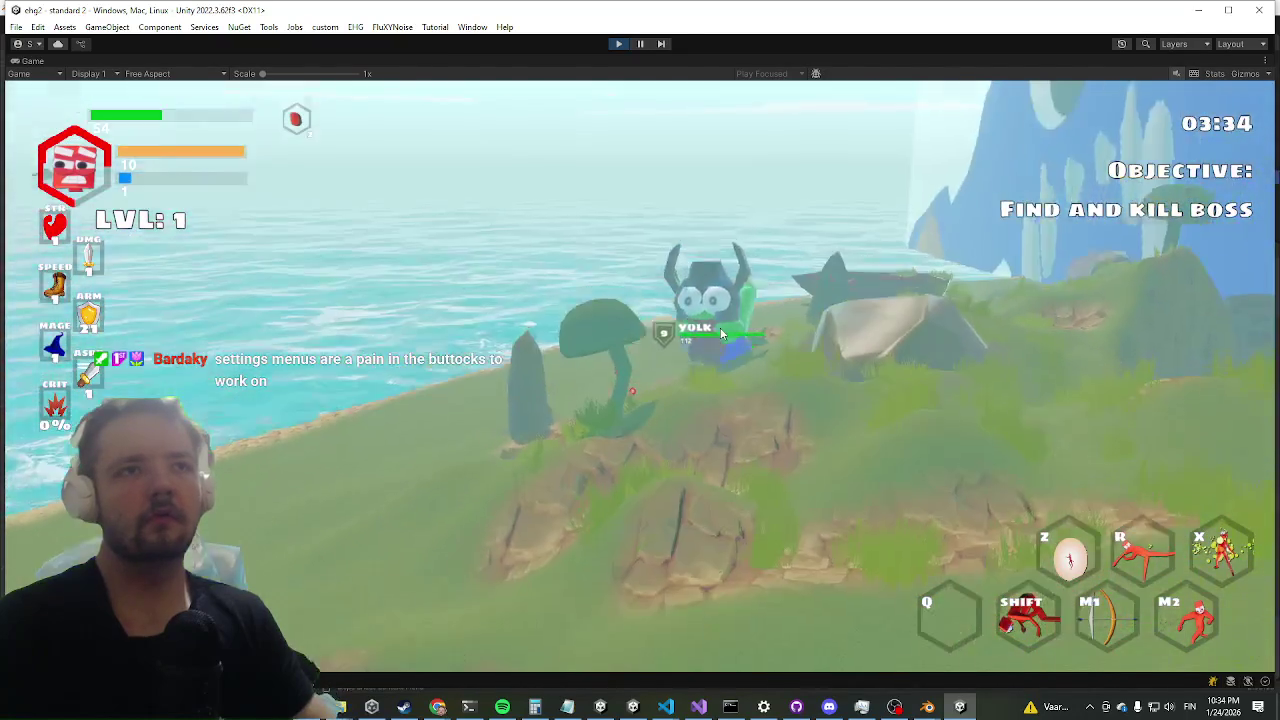
# - In the Scene view of the running level, select the yolk enemy's root object and inspect it
pyautogui.hotkey('shift', 'space')
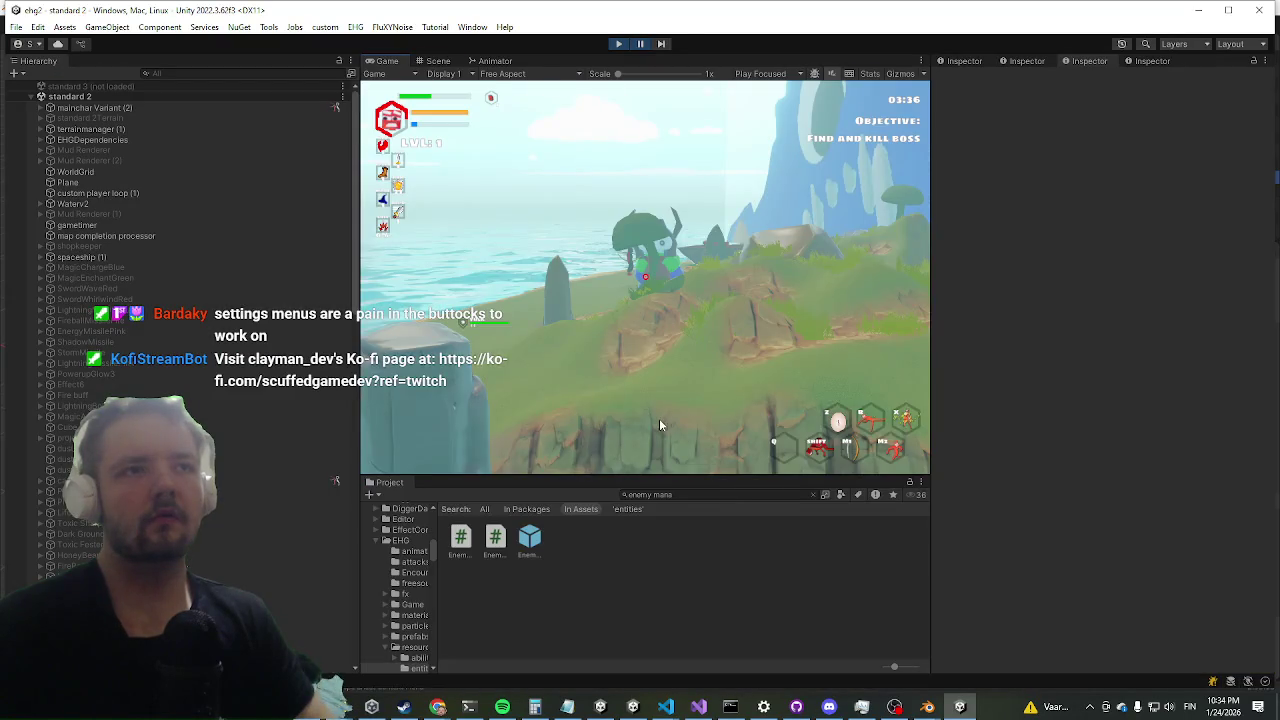
pyautogui.hotkey('ctrl', '1')
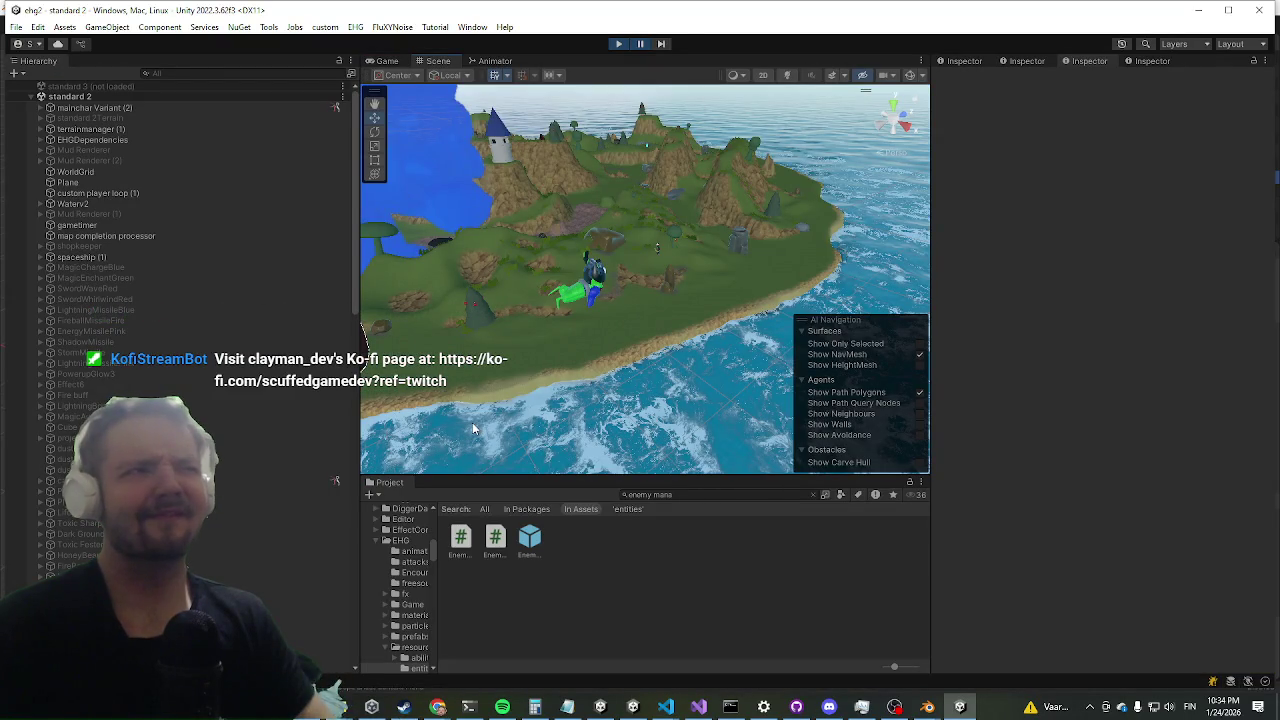
pyautogui.scroll(2, 582, 287)
pyautogui.moveTo(614, 338)
pyautogui.mouseDown()
pyautogui.moveTo(629, 401)
pyautogui.moveTo(520, 218)
pyautogui.moveTo(547, 349)
pyautogui.mouseUp()
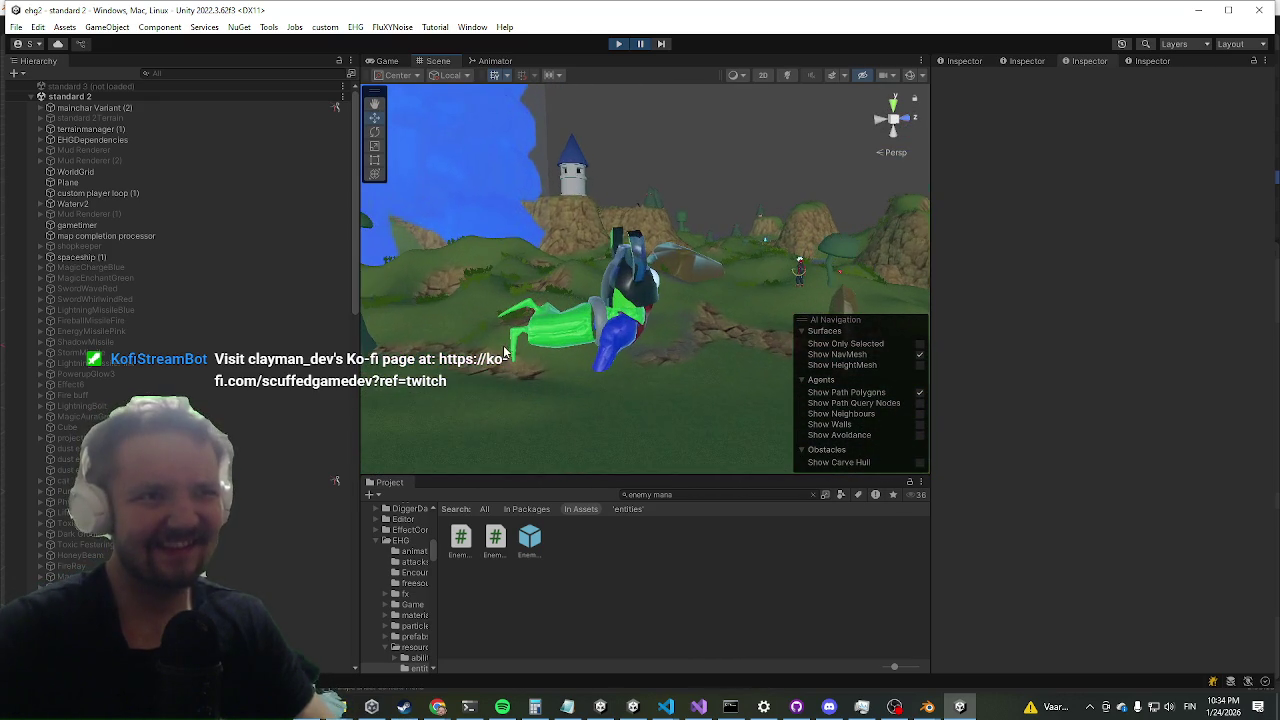
pyautogui.scroll(2, 562, 352)
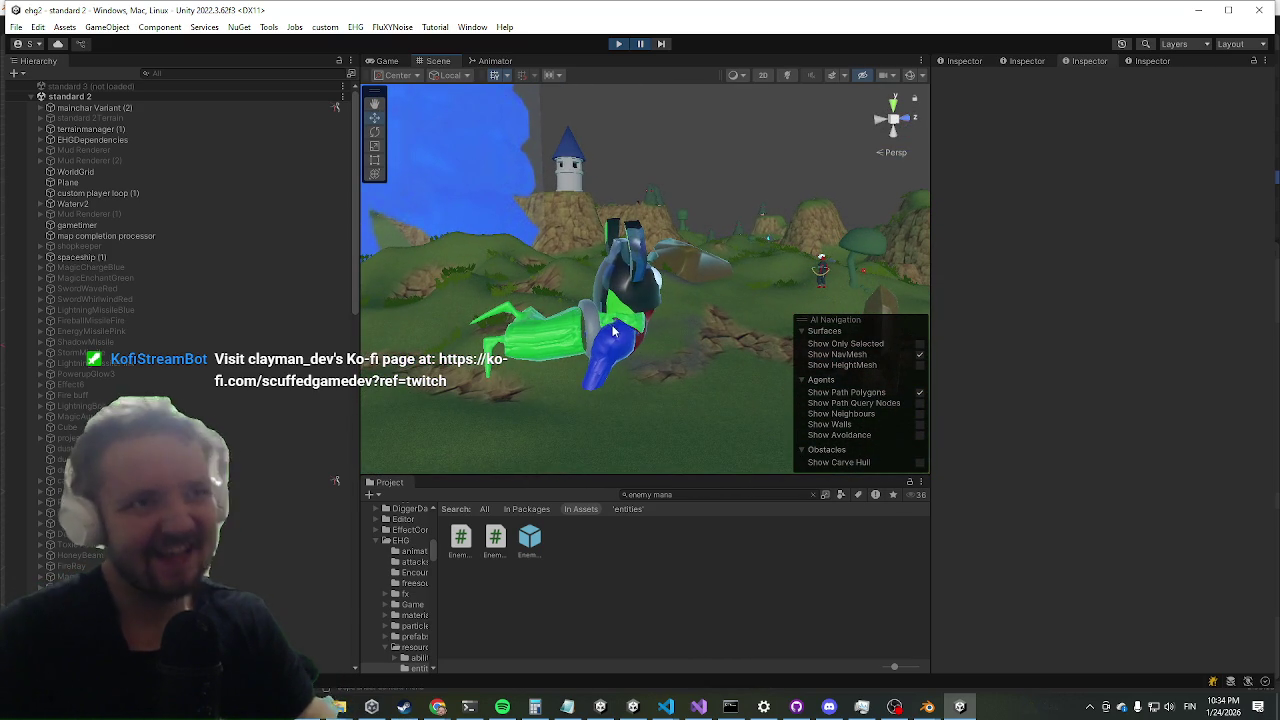
pyautogui.click(612, 334)
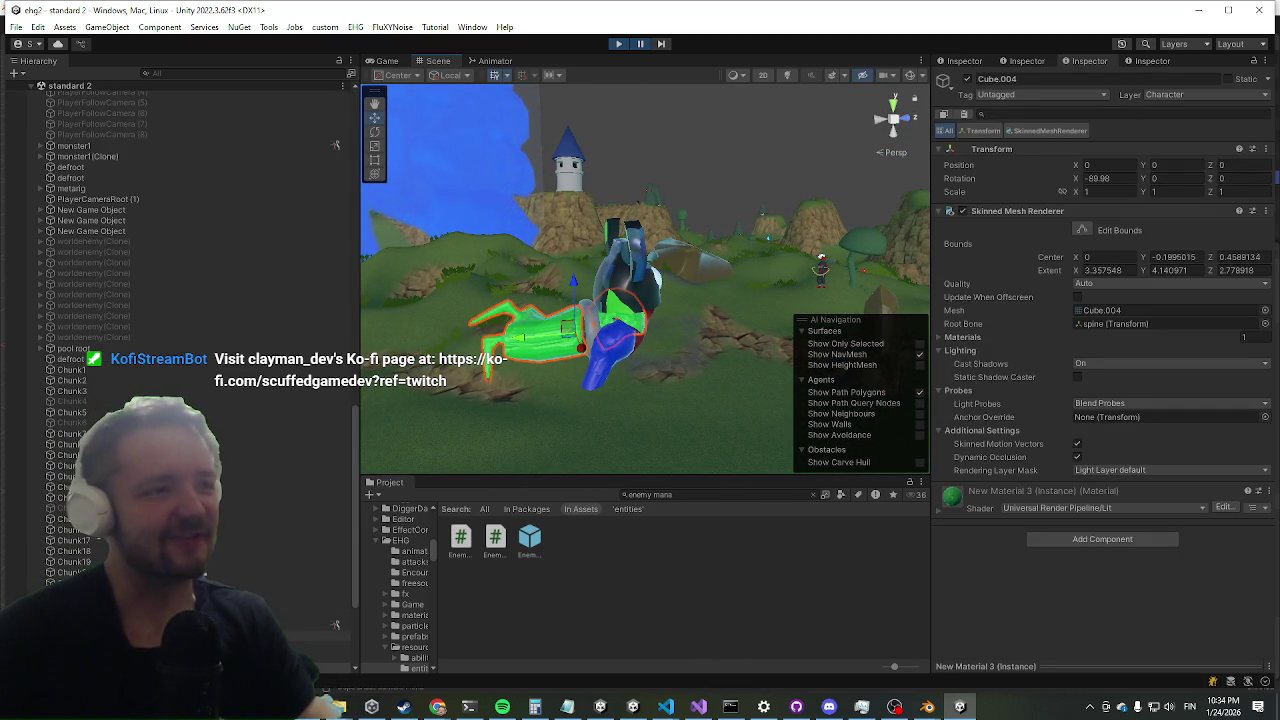
pyautogui.click(612, 334)
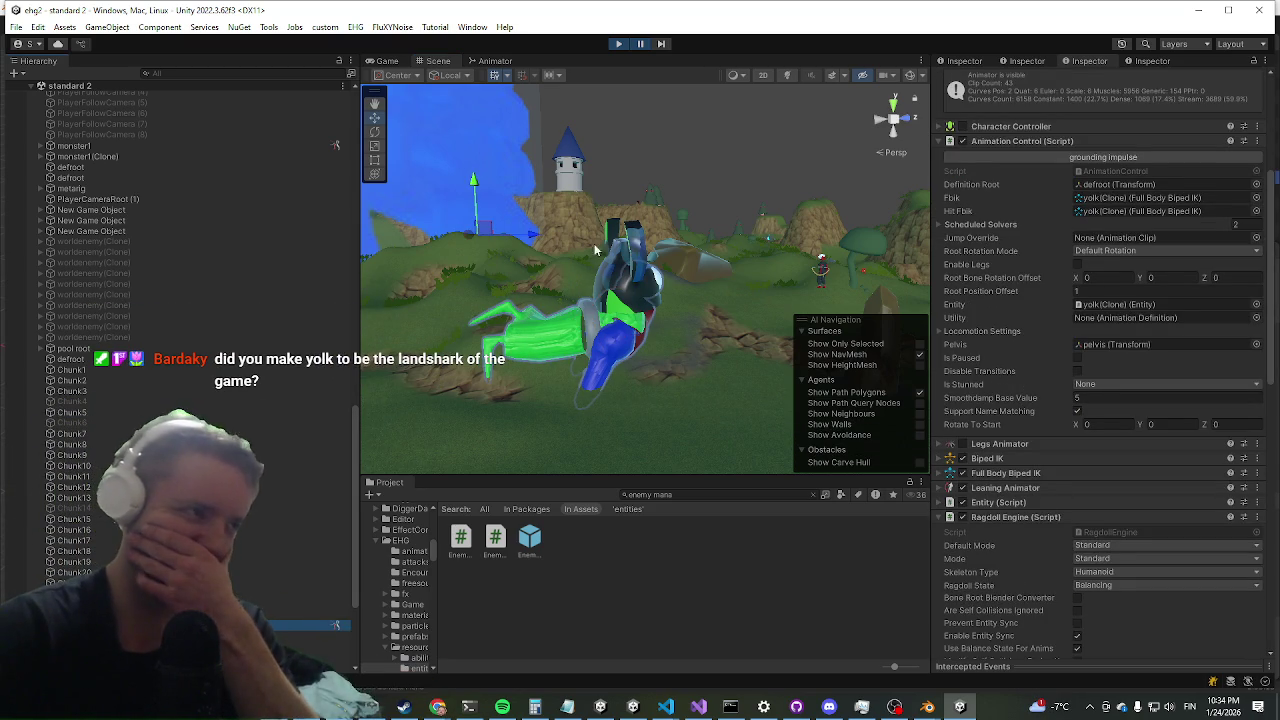
pyautogui.moveTo(760, 267)
pyautogui.mouseDown()
pyautogui.moveTo(731, 352)
pyautogui.moveTo(546, 185)
pyautogui.moveTo(1005, 78)
pyautogui.mouseUp()
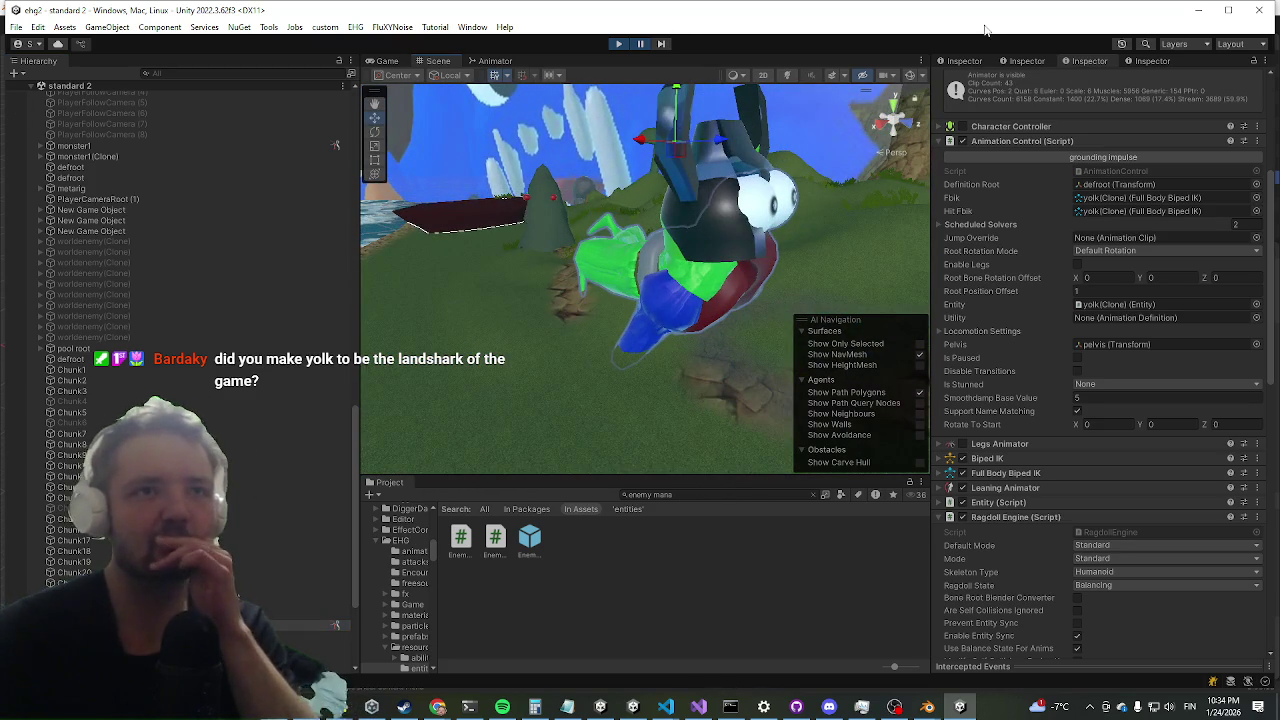
pyautogui.scroll(-8, 1206, 504)
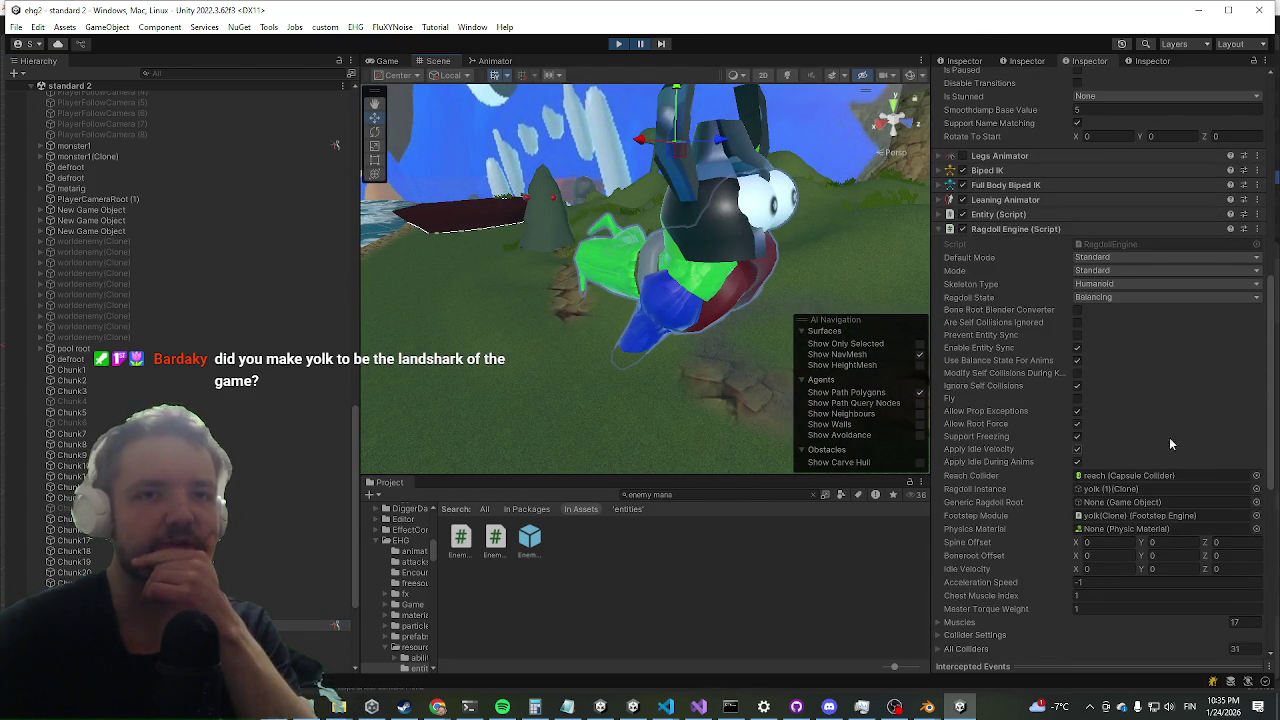
pyautogui.click(640, 44)
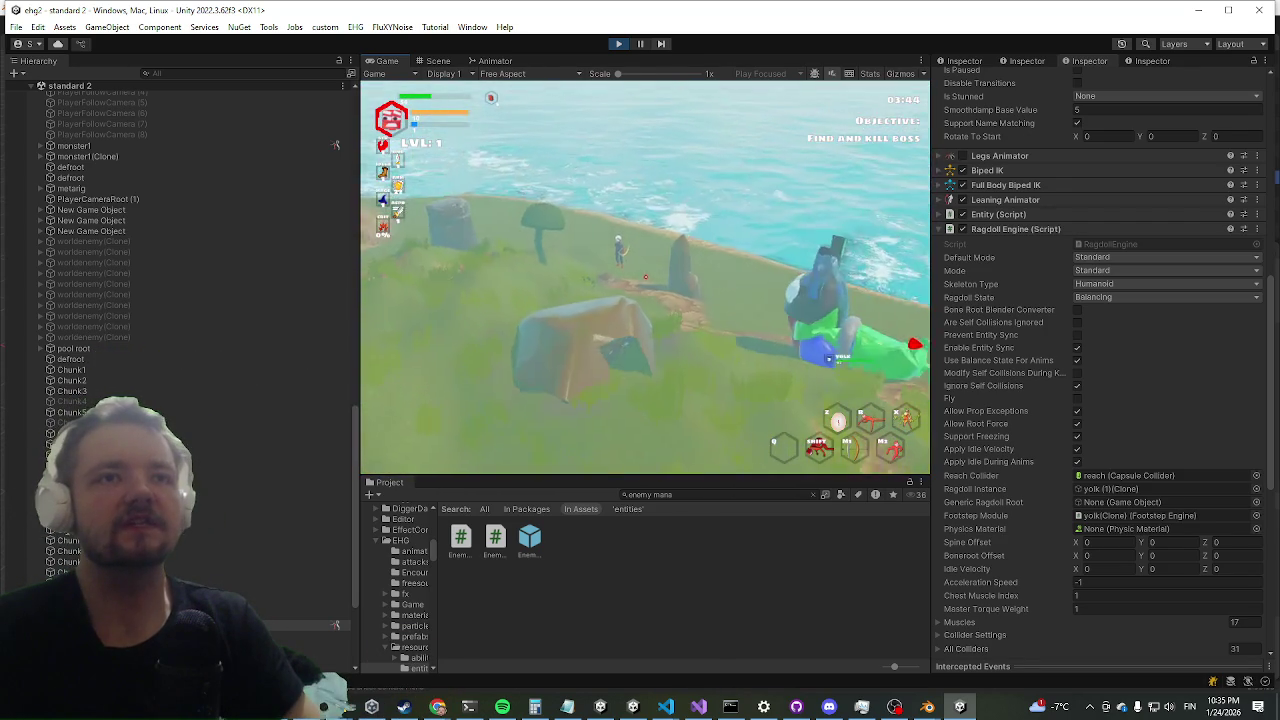
# - Set the Ragdoll Engine's Spine Offset X to 90 and Boneroot Offset X, Y, Z to 90
pyautogui.press('super')
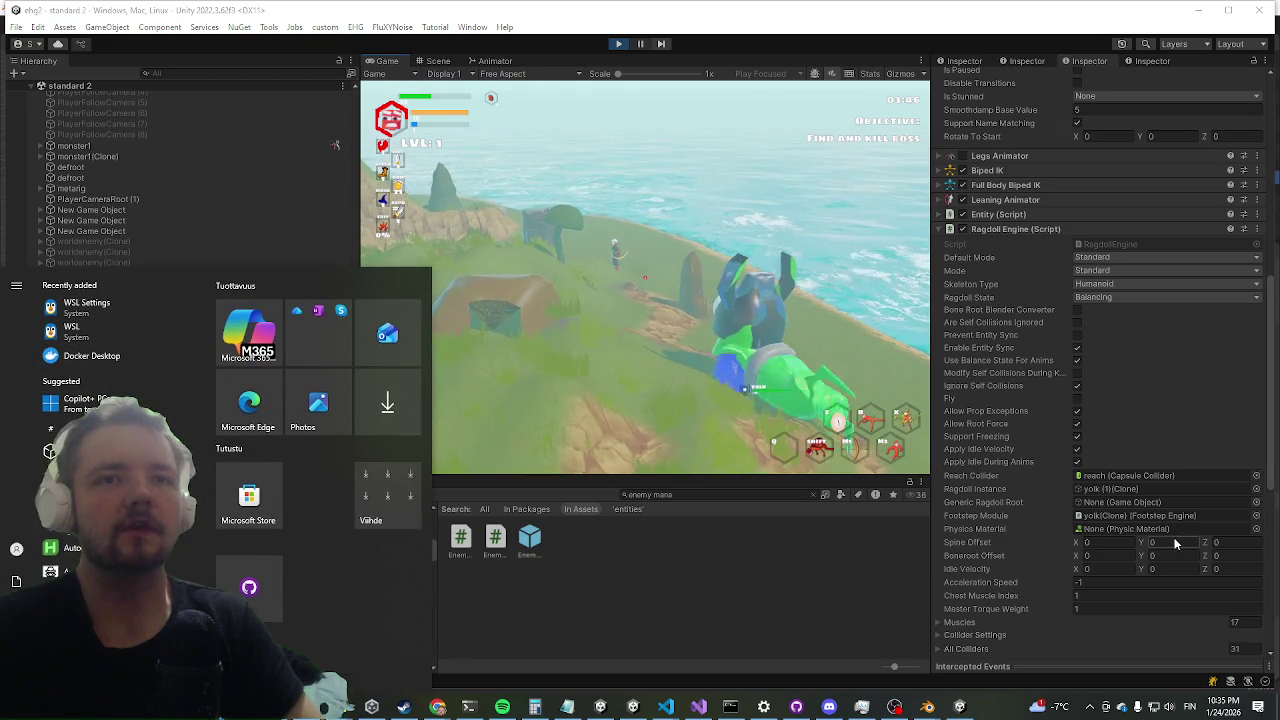
pyautogui.click(1152, 542)
pyautogui.click(1101, 541)
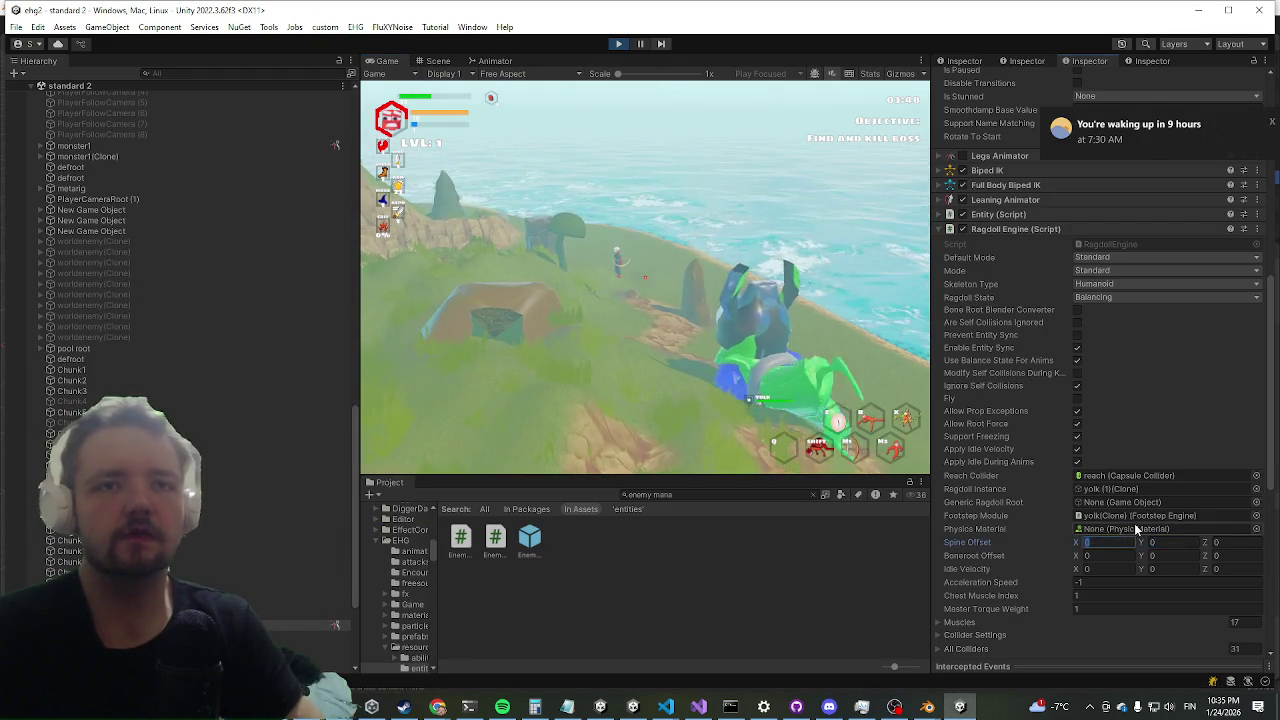
pyautogui.scroll(-3, 1105, 515)
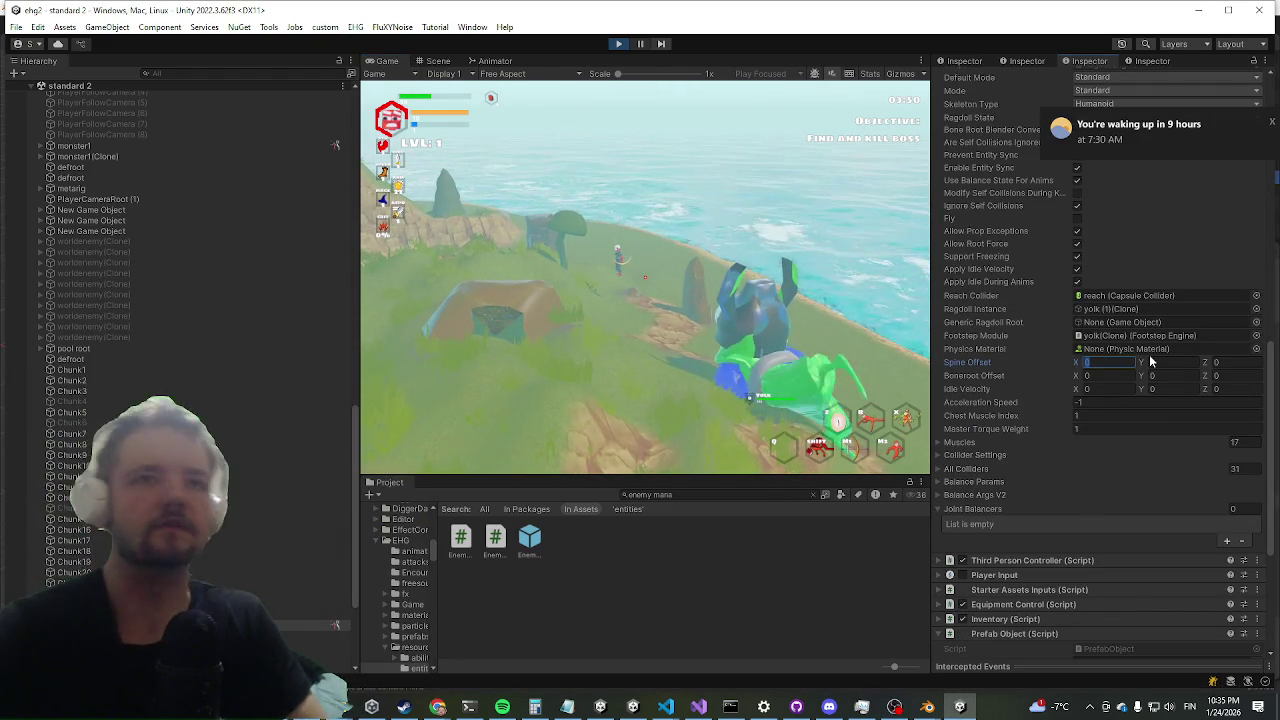
pyautogui.write('90')
pyautogui.press('Tab')
pyautogui.press('Tab')
pyautogui.press('Tab')
pyautogui.write('90')
pyautogui.press('Tab')
pyautogui.write('90')
pyautogui.press('Tab')
pyautogui.write('90')
pyautogui.hotkey('alt', 'Tab')
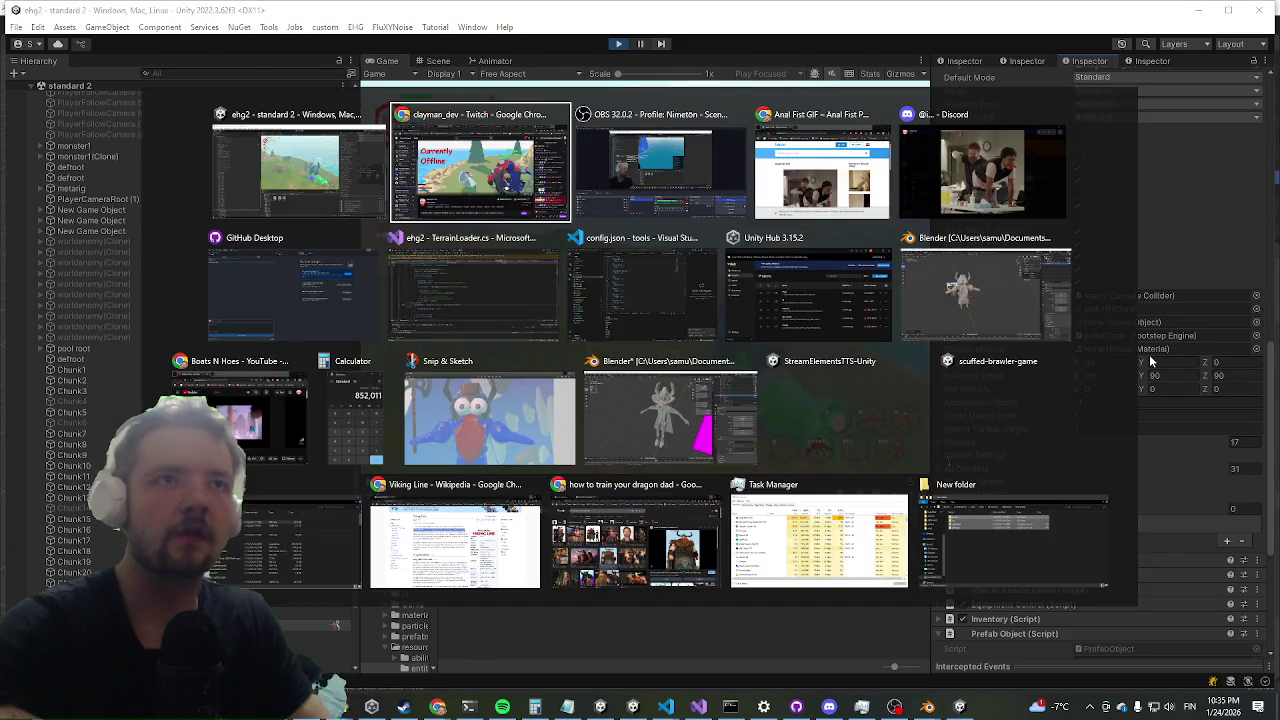
# - In Visual Studio, find the RotateRoot method in AnimationControlBoilerplate.cs via Code Search
pyautogui.hotkey('alt', 'Tab')
pyautogui.hotkey('ctrl', 't')
pyautogui.write('processrotat')
pyautogui.press('Escape')
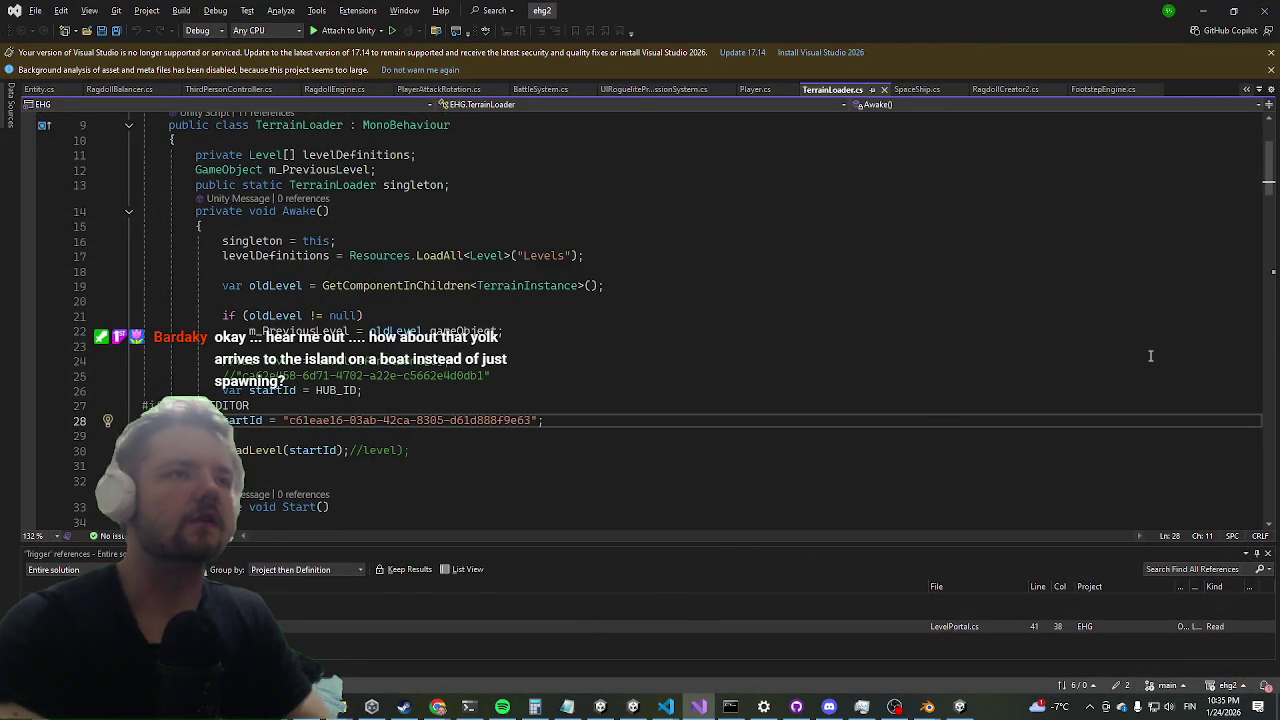
pyautogui.hotkey('ctrl', 't')
pyautogui.write('handlero')
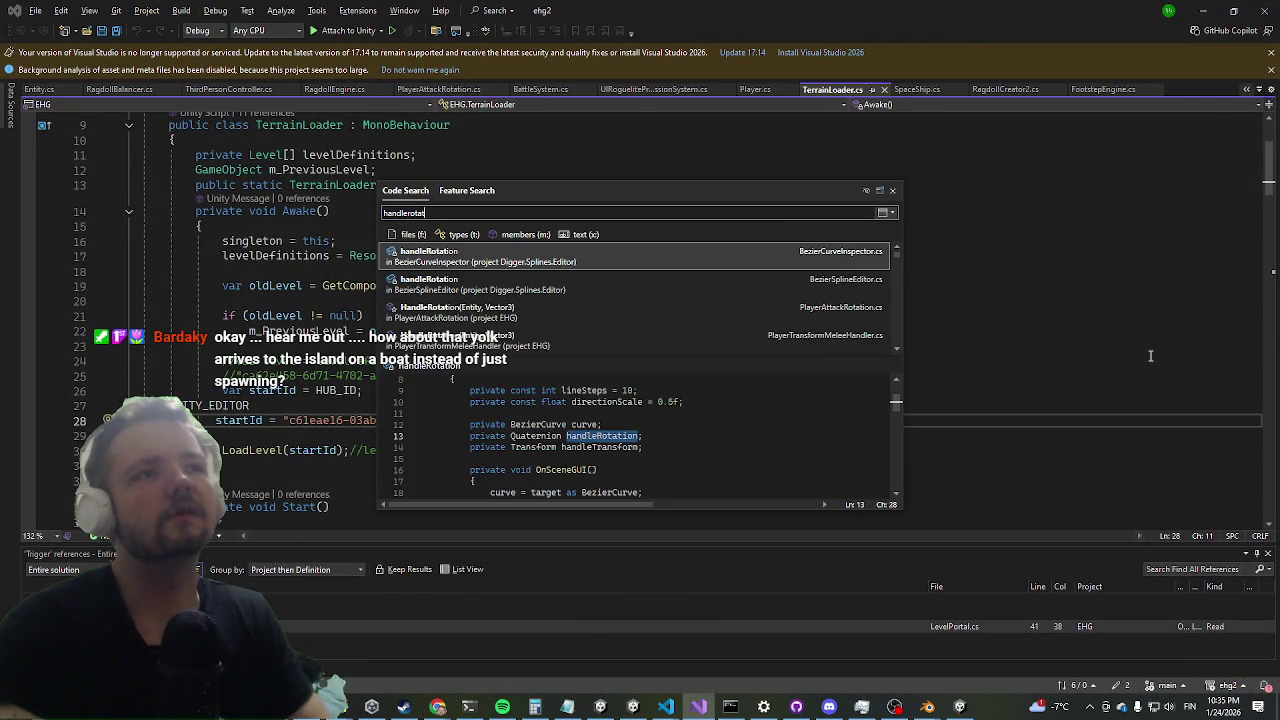
pyautogui.write('tat')
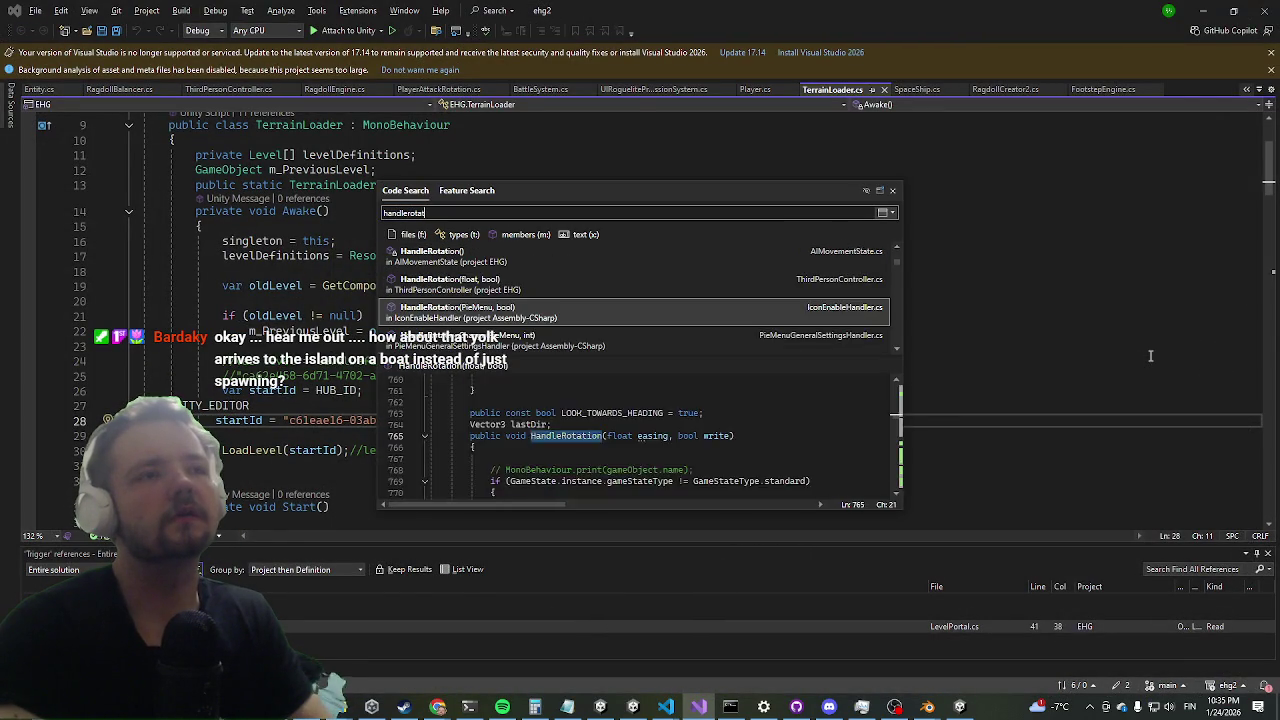
pyautogui.press('Escape')
pyautogui.hotkey('ctrl', 't')
pyautogui.write('rotateroot')
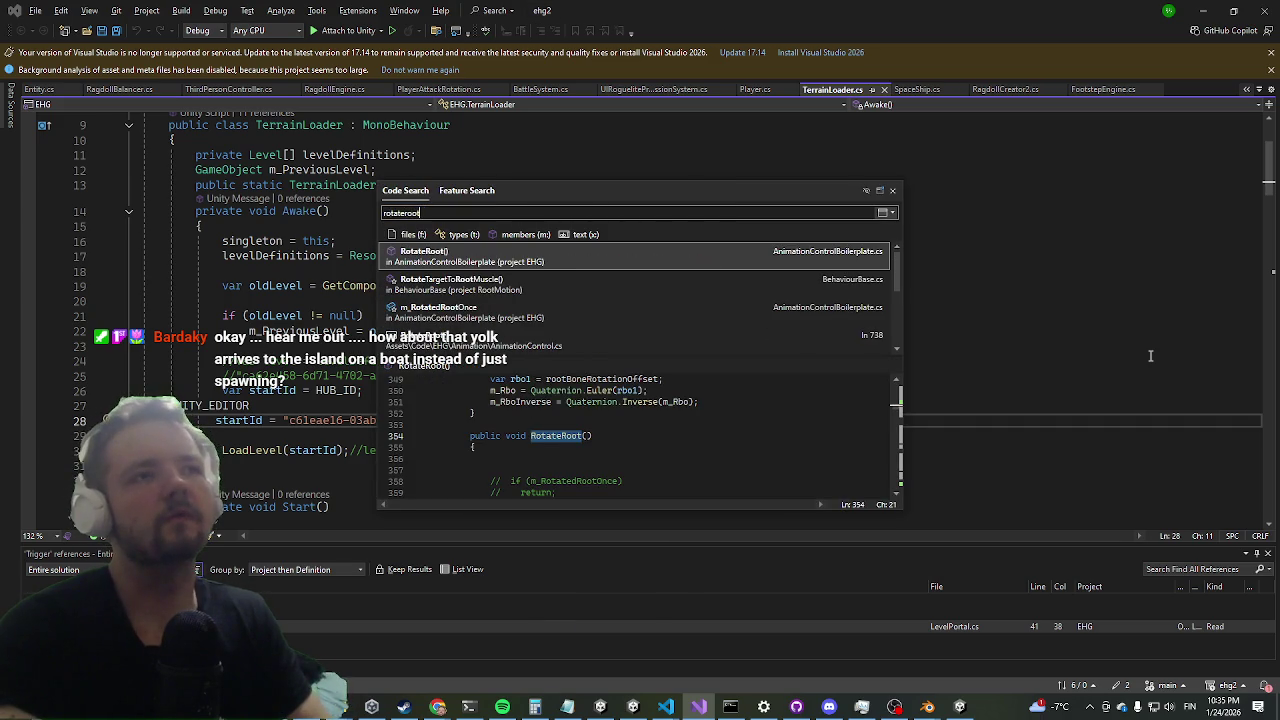
pyautogui.press('Return')
# - Uncomment the m_Rbo and m_RboInverse assignments on lines 377–378 and return to Unity
pyautogui.press('Down')
pyautogui.press('Down')
pyautogui.press('Down')
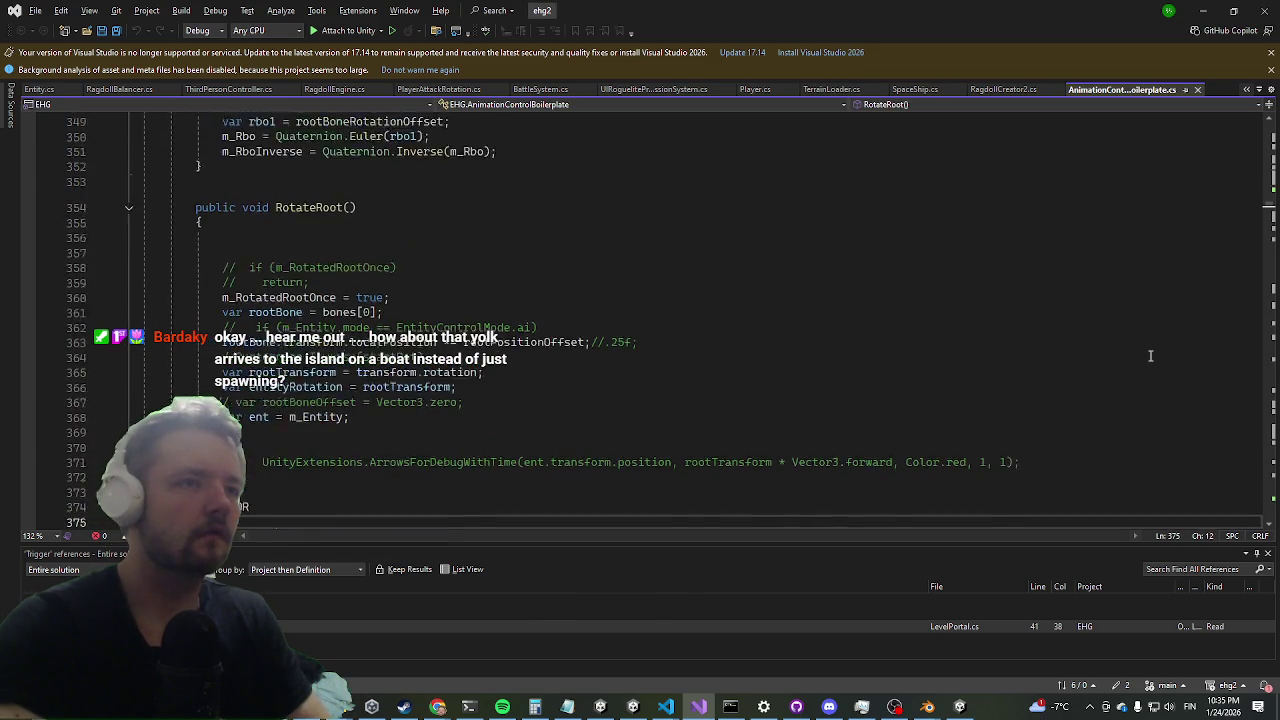
pyautogui.press('Down')
pyautogui.press('Down')
pyautogui.press('Down')
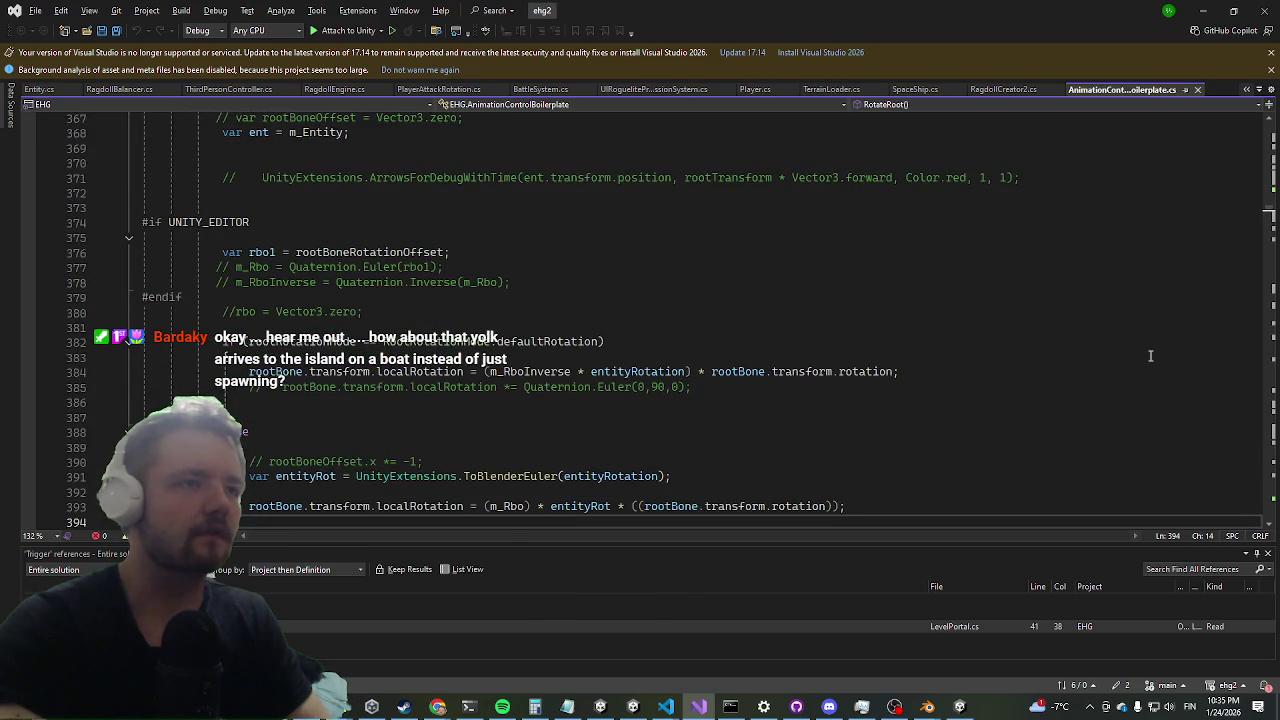
pyautogui.press('Up')
pyautogui.press('Up')
pyautogui.press('Up')
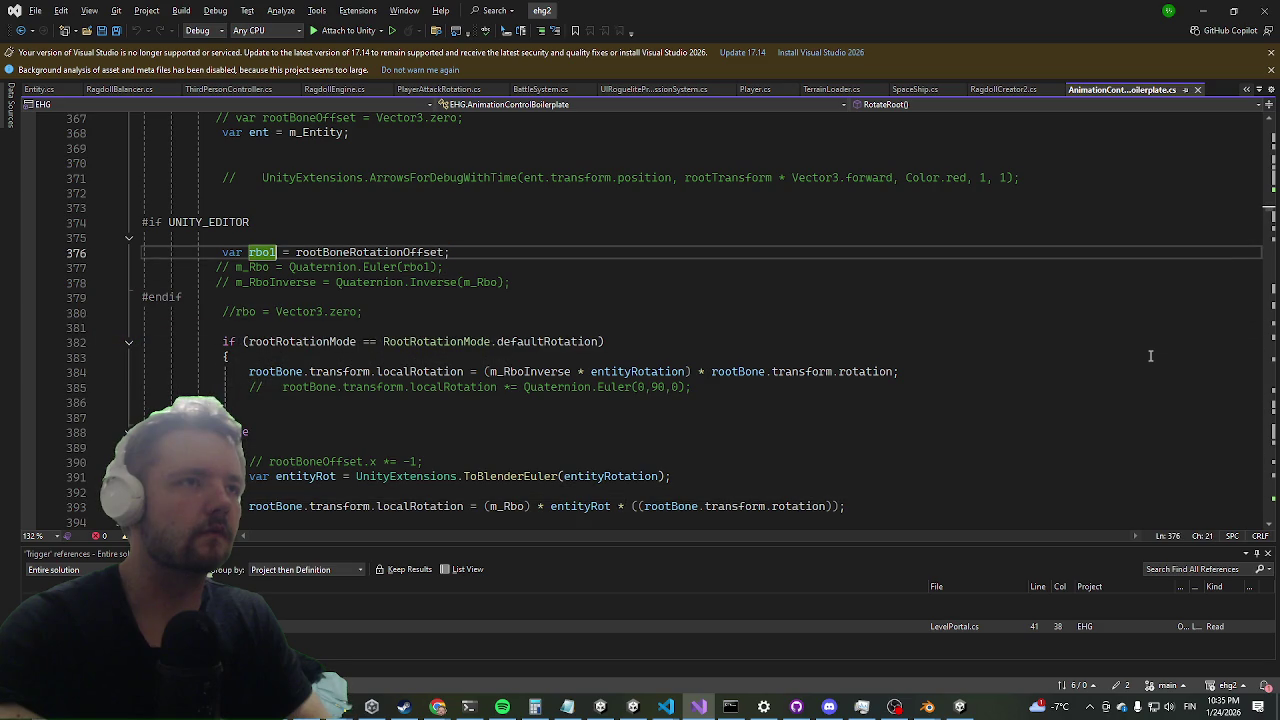
pyautogui.press('Down')
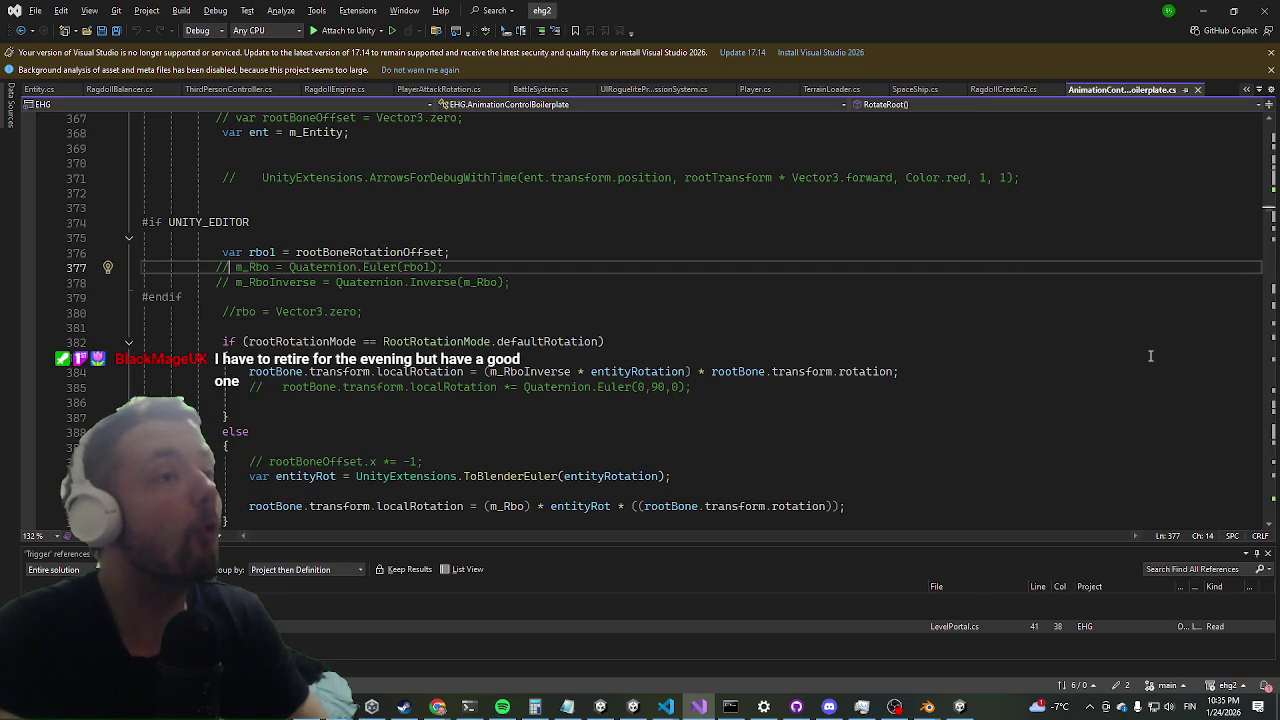
pyautogui.hotkey('ctrl', 'alt', 'Down')
pyautogui.press('Escape')
pyautogui.press('Down')
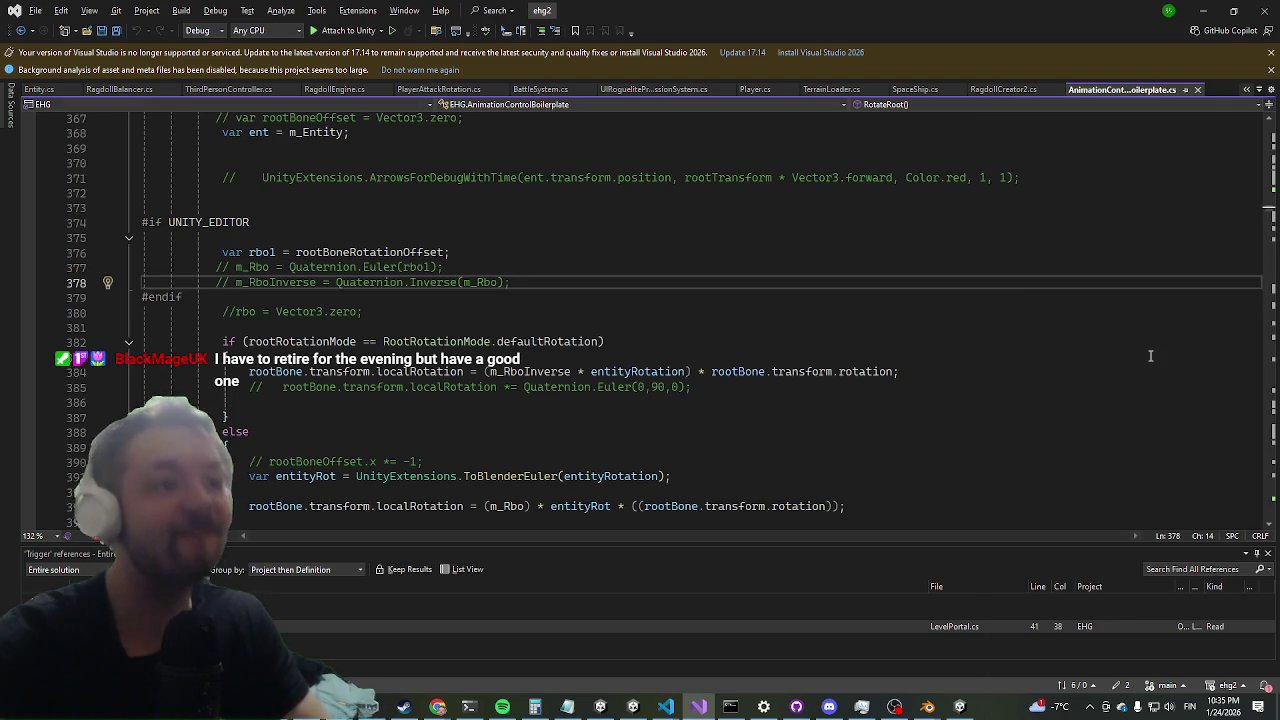
pyautogui.press('Up')
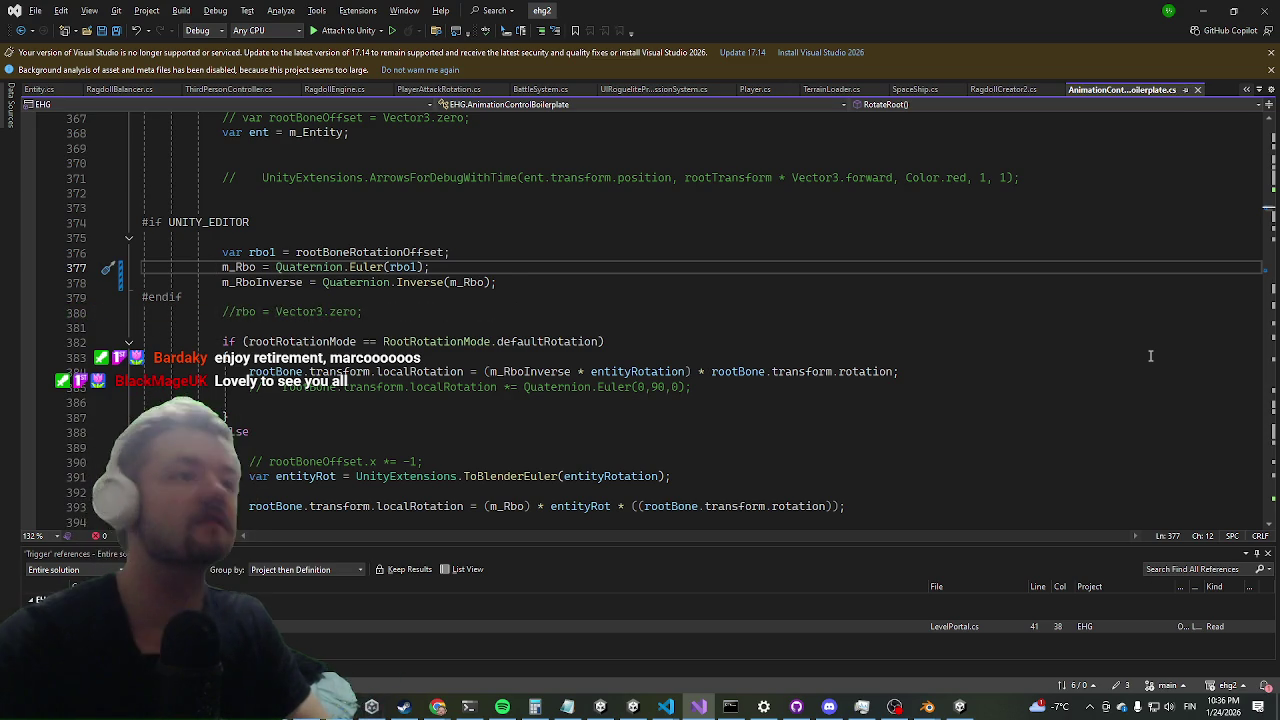
pyautogui.click(930, 427)
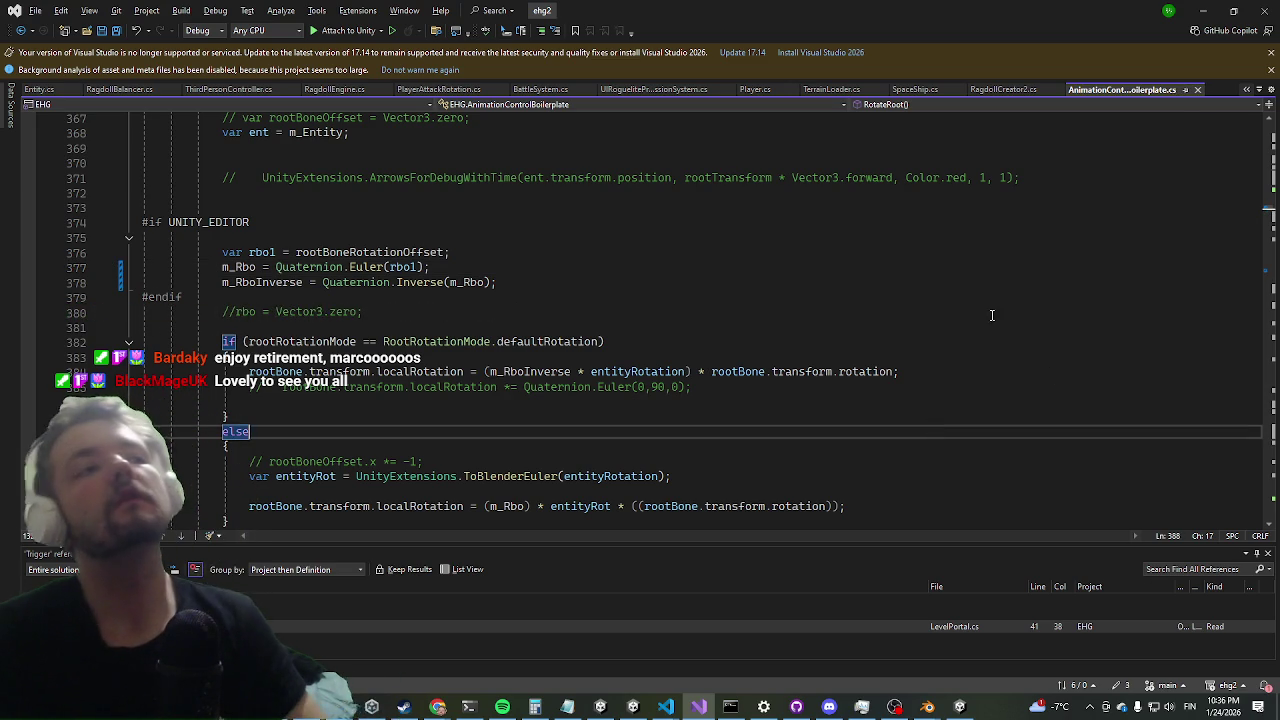
pyautogui.click(1201, 10)
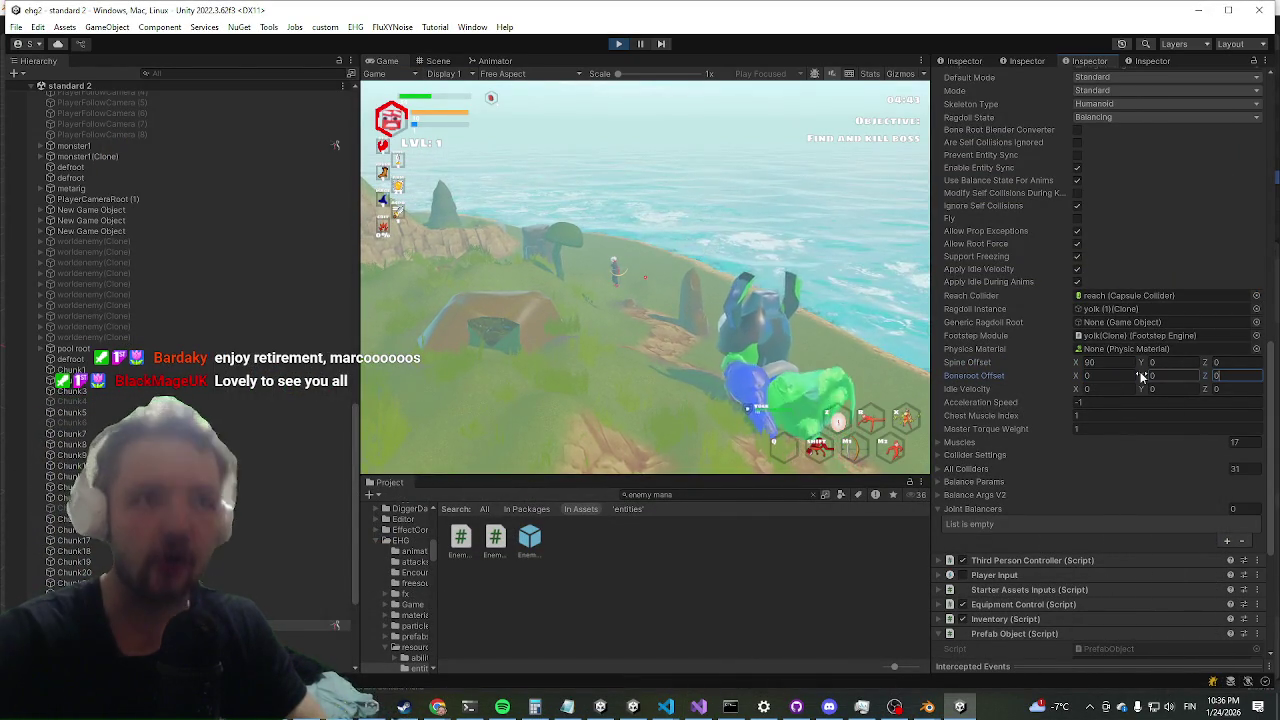
pyautogui.click(615, 328)
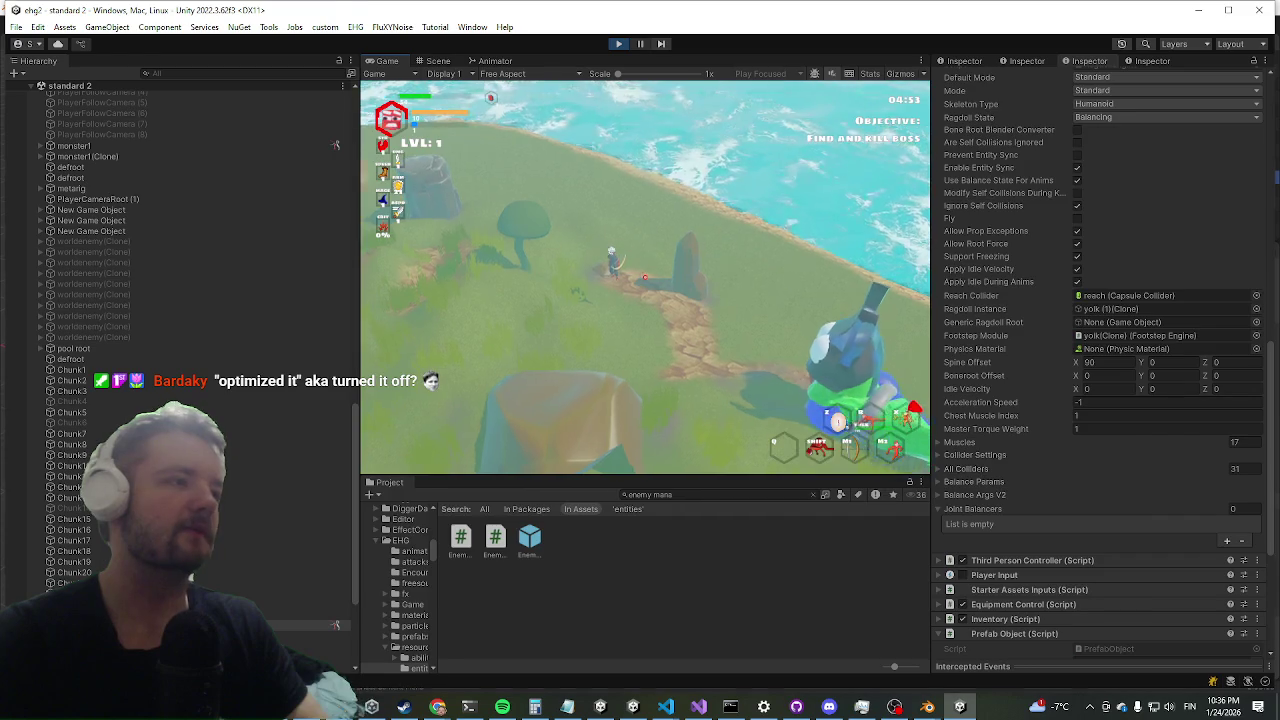
pyautogui.hotkey('alt', 'Tab')
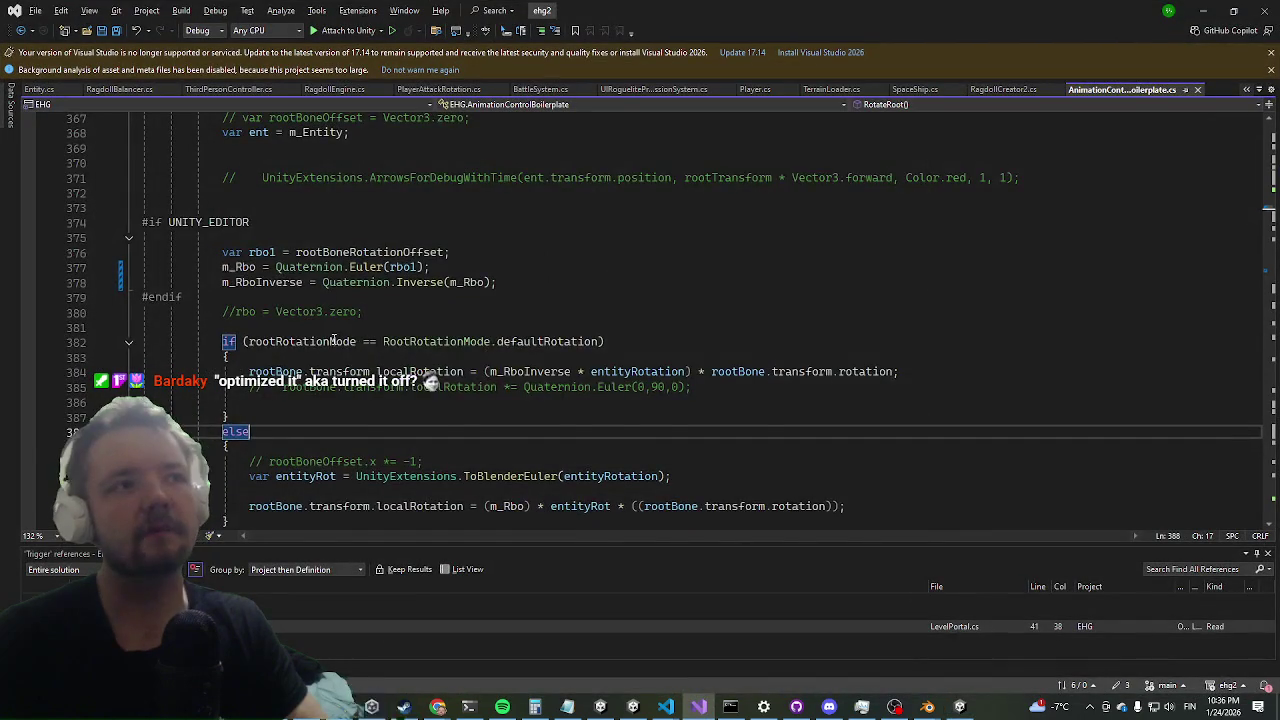
pyautogui.scroll(3, 338, 340)
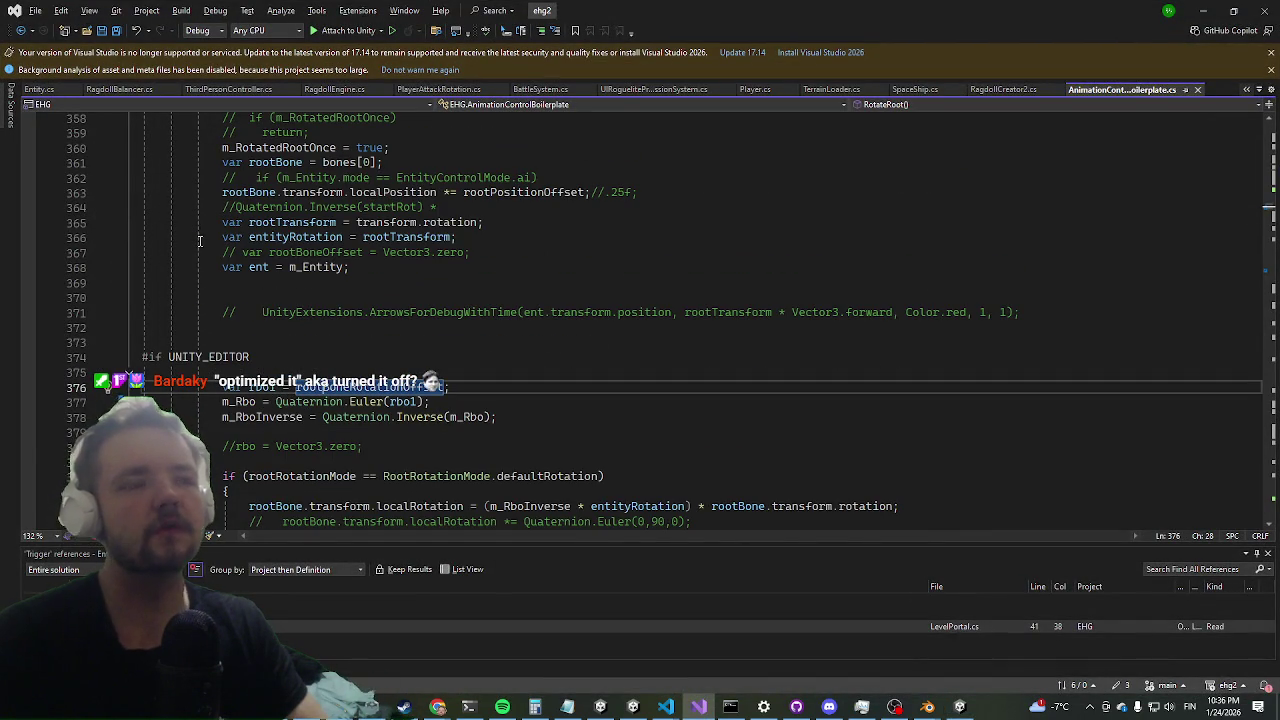
pyautogui.click(194, 387)
pyautogui.moveTo(213, 393)
pyautogui.mouseDown()
pyautogui.moveTo(469, 420)
pyautogui.moveTo(214, 391)
pyautogui.mouseUp()
pyautogui.click(533, 427)
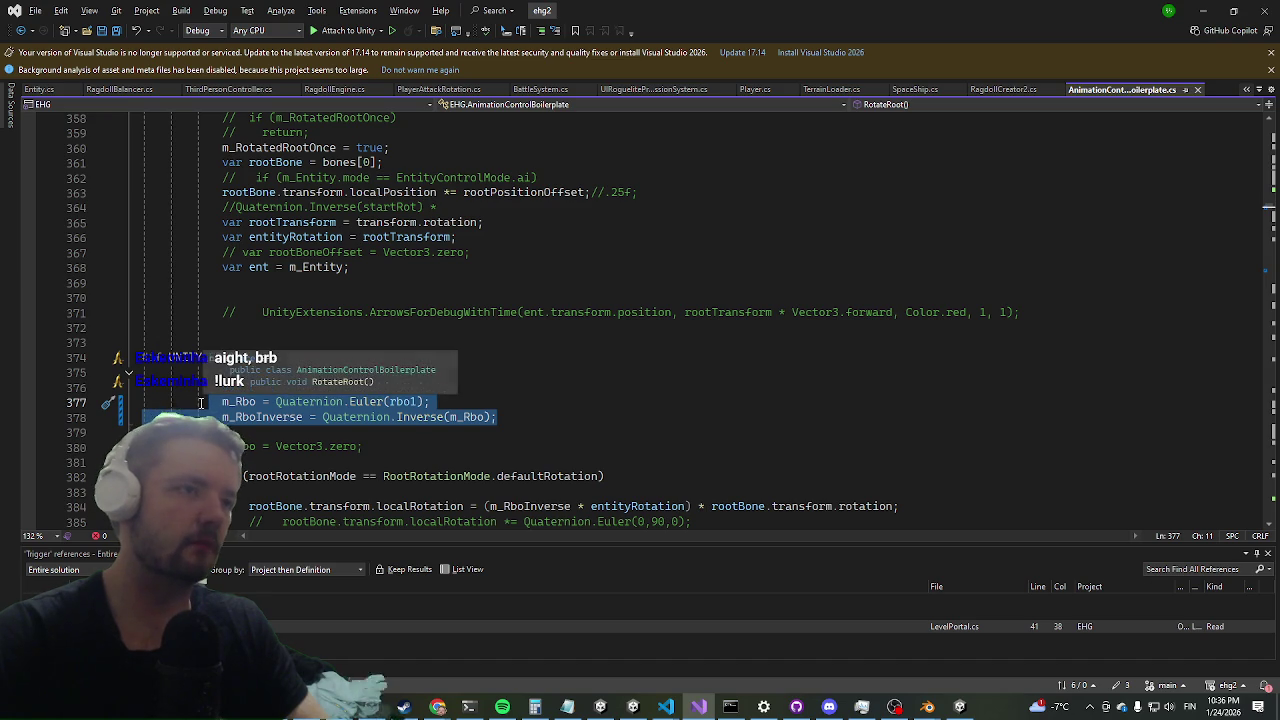
pyautogui.click(1204, 10)
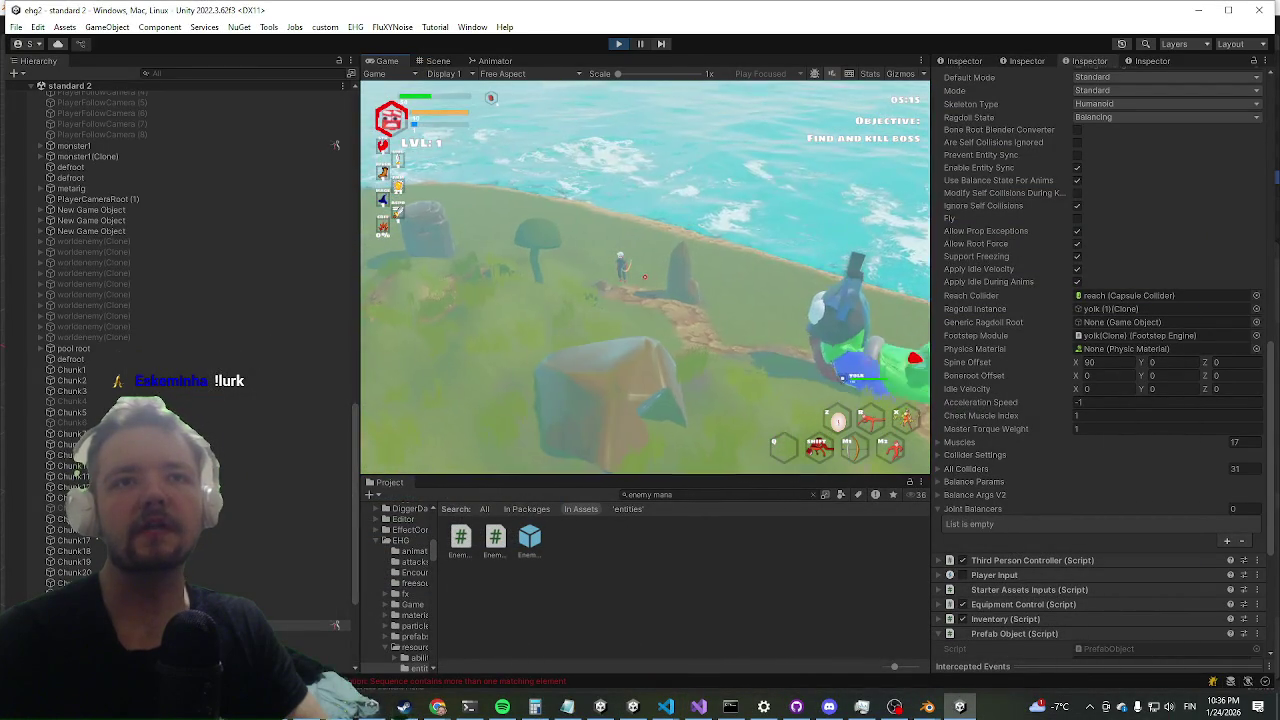
# - Reset the ragdoll's Spine Offset X and Boneroot Offset X to 0
pyautogui.press('super')
pyautogui.click(1123, 369)
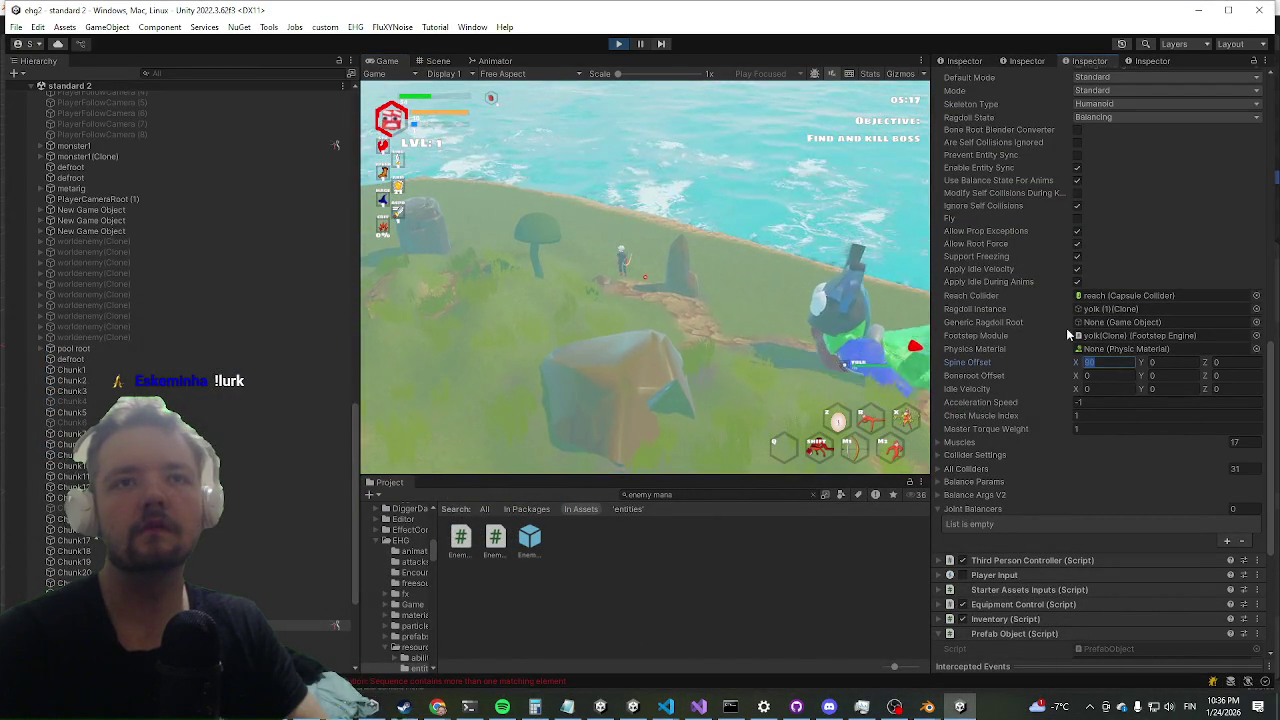
pyautogui.press('Tab')
pyautogui.press('Tab')
pyautogui.press('Tab')
pyautogui.write('90')
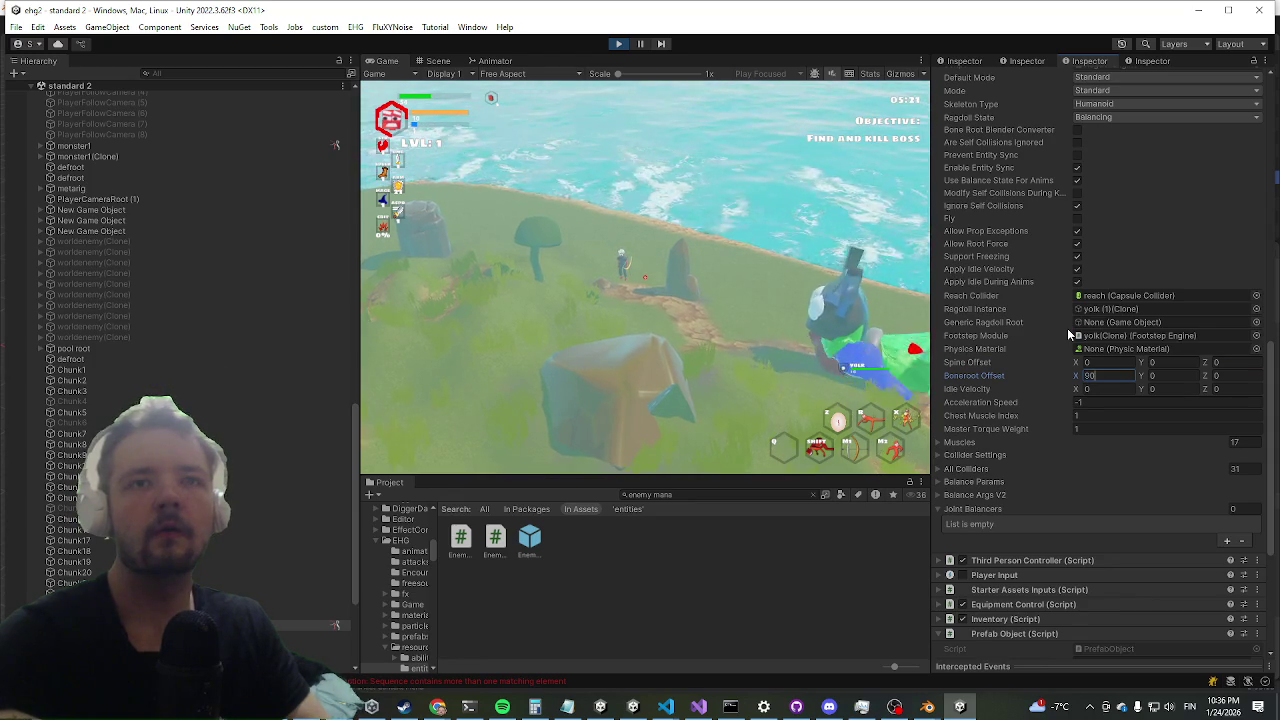
pyautogui.hotkey('alt', 'Tab')
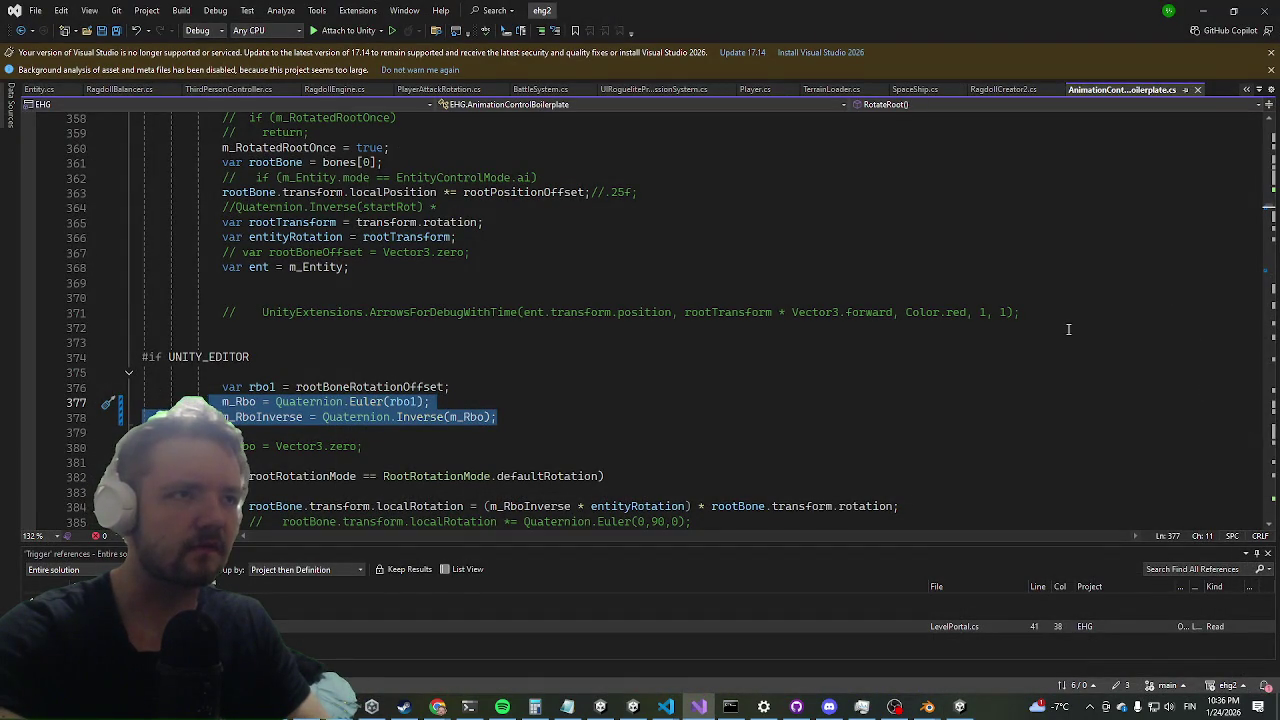
pyautogui.hotkey('alt', 'Tab')
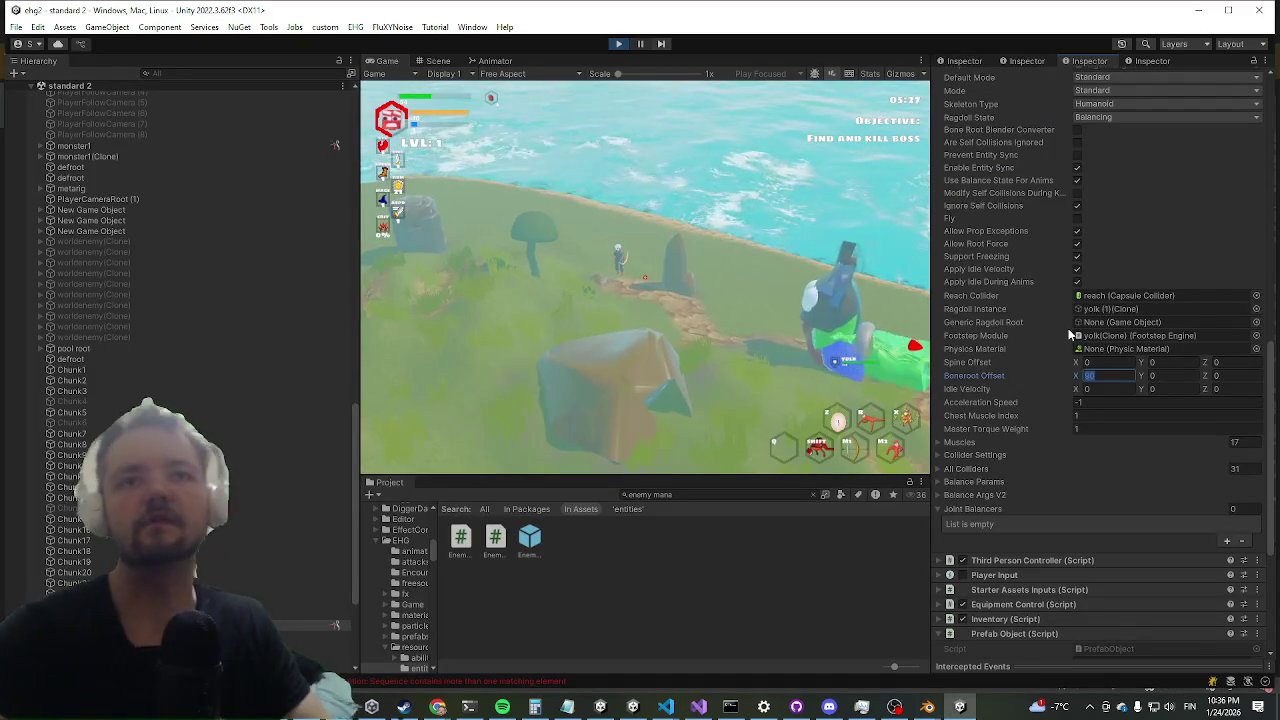
# - Collapse Ragdoll Engine, set Root Bone Rotation Offset X to 90, and maximize the Game view
pyautogui.scroll(5, 1050, 345)
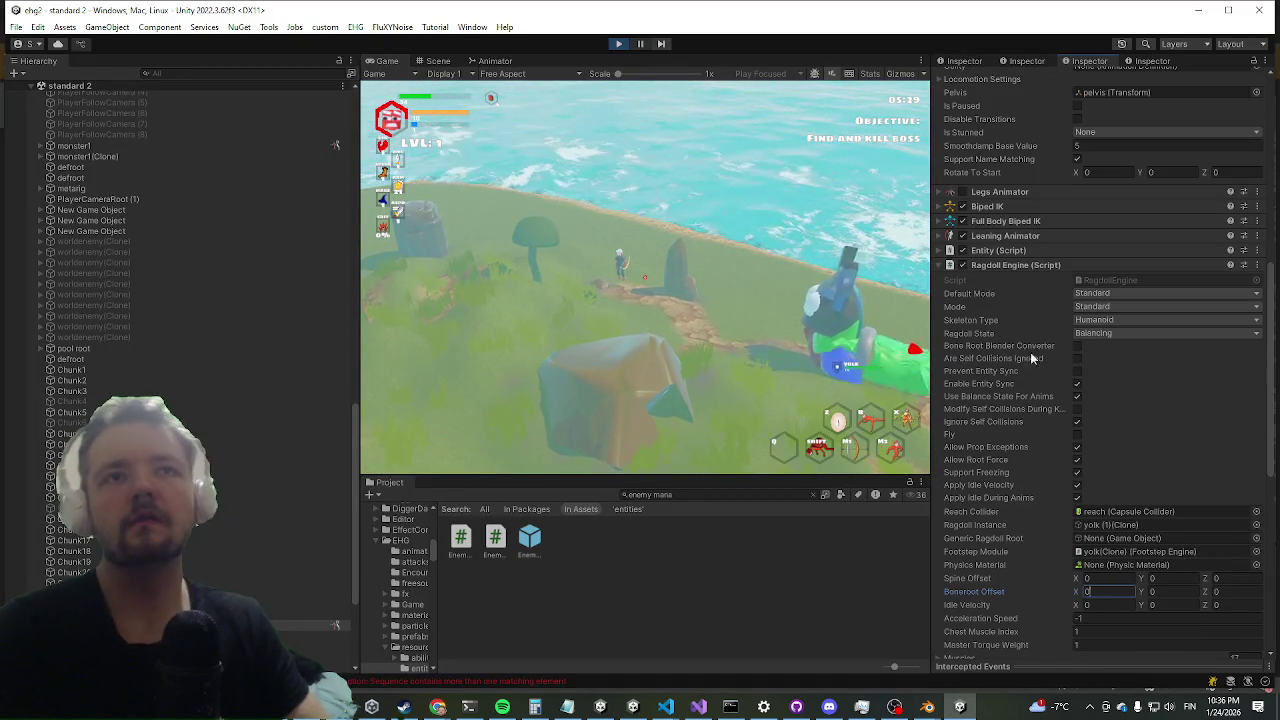
pyautogui.click(1010, 265)
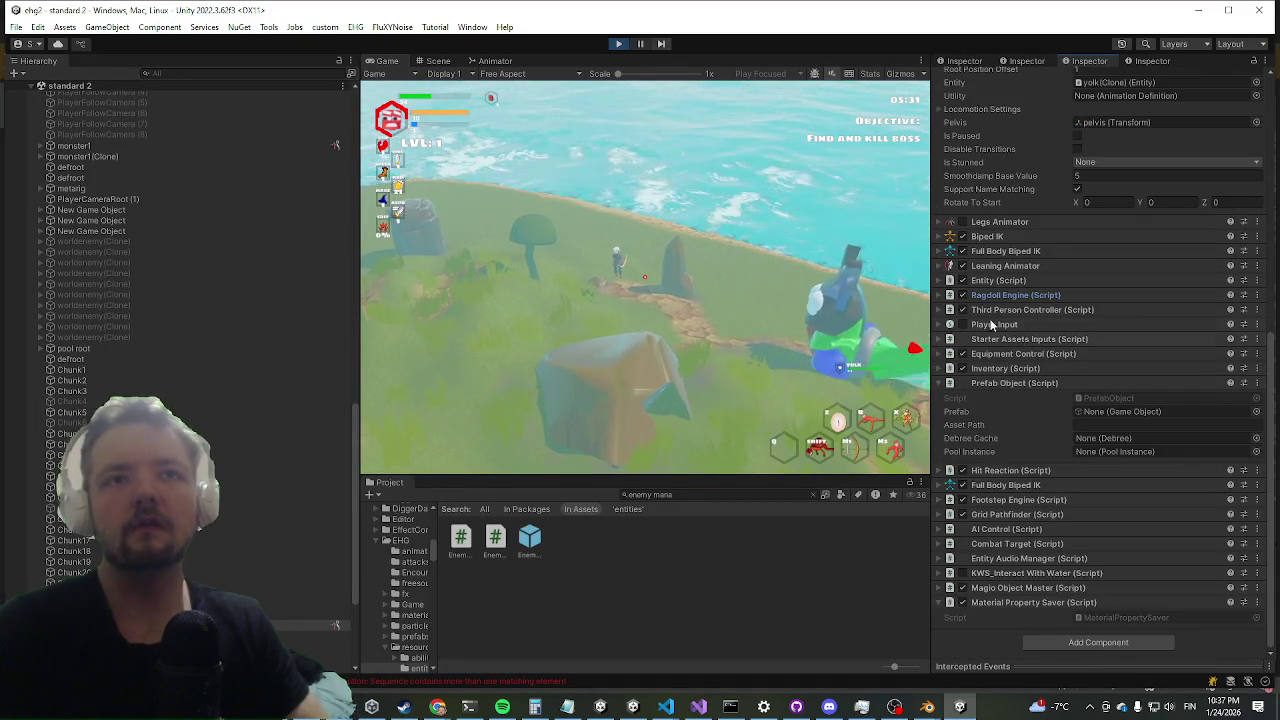
pyautogui.scroll(5, 1000, 340)
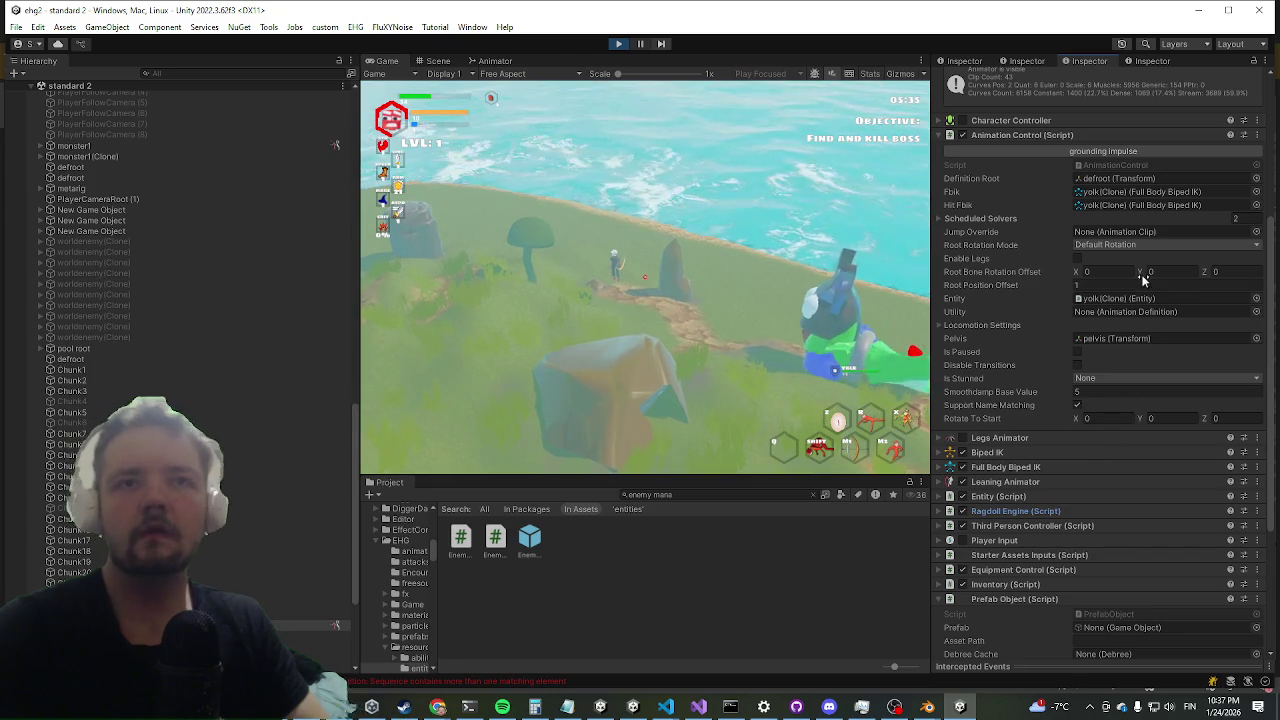
pyautogui.click(1106, 270)
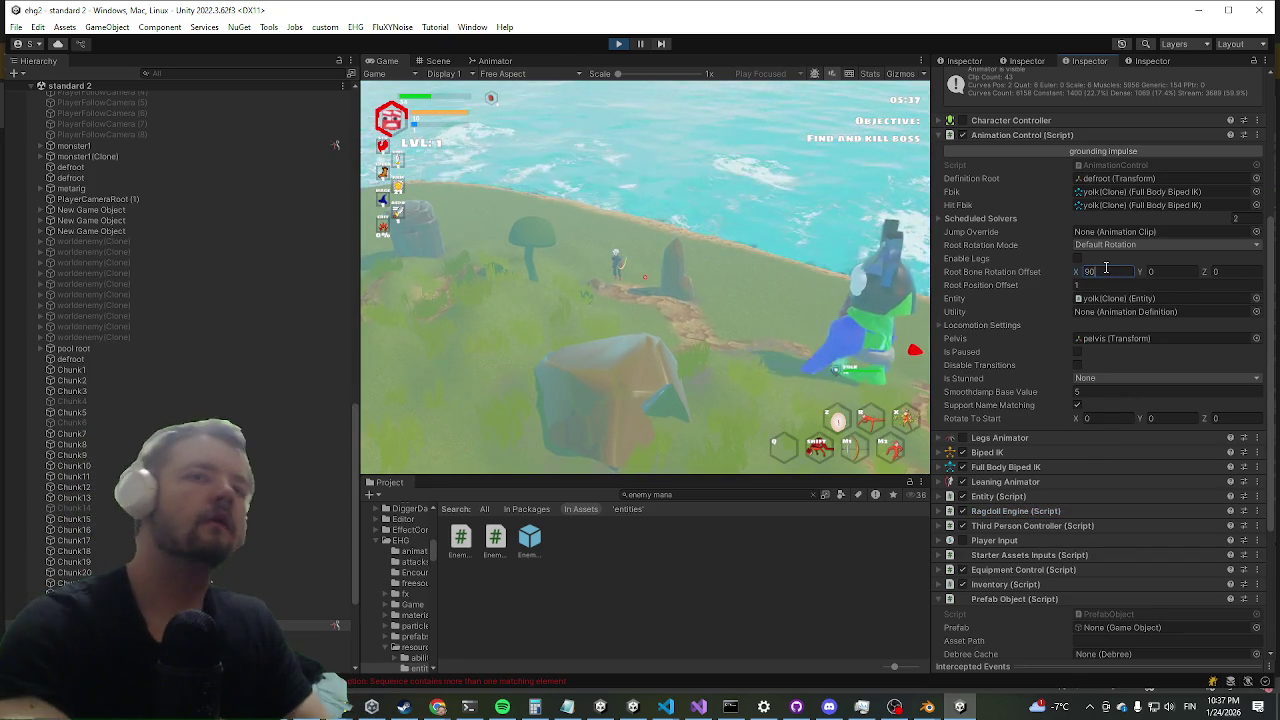
pyautogui.write('90')
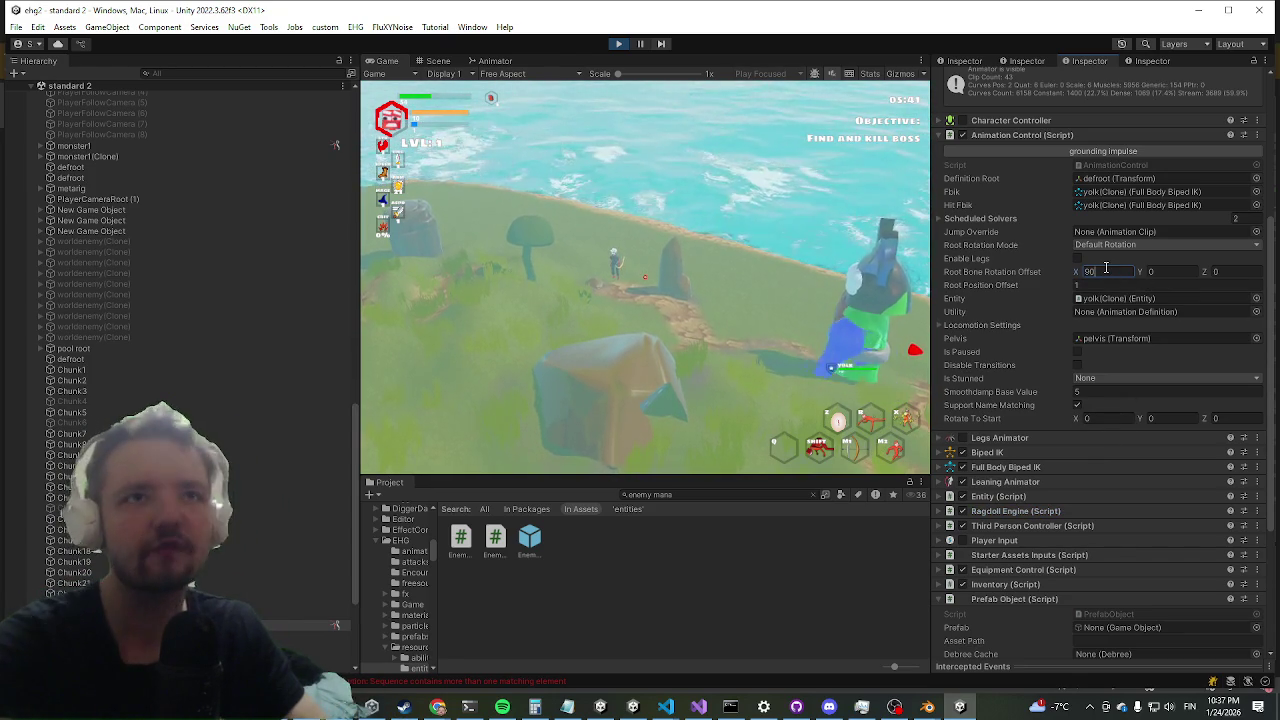
pyautogui.hotkey('shift', 'space')
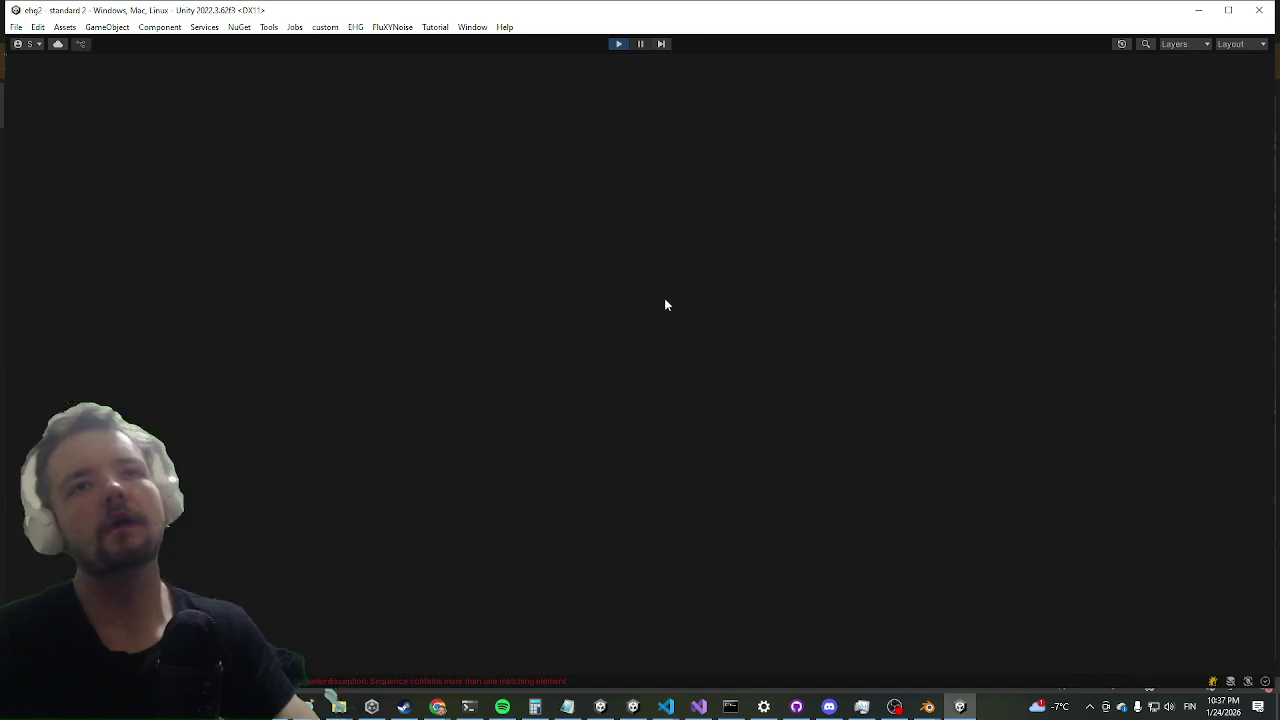
# - Close the Settings overlay and run at the recolored Yolk boss, circling it past the rock
pyautogui.press('Escape')
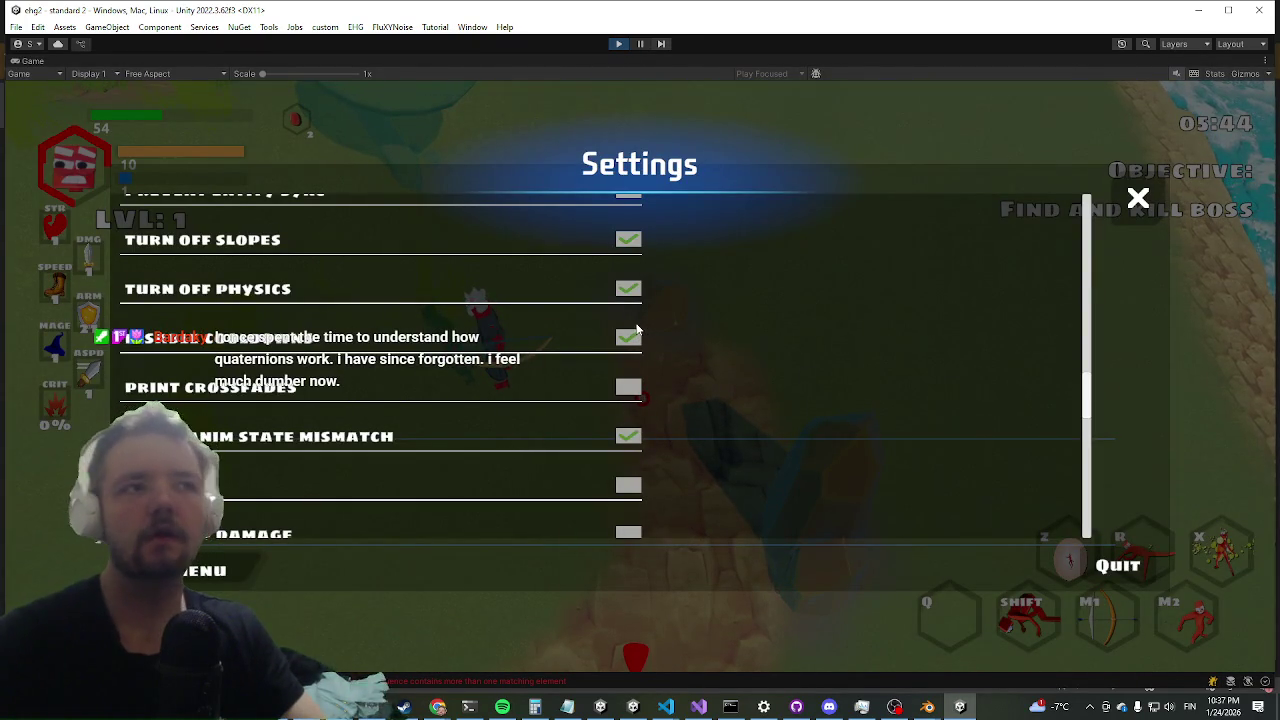
pyautogui.press('Escape')
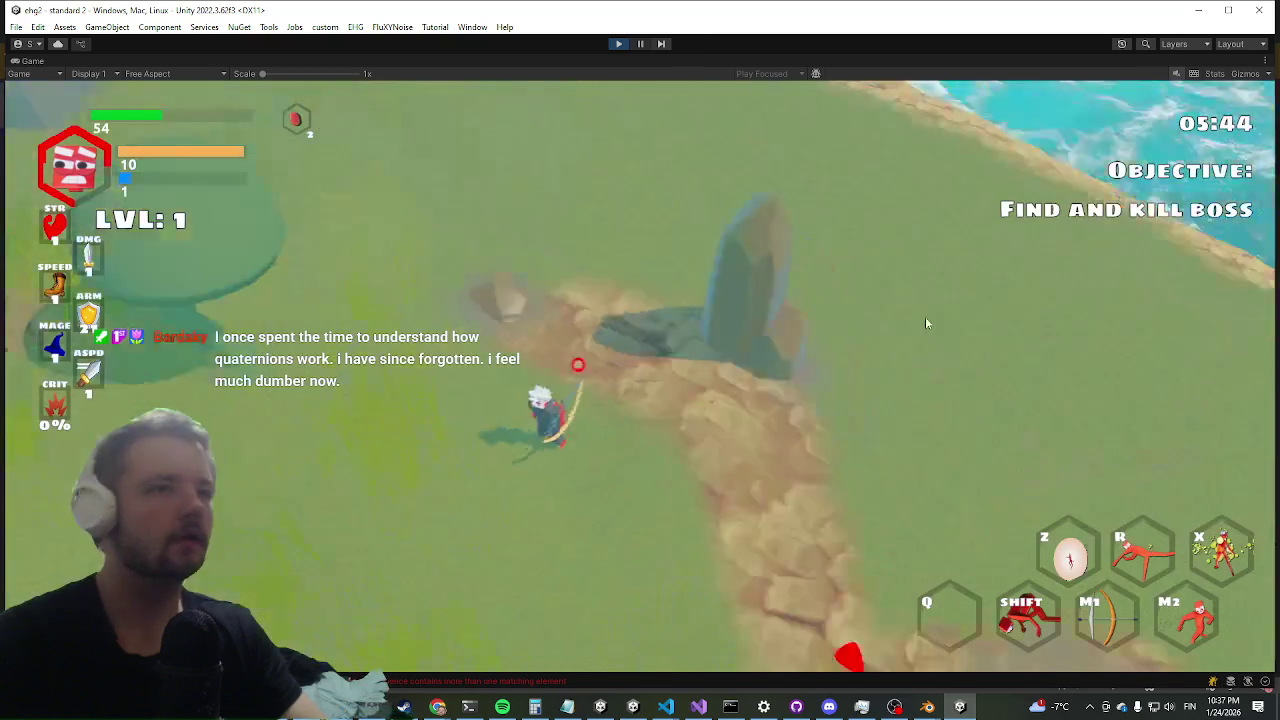
pyautogui.press('w')
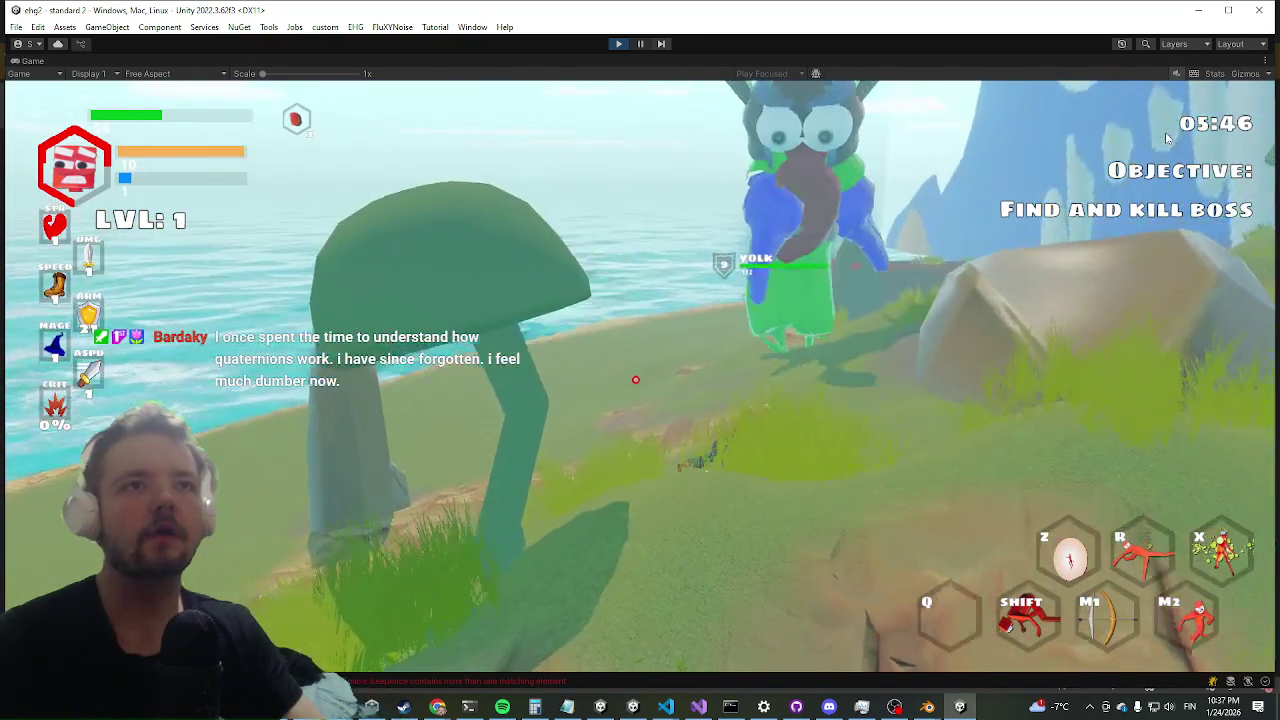
pyautogui.press('d')
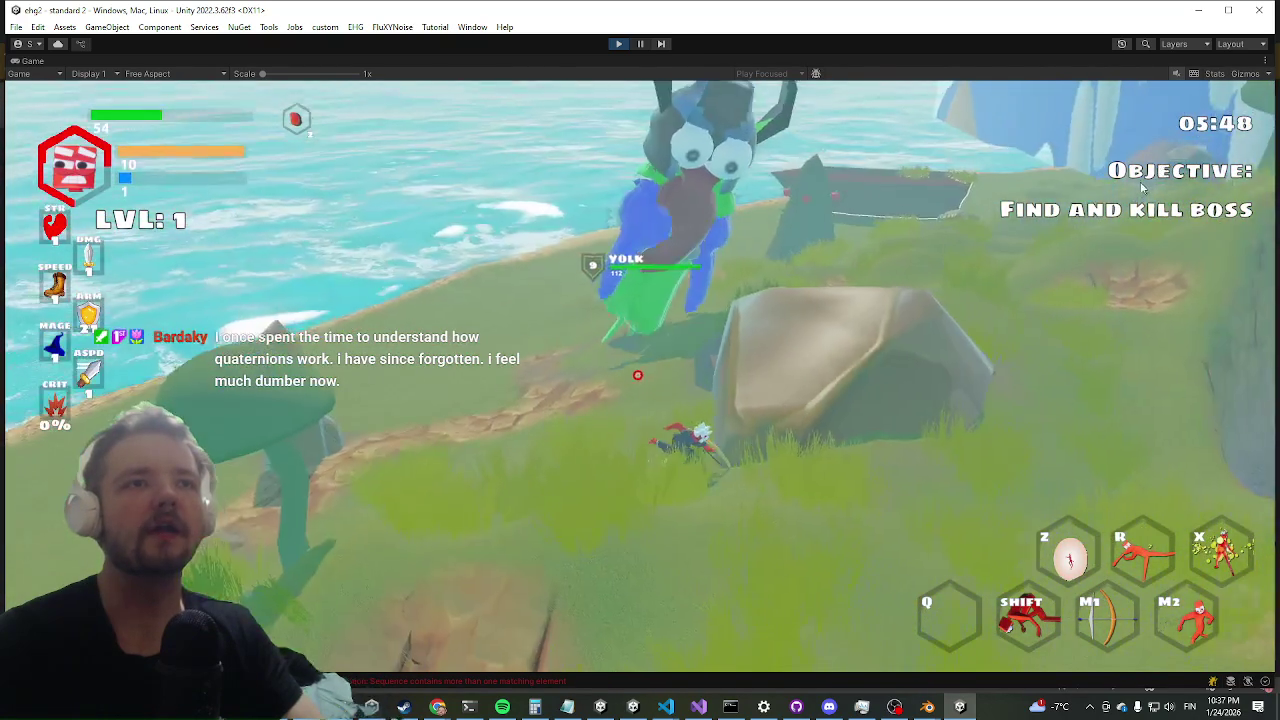
pyautogui.press('w')
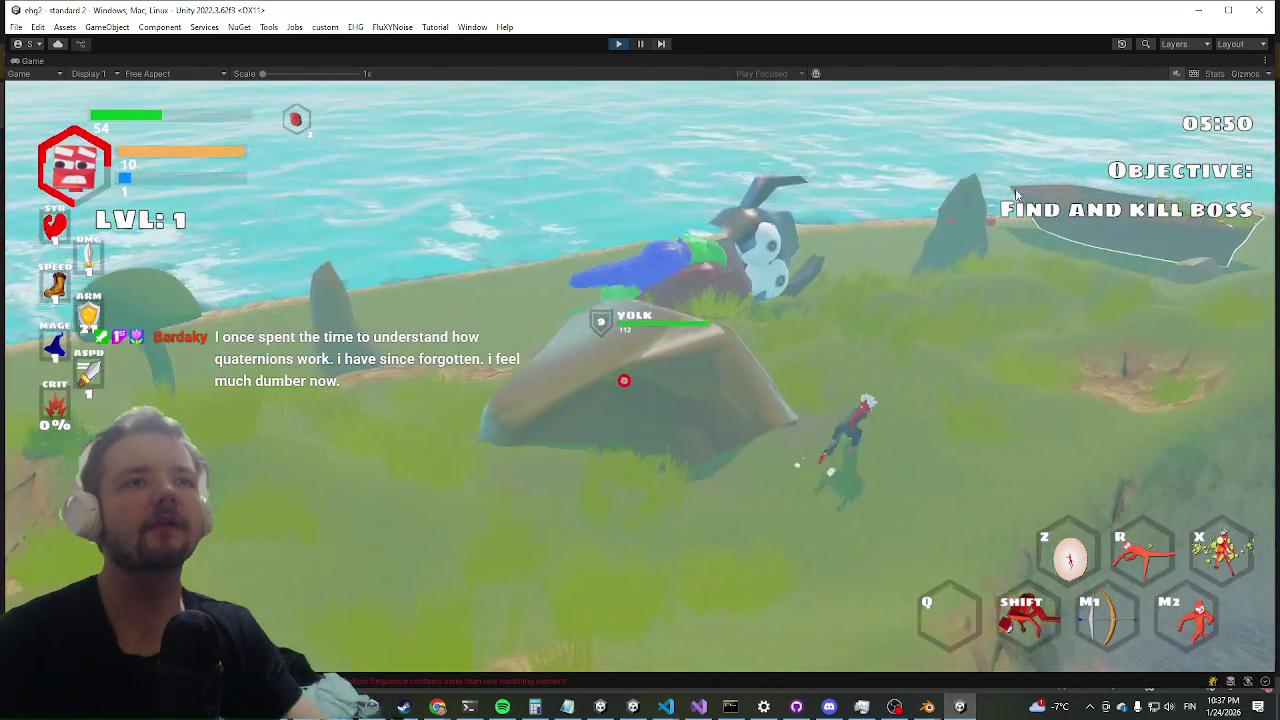
pyautogui.press('w')
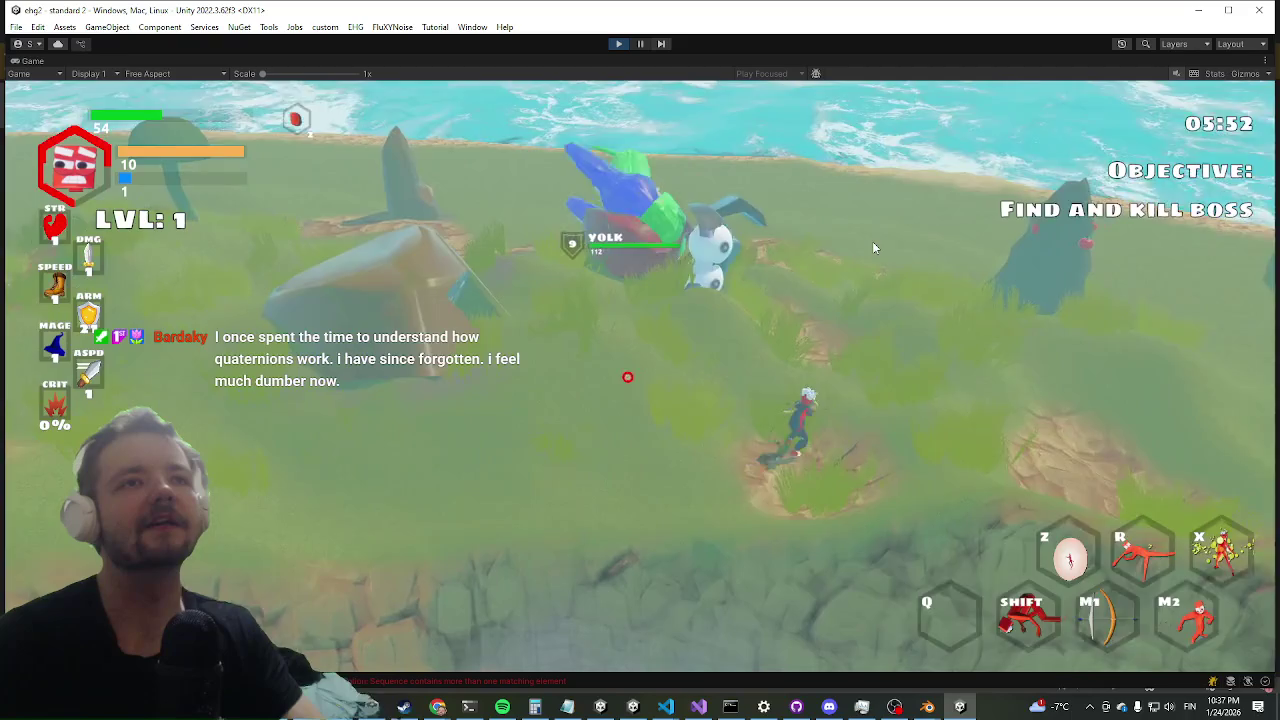
pyautogui.press('w')
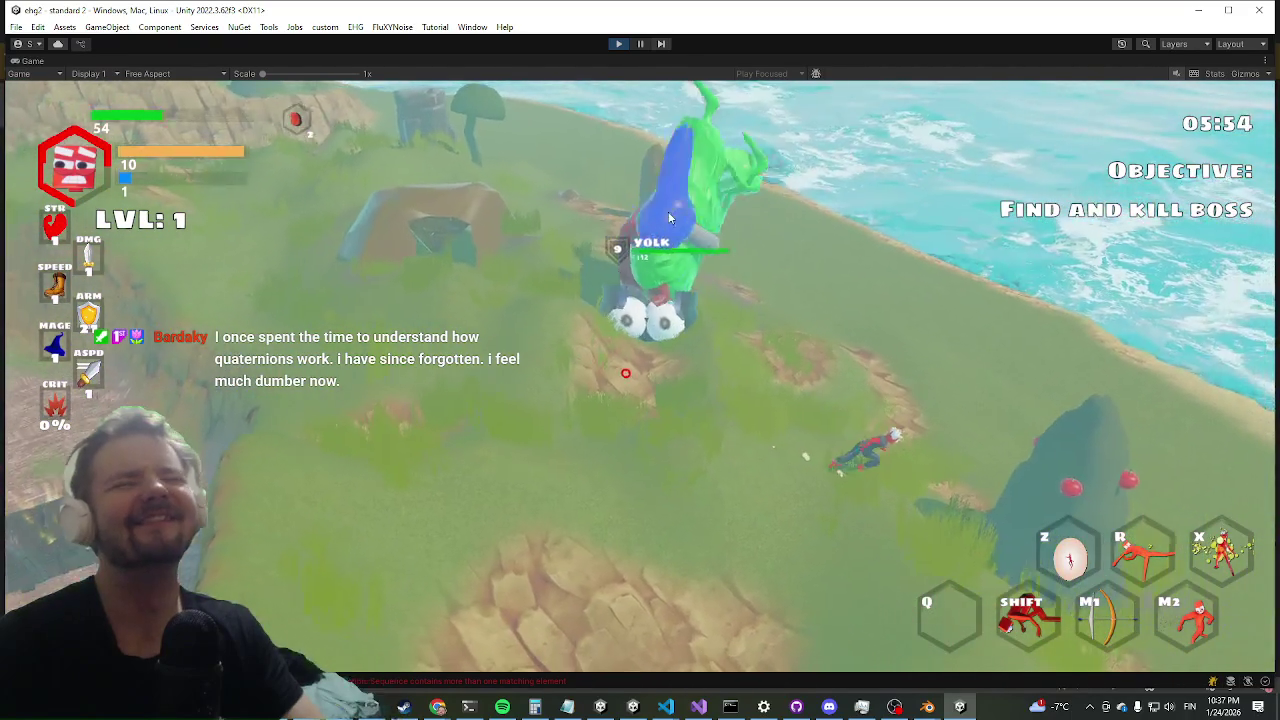
pyautogui.press('w')
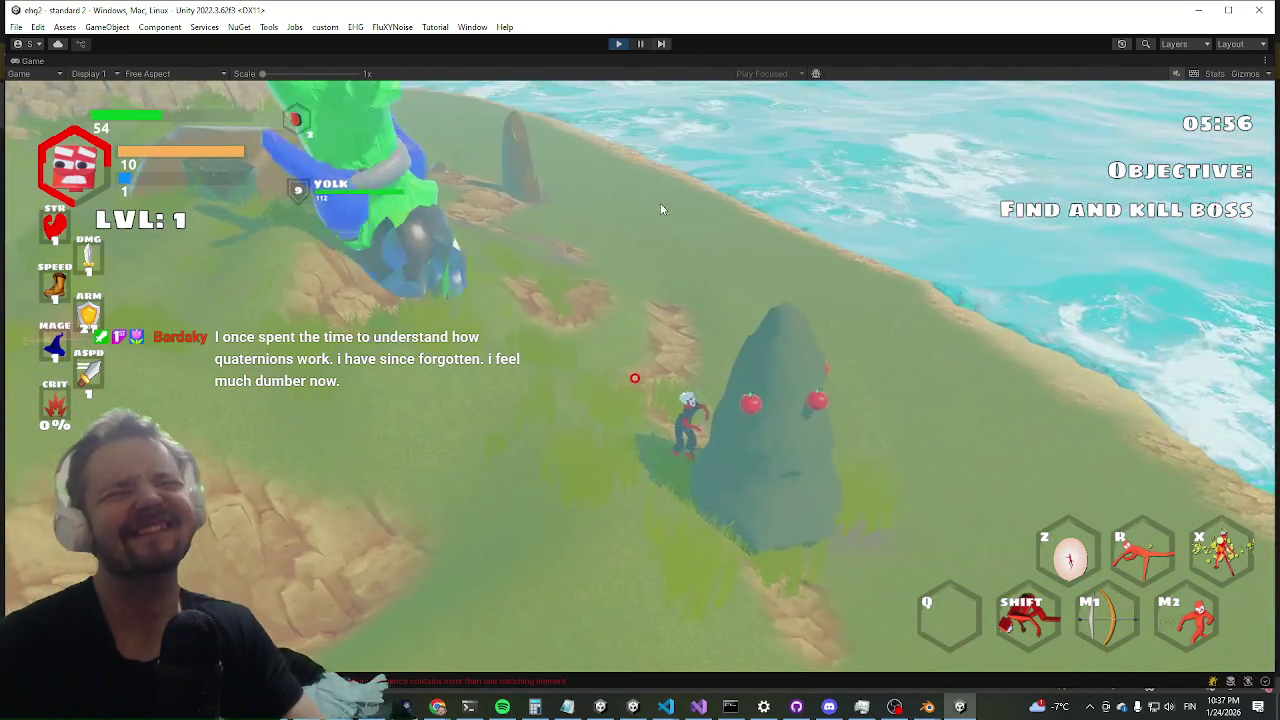
pyautogui.press('w')
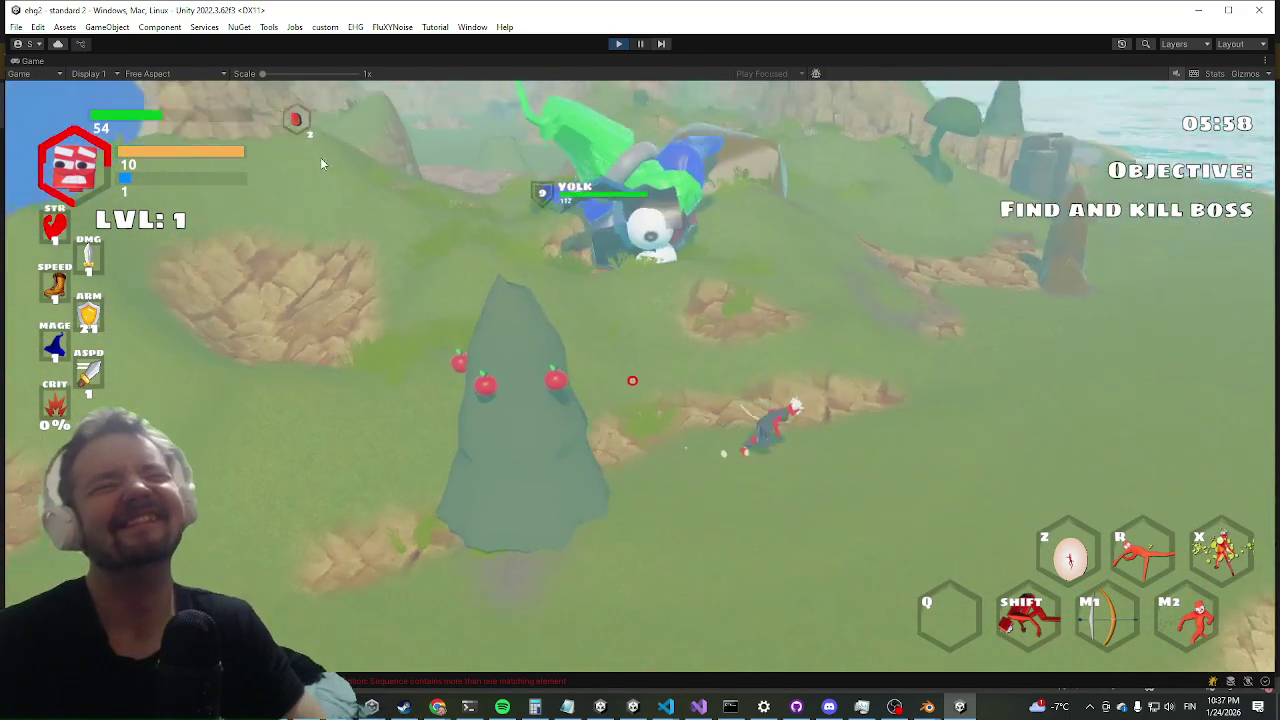
# - Keep dodging the Yolk boss across the field and along the coast with Shift dashes
pyautogui.press('w')
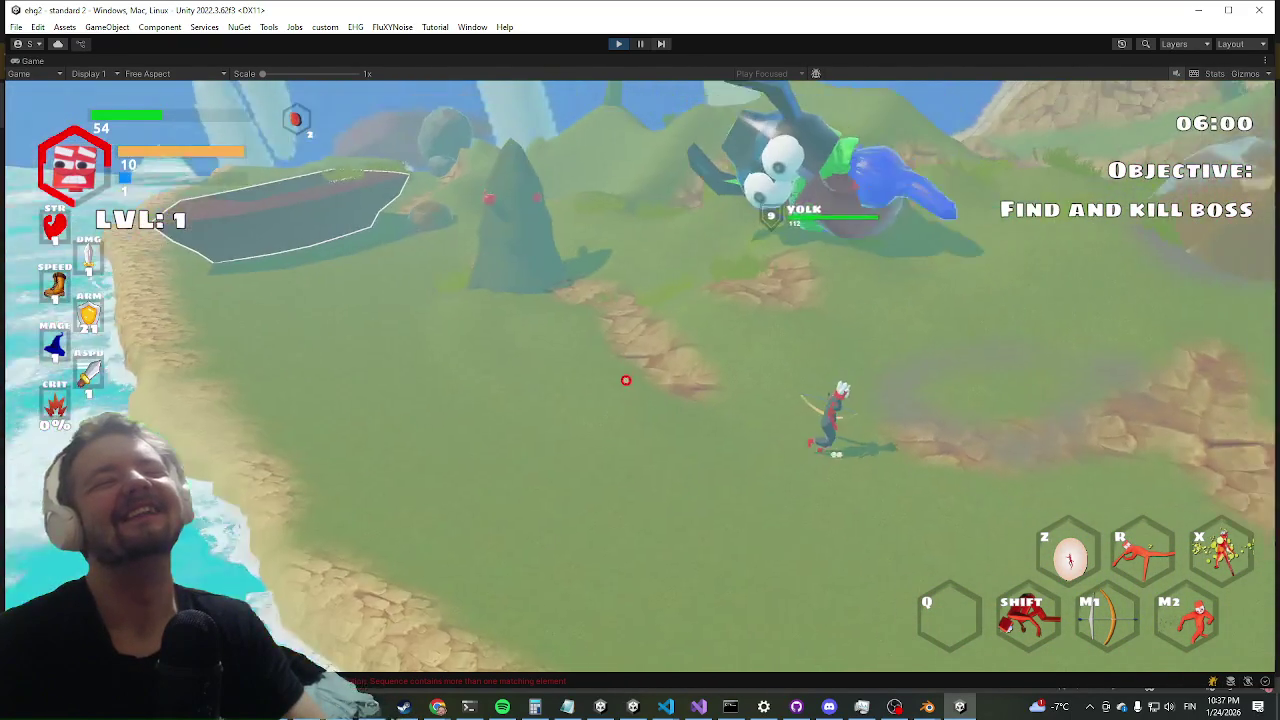
pyautogui.press('w')
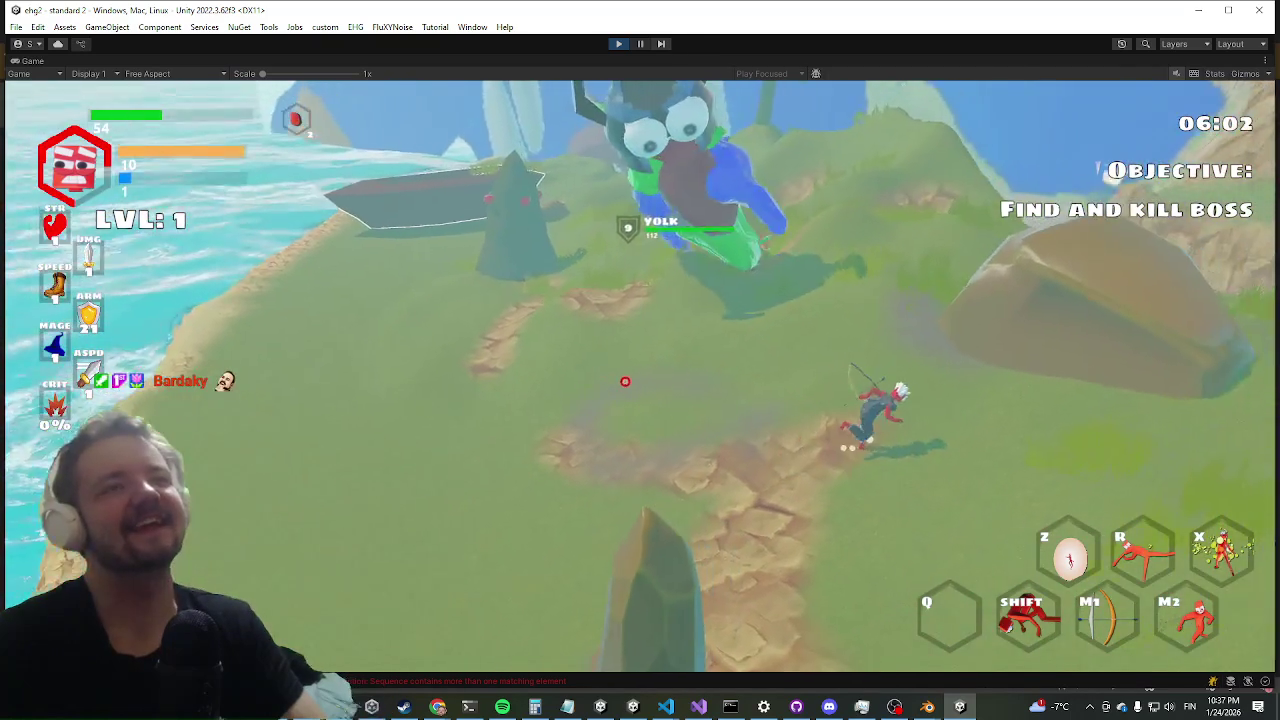
pyautogui.press('w')
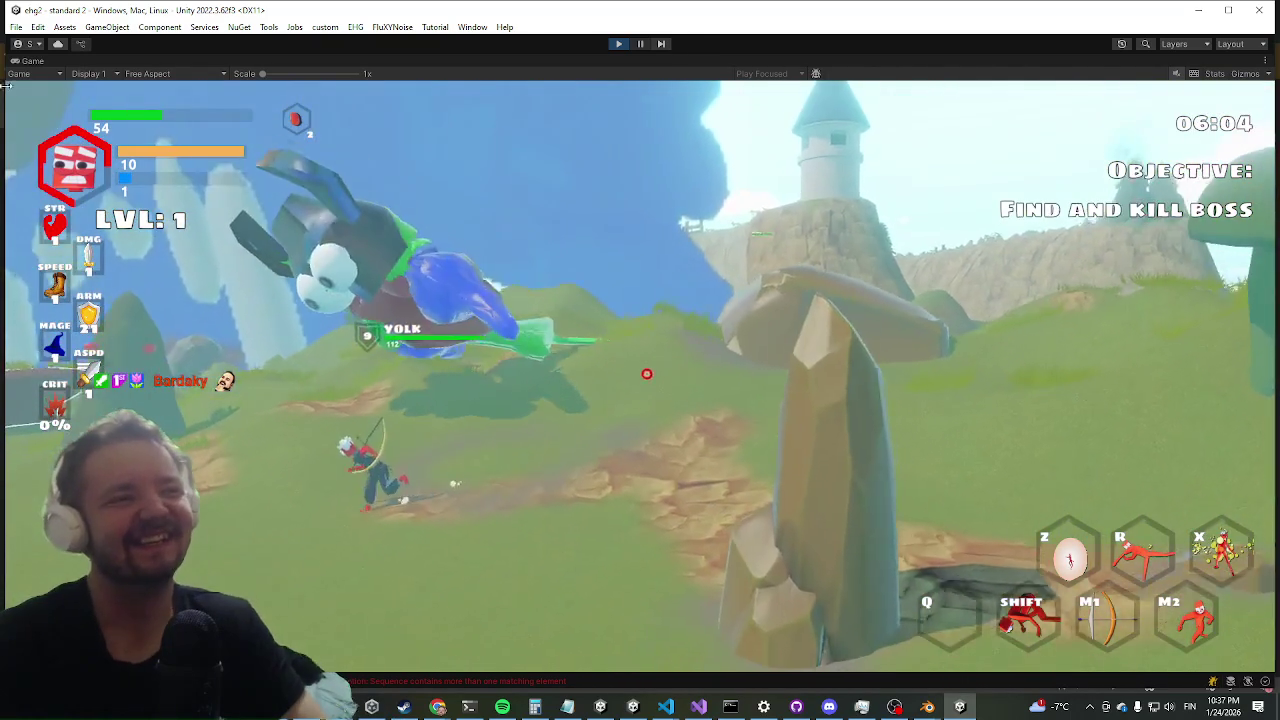
pyautogui.press('w')
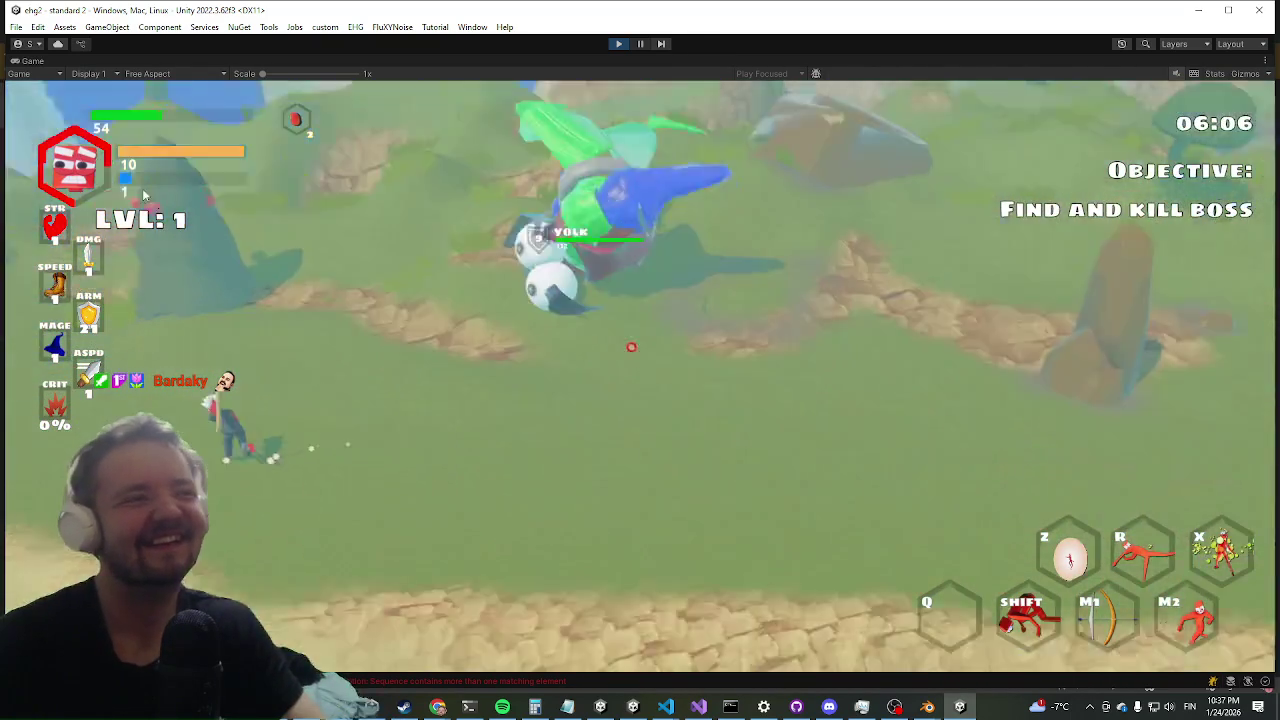
pyautogui.press('w')
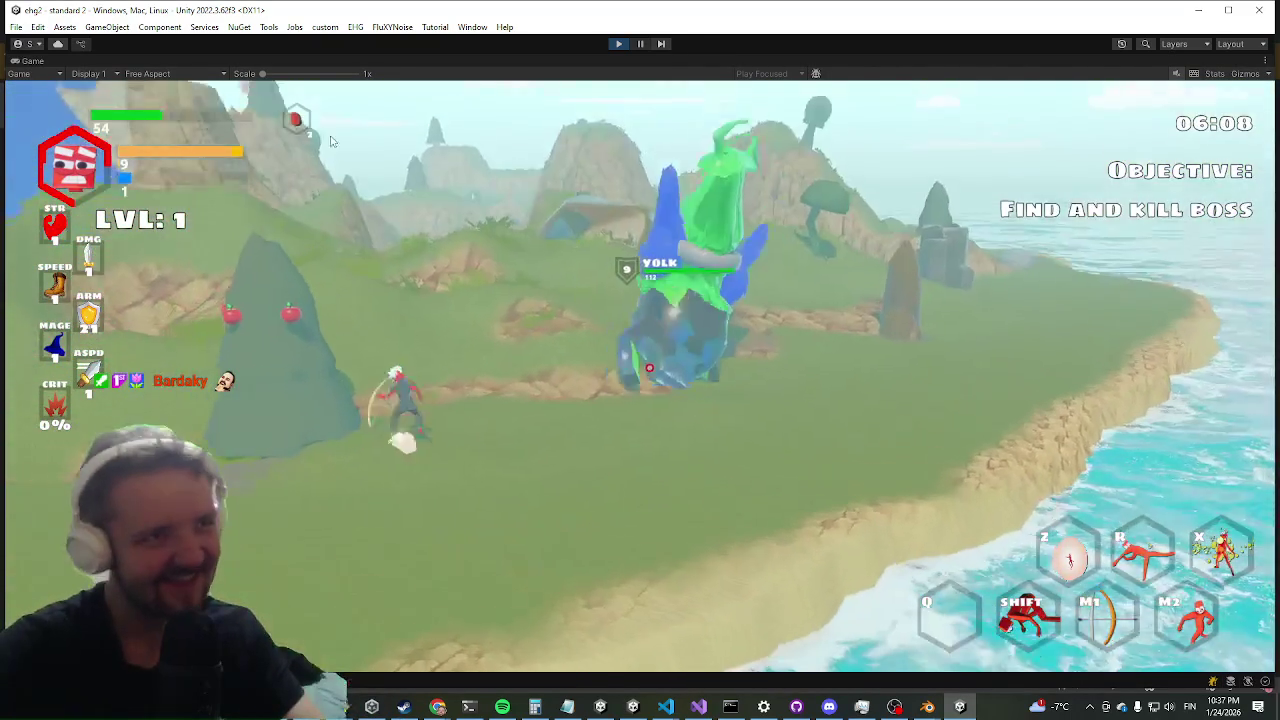
pyautogui.press('w')
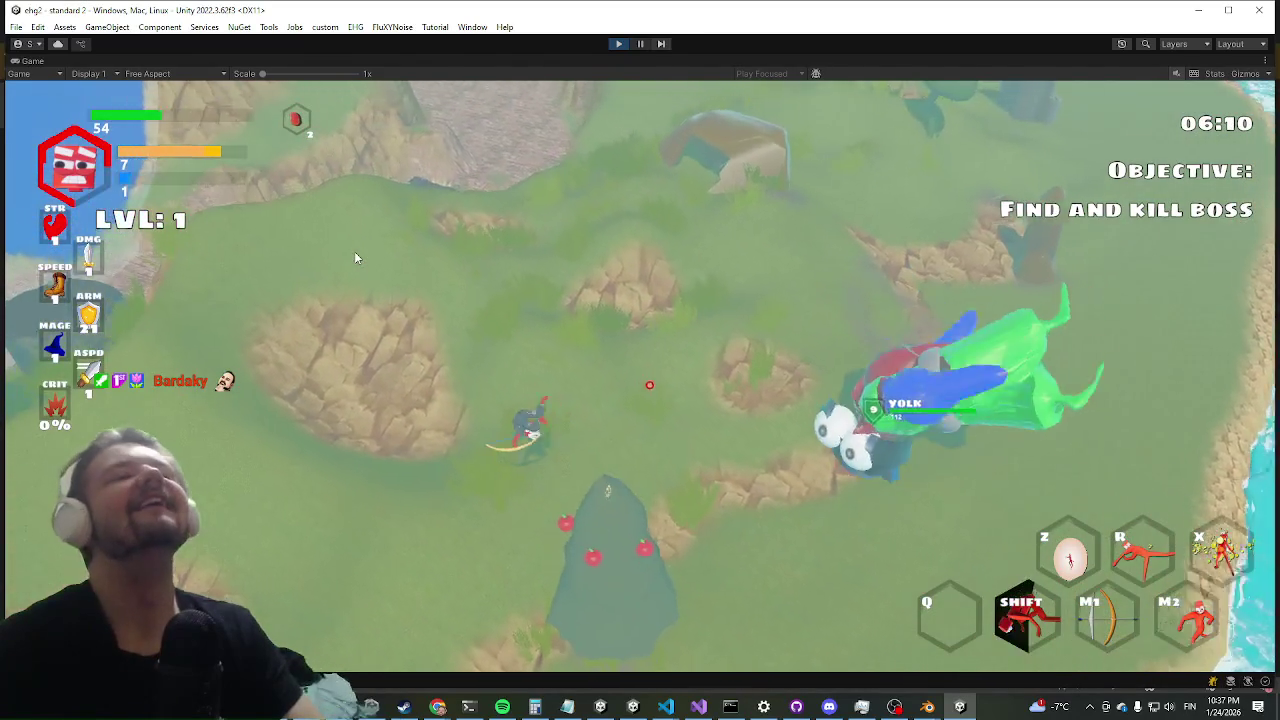
pyautogui.press('shift')
pyautogui.press('w')
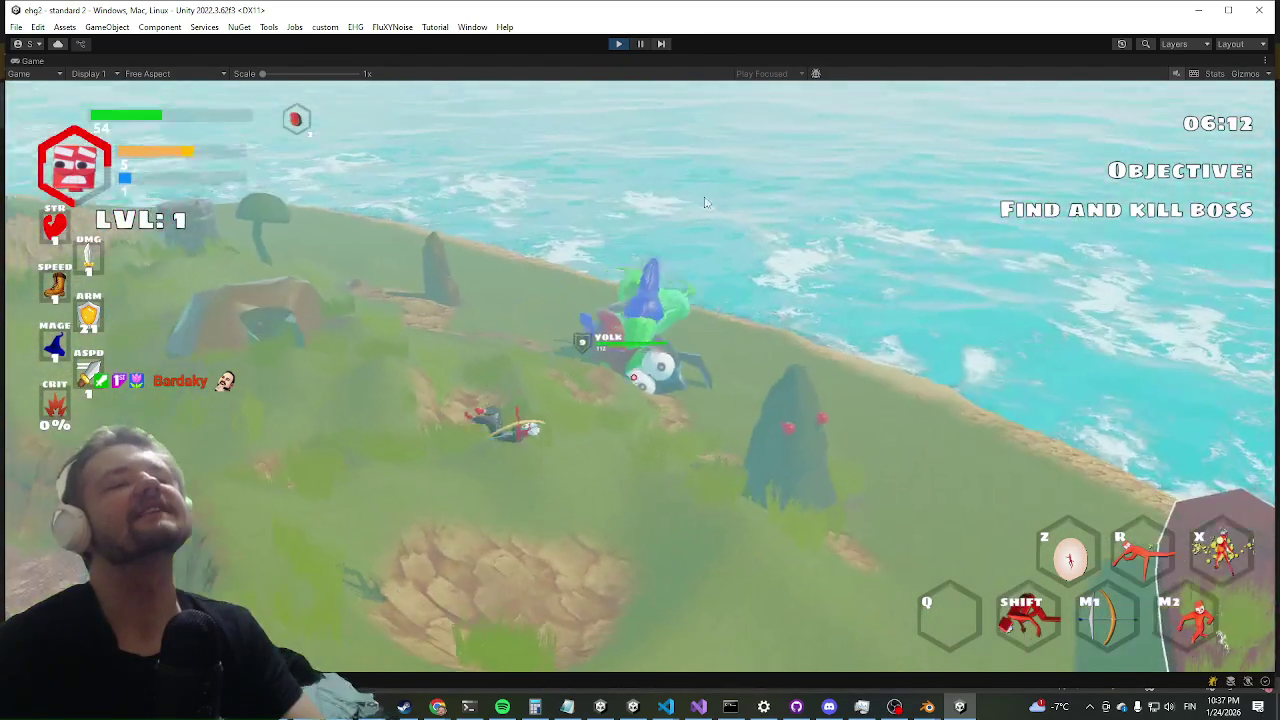
pyautogui.press('w')
pyautogui.press('shift')
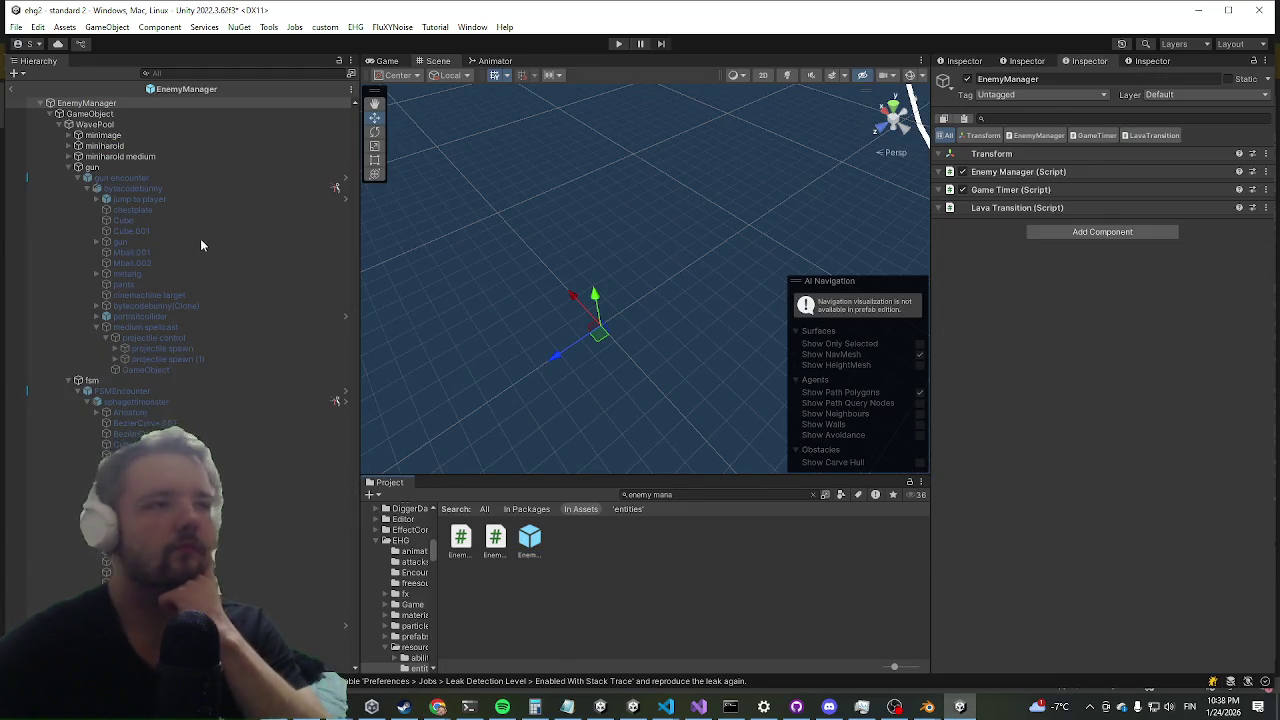
pyautogui.scroll(-15, 159, 320)
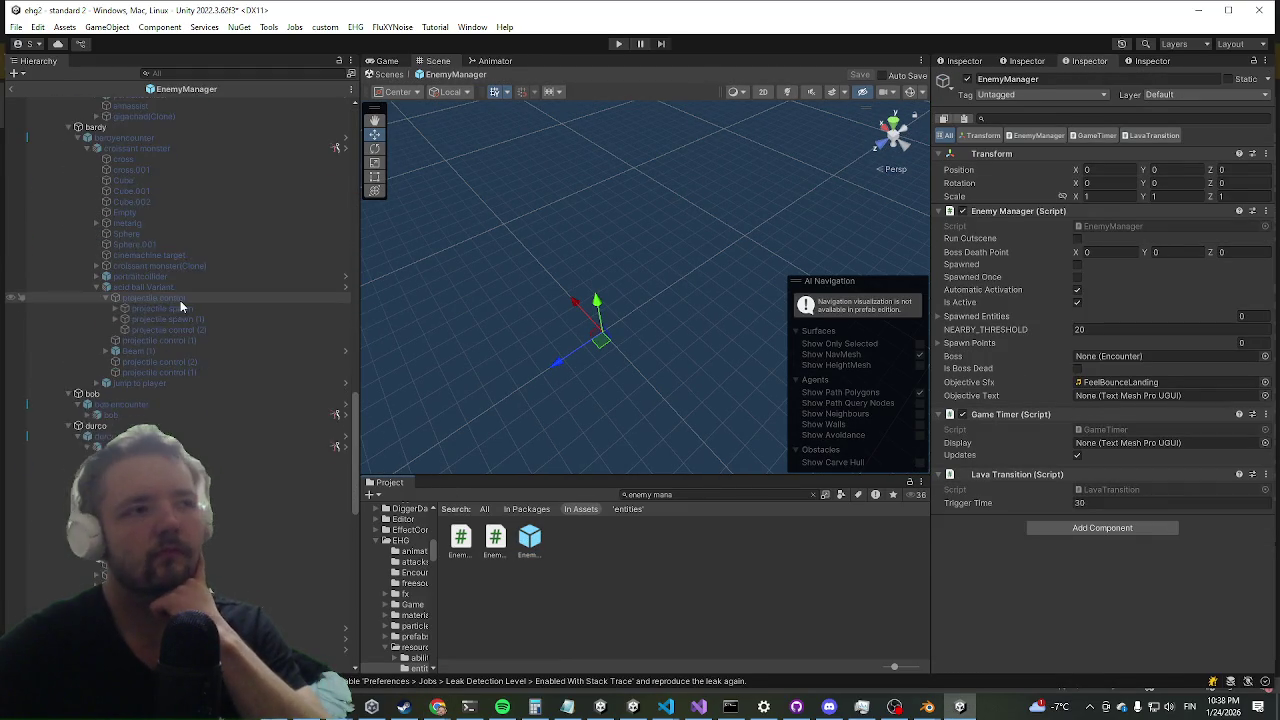
pyautogui.click(97, 431)
pyautogui.scroll(-3, 150, 450)
pyautogui.click(150, 529)
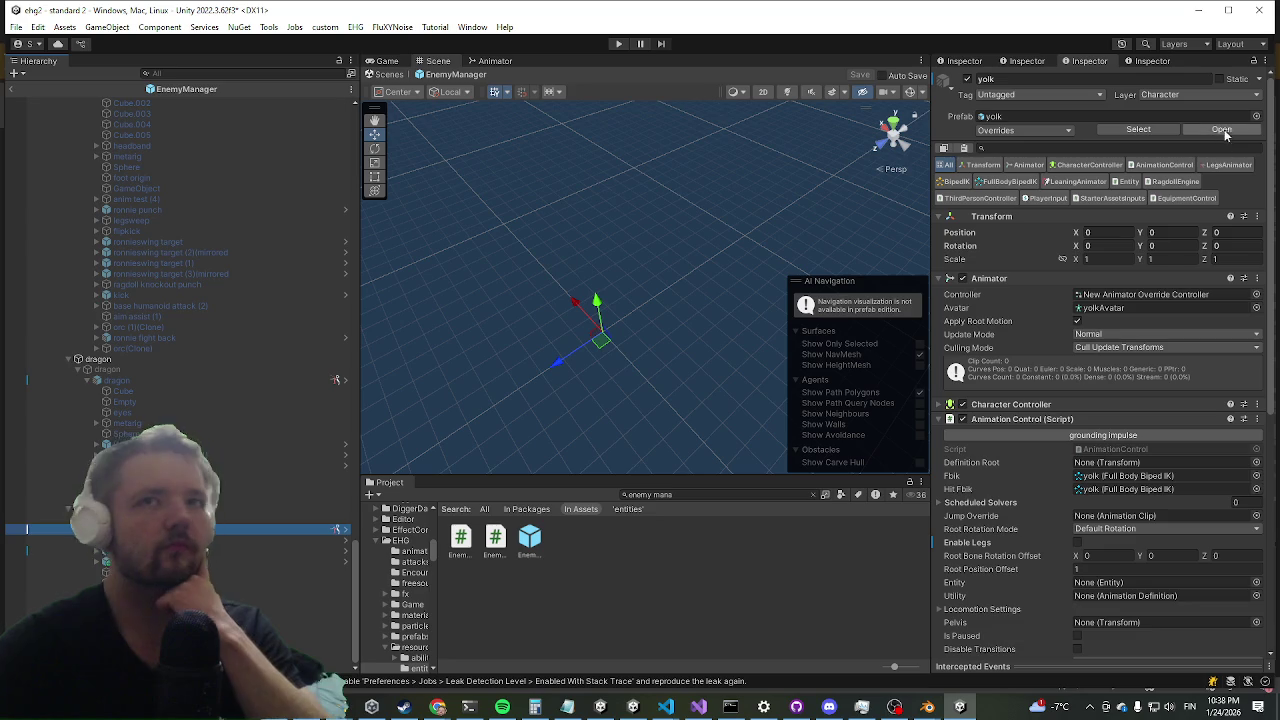
pyautogui.doubleClick(269, 531)
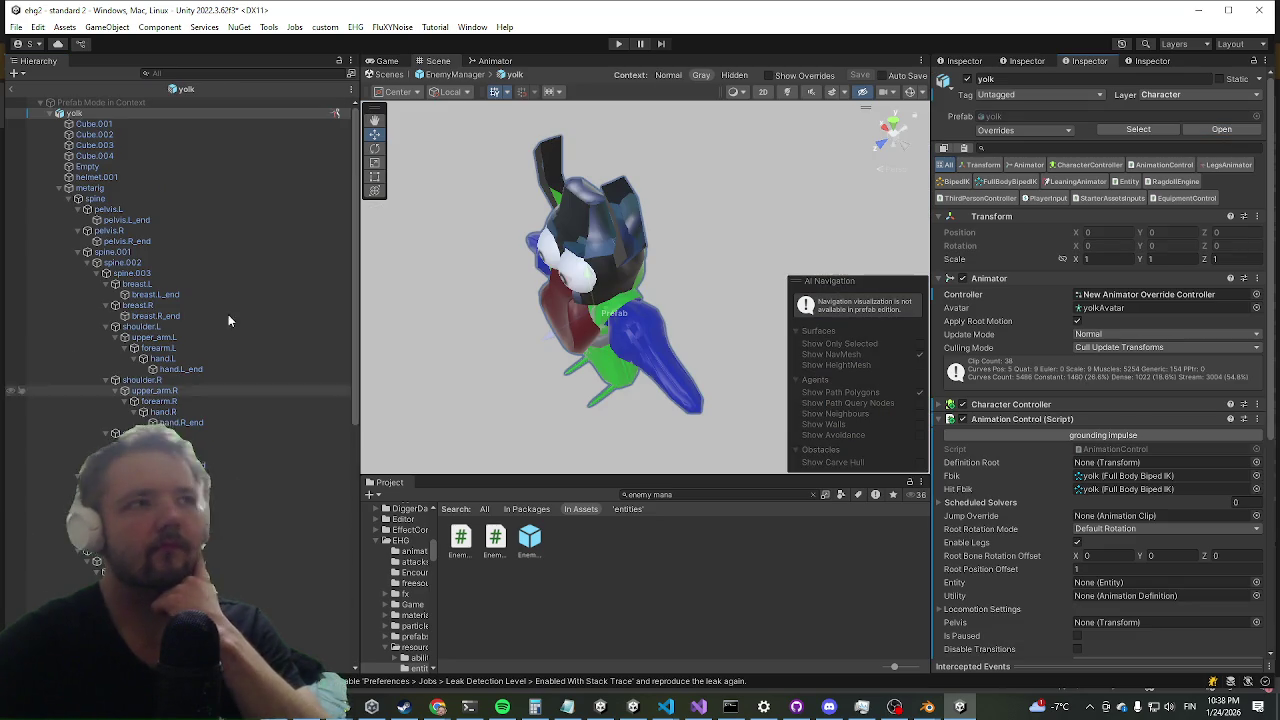
pyautogui.scroll(-6, 1208, 353)
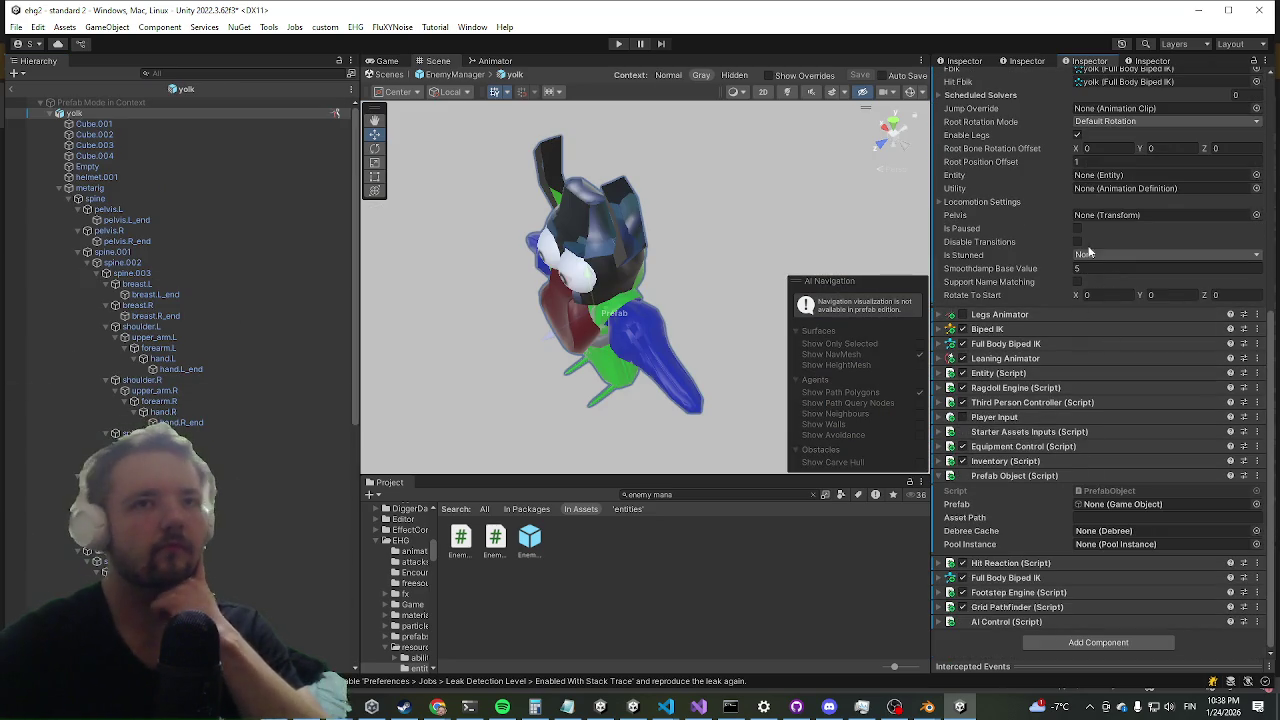
pyautogui.scroll(5, 1055, 233)
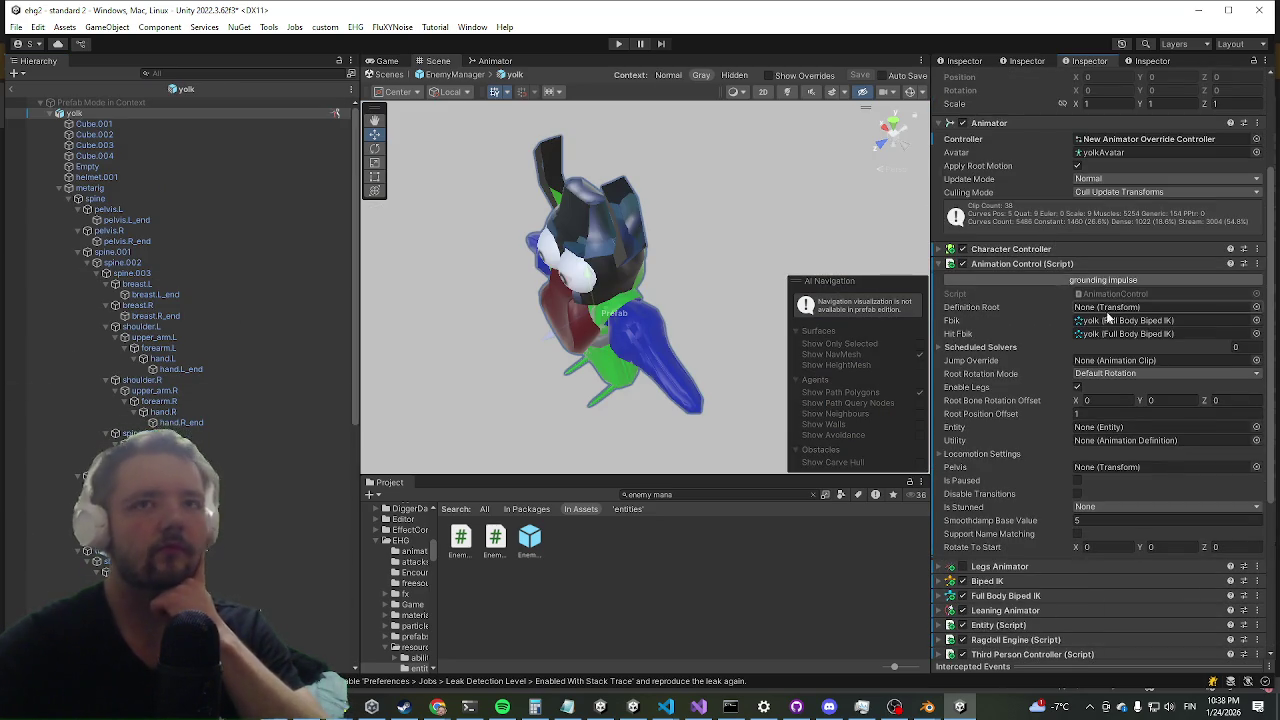
pyautogui.click(1133, 373)
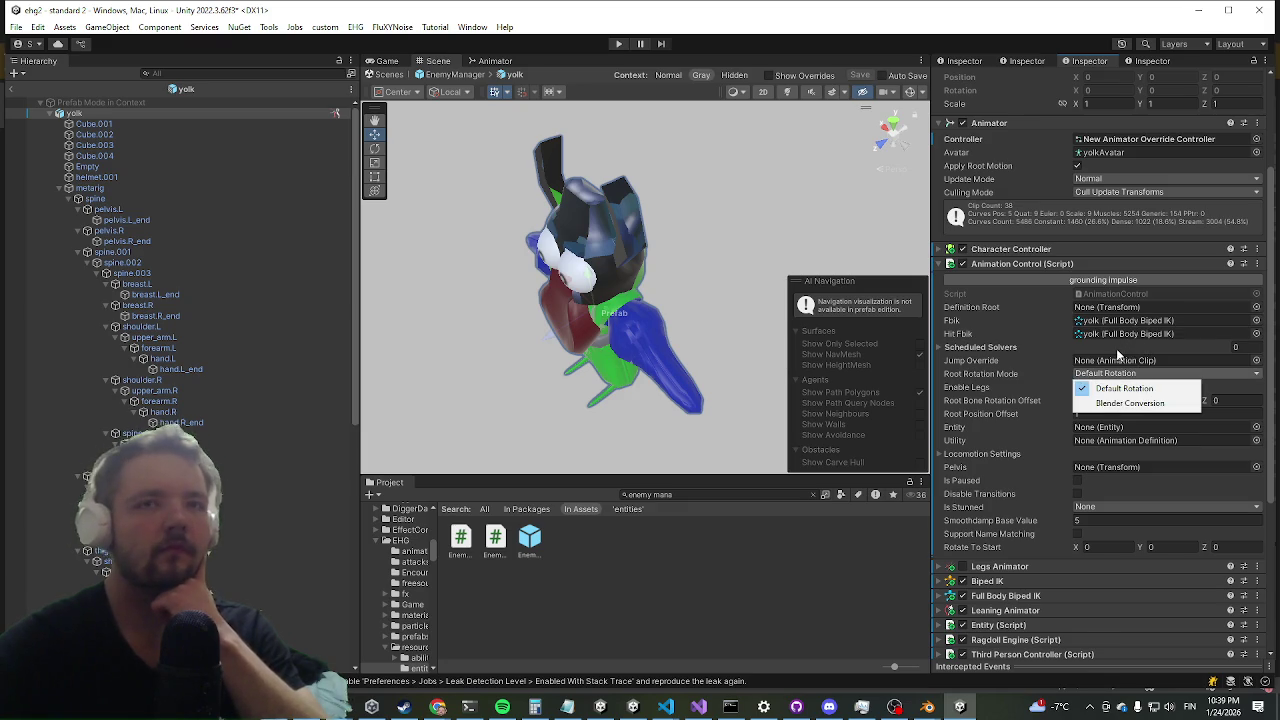
pyautogui.click(1116, 348)
pyautogui.click(1083, 346)
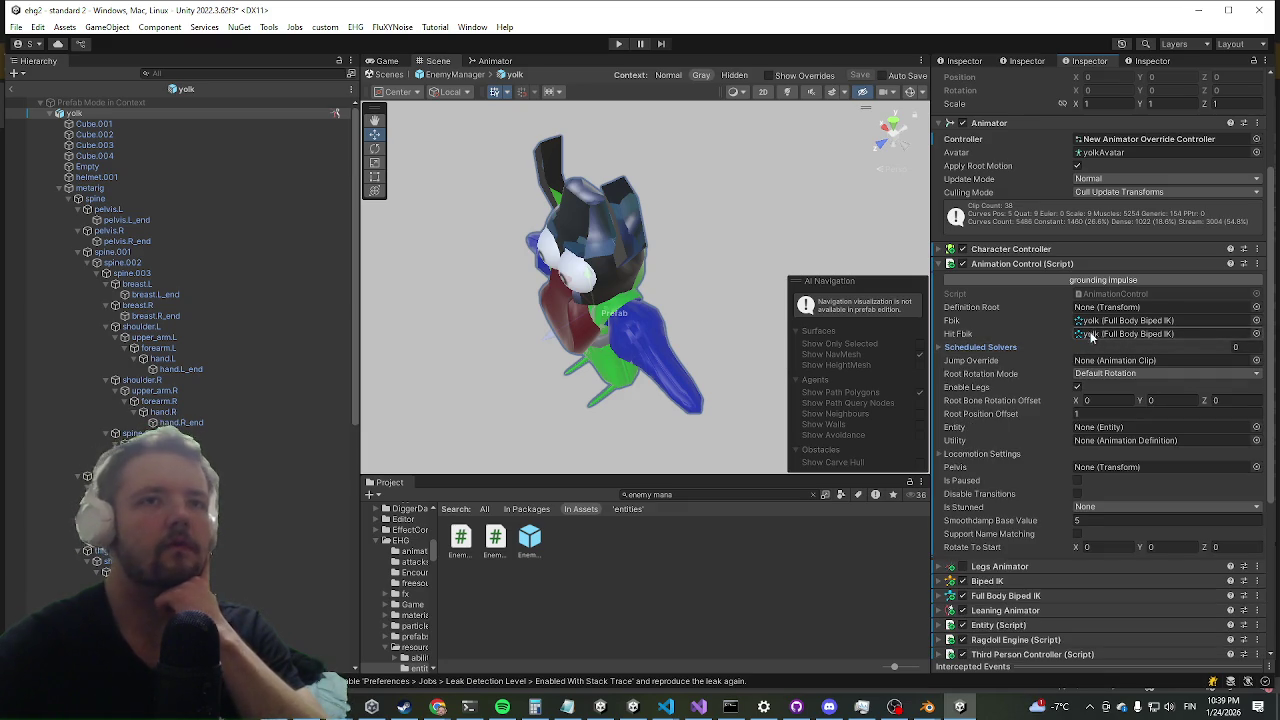
pyautogui.click(12, 98)
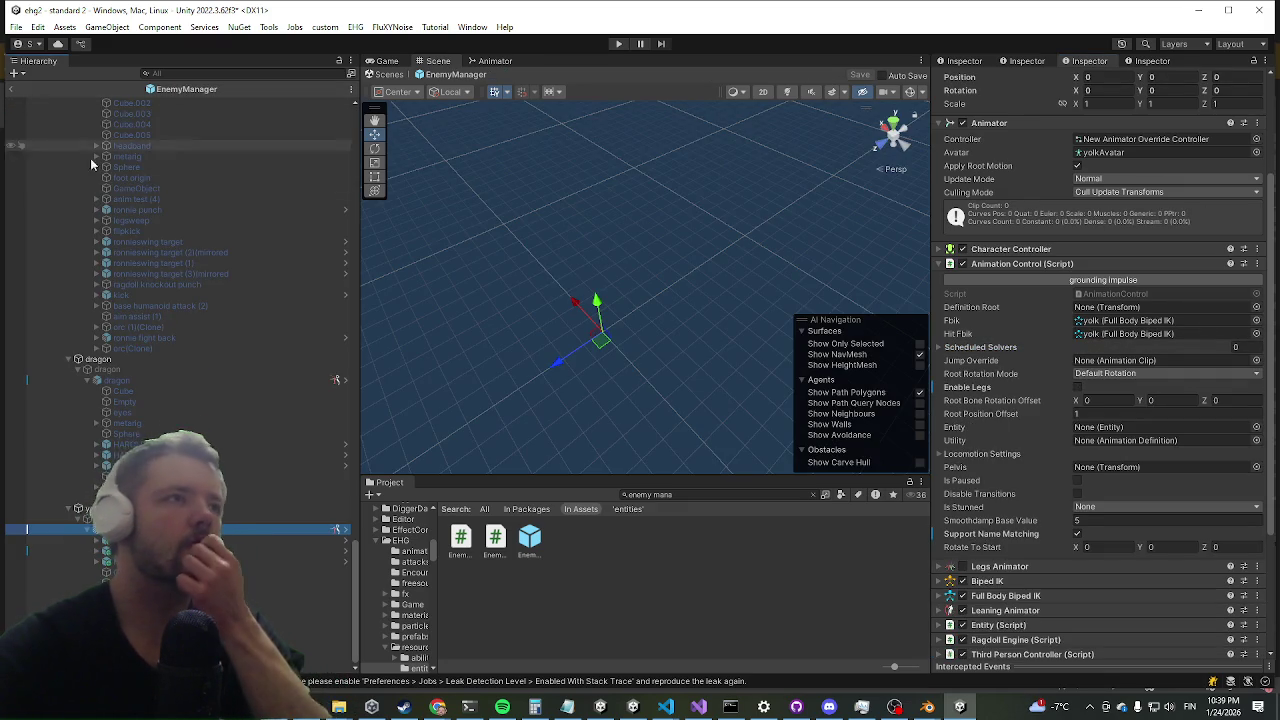
# - Select the orc and inspect its Animation Control, noting Root Bone Rotation Offset -90
pyautogui.scroll(6, 192, 338)
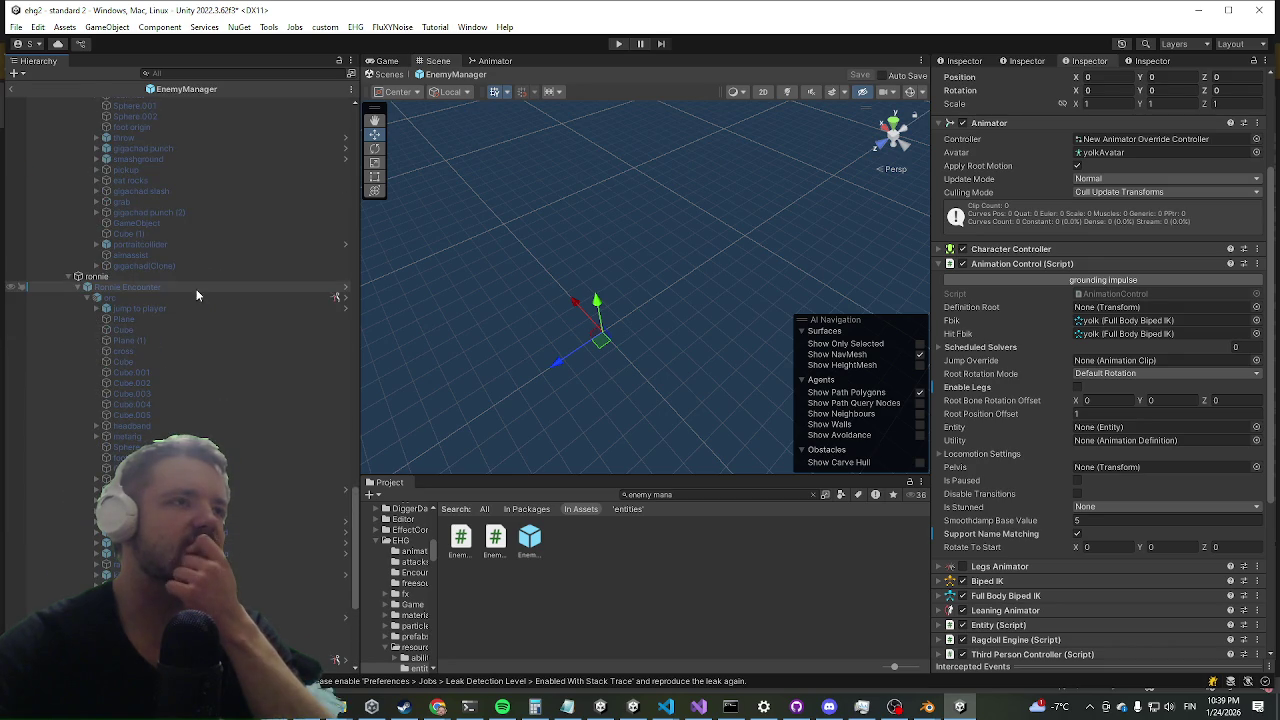
pyautogui.click(157, 297)
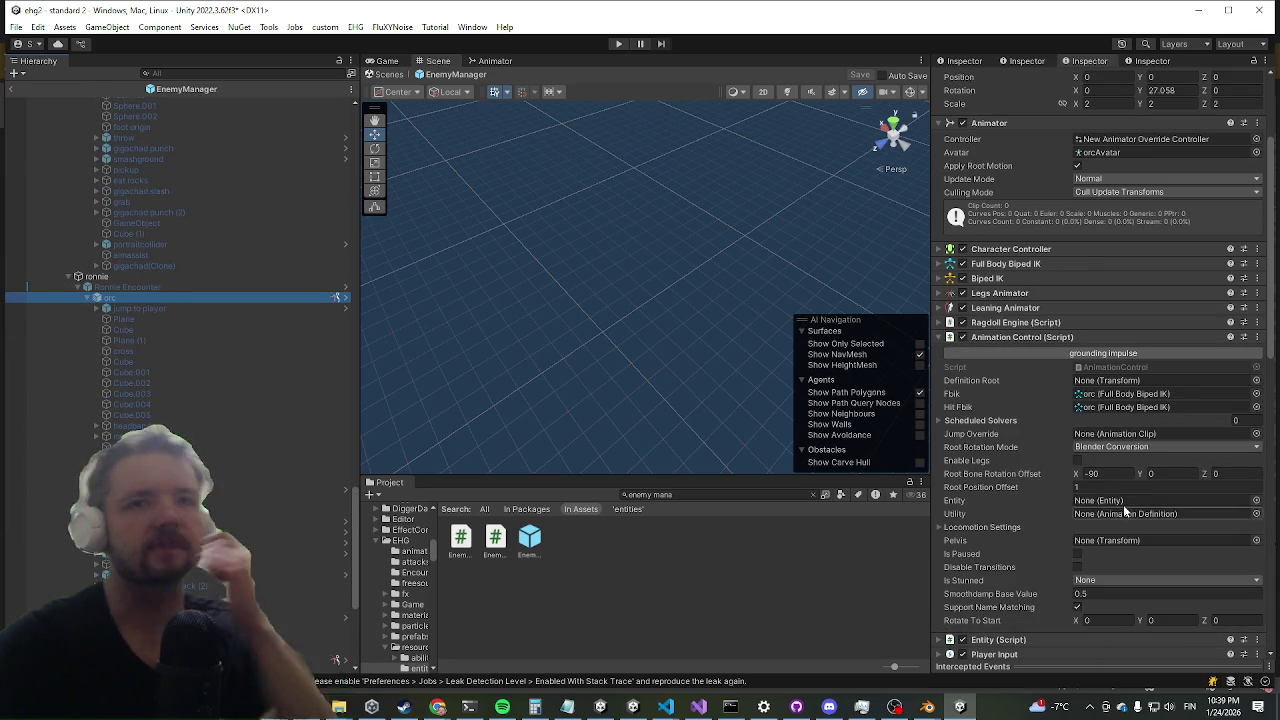
pyautogui.click(1092, 473)
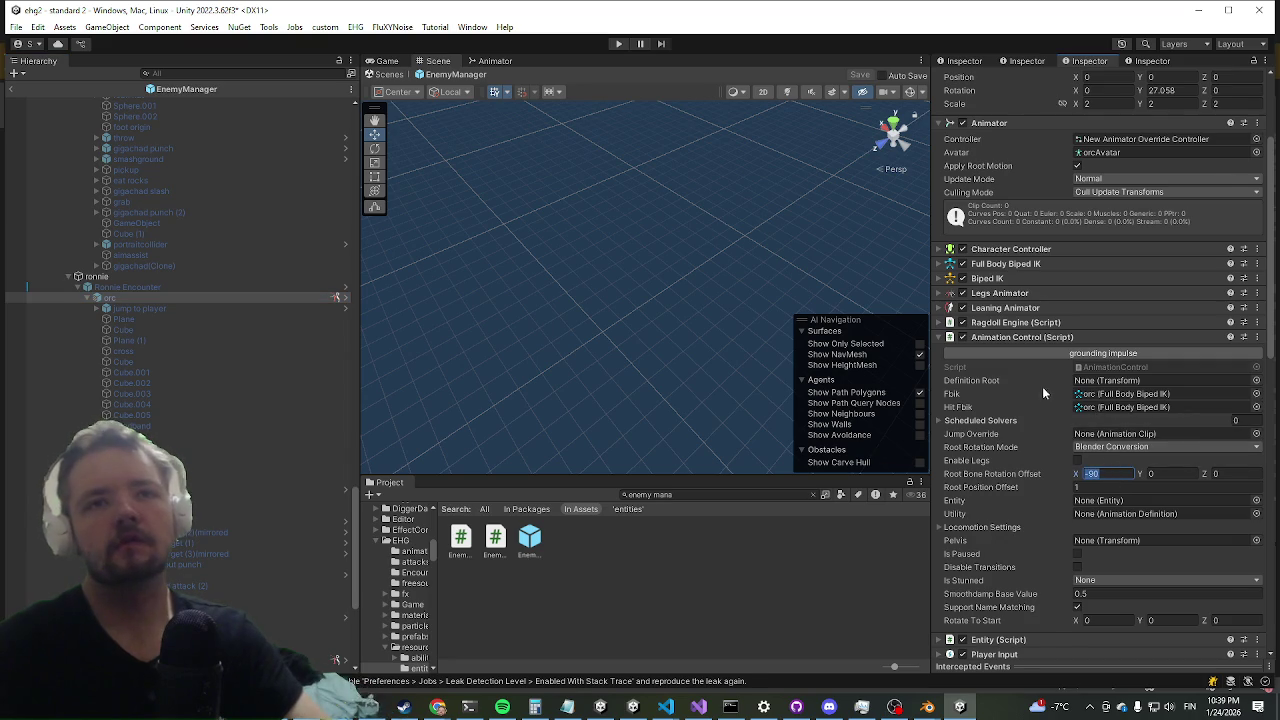
pyautogui.scroll(-5, 1043, 386)
pyautogui.scroll(1, 993, 427)
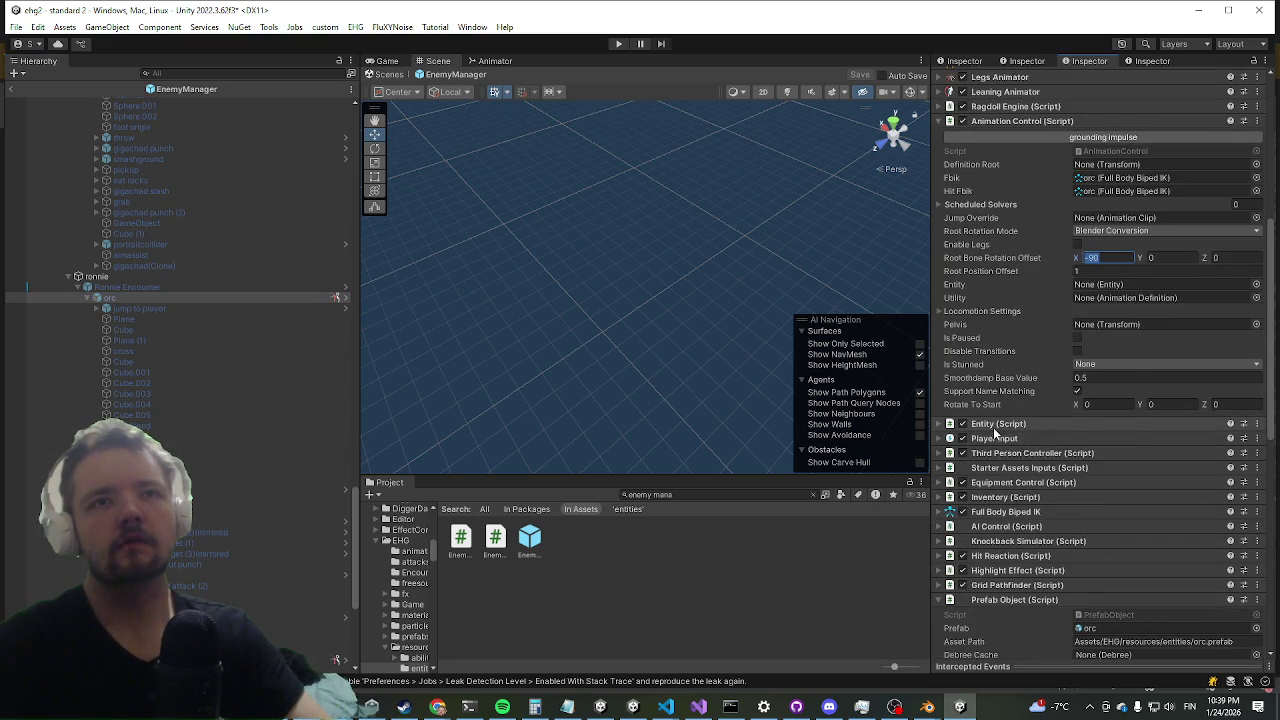
pyautogui.scroll(-1, 1010, 548)
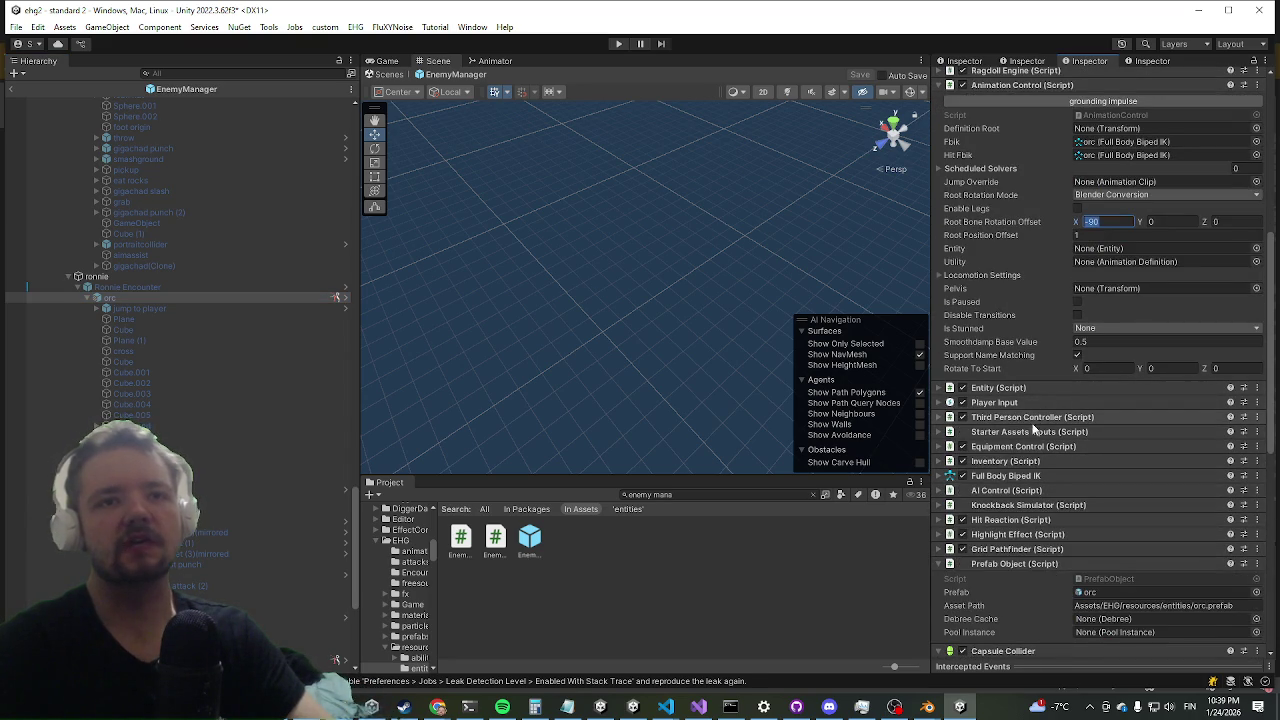
pyautogui.scroll(6, 1015, 418)
pyautogui.click(1016, 287)
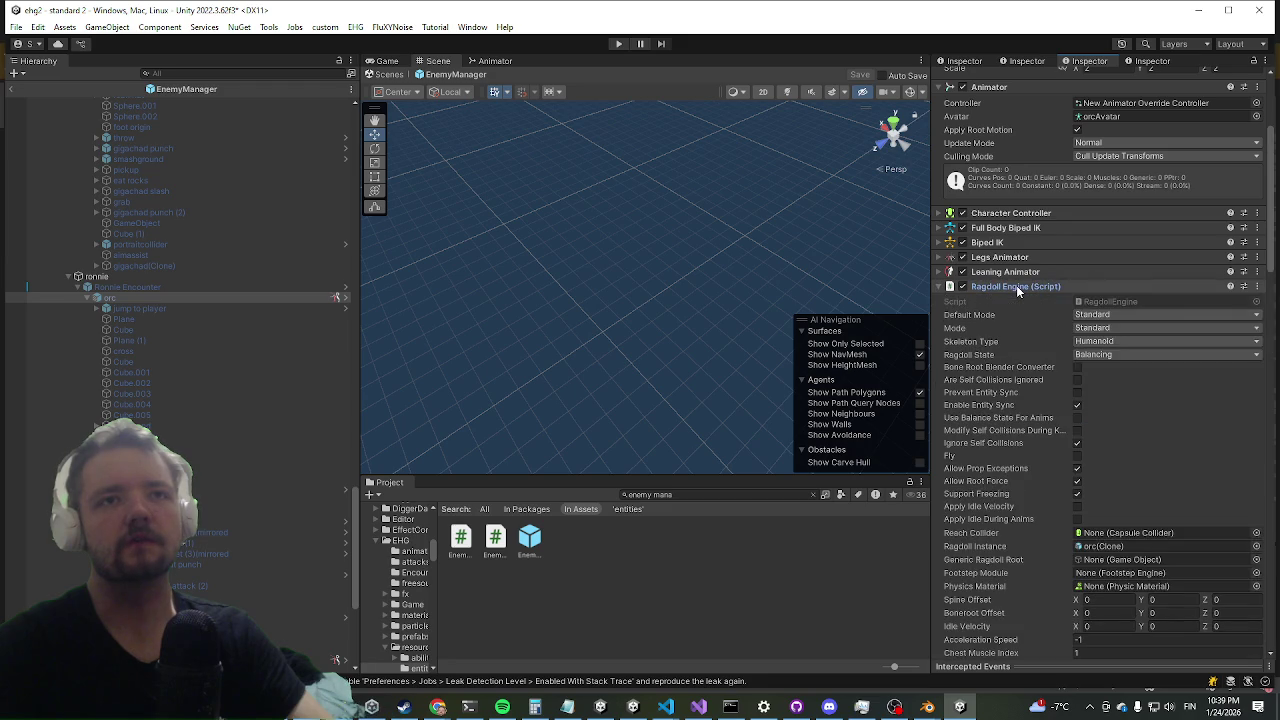
pyautogui.click(1016, 287)
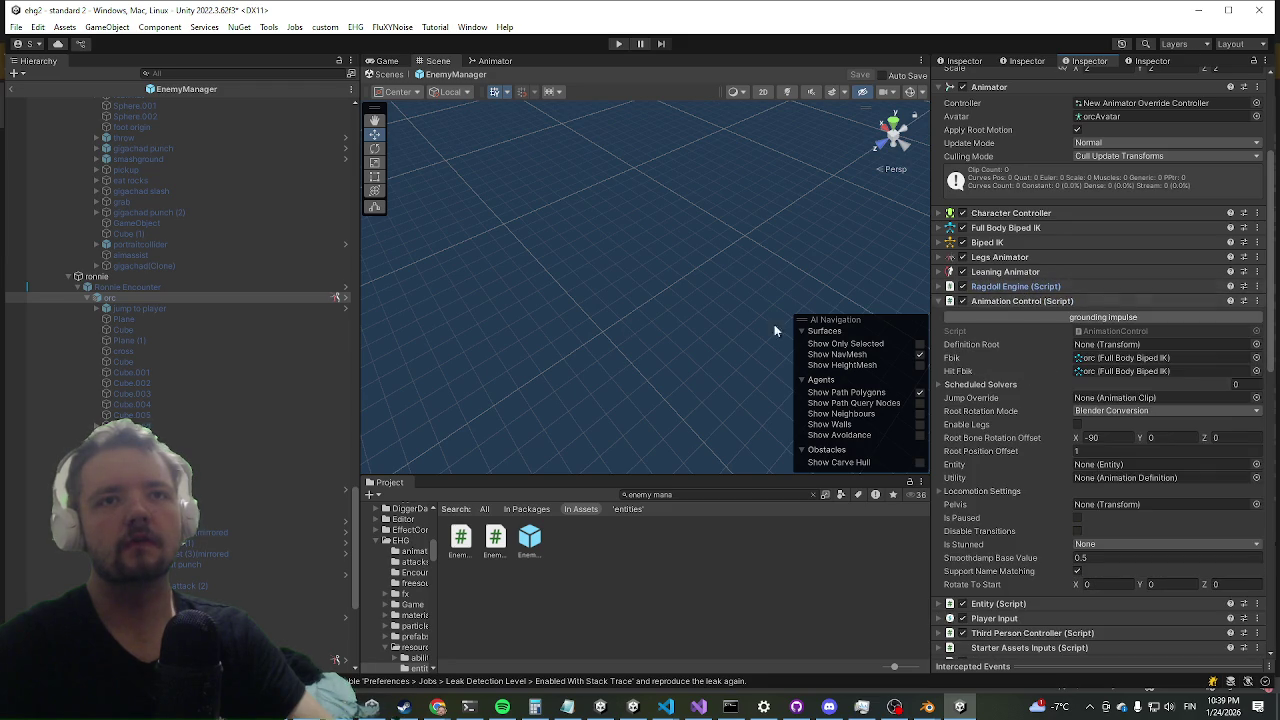
pyautogui.scroll(-5, 204, 395)
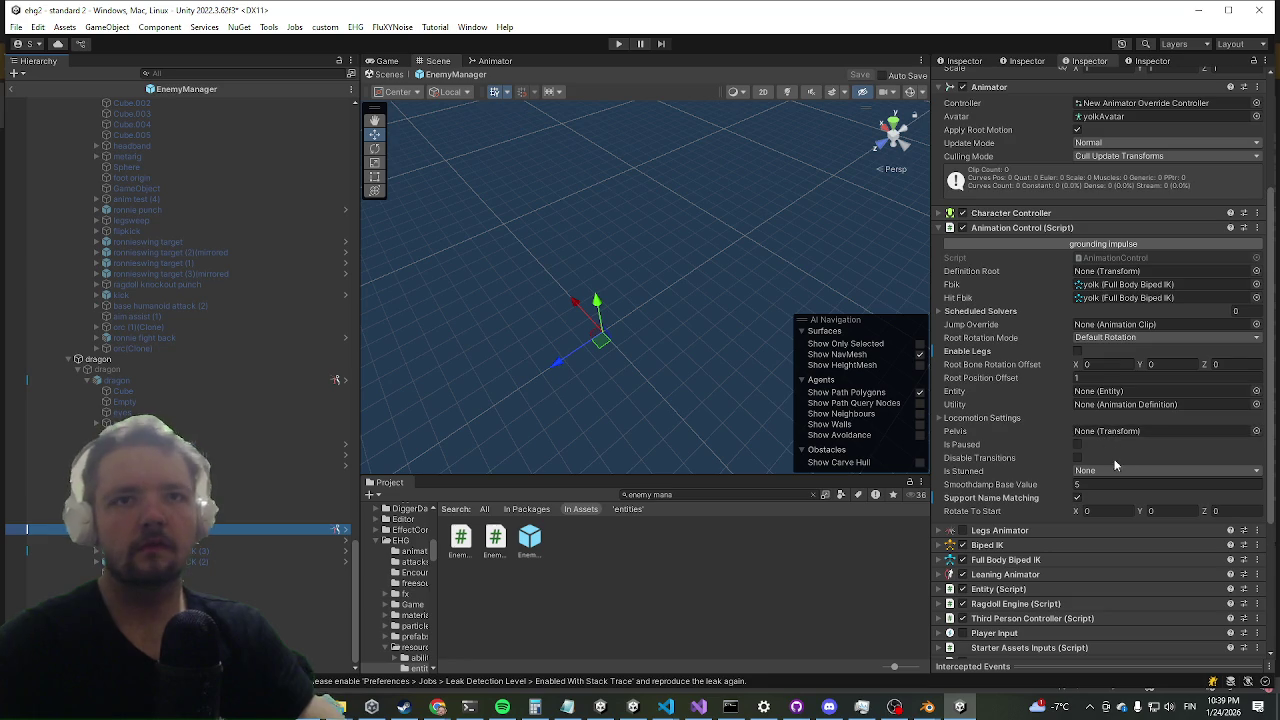
# - Set Yolk's Root Rotation Mode to Blender Conversion with Root Bone Rotation Offset X -90
pyautogui.click(1120, 338)
pyautogui.click(1110, 368)
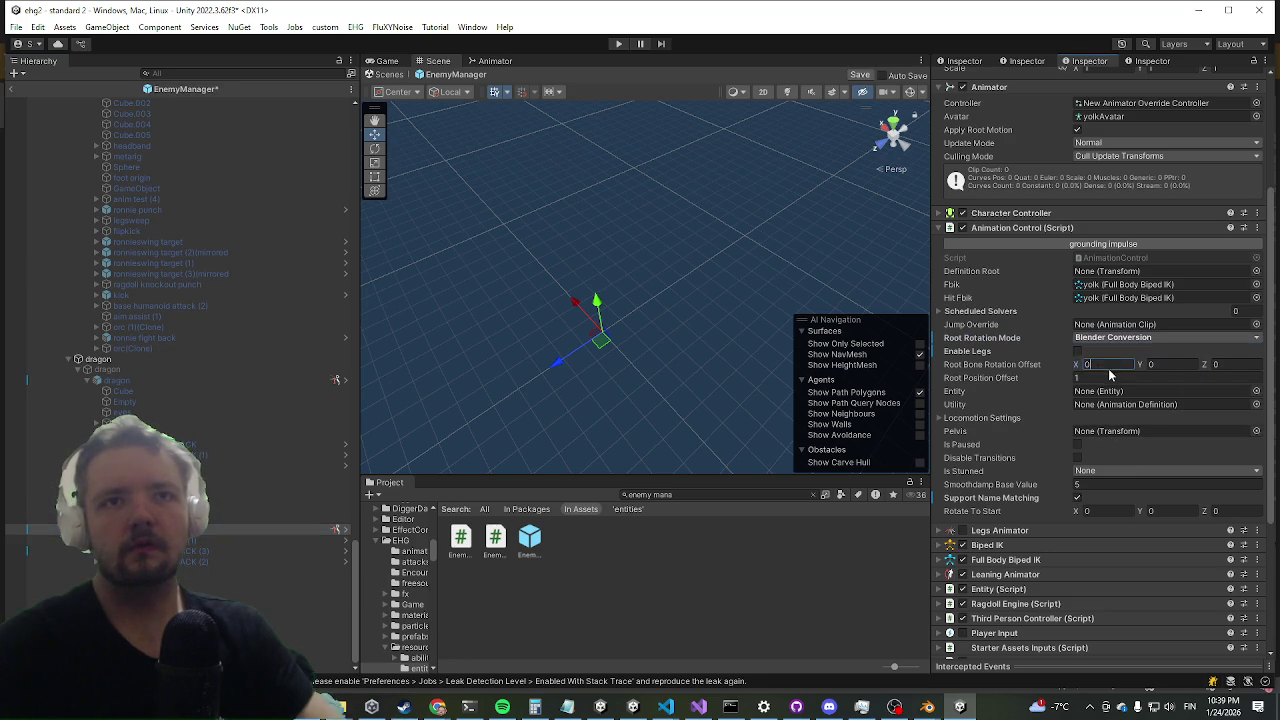
pyautogui.write('-90')
pyautogui.scroll(2, 620, 260)
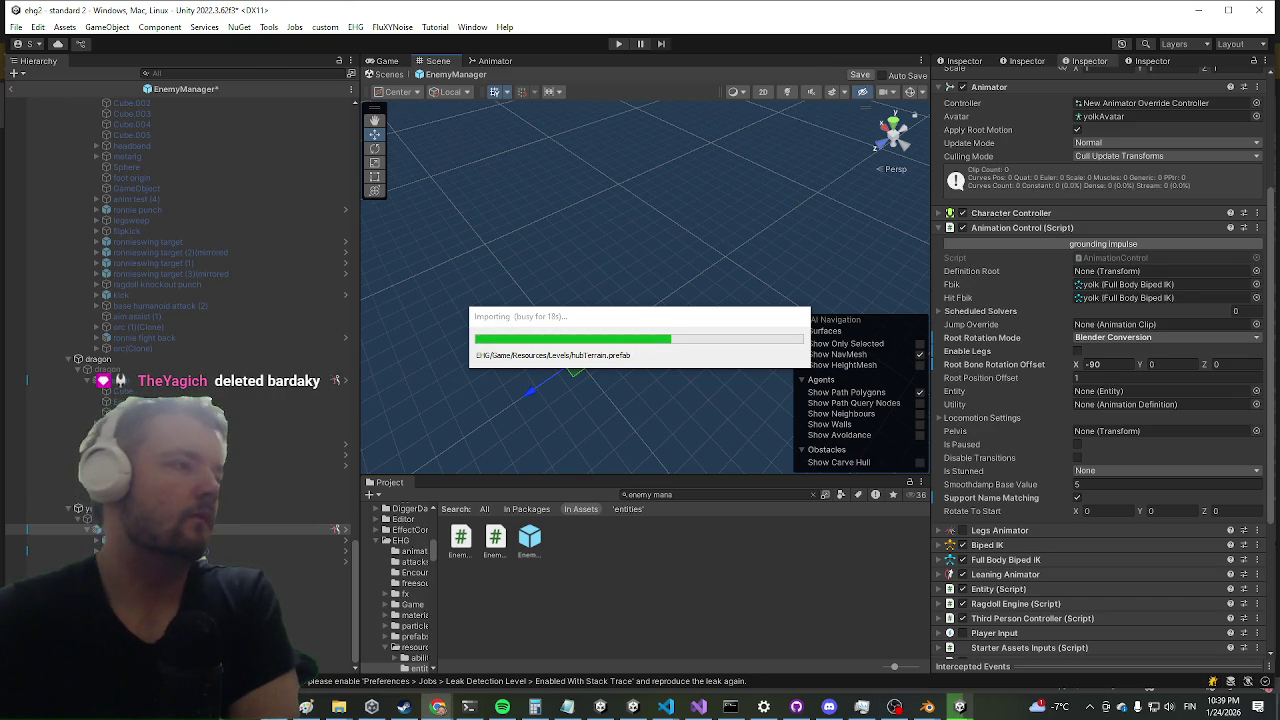
pyautogui.click(800, 706)
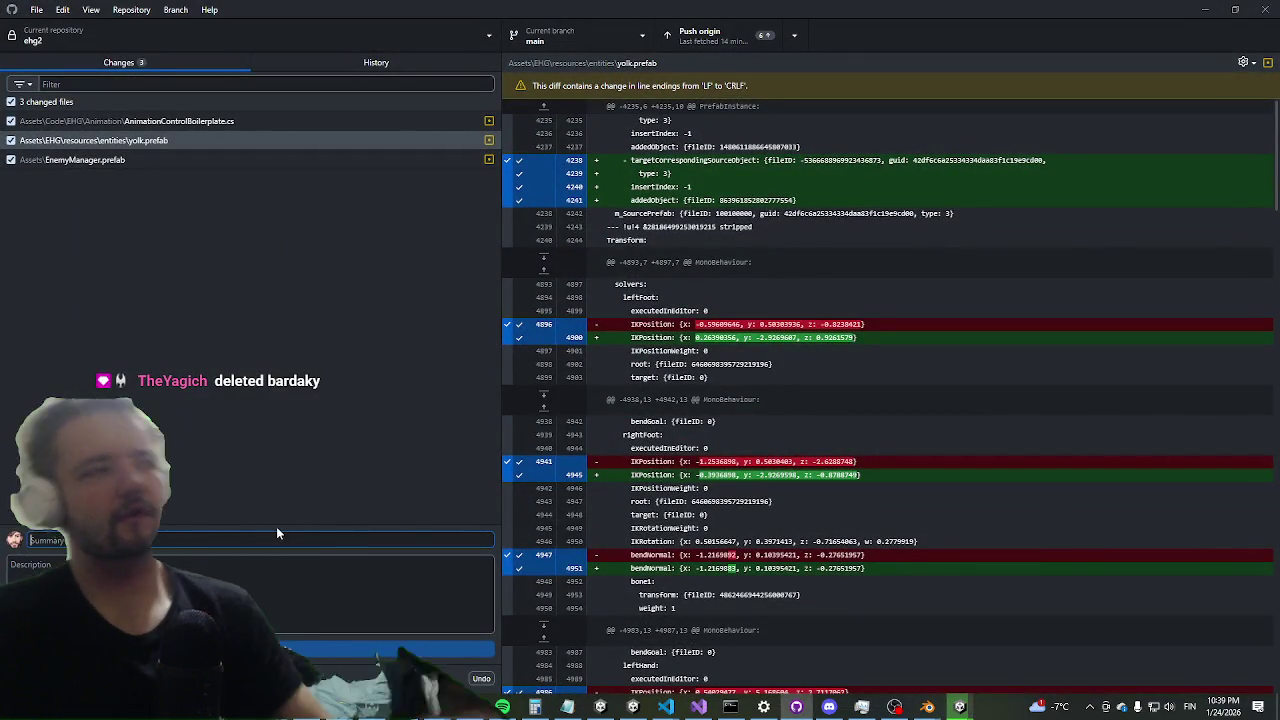
# - Commit the three changed files to main with the summary 'deleted bardaky'
pyautogui.write('dele')
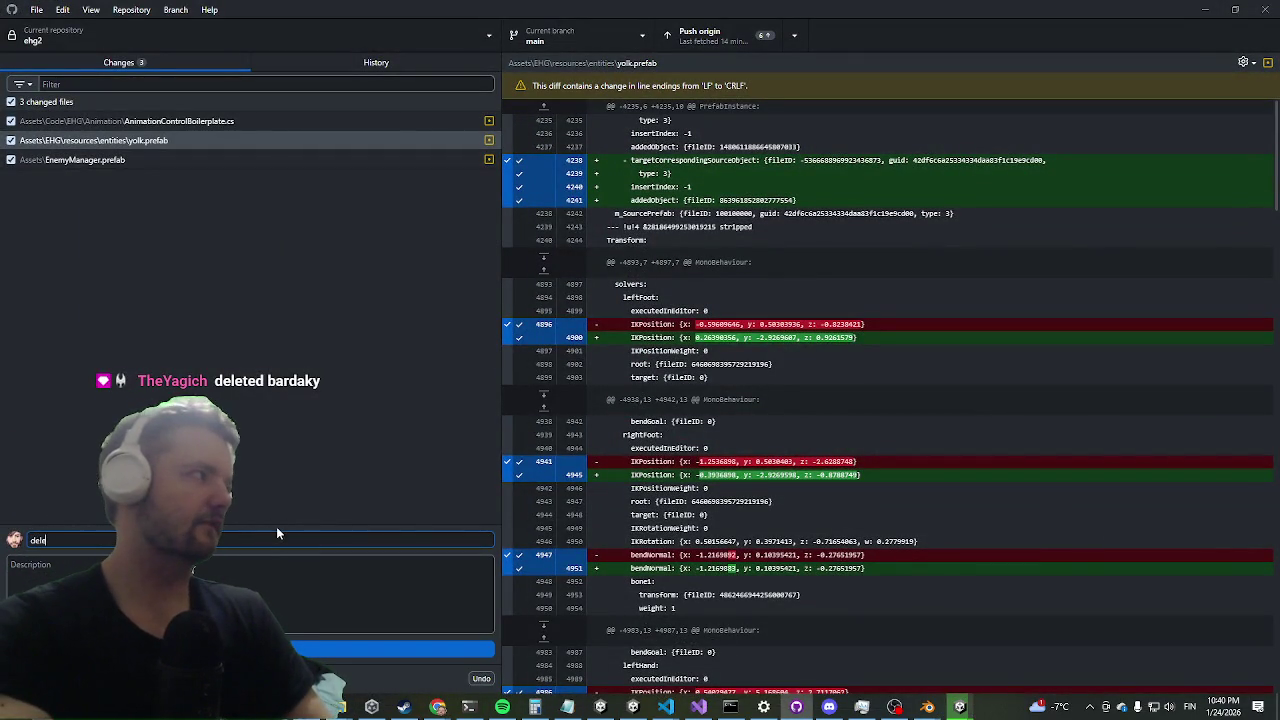
pyautogui.write('ted bardaky')
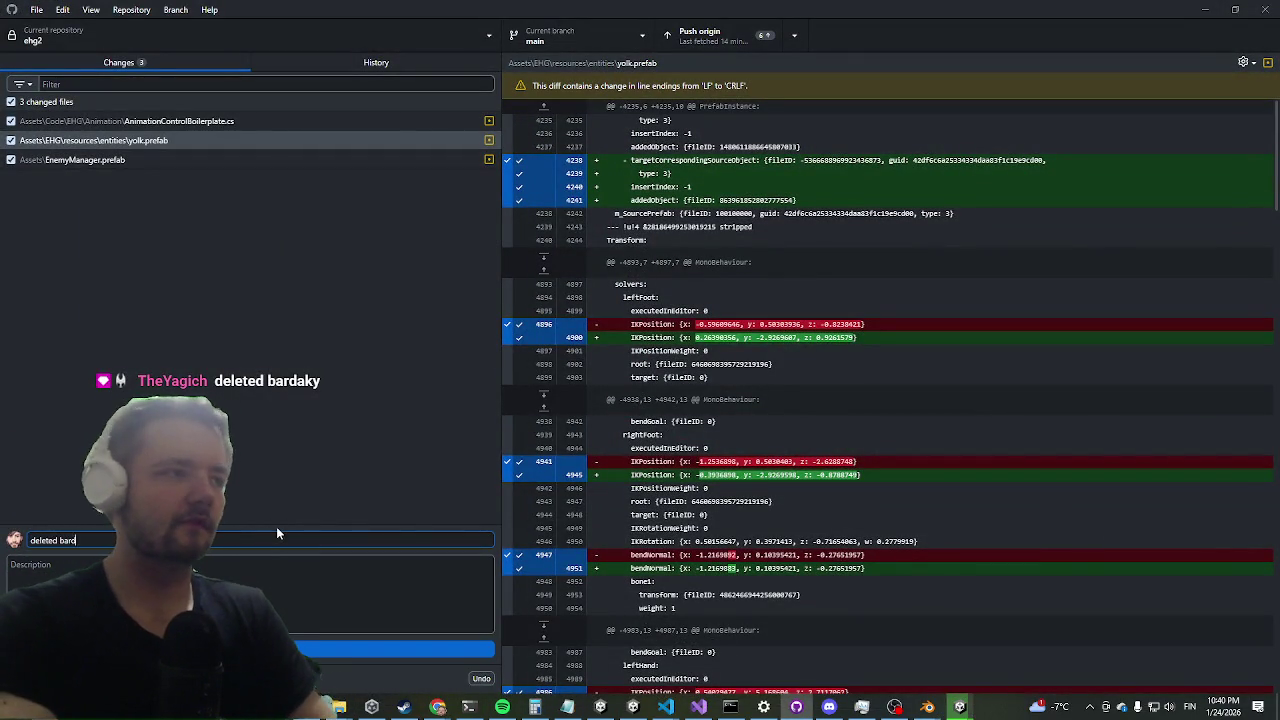
pyautogui.click(344, 647)
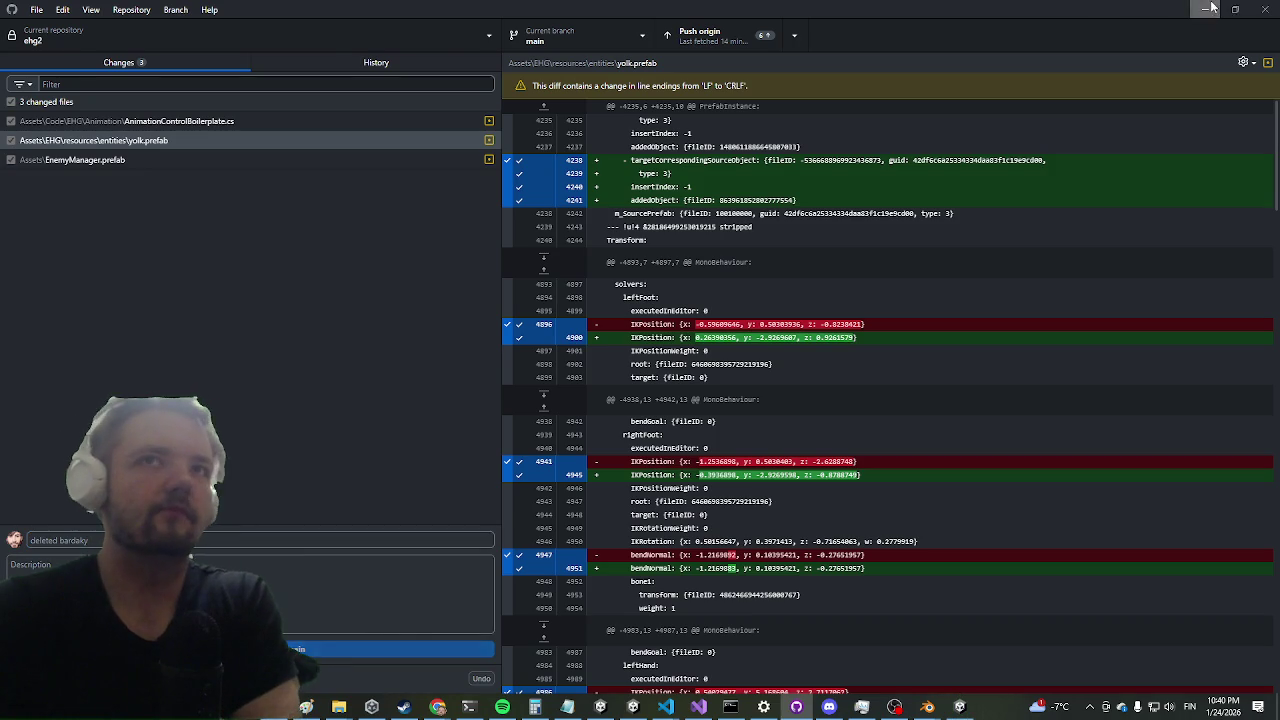
# - Return to Unity from GitHub Desktop and start Play mode with the Game view maximized
pyautogui.click(1210, 8)
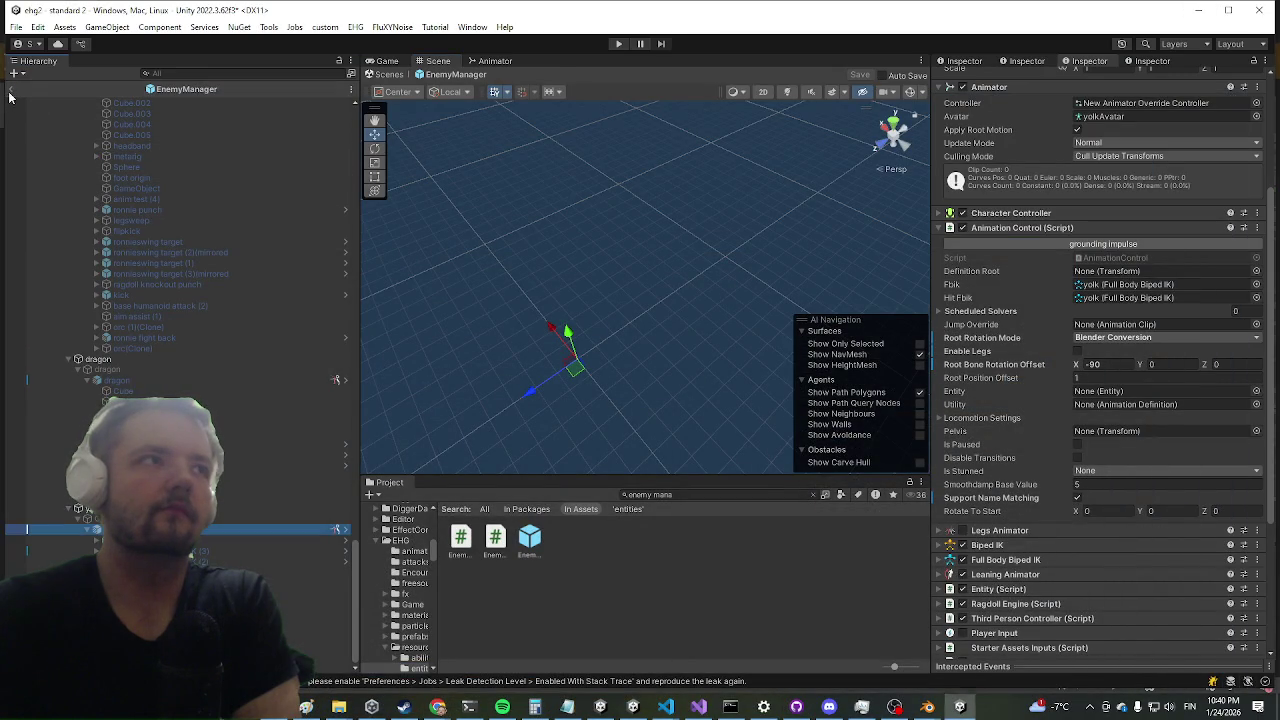
pyautogui.click(618, 43)
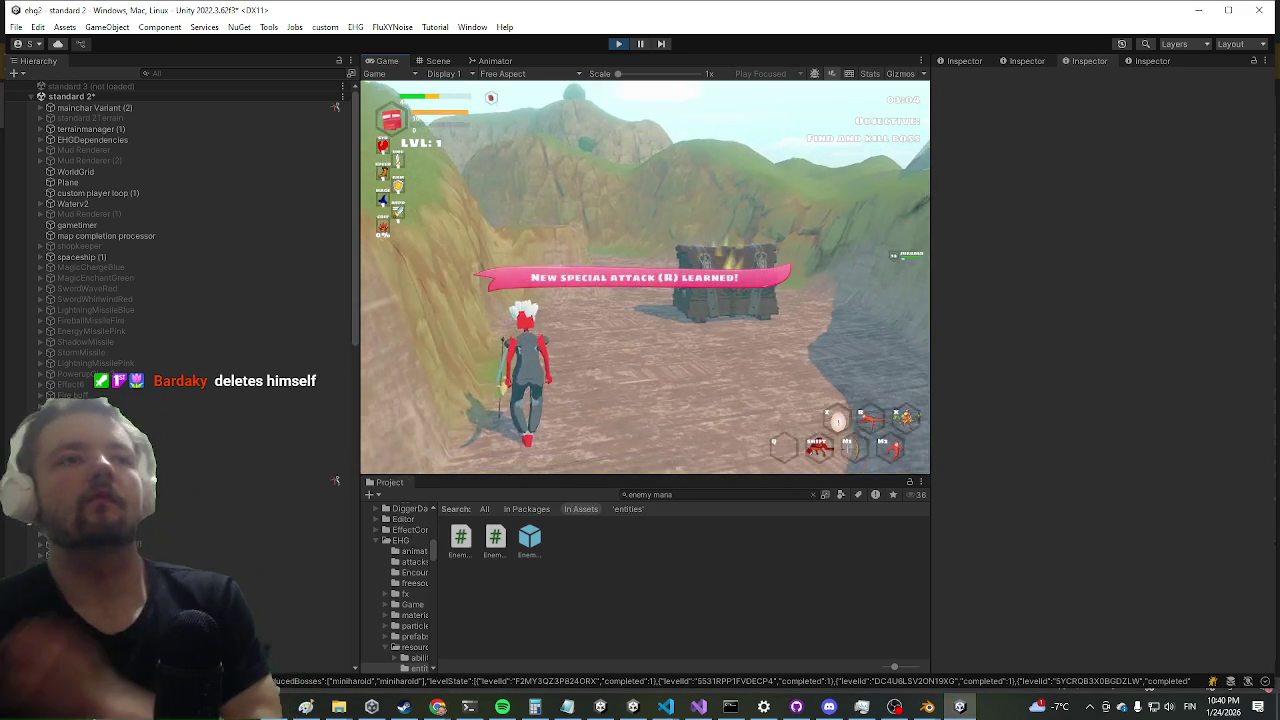
pyautogui.hotkey('shift', 'space')
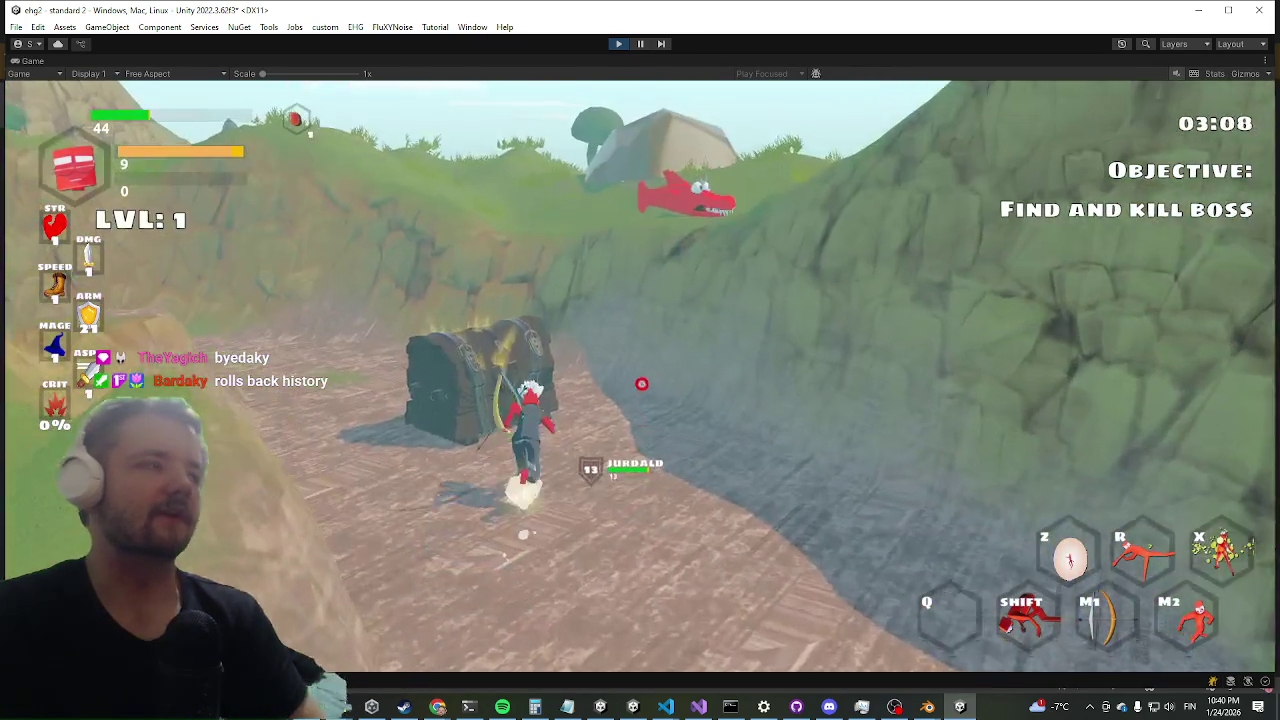
# - Dash toward the enemy and run the killwave console command to skip to the boss
pyautogui.press('shift')
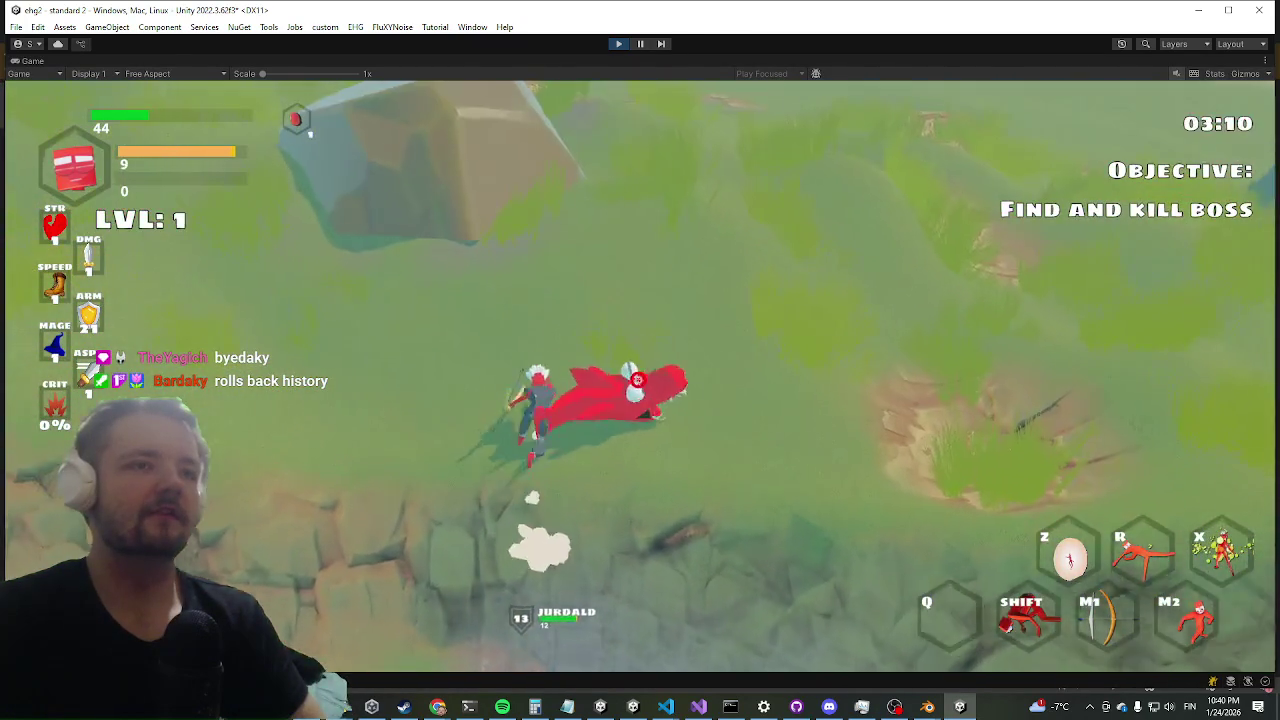
pyautogui.press('`')
pyautogui.write('killwave')
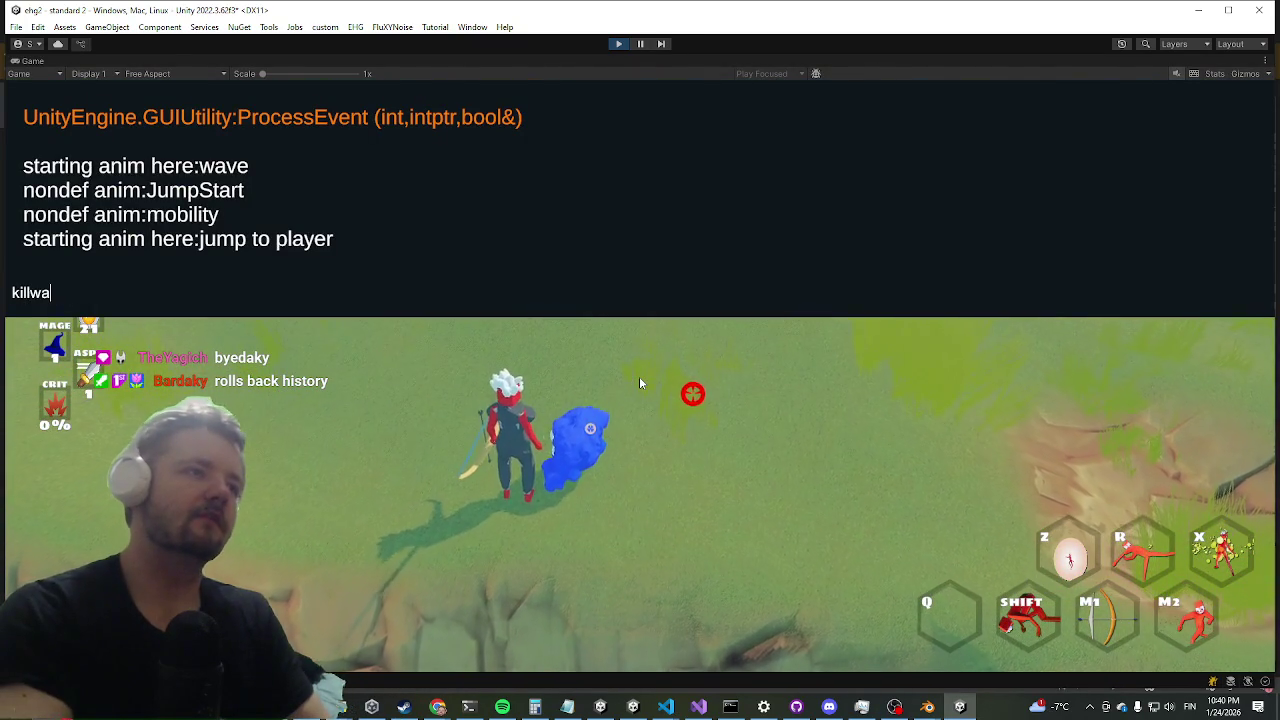
pyautogui.press('Return')
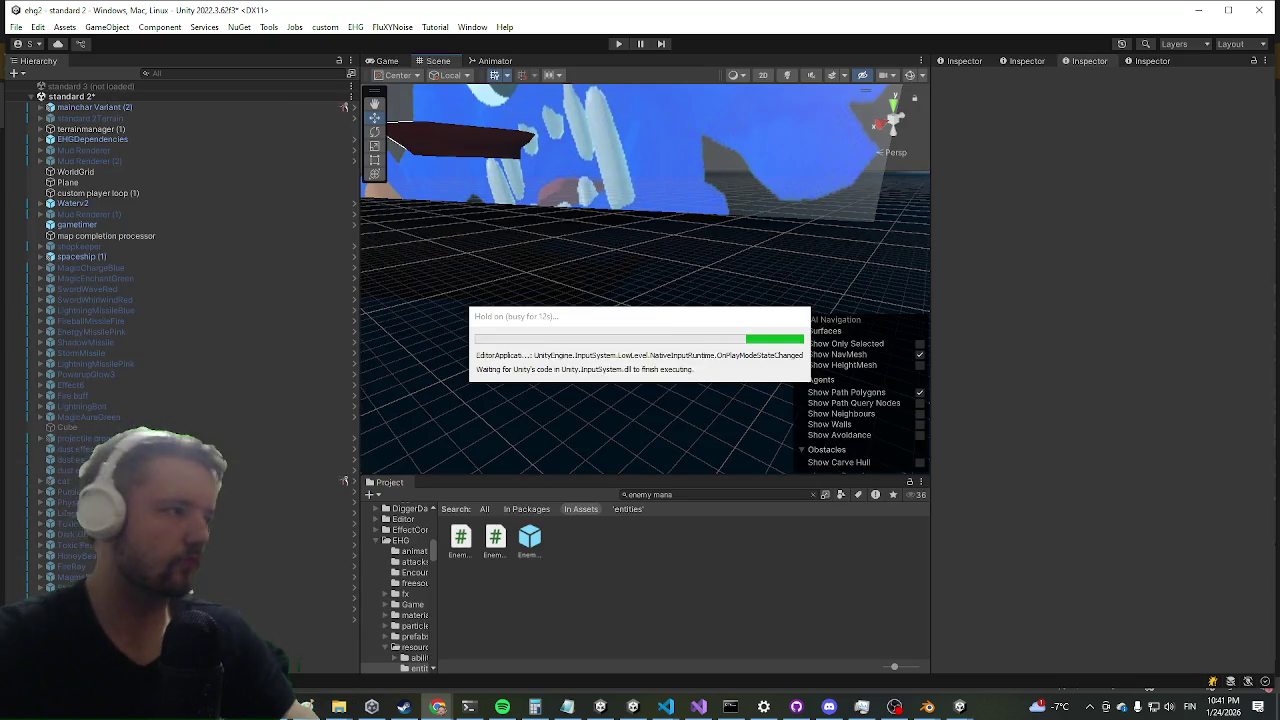
# - Open the EnemyManager prefab, select the yolk enemy under the dragon encounter, and open its prefab
pyautogui.click(527, 545)
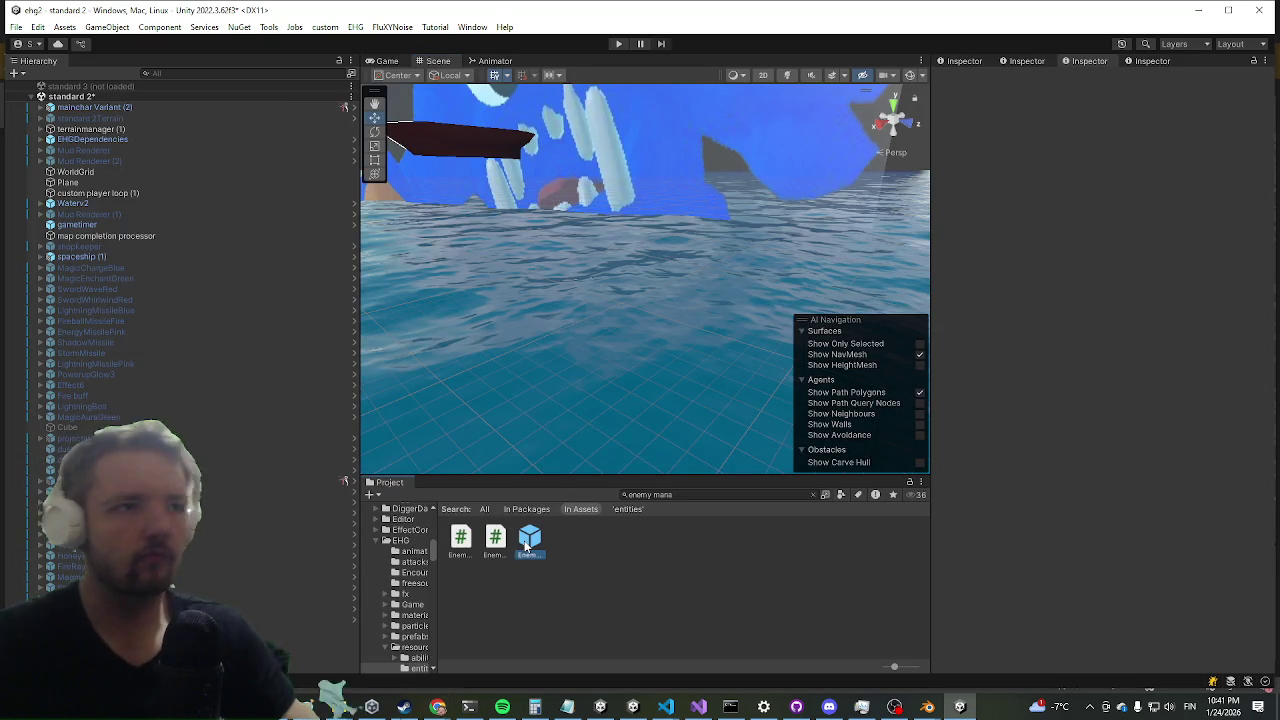
pyautogui.doubleClick(527, 540)
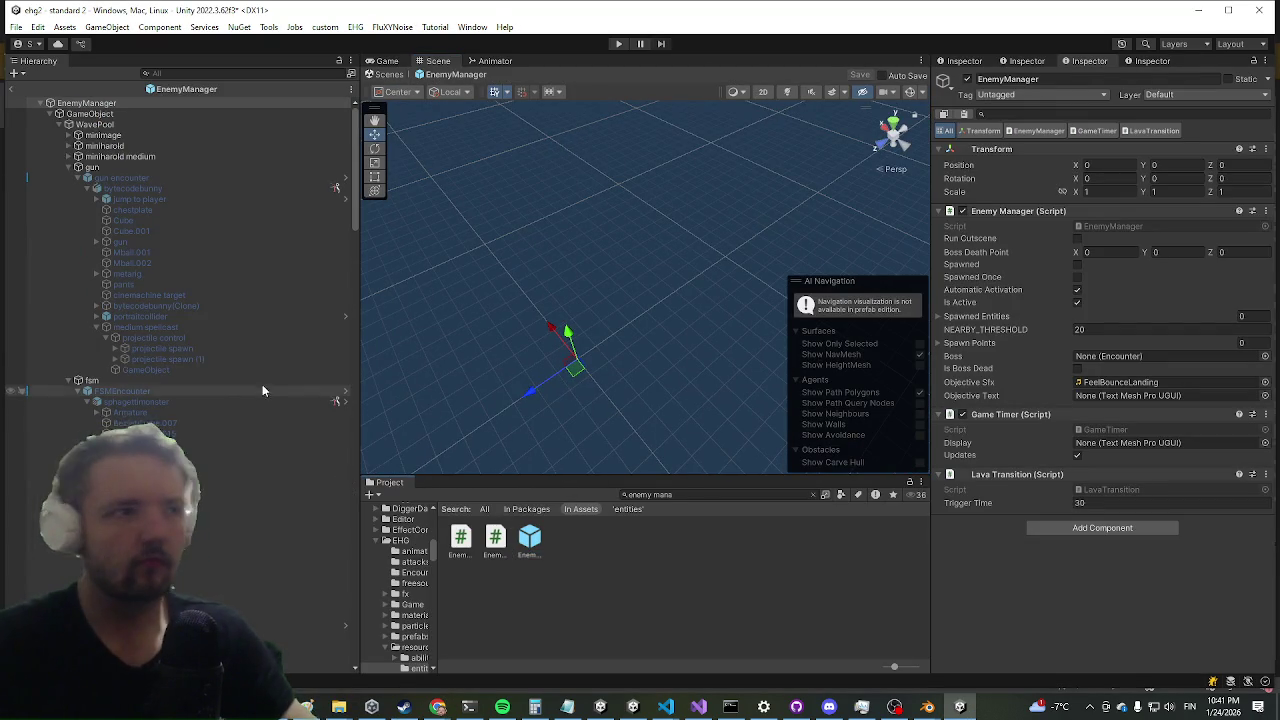
pyautogui.scroll(-10, 355, 186)
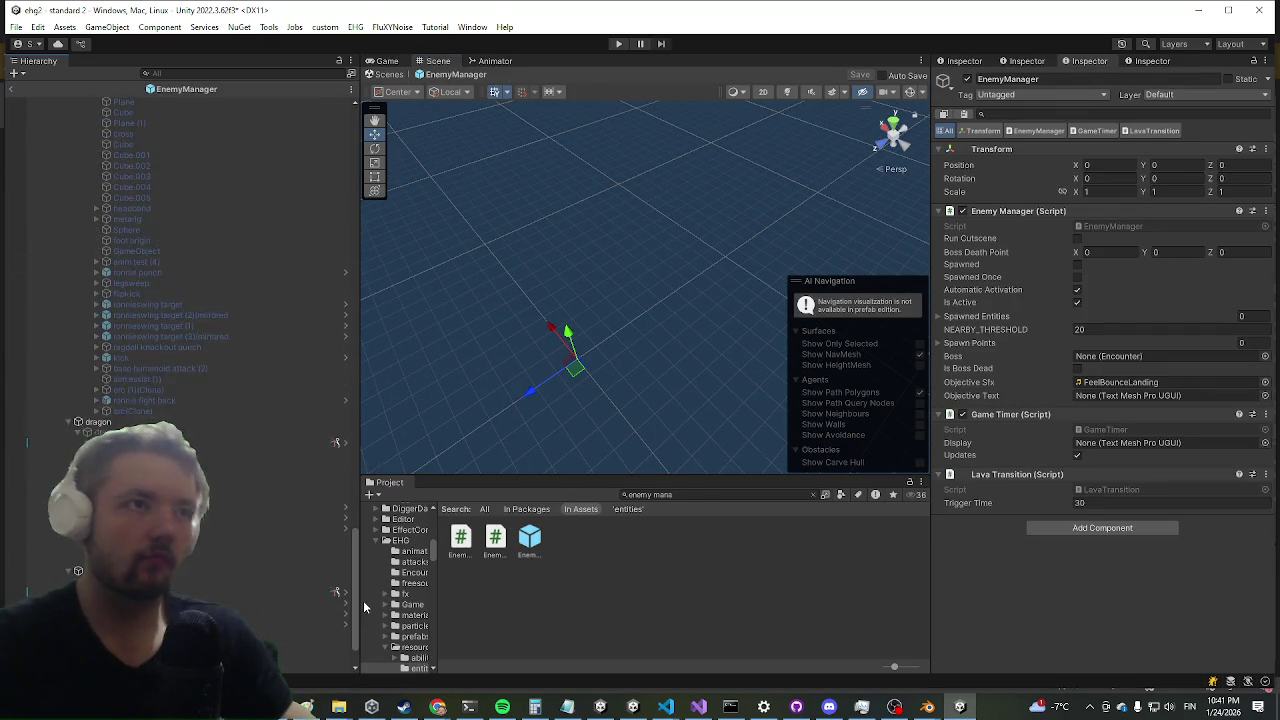
pyautogui.click(198, 519)
pyautogui.click(198, 529)
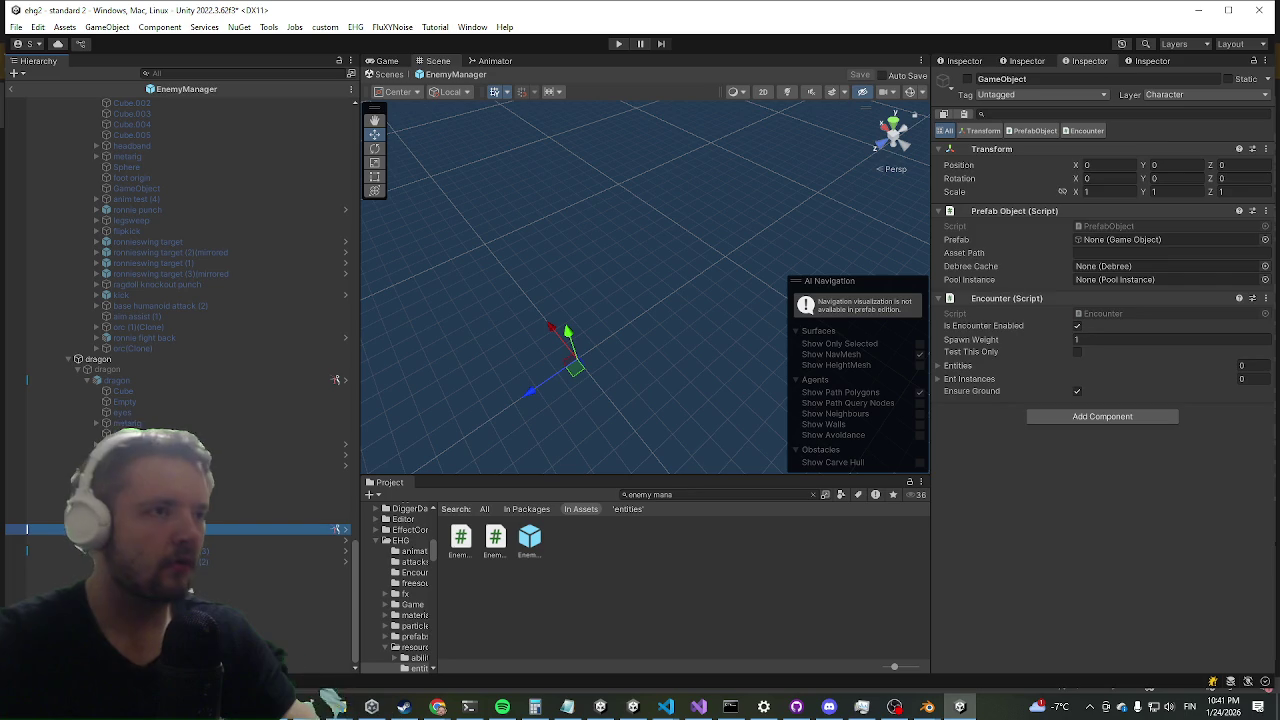
pyautogui.scroll(-5, 1076, 357)
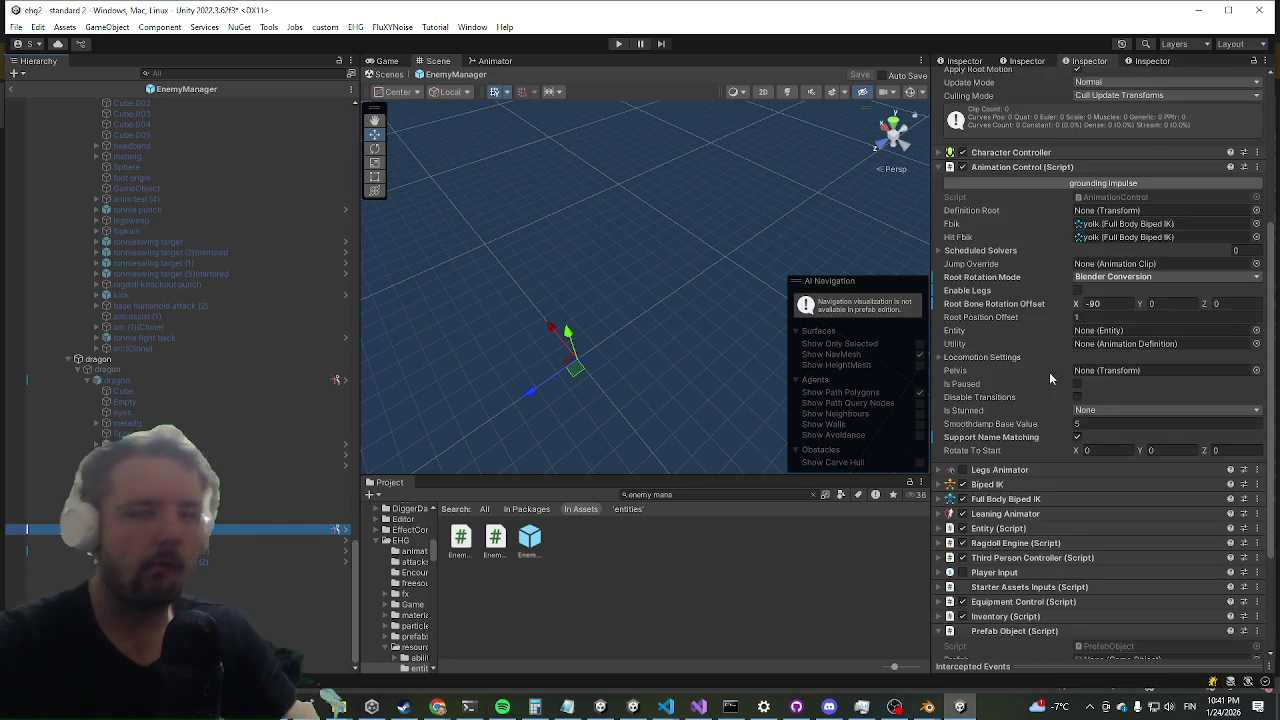
pyautogui.scroll(-4, 1058, 360)
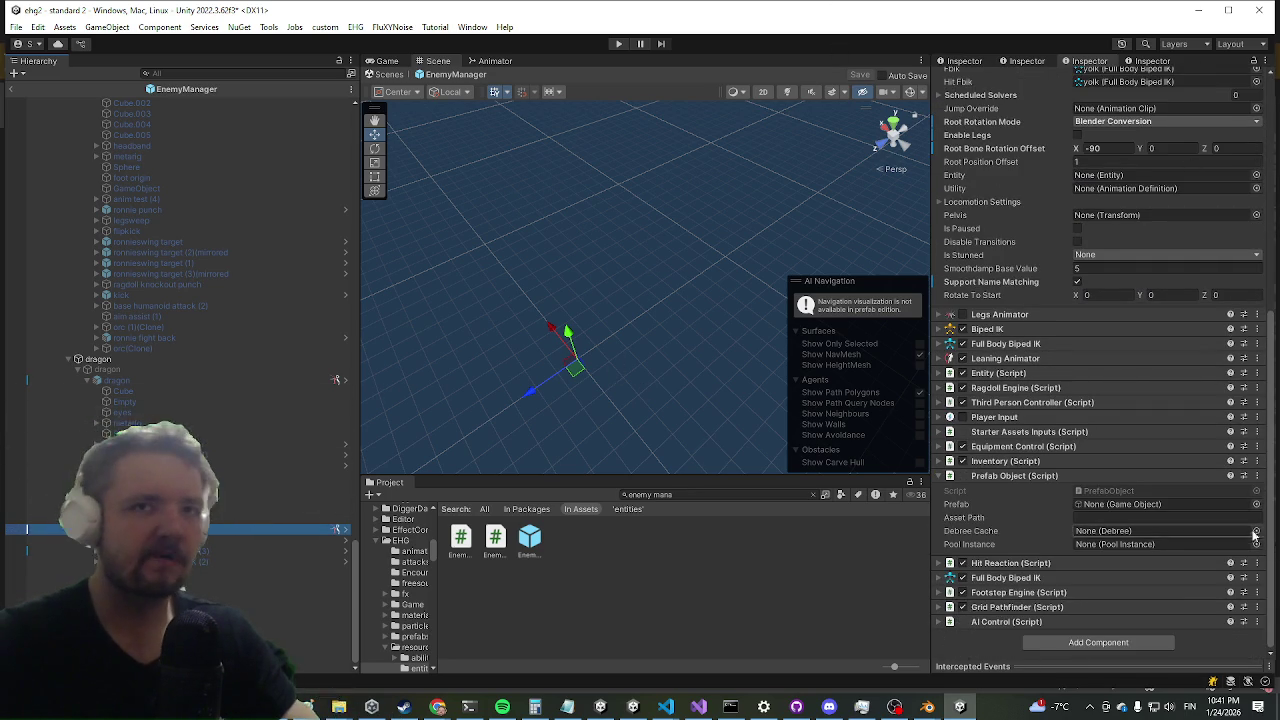
pyautogui.scroll(10, 1225, 220)
pyautogui.click(1220, 134)
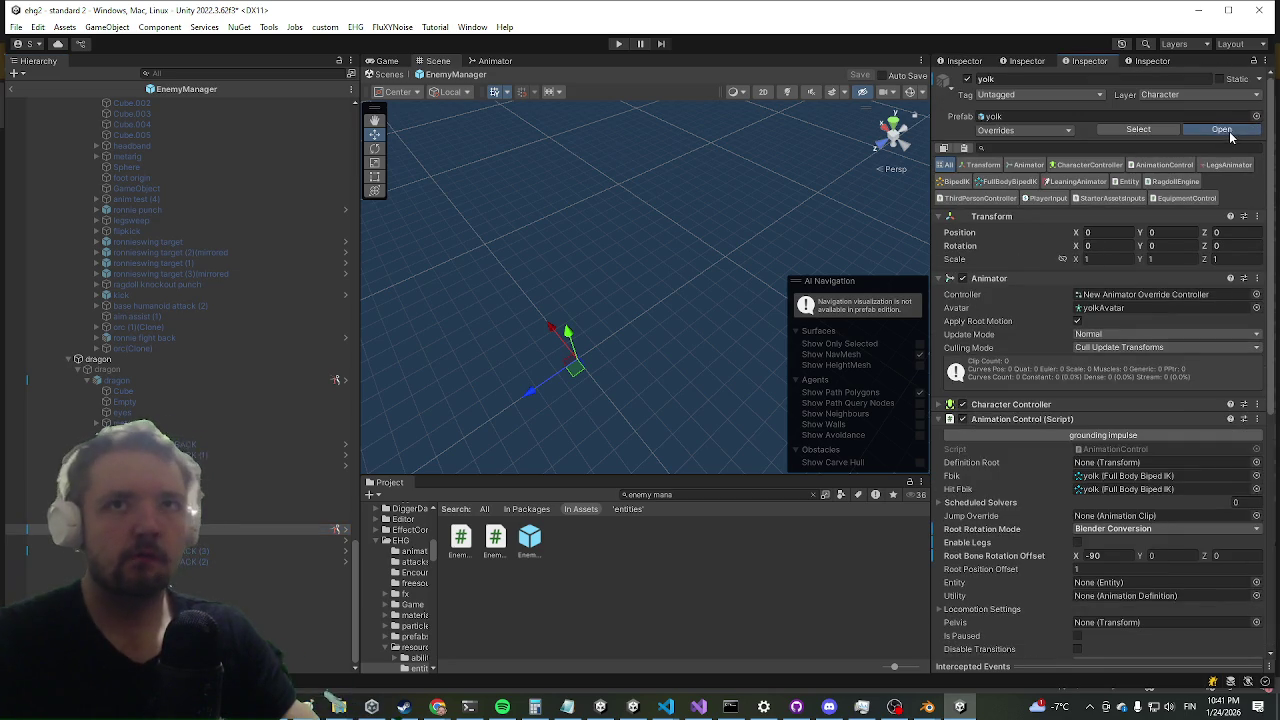
# - Frame the yolk (1)(Clone) character and set spine.005's capsule collider radius to 1.88
pyautogui.moveTo(467, 329)
pyautogui.mouseDown()
pyautogui.moveTo(486, 357)
pyautogui.moveTo(543, 386)
pyautogui.moveTo(588, 350)
pyautogui.mouseUp()
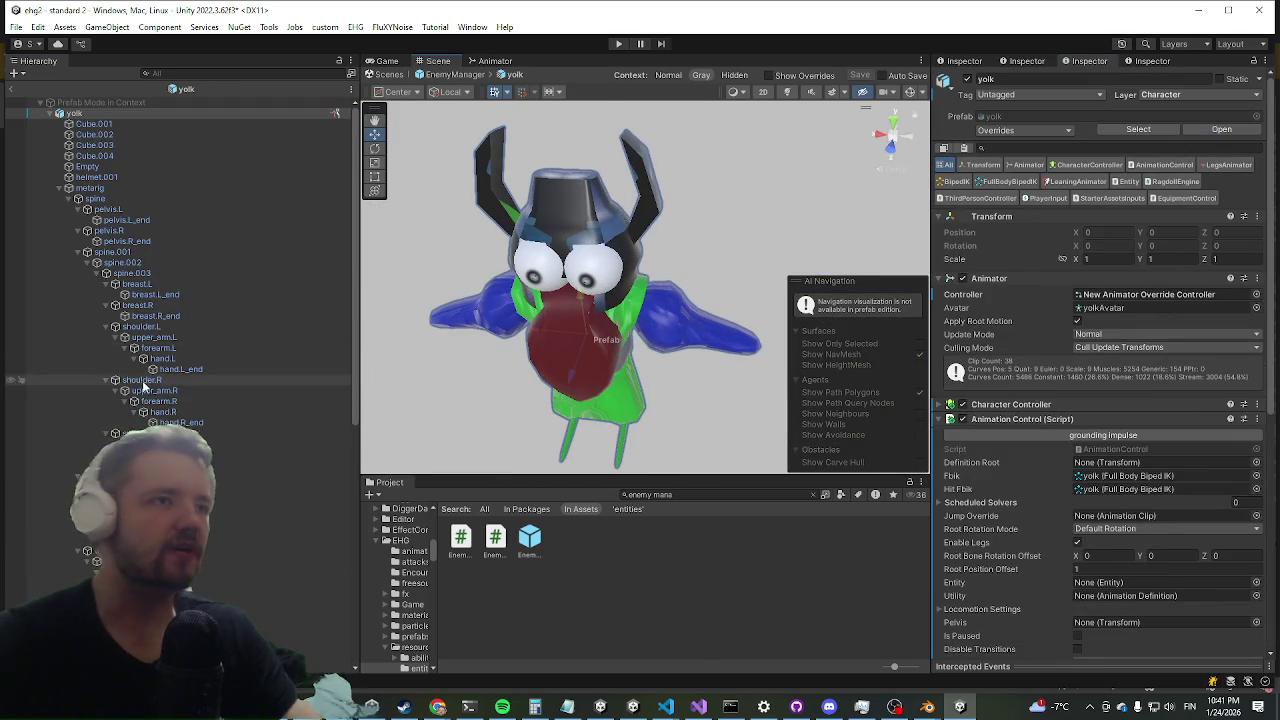
pyautogui.scroll(-5, 141, 380)
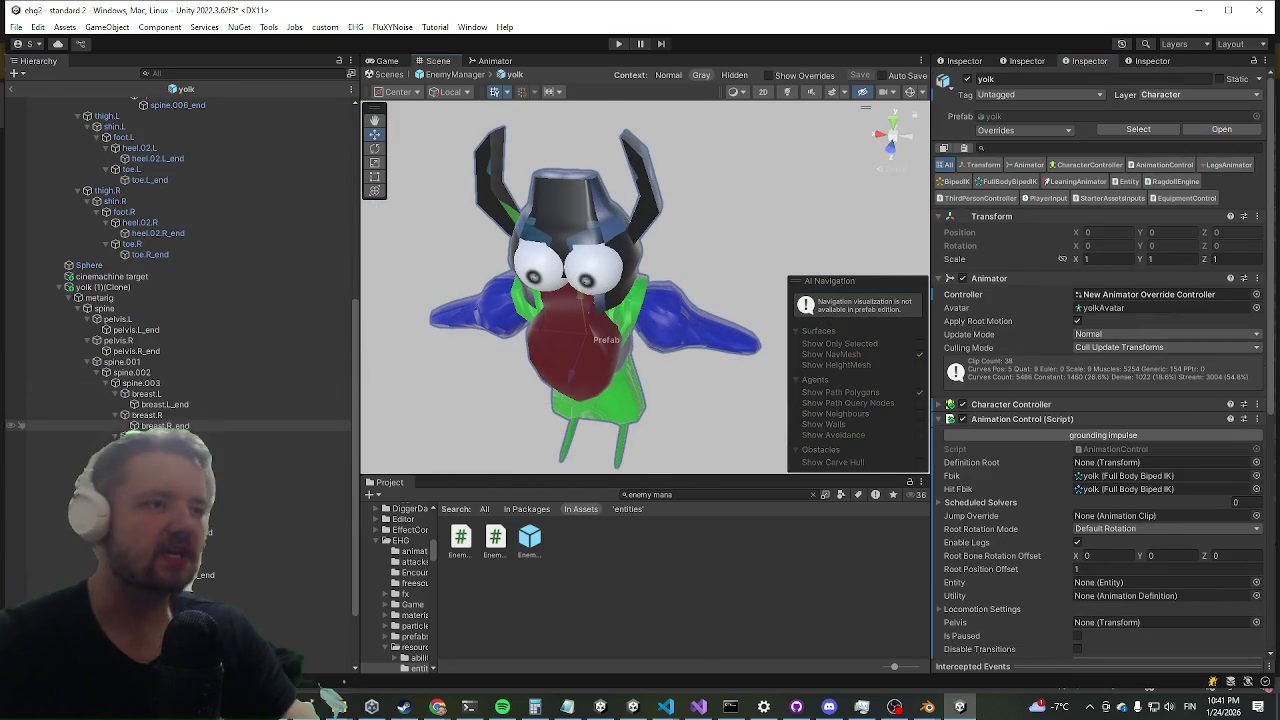
pyautogui.click(204, 287)
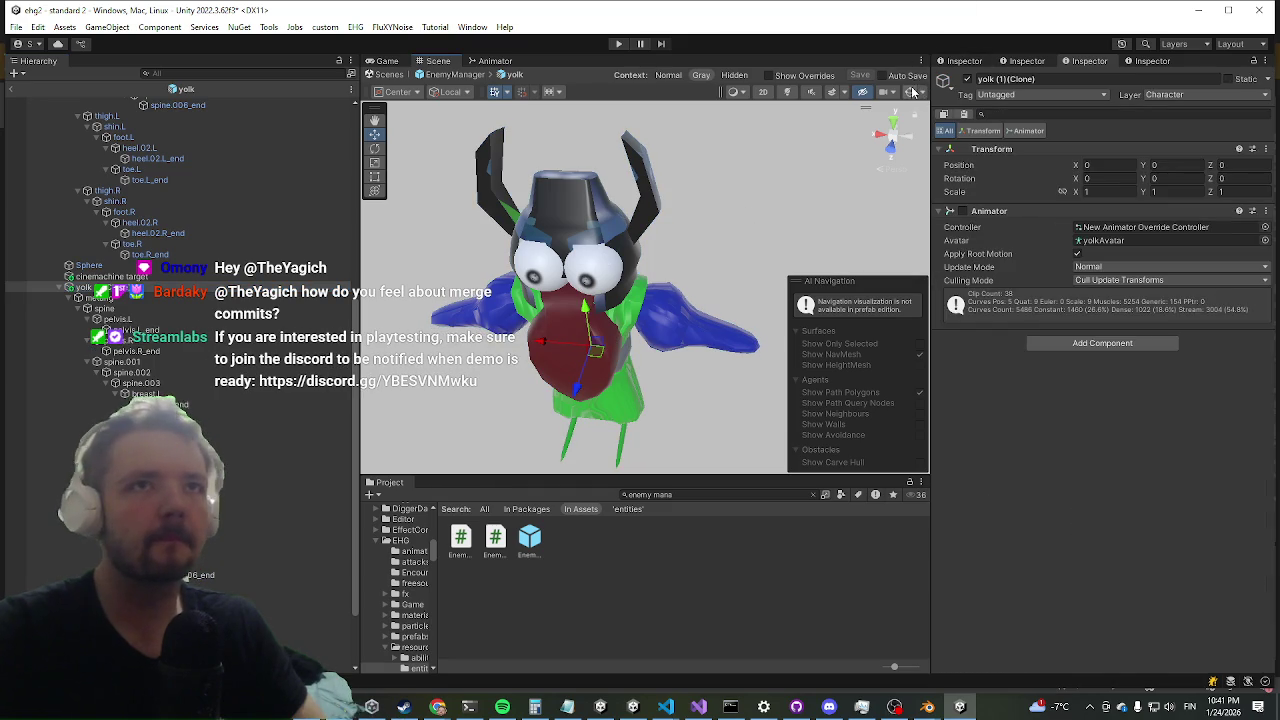
pyautogui.press('f')
pyautogui.scroll(5, 643, 207)
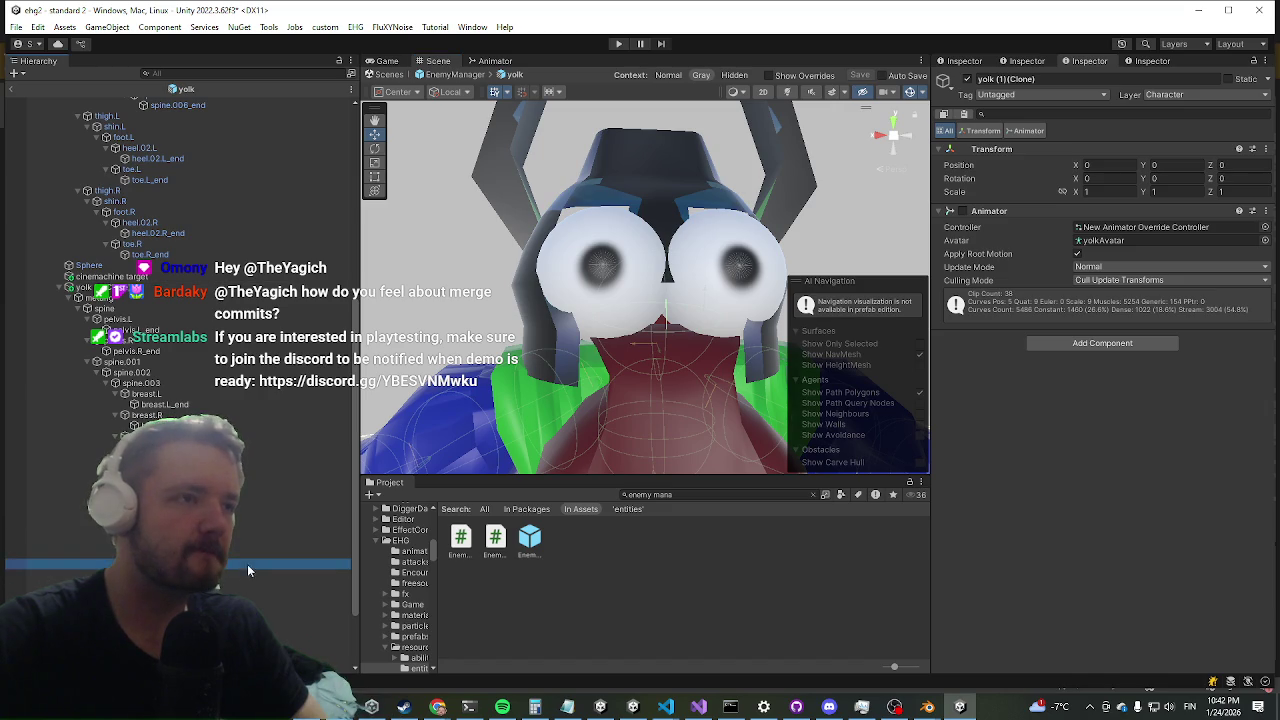
pyautogui.click(245, 566)
pyautogui.click(203, 553)
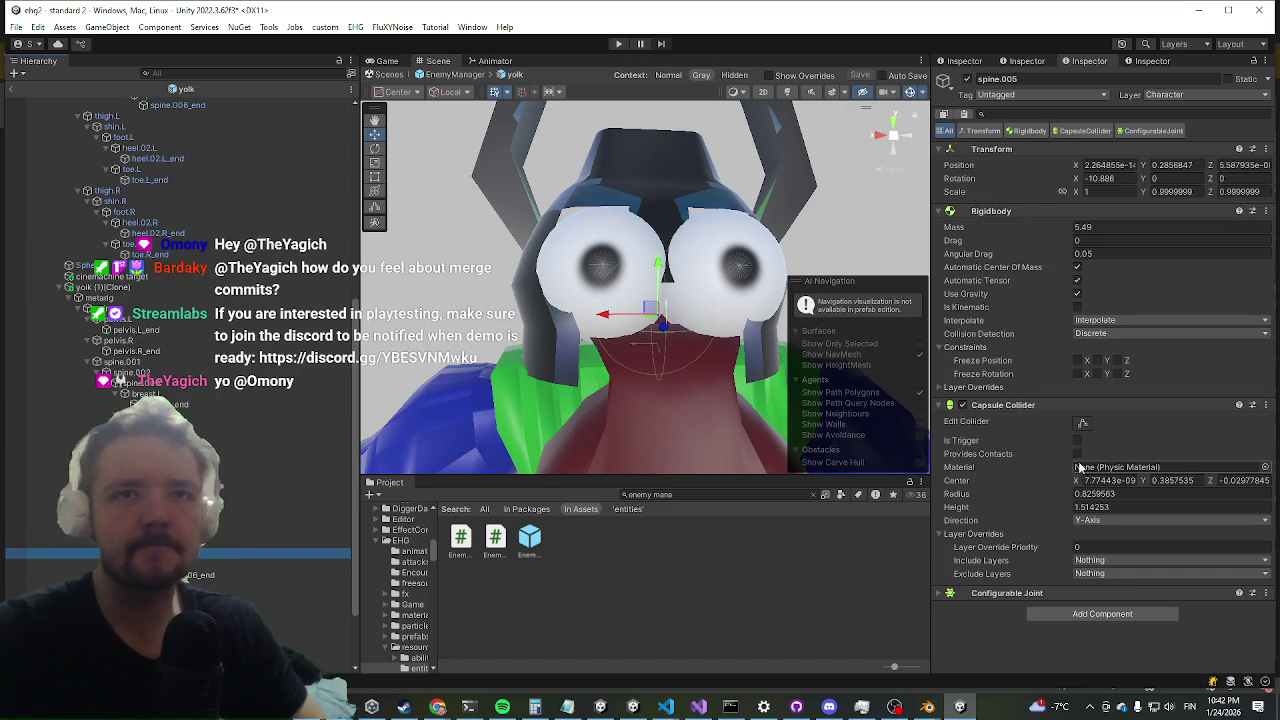
pyautogui.click(1085, 494)
pyautogui.write('1.88')
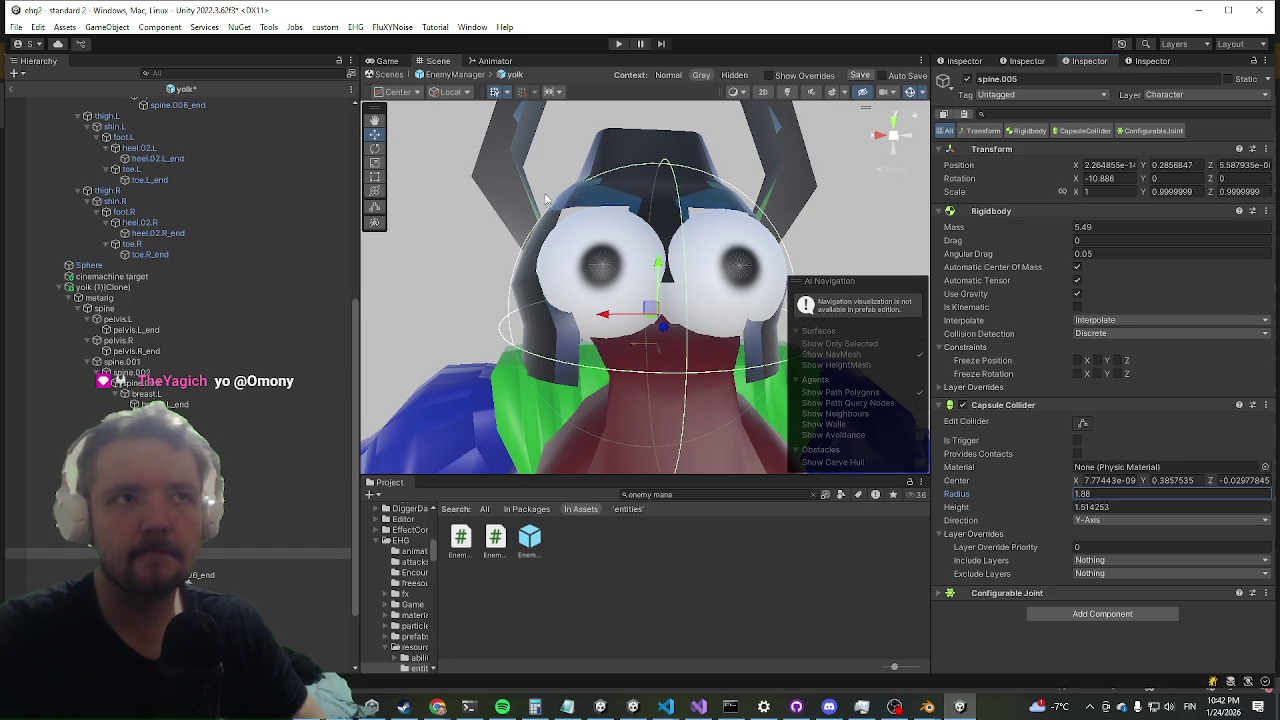
pyautogui.scroll(-5, 545, 200)
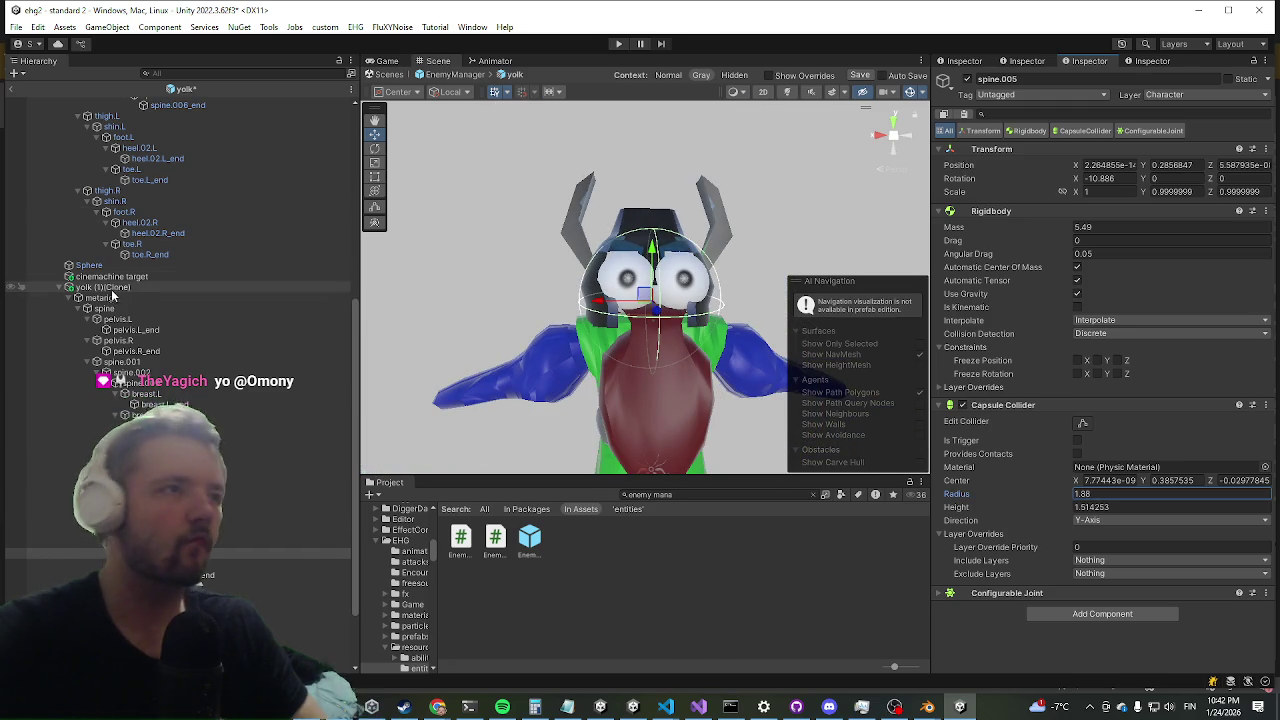
# - Inspect the collider setups on spine.002, thigh.L, shin.L and foot.L
pyautogui.click(100, 287)
pyautogui.press('f')
pyautogui.moveTo(678, 103)
pyautogui.mouseDown()
pyautogui.moveTo(674, 72)
pyautogui.moveTo(576, 52)
pyautogui.moveTo(543, 190)
pyautogui.moveTo(500, 280)
pyautogui.moveTo(480, 270)
pyautogui.moveTo(719, 231)
pyautogui.moveTo(757, 189)
pyautogui.moveTo(679, 232)
pyautogui.moveTo(603, 331)
pyautogui.moveTo(523, 391)
pyautogui.moveTo(590, 280)
pyautogui.mouseUp()
pyautogui.scroll(2, 180, 300)
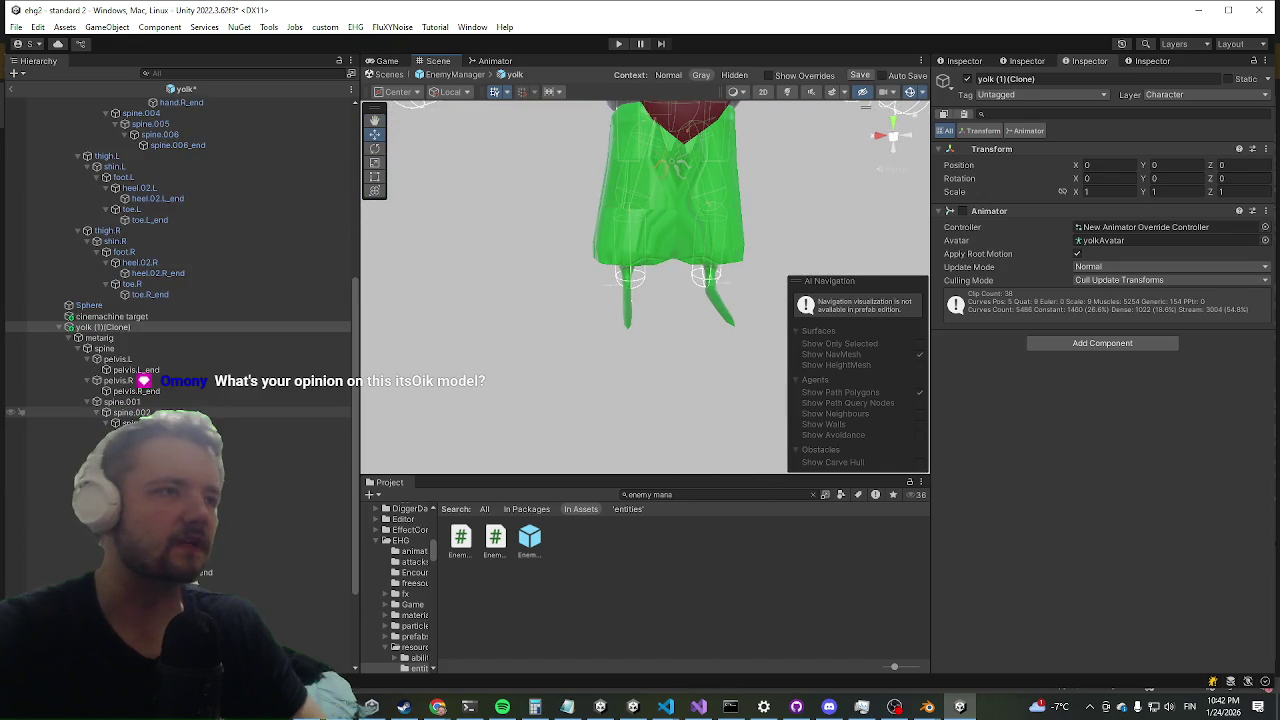
pyautogui.click(130, 412)
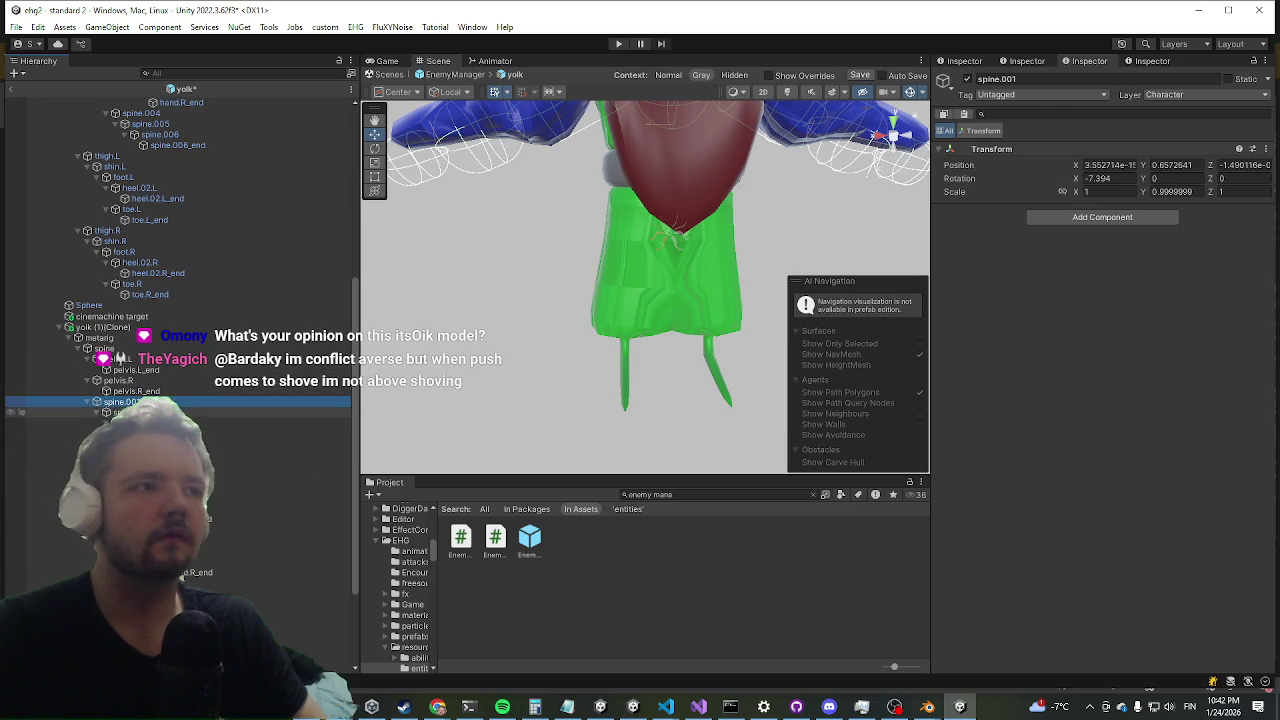
pyautogui.click(300, 625)
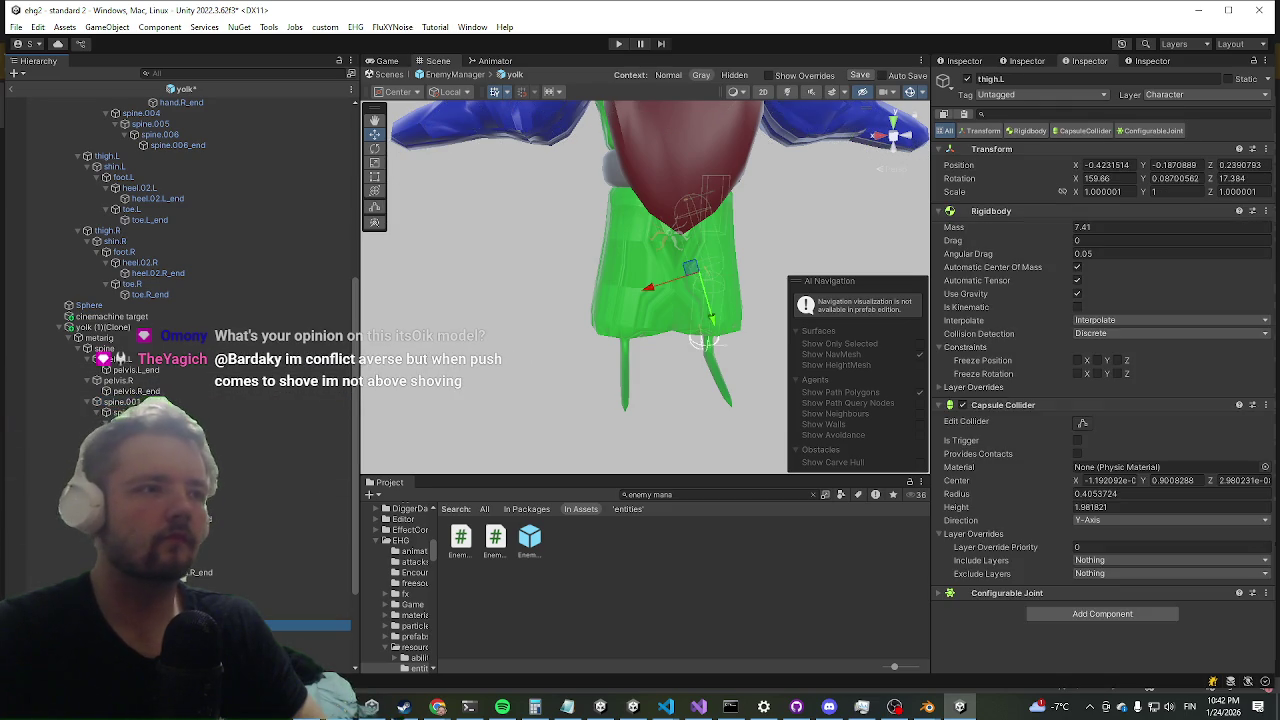
pyautogui.click(1065, 496)
pyautogui.write('0.89')
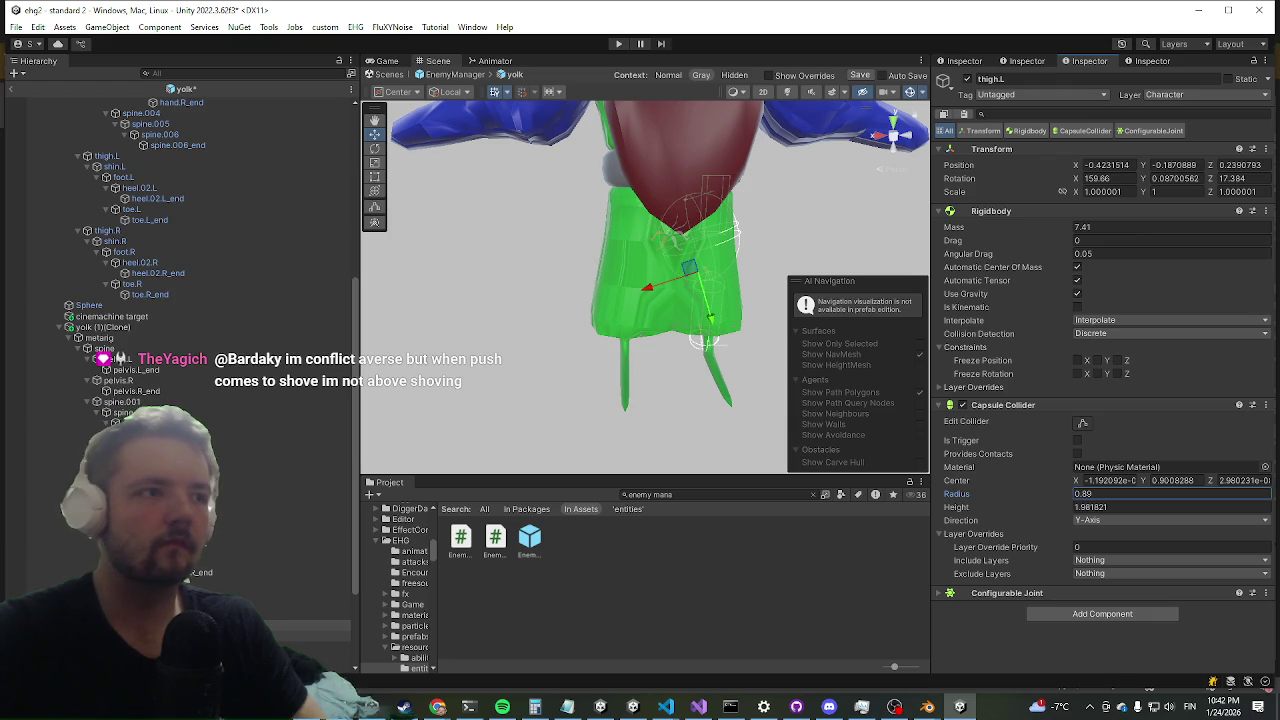
pyautogui.click(300, 636)
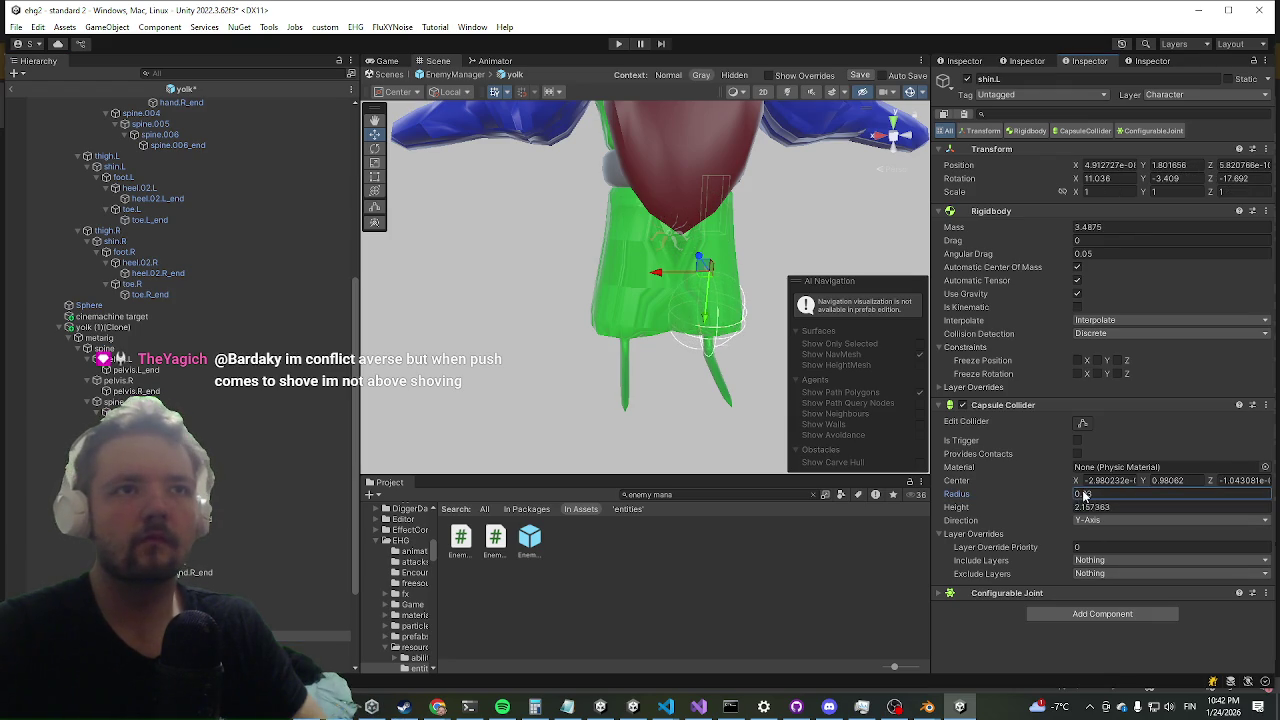
pyautogui.scroll(-4, 210, 535)
pyautogui.click(300, 527)
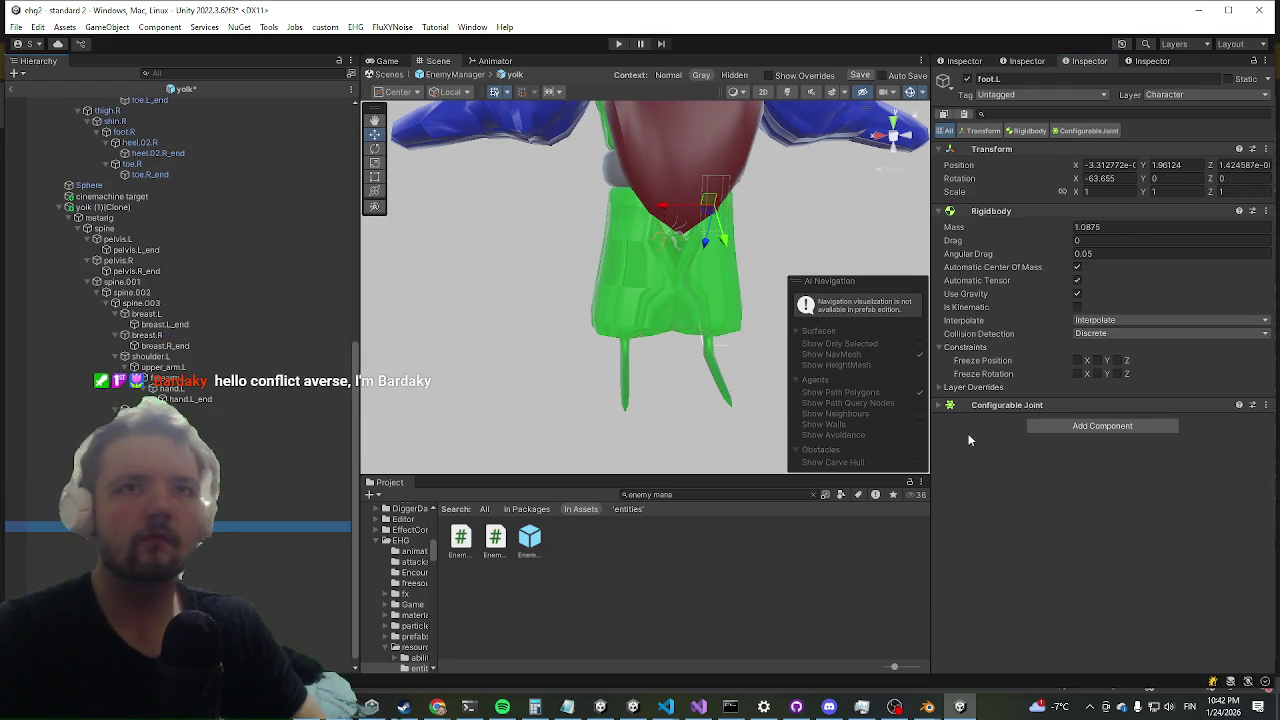
pyautogui.moveTo(504, 333); pyautogui.dragTo(432, 334)
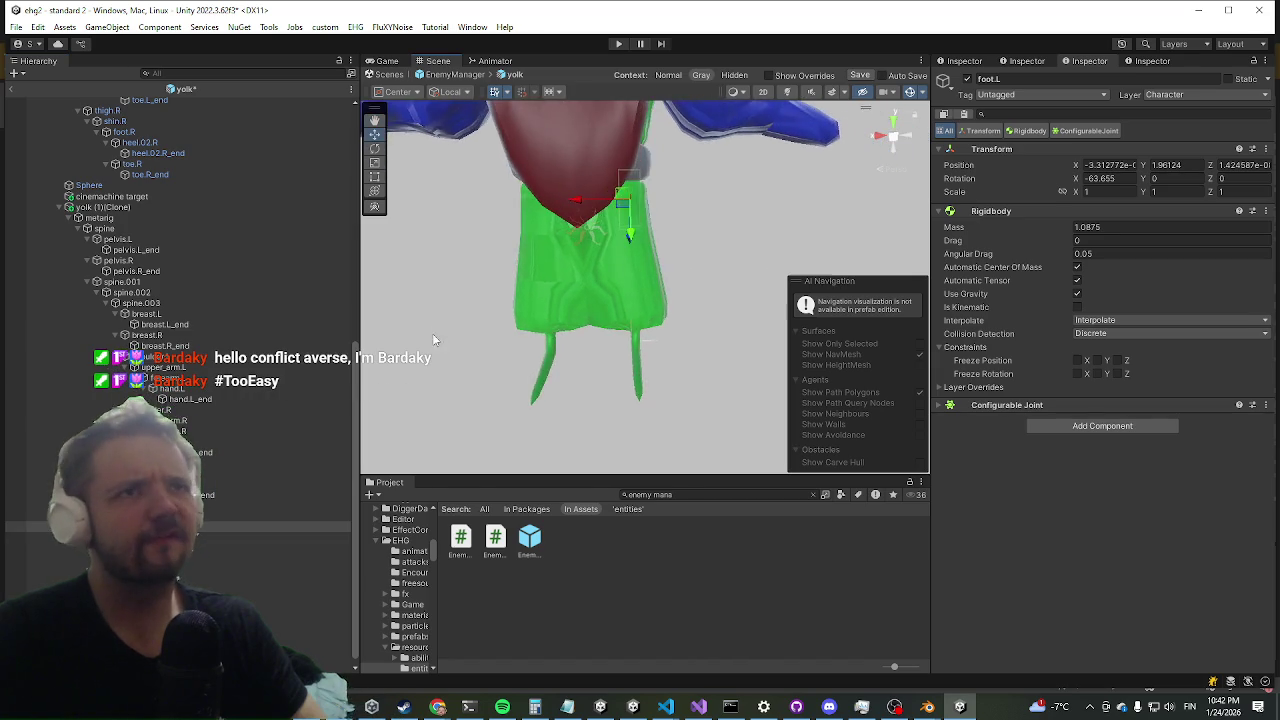
pyautogui.scroll(5, 532, 327)
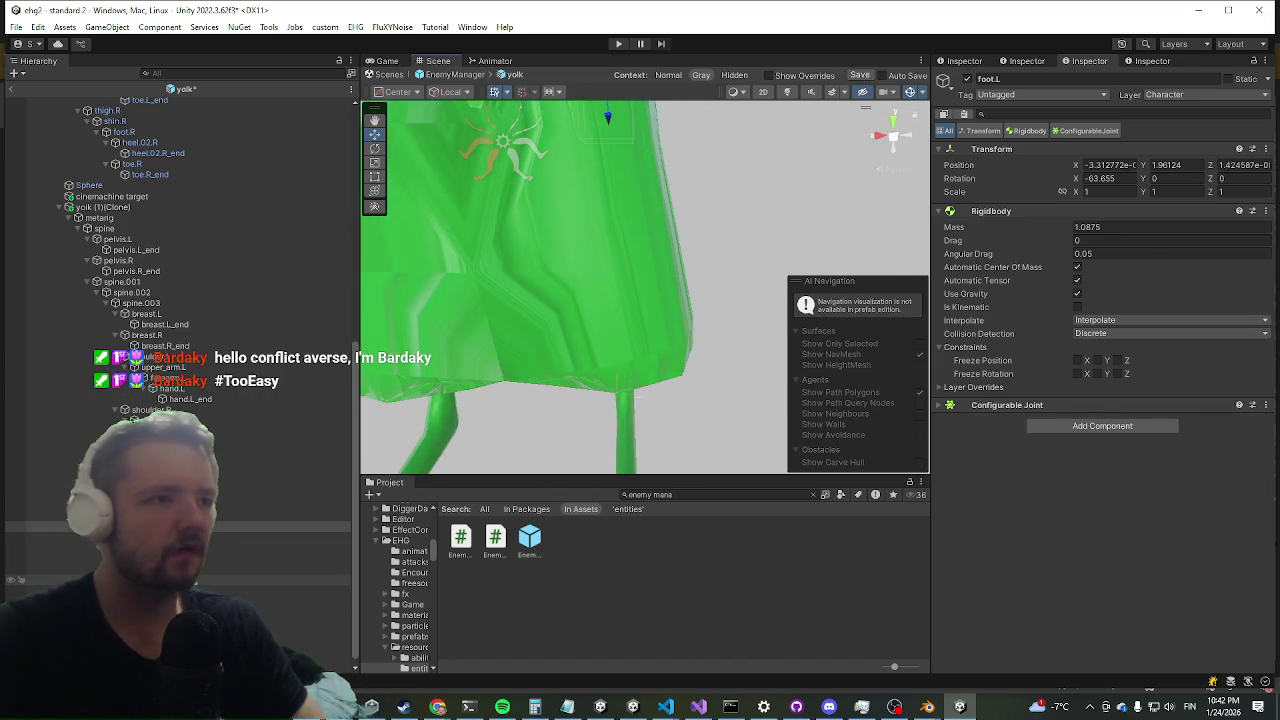
# - Remove the Box Collider from the Foot Collider object, leaving only its Transform
pyautogui.click(300, 580)
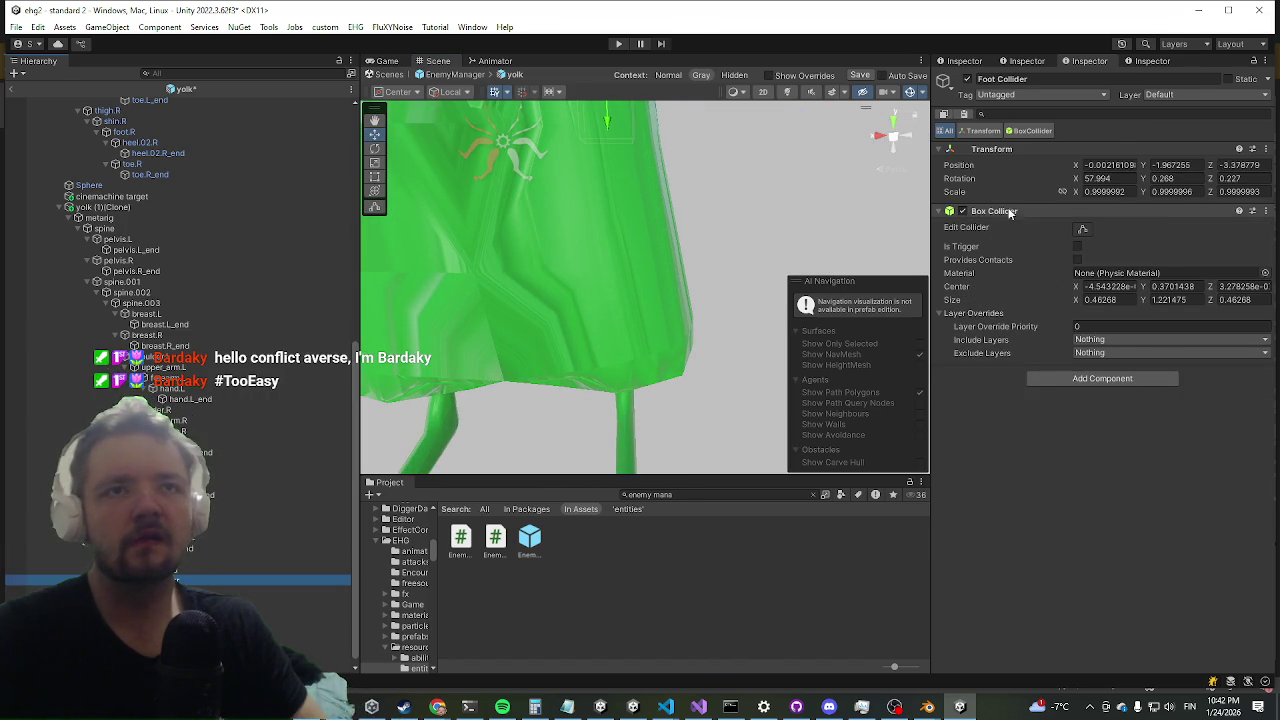
pyautogui.rightClick(1010, 213)
pyautogui.click(1072, 231)
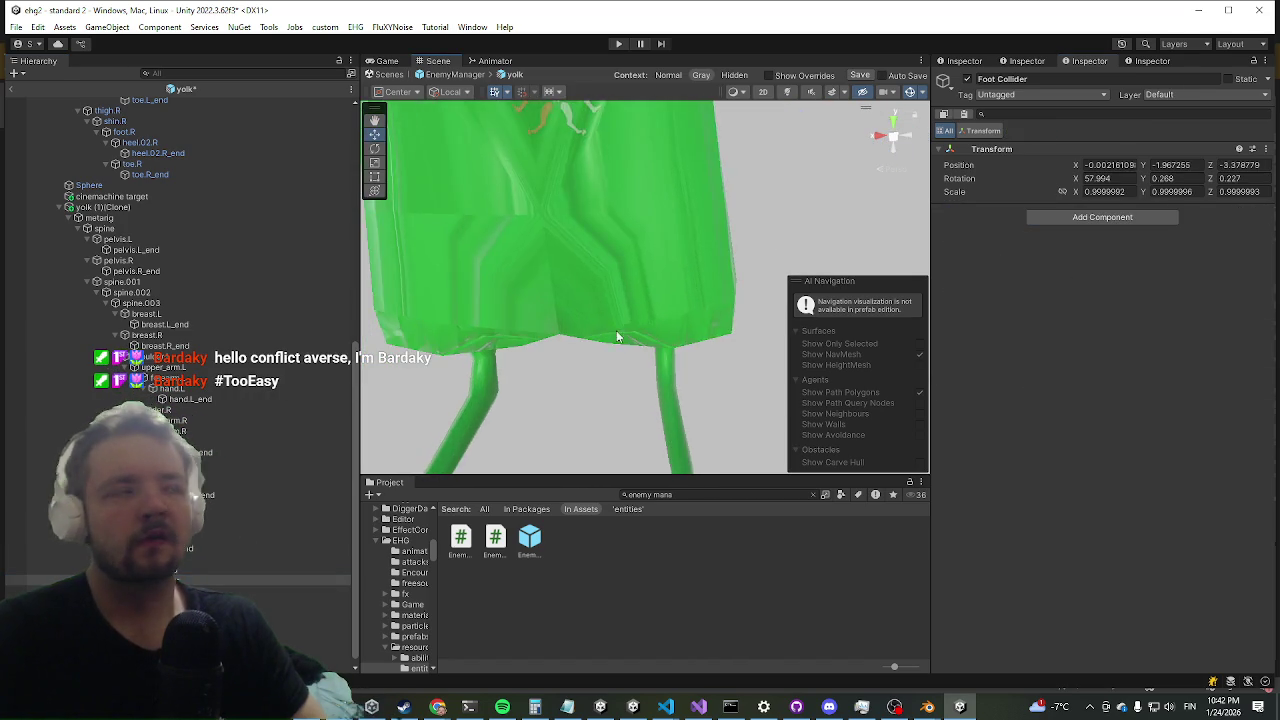
pyautogui.scroll(-2, 615, 333)
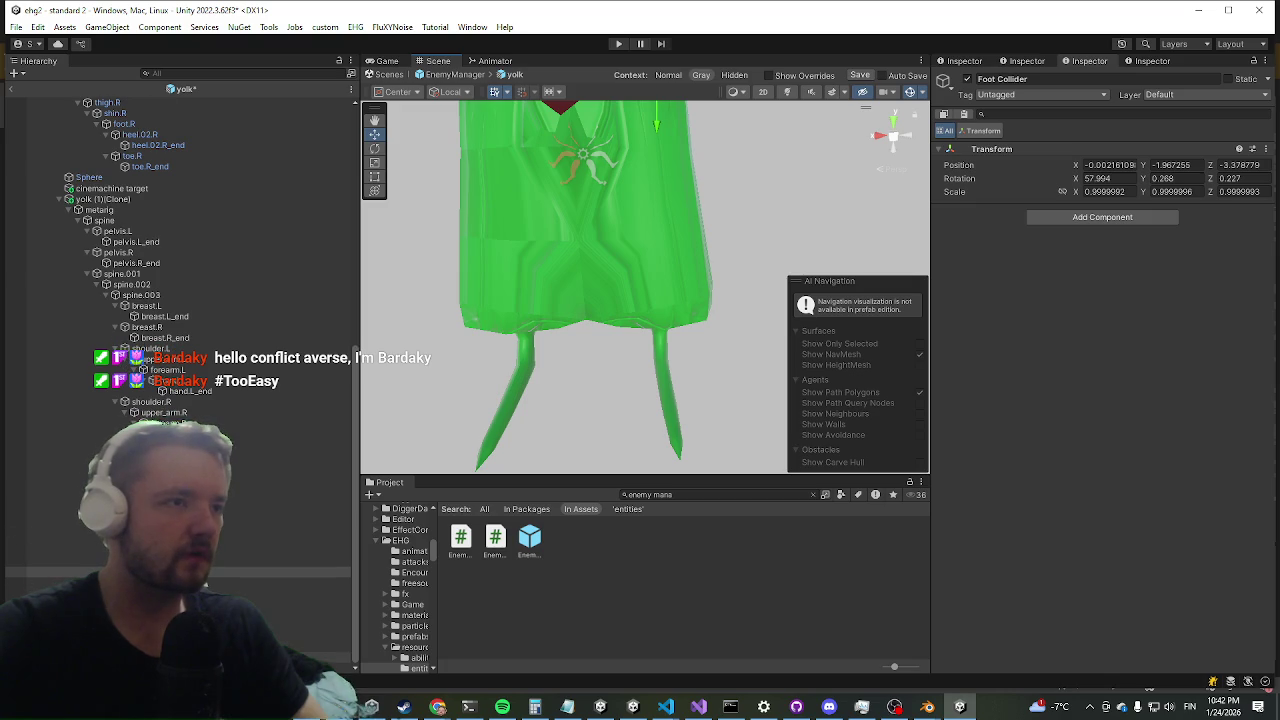
pyautogui.hotkey('ctrl', 'z')
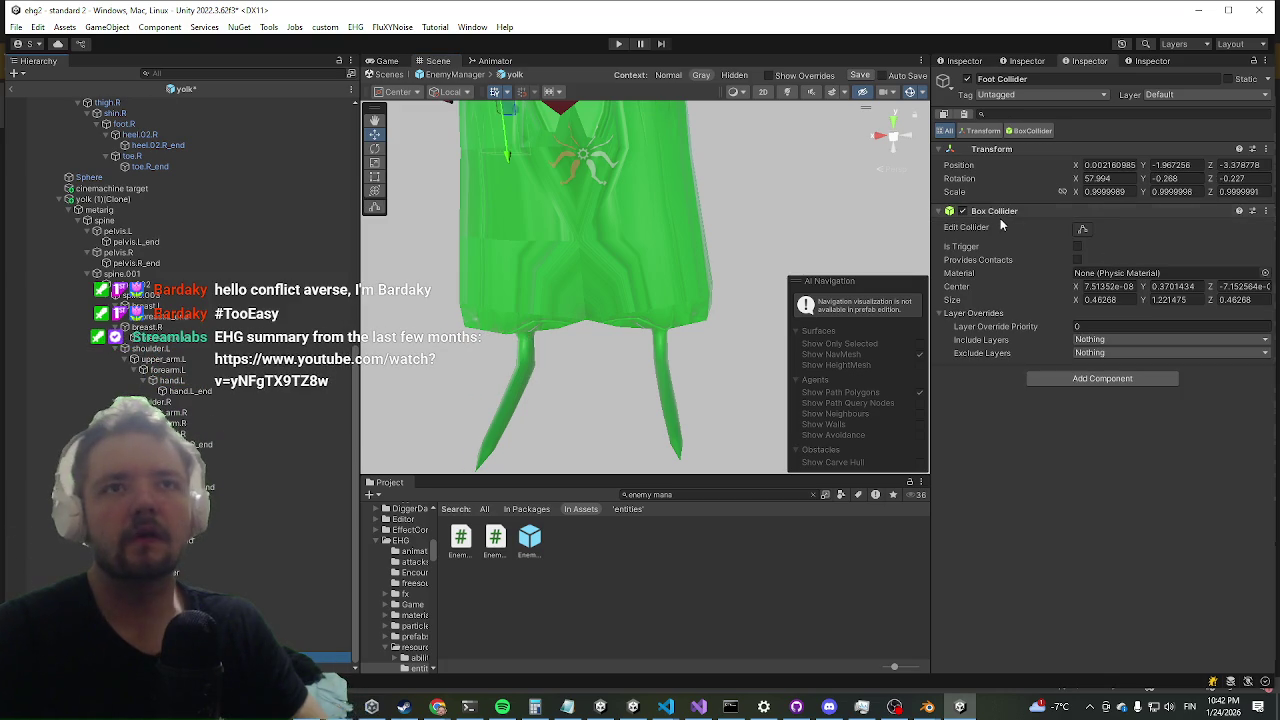
pyautogui.rightClick(1008, 212)
pyautogui.click(1060, 238)
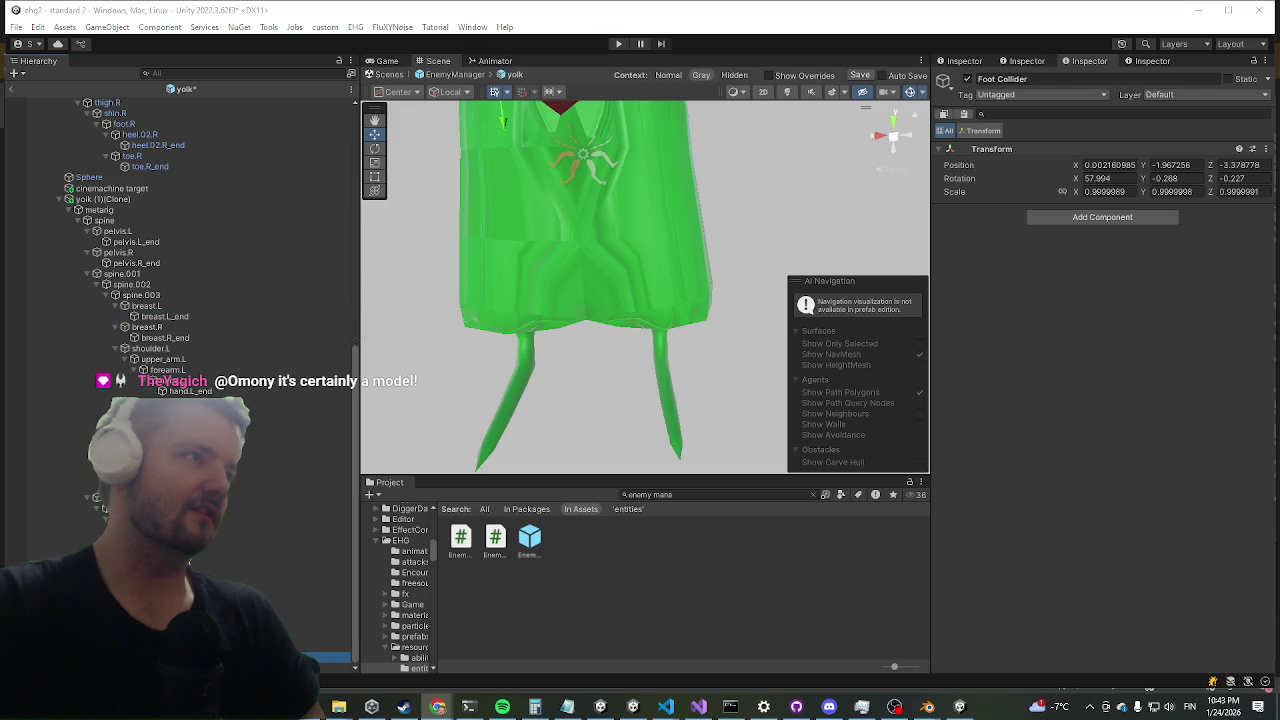
pyautogui.scroll(-5, 680, 303)
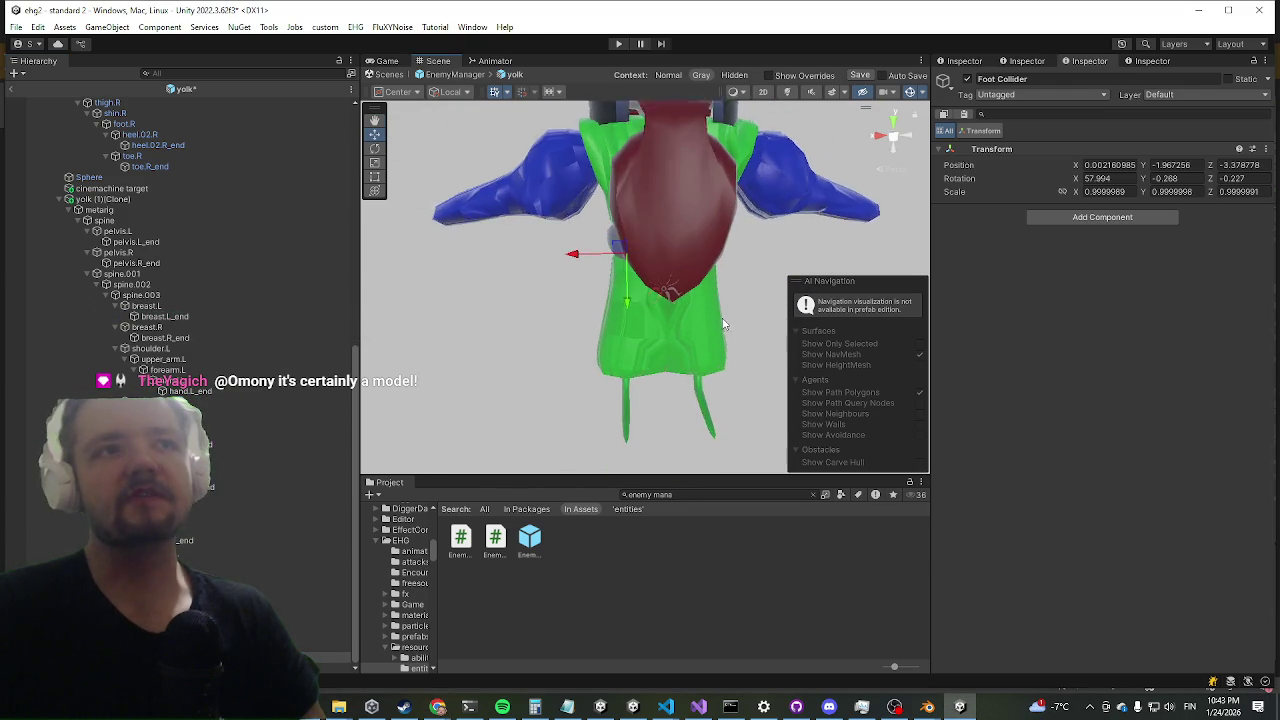
pyautogui.scroll(2, 718, 326)
# - Look through the yolk's meshes and select the green lower-body mesh Cube.004
pyautogui.click(712, 331)
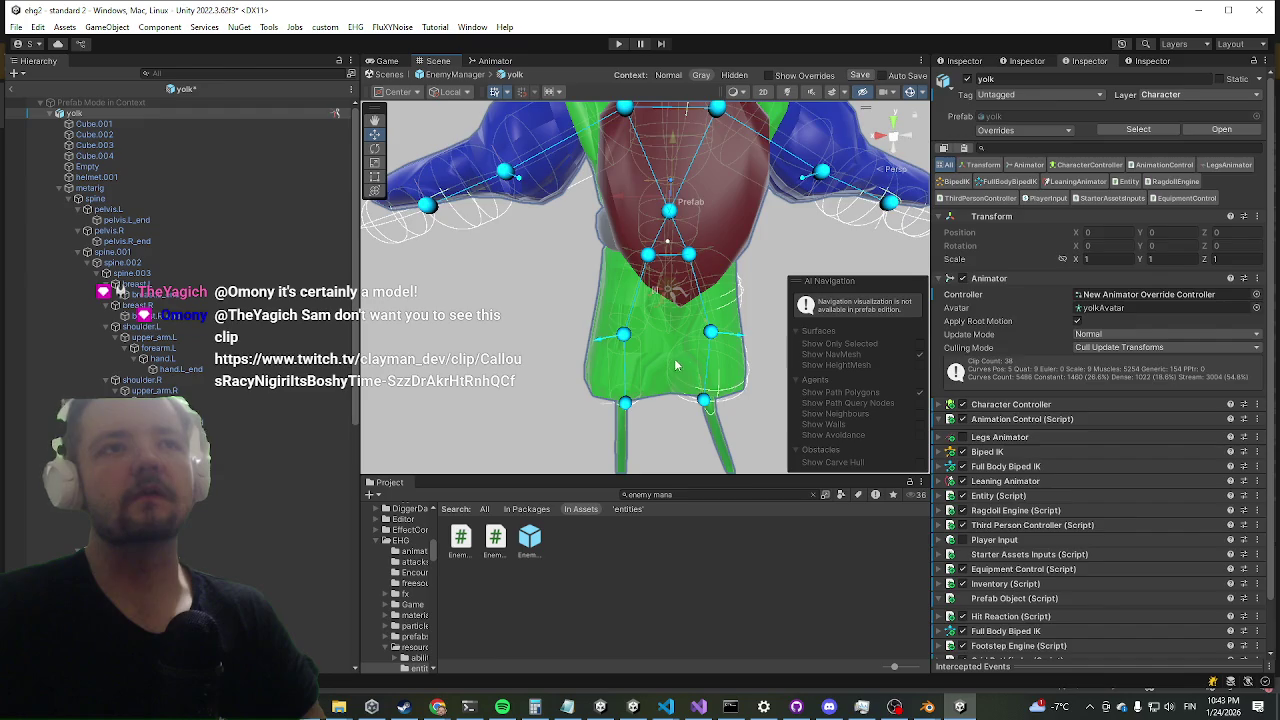
pyautogui.click(674, 359)
pyautogui.click(675, 340)
pyautogui.moveTo(505, 281)
pyautogui.mouseDown()
pyautogui.moveTo(583, 324)
pyautogui.moveTo(650, 215)
pyautogui.mouseUp()
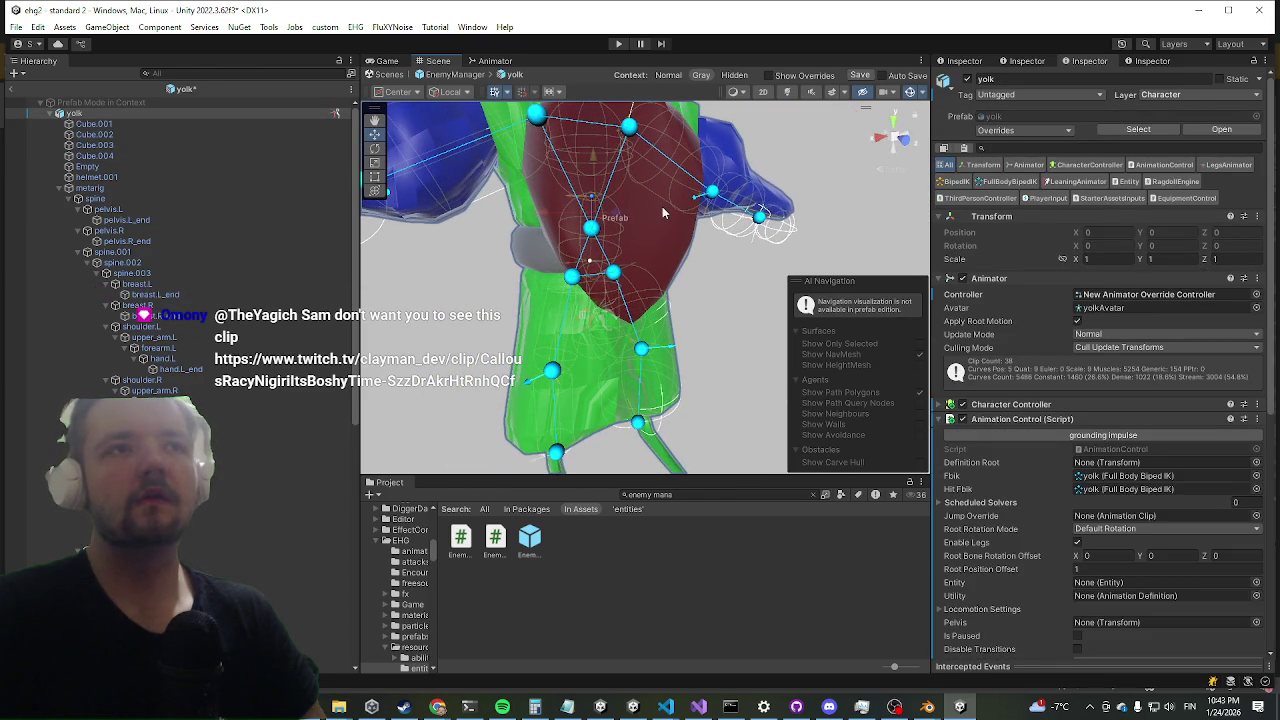
pyautogui.click(662, 210)
pyautogui.click(547, 428)
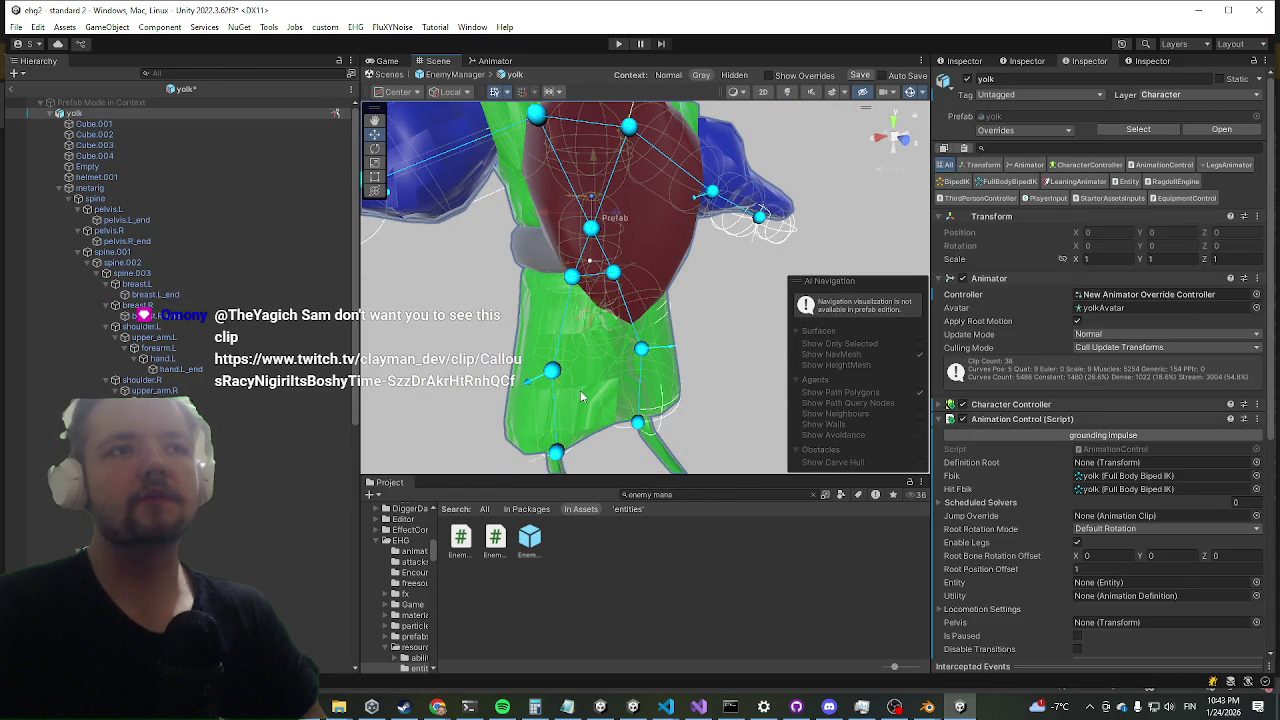
pyautogui.click(580, 392)
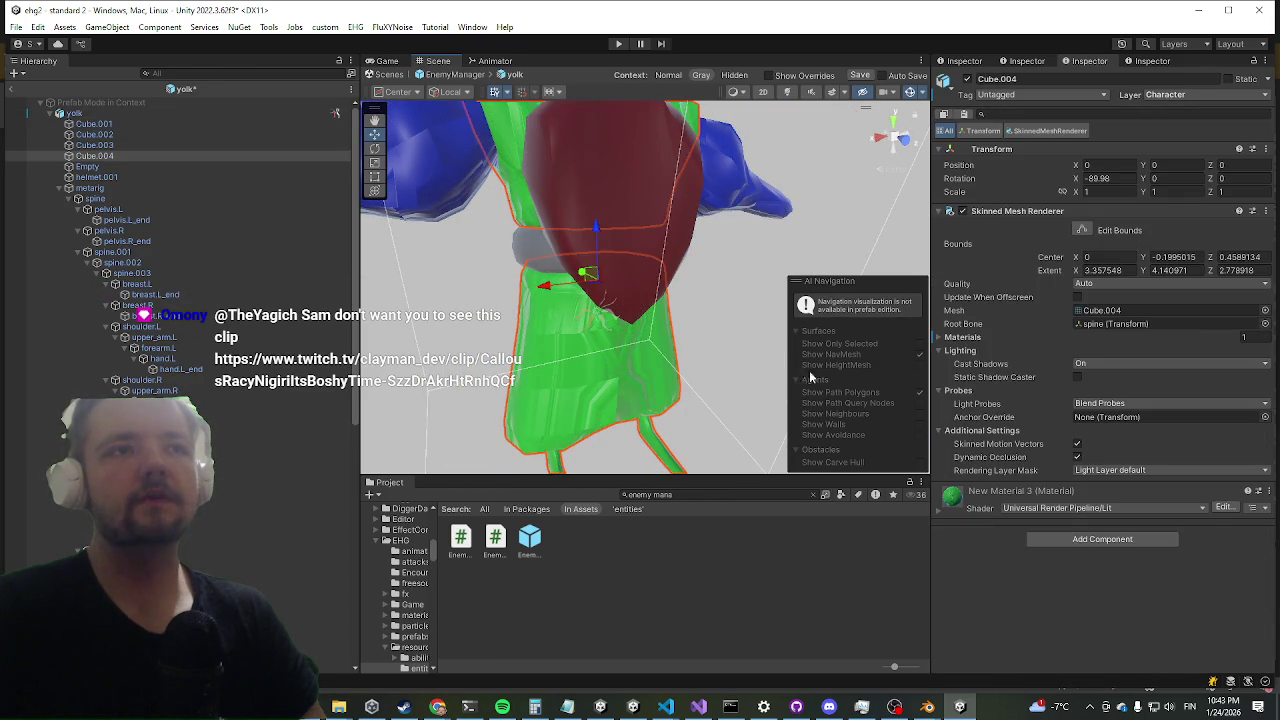
# - Eyedrop the wings' blue into New Material 3's Base Map and lower Saturation to 31
pyautogui.click(998, 496)
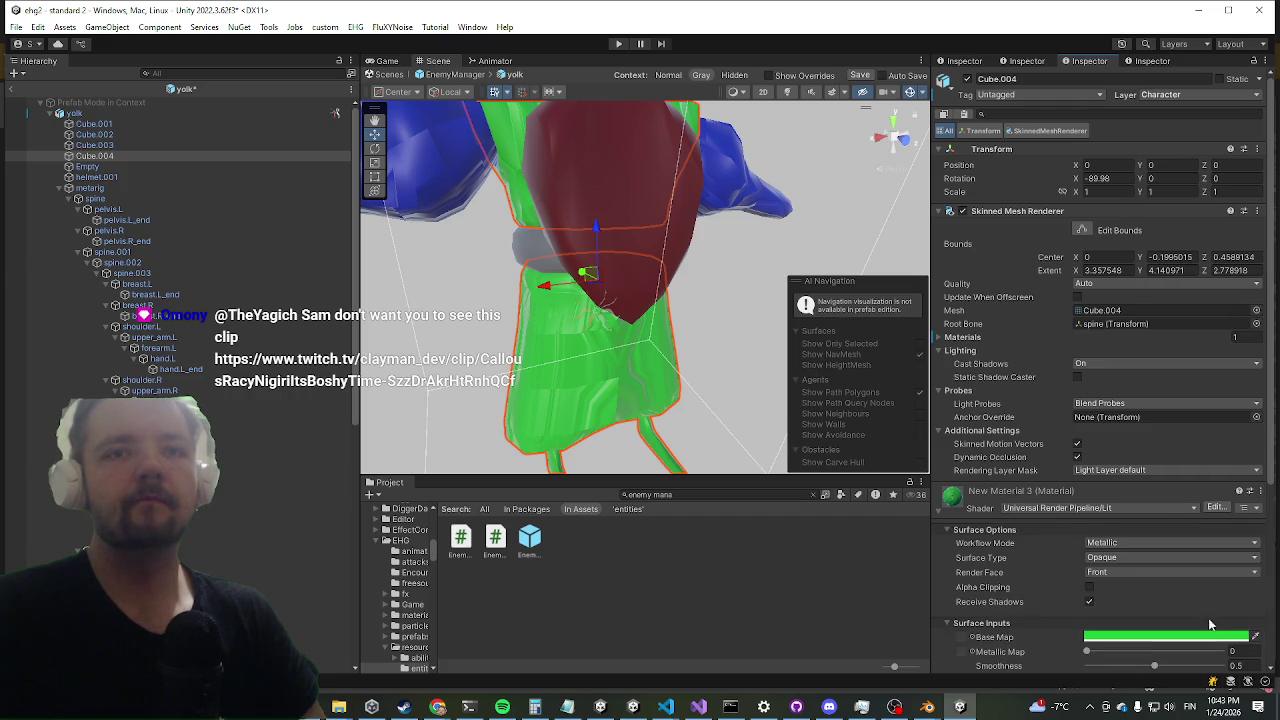
pyautogui.click(1257, 638)
pyautogui.click(436, 165)
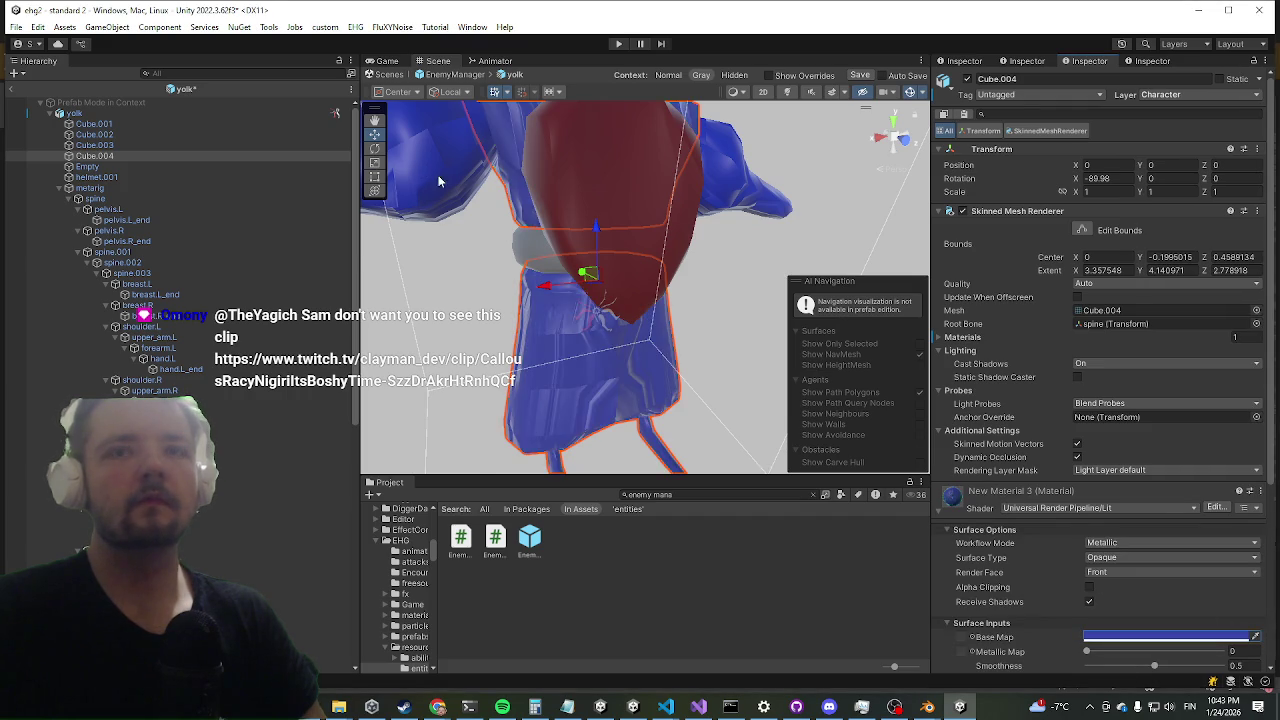
pyautogui.scroll(-3, 500, 240)
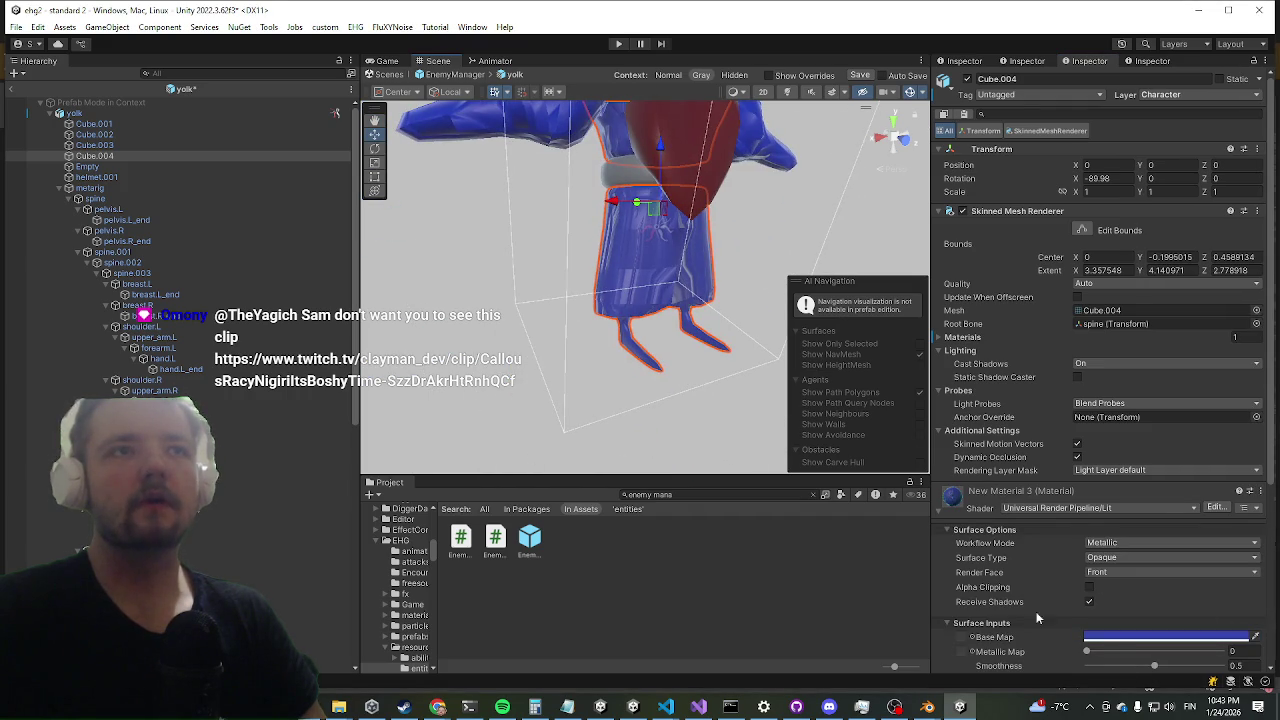
pyautogui.click(1120, 637)
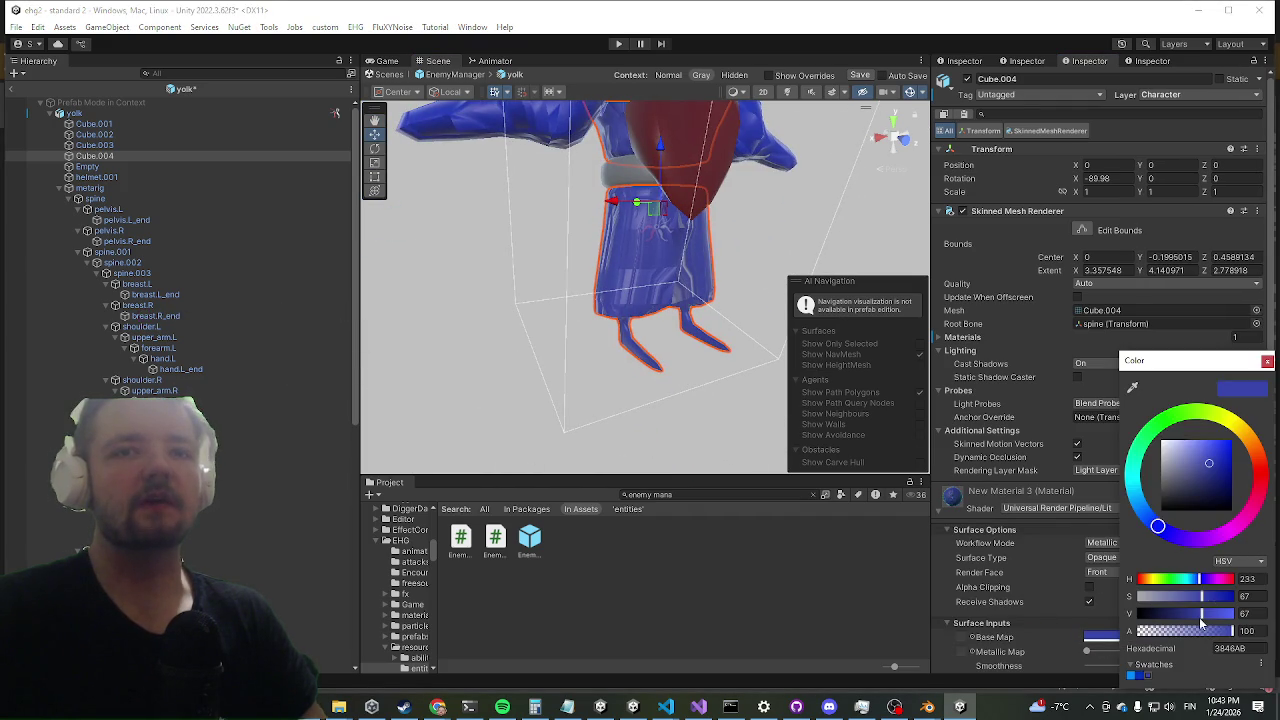
pyautogui.moveTo(1208, 595); pyautogui.dragTo(1168, 597)
pyautogui.moveTo(689, 250)
pyautogui.mouseDown()
pyautogui.moveTo(594, 328)
pyautogui.moveTo(610, 278)
pyautogui.moveTo(677, 320)
pyautogui.moveTo(688, 312)
pyautogui.mouseUp()
pyautogui.scroll(3, 669, 320)
pyautogui.scroll(-3, 667, 317)
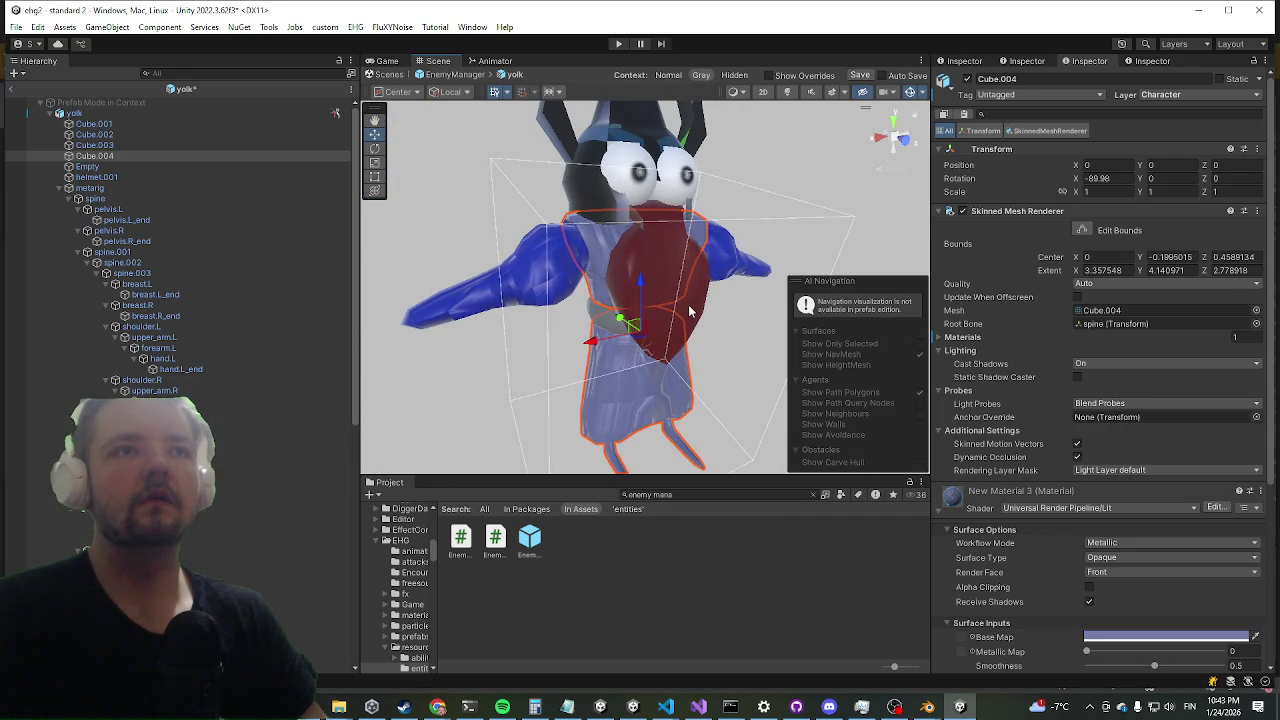
pyautogui.click(691, 312)
# - Select Cube.001 and reveal its New Material 1 asset in the Models 1/boat folder
pyautogui.click(706, 325)
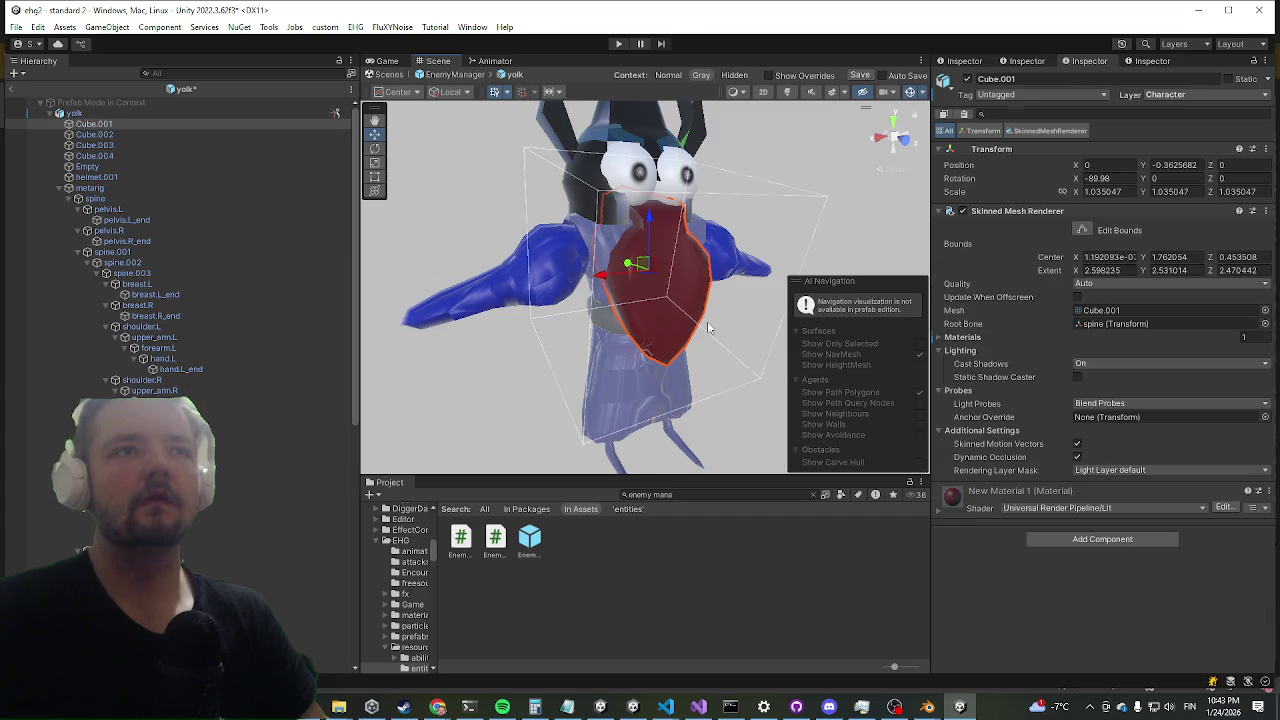
pyautogui.rightClick(981, 507)
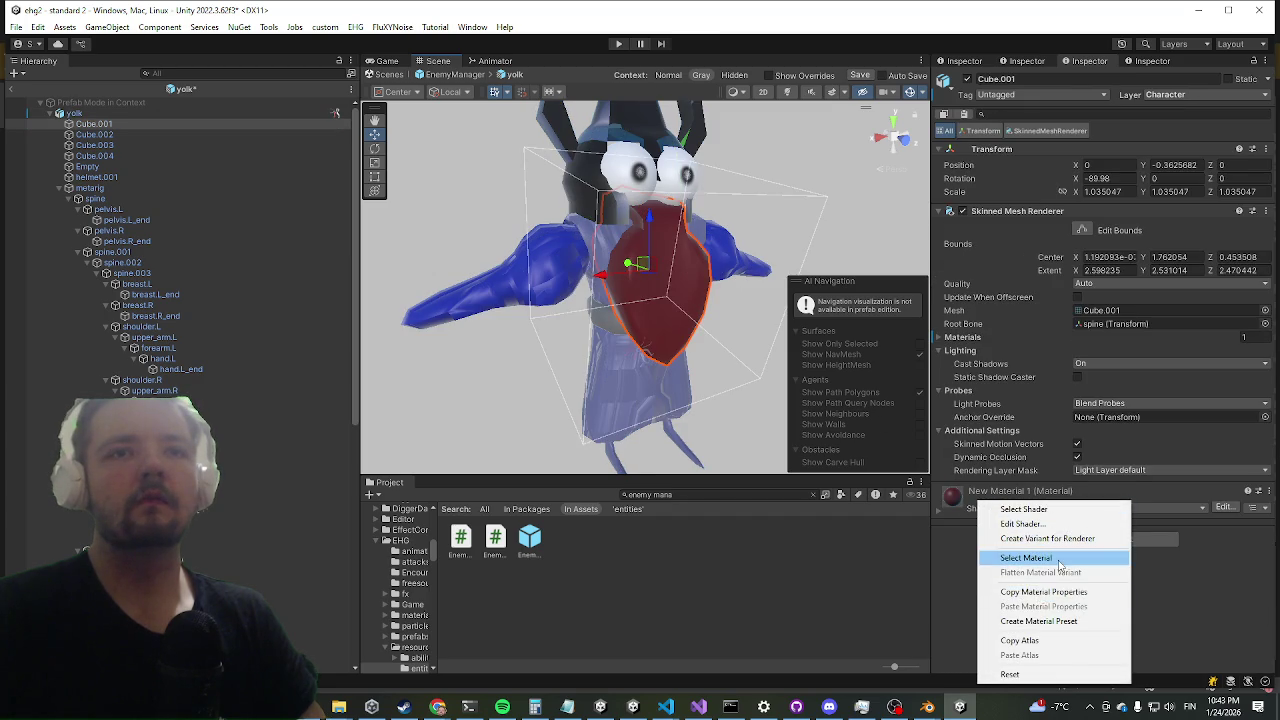
pyautogui.click(990, 563)
pyautogui.moveTo(598, 537); pyautogui.dragTo(580, 321)
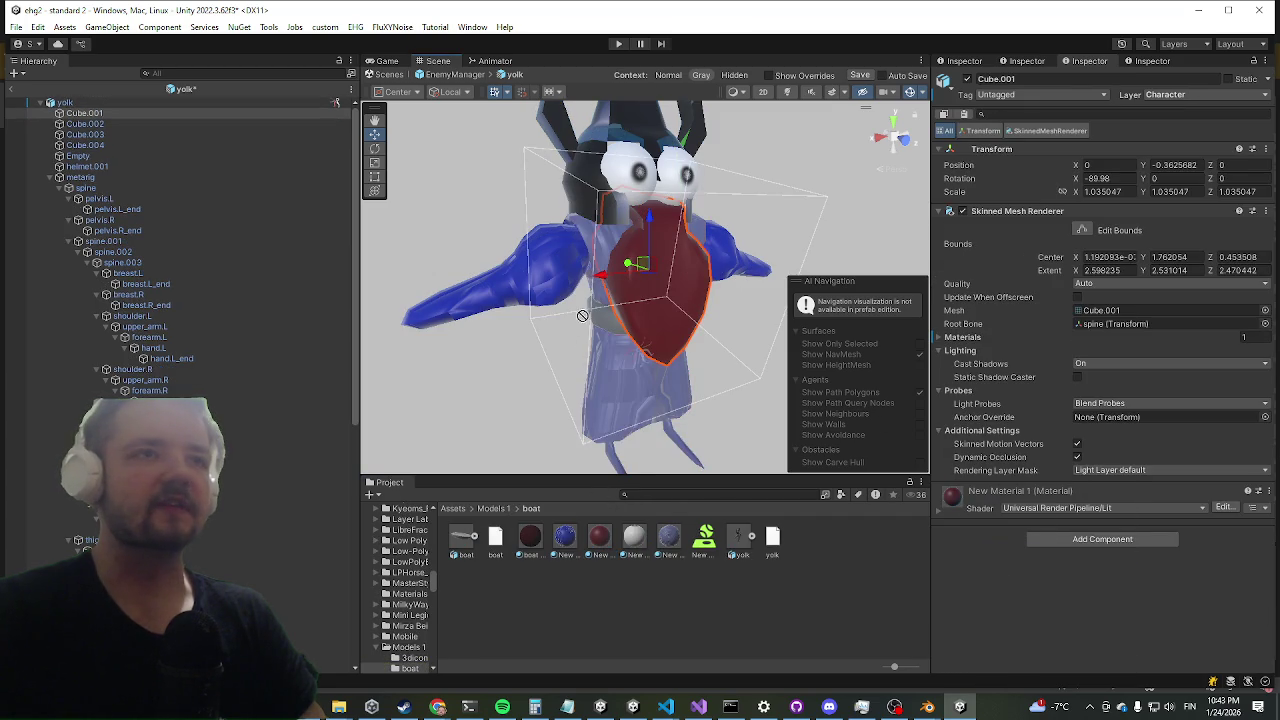
pyautogui.moveTo(546, 365); pyautogui.dragTo(631, 317)
pyautogui.moveTo(528, 313); pyautogui.dragTo(563, 317)
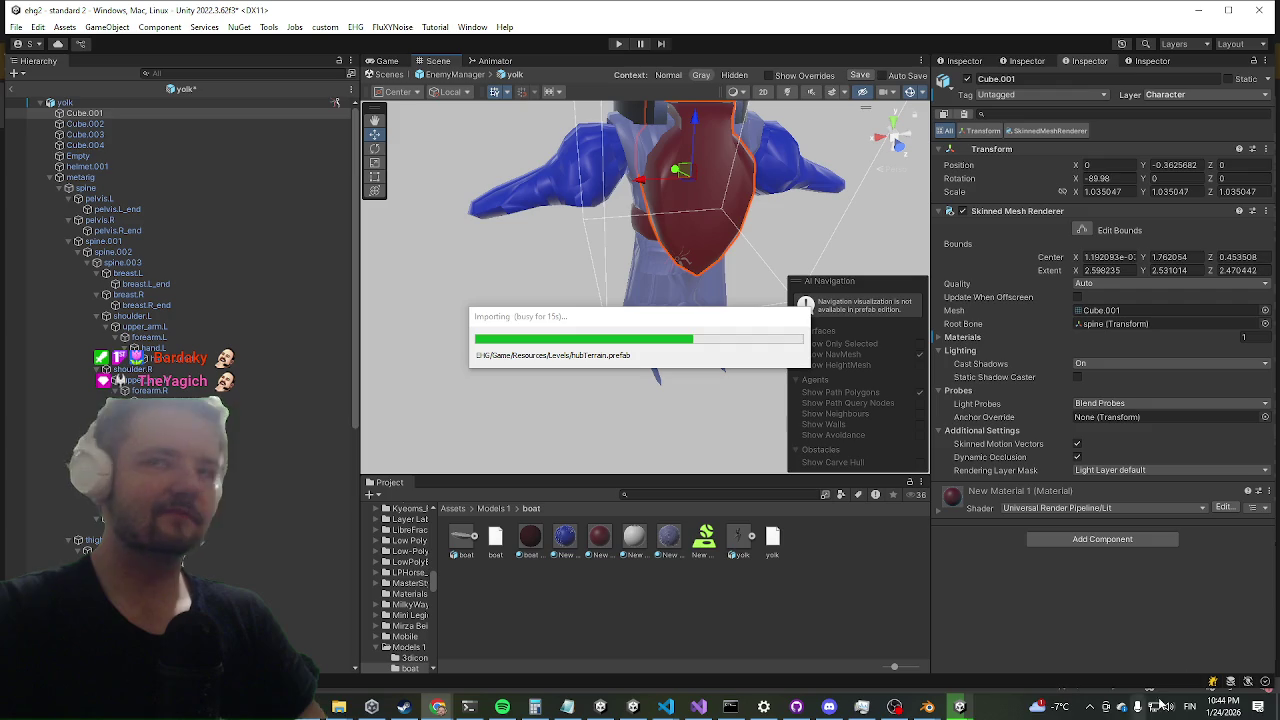
pyautogui.click(700, 708)
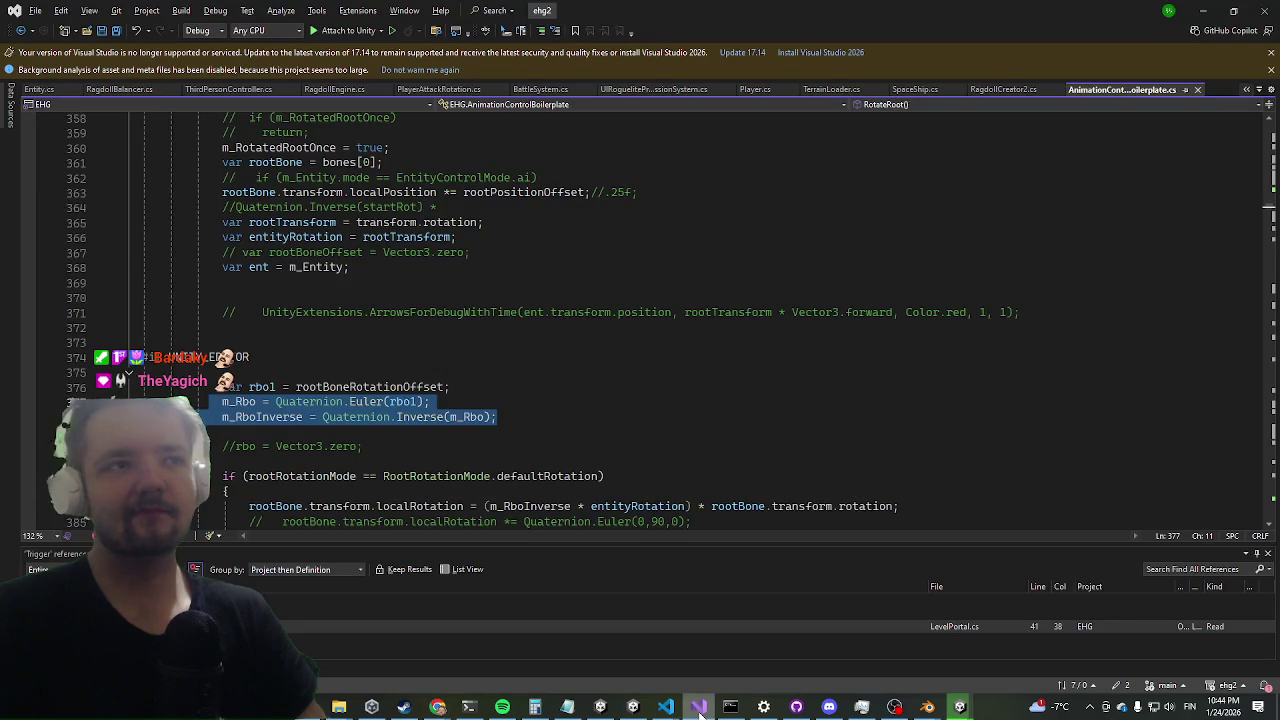
pyautogui.click(700, 708)
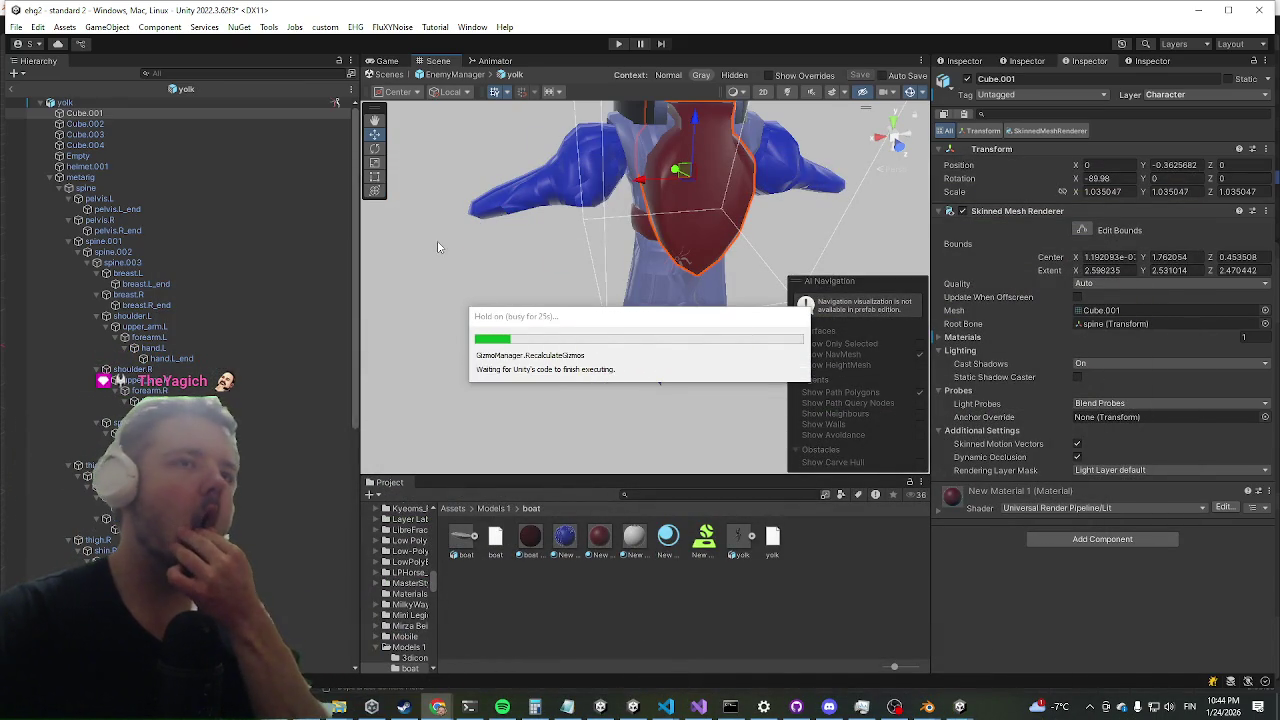
pyautogui.click(114, 101)
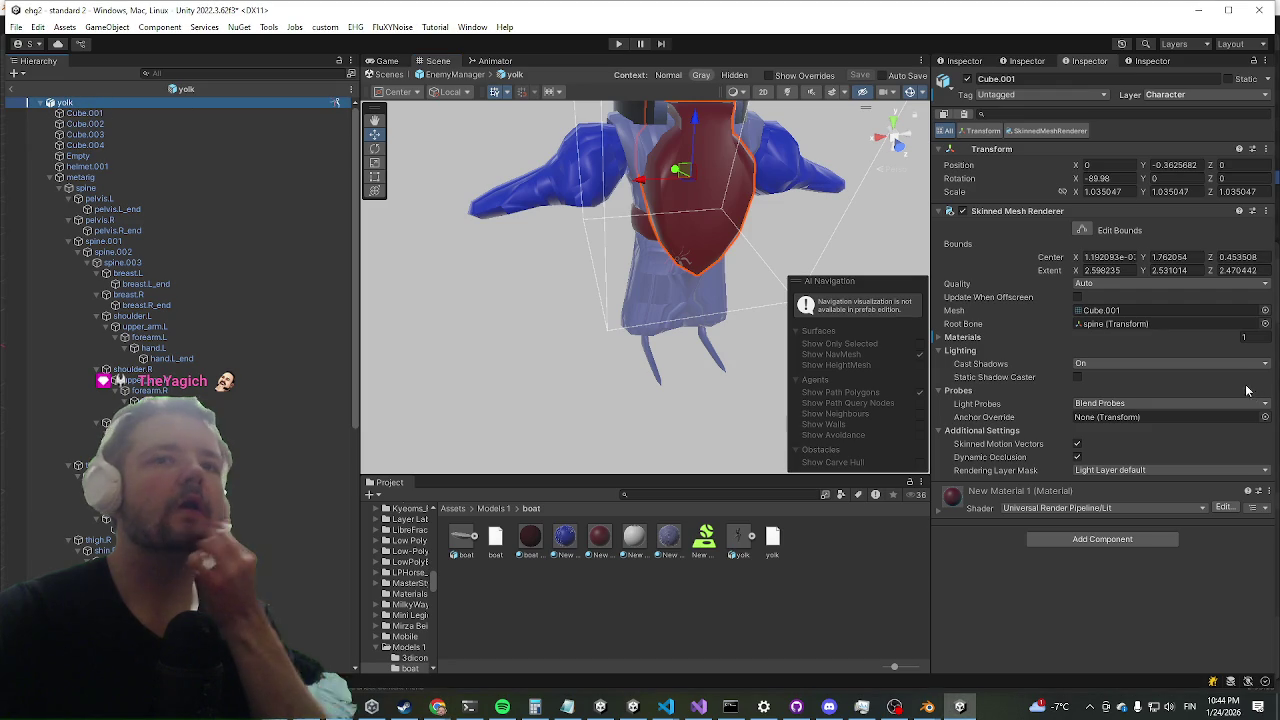
pyautogui.scroll(-5, 1123, 294)
pyautogui.scroll(-5, 1123, 294)
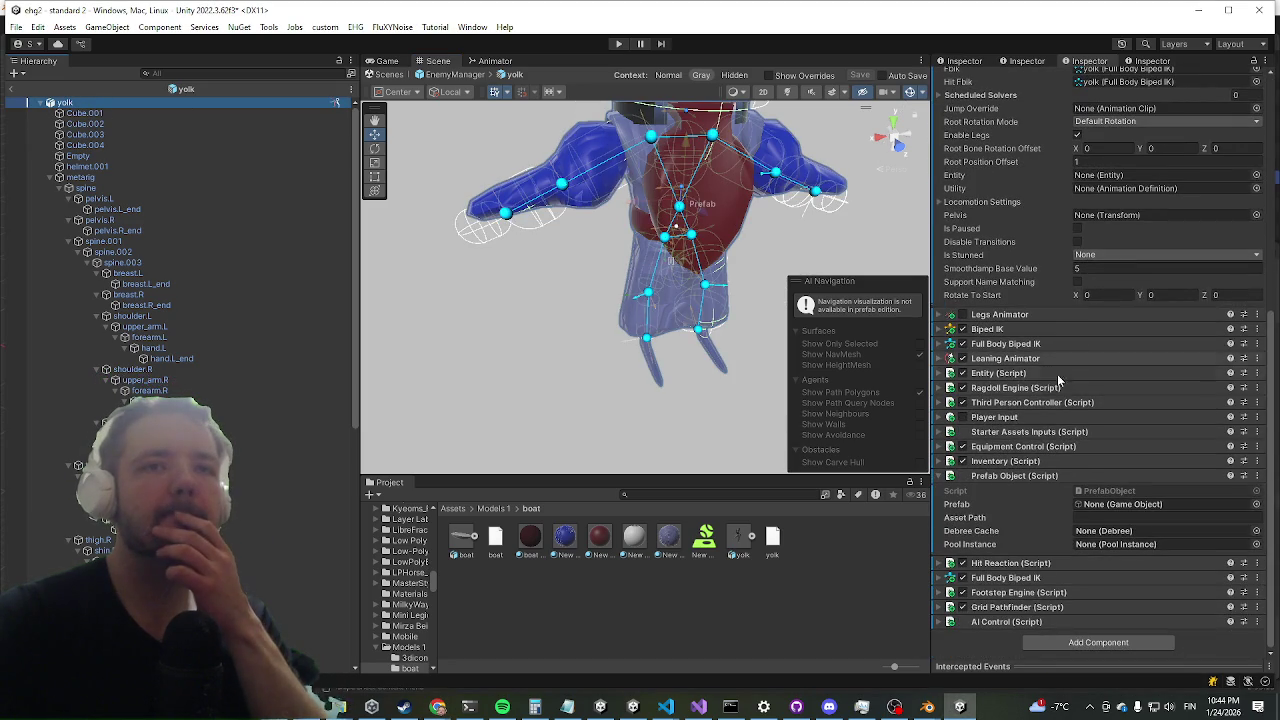
pyautogui.scroll(8, 1036, 345)
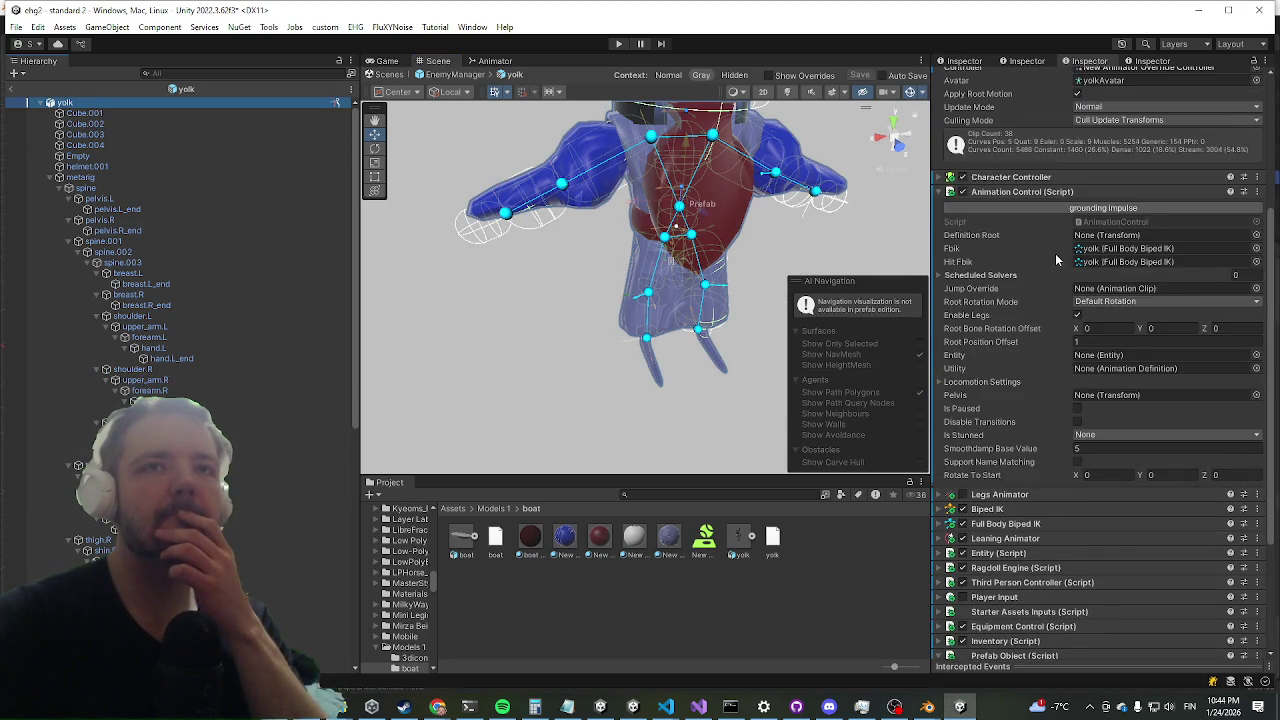
pyautogui.scroll(-10, 1055, 253)
pyautogui.click(1032, 389)
pyautogui.scroll(-15, 1021, 330)
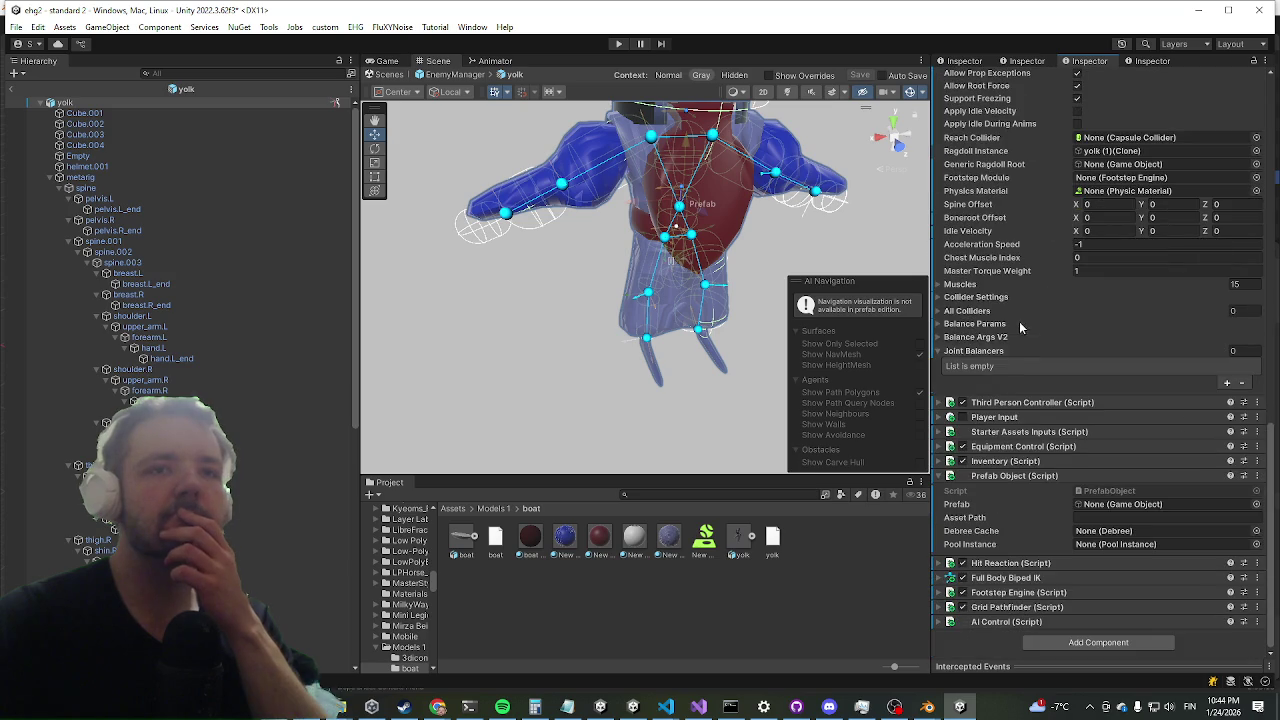
pyautogui.click(989, 285)
pyautogui.scroll(-5, 1014, 360)
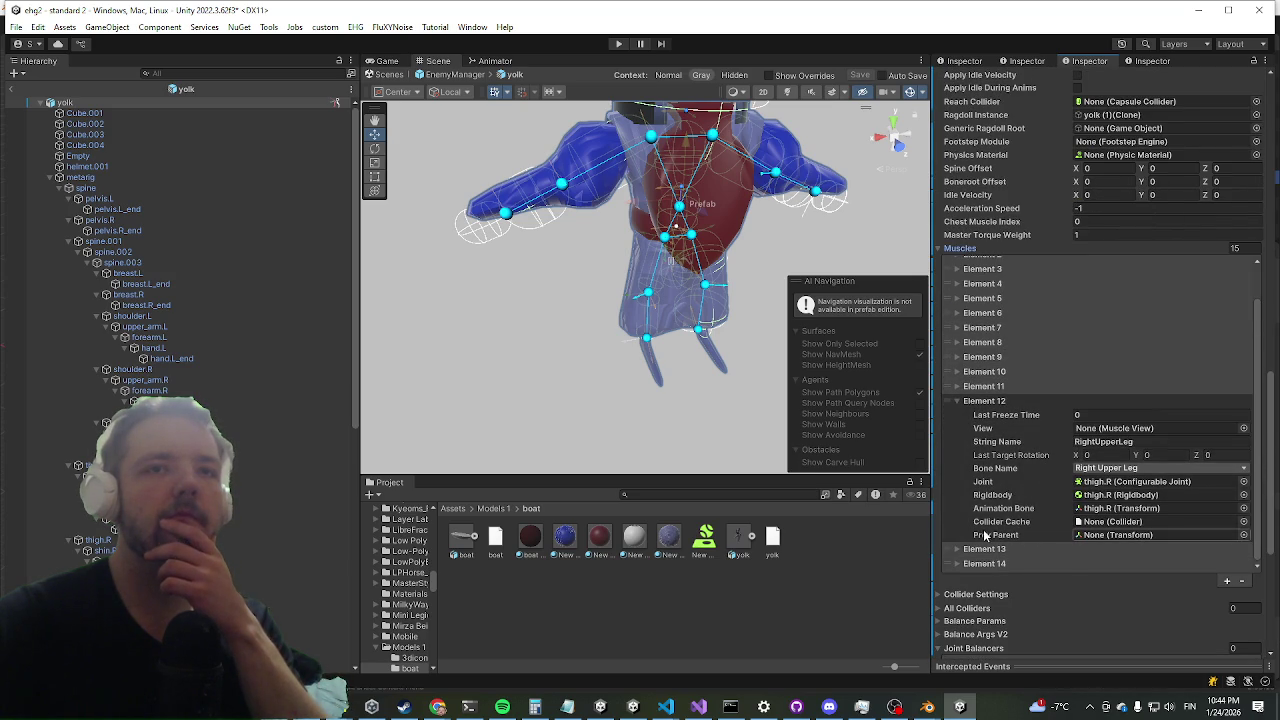
pyautogui.scroll(-3, 985, 490)
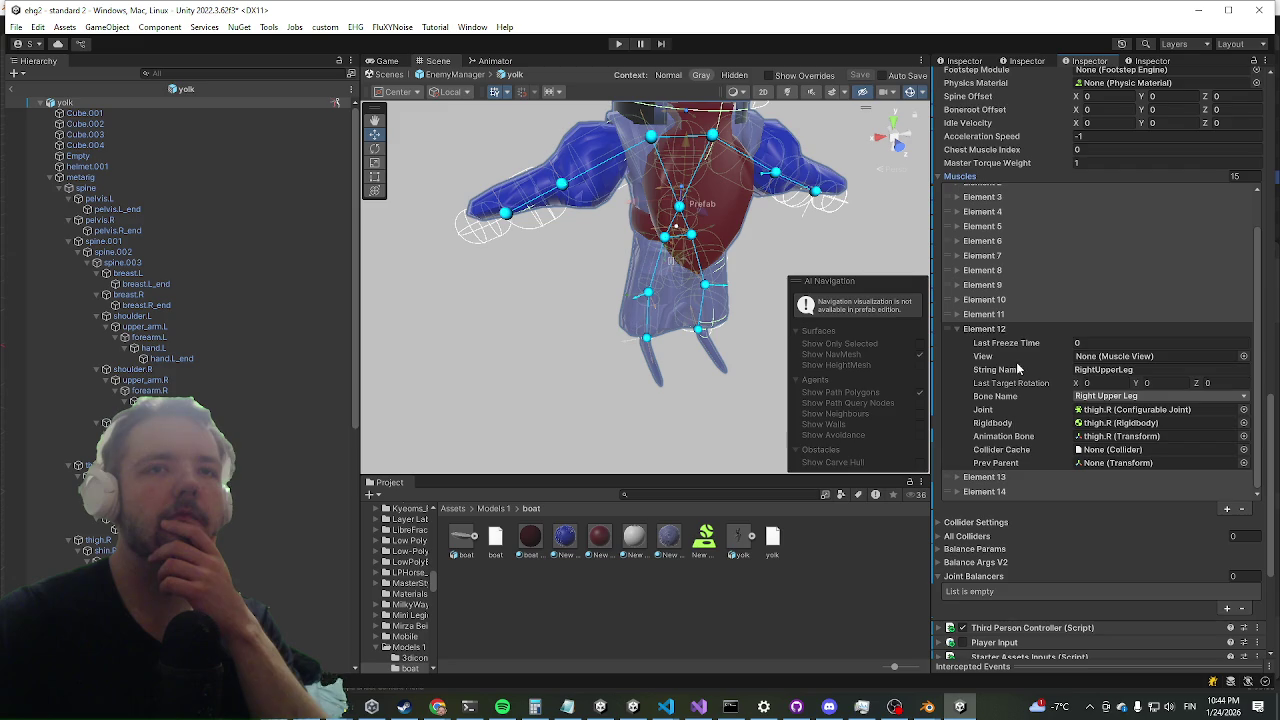
pyautogui.click(985, 330)
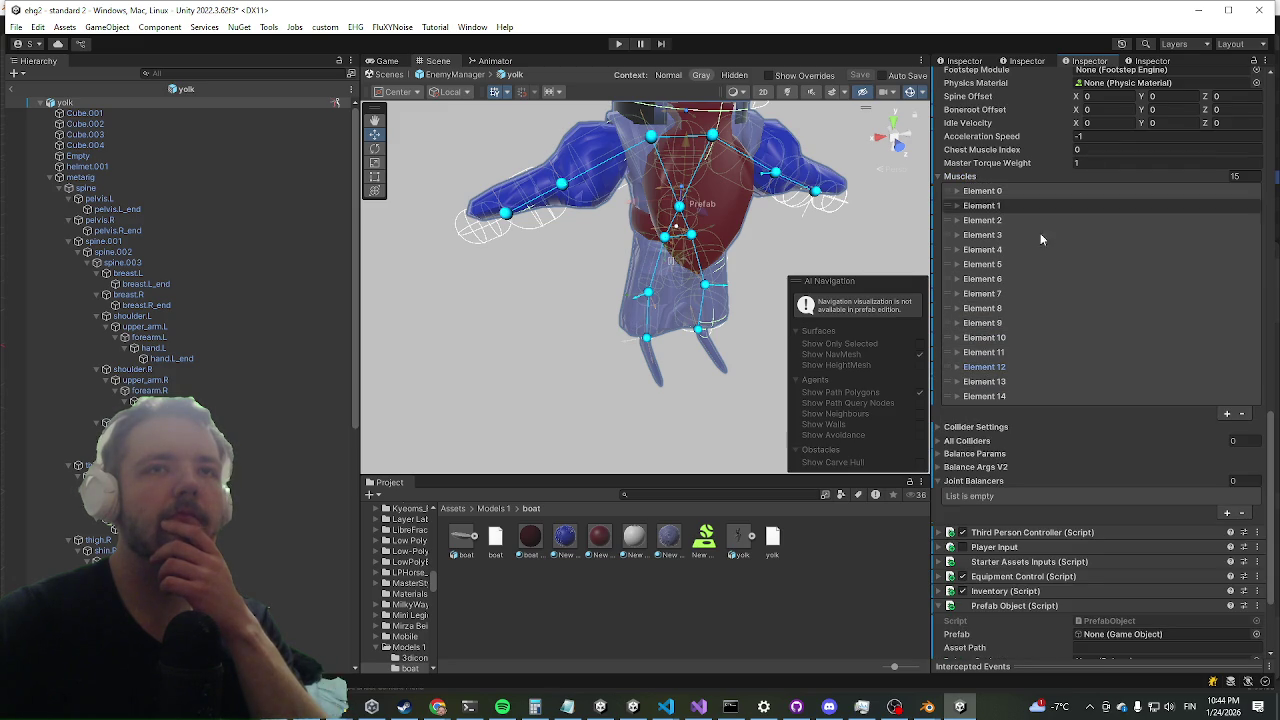
pyautogui.click(980, 482)
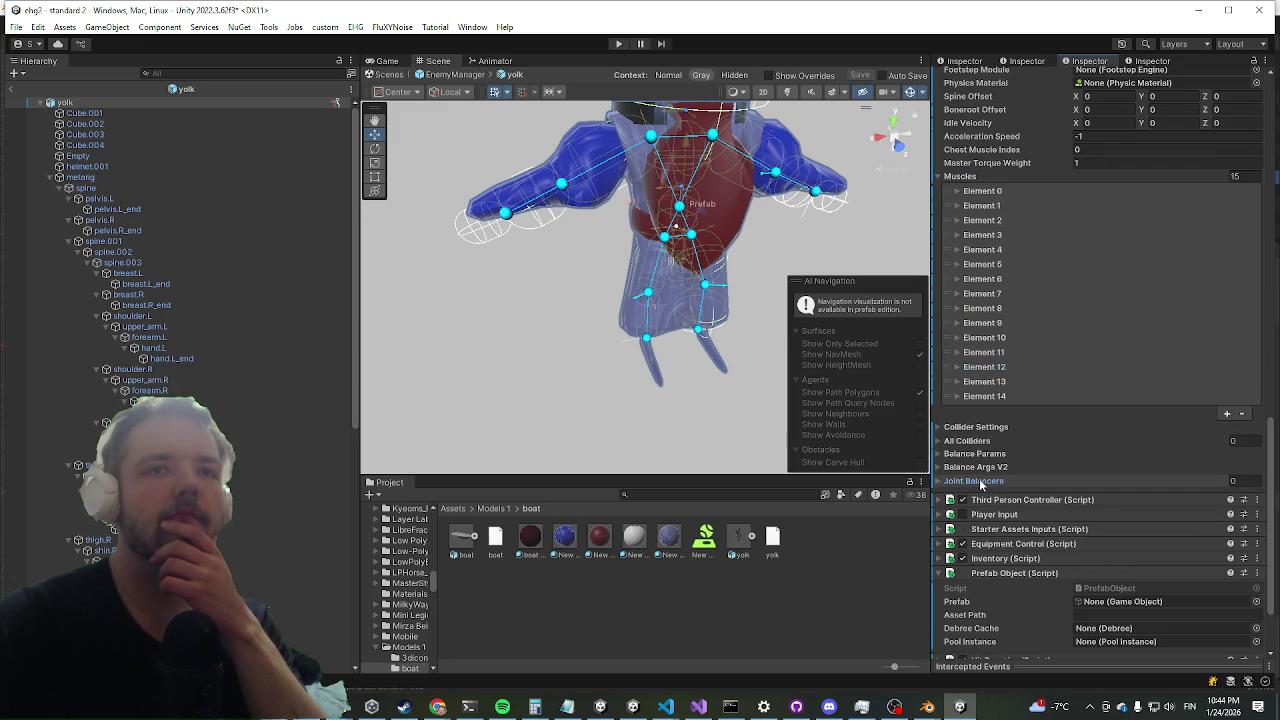
pyautogui.click(980, 482)
pyautogui.rightClick(979, 485)
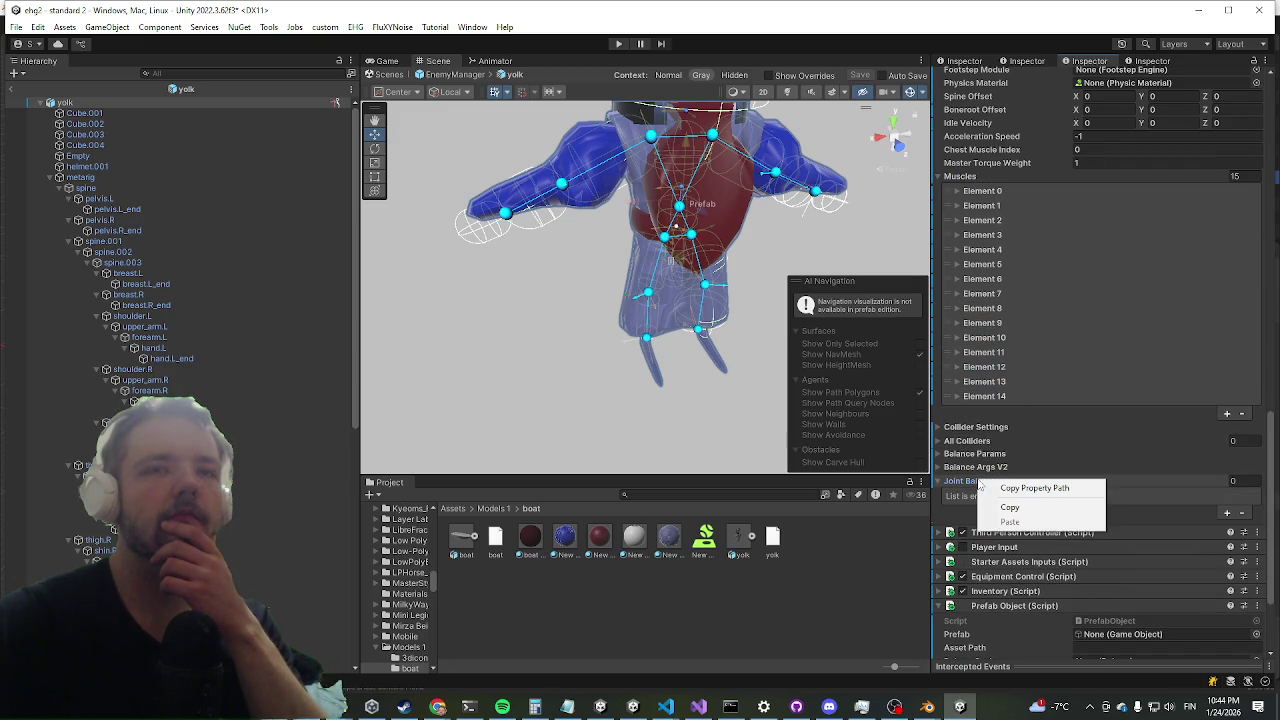
pyautogui.press('Escape')
pyautogui.scroll(10, 1030, 236)
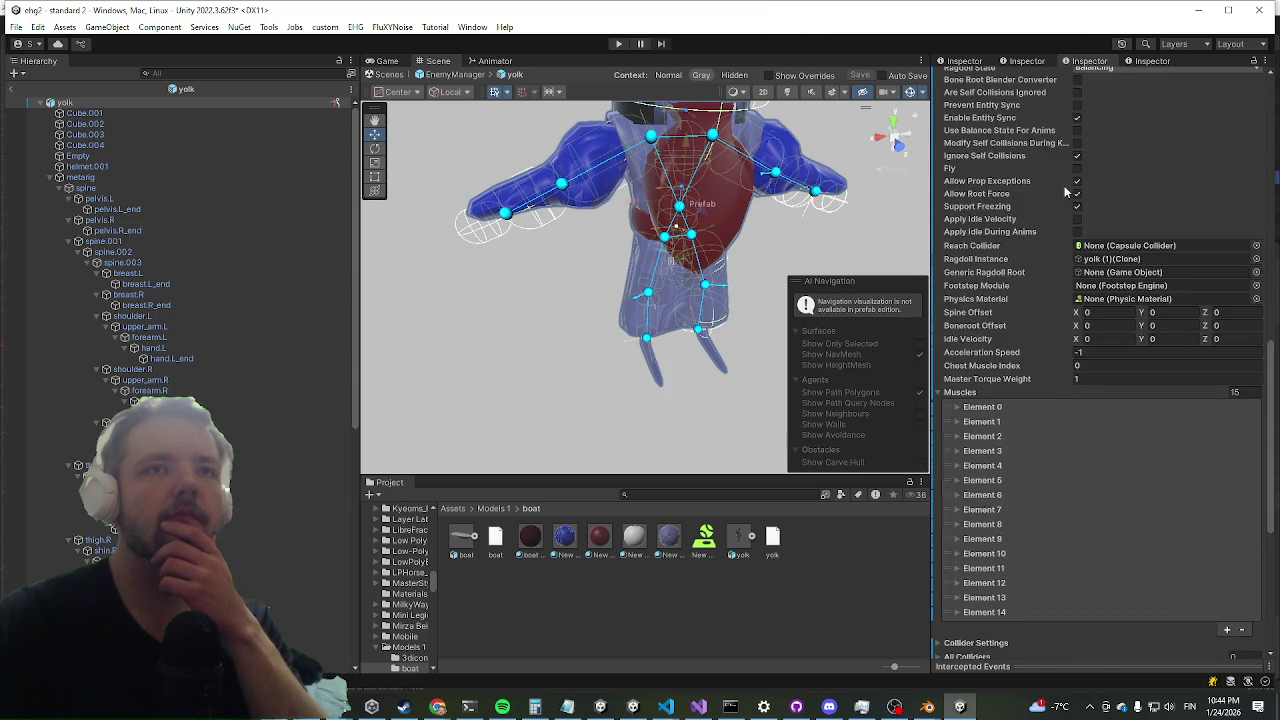
pyautogui.rightClick(1026, 254)
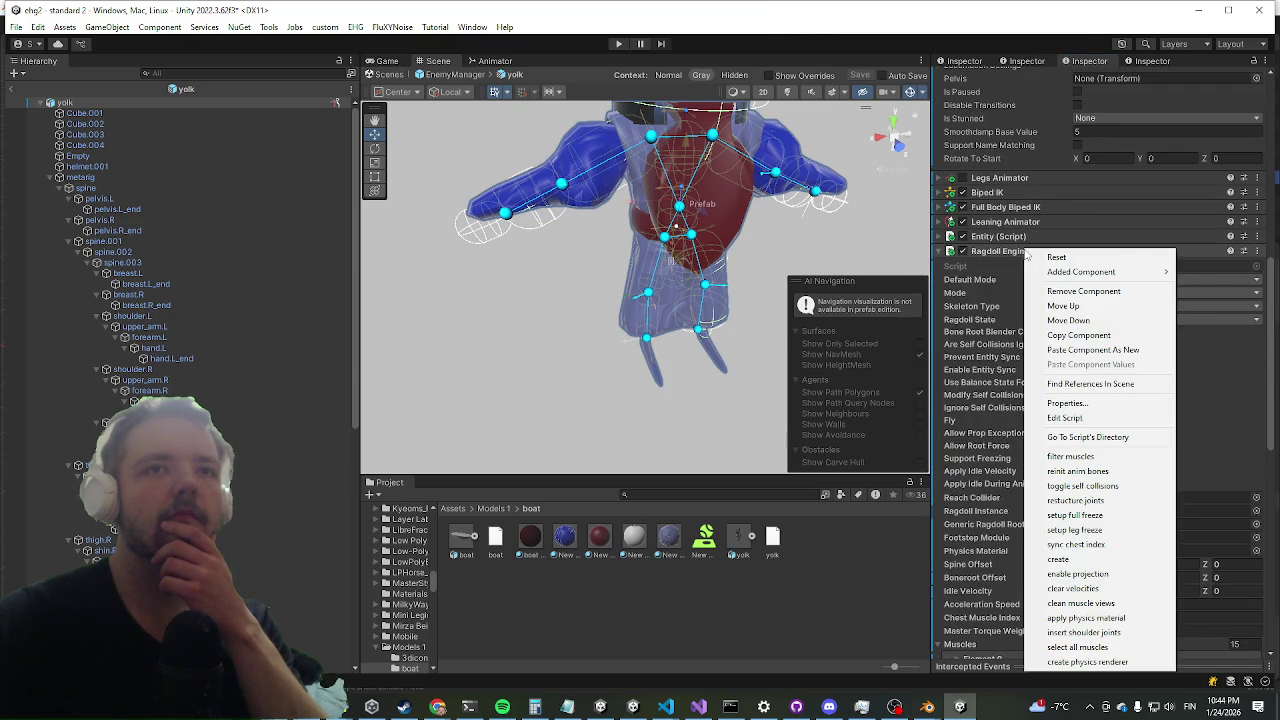
pyautogui.click(862, 46)
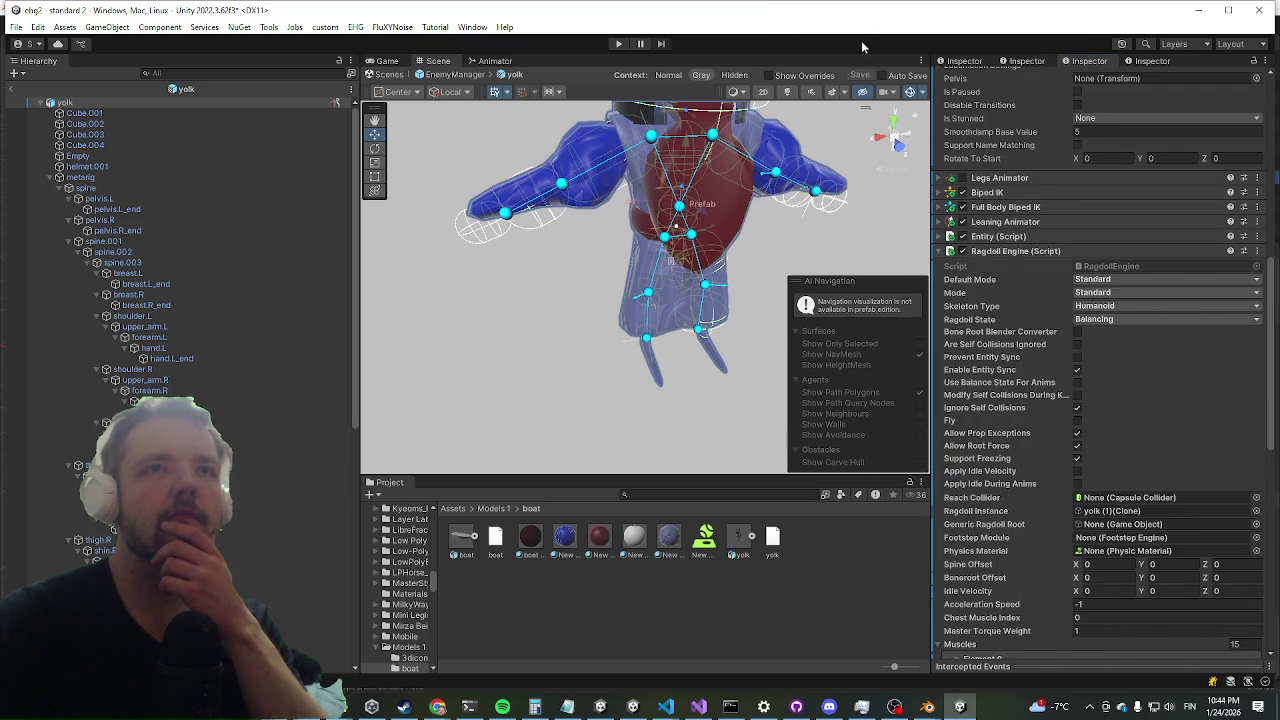
pyautogui.scroll(-5, 1110, 395)
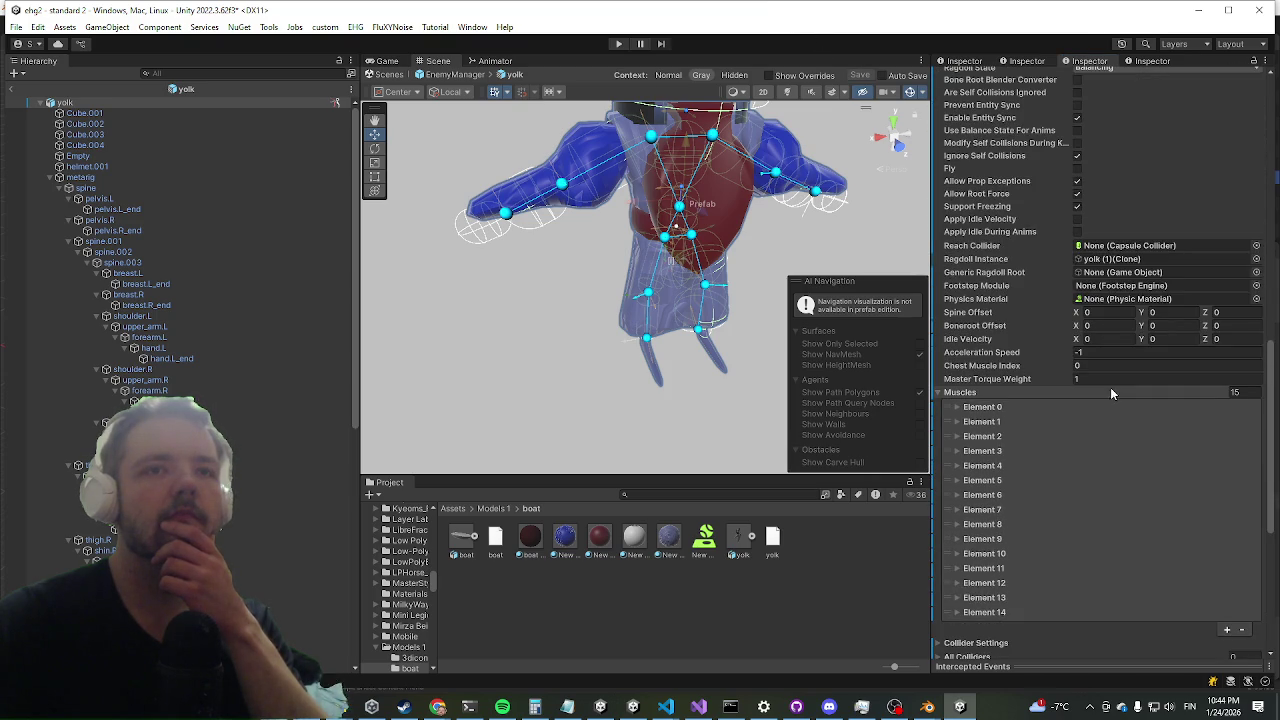
pyautogui.click(1020, 390)
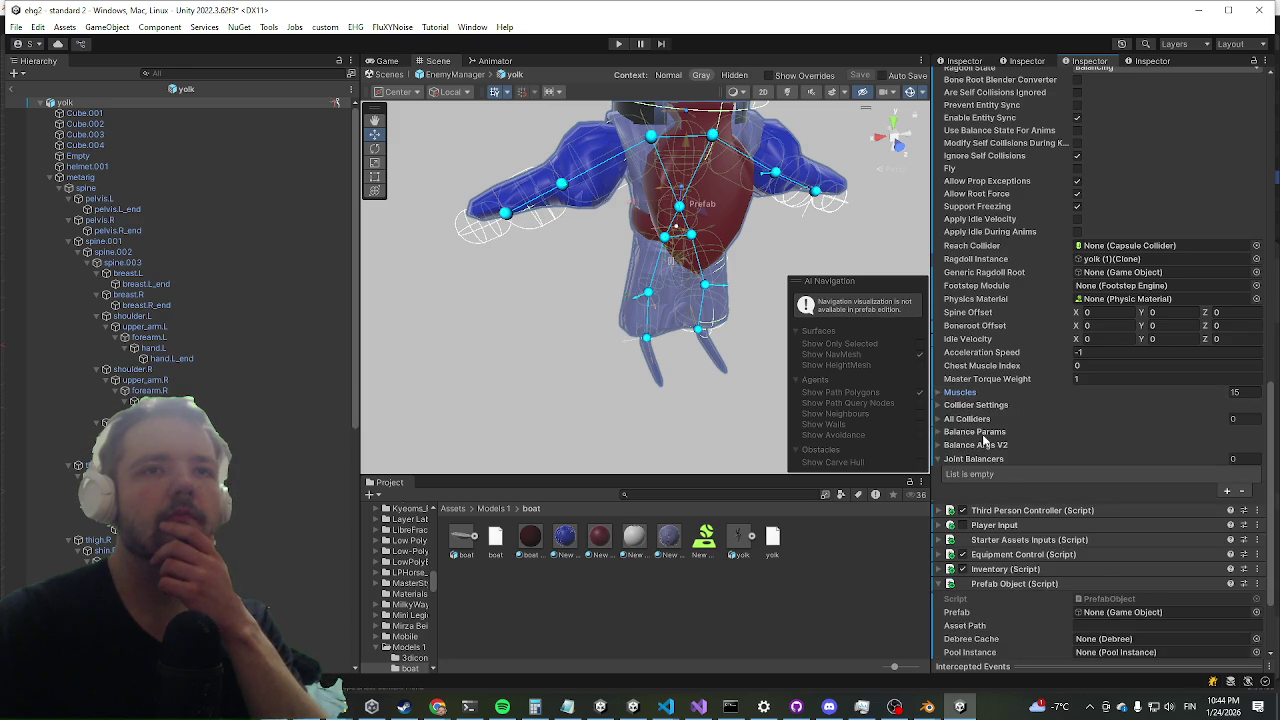
pyautogui.click(978, 420)
pyautogui.click(978, 420)
pyautogui.scroll(3, 990, 410)
pyautogui.scroll(1, 996, 403)
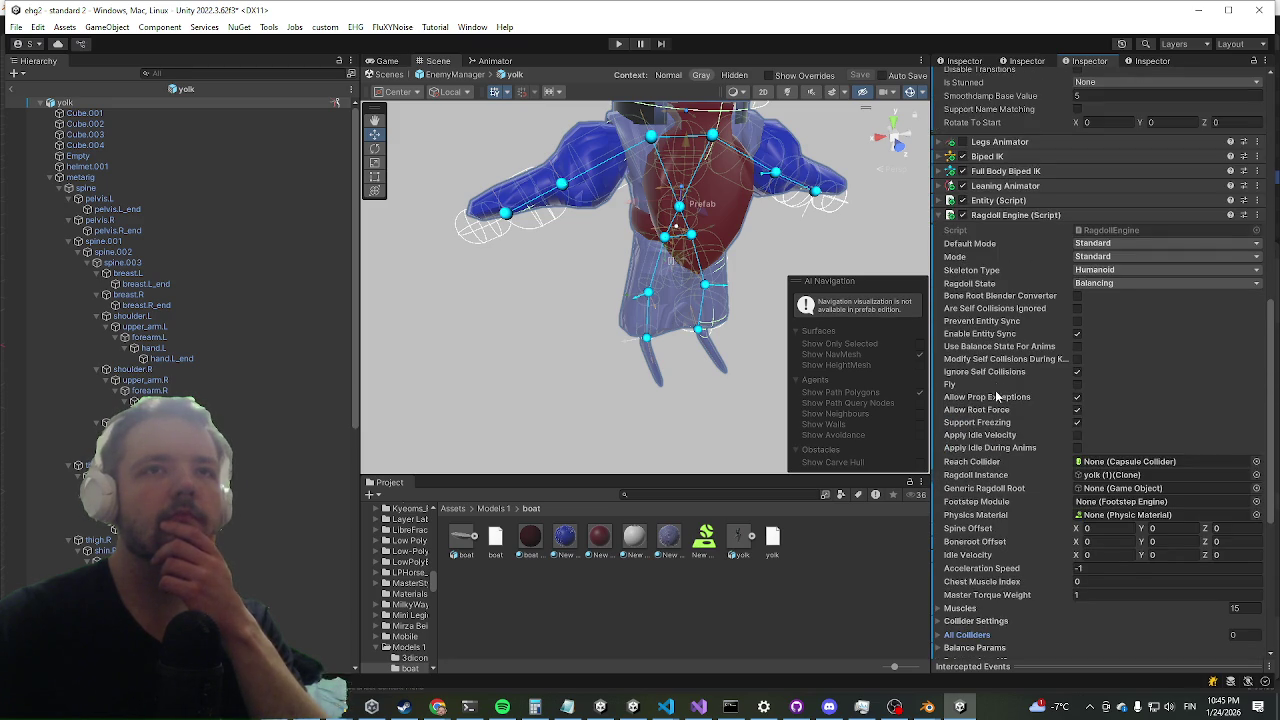
pyautogui.scroll(-5, 1032, 250)
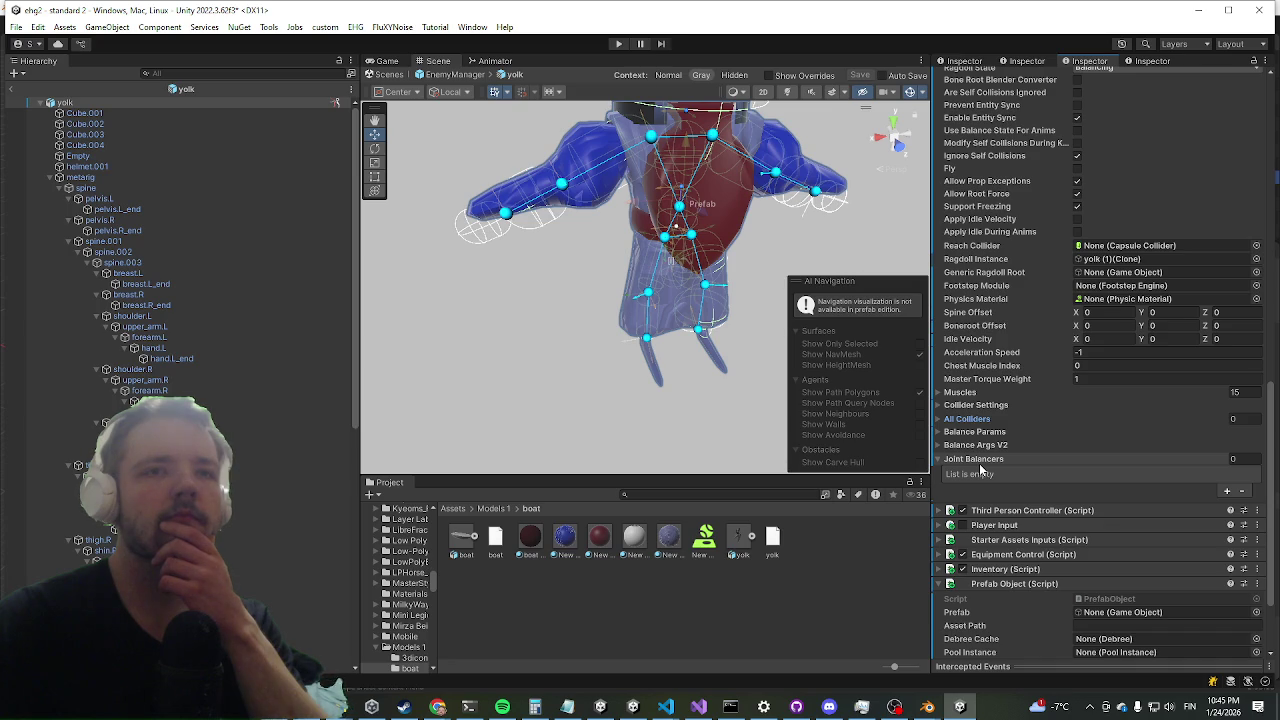
pyautogui.click(15, 100)
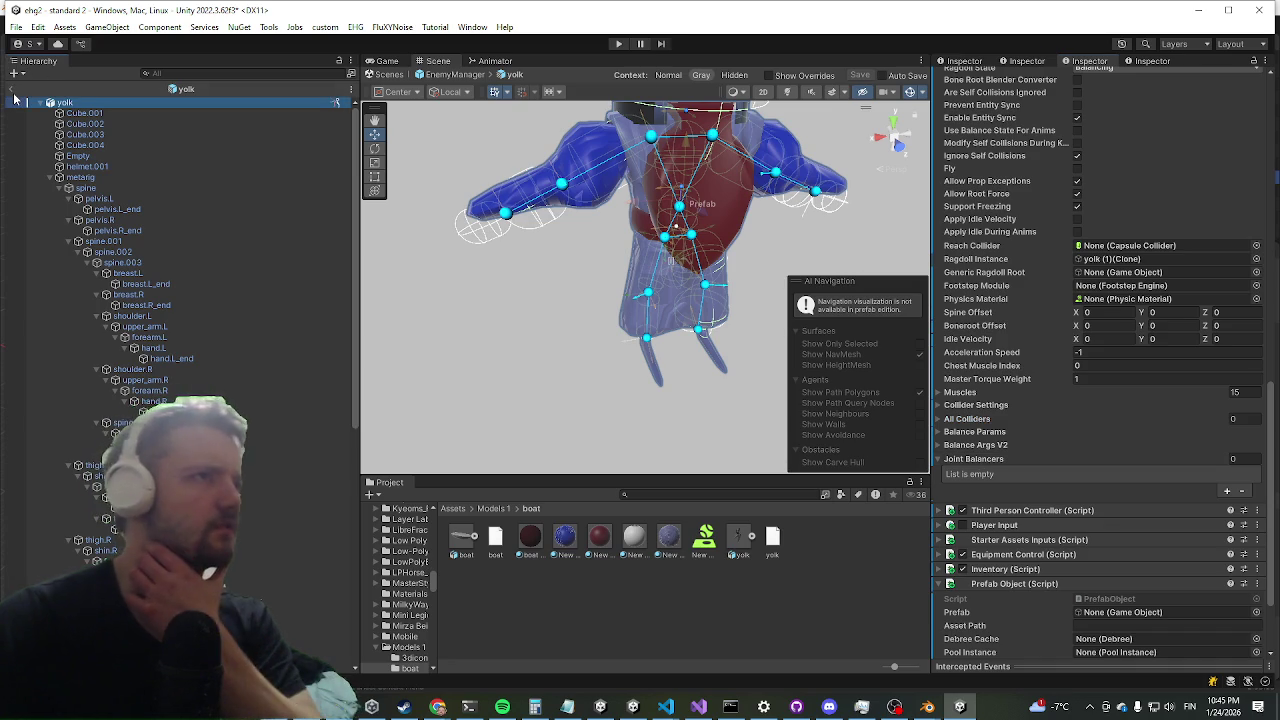
pyautogui.click(11, 89)
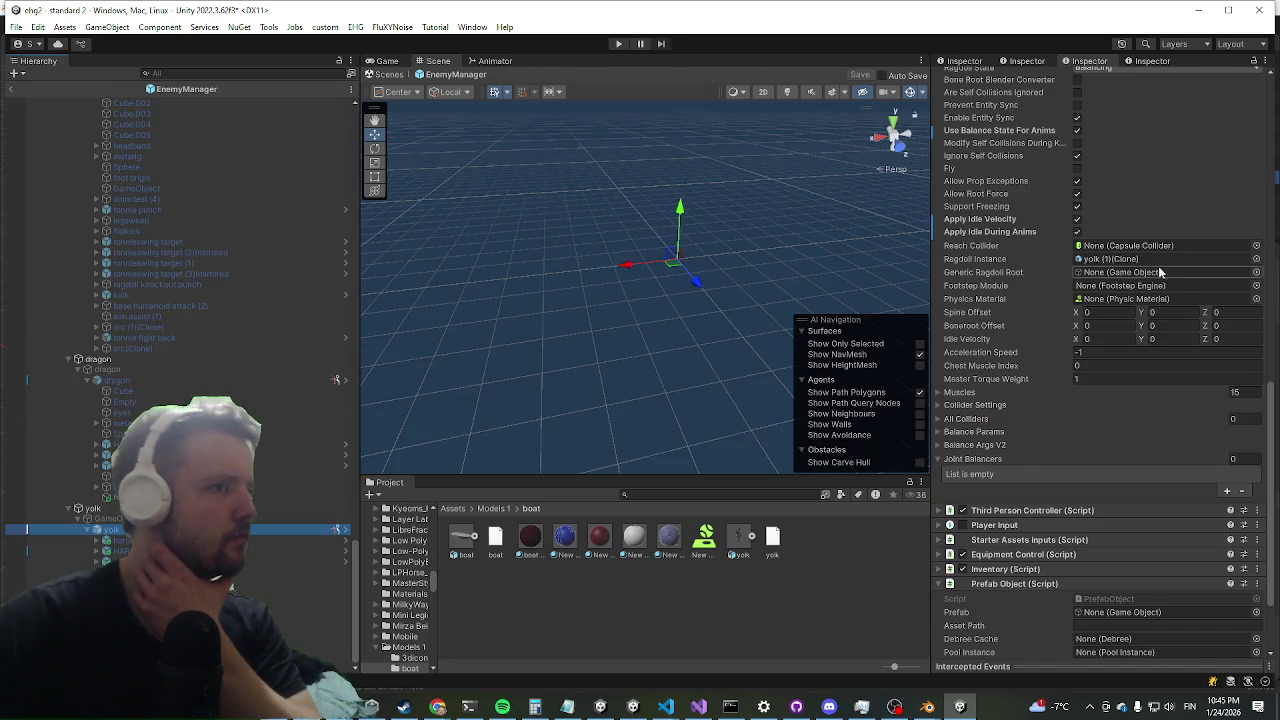
pyautogui.scroll(-1, 1108, 272)
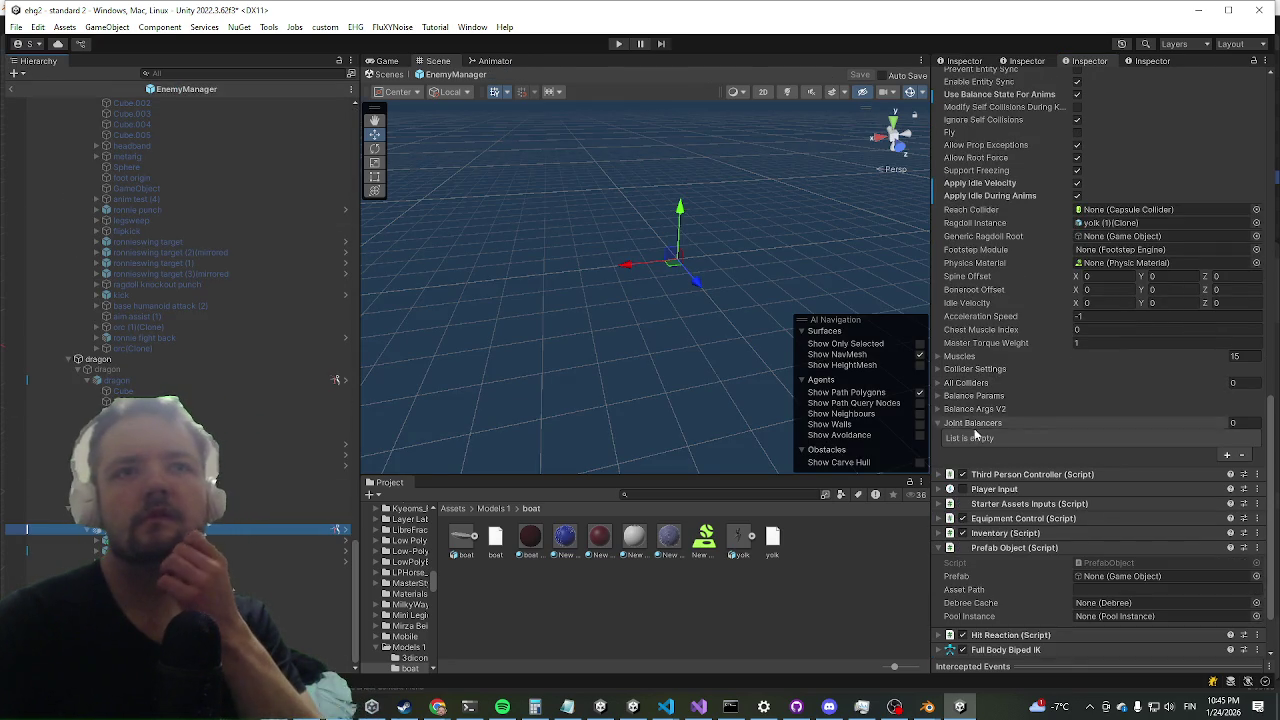
pyautogui.scroll(5, 990, 372)
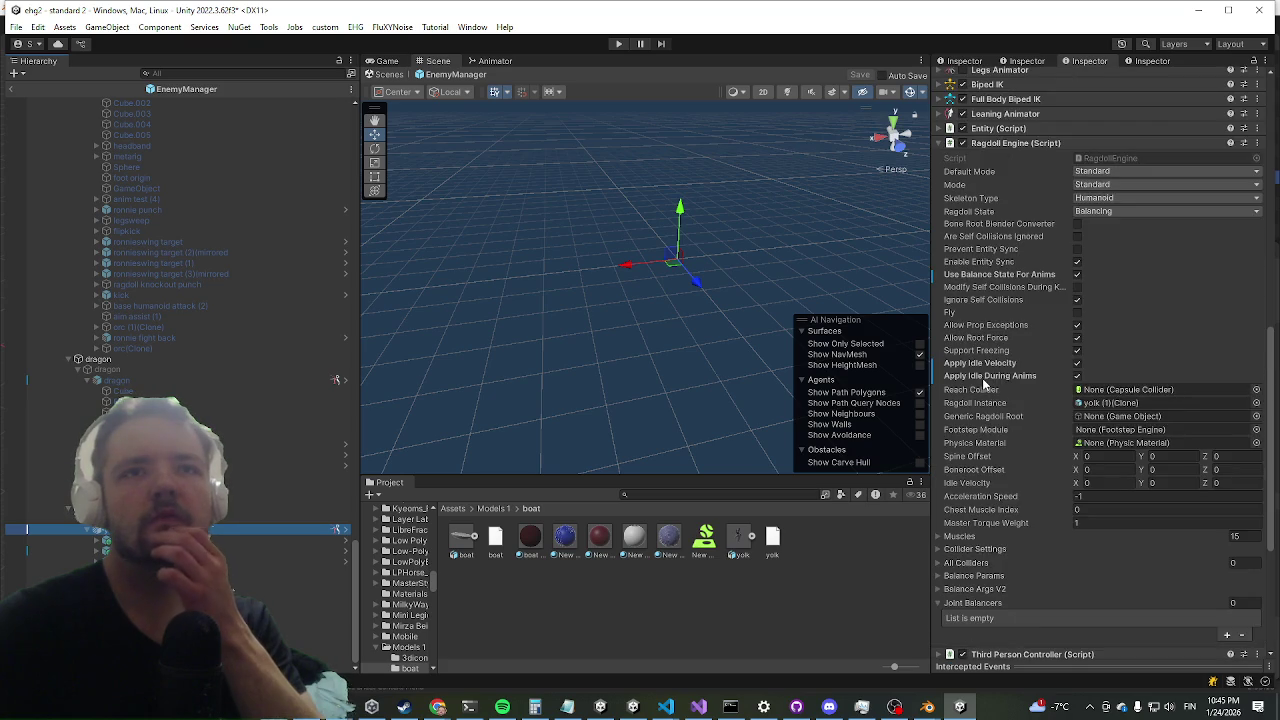
pyautogui.scroll(-6, 1000, 262)
pyautogui.scroll(-1, 1000, 288)
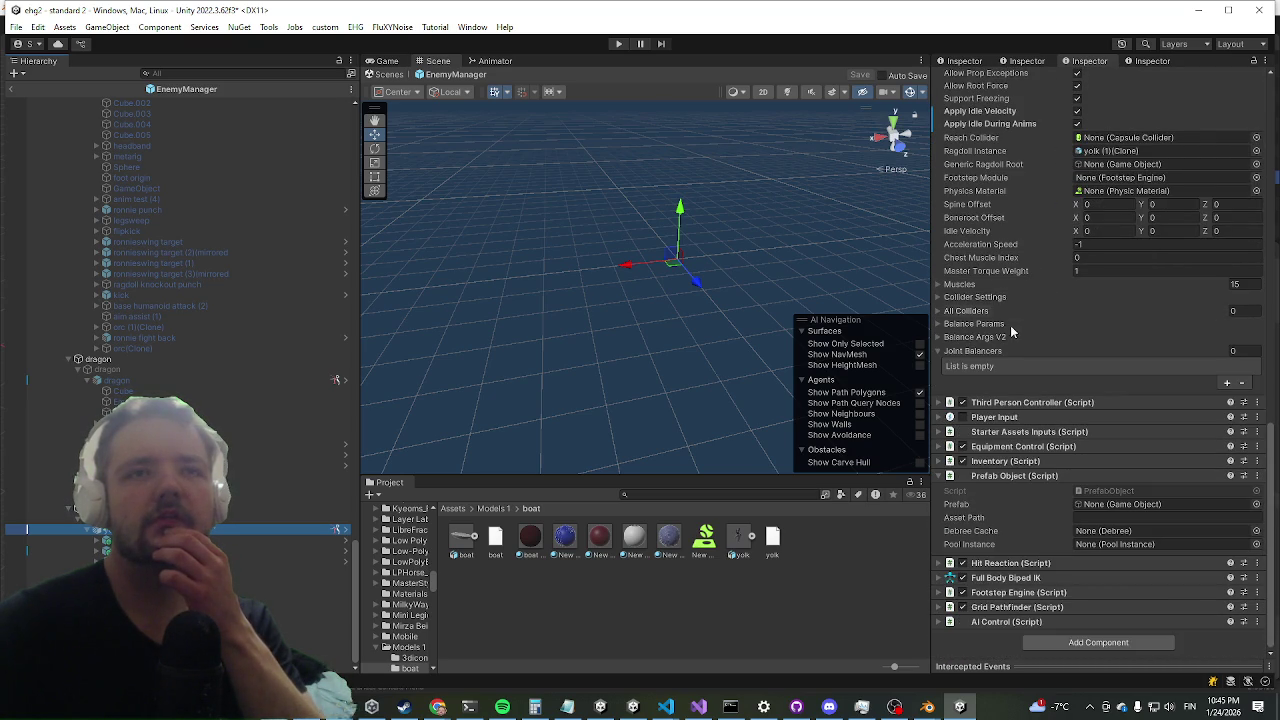
pyautogui.scroll(6, 1006, 333)
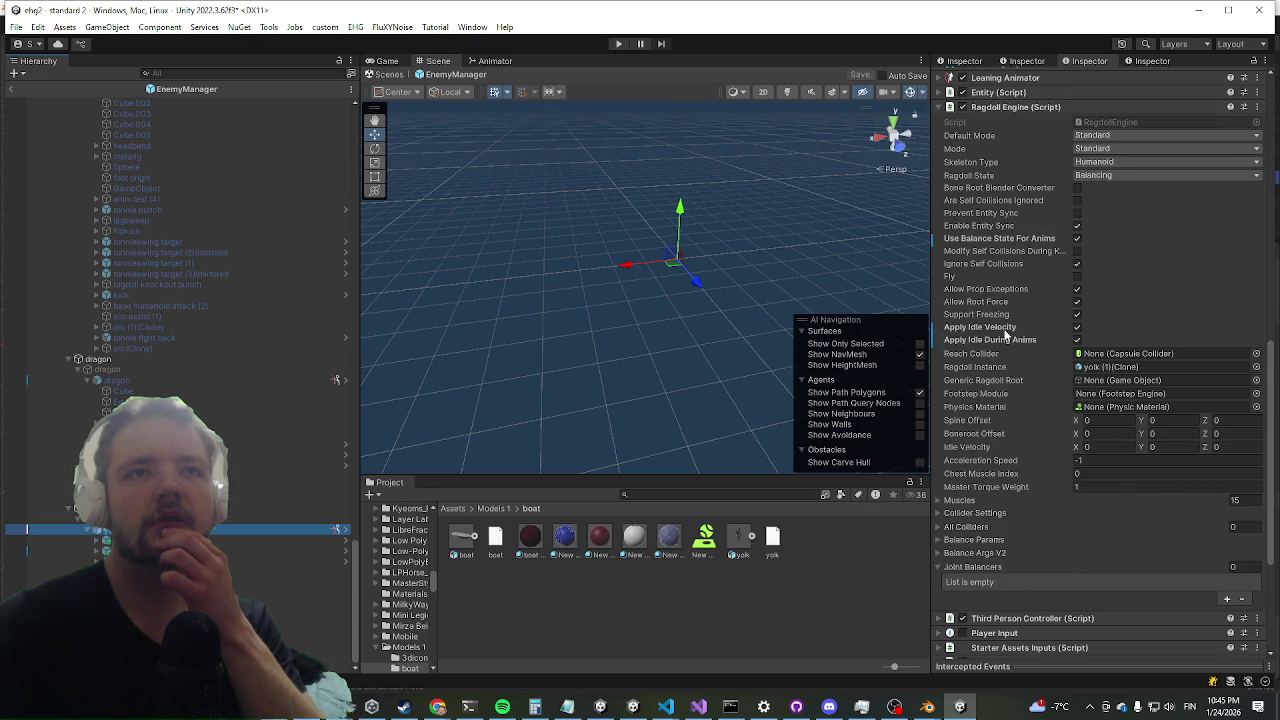
pyautogui.scroll(7, 1006, 335)
pyautogui.scroll(8, 1006, 333)
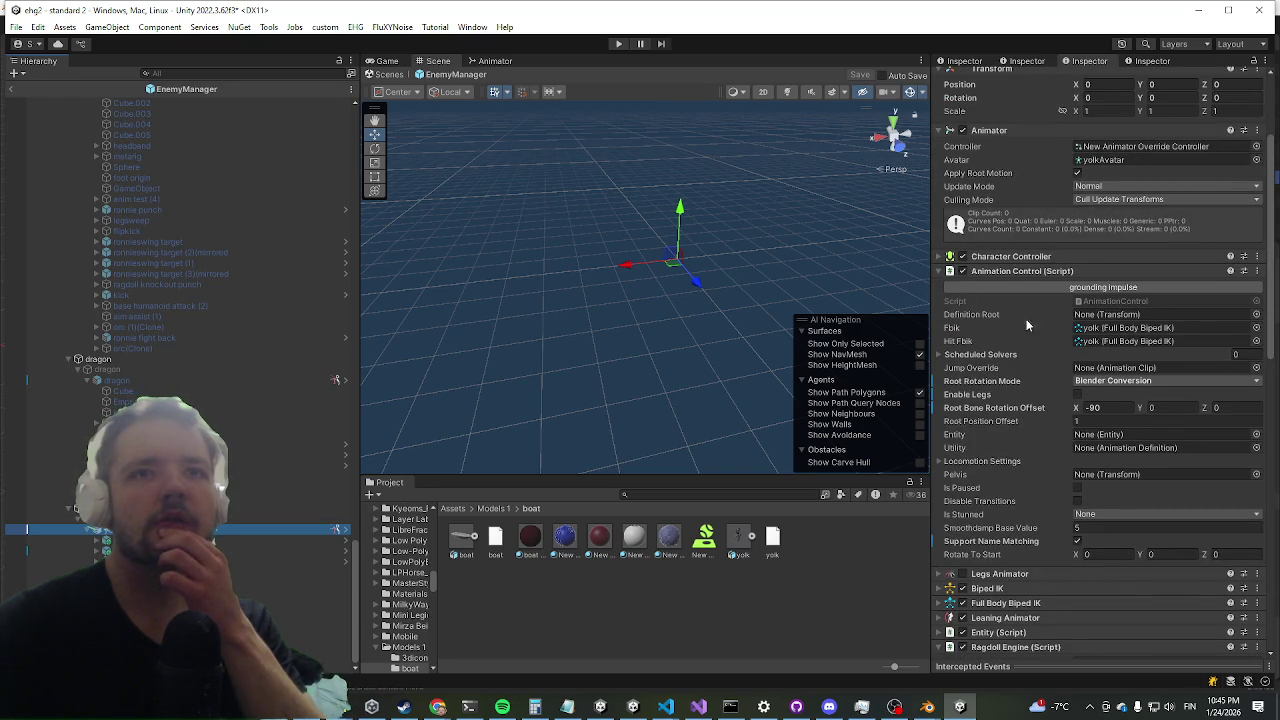
pyautogui.scroll(4, 1022, 327)
pyautogui.click(1214, 134)
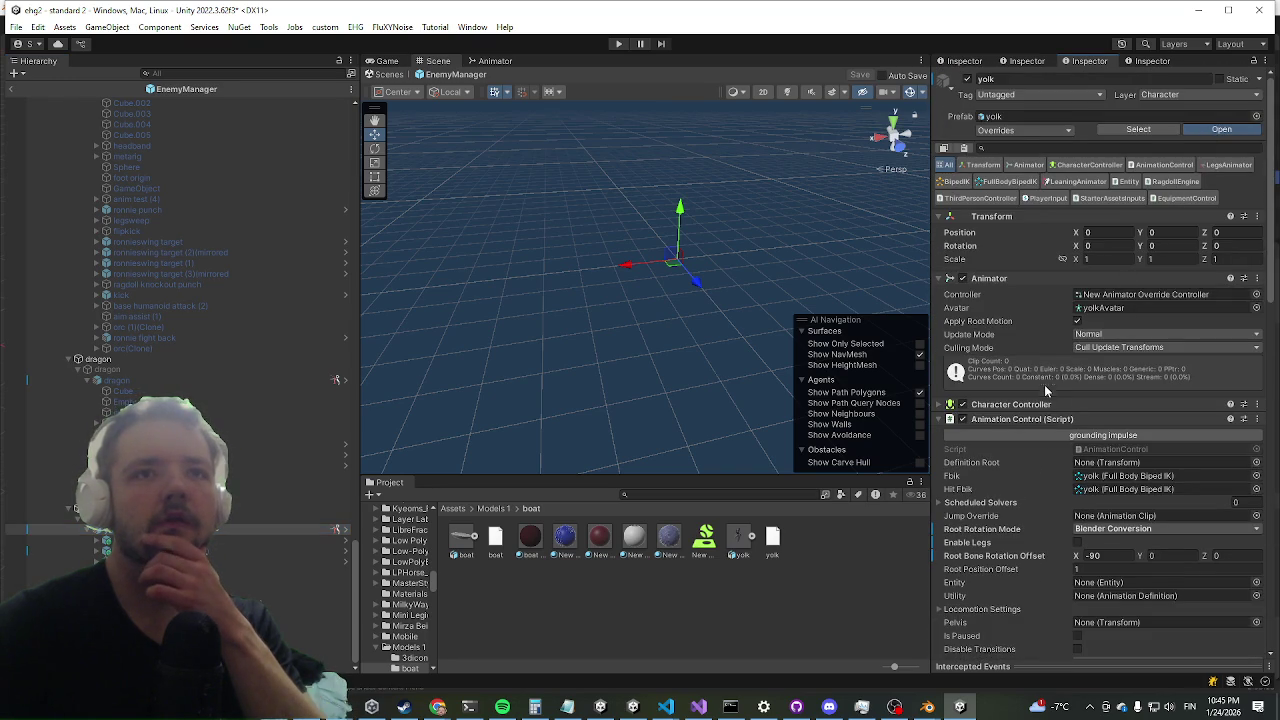
pyautogui.scroll(-15, 1028, 384)
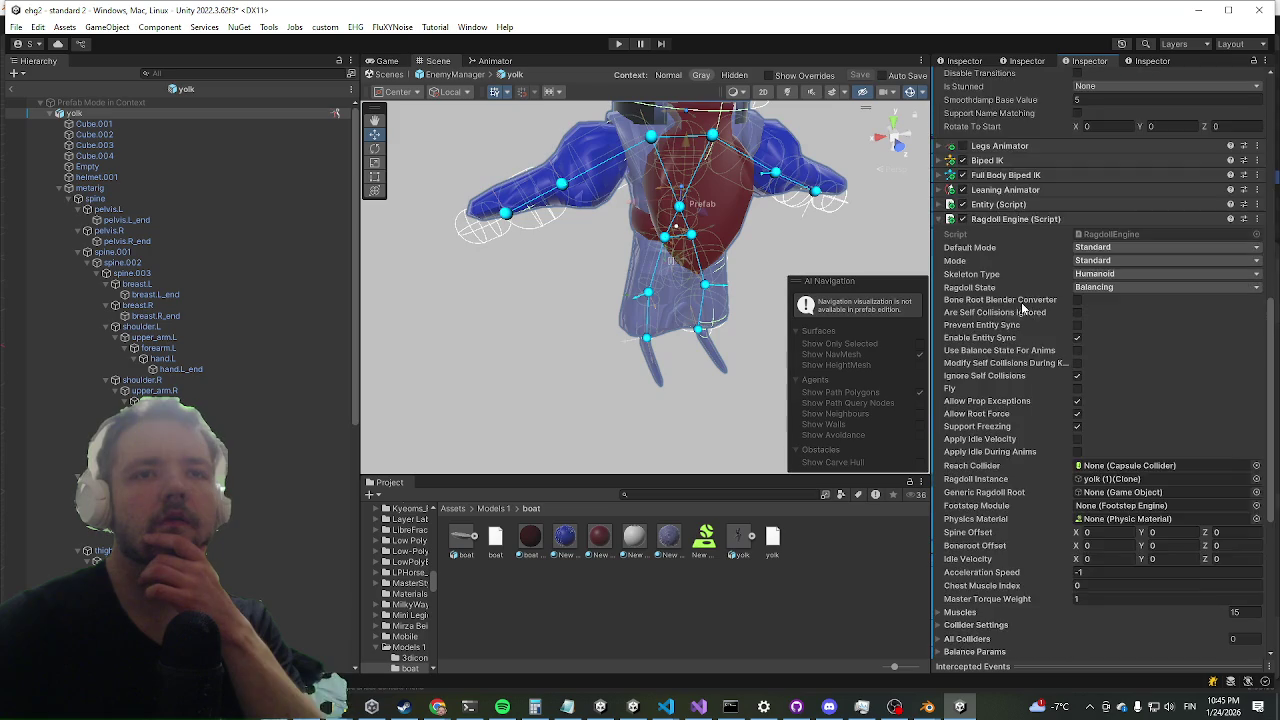
pyautogui.scroll(-6, 1010, 240)
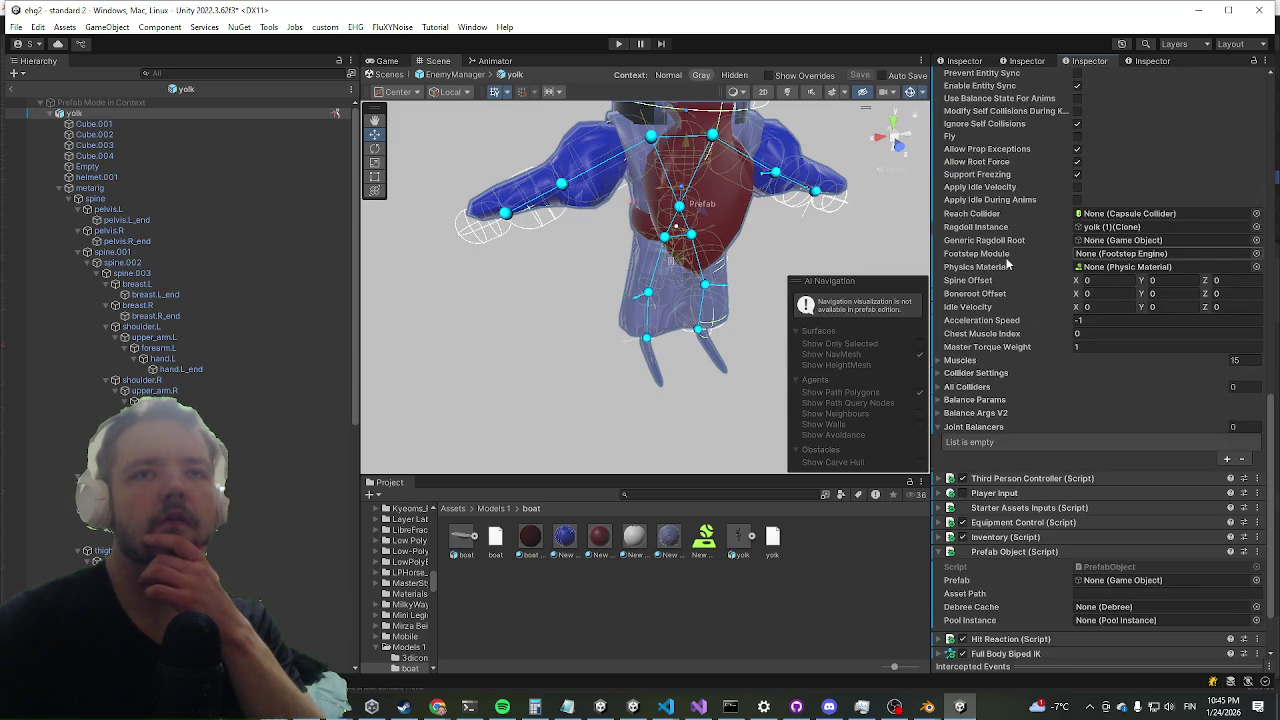
pyautogui.scroll(6, 1007, 263)
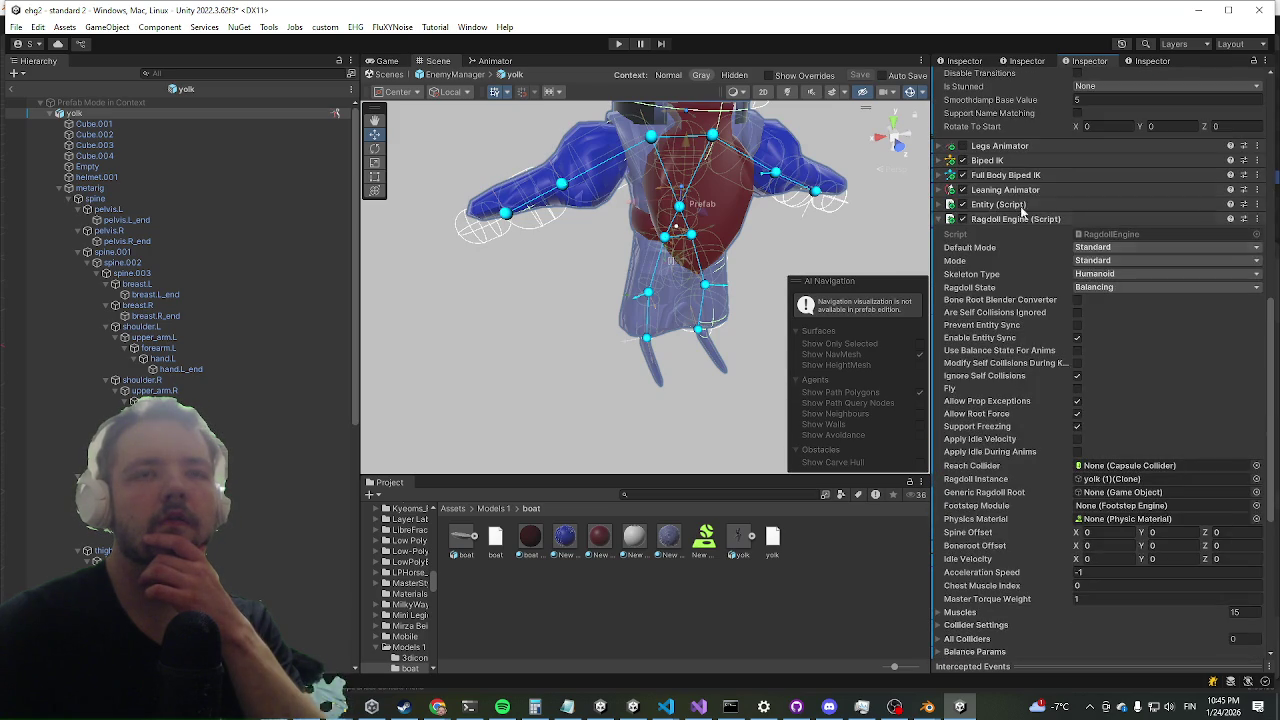
# - Run 'setup full freeze' on the Ragdoll Engine to generate 20 Joint Balancers
pyautogui.rightClick(1008, 219)
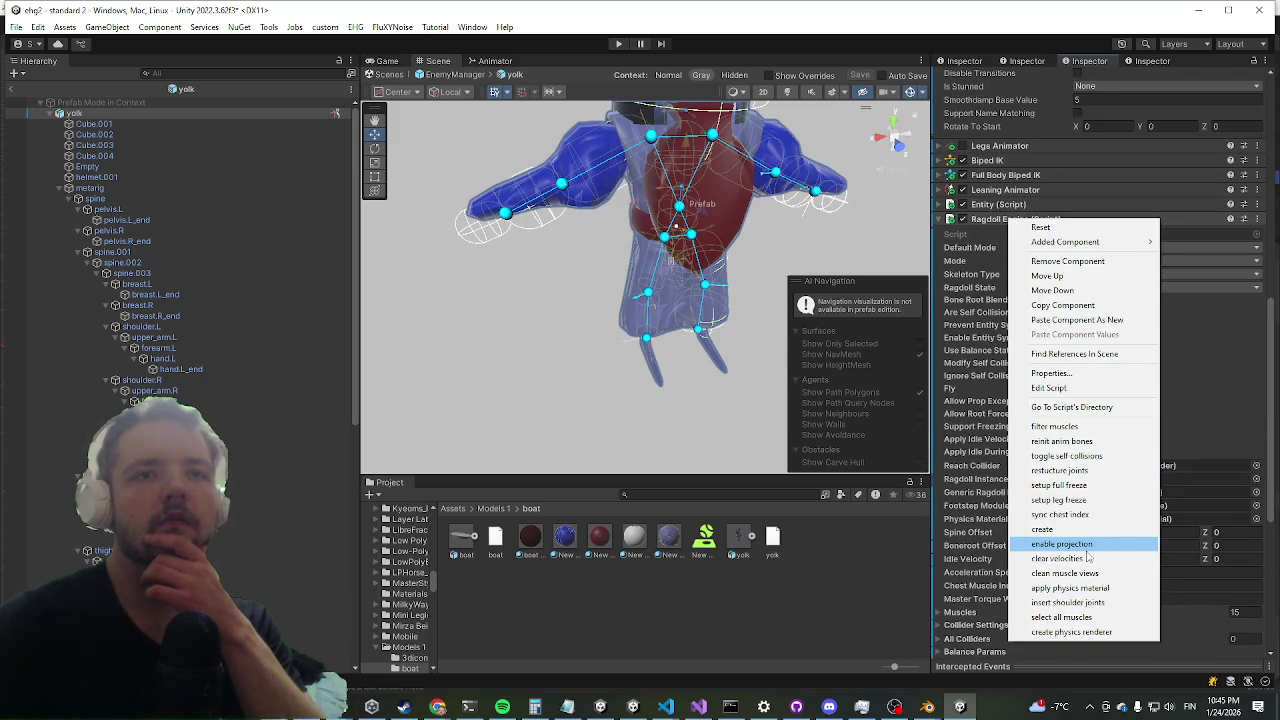
pyautogui.click(1120, 487)
pyautogui.scroll(-5, 1102, 464)
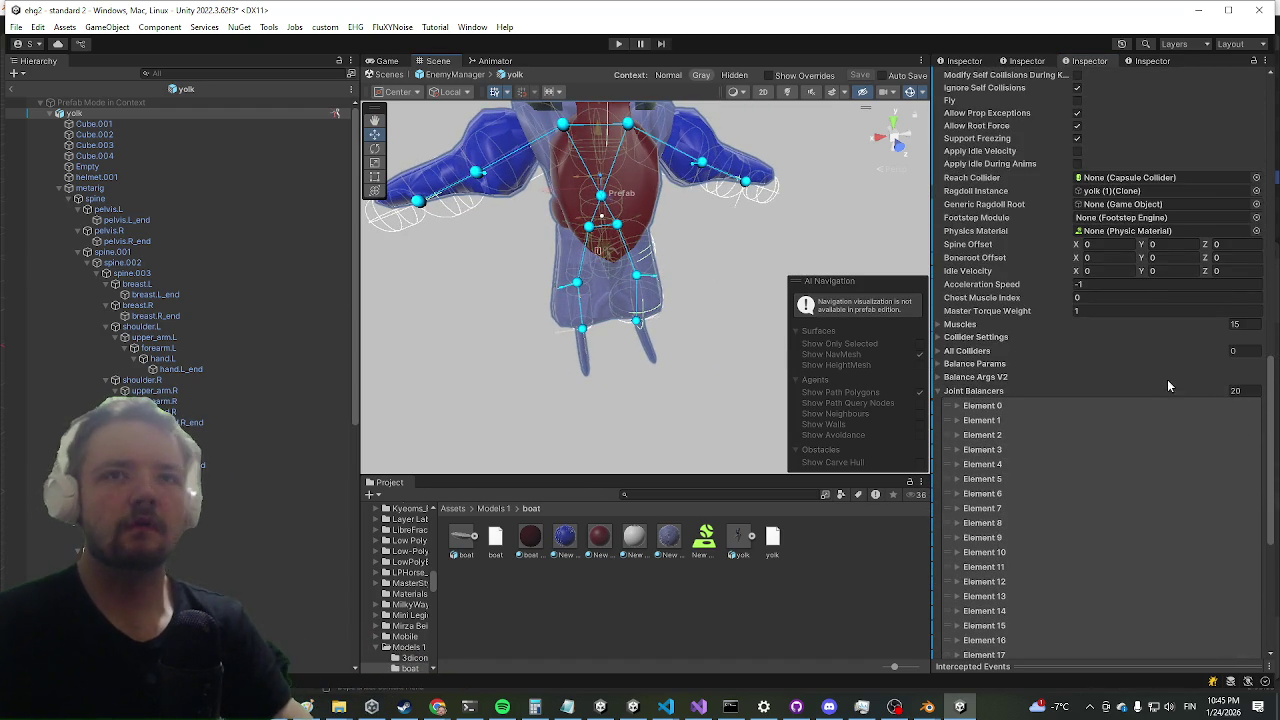
# - Toggle the upper_arm.R bone off and back on, then reselect the yolk root
pyautogui.click(227, 392)
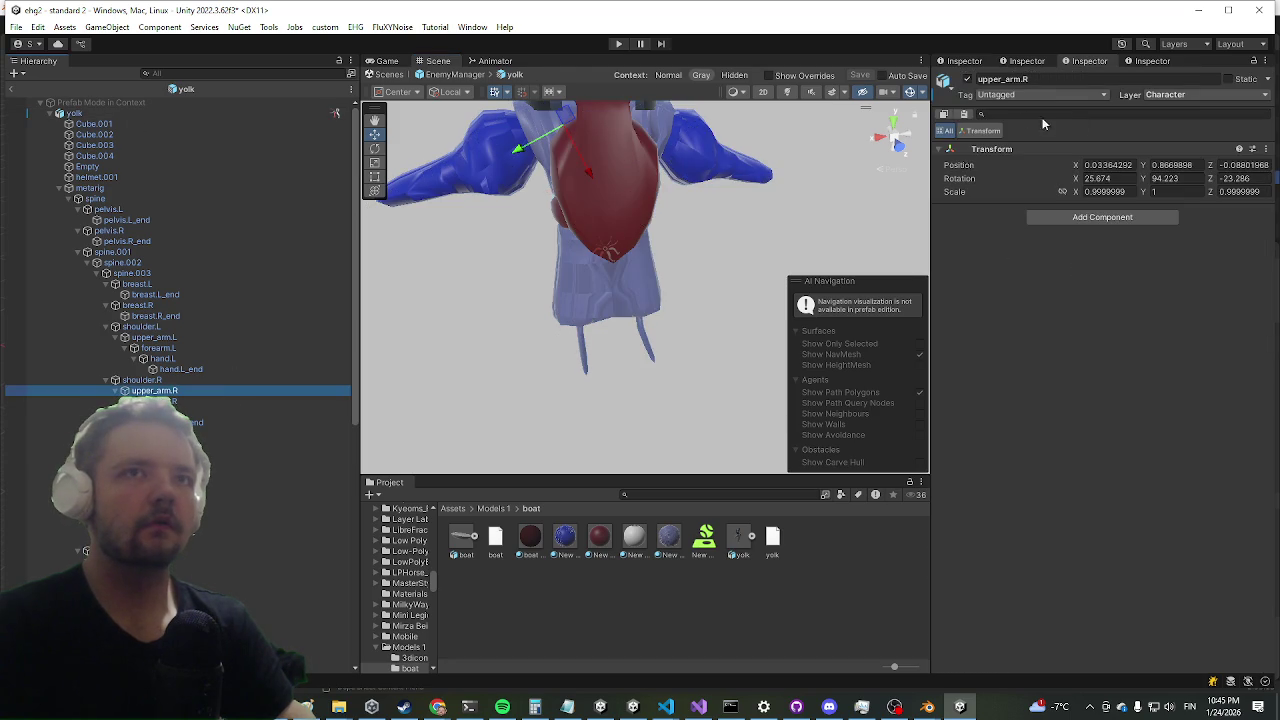
pyautogui.click(967, 79)
pyautogui.click(967, 79)
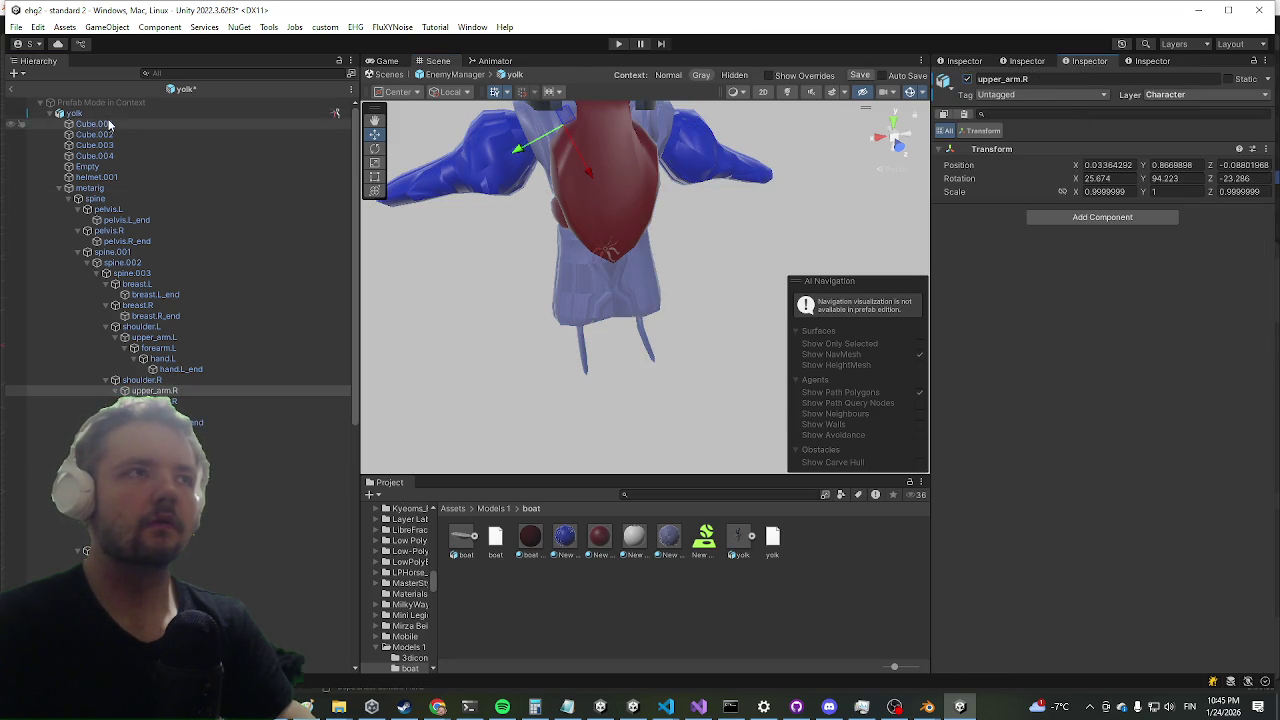
pyautogui.click(162, 123)
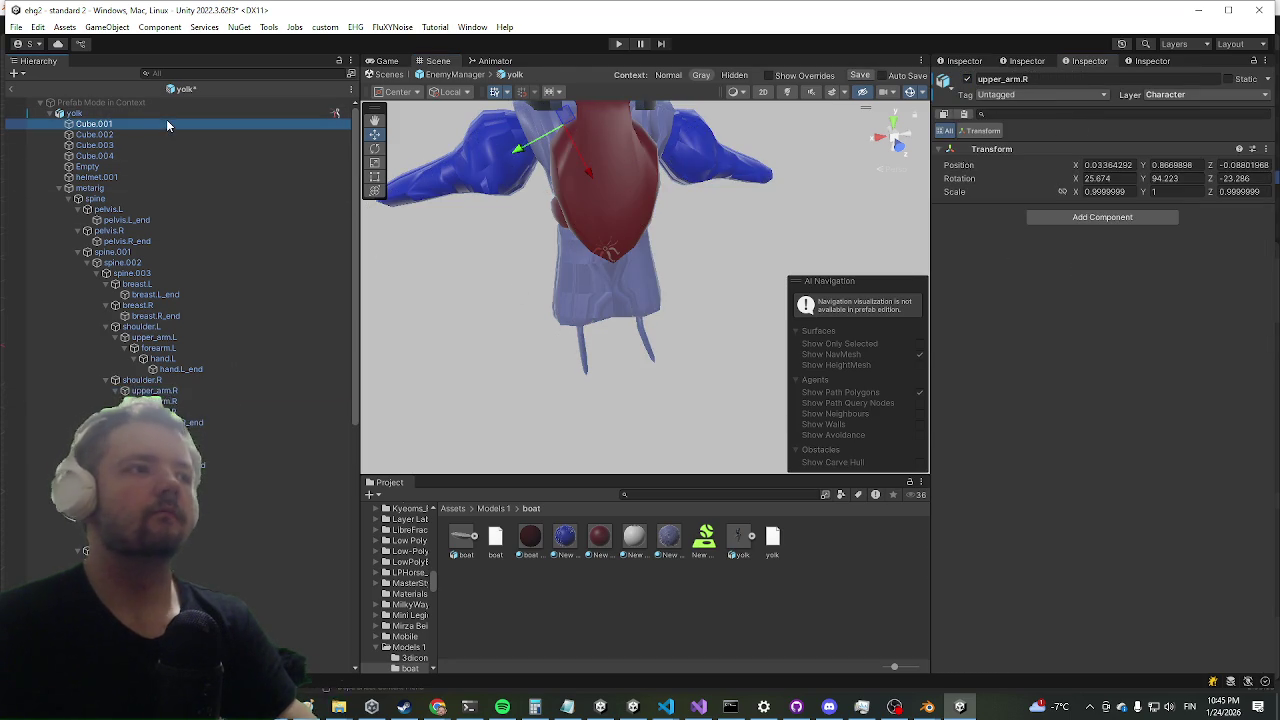
pyautogui.click(185, 114)
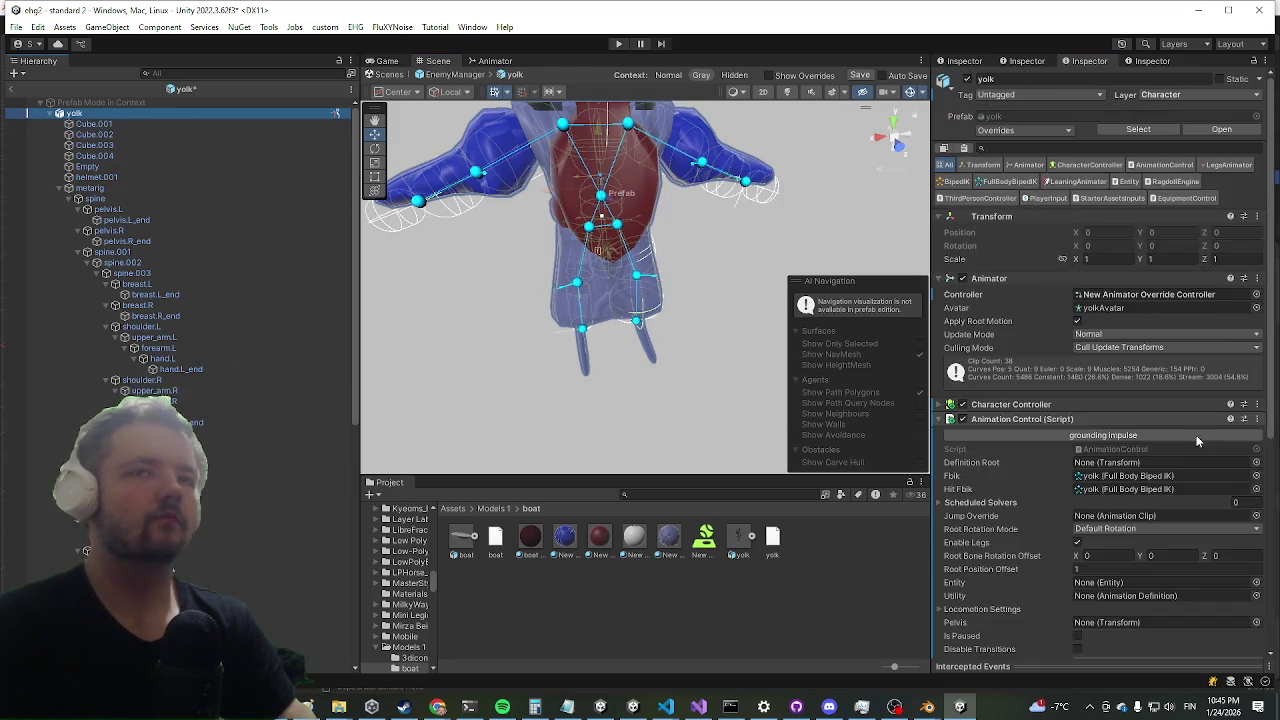
pyautogui.scroll(-15, 1156, 453)
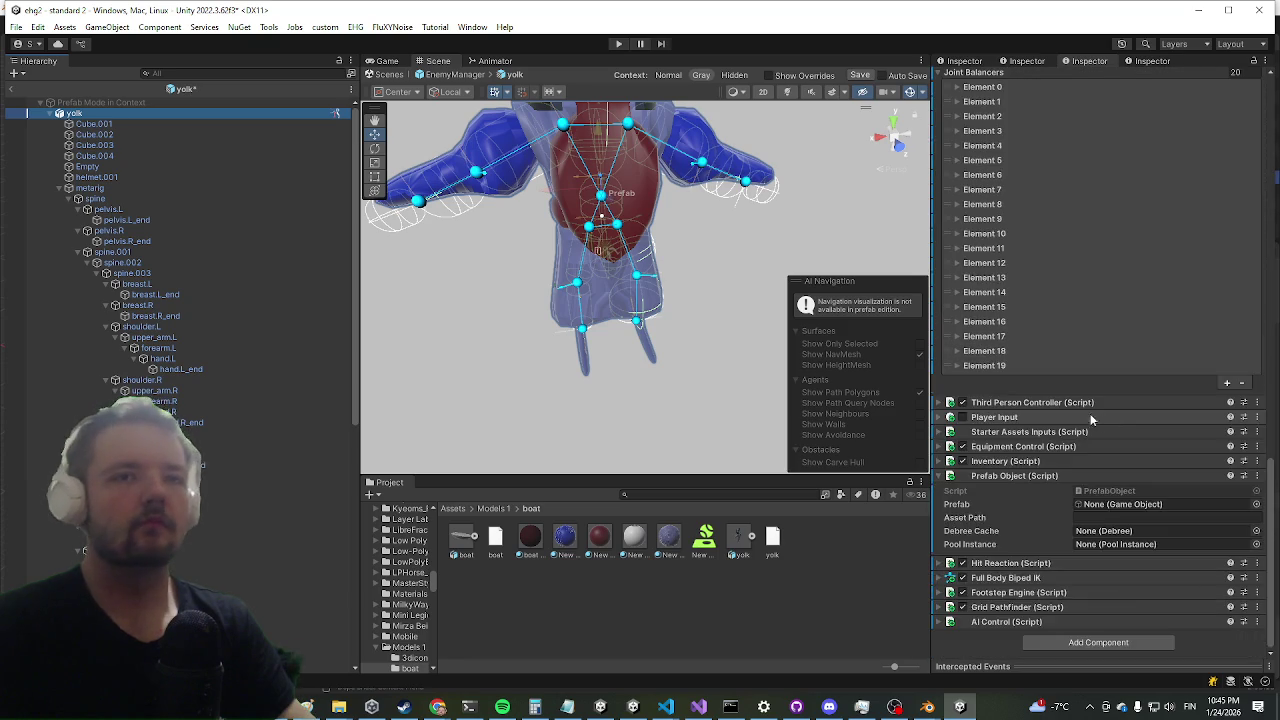
# - Untick Freeze Rotation on Element 13 and tick it on Element 14 (Left Foot)
pyautogui.scroll(2, 993, 353)
pyautogui.click(985, 422)
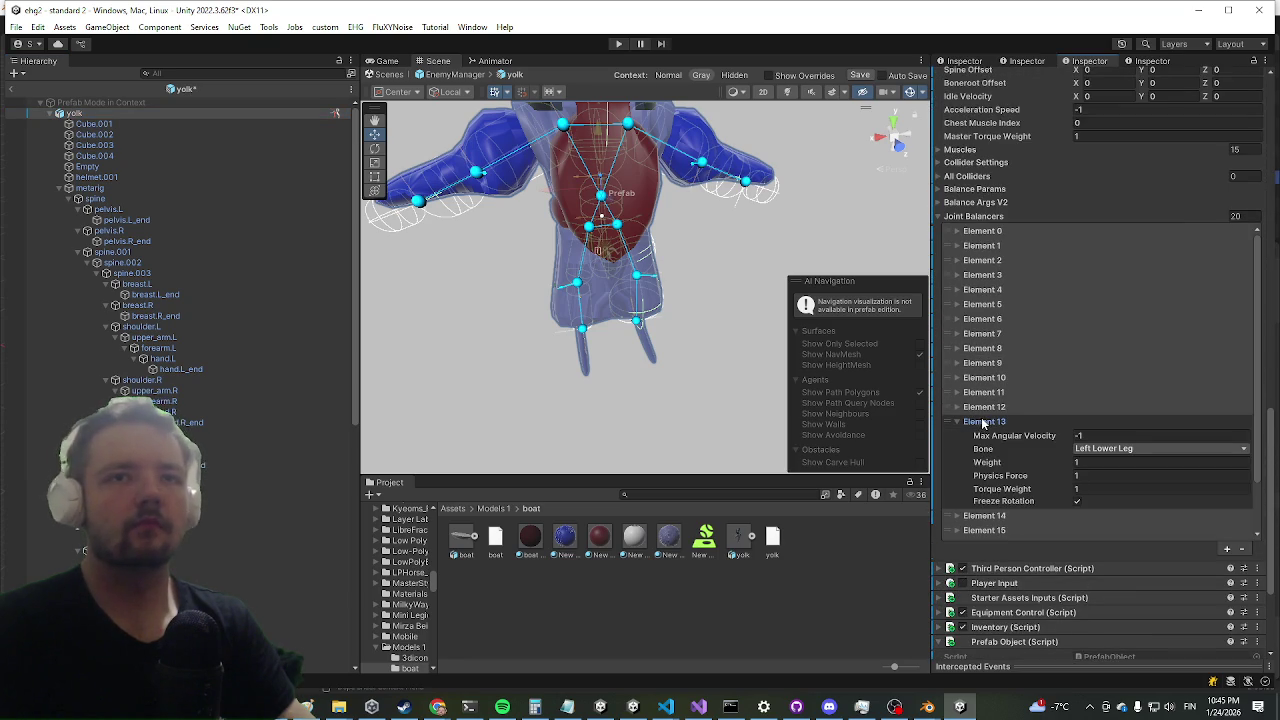
pyautogui.click(1077, 501)
pyautogui.click(958, 516)
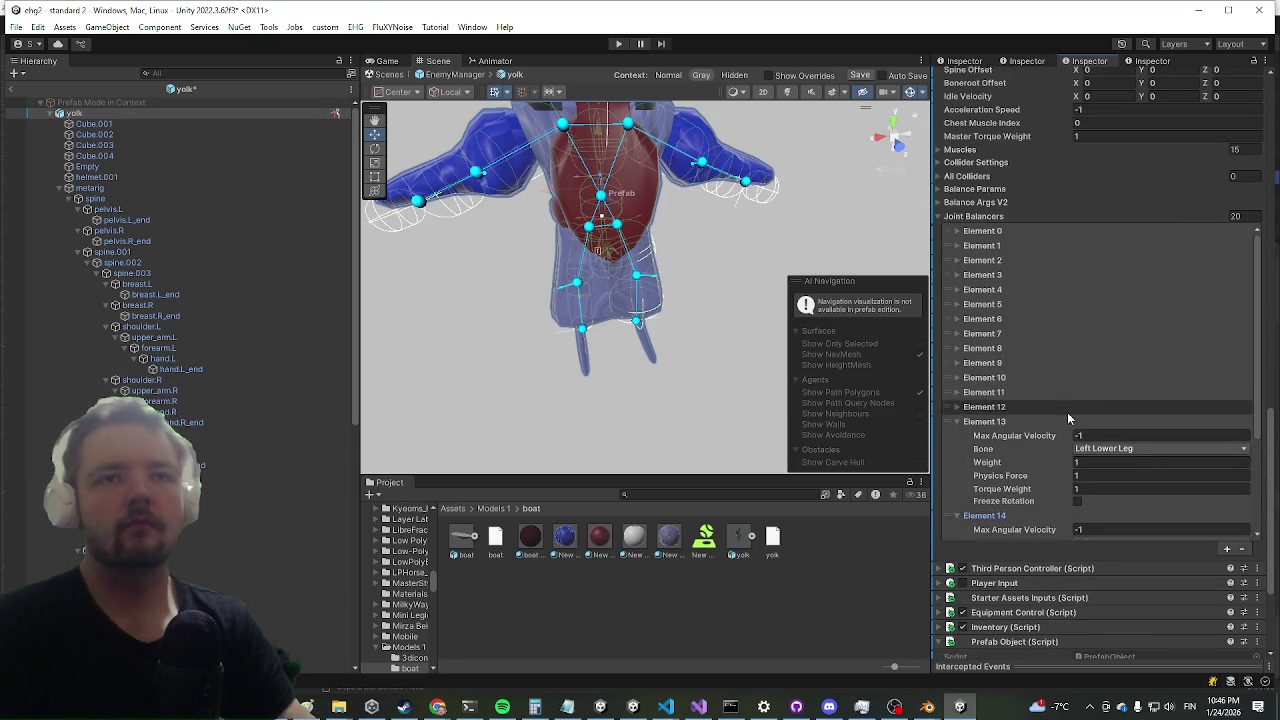
pyautogui.scroll(-2, 1066, 409)
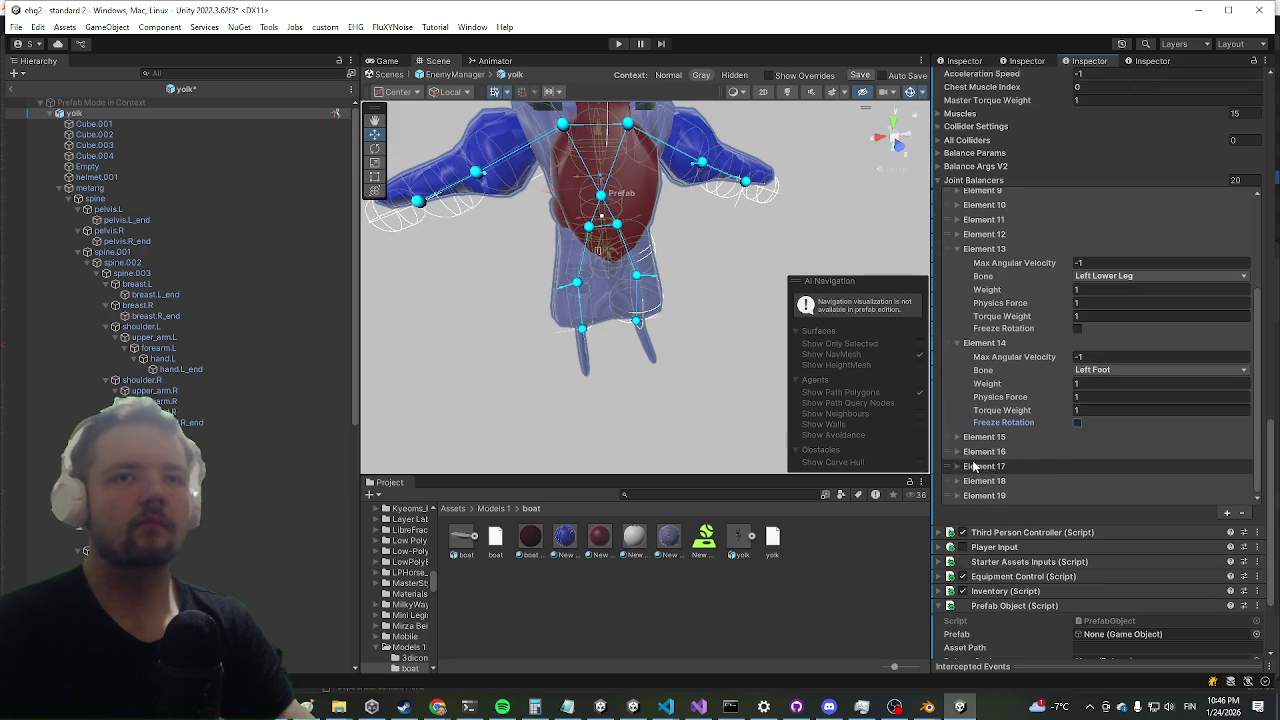
pyautogui.scroll(-3, 1078, 433)
pyautogui.click(1040, 427)
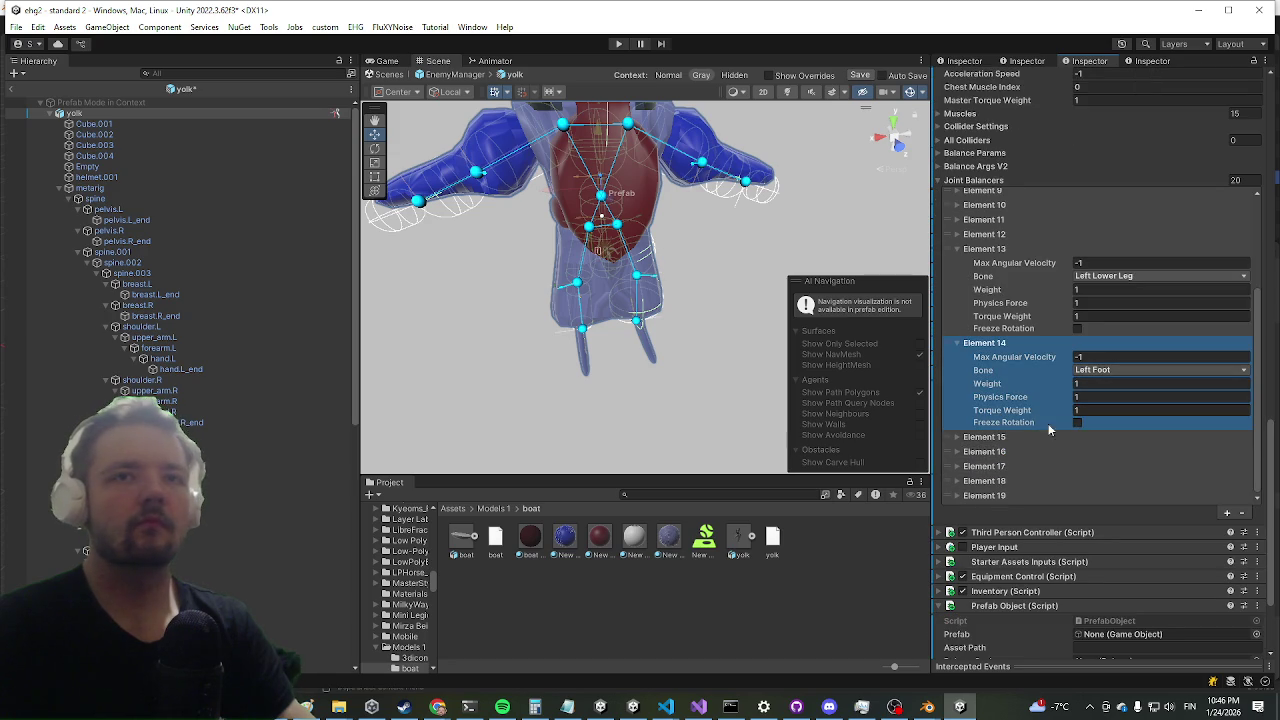
pyautogui.click(1077, 423)
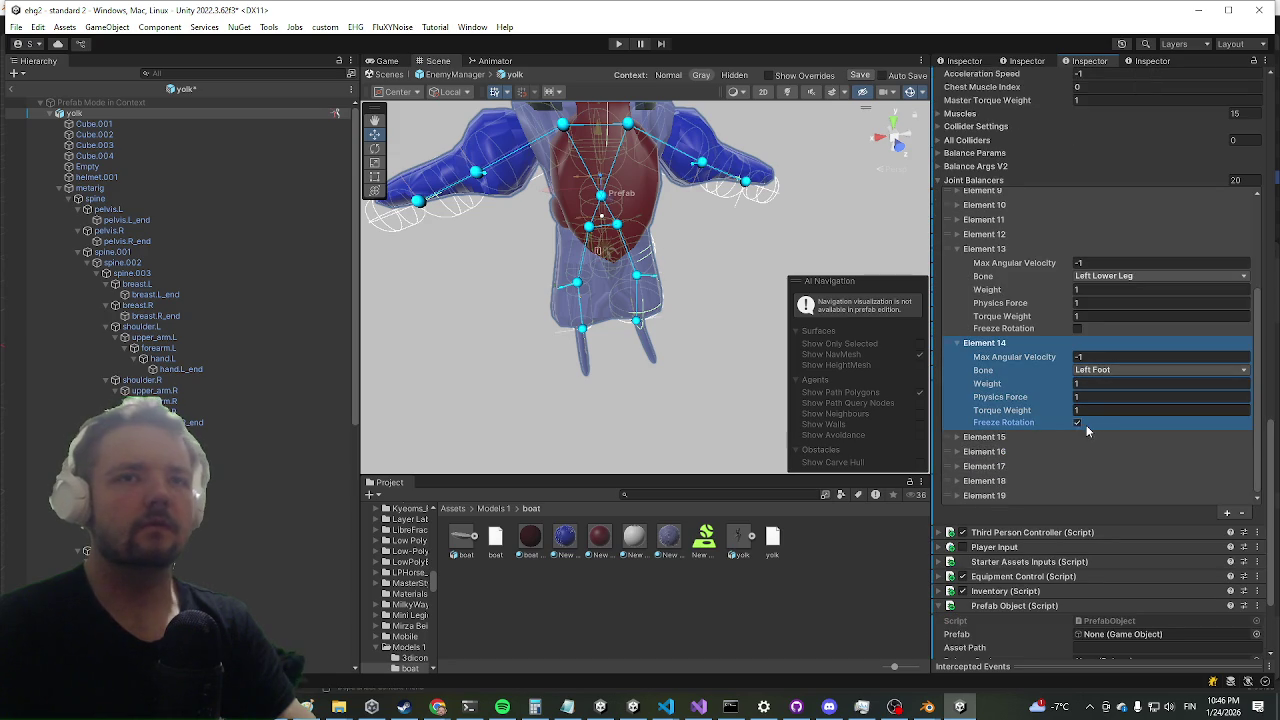
# - Untick Freeze Rotation on the Right Upper Leg, Right Lower Leg, Right Foot and Right Toes balancers
pyautogui.click(985, 438)
pyautogui.scroll(-1, 1046, 444)
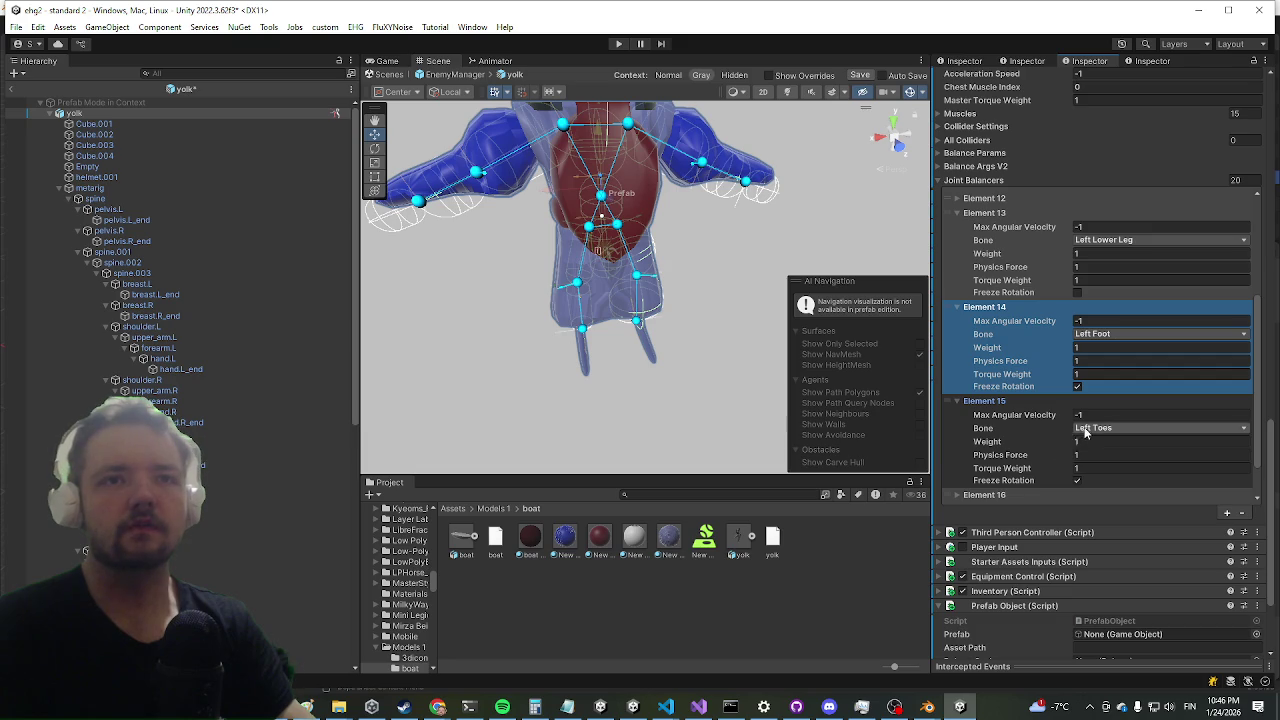
pyautogui.scroll(-1, 1060, 392)
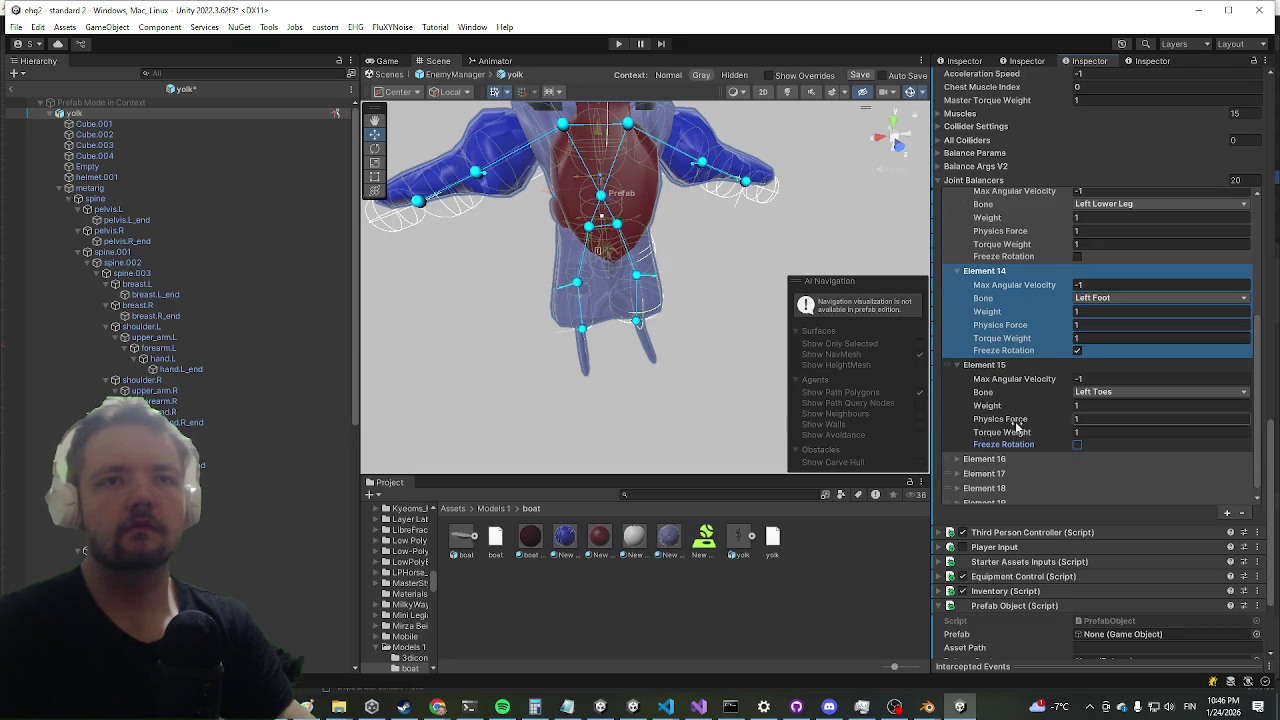
pyautogui.click(985, 459)
pyautogui.scroll(-3, 1065, 428)
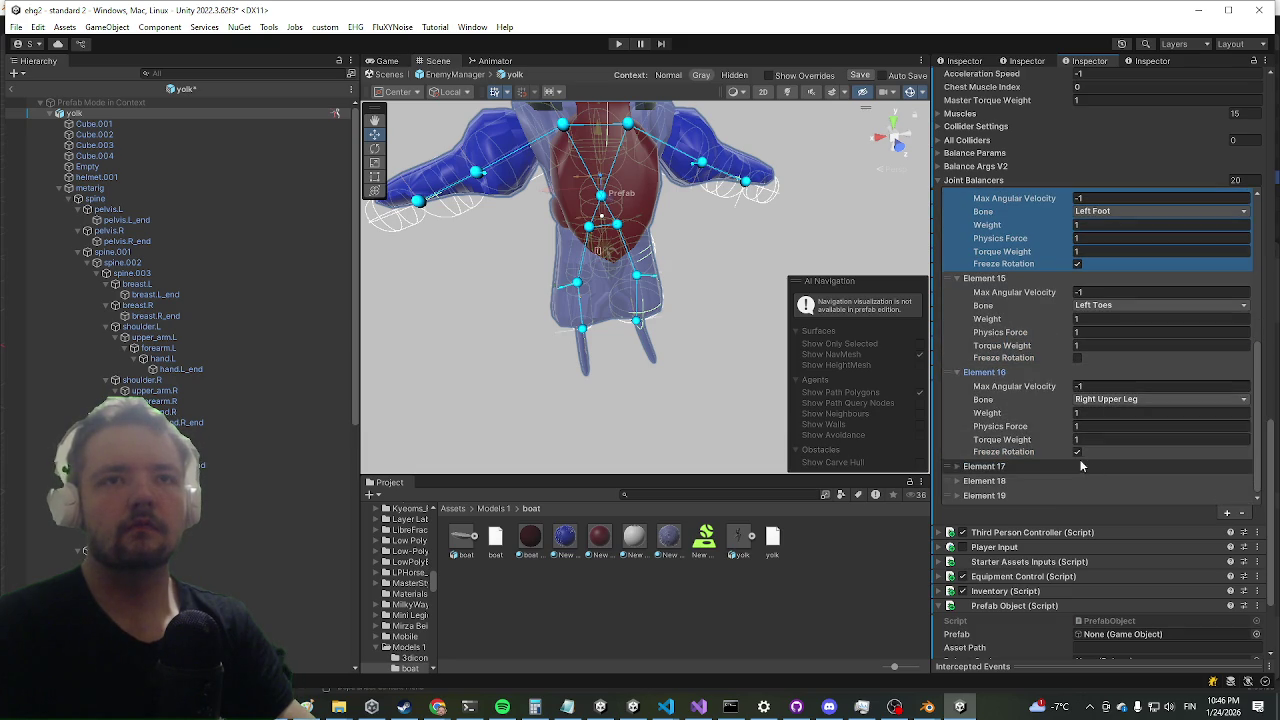
pyautogui.click(1077, 452)
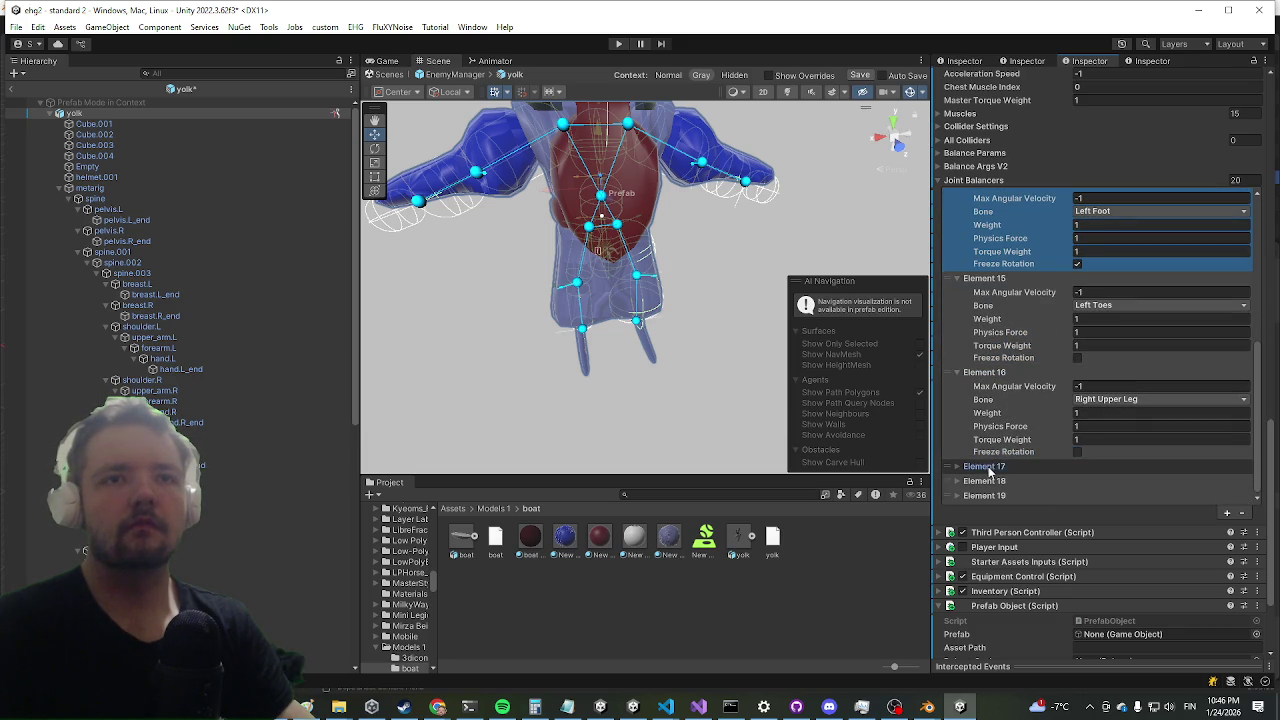
pyautogui.click(985, 467)
pyautogui.scroll(-2, 1040, 476)
pyautogui.click(1077, 467)
pyautogui.click(985, 481)
pyautogui.scroll(-3, 1085, 453)
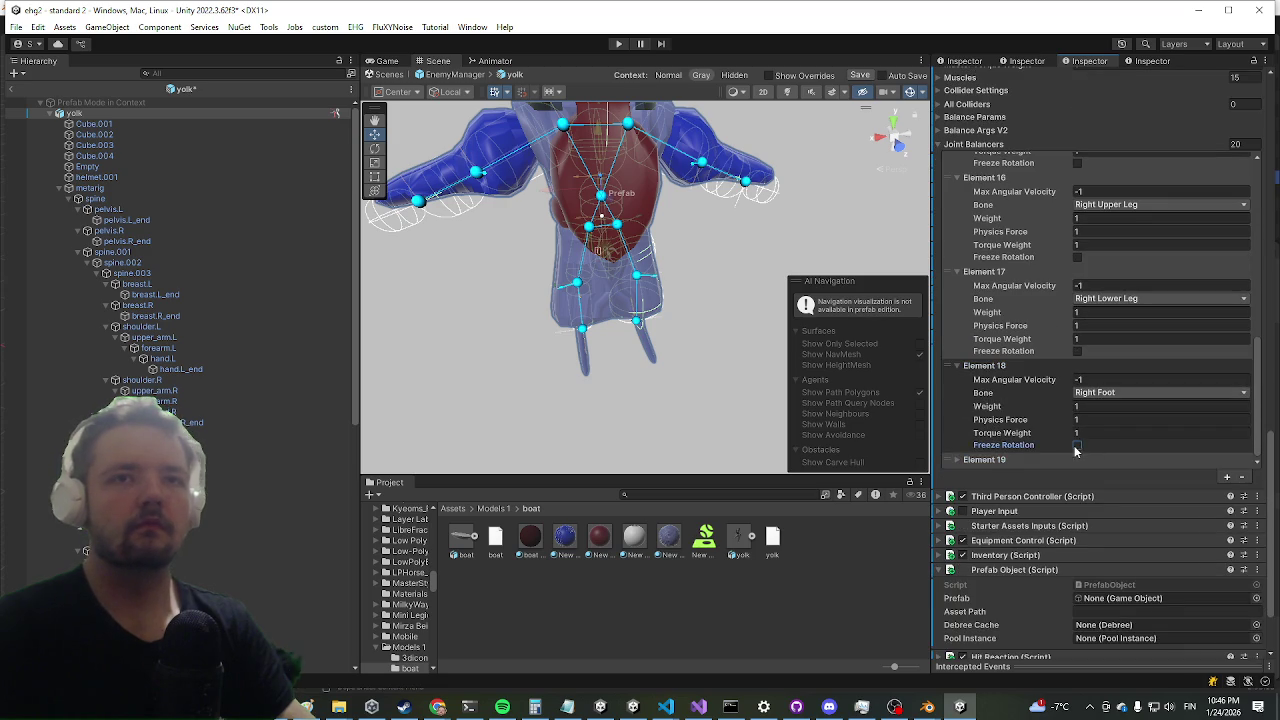
pyautogui.click(1076, 446)
pyautogui.click(1090, 460)
pyautogui.scroll(-3, 1085, 450)
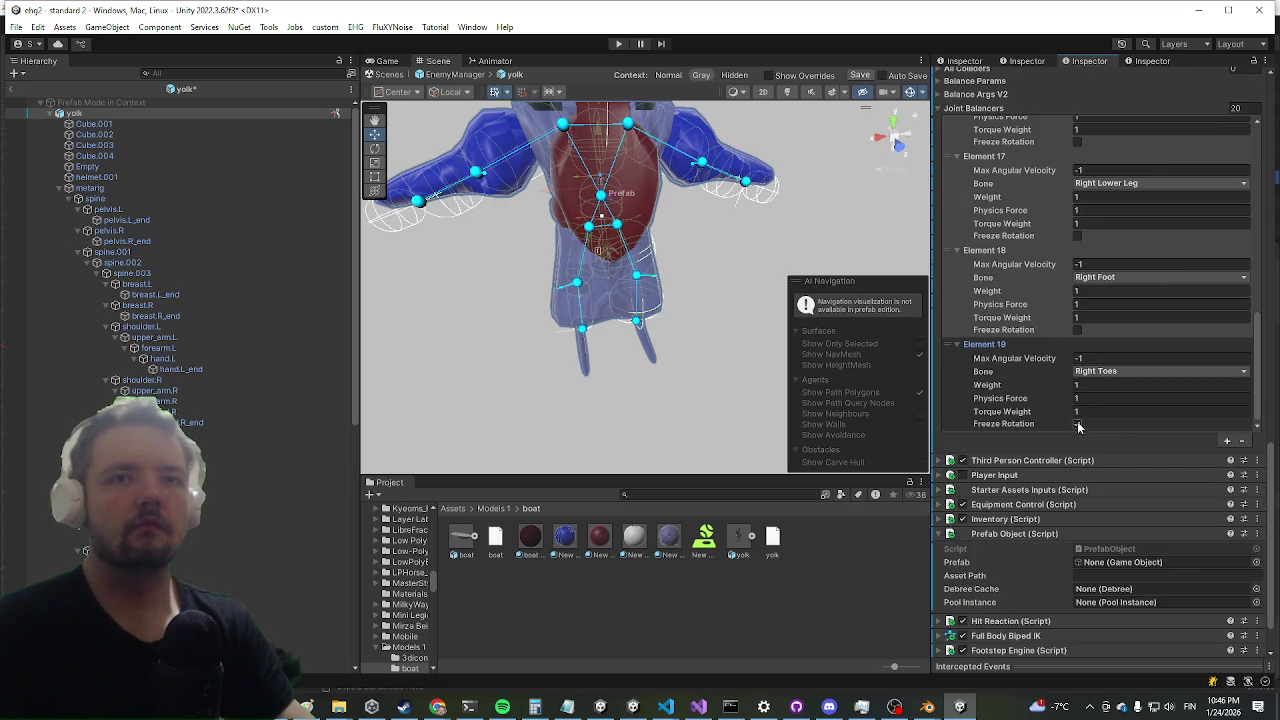
pyautogui.click(1077, 424)
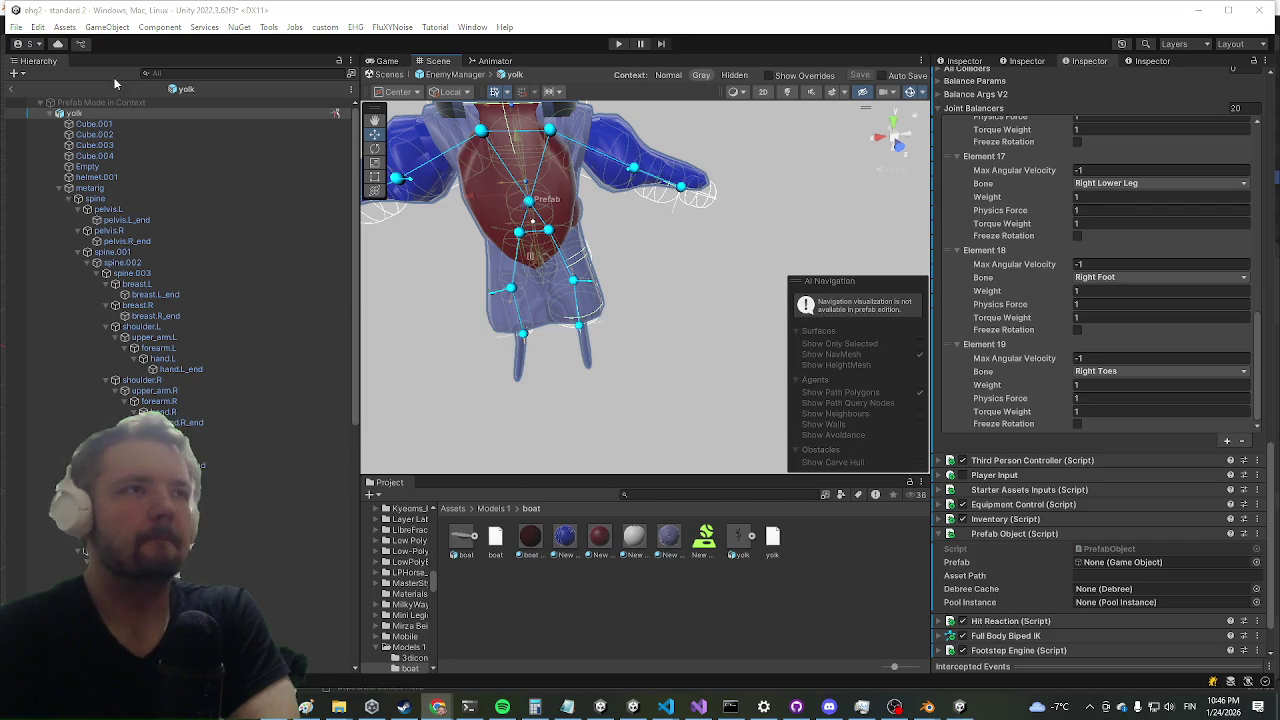
# - Bring the Unity Editor window back into focus
pyautogui.click(63, 89)
# - Leave prefab editing, start Play mode and maximize the Game view
pyautogui.click(619, 44)
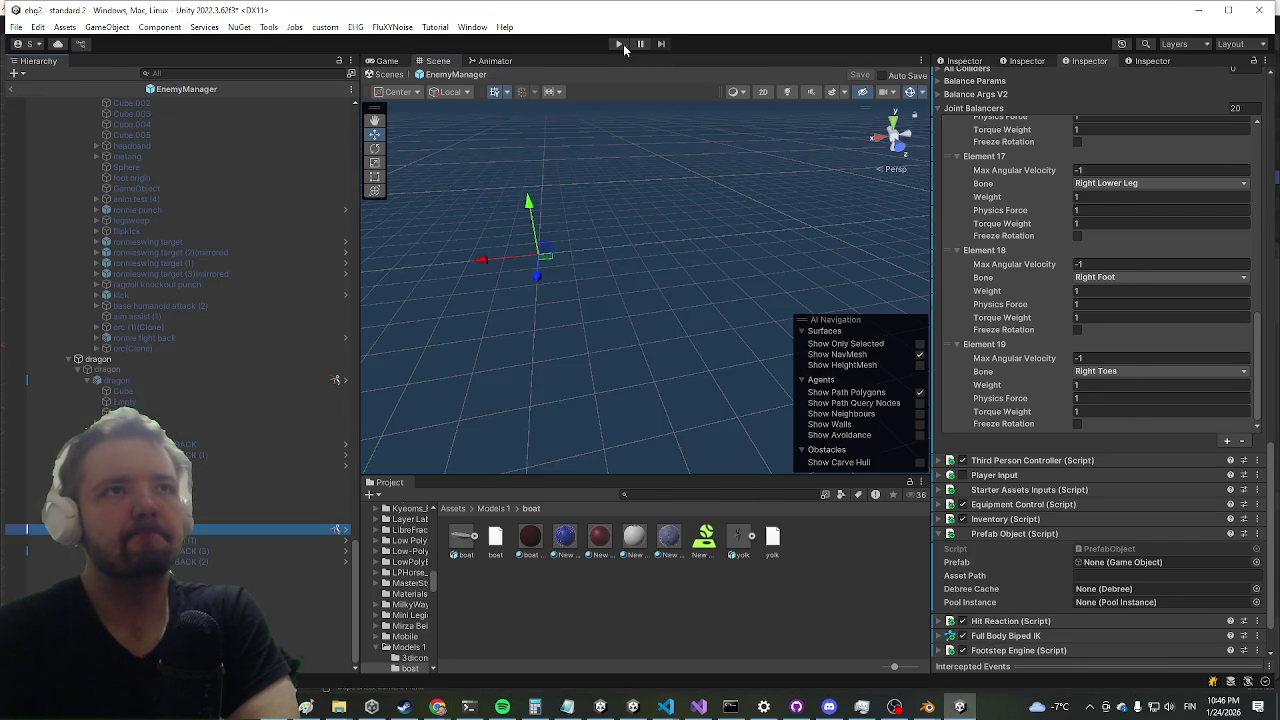
pyautogui.click(676, 405)
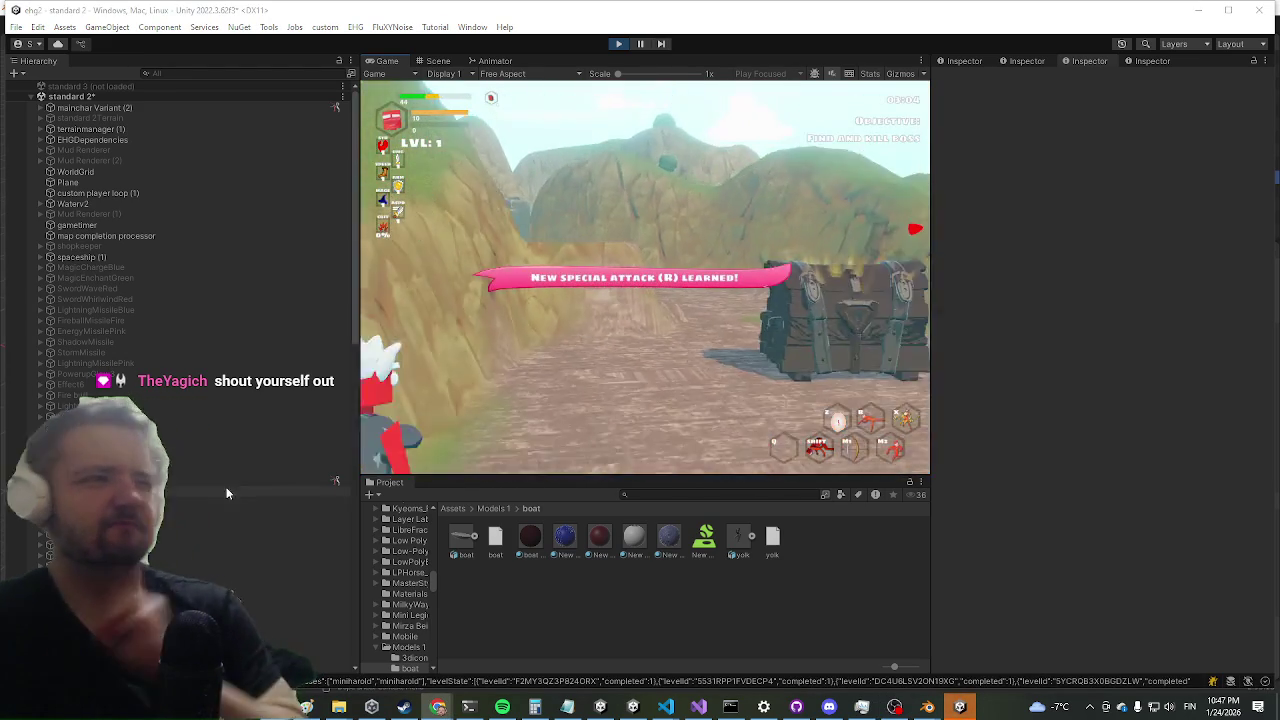
pyautogui.hotkey('shift', 'space')
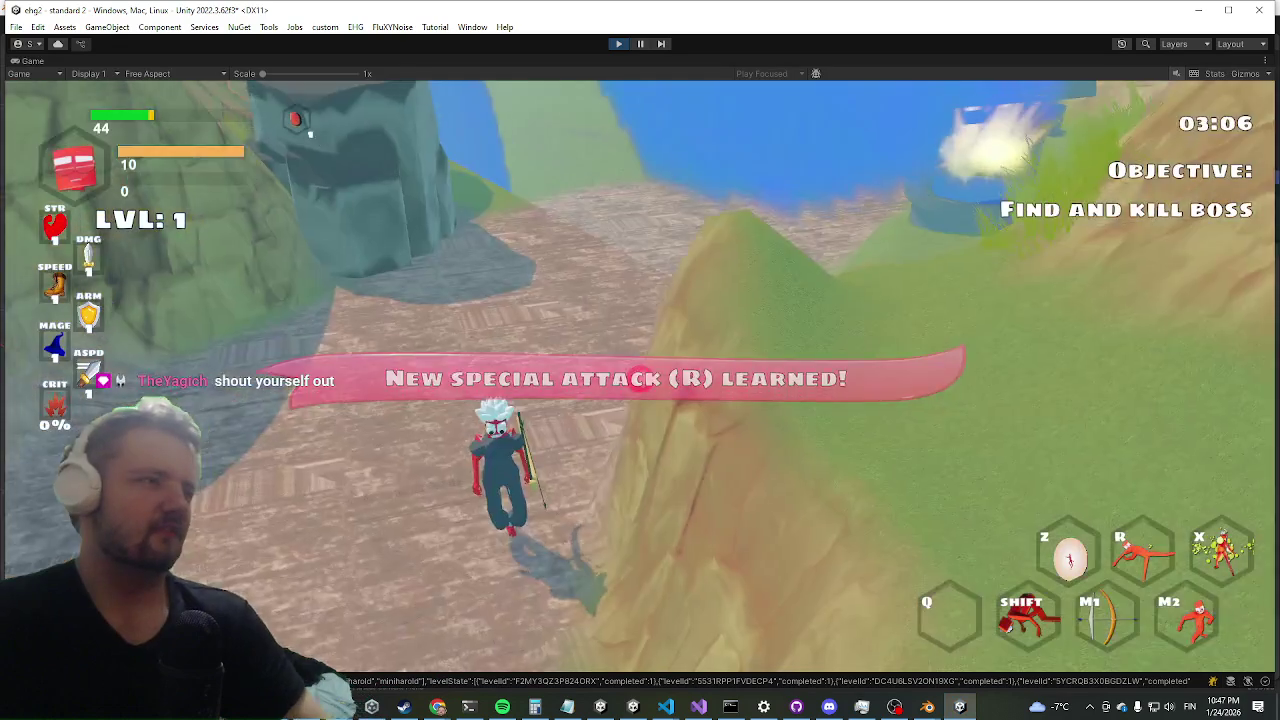
# - Run up the grassy cliff toward the Yolk boss, hitting the blue enemy and shooting an arrow
pyautogui.press('w')
pyautogui.press('shift')
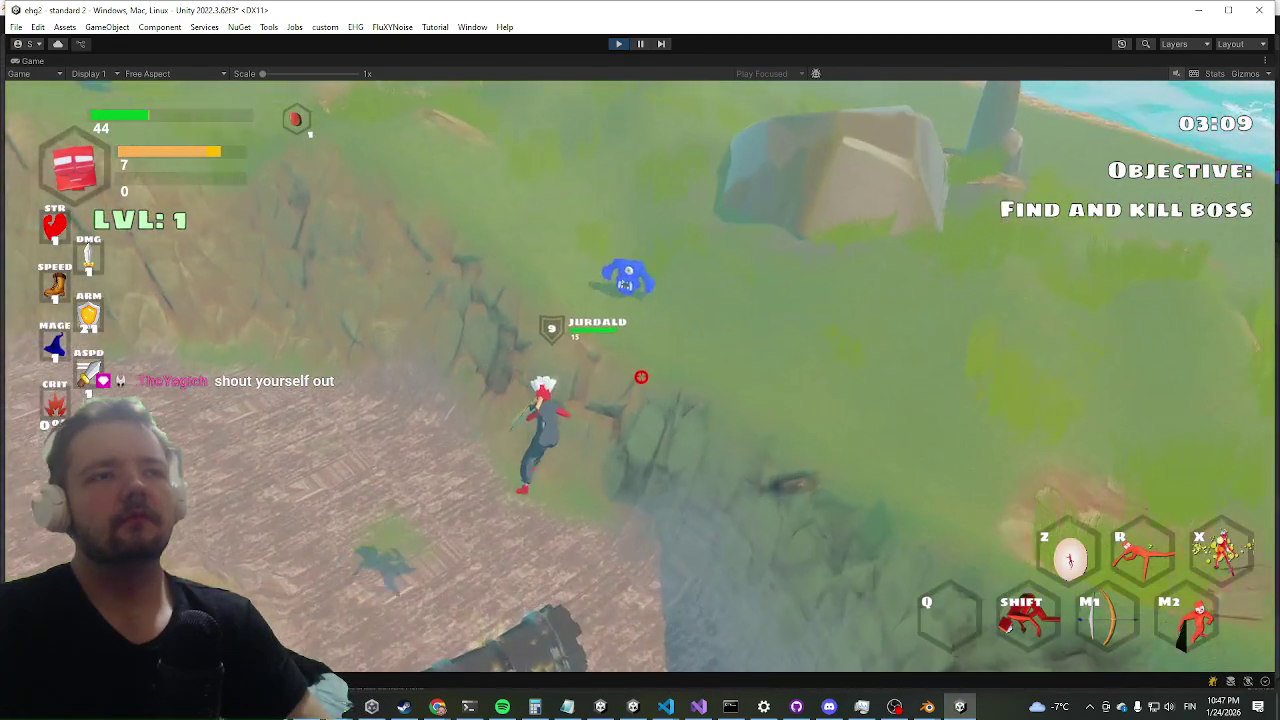
pyautogui.rightClick(630, 390)
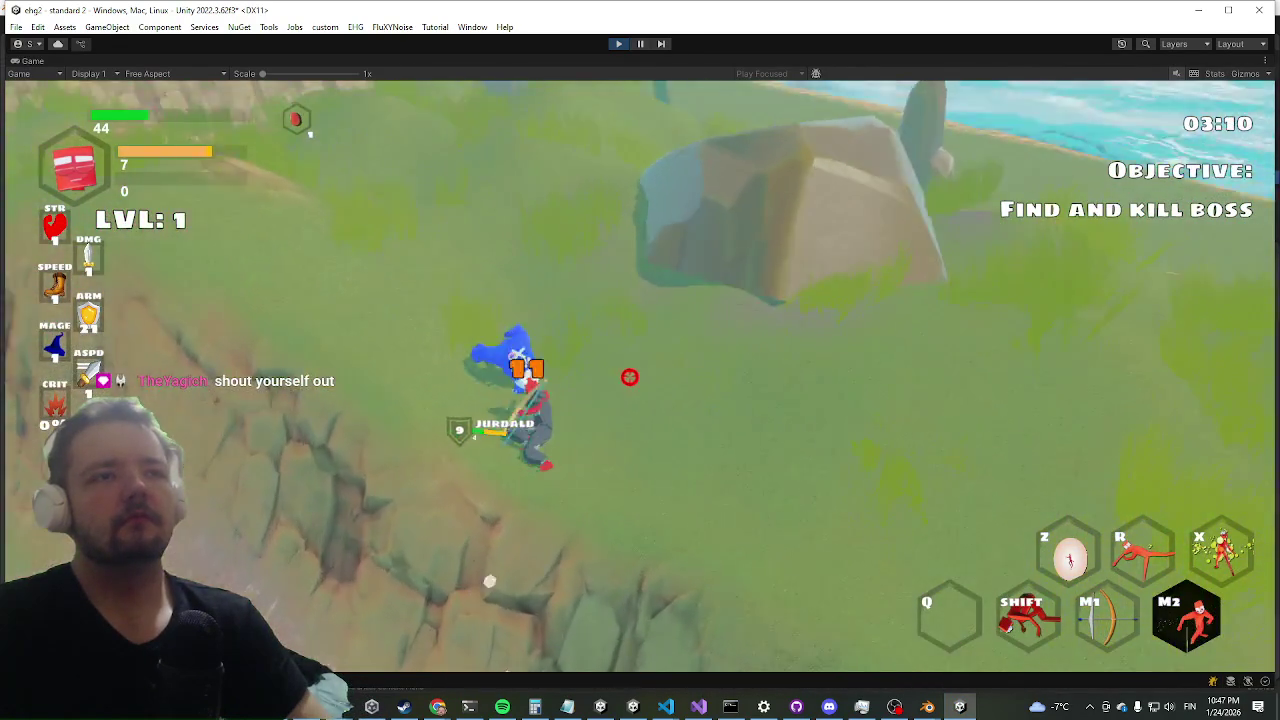
pyautogui.press('shift')
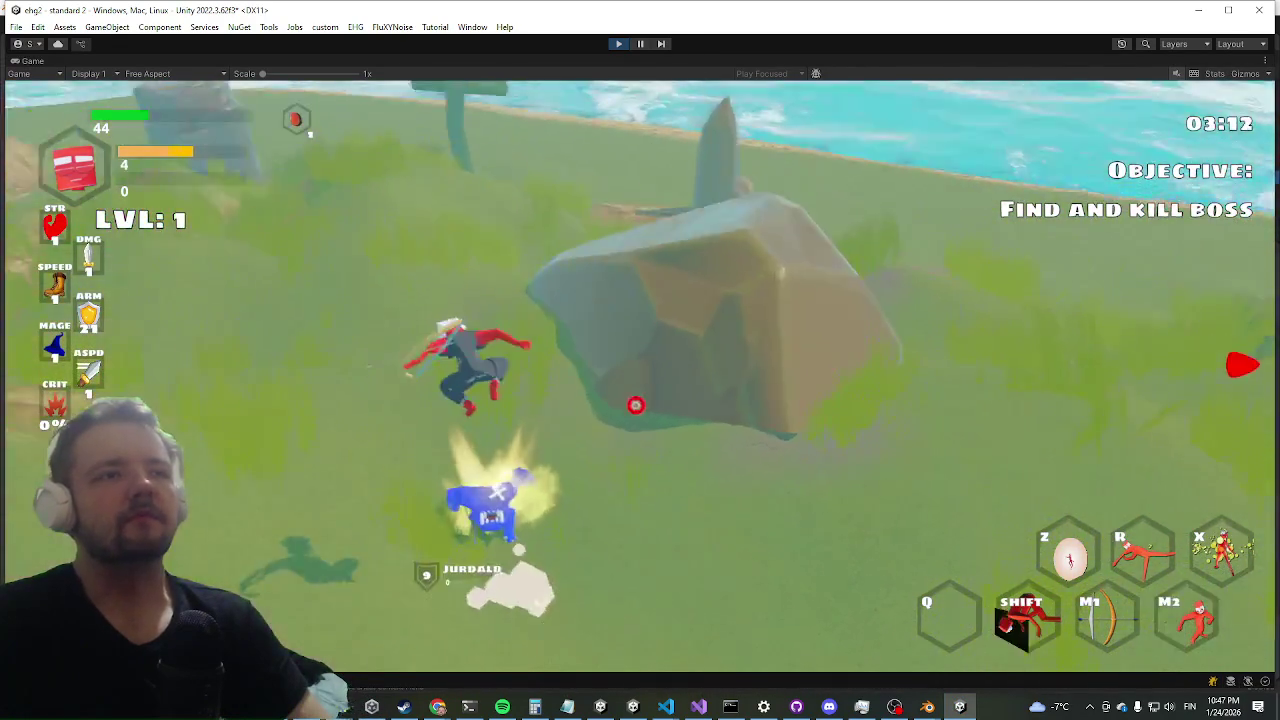
pyautogui.press('w')
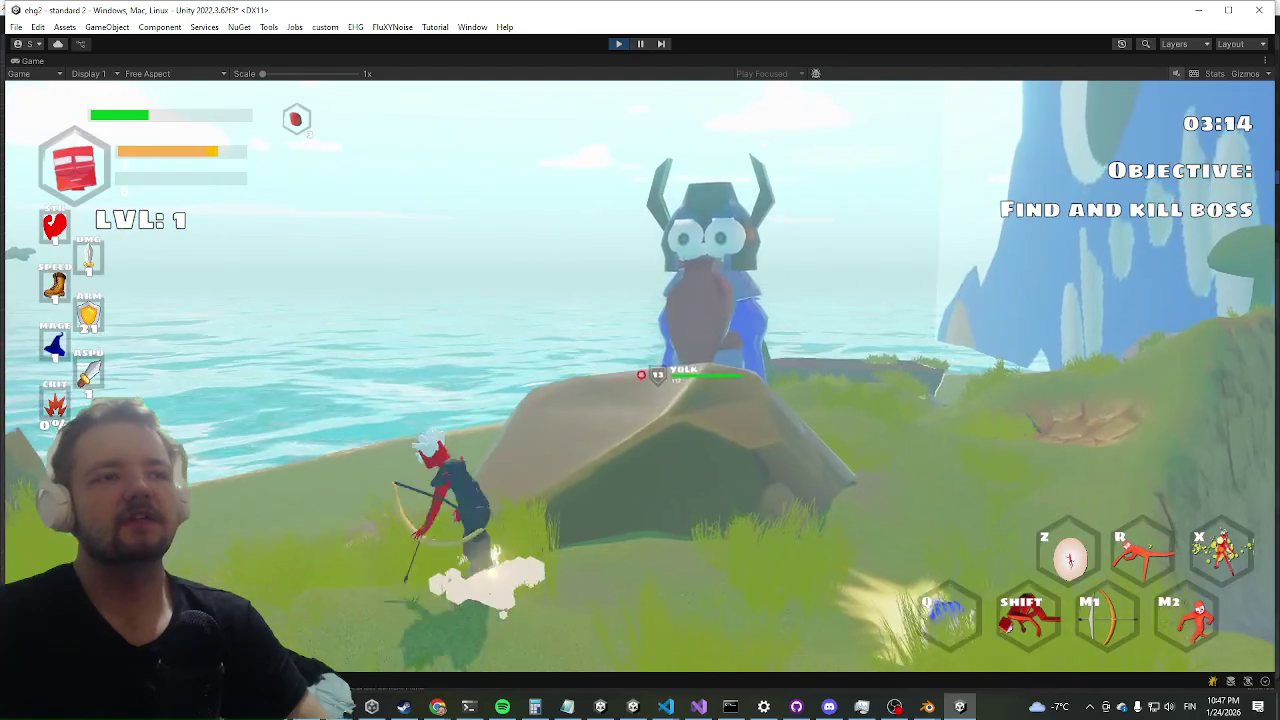
pyautogui.press('space')
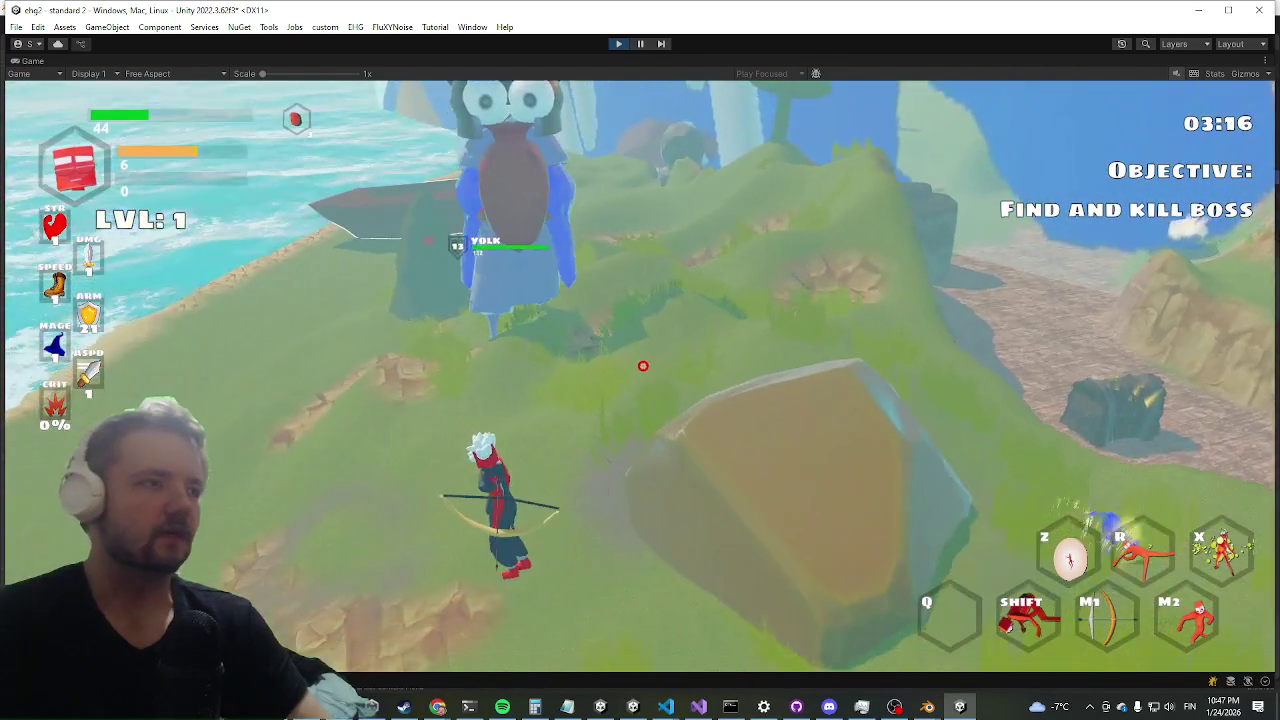
pyautogui.press('w')
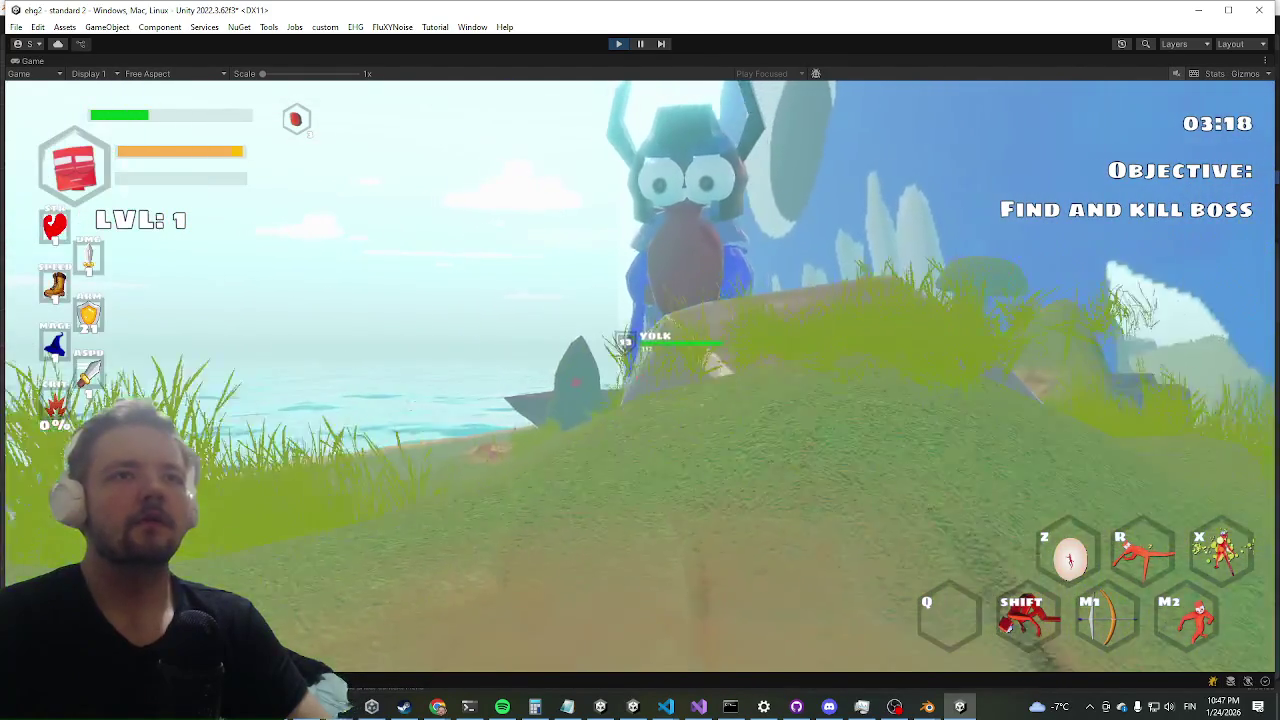
pyautogui.press('w')
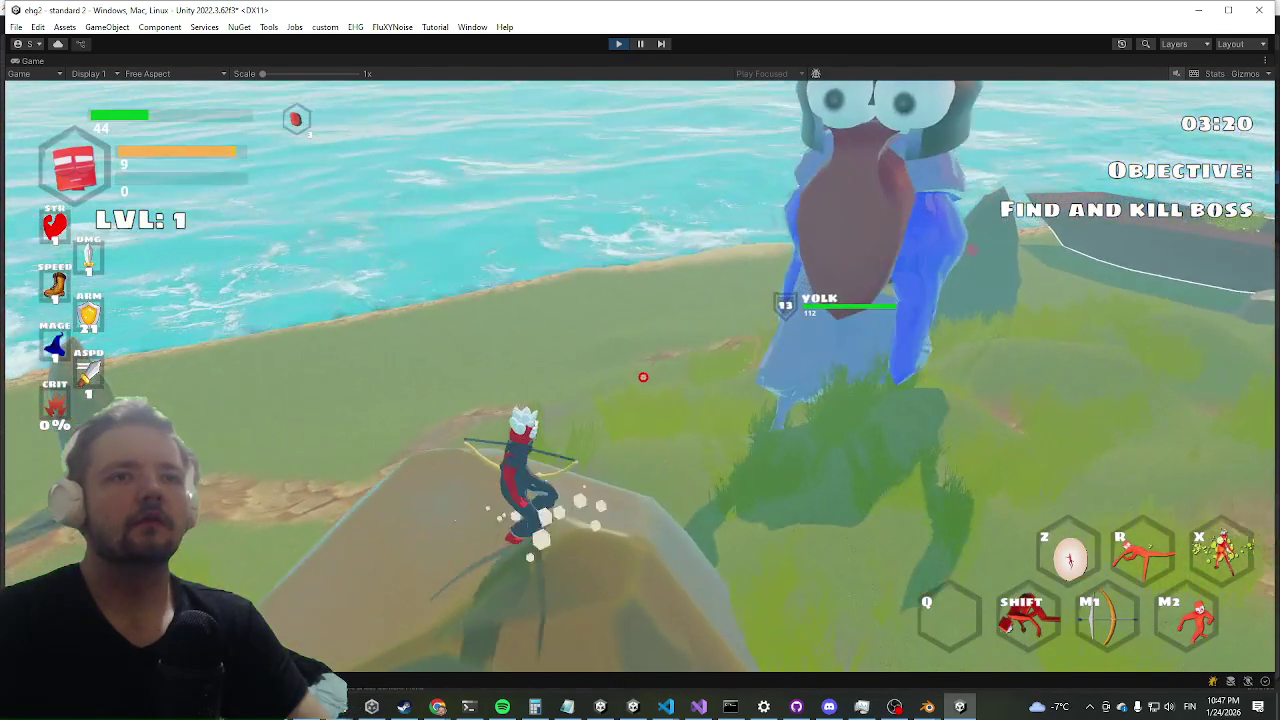
pyautogui.press('w')
pyautogui.press('w')
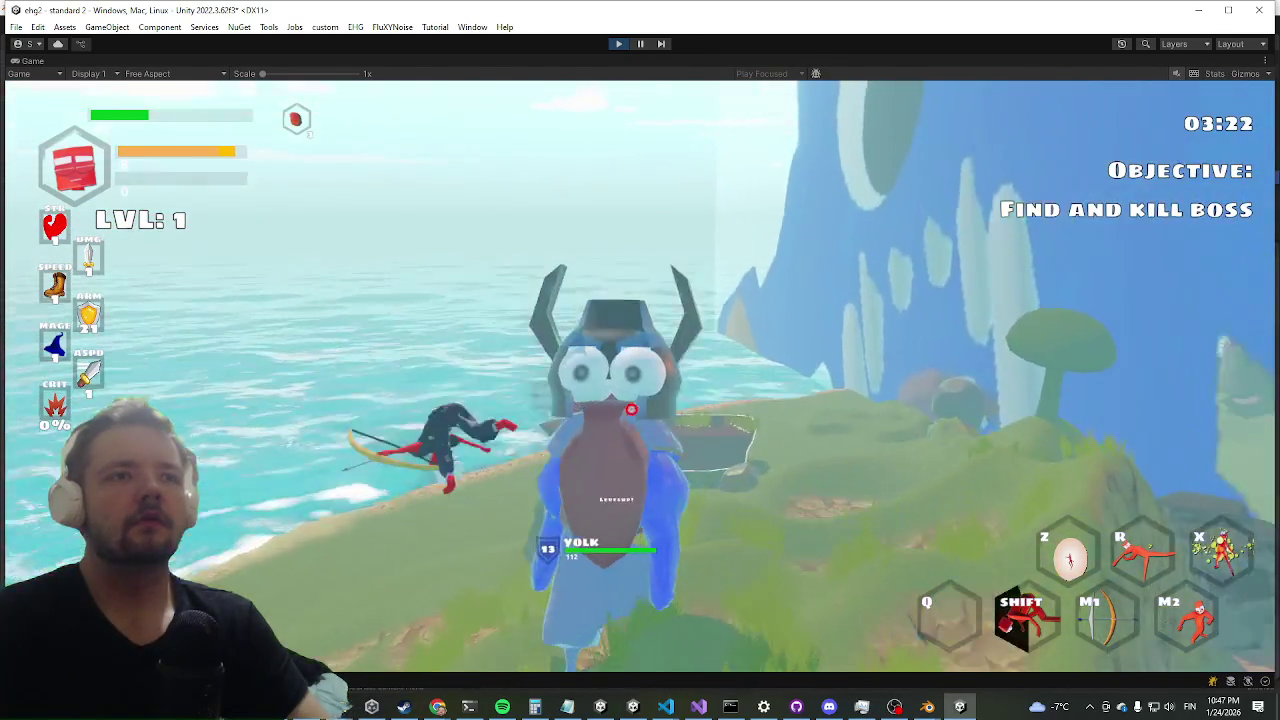
pyautogui.press('w')
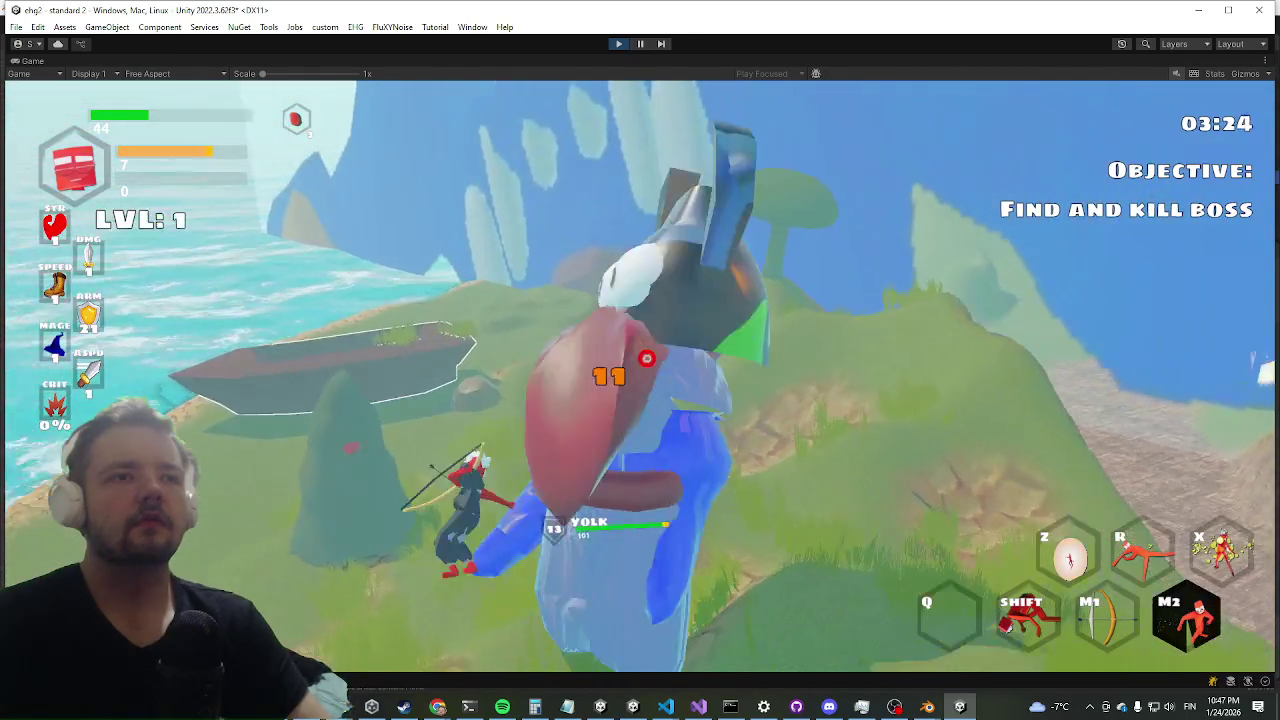
pyautogui.press('s')
pyautogui.press('shift')
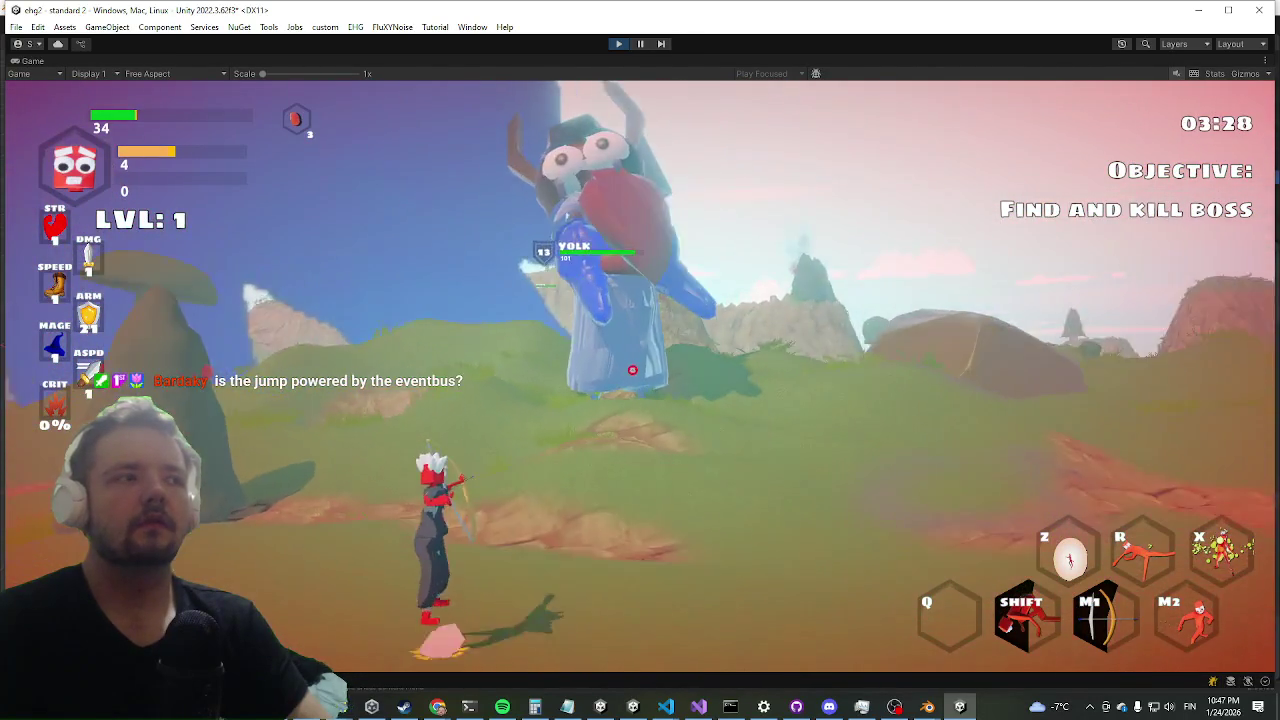
pyautogui.click(645, 374)
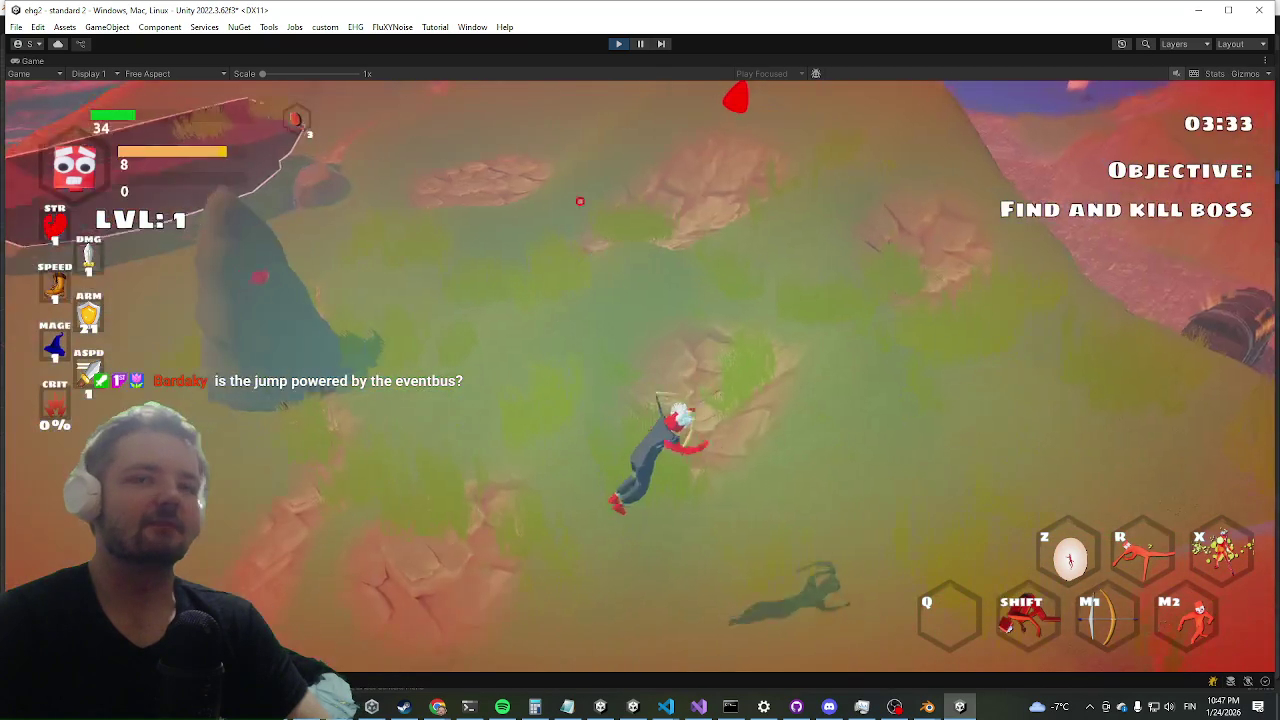
pyautogui.press('shift')
pyautogui.press('w')
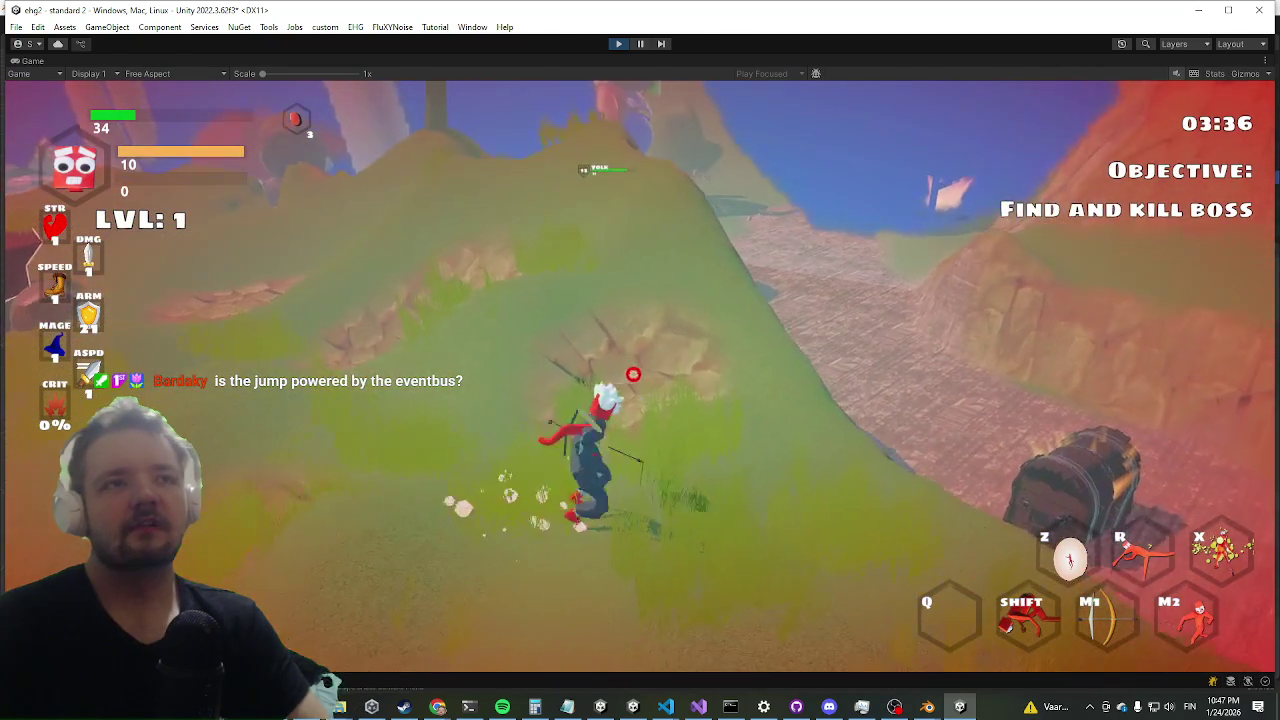
pyautogui.press('shift')
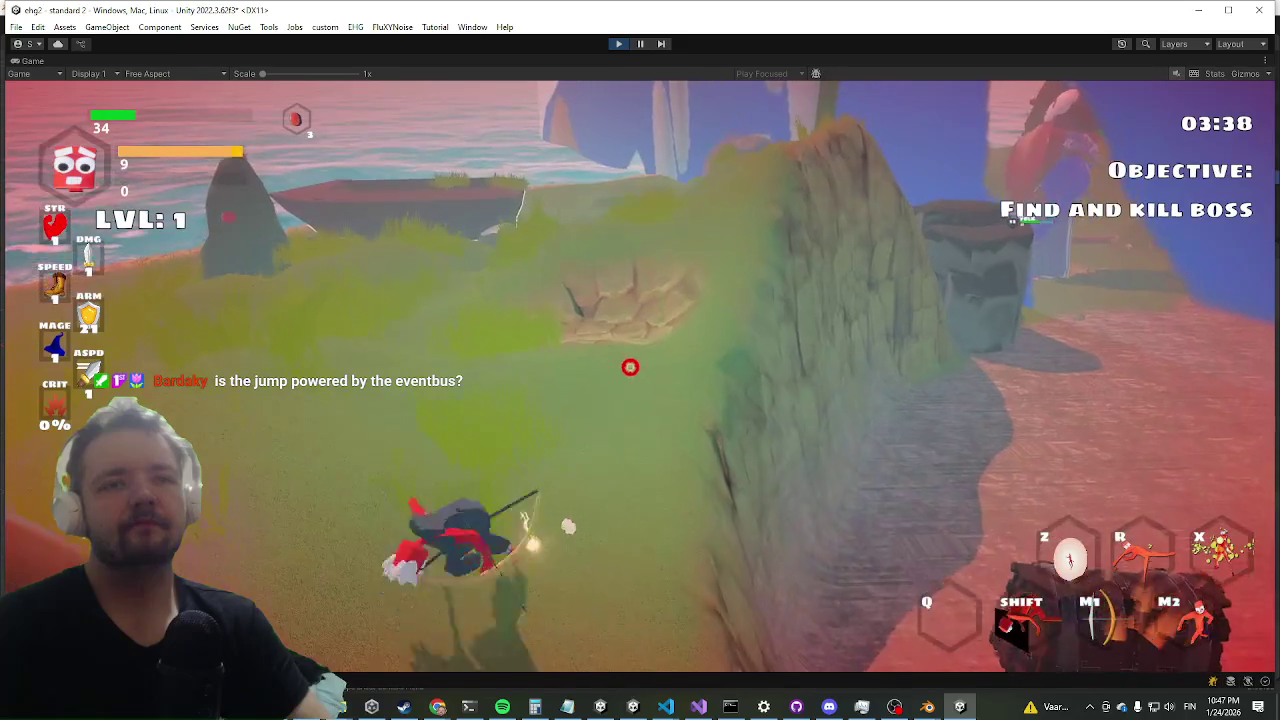
pyautogui.press('w')
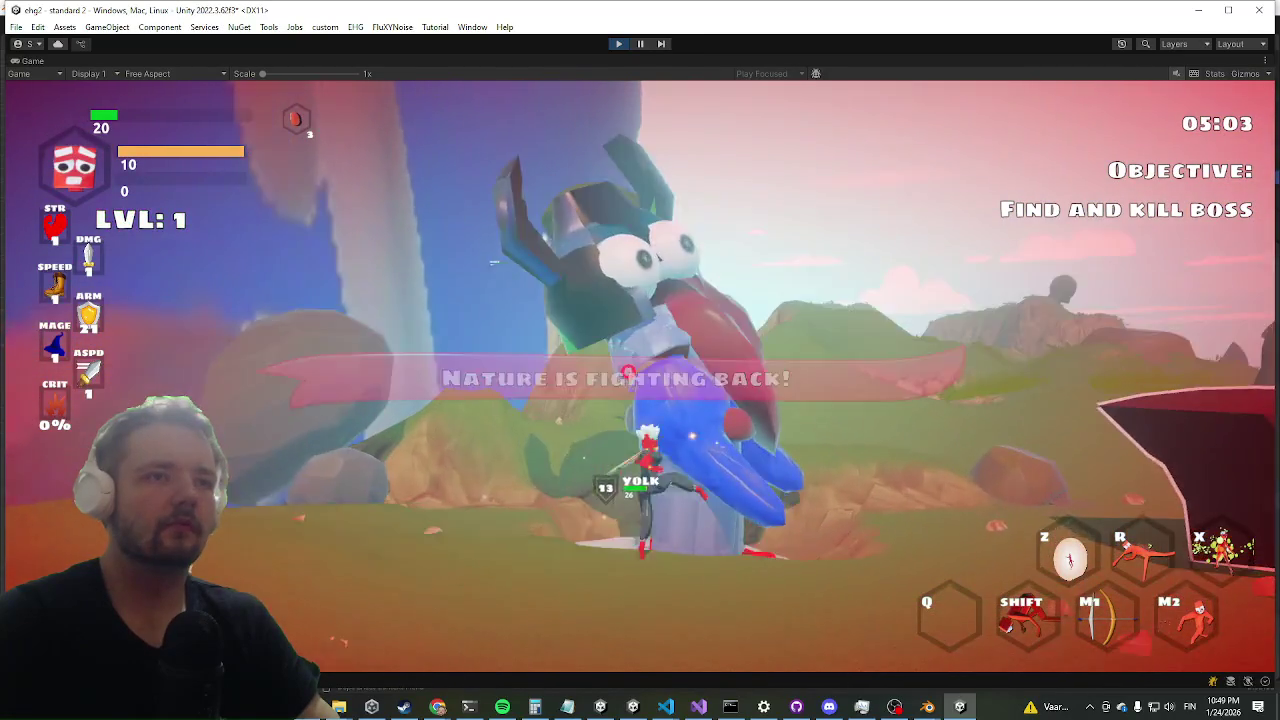
# - Dash around the Yolk boss, landing a secondary attack and several bow shots
pyautogui.press('shift')
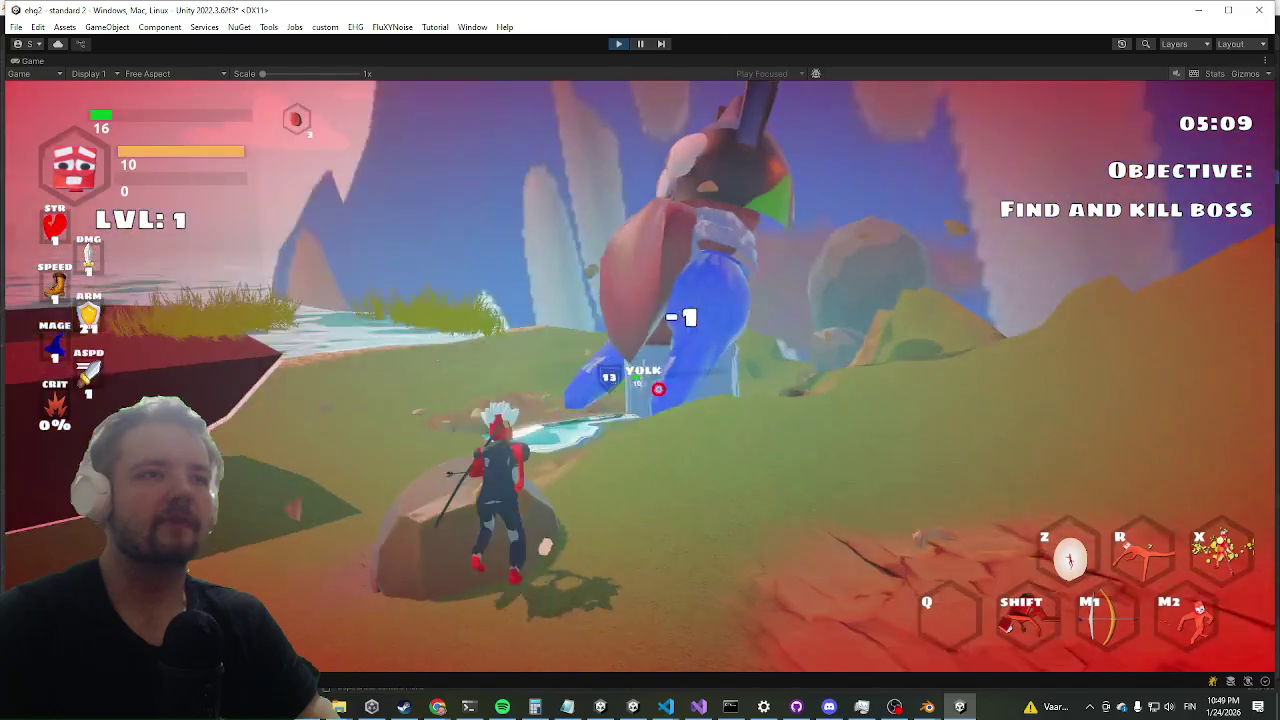
pyautogui.press('shift')
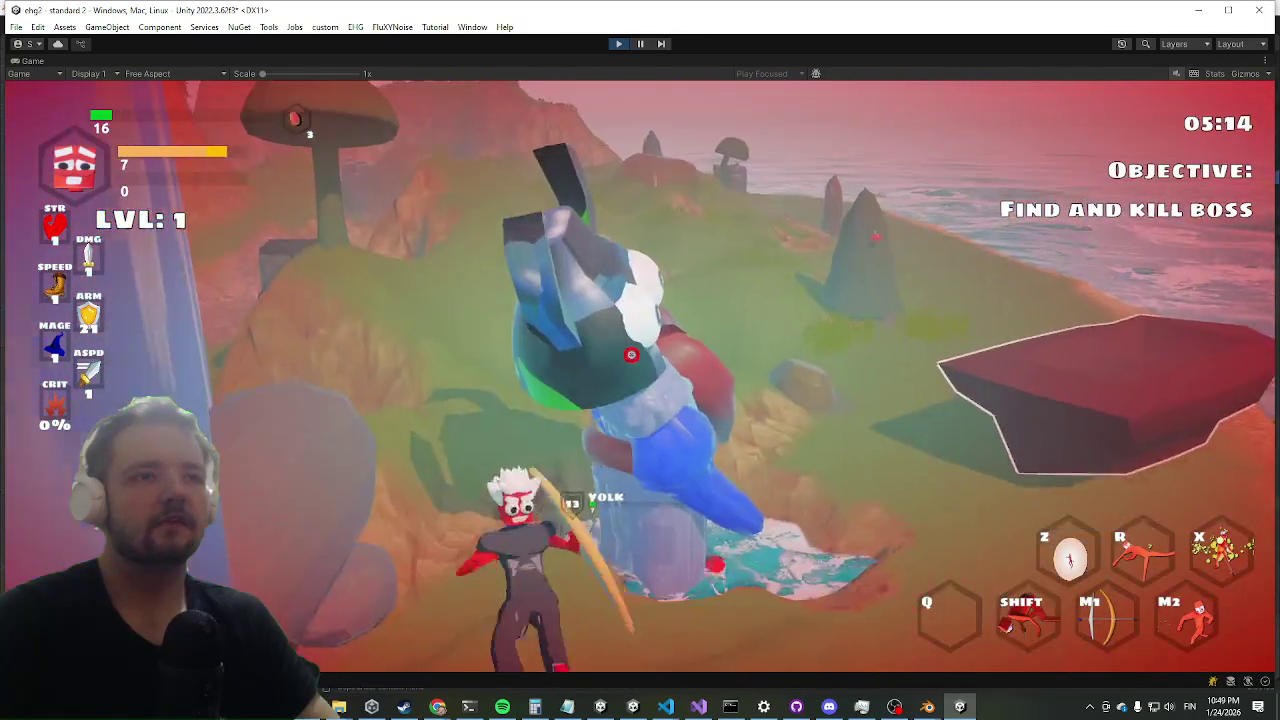
pyautogui.rightClick(631, 373)
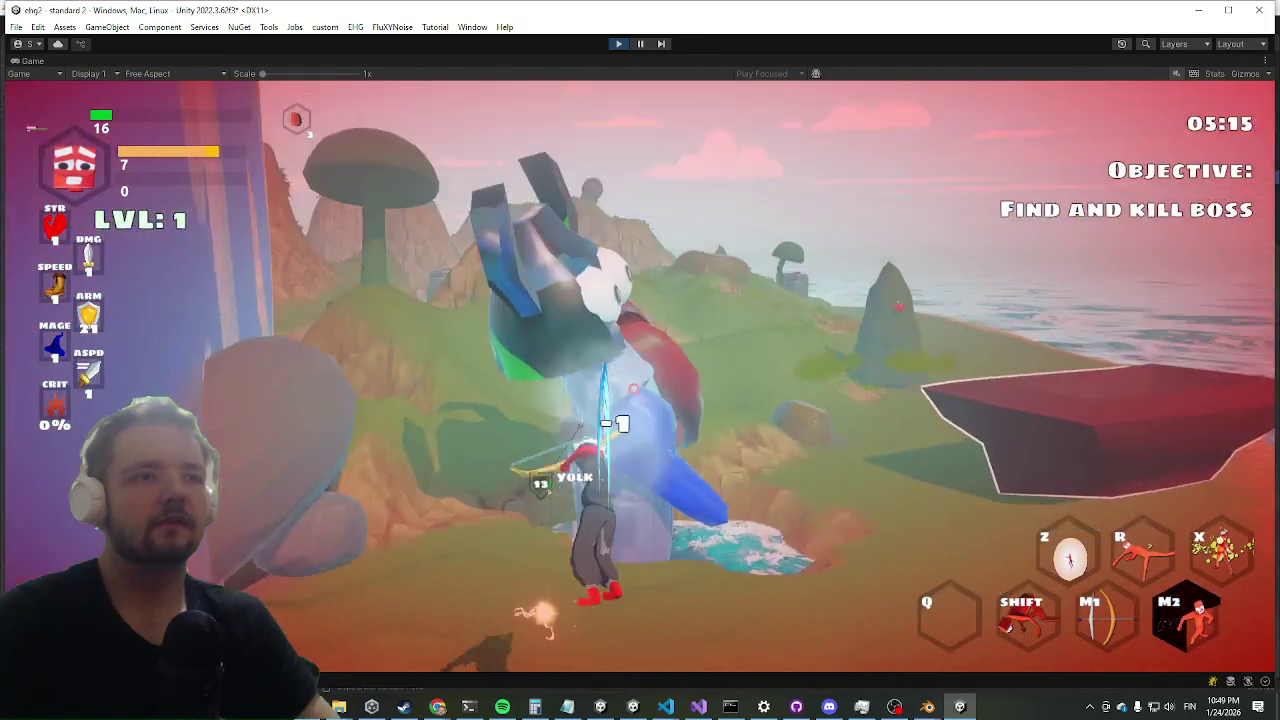
pyautogui.press('shift')
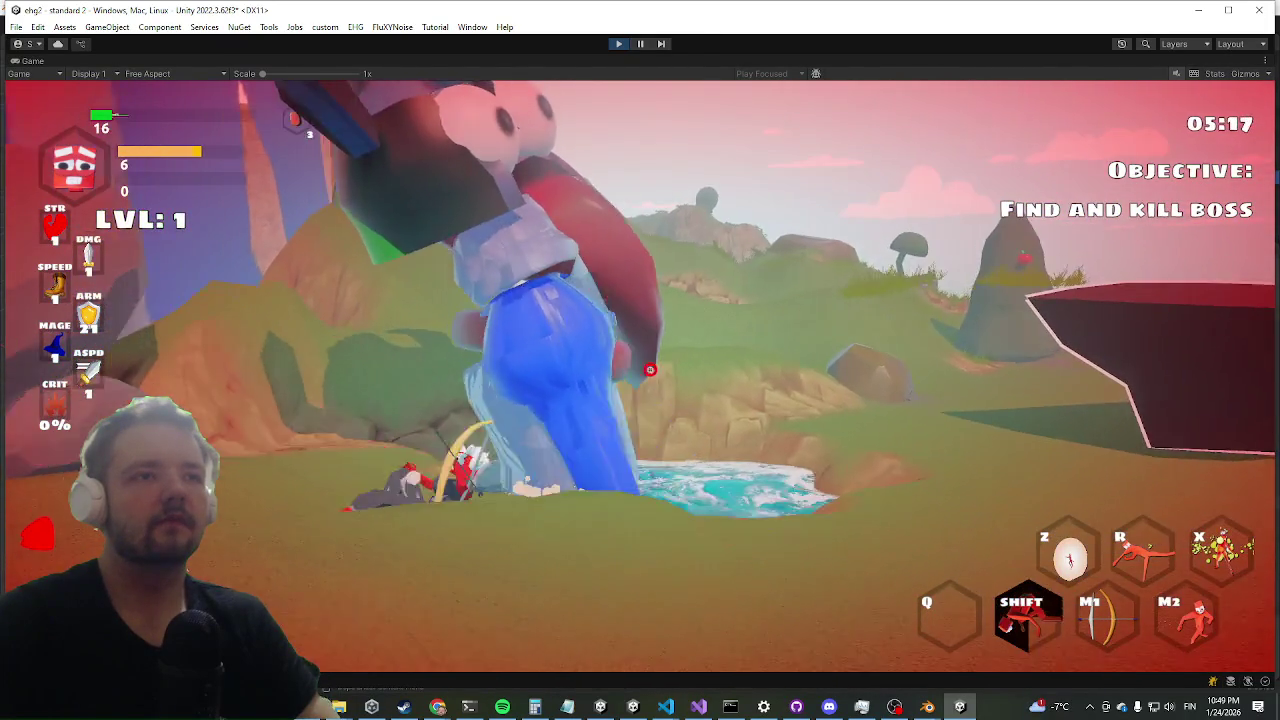
pyautogui.click(640, 379)
pyautogui.press('a')
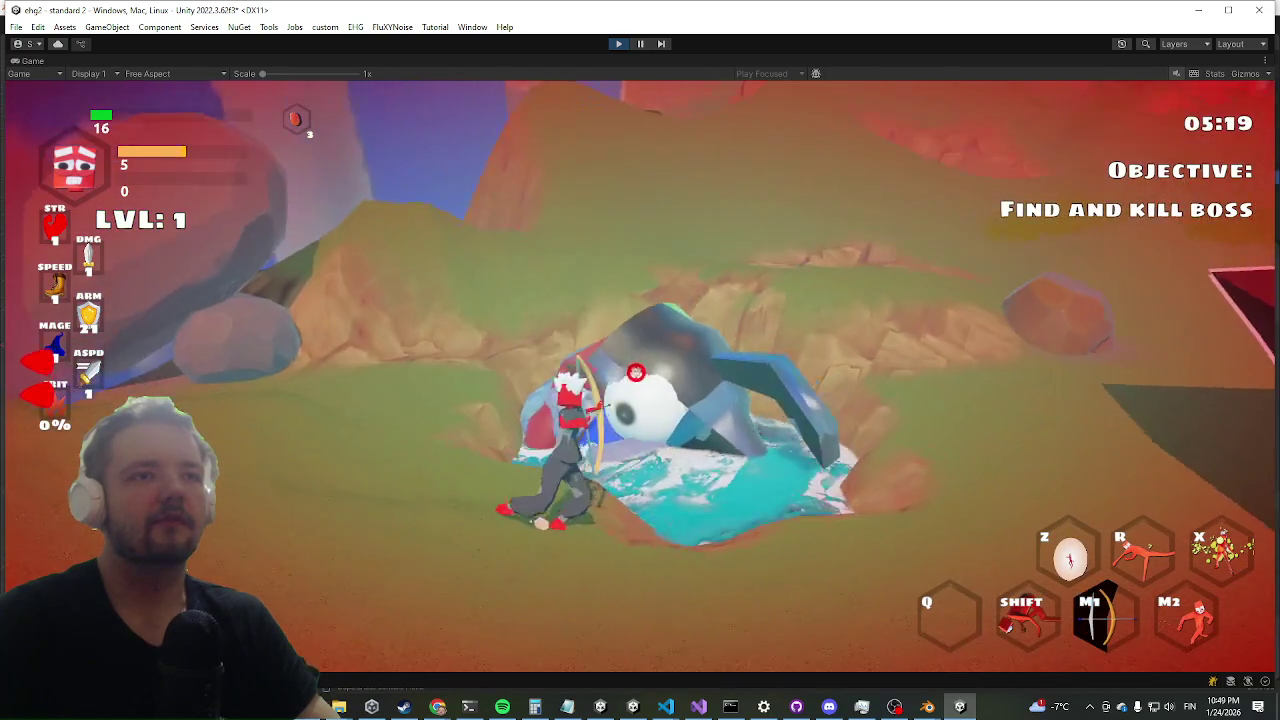
pyautogui.click(652, 368)
pyautogui.press('shift')
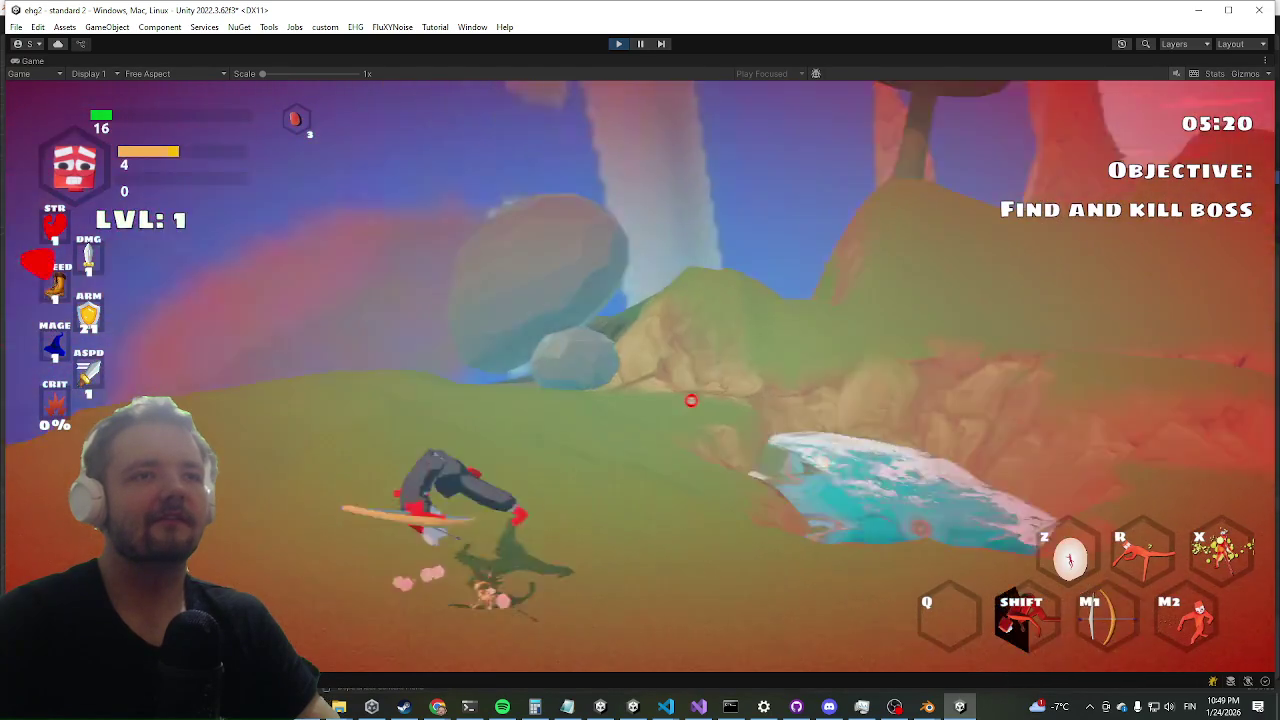
pyautogui.click(643, 412)
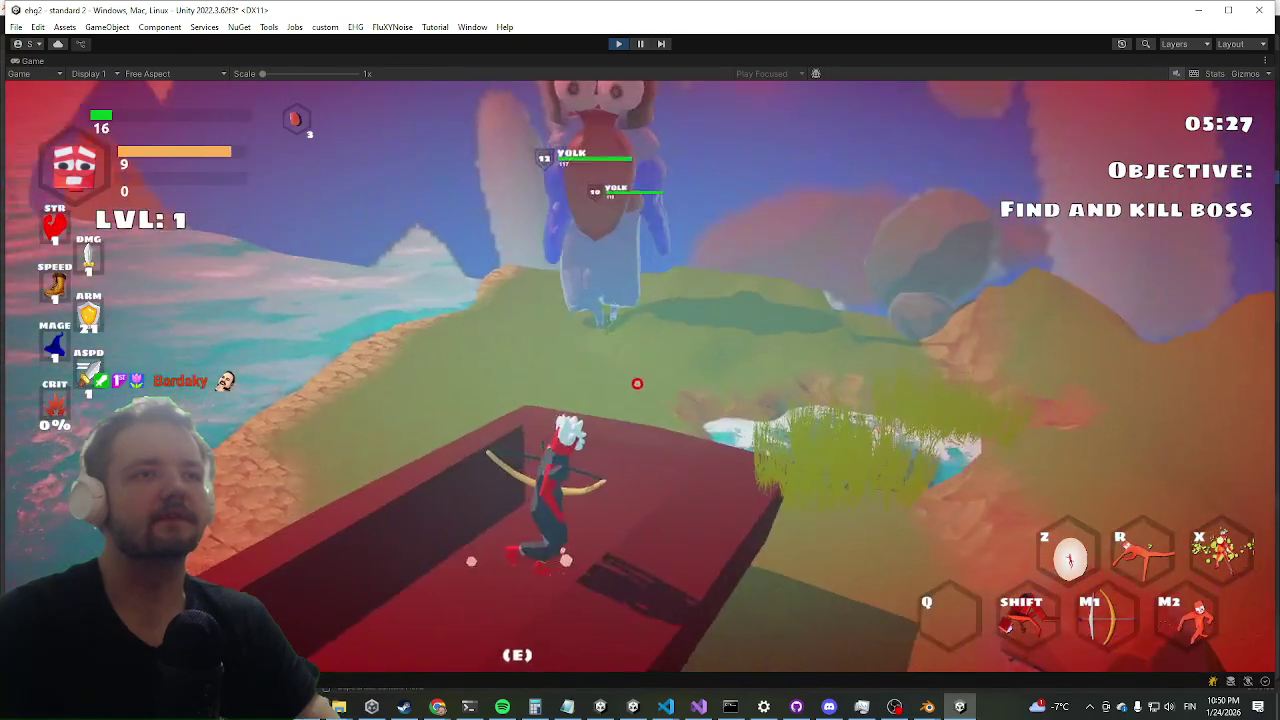
# - Strike the boss, then run off the red ledge toward the red rock over the sea
pyautogui.click(641, 400)
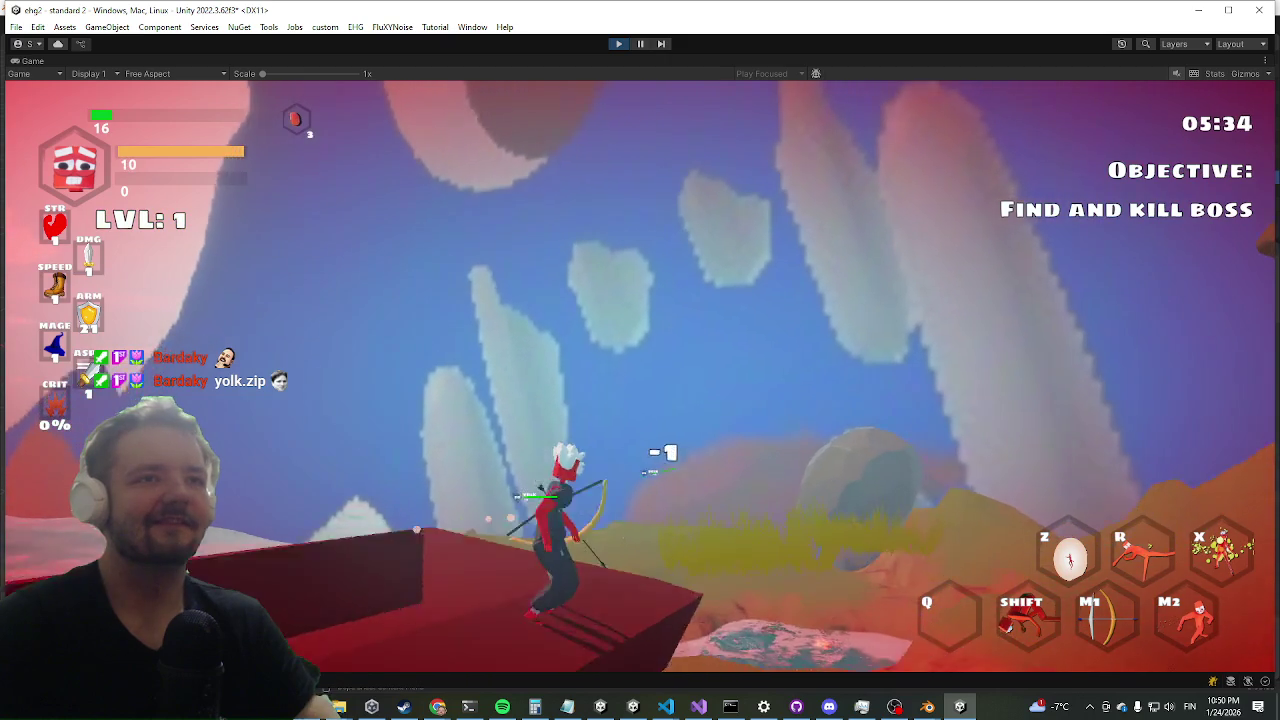
pyautogui.press('w')
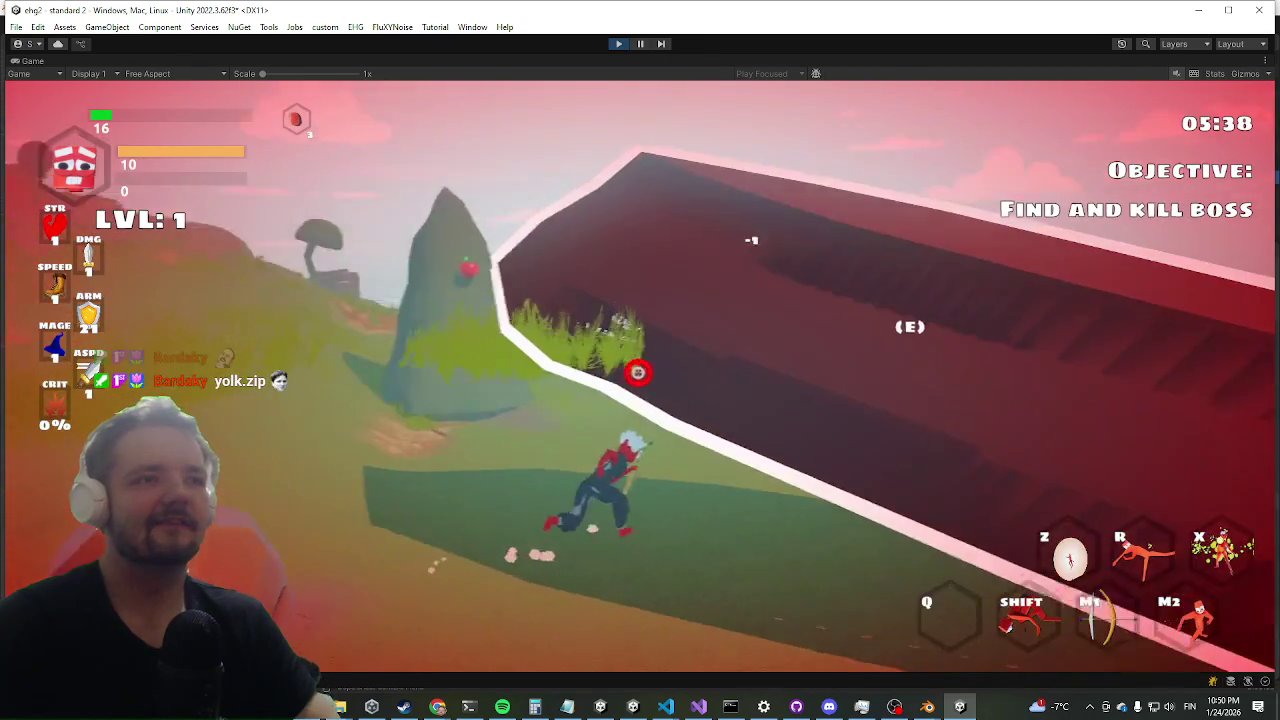
pyautogui.press('w')
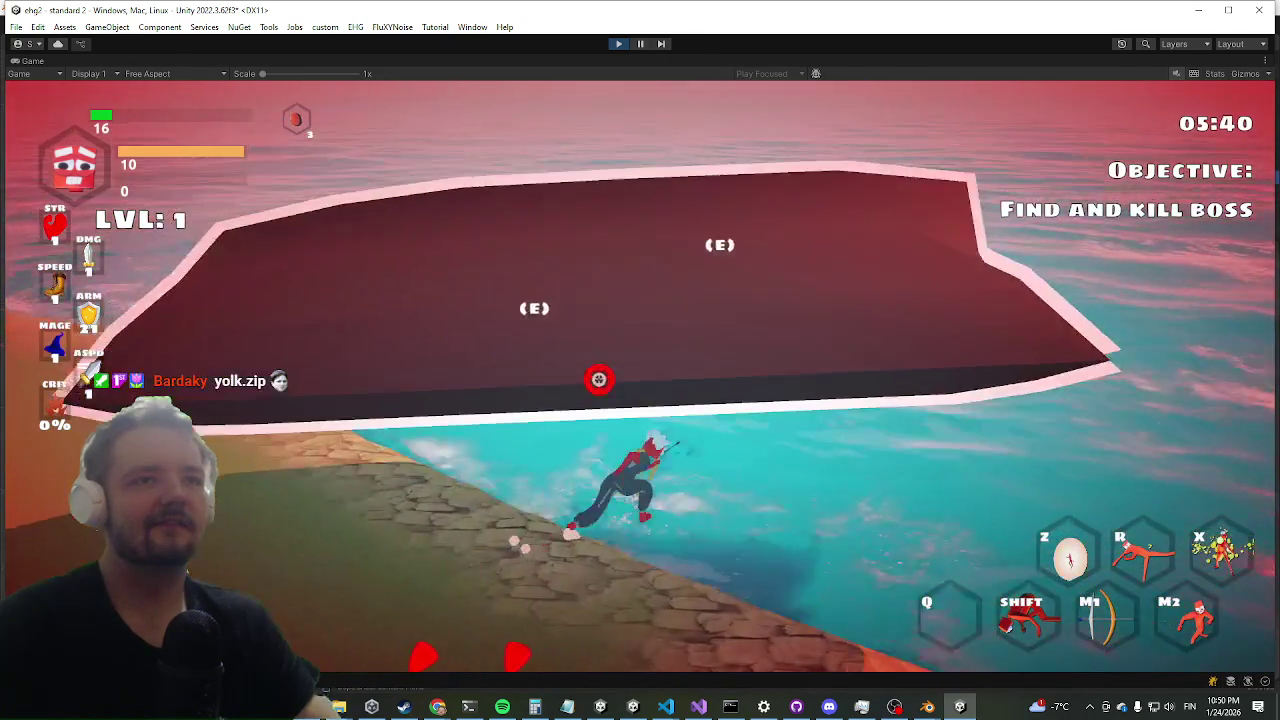
pyautogui.press('w')
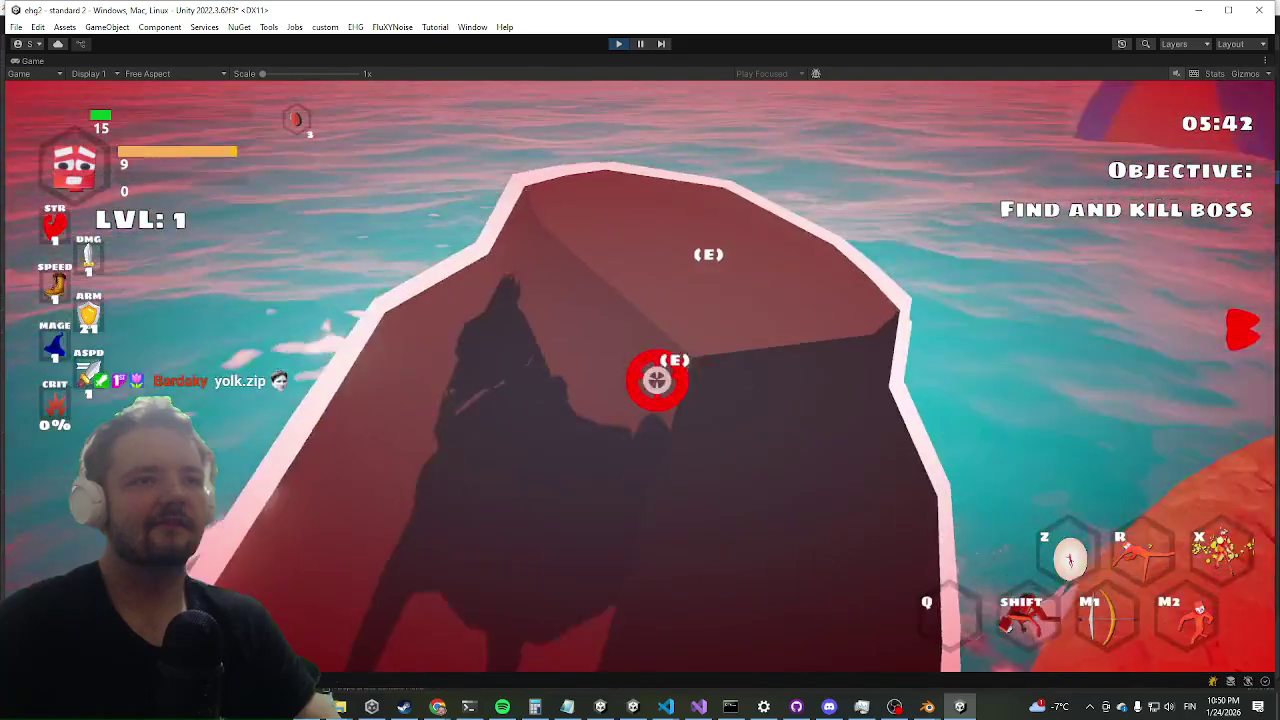
# - Swim out to the floating red platform, climb aboard, and Alt+Tab through open windows
pyautogui.press('w')
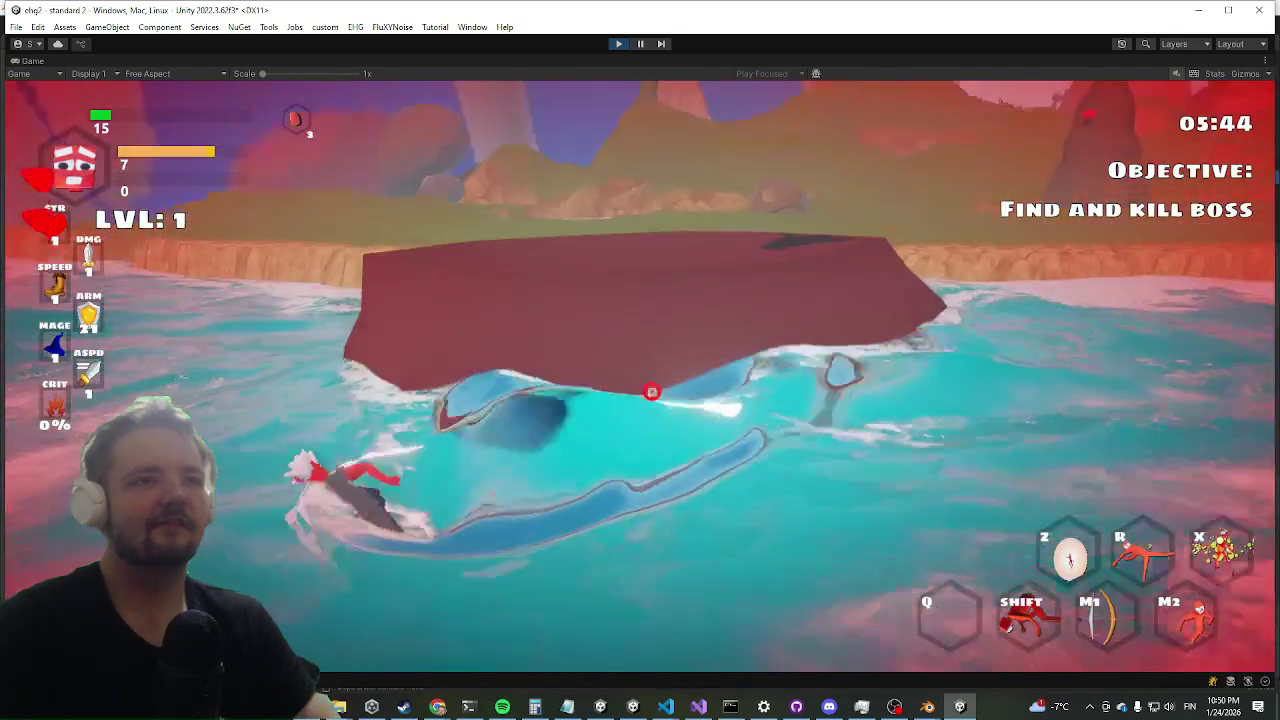
pyautogui.press('w')
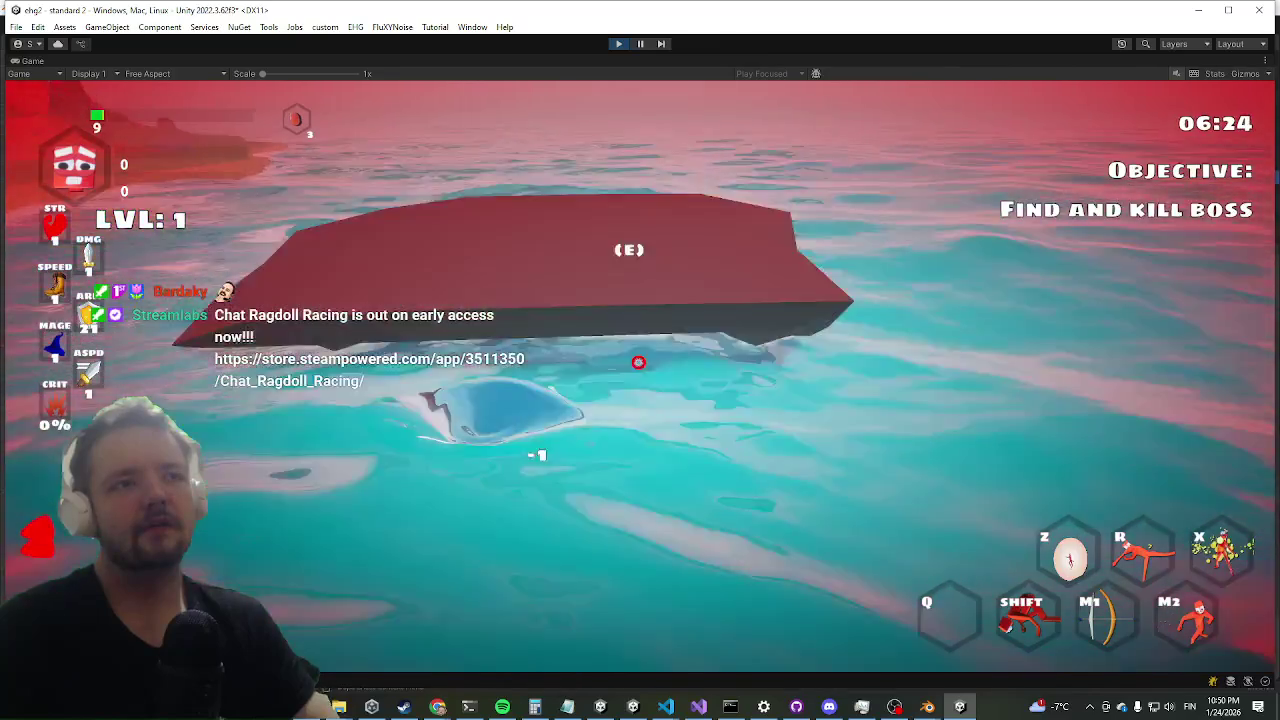
pyautogui.press('space')
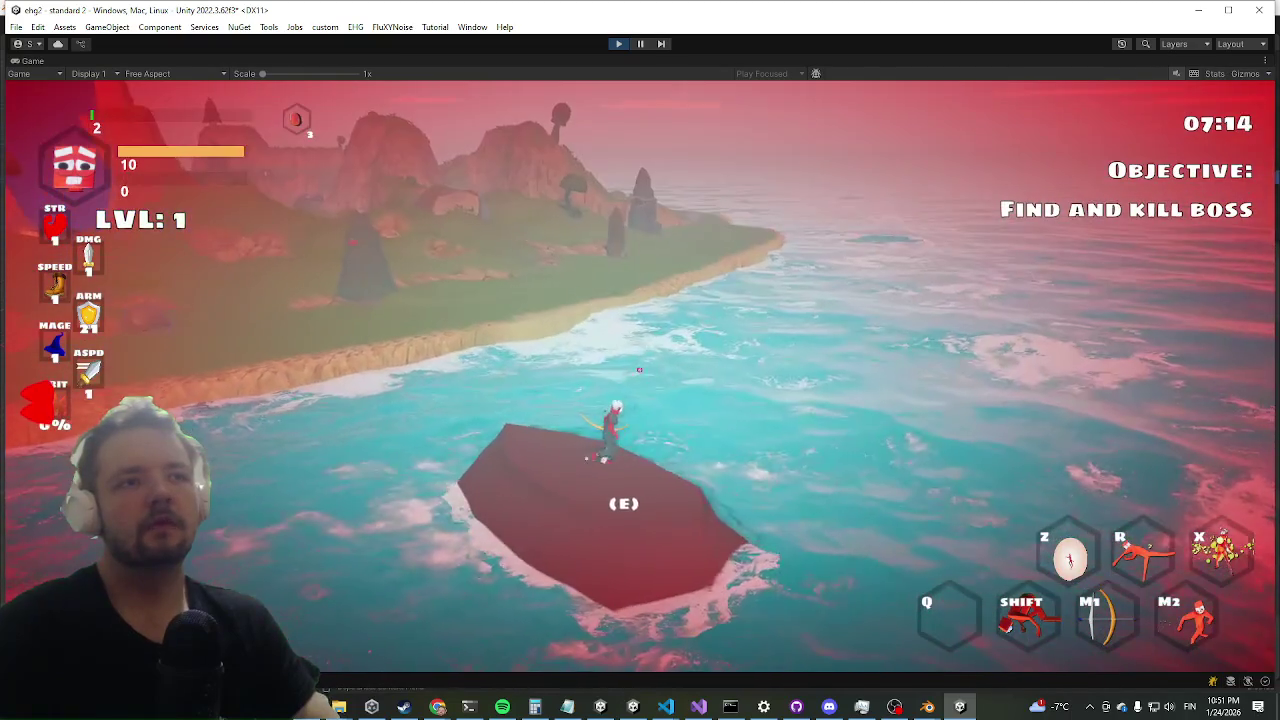
pyautogui.hotkey('alt', 'Tab')
pyautogui.press('Tab')
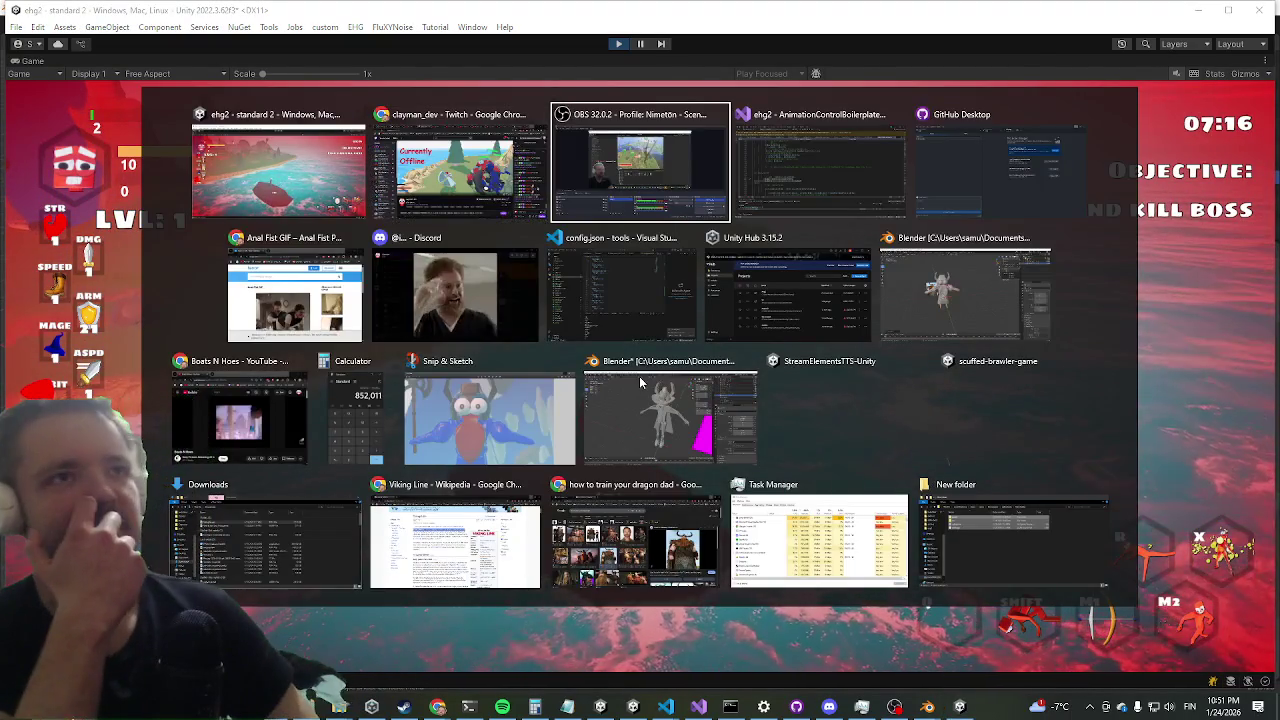
# - Refocus the Game view and walk off the boat to start a new run
pyautogui.press('Escape')
pyautogui.click(640, 380)
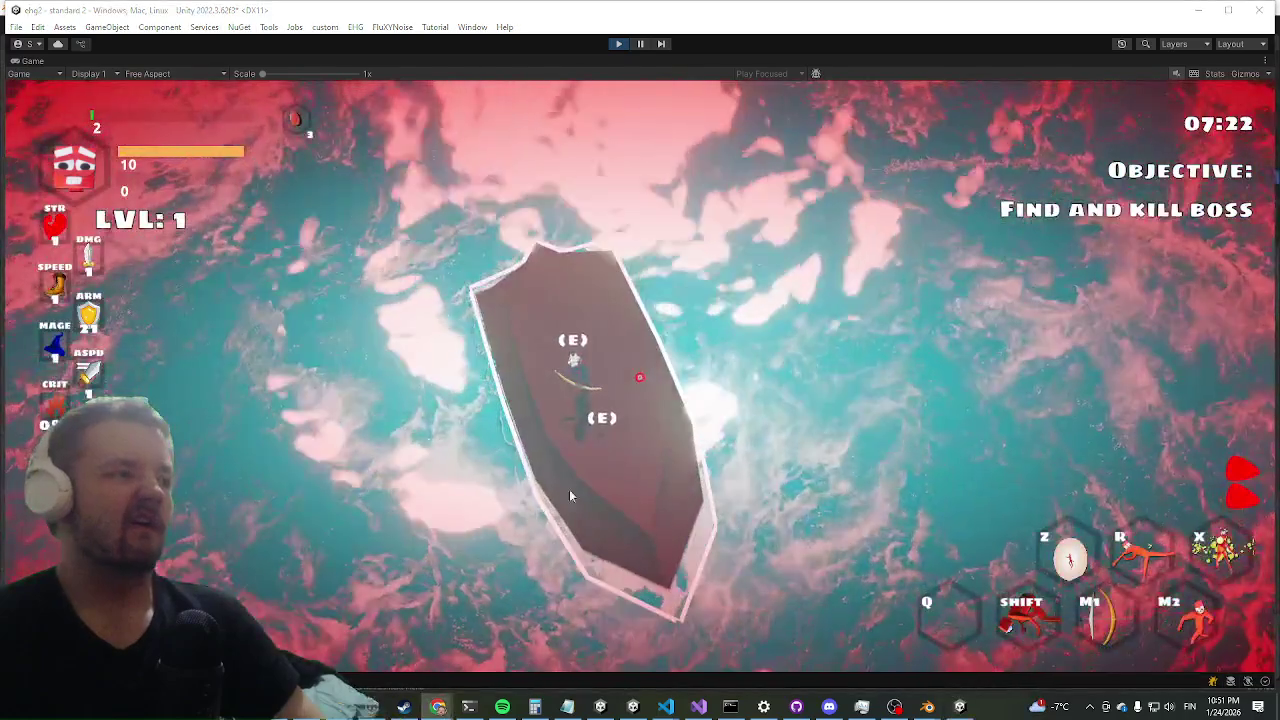
pyautogui.press('shift')
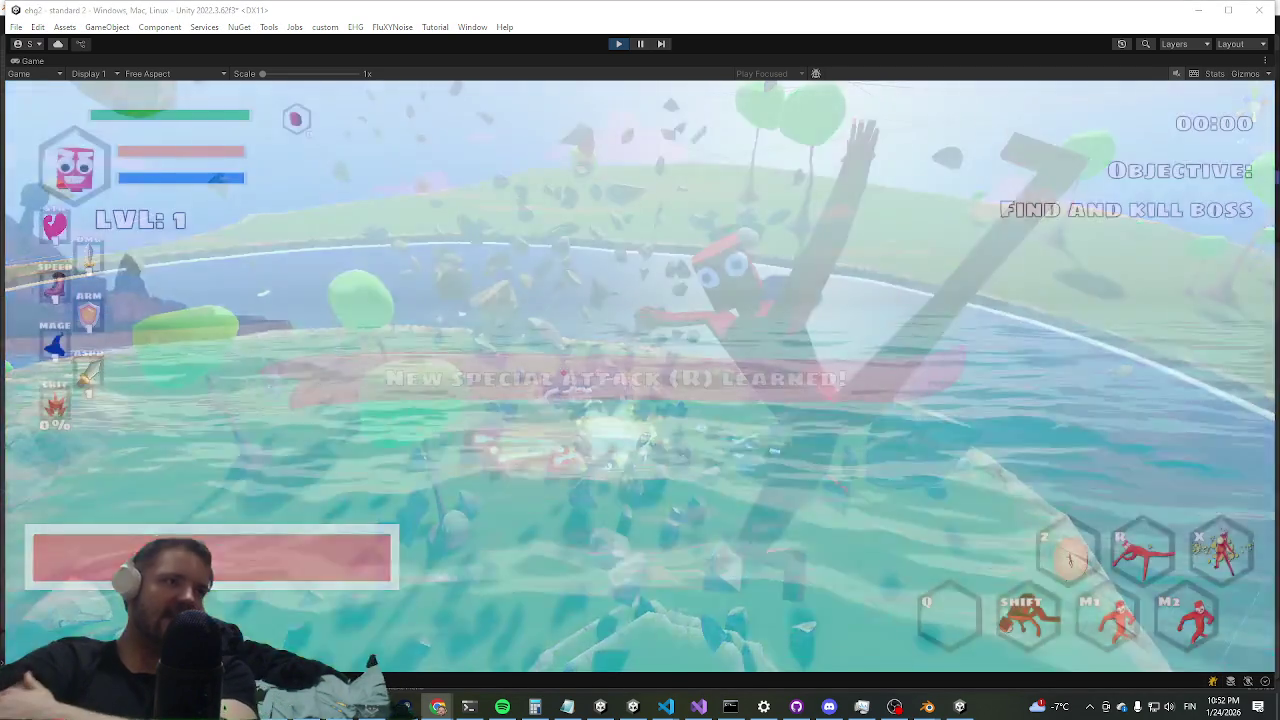
# - Walk past the chest into the ravine and attack the blue enemy on the slope
pyautogui.press('w')
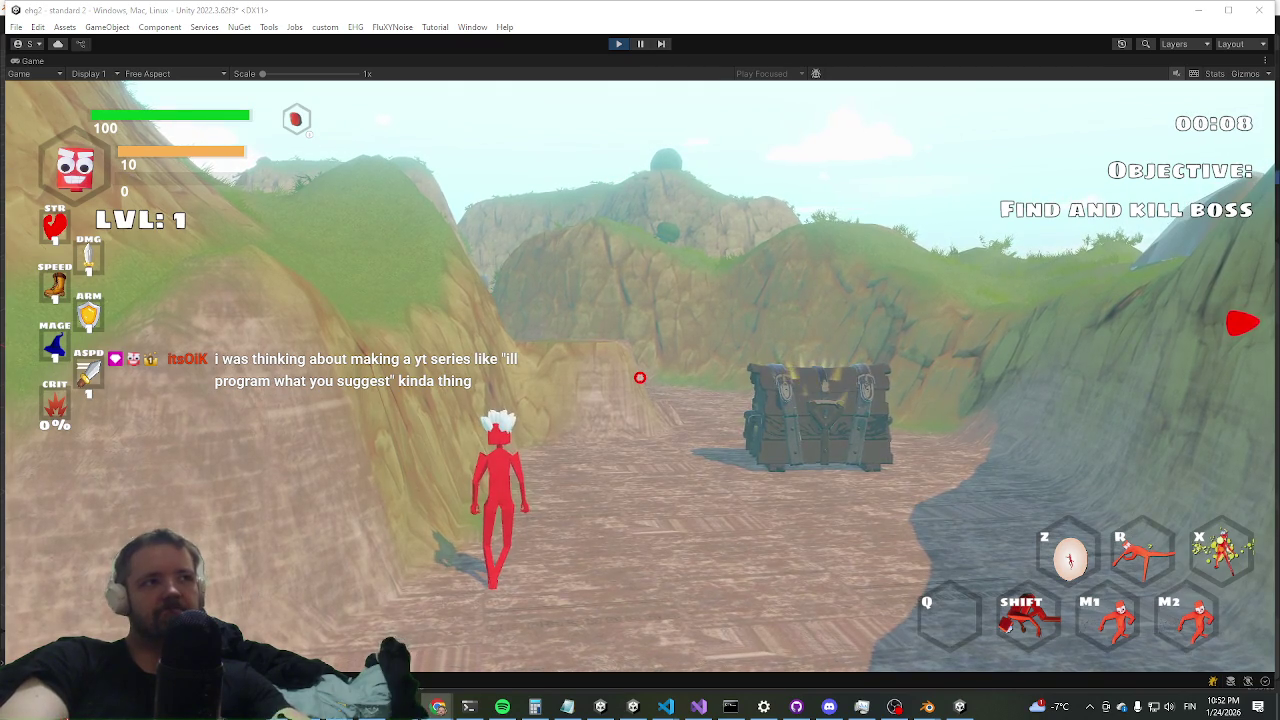
pyautogui.press('w')
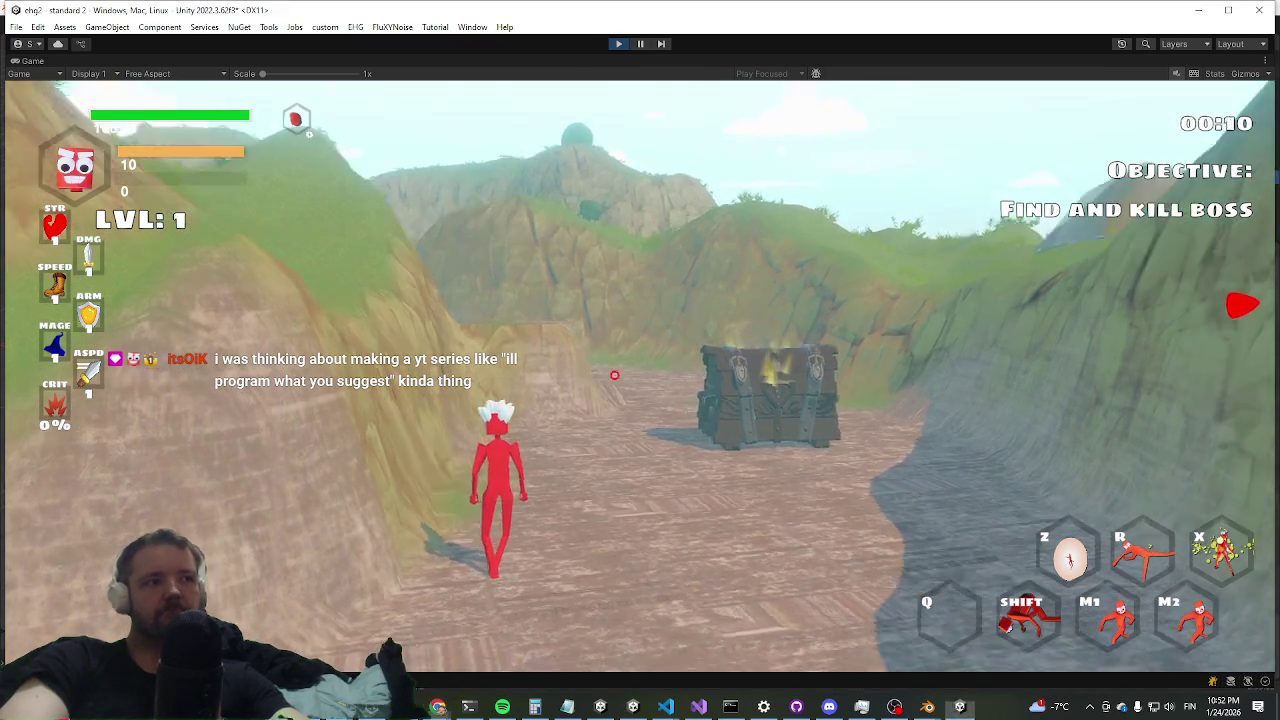
pyautogui.press('space')
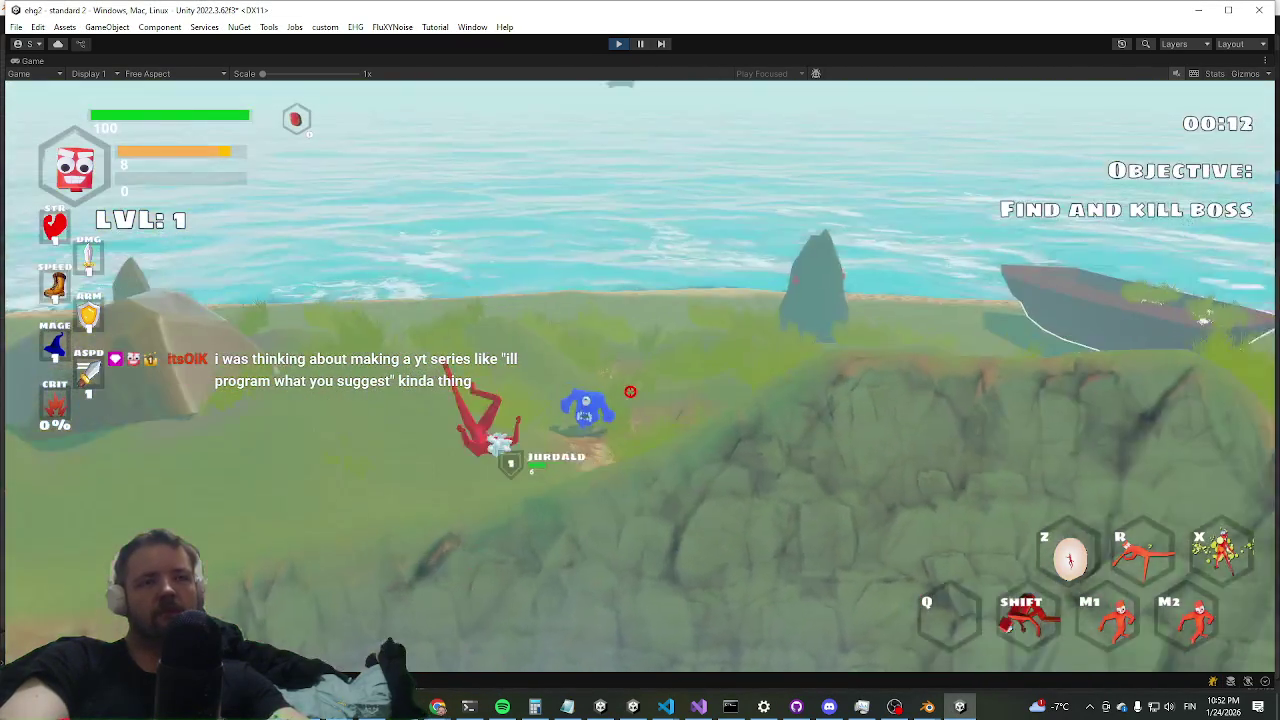
pyautogui.rightClick(630, 376)
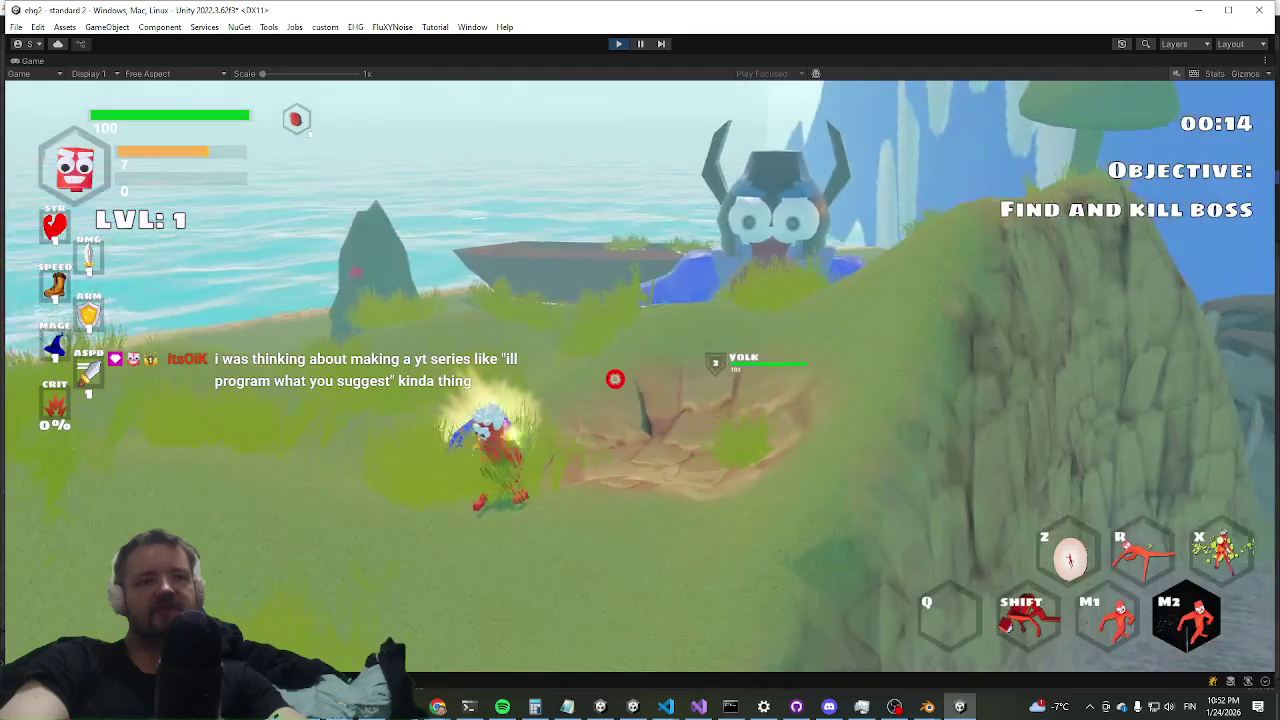
pyautogui.click(608, 371)
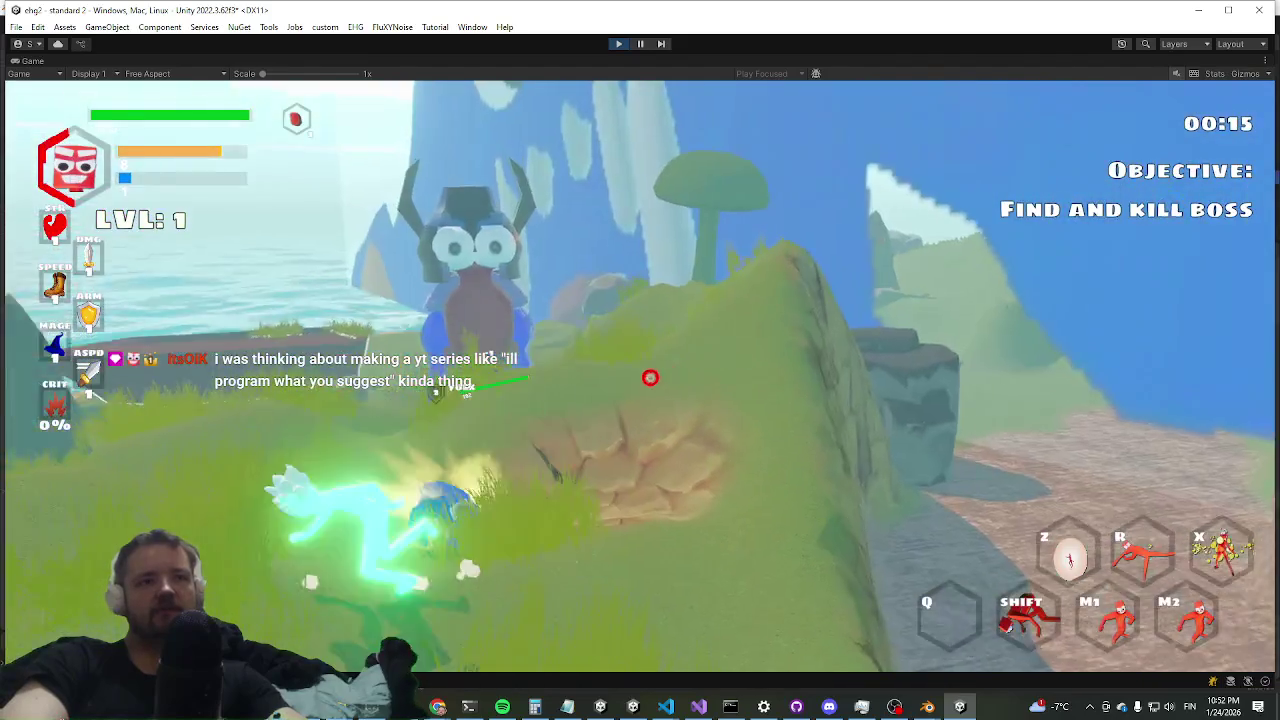
pyautogui.press('w')
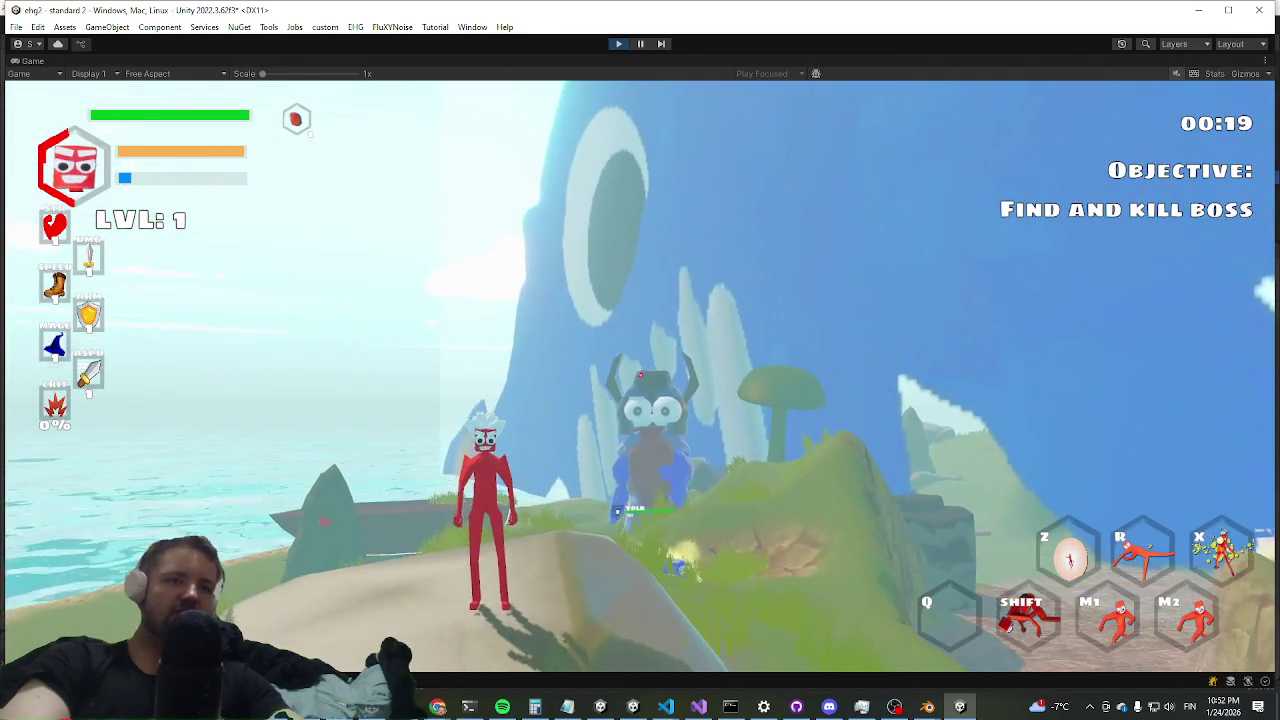
pyautogui.press('w')
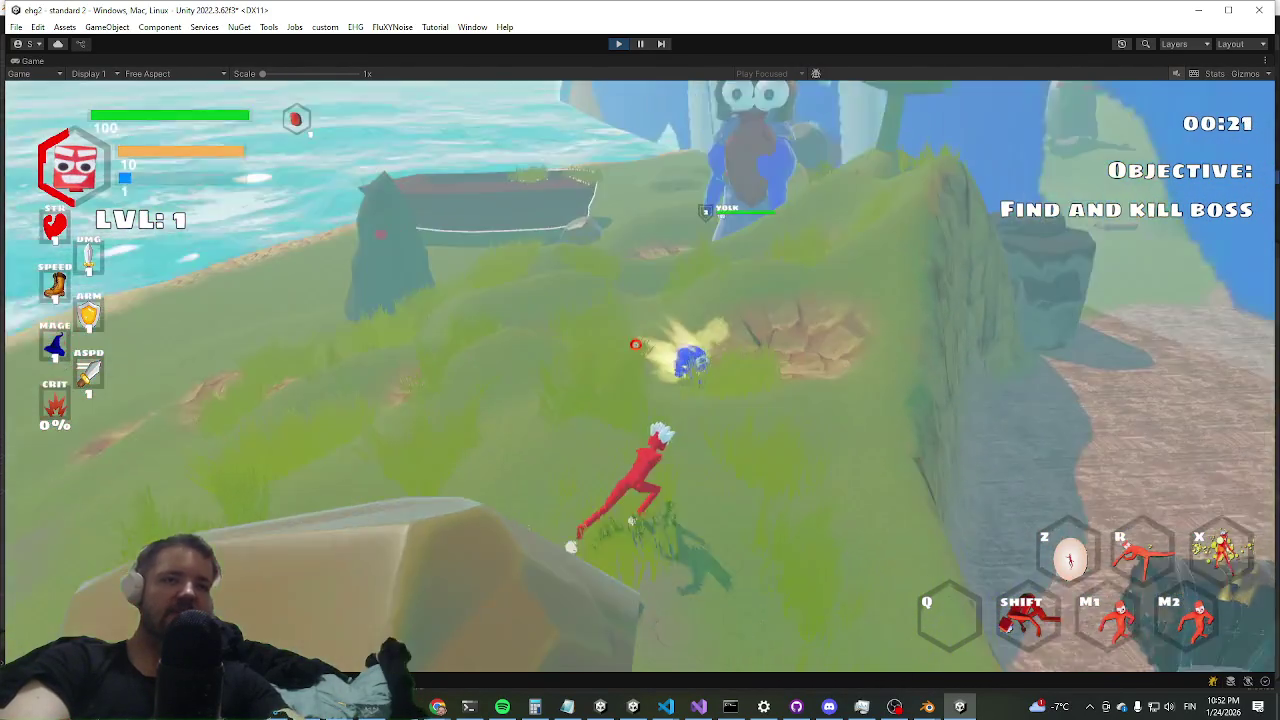
pyautogui.press('w')
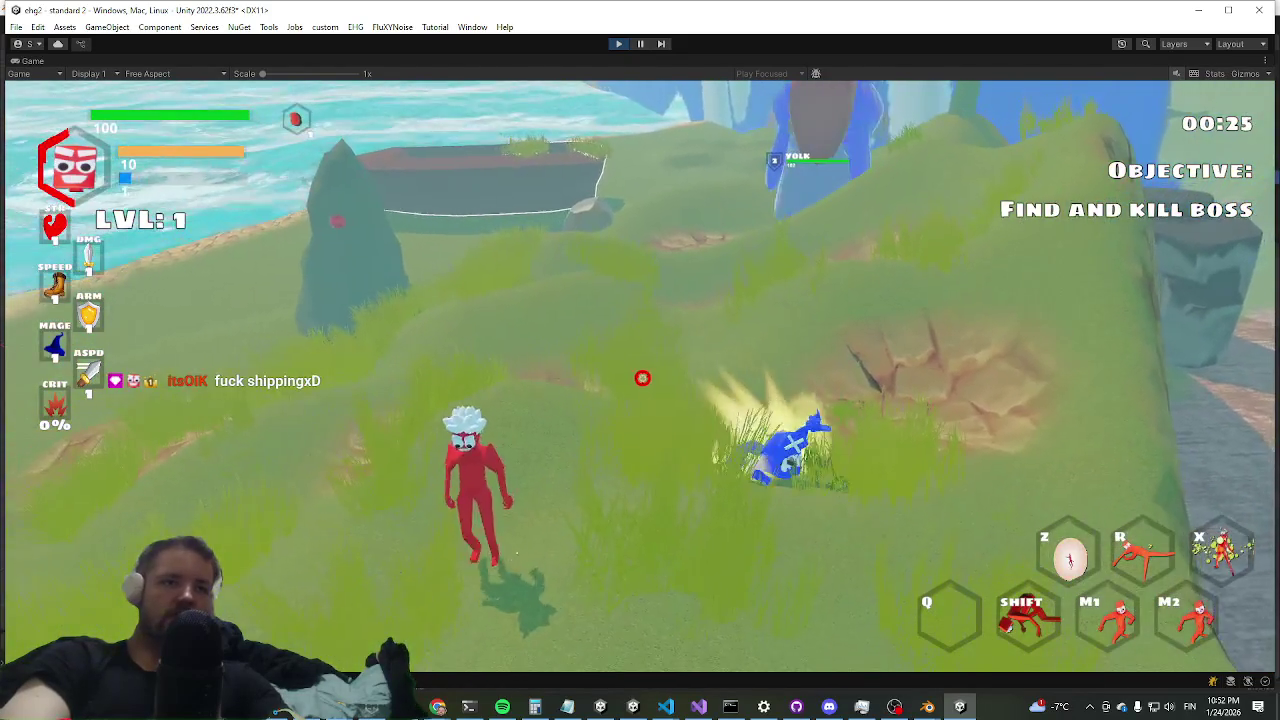
pyautogui.press('shift')
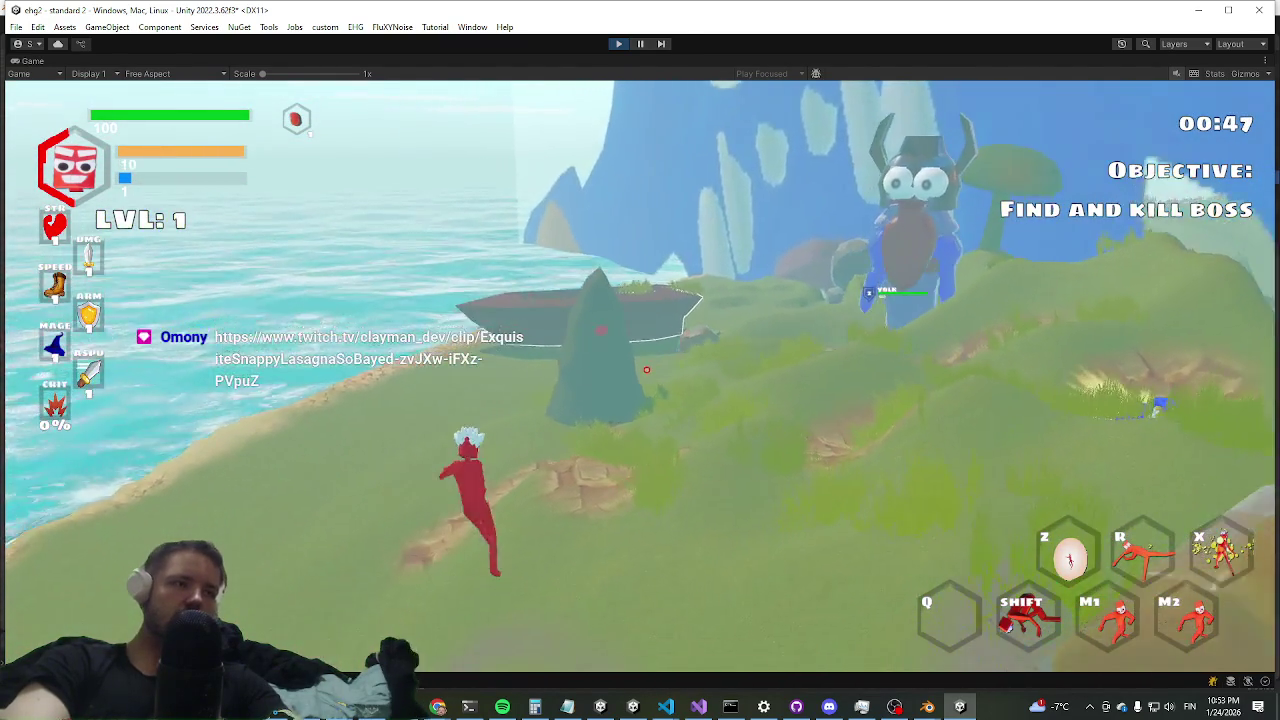
# - Dash up to the Yolk boss and attack it, dropping its health to 80
pyautogui.press('shift')
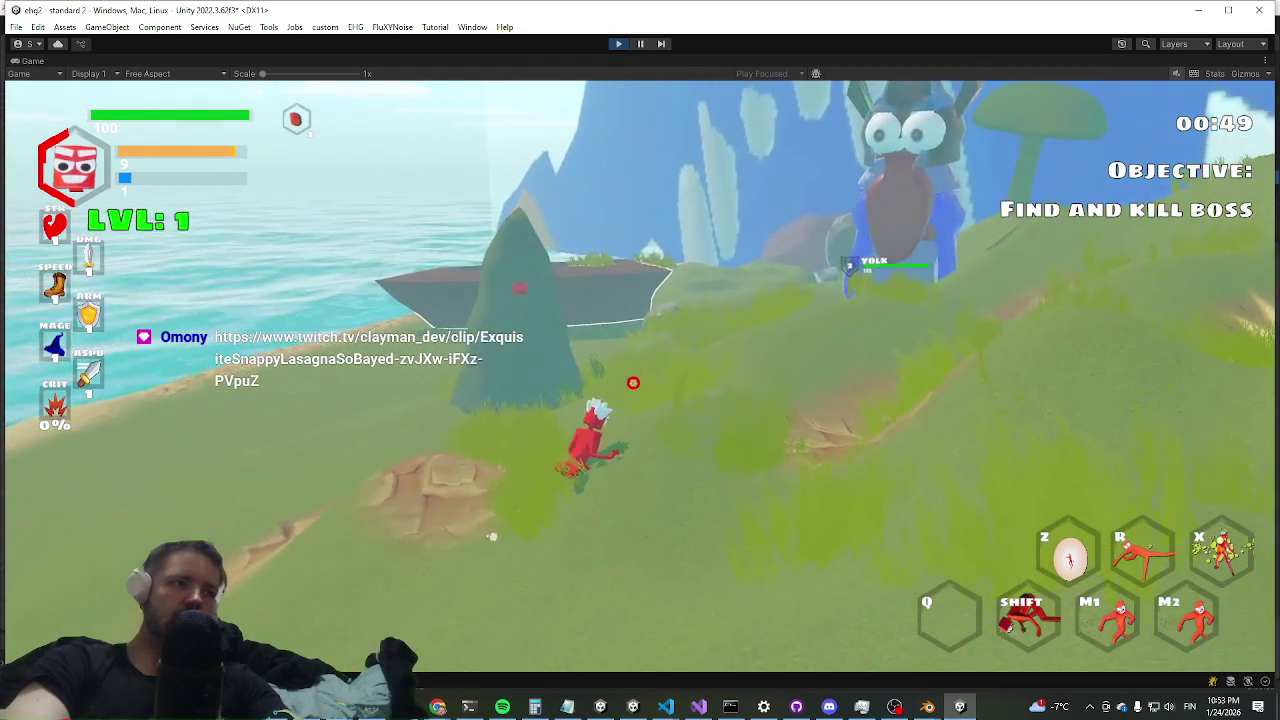
pyautogui.press('shift')
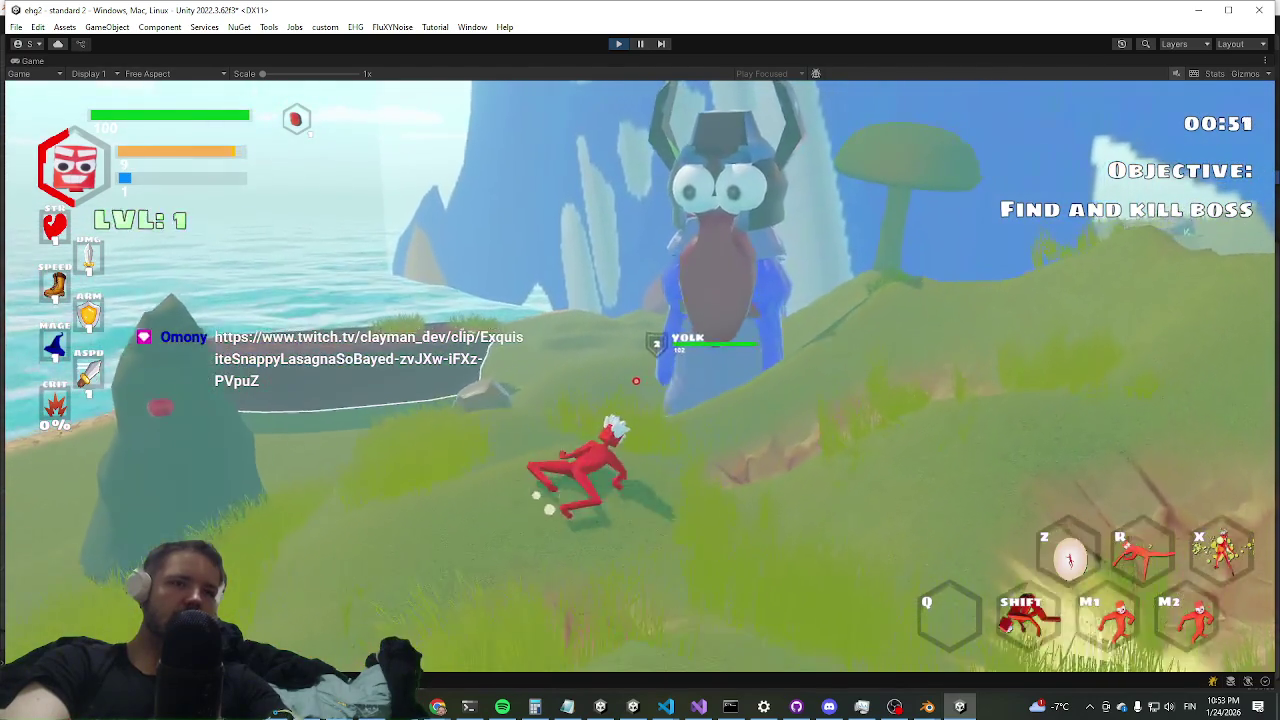
pyautogui.press('w')
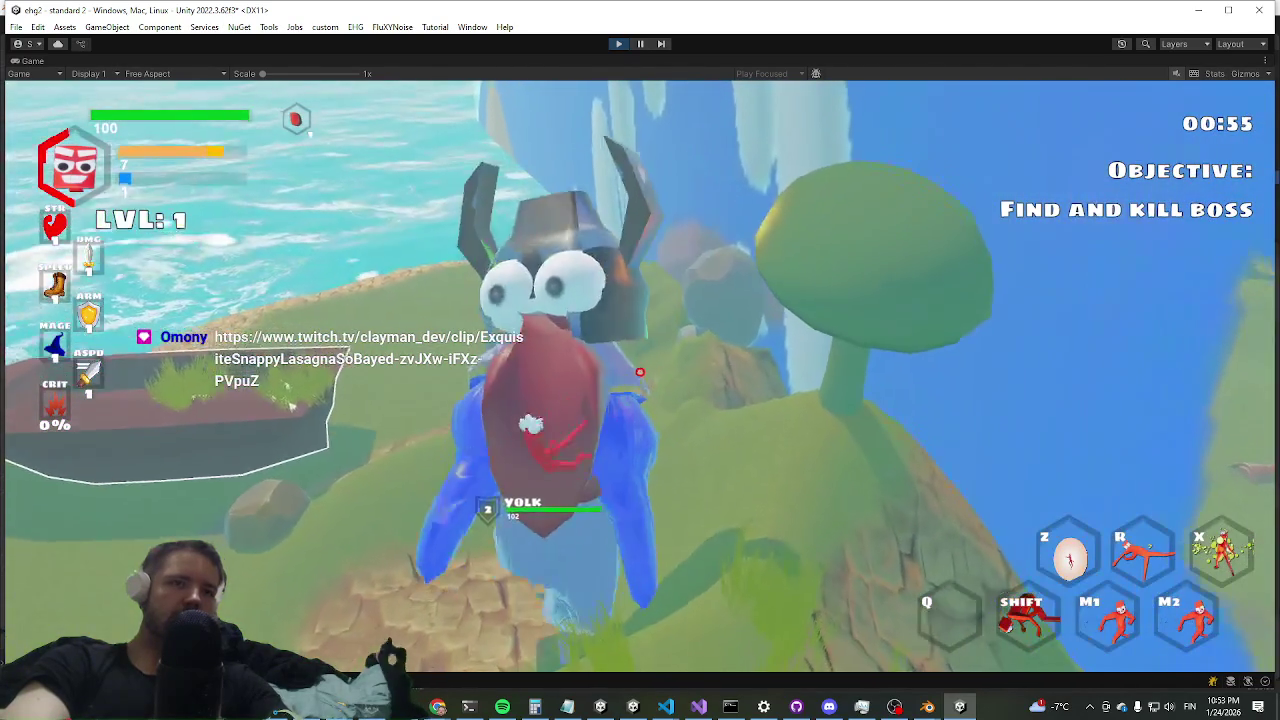
pyautogui.click(633, 385)
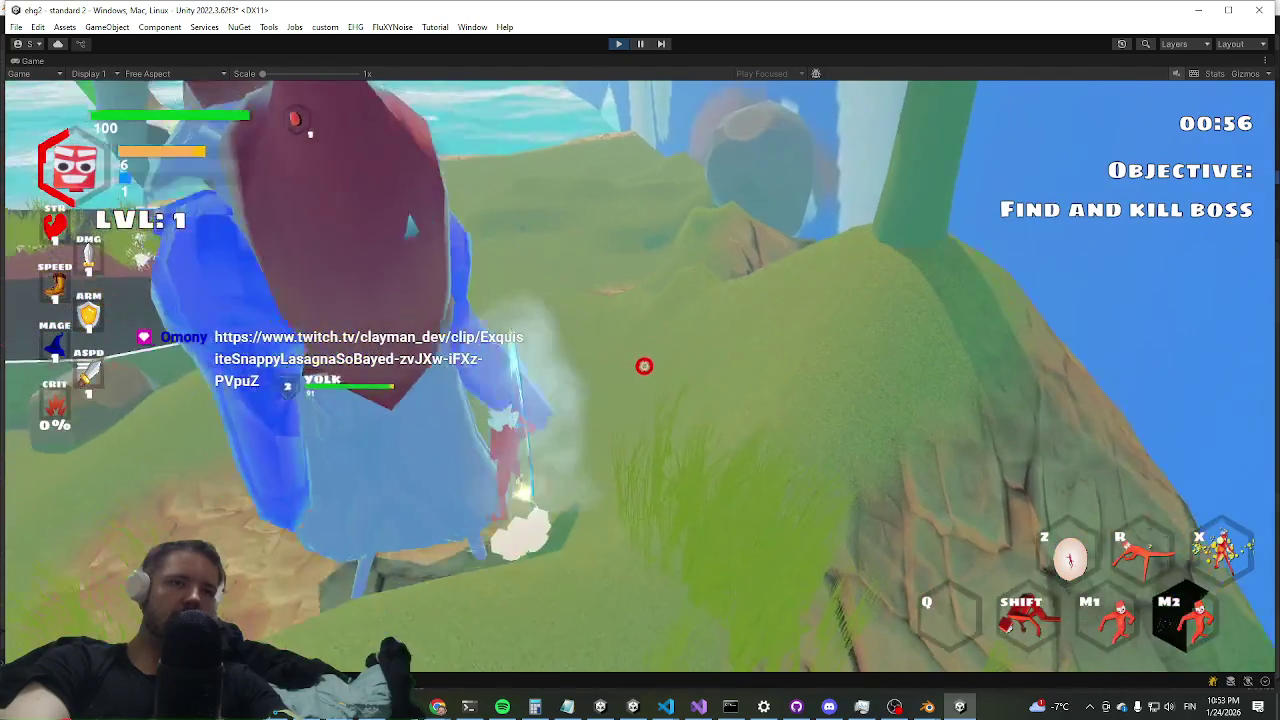
pyautogui.press('shift')
pyautogui.click(640, 390)
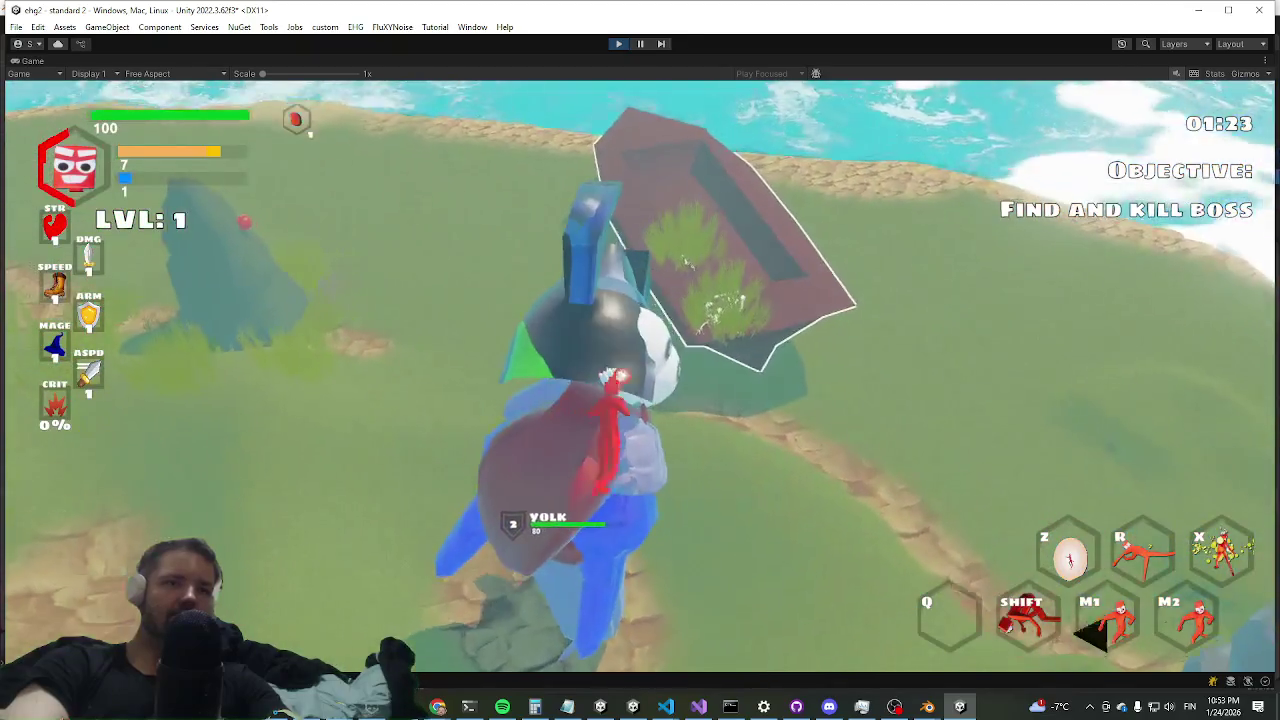
pyautogui.click(628, 379)
pyautogui.click(641, 366)
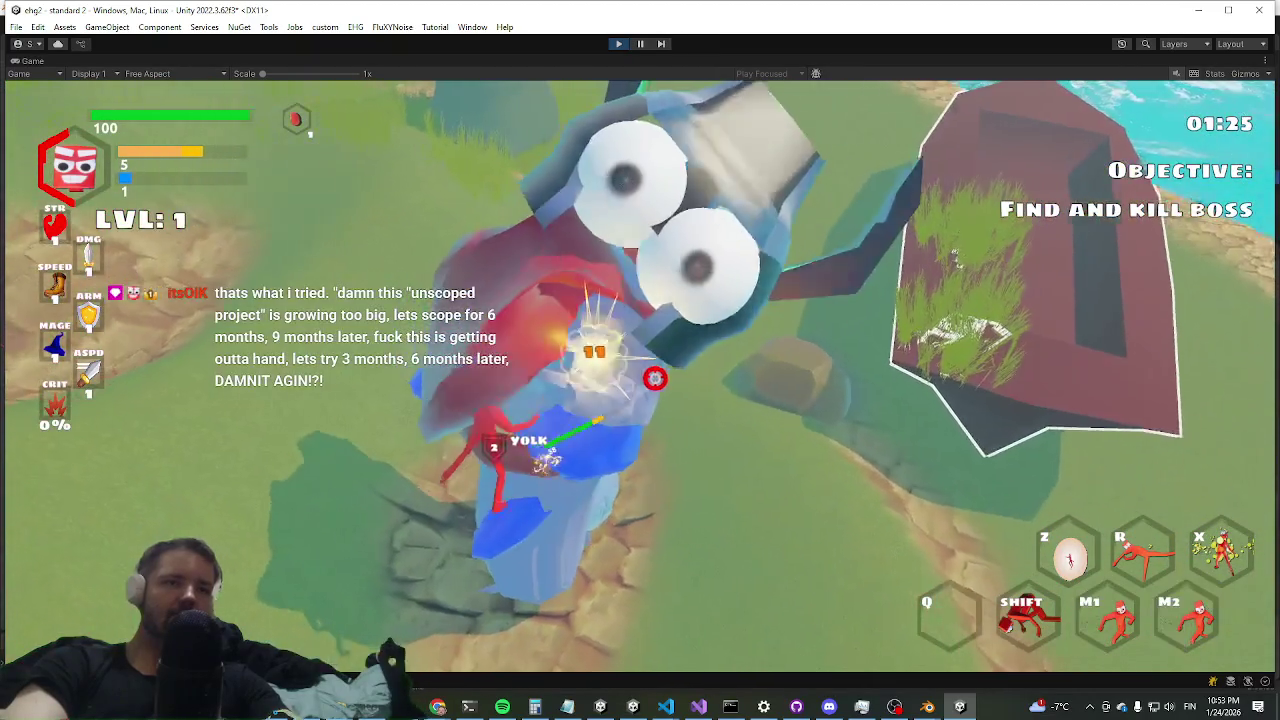
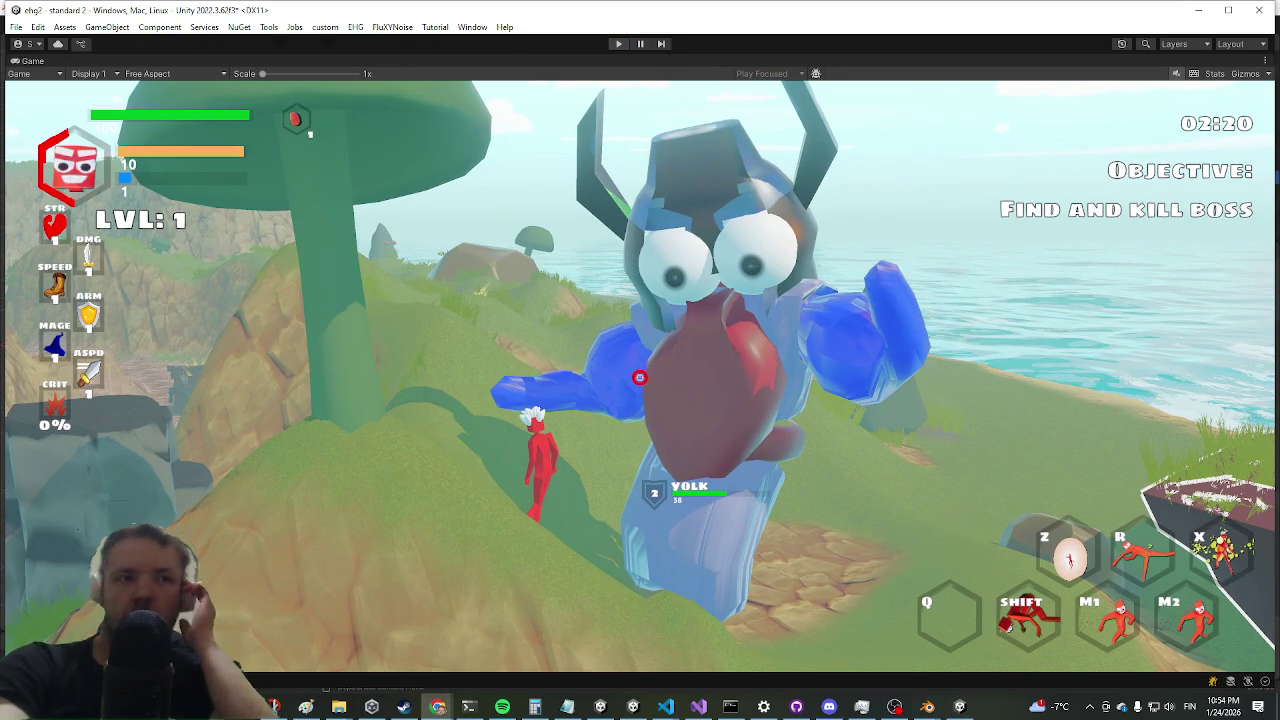
# - Exit Play mode with Ctrl+P to get back to the editor scene
pyautogui.hotkey('ctrl', 'p')
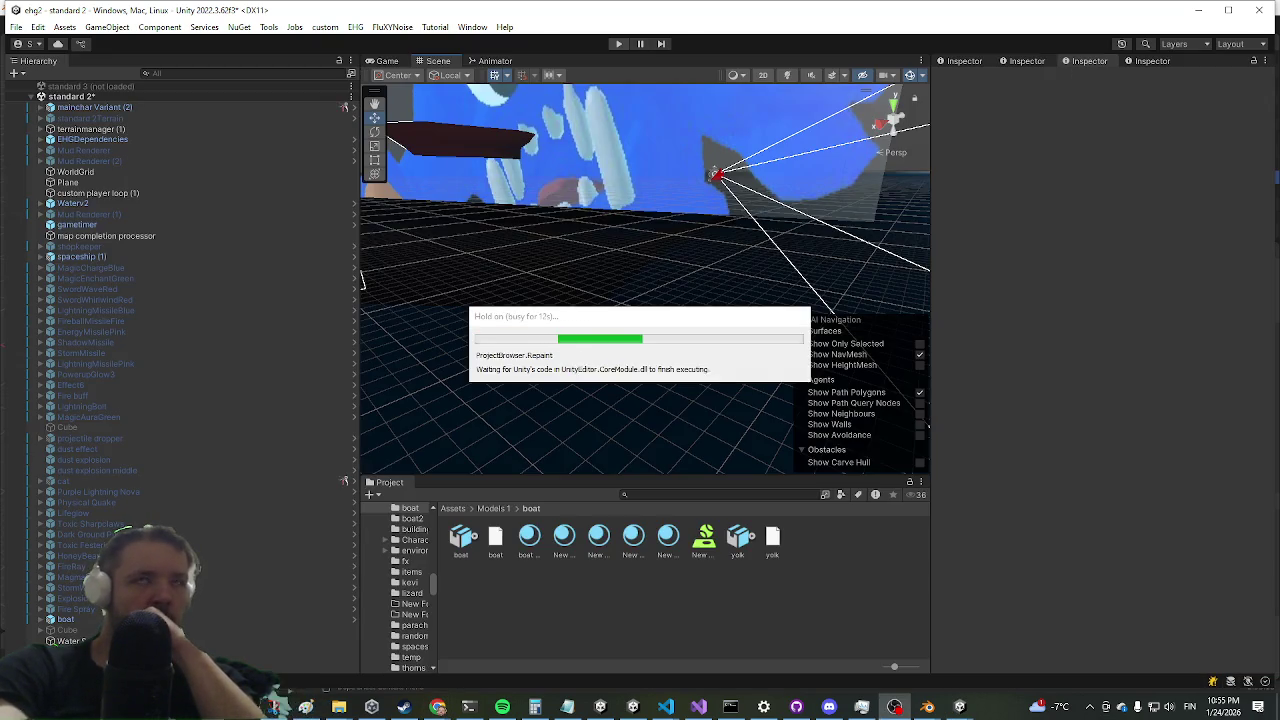
pyautogui.click(753, 537)
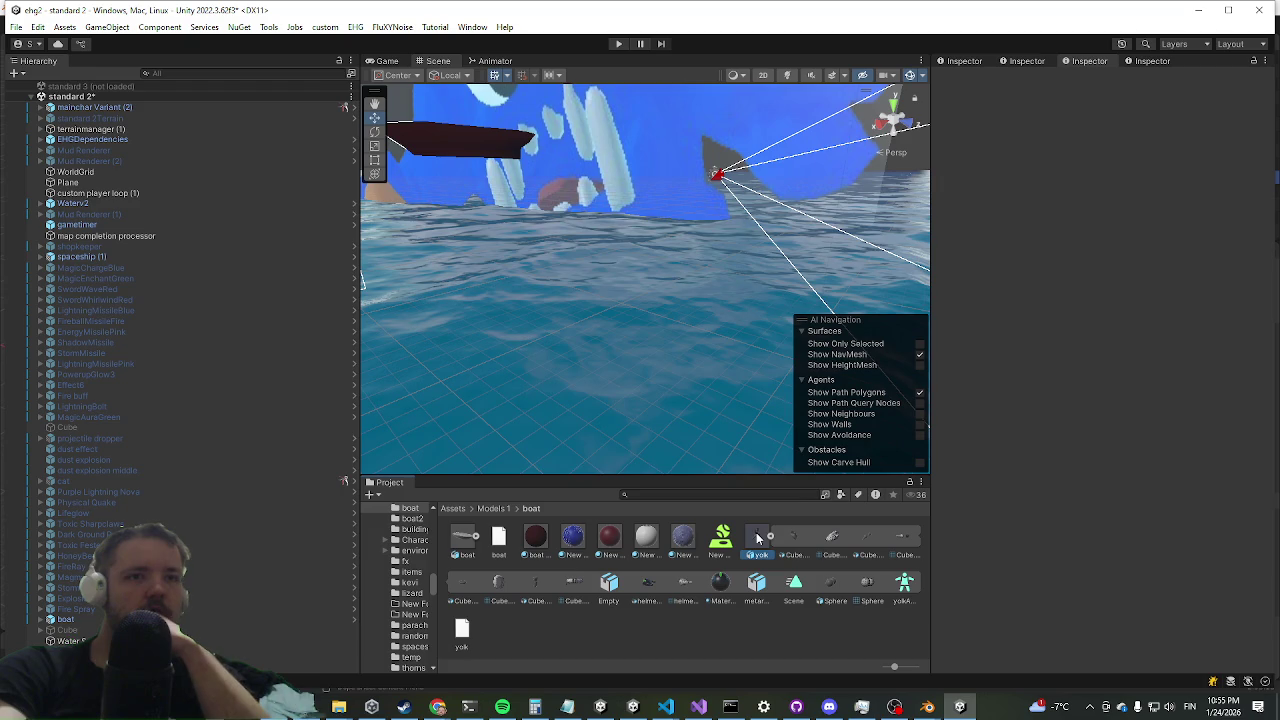
pyautogui.click(757, 538)
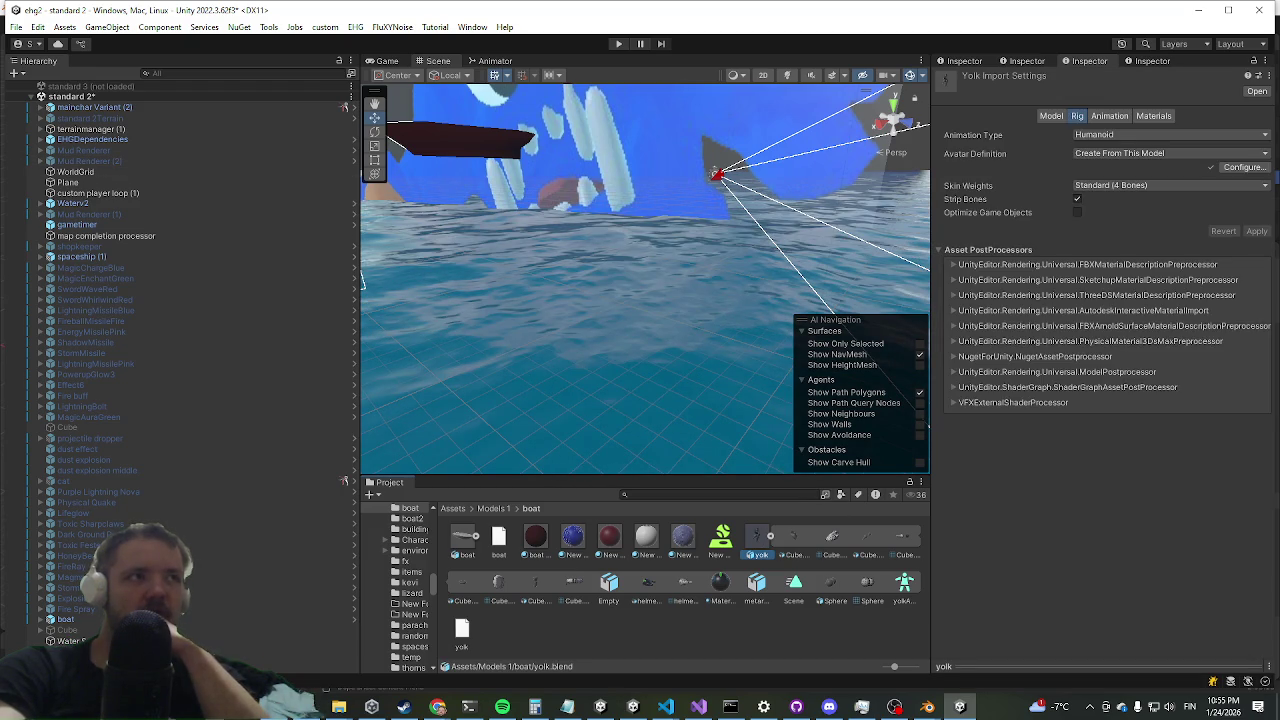
pyautogui.hotkey('alt', 'Tab')
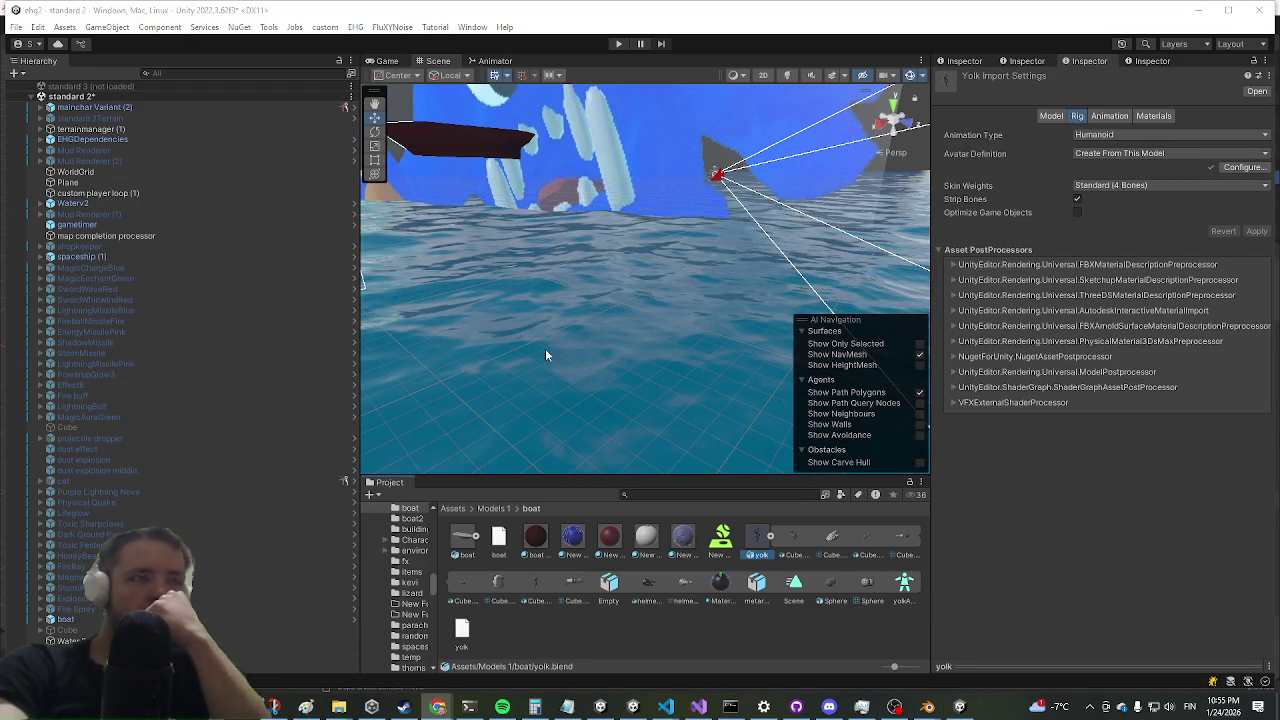
pyautogui.click(774, 540)
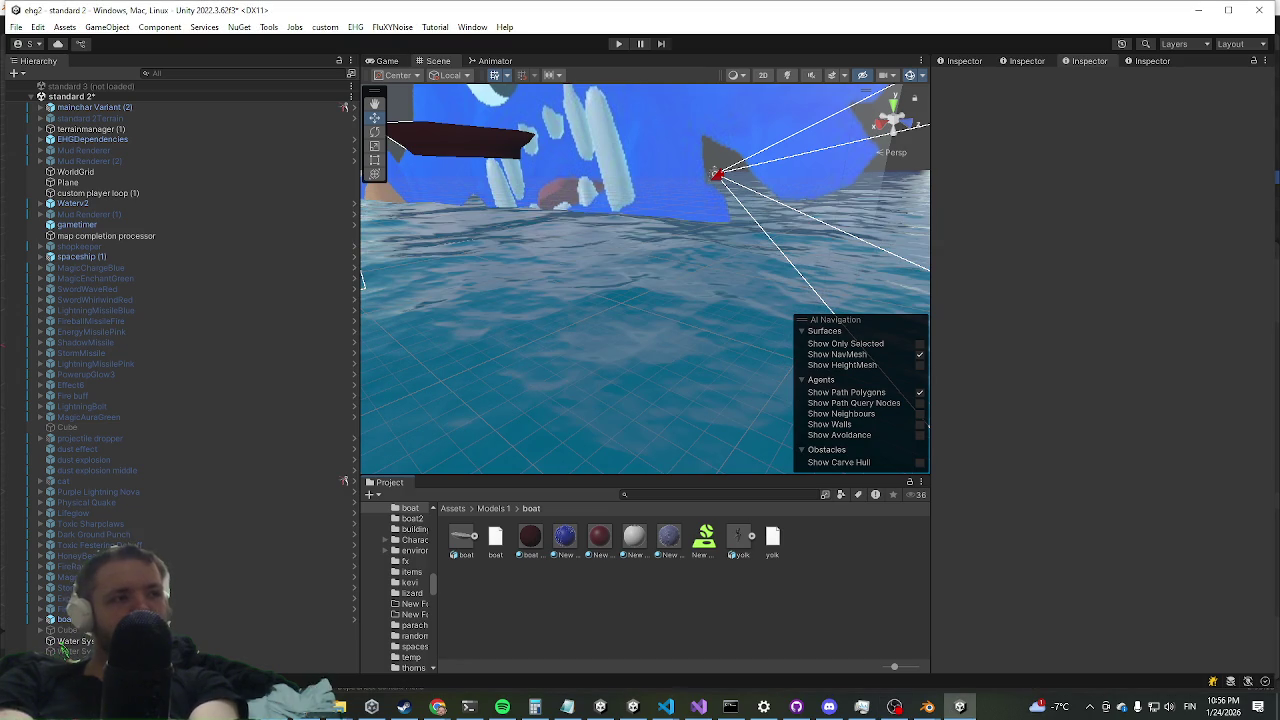
pyautogui.hotkey('alt', 'Tab')
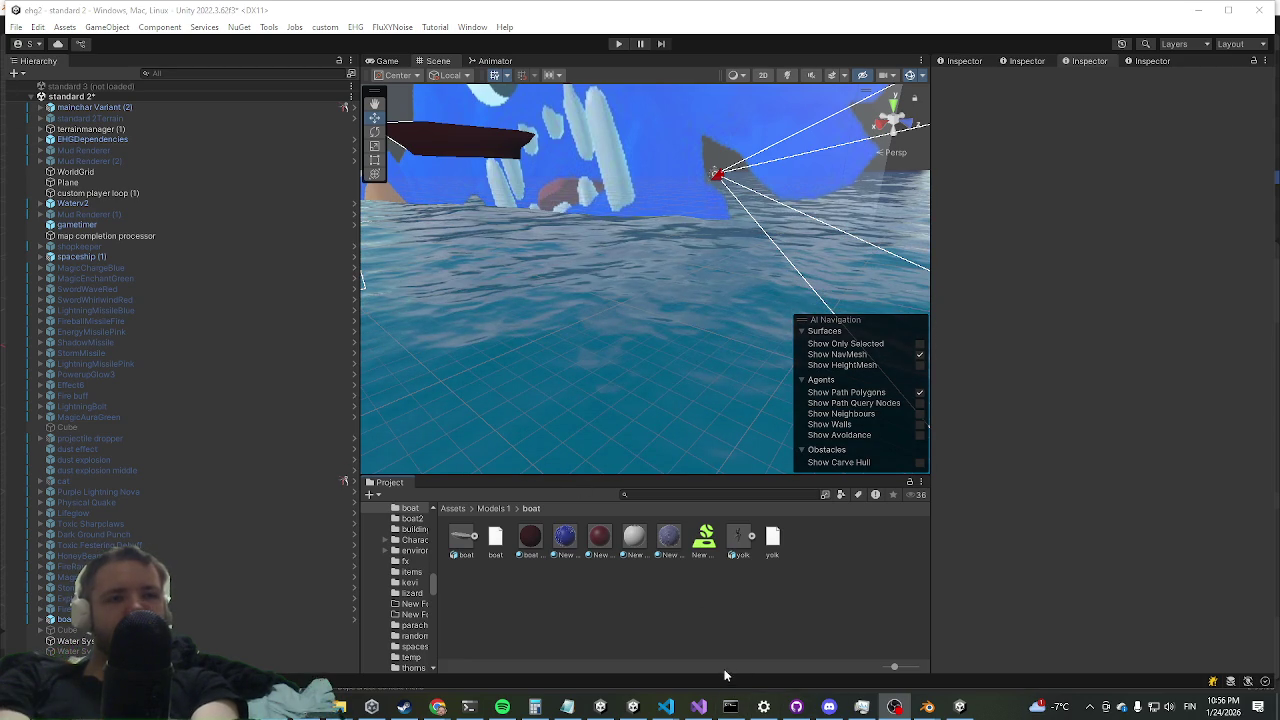
pyautogui.moveTo(695, 709)
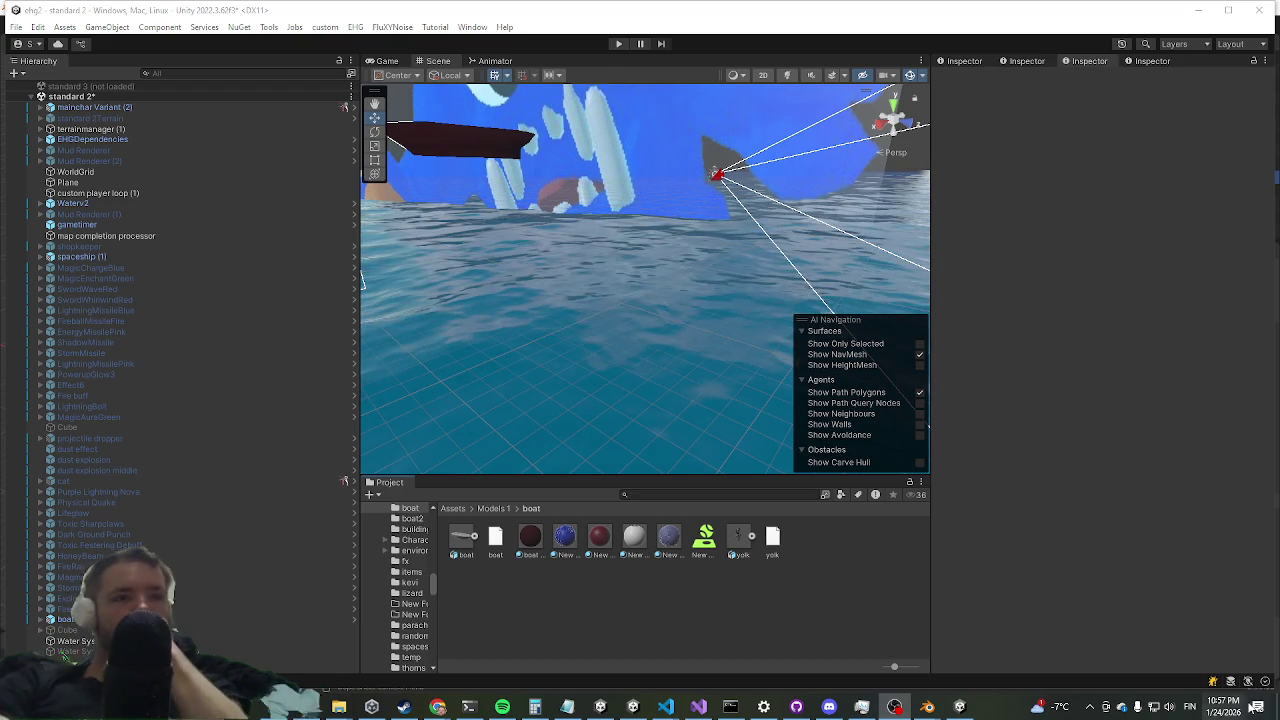
pyautogui.click(729, 545)
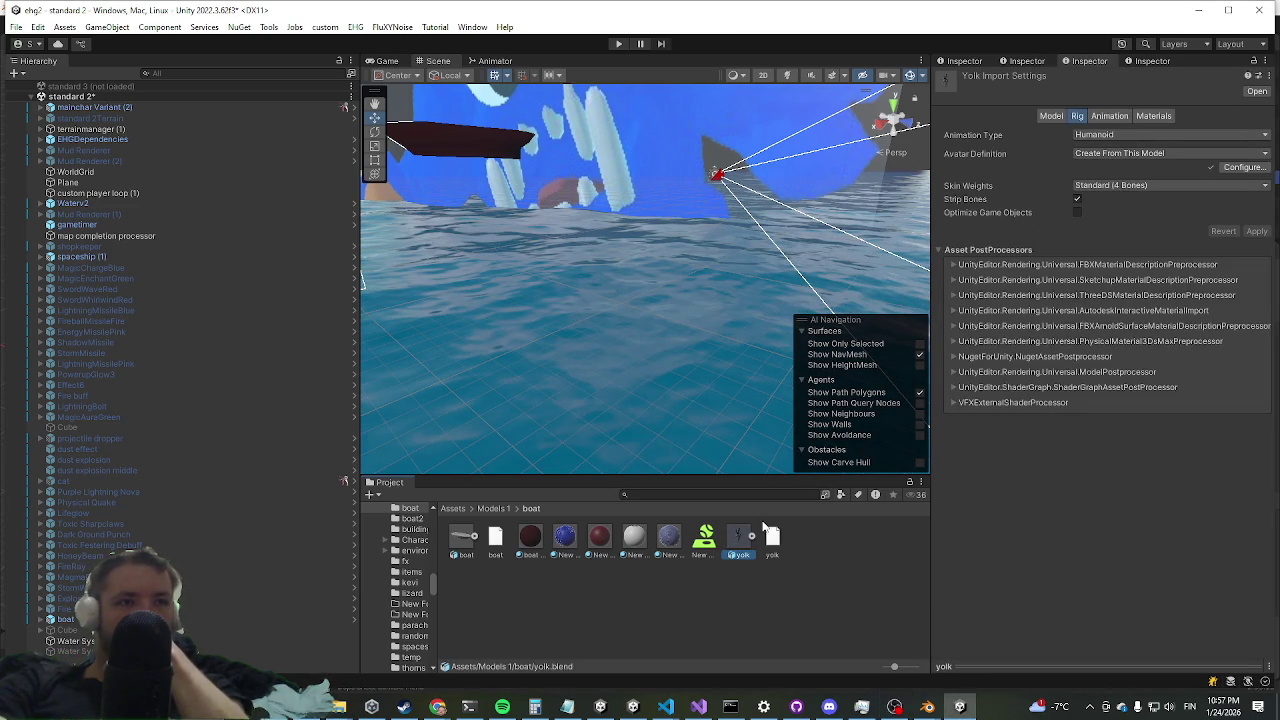
# - Search 'yolk' in the Project window and open the yolk prefab in Prefab Mode, framing the model
pyautogui.click(779, 496)
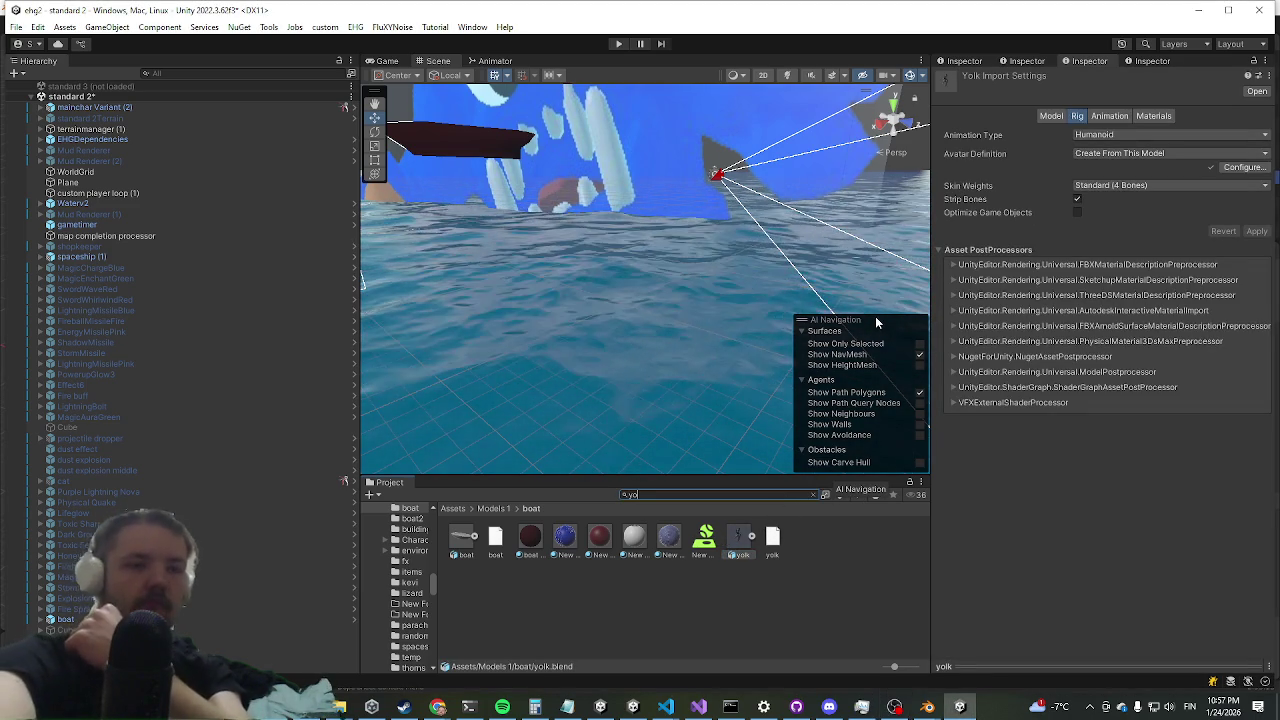
pyautogui.write('yolk')
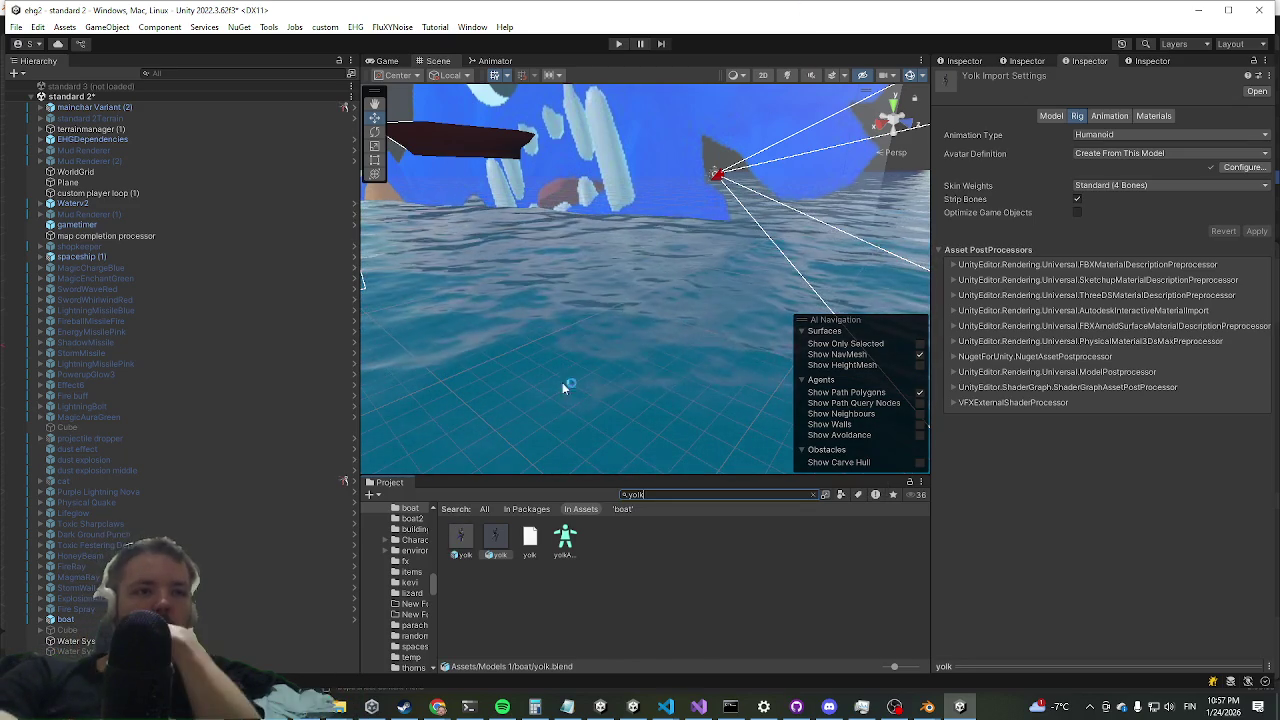
pyautogui.click(461, 546)
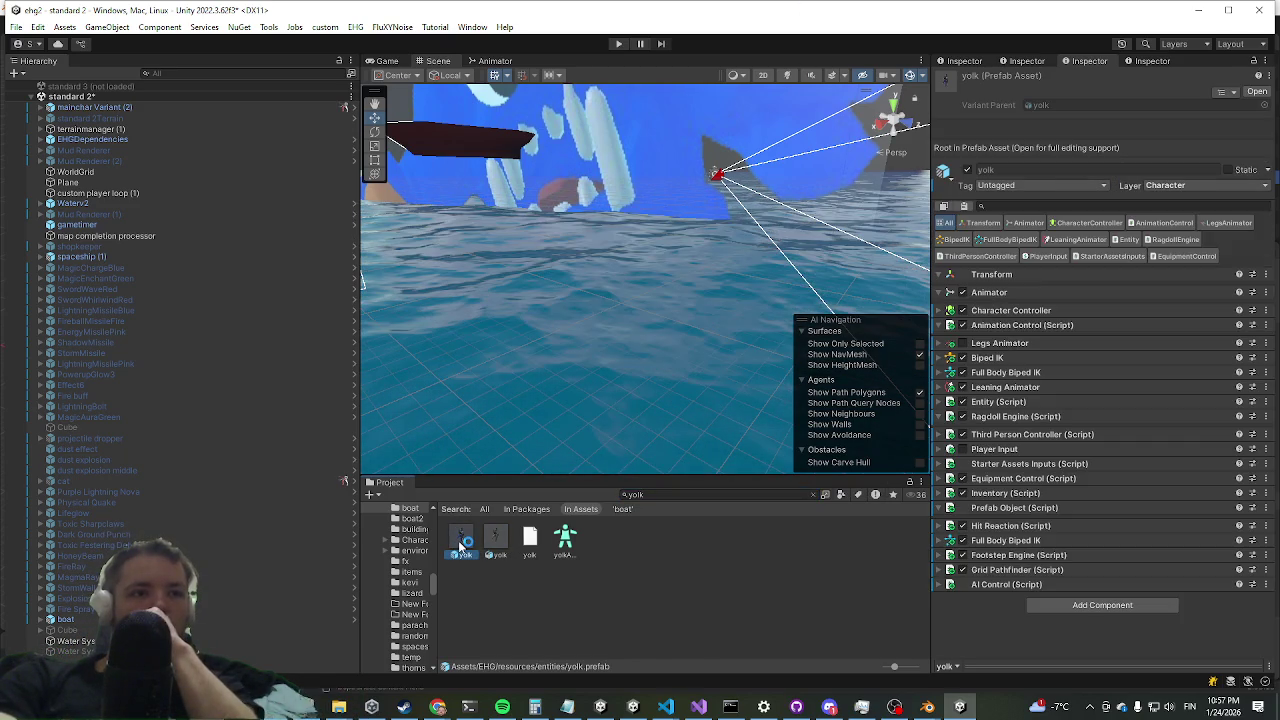
pyautogui.doubleClick(461, 546)
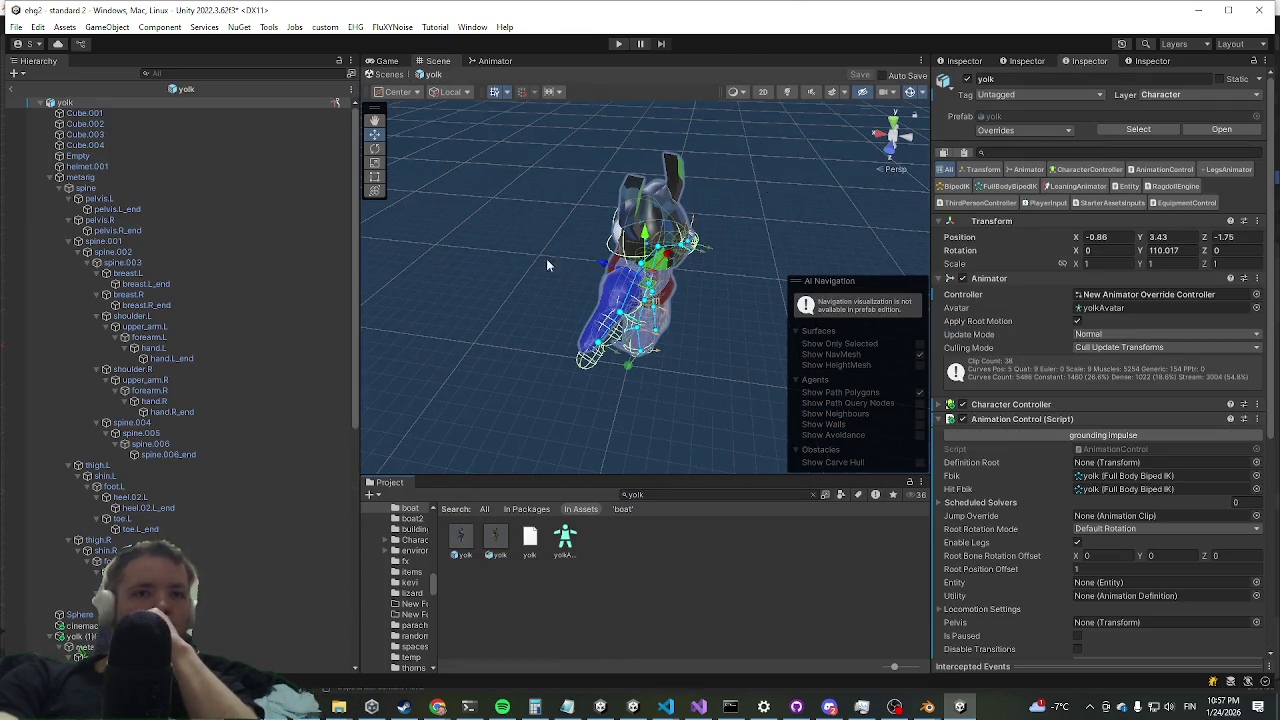
pyautogui.moveTo(708, 296)
pyautogui.mouseDown()
pyautogui.moveTo(600, 250)
pyautogui.moveTo(557, 337)
pyautogui.moveTo(758, 285)
pyautogui.mouseUp()
pyautogui.scroll(3, 759, 285)
pyautogui.moveTo(624, 318); pyautogui.dragTo(734, 270)
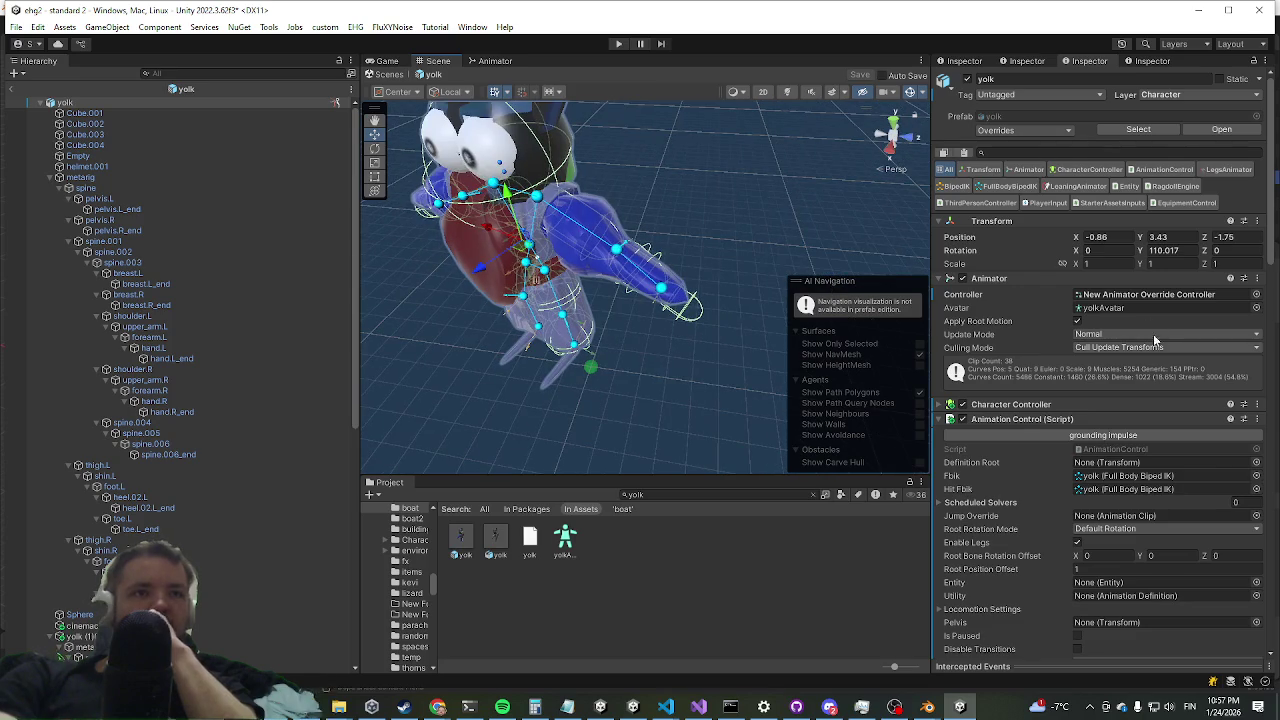
pyautogui.scroll(-10, 1156, 331)
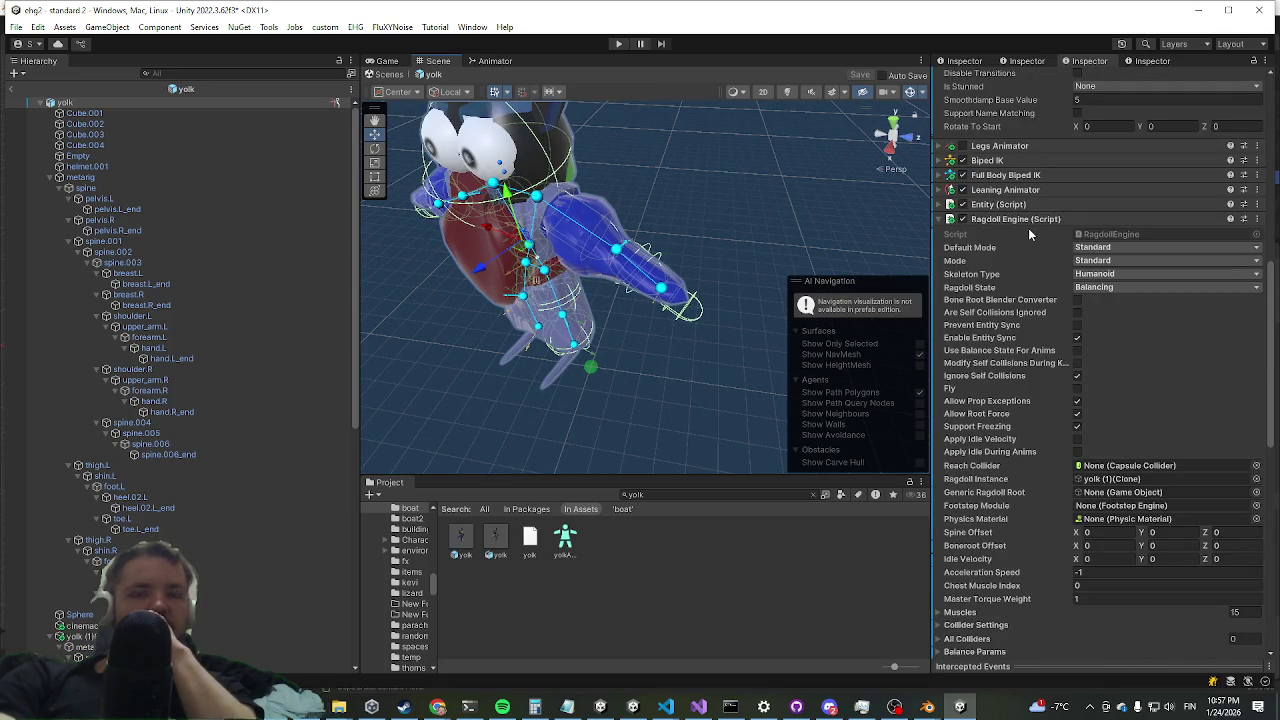
pyautogui.scroll(-10, 1017, 234)
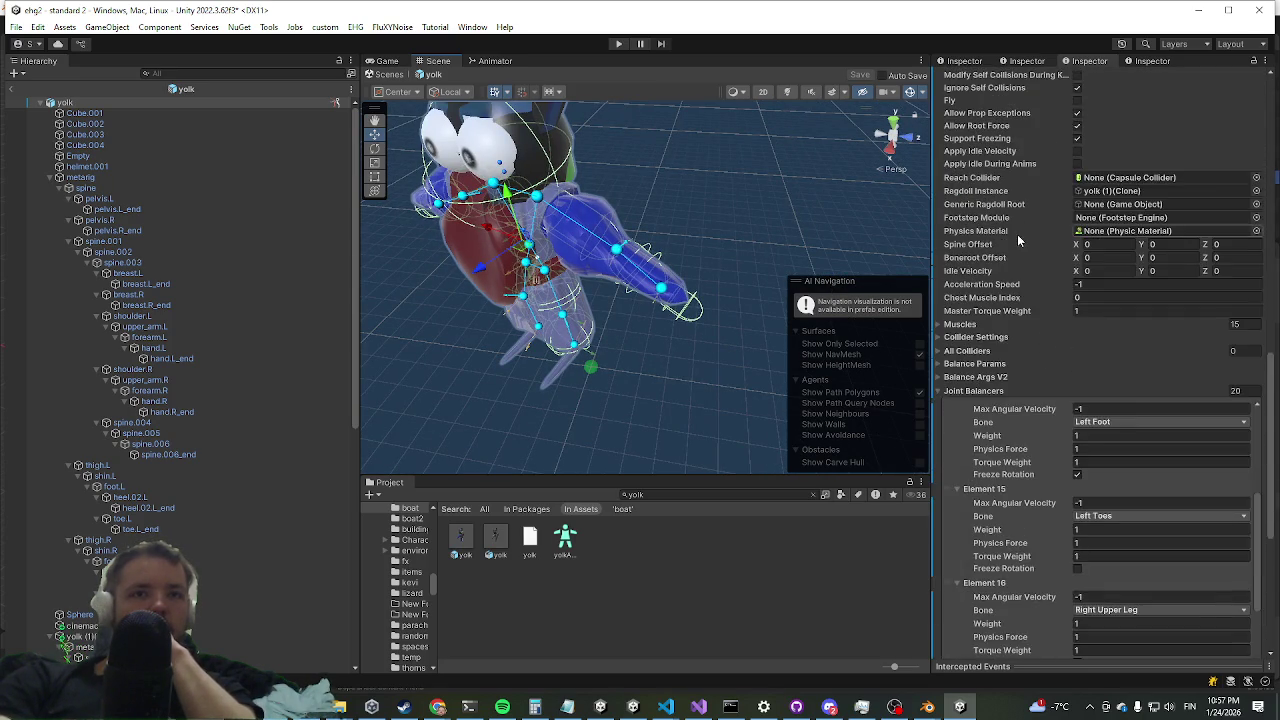
pyautogui.scroll(10, 1026, 242)
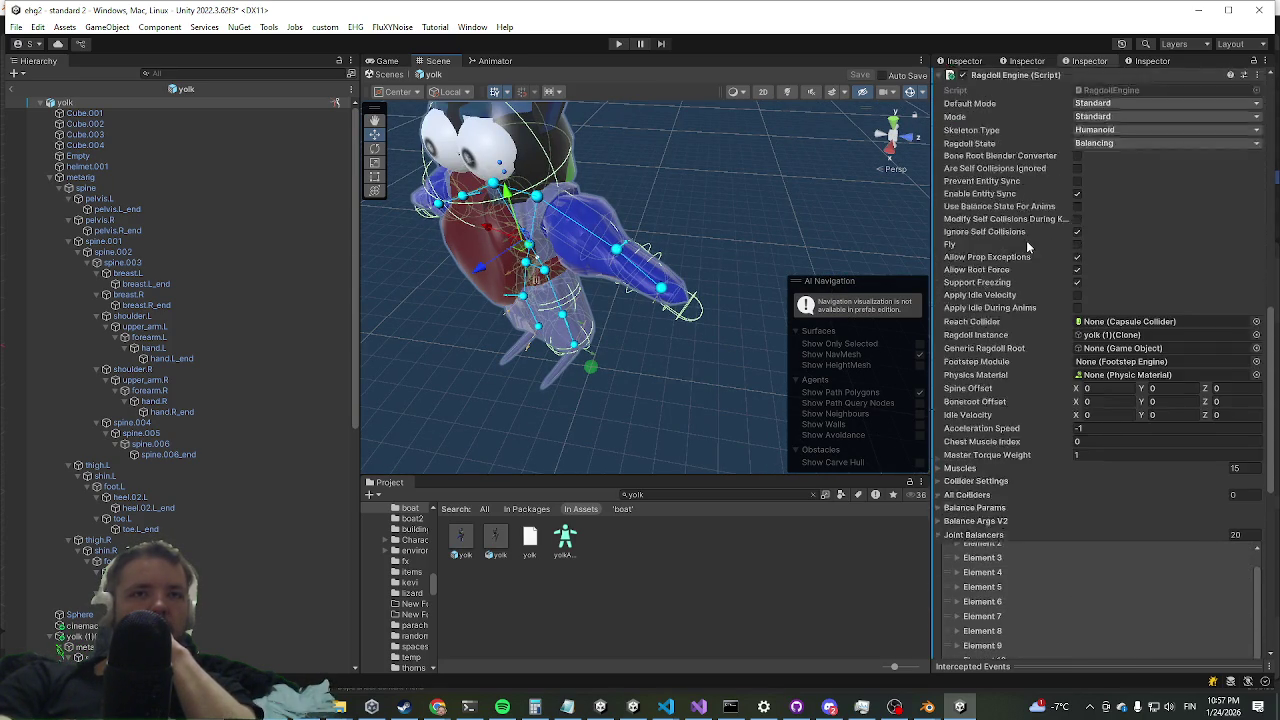
# - Collapse Ragdoll Engine, inspect the Entity component's Id and Stats, then switch to the browser
pyautogui.click(996, 327)
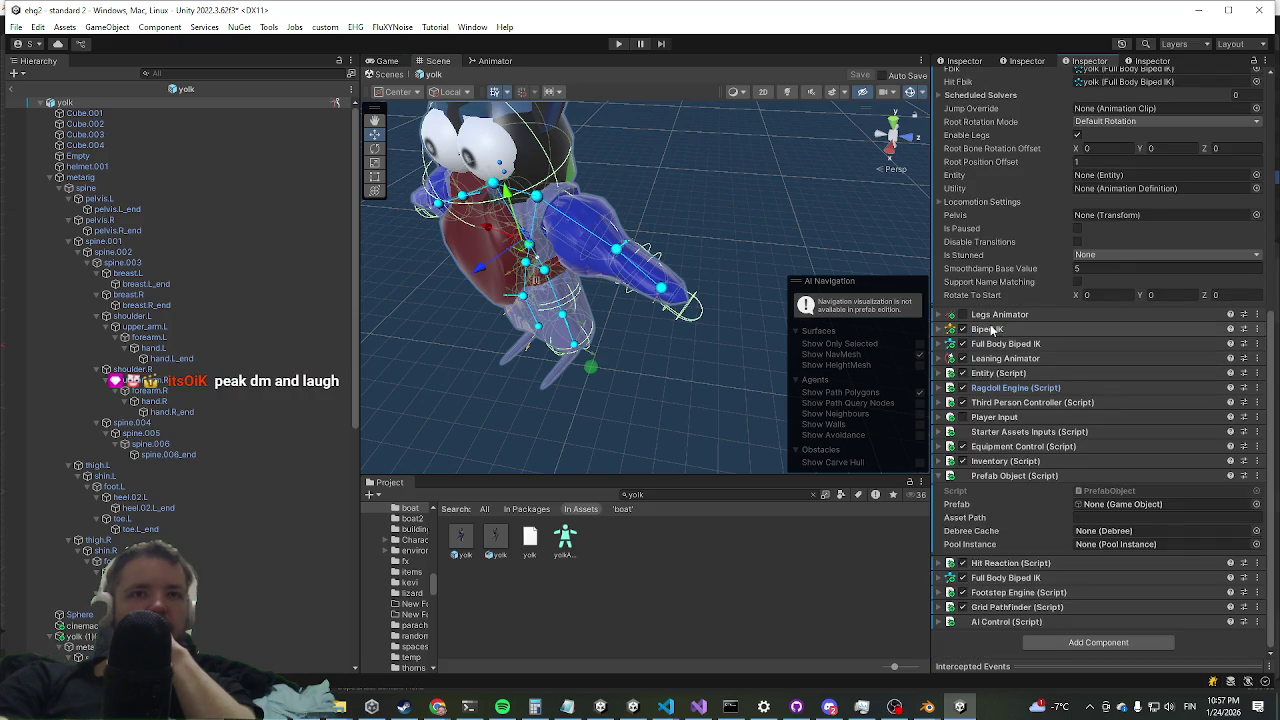
pyautogui.click(1008, 377)
pyautogui.scroll(-5, 1006, 360)
pyautogui.click(958, 484)
pyautogui.click(950, 494)
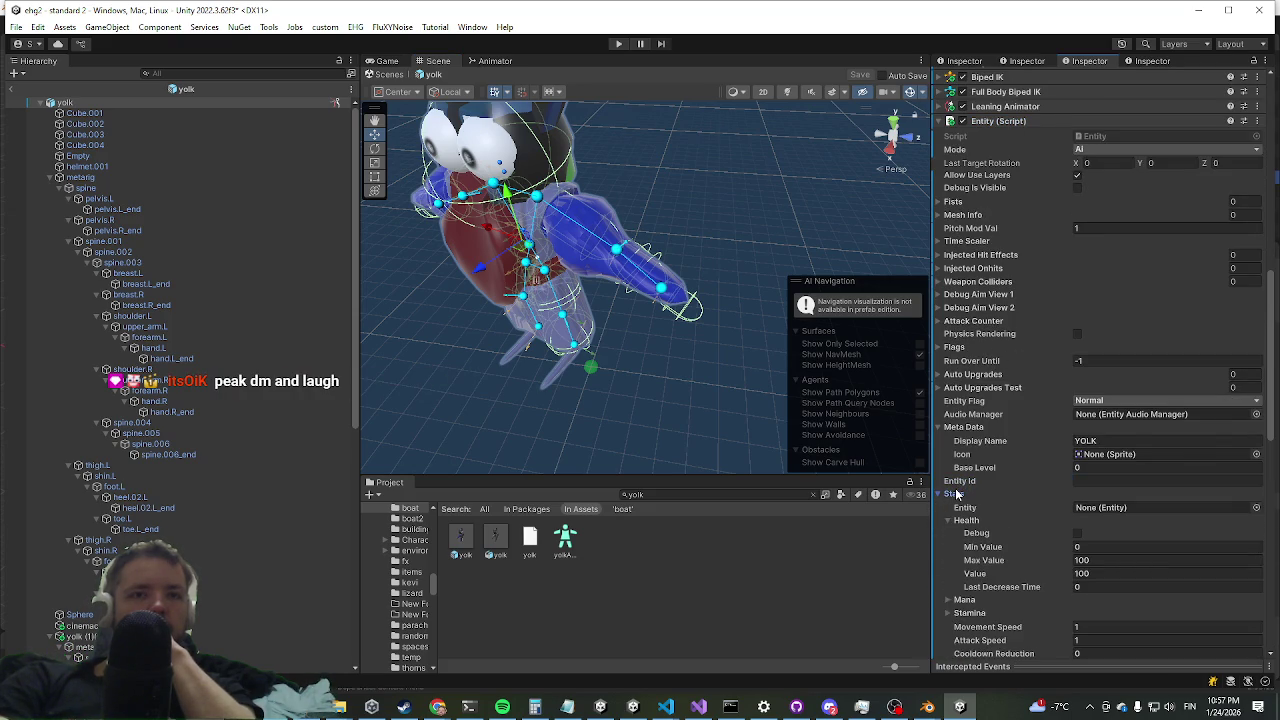
pyautogui.click(950, 494)
pyautogui.scroll(-5, 990, 400)
pyautogui.scroll(5, 992, 390)
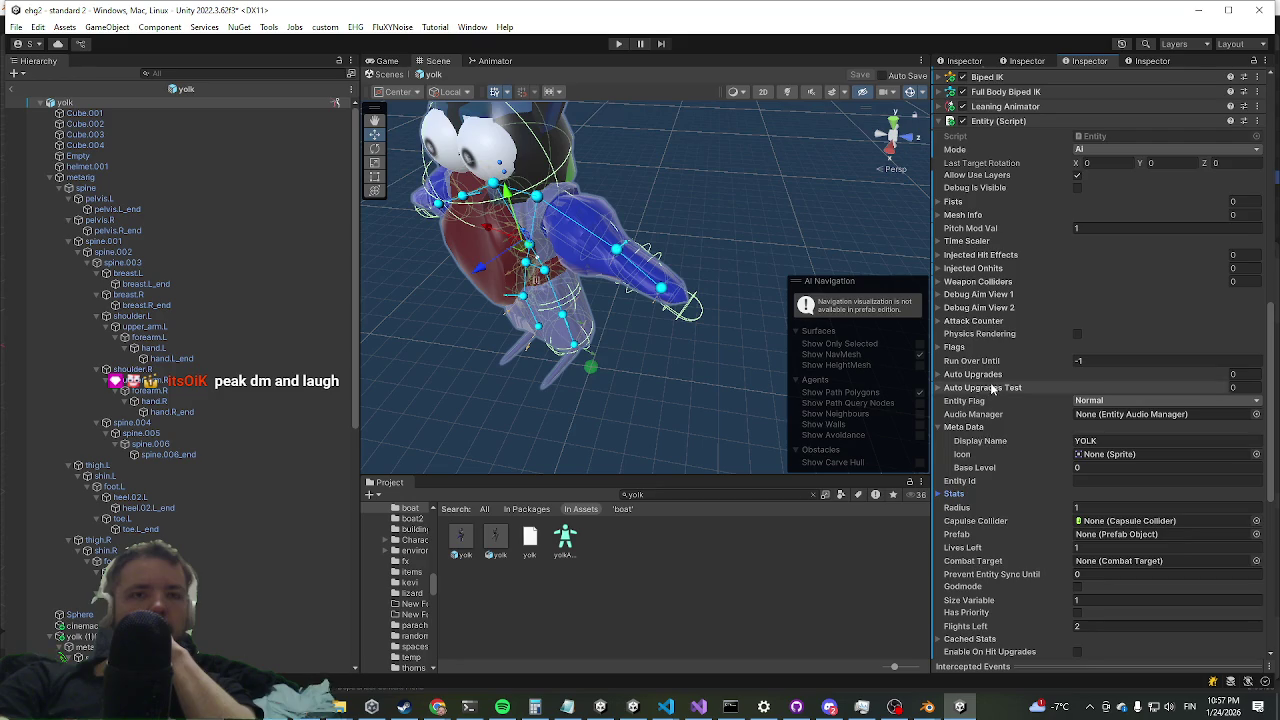
pyautogui.scroll(4, 992, 390)
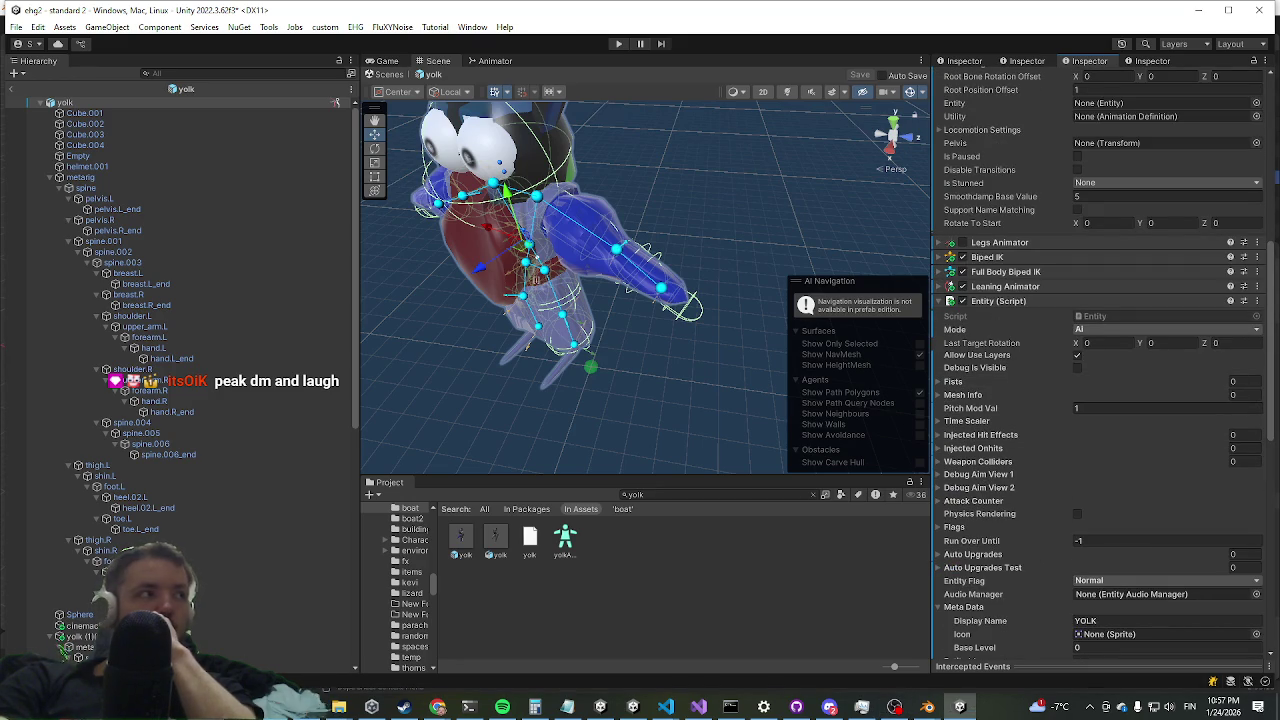
pyautogui.click(438, 707)
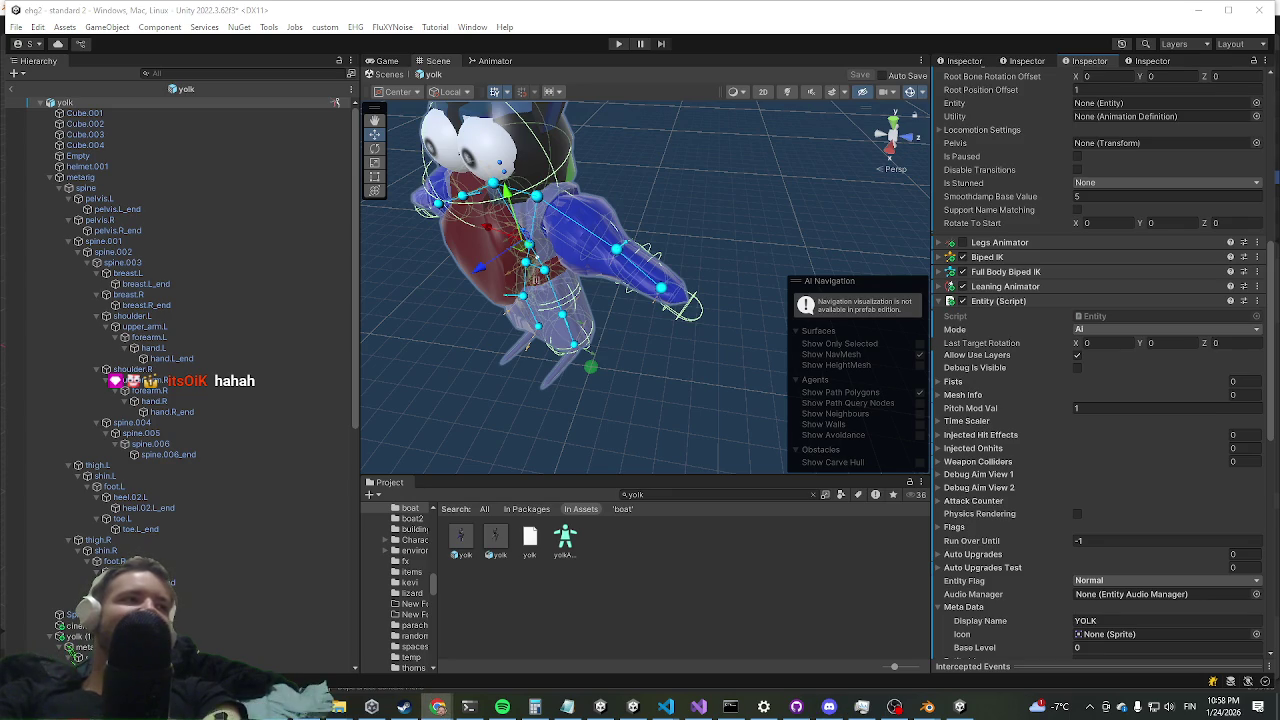
pyautogui.click(437, 707)
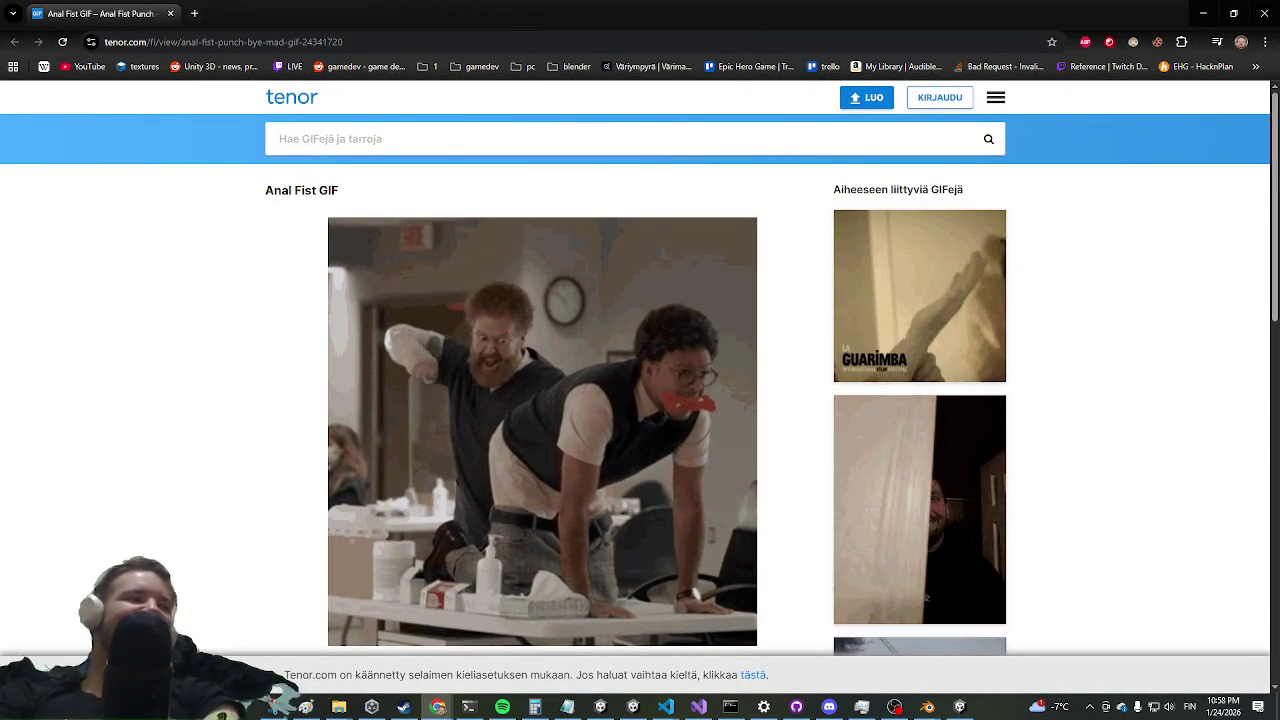
# - View the Tenor GIF page in Chrome, then close the browser window
pyautogui.click(829, 707)
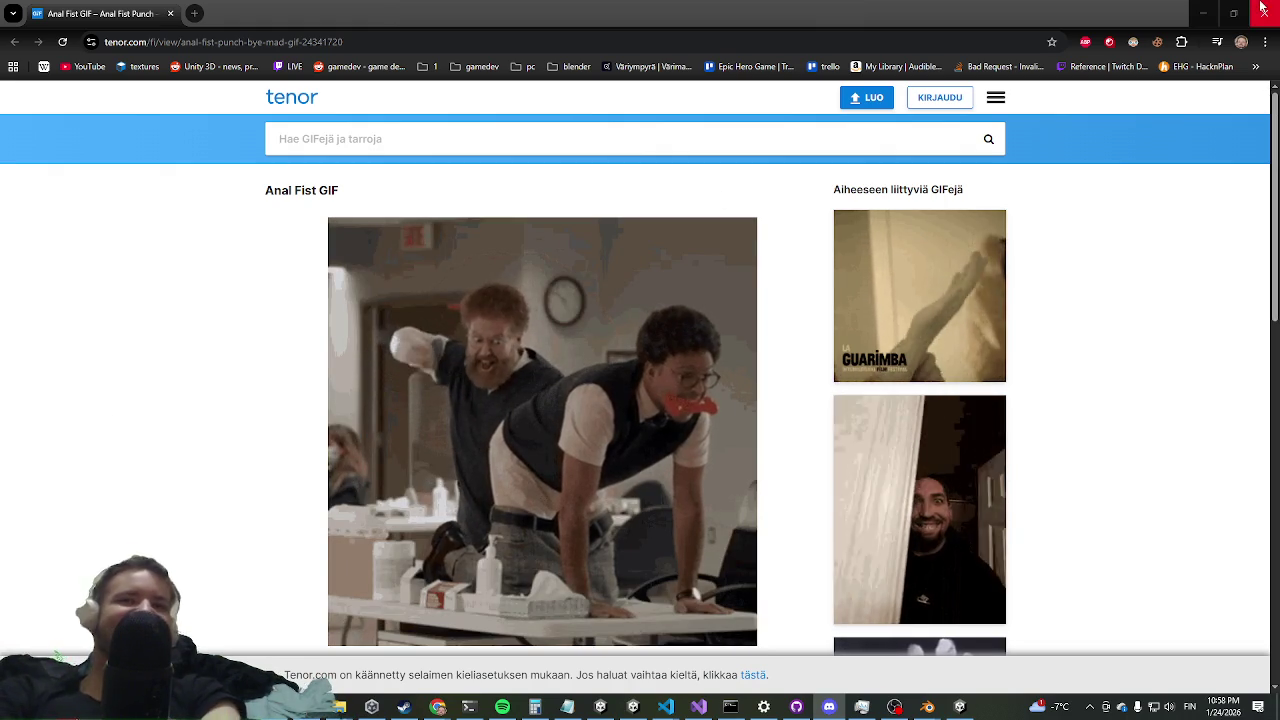
pyautogui.click(1260, 12)
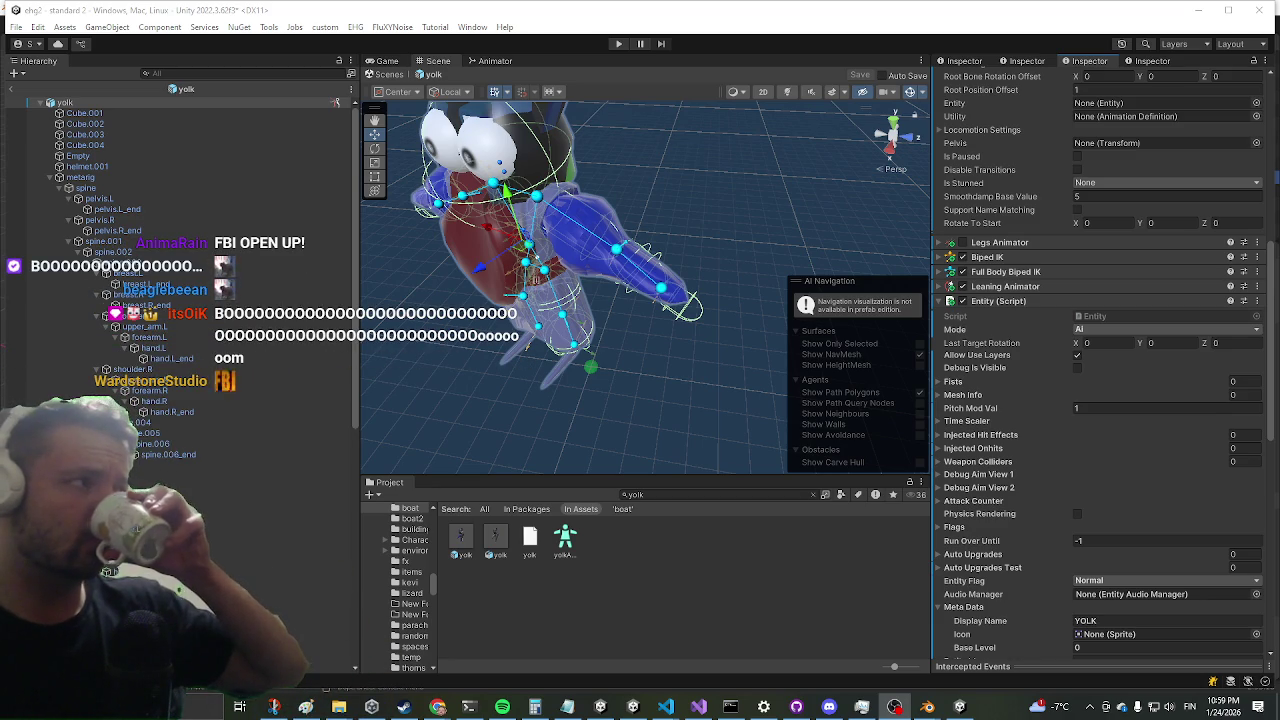
# - Exit Prefab Mode back to the scene and enter Play mode
pyautogui.click(13, 92)
pyautogui.click(616, 45)
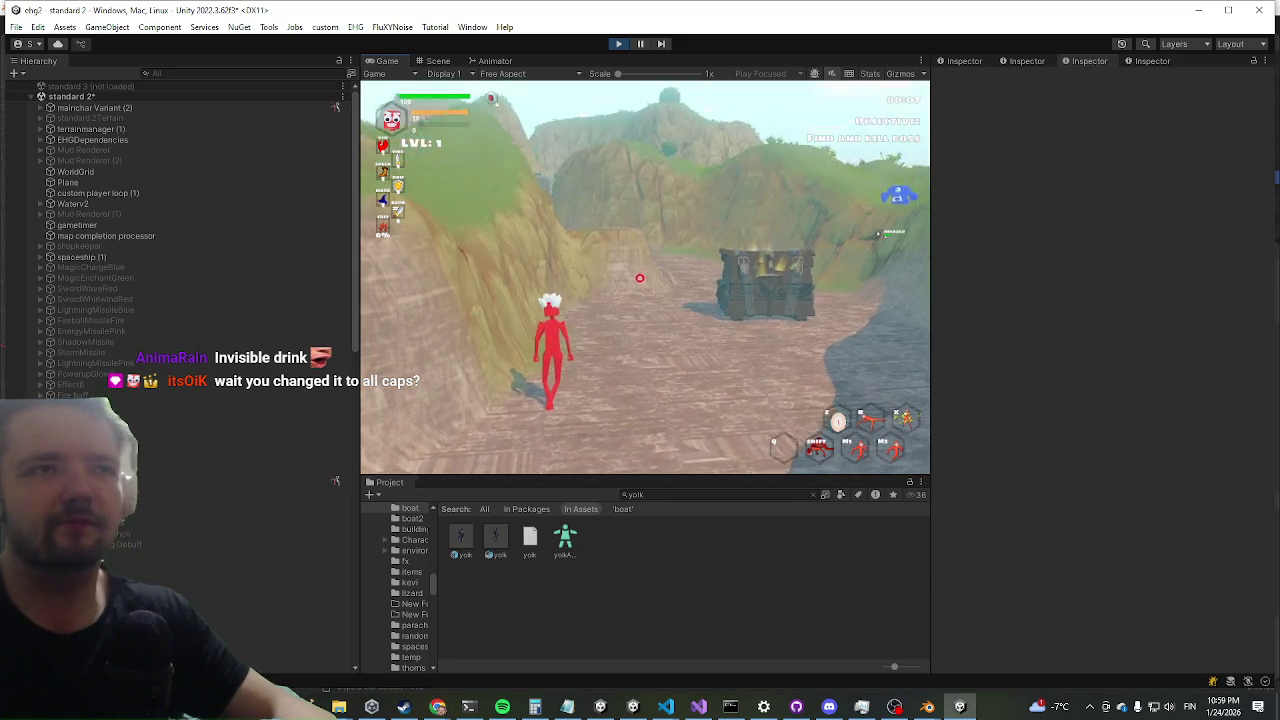
# - Run toward the sea, test the primary and secondary attacks, and head toward Yolk
pyautogui.hotkey('shift', 'space')
pyautogui.press('w')
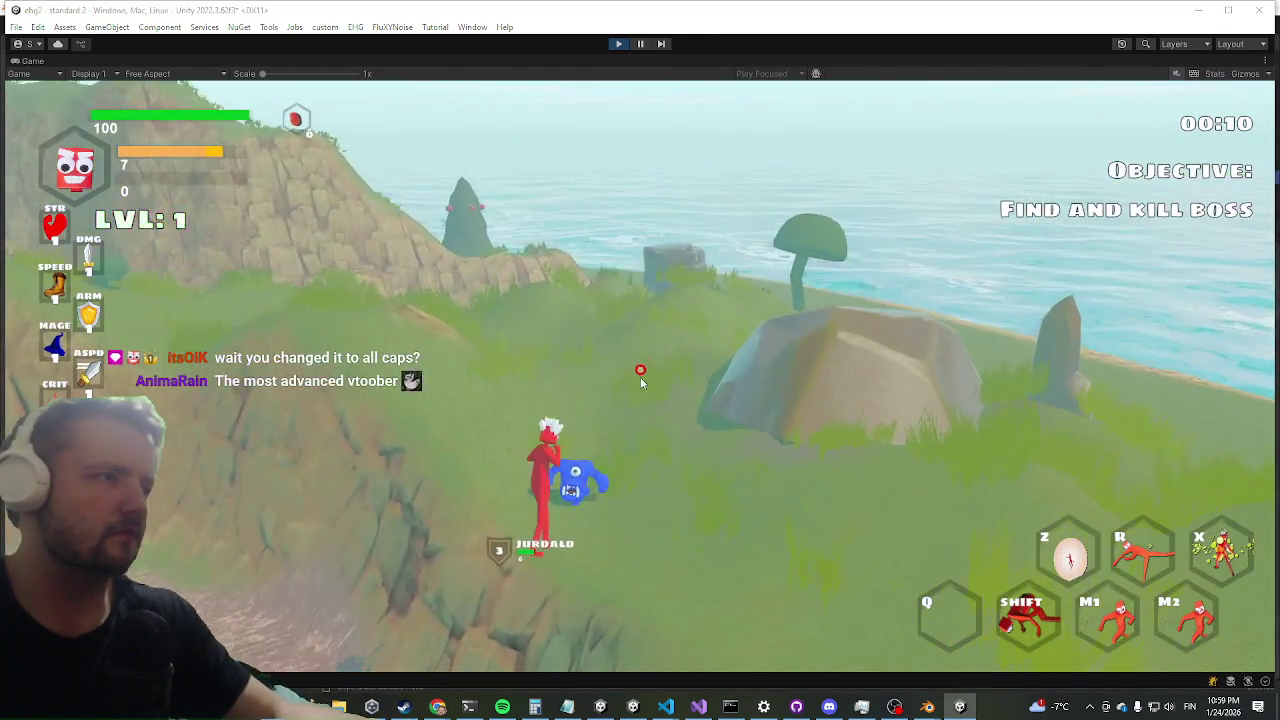
pyautogui.click(442, 488)
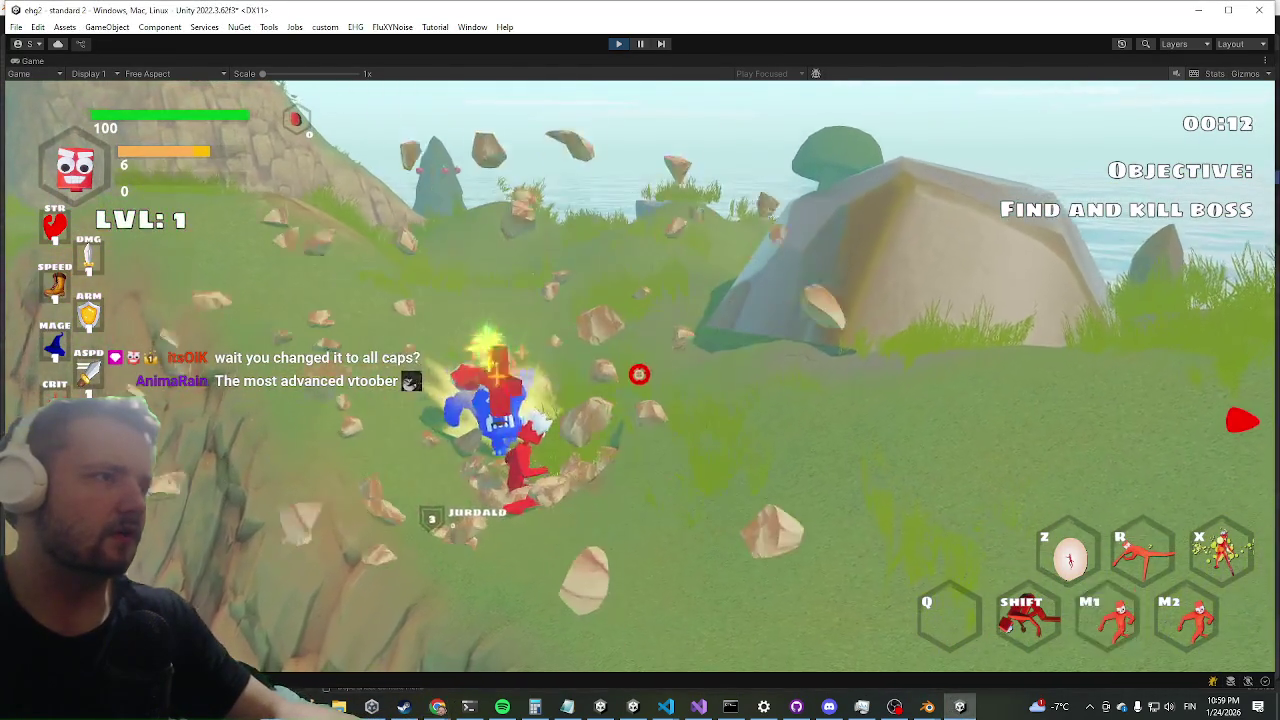
pyautogui.rightClick(445, 487)
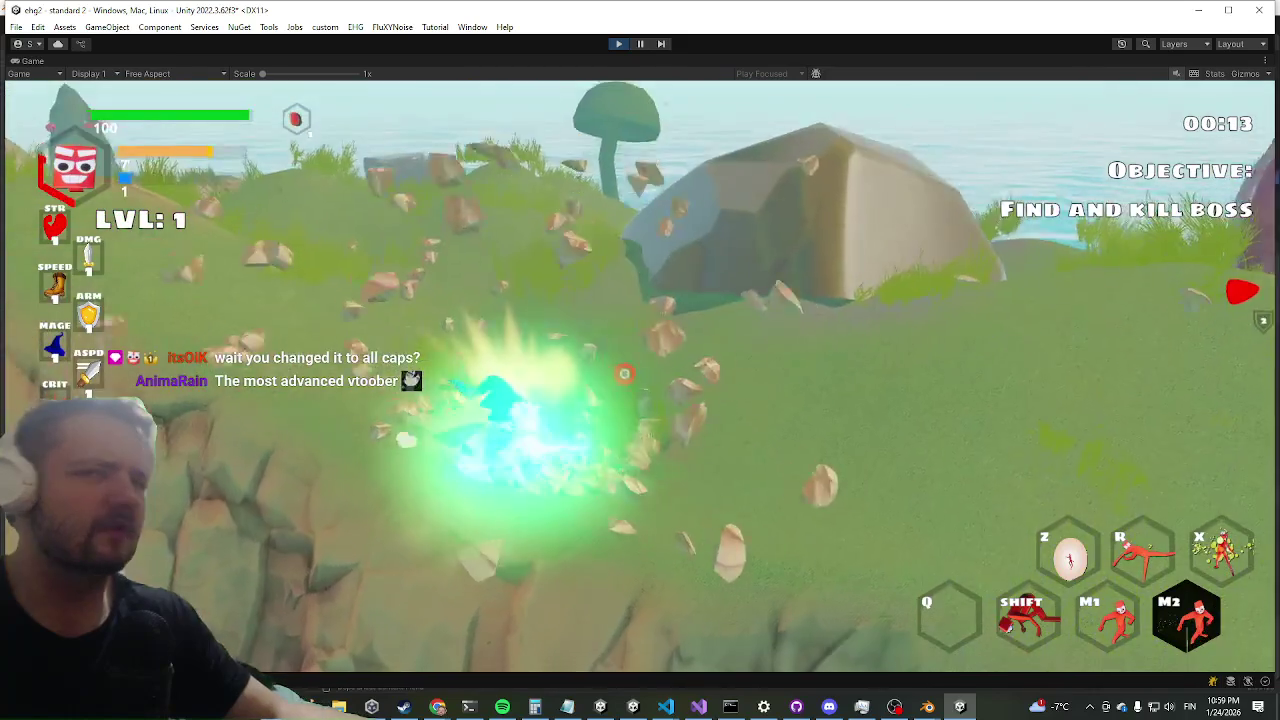
pyautogui.press('shift')
pyautogui.press('w')
pyautogui.press('w')
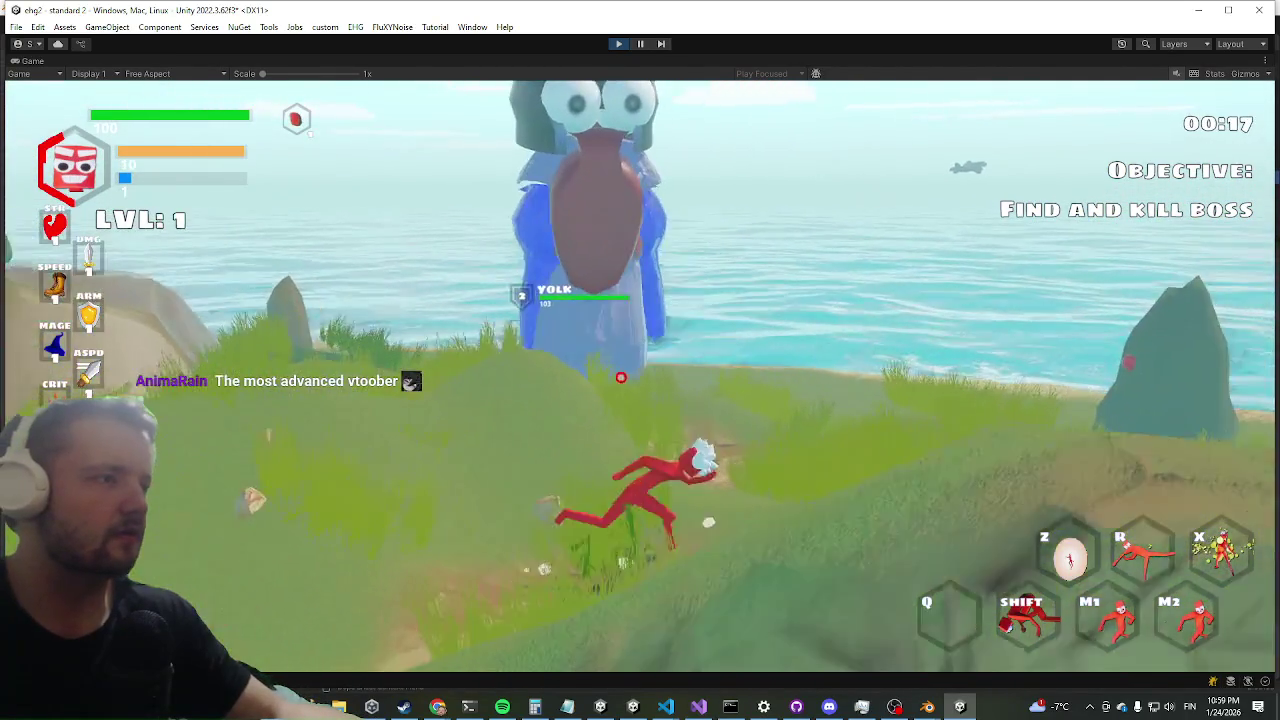
pyautogui.press('w')
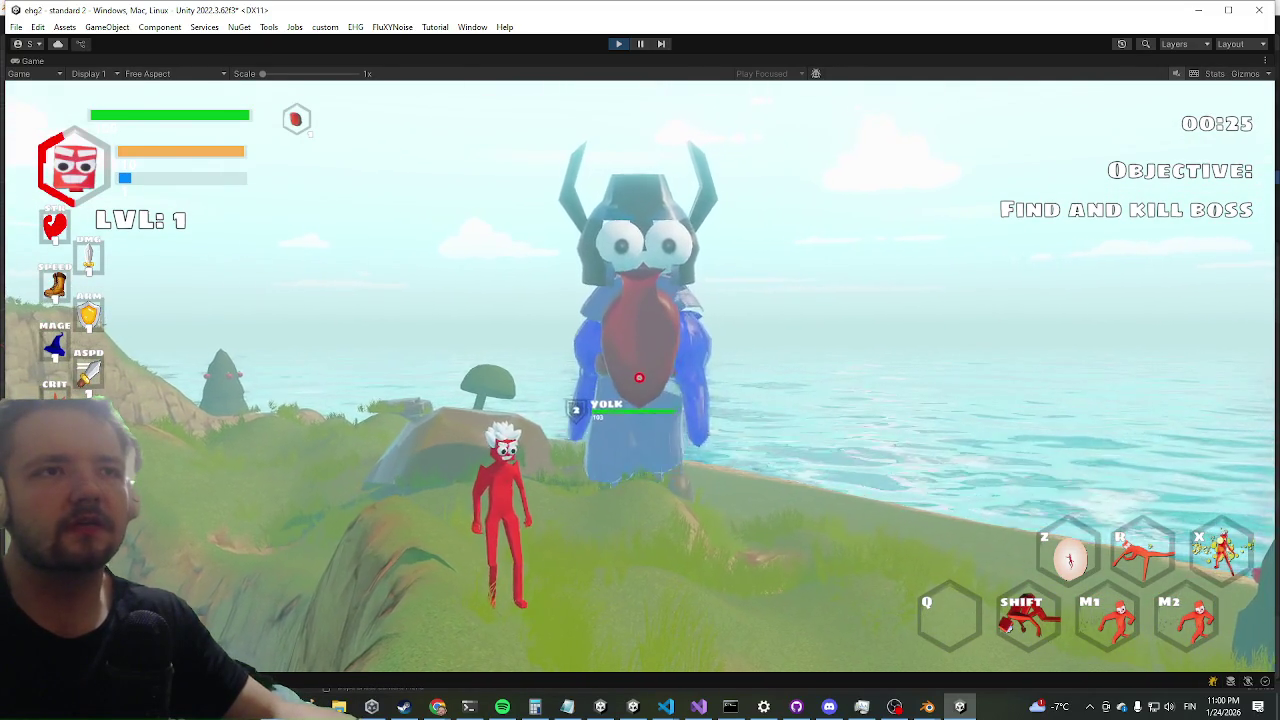
pyautogui.press('w')
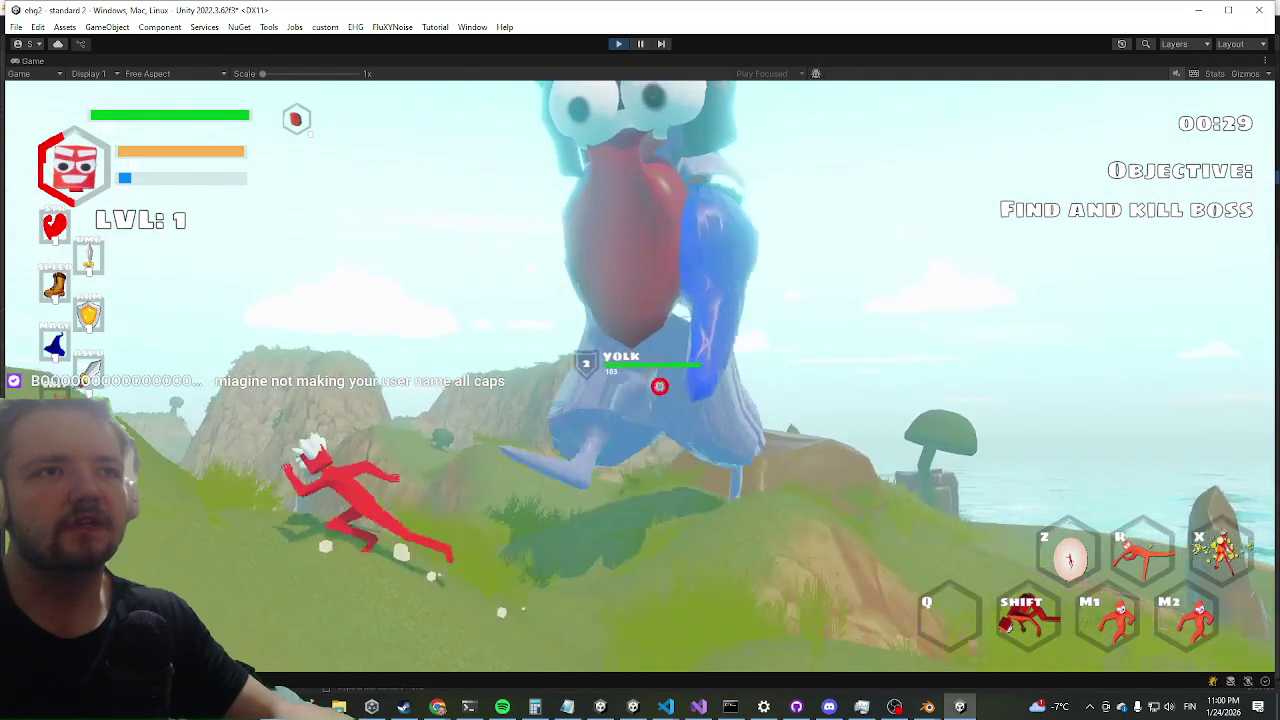
# - Dash and jump down the slope to the boss Yolk and attack it twice
pyautogui.press('shift')
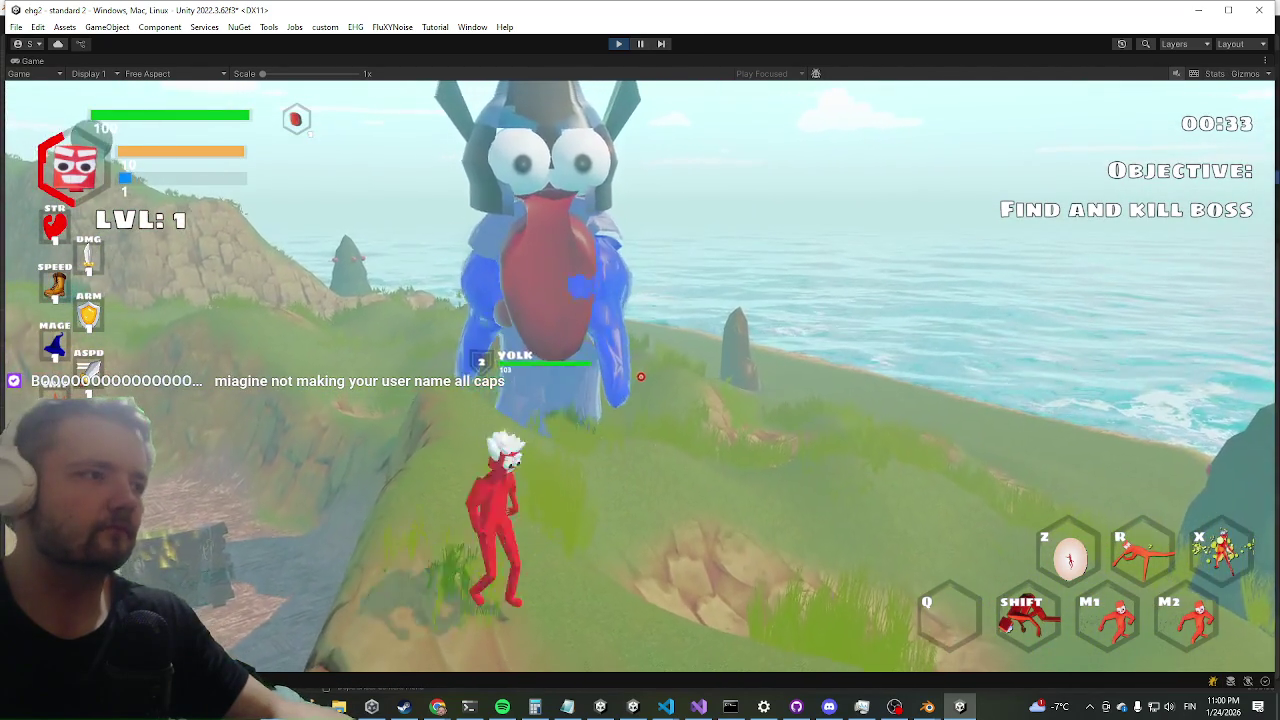
pyautogui.press('shift')
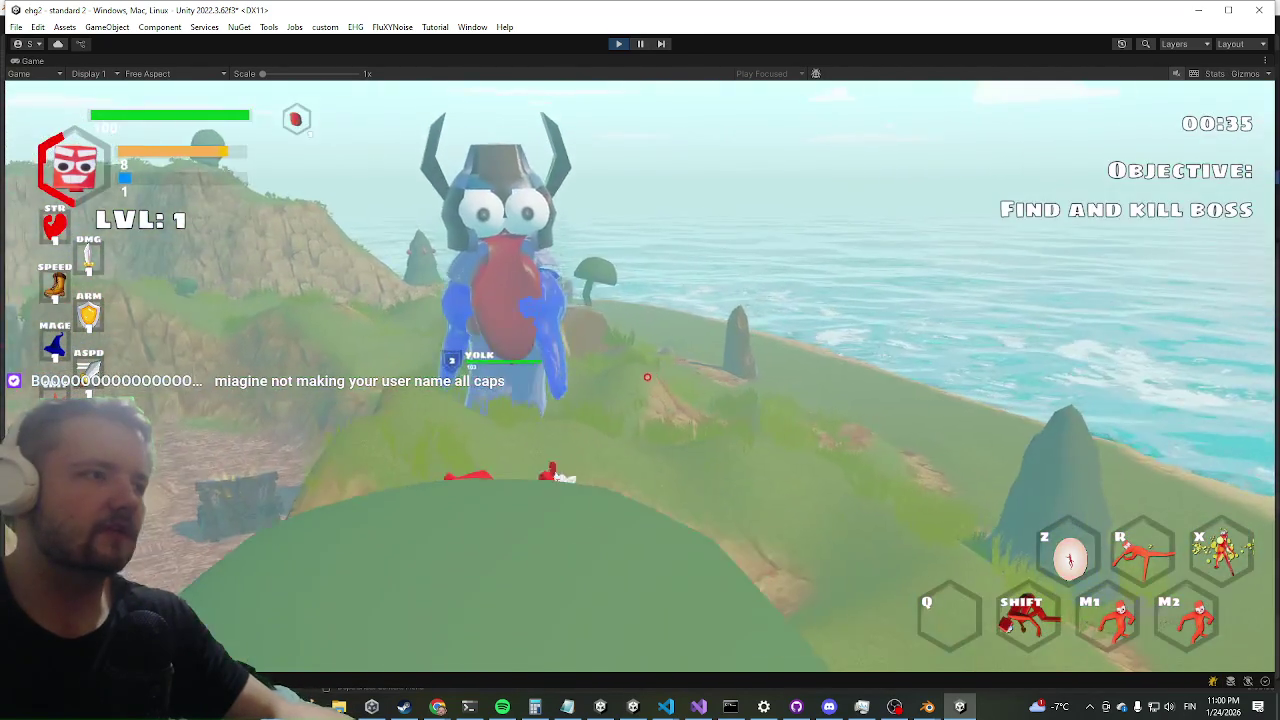
pyautogui.press('space')
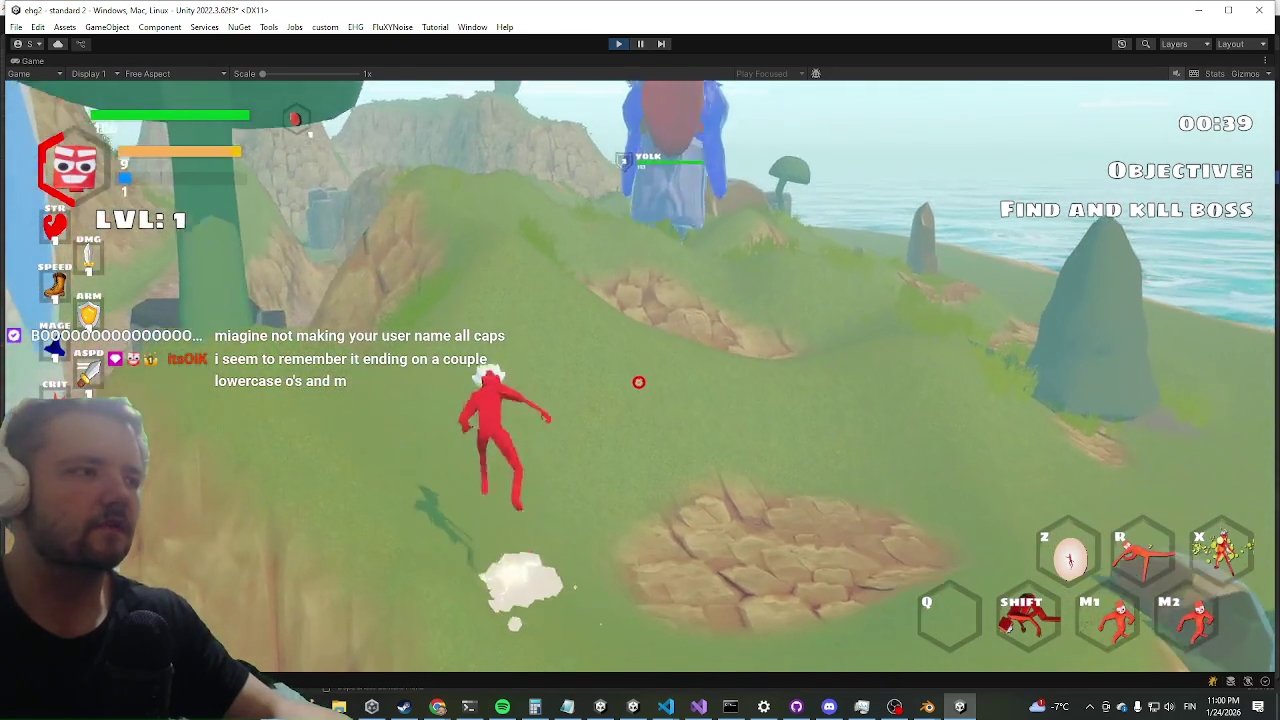
pyautogui.press('shift')
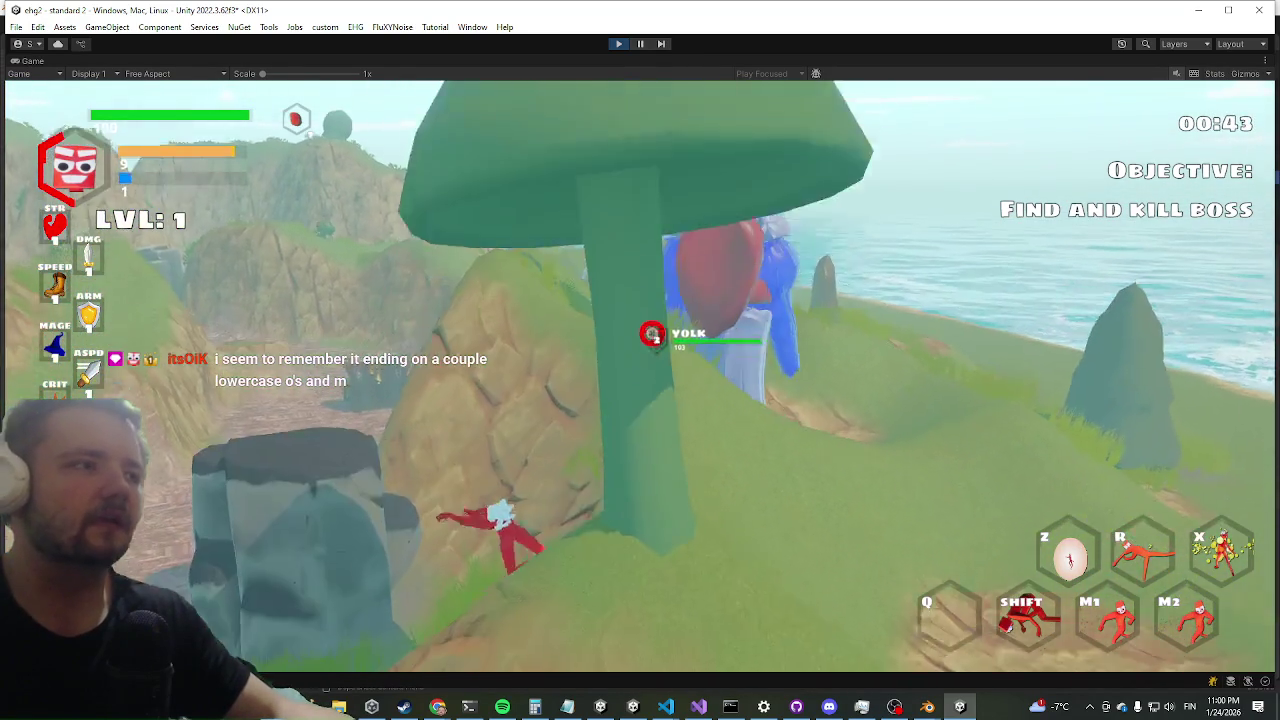
pyautogui.press('shift')
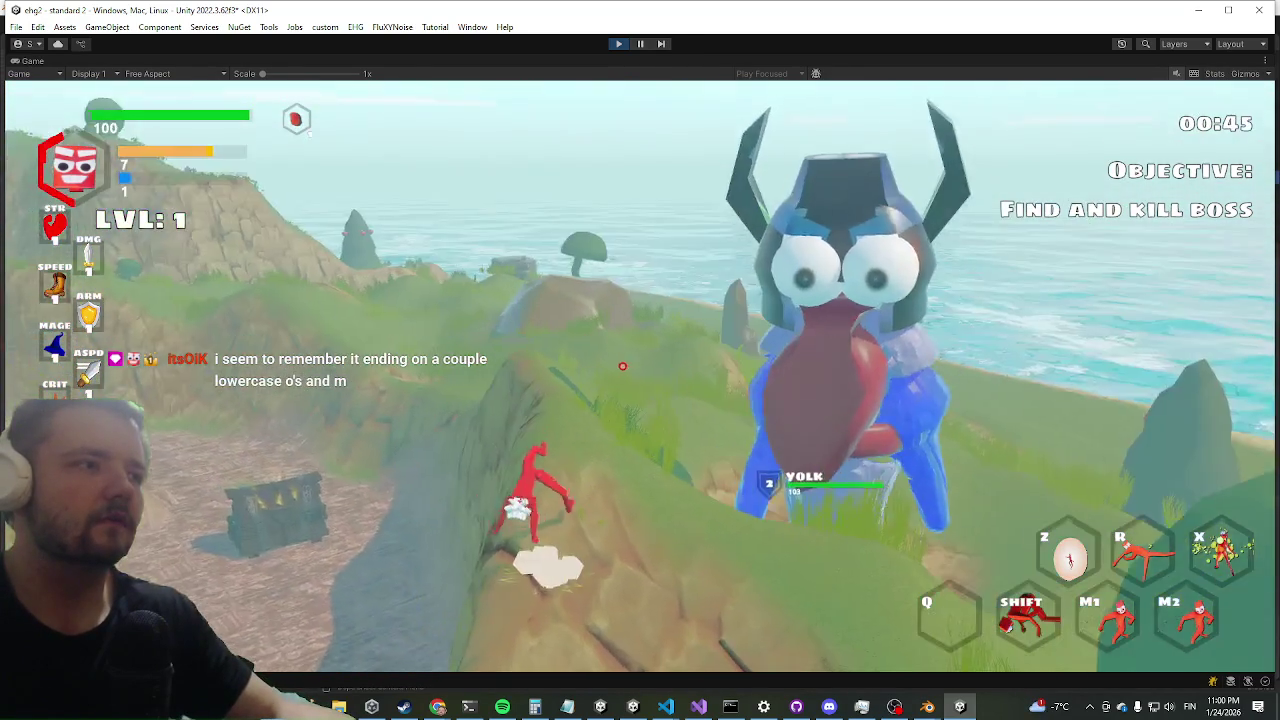
pyautogui.press('shift')
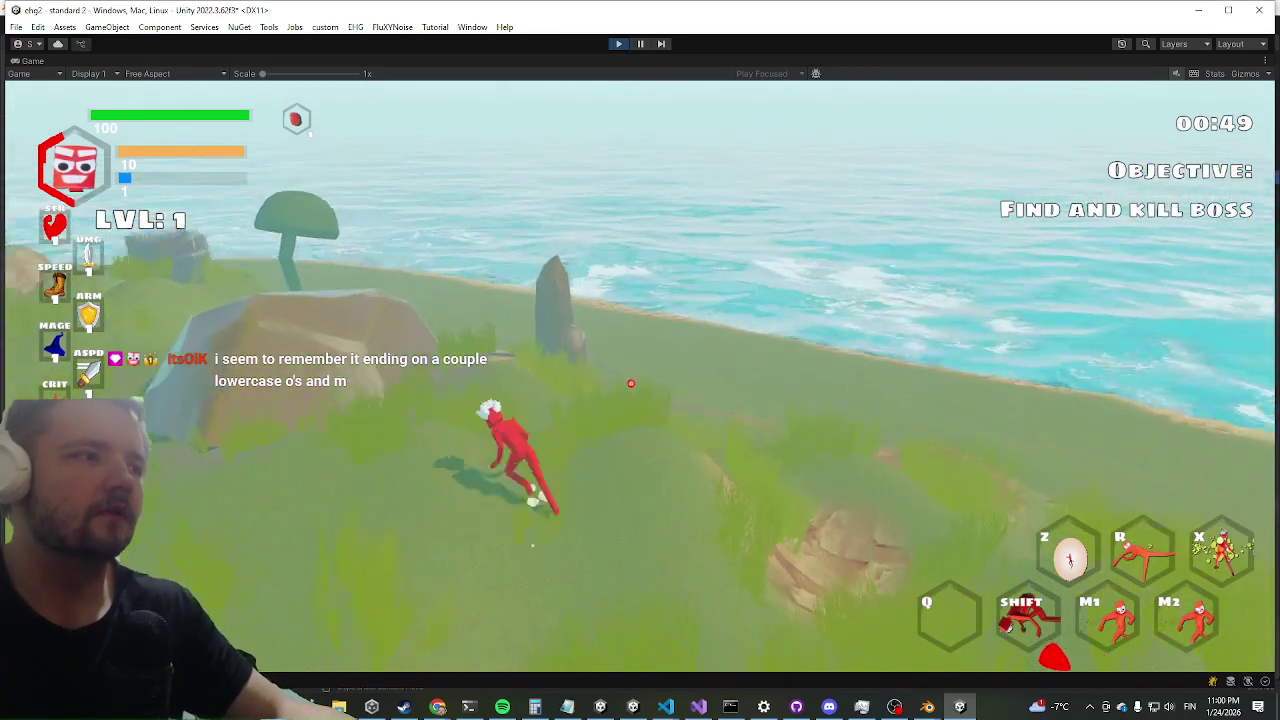
pyautogui.press('shift')
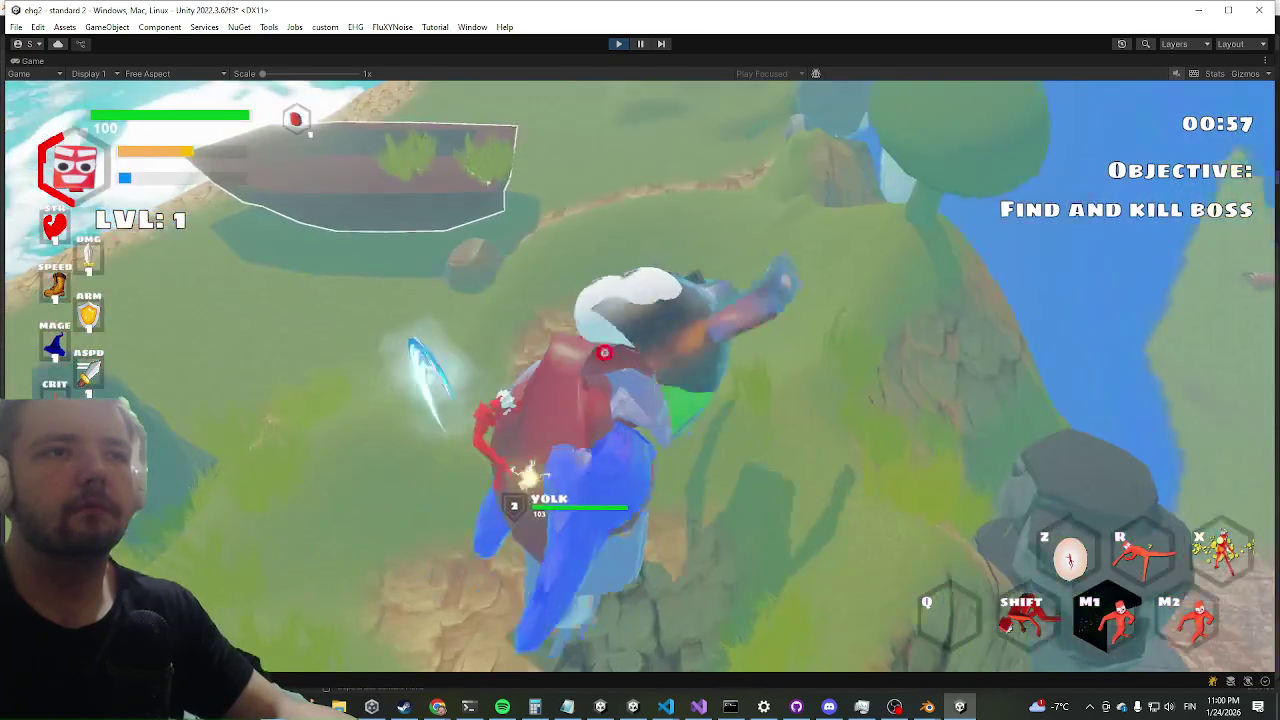
pyautogui.click(640, 360)
pyautogui.click(640, 360)
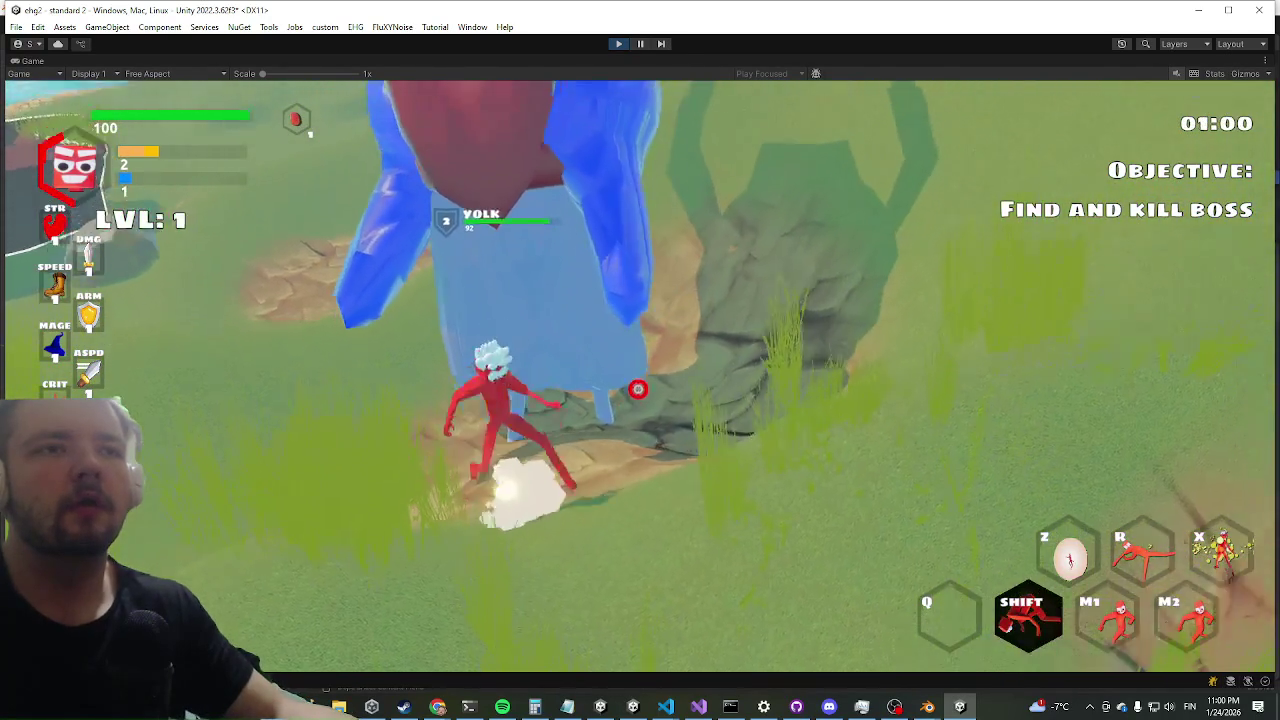
# - Advance onto the rock, level up with X, and open the chest's loot panel with E
pyautogui.press('shift')
pyautogui.press('w')
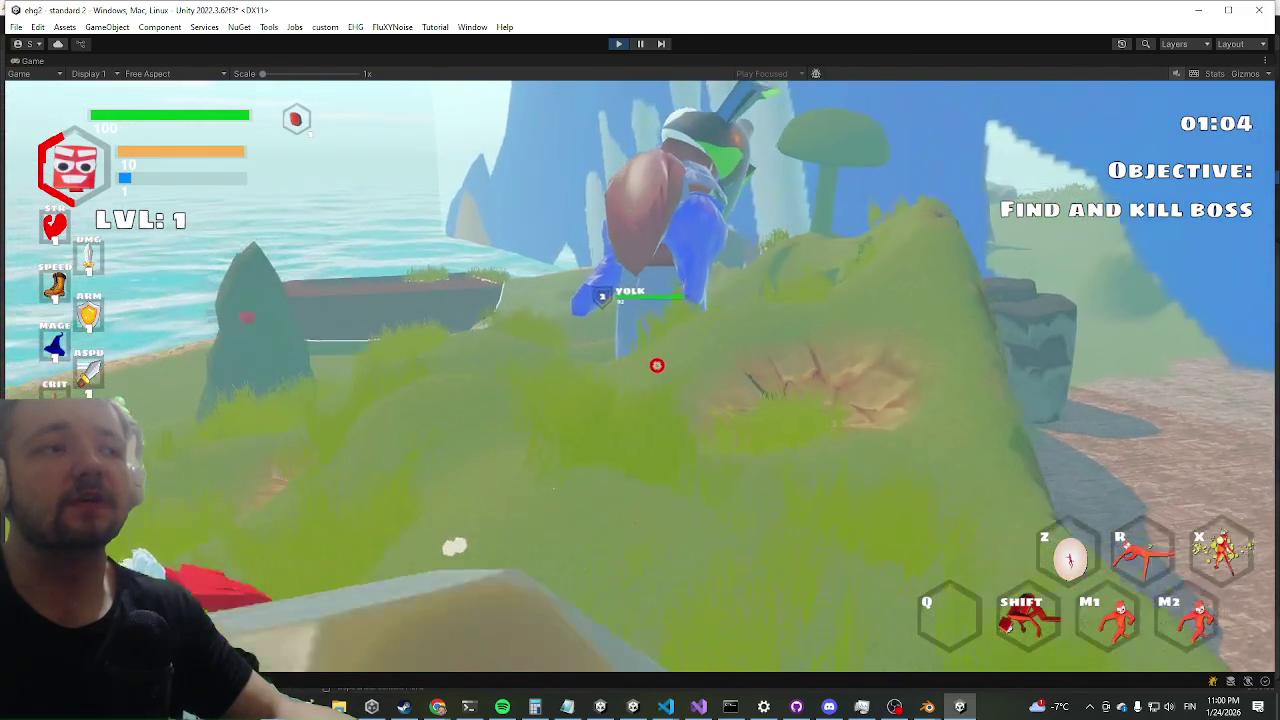
pyautogui.press('w')
pyautogui.moveTo(640, 360)
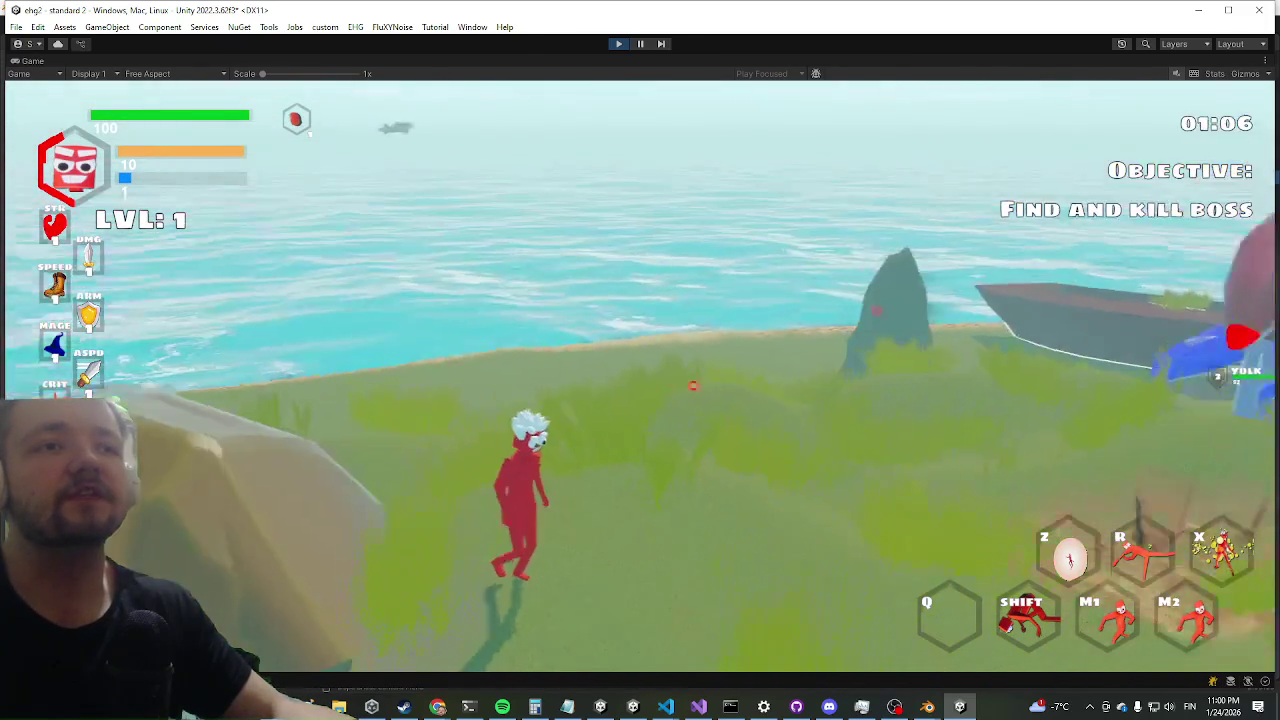
pyautogui.press('w')
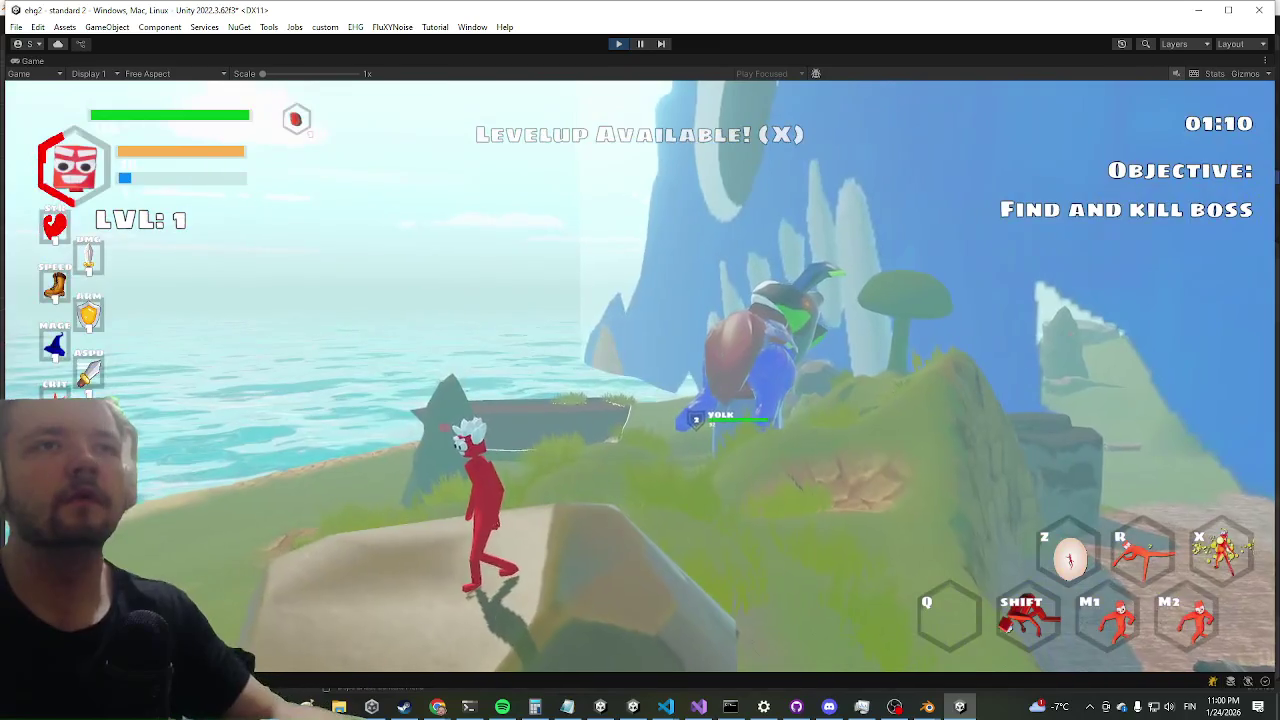
pyautogui.press('x')
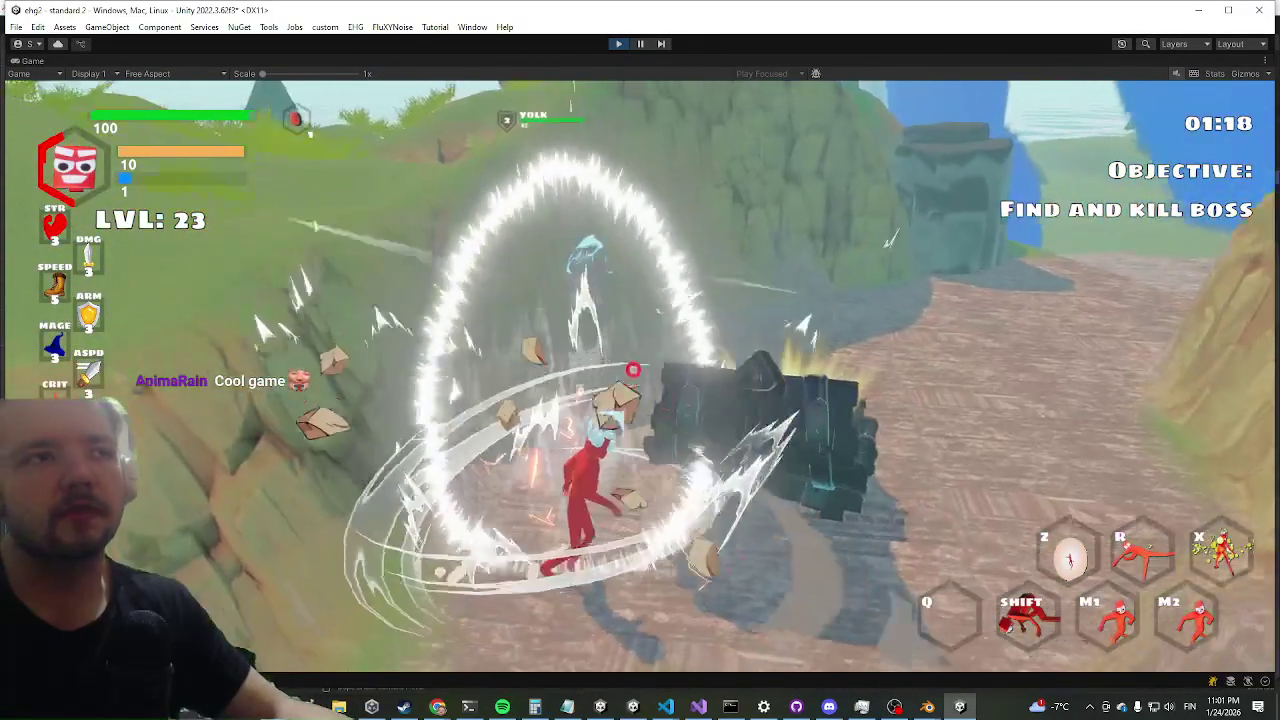
pyautogui.press('e')
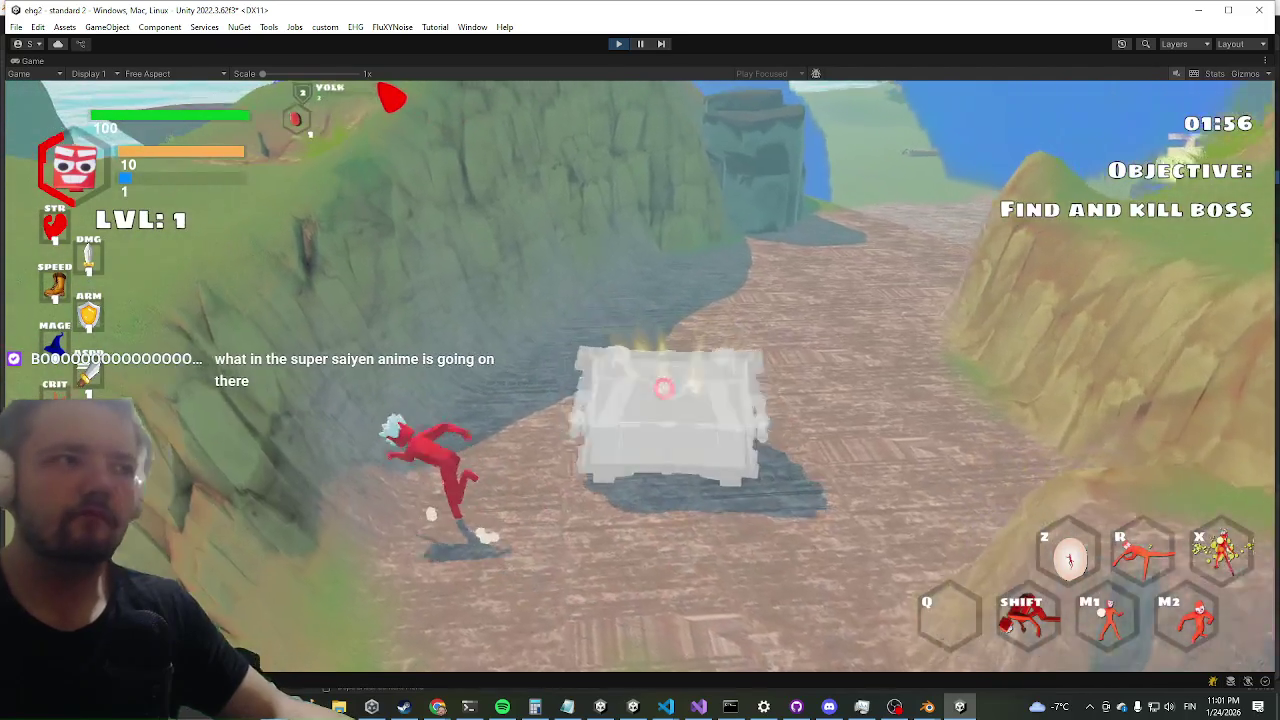
# - Toggle the chest inventory off and run the 'inv' command in the developer console
pyautogui.press('e')
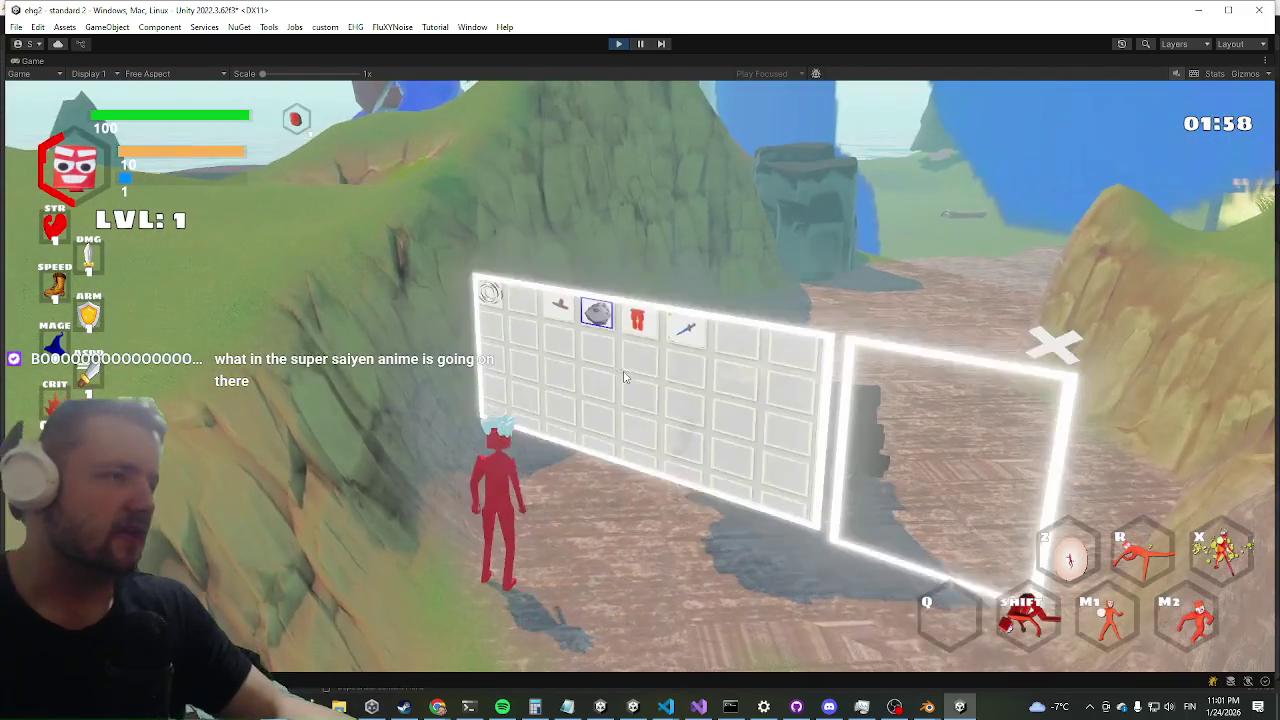
pyautogui.press('e')
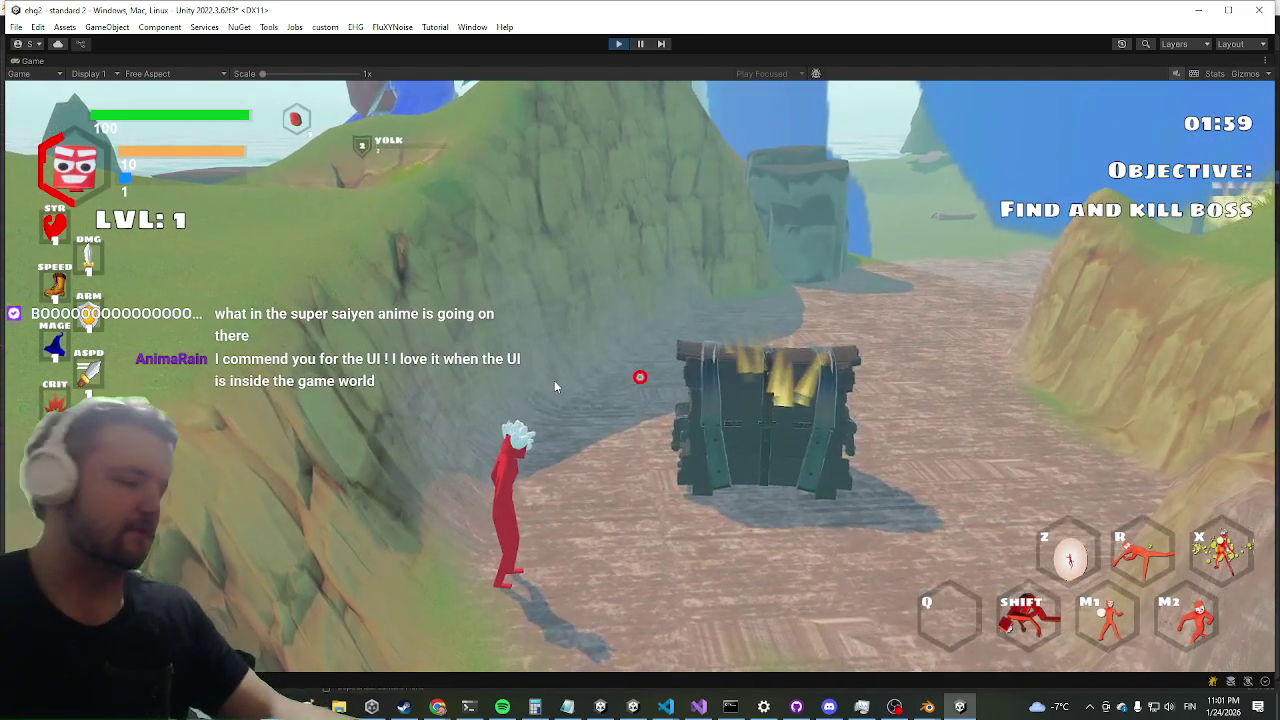
pyautogui.press('`')
pyautogui.write('inv')
pyautogui.press('Return')
pyautogui.press('`')
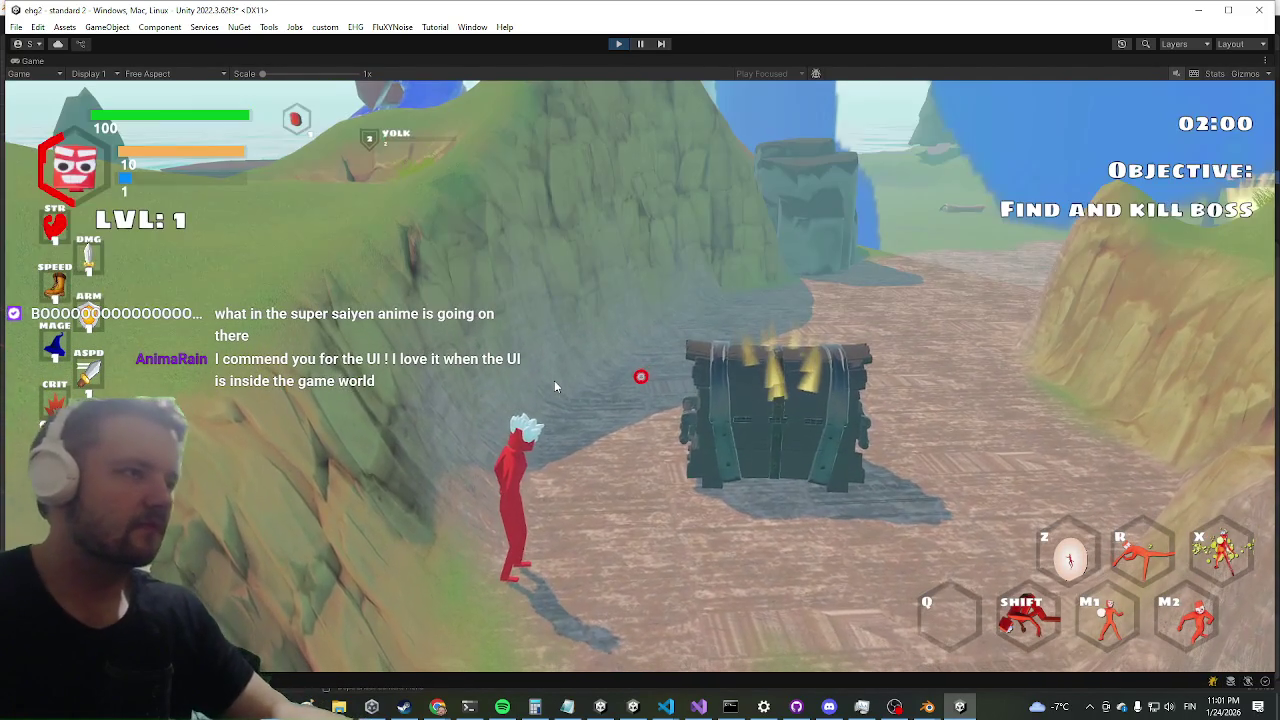
# - Open the inventory and equip the OnHitFire item in one hand, then close it
pyautogui.press('a')
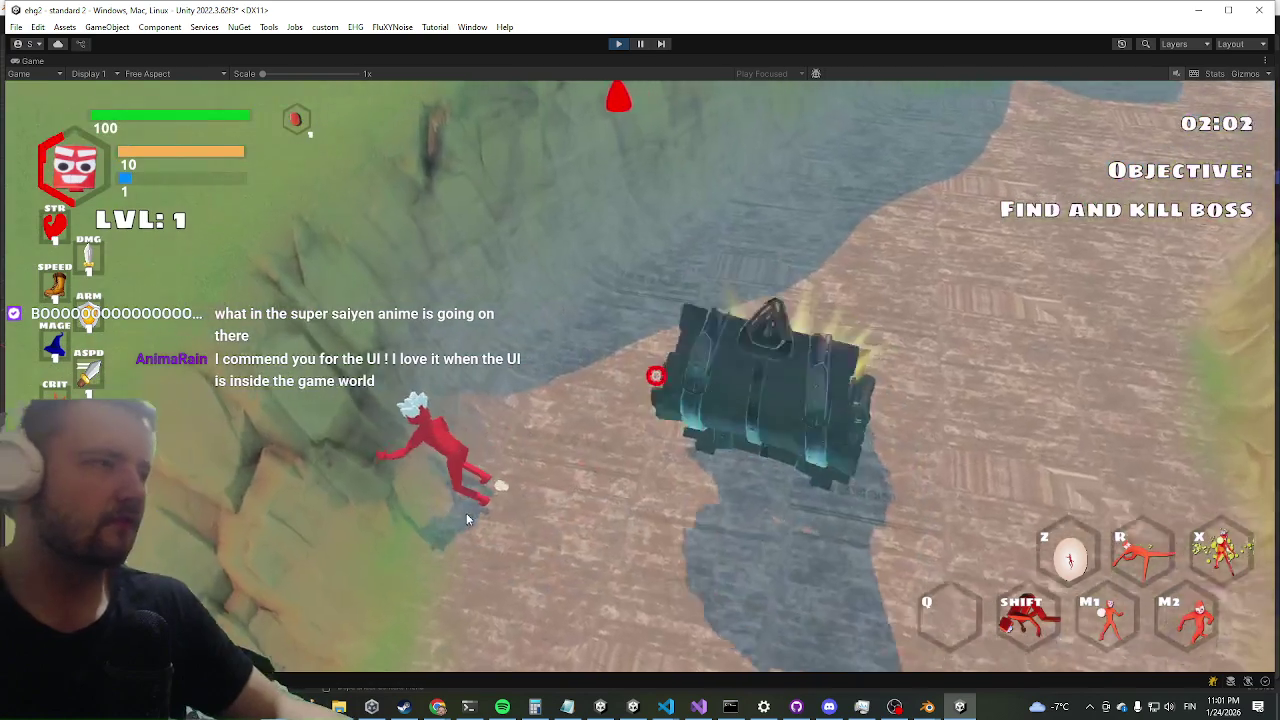
pyautogui.press('e')
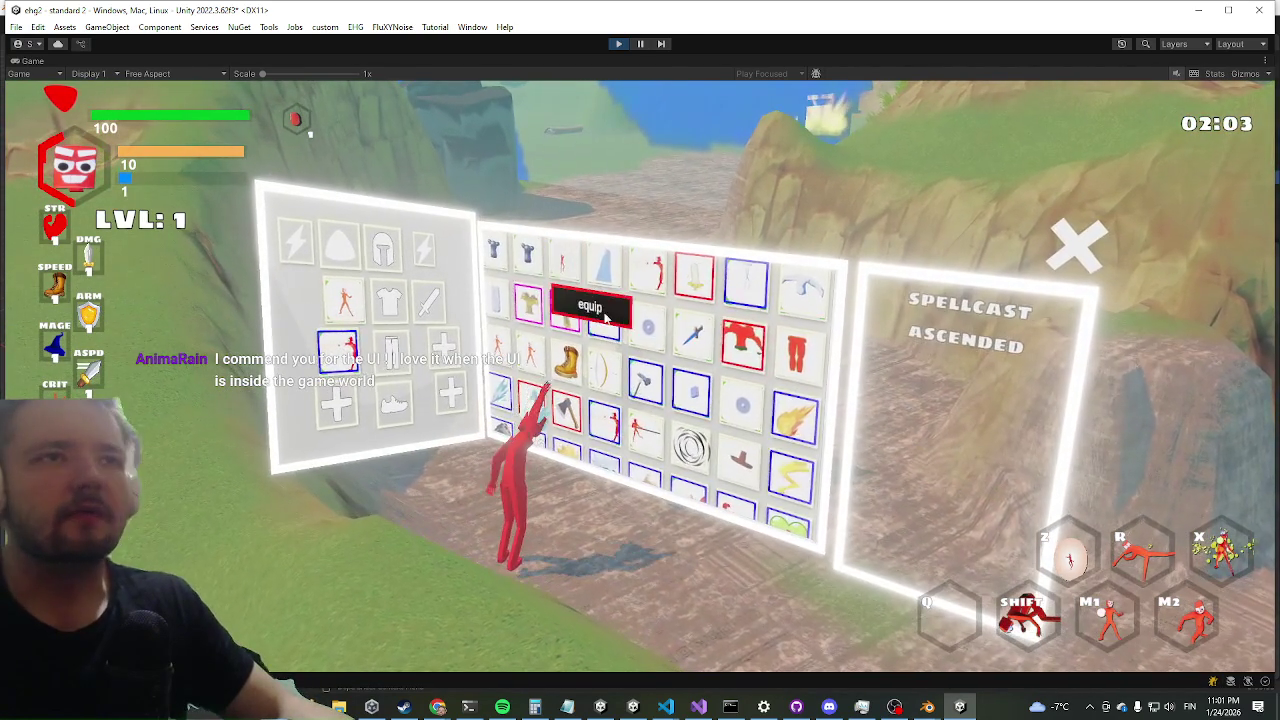
pyautogui.click(603, 318)
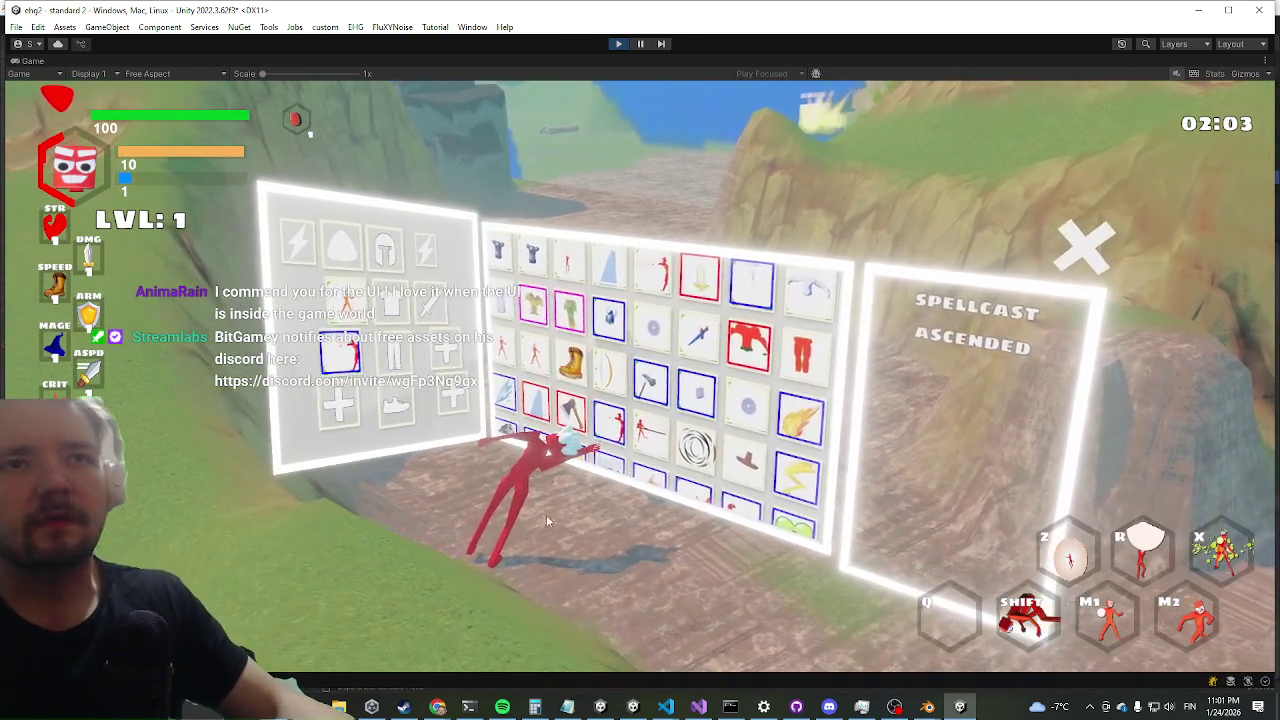
pyautogui.rightClick(800, 428)
pyautogui.click(809, 466)
pyautogui.press('Tab')
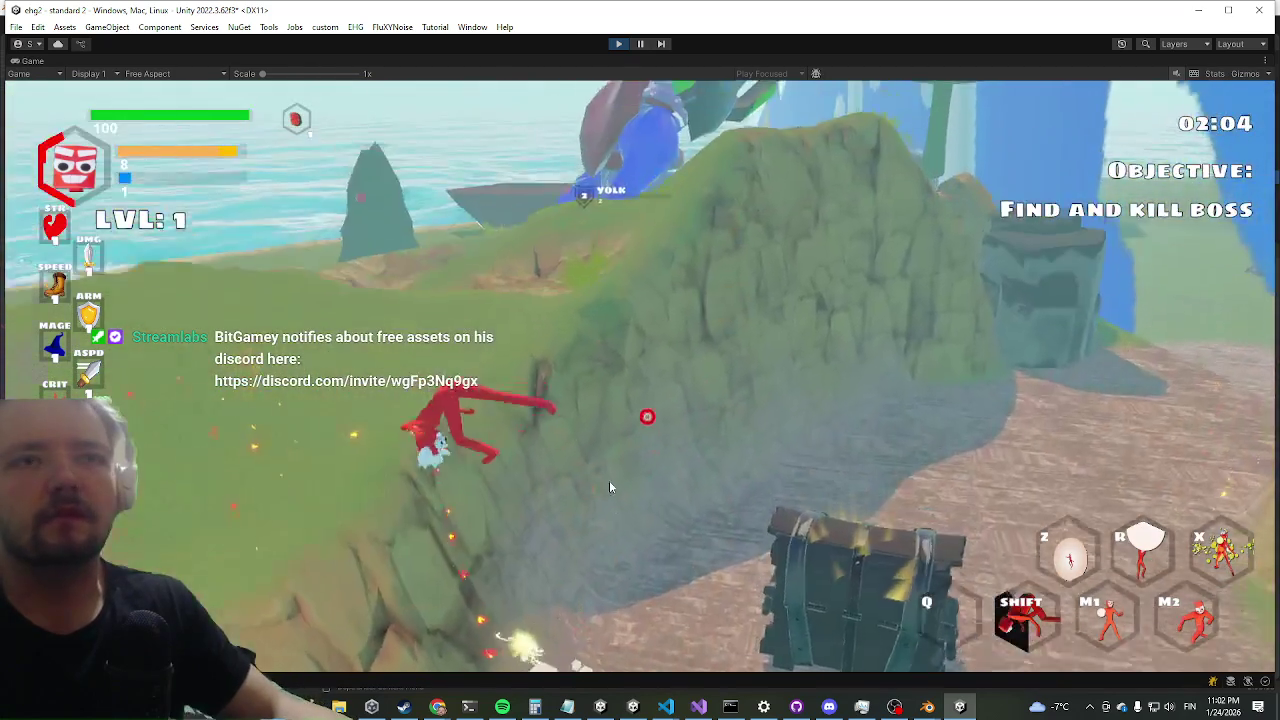
# - Run down the slope firing two fiery blasts, then open the in-game console
pyautogui.press('w')
pyautogui.click(646, 476)
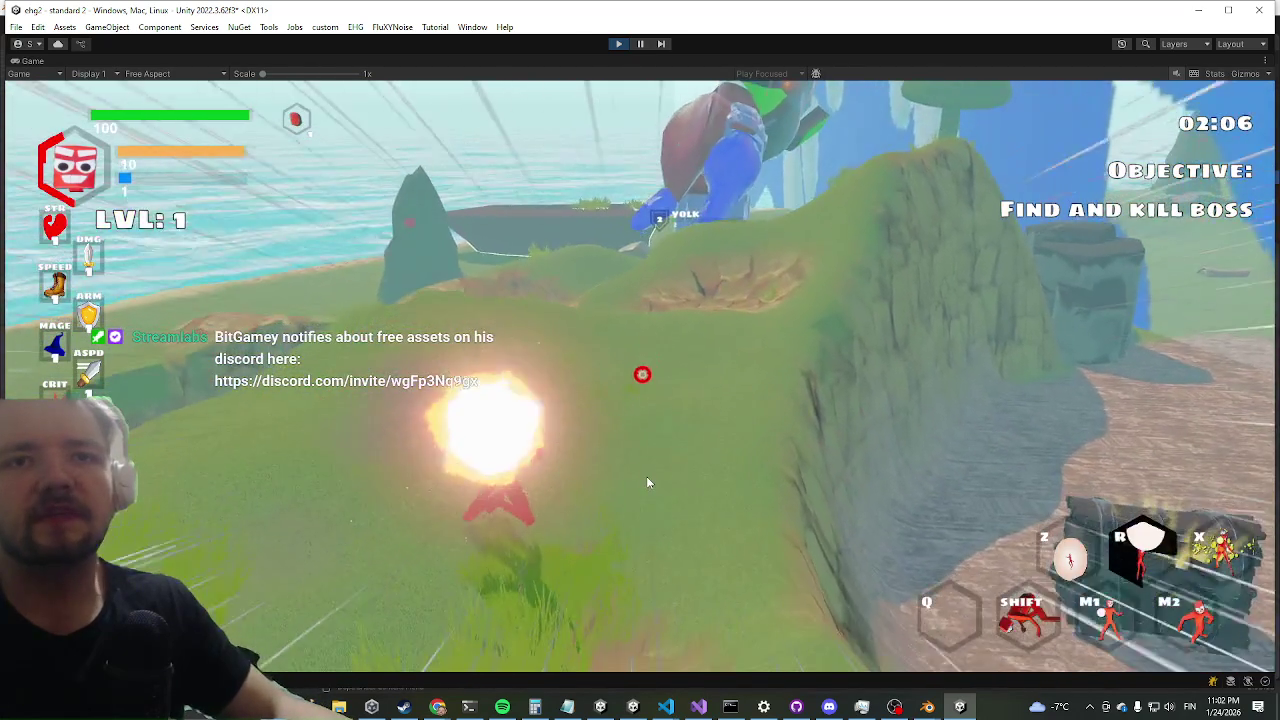
pyautogui.press('w')
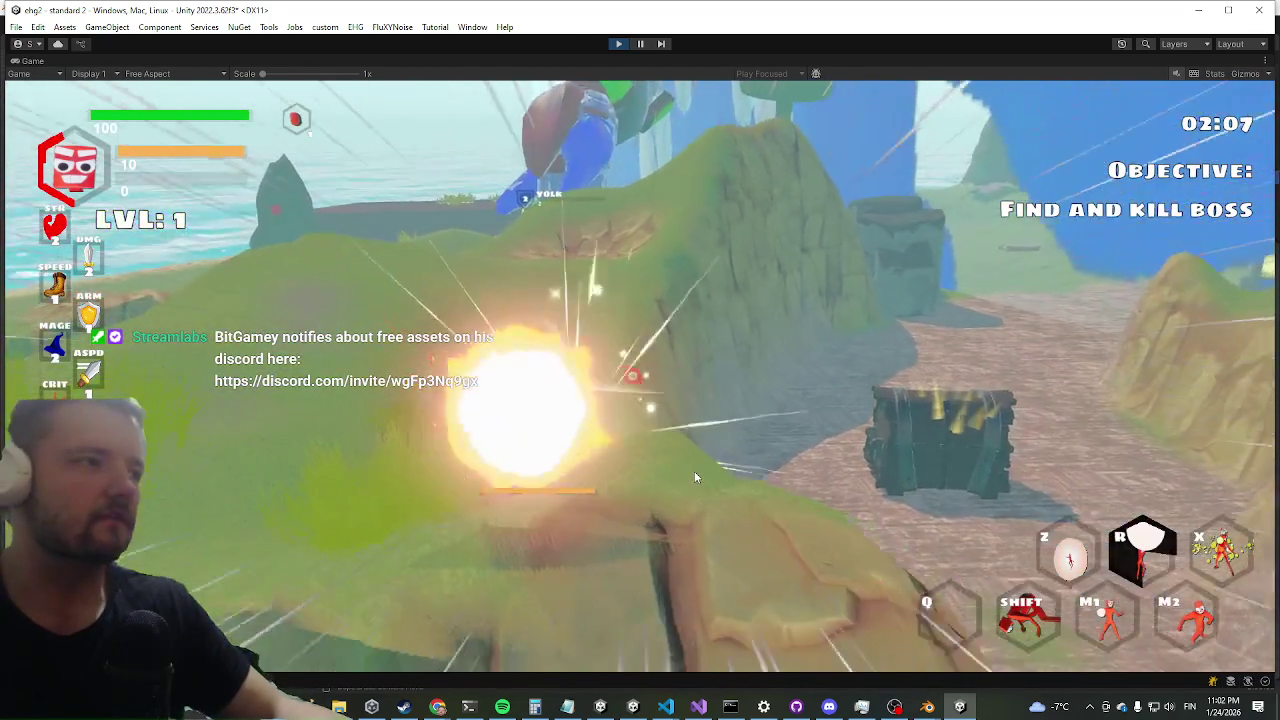
pyautogui.click(689, 470)
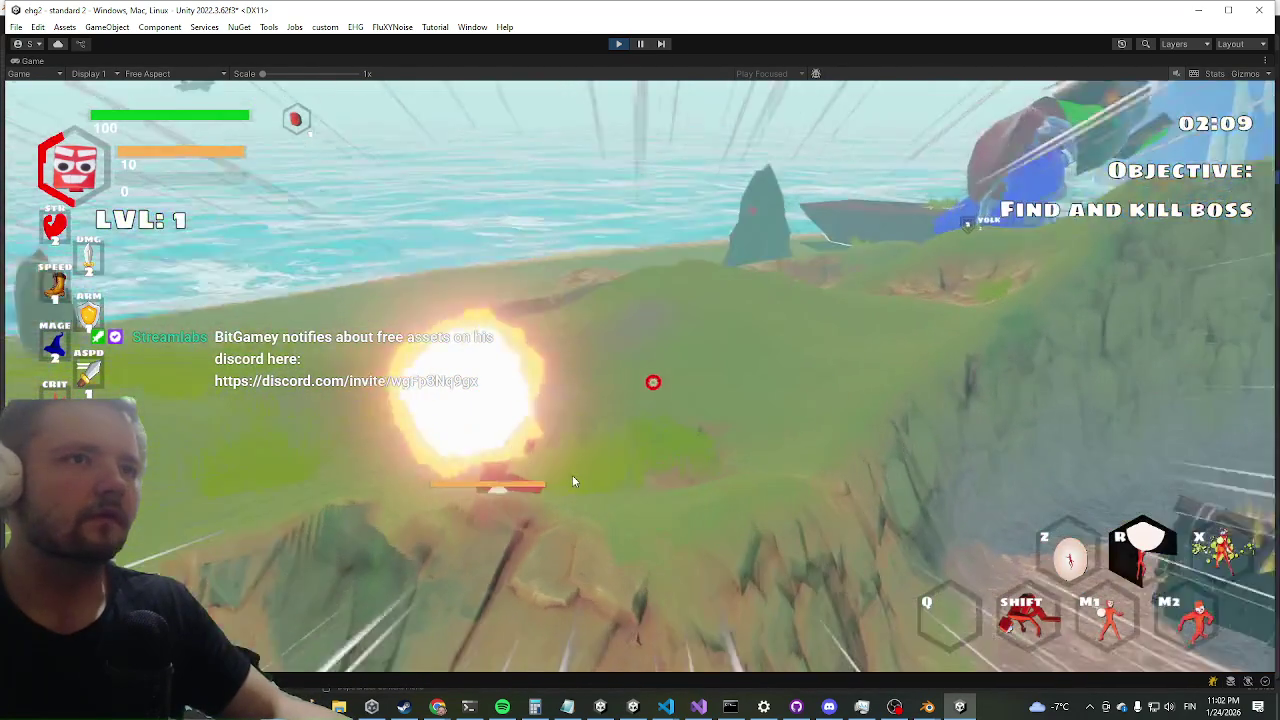
pyautogui.press('w')
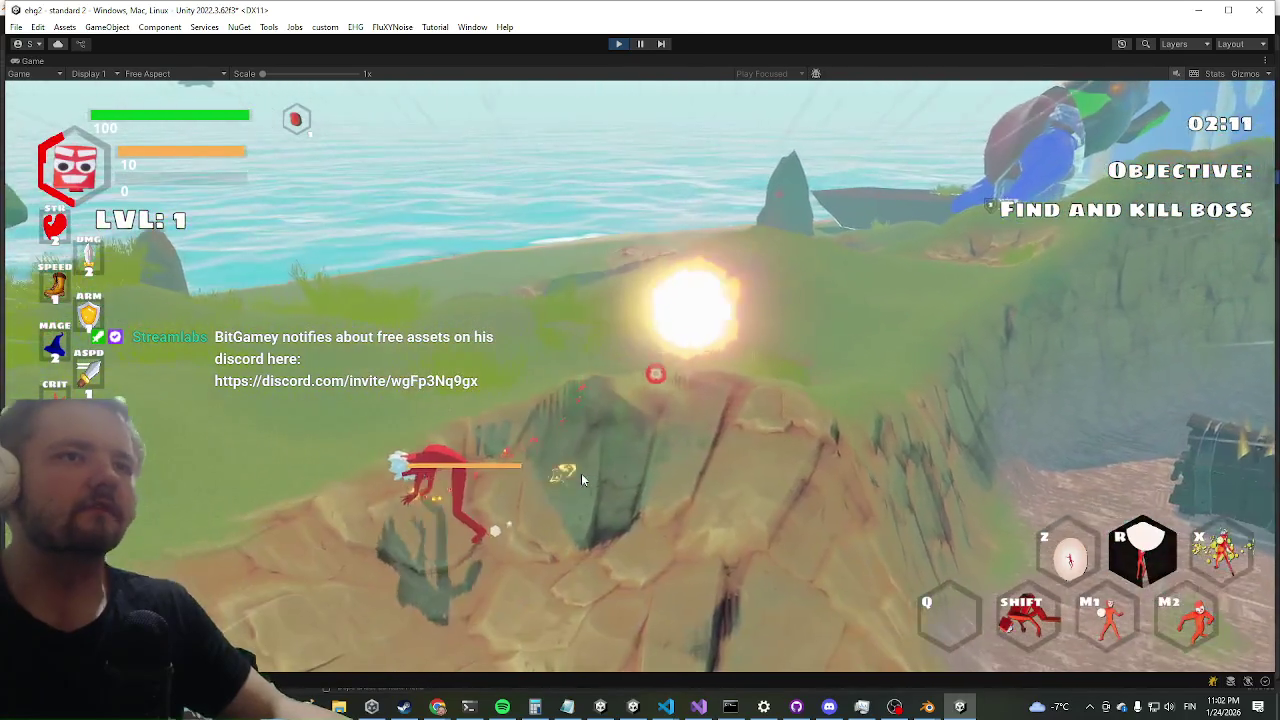
pyautogui.press('`')
# - Run the 'manare' console command to refill mana to 10, then close the console
pyautogui.write('manare')
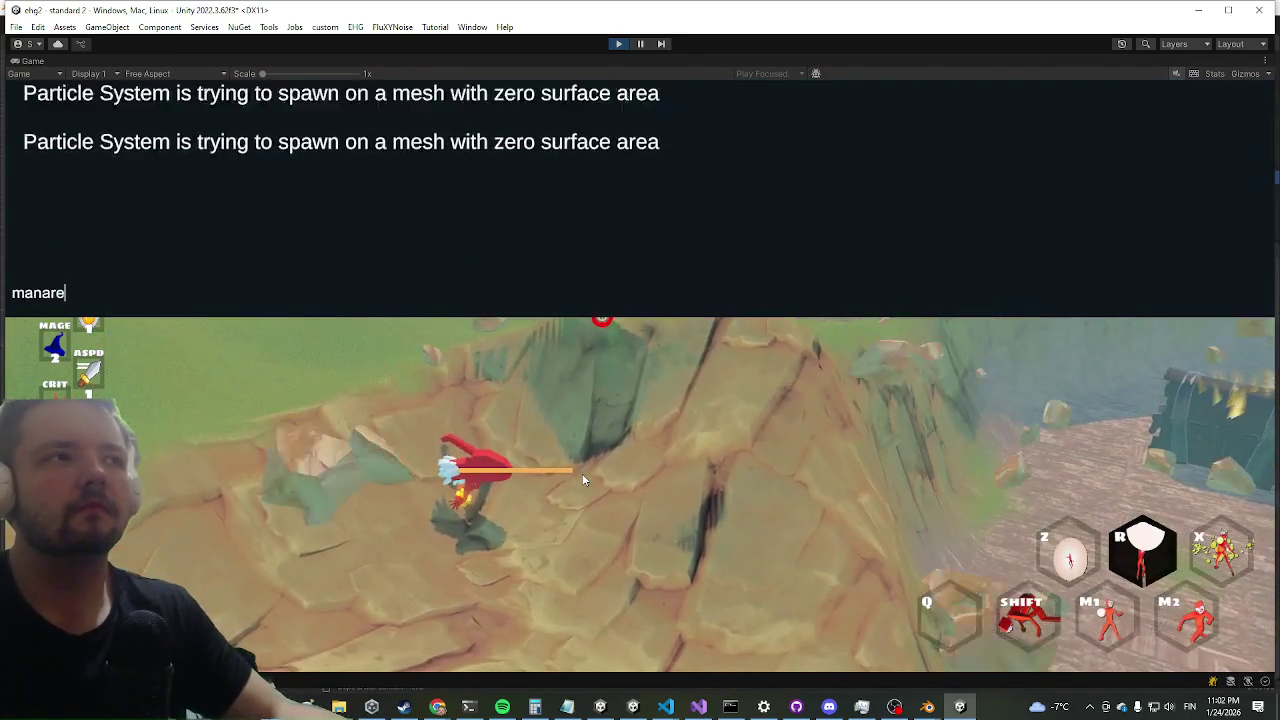
pyautogui.press('Return')
pyautogui.press('`')
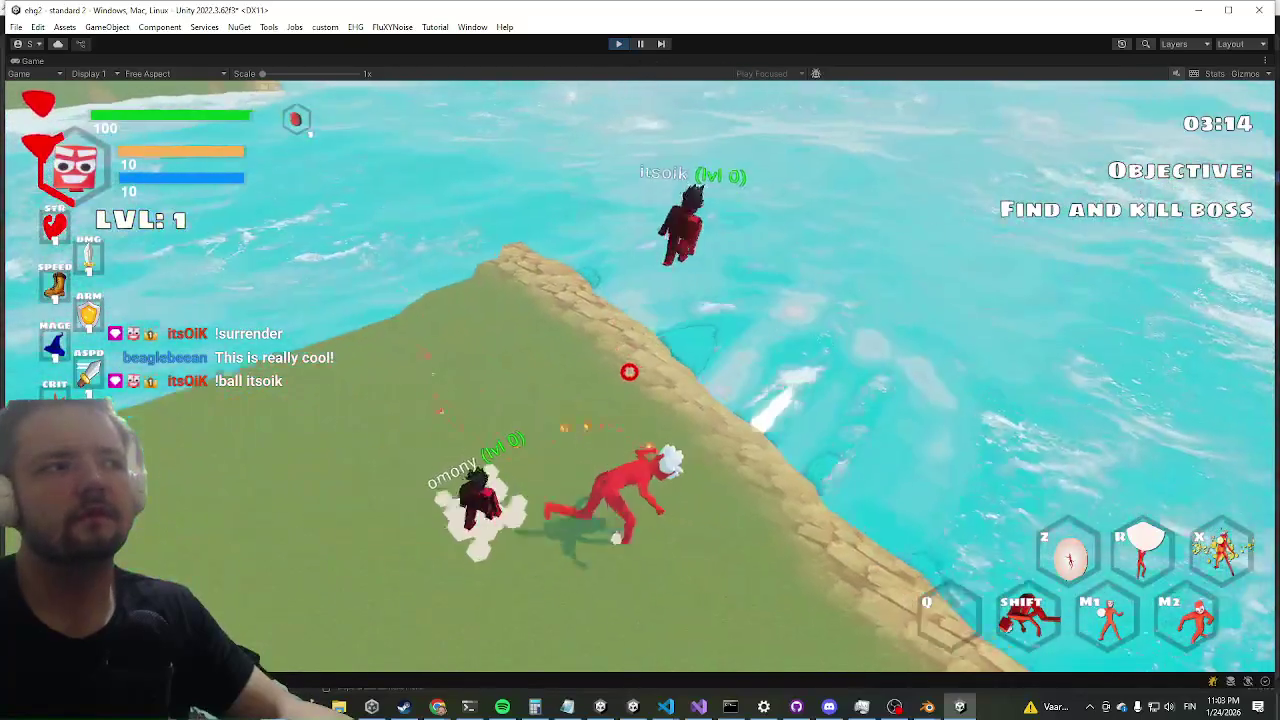
# - Dash through the water in shark form toward the next chest
pyautogui.press('shift')
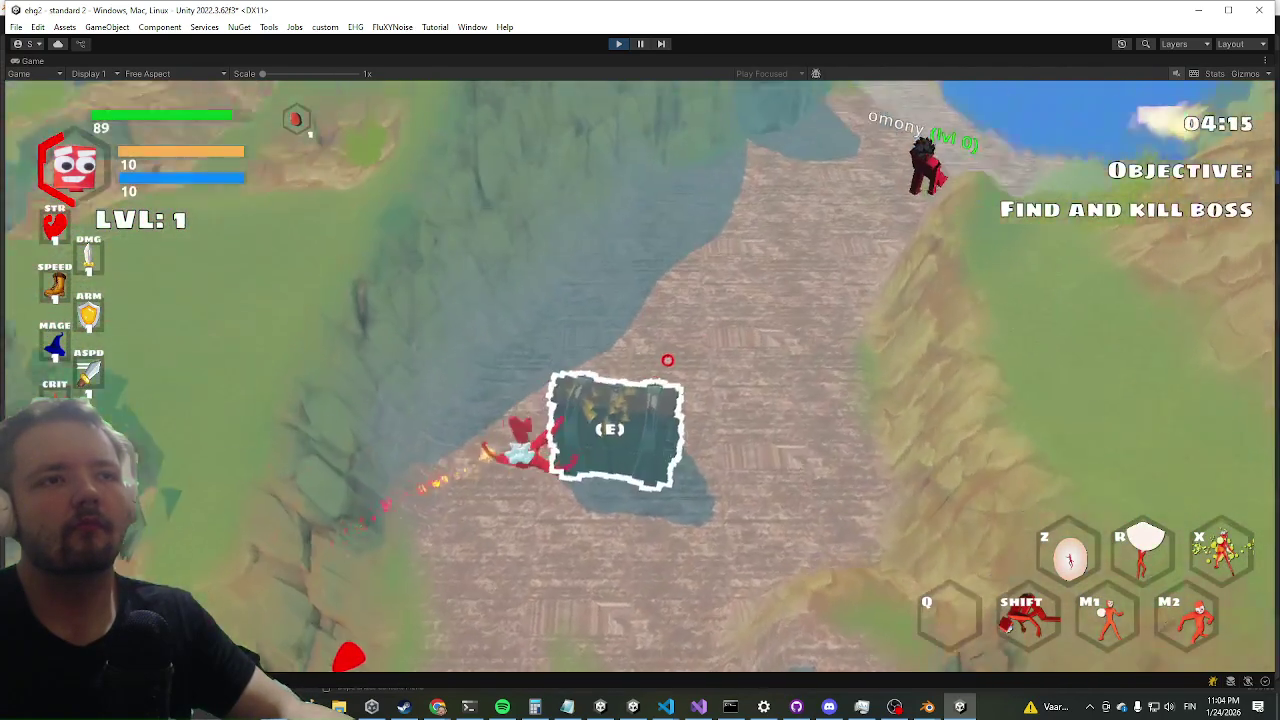
# - At the chest, unequip the flame, blue-figure and red-figure items and equip the HEADBAND
pyautogui.press('s')
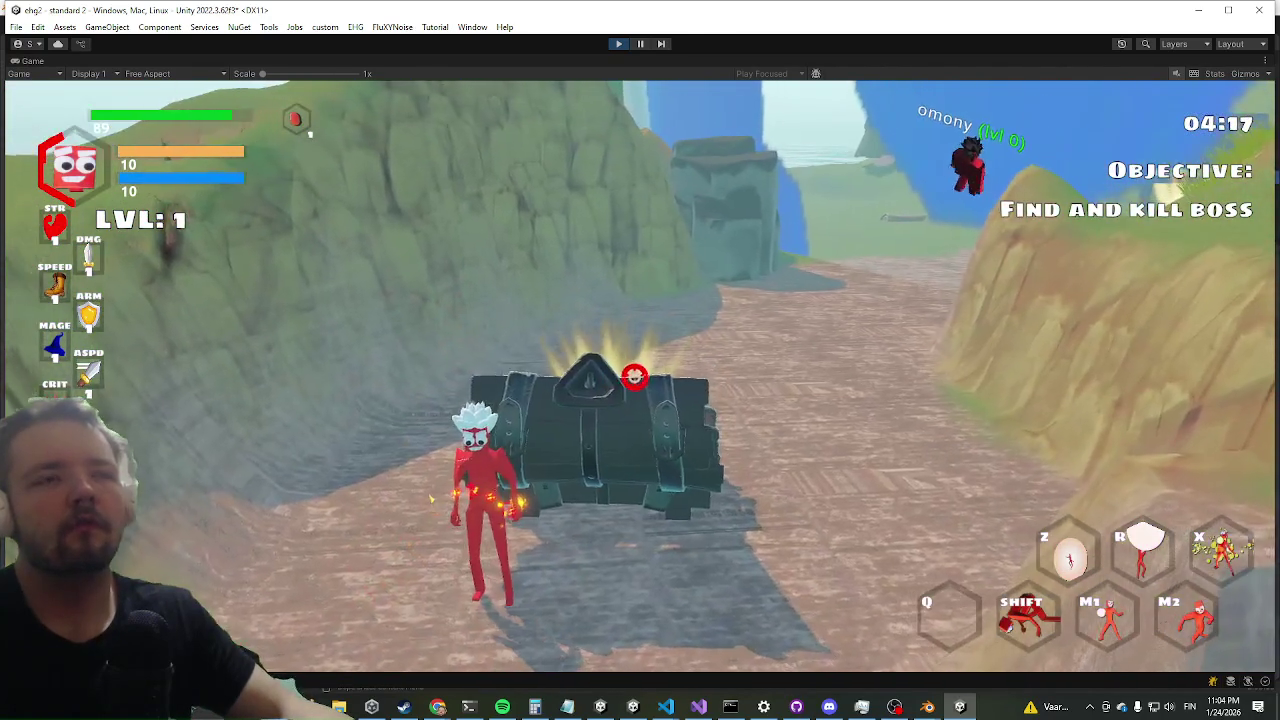
pyautogui.press('e')
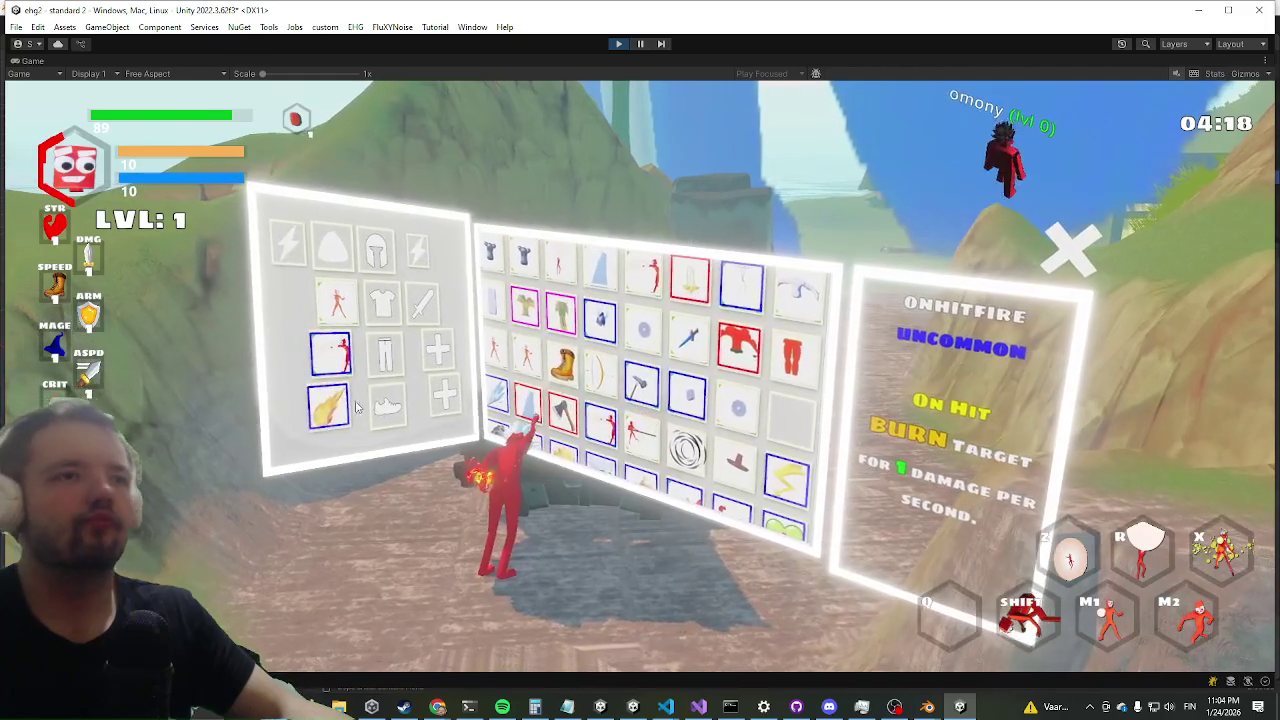
pyautogui.click(329, 405)
pyautogui.click(331, 350)
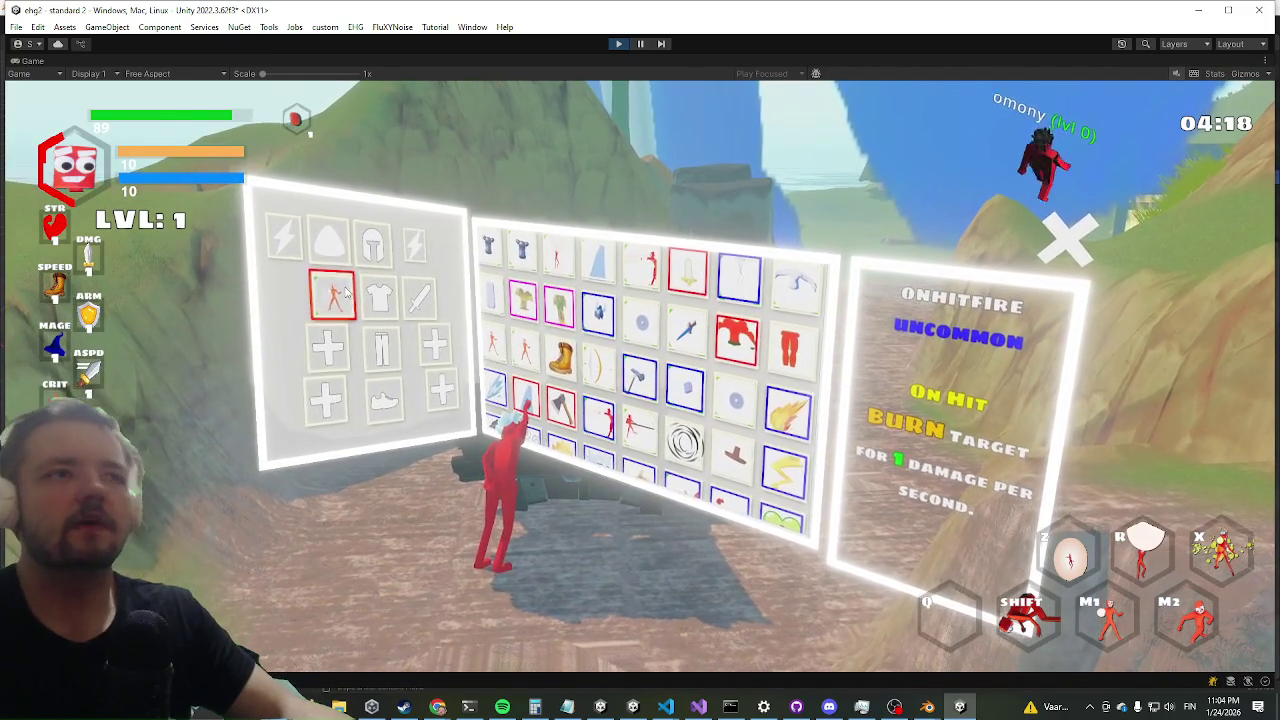
pyautogui.click(345, 290)
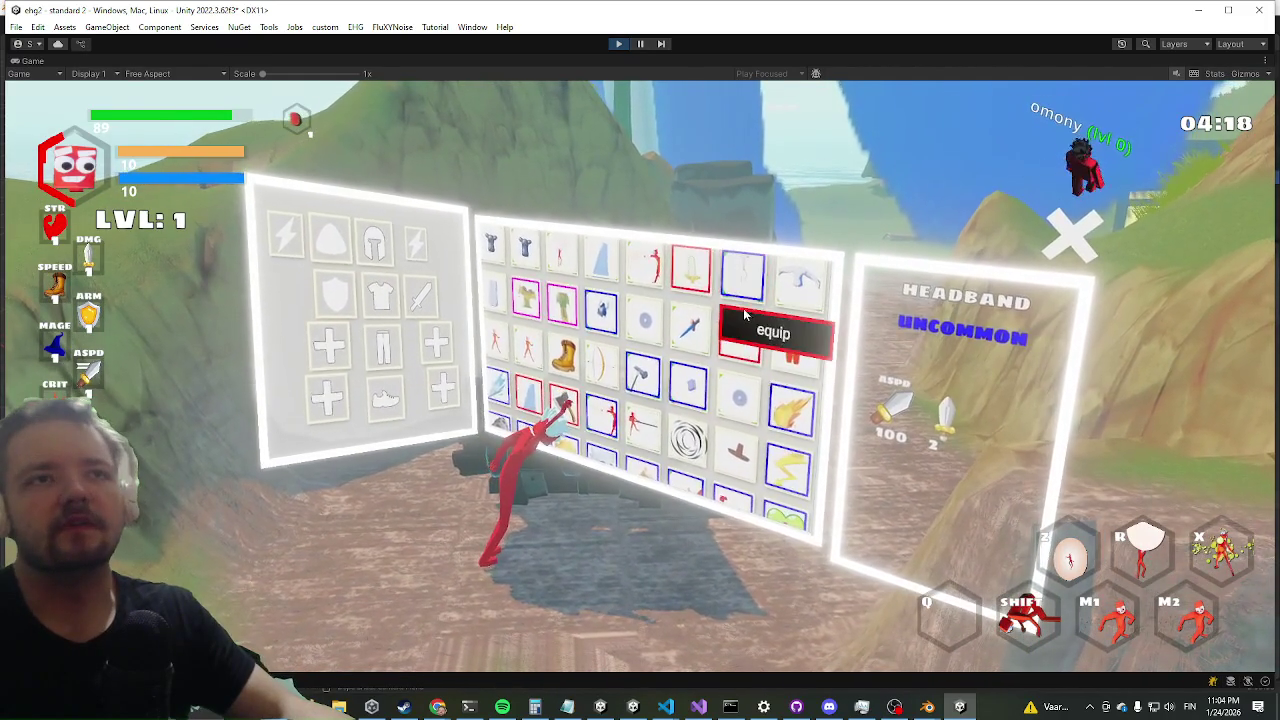
pyautogui.click(744, 314)
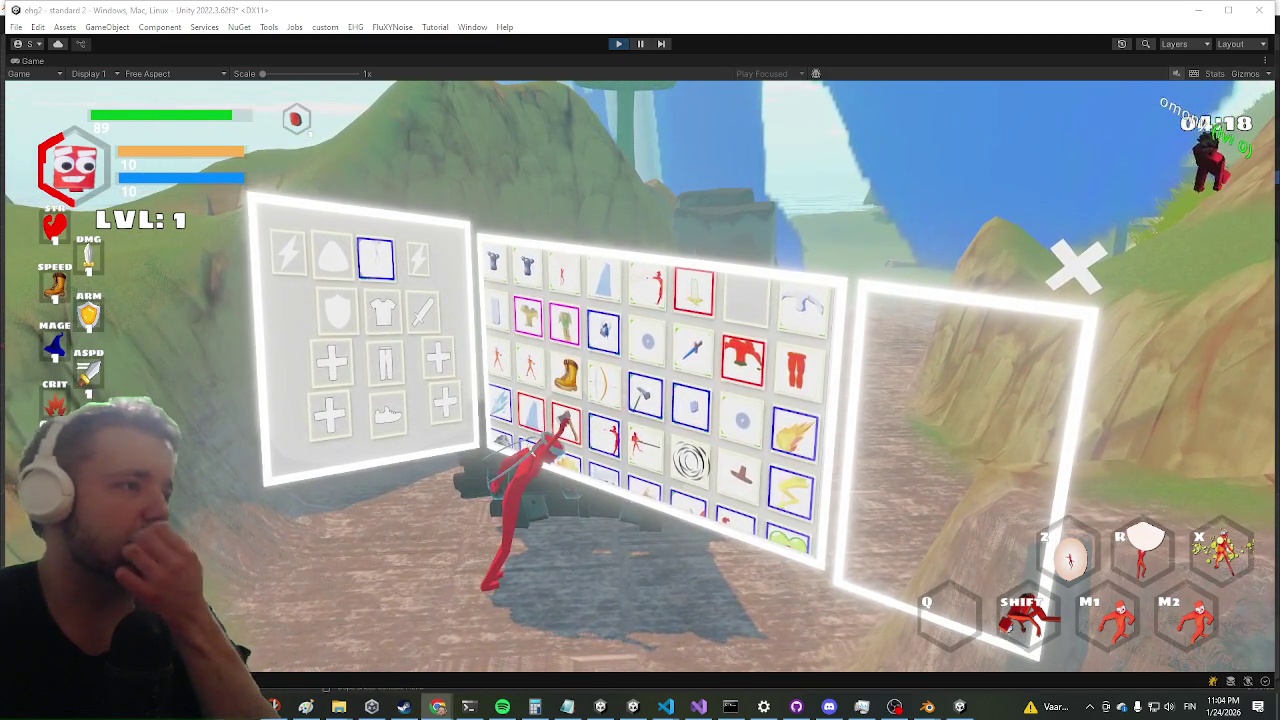
# - Browse item details: 2H, Magic Robes, Shield, OnHitFreeze, hammer and Helmet.001
pyautogui.click(700, 287)
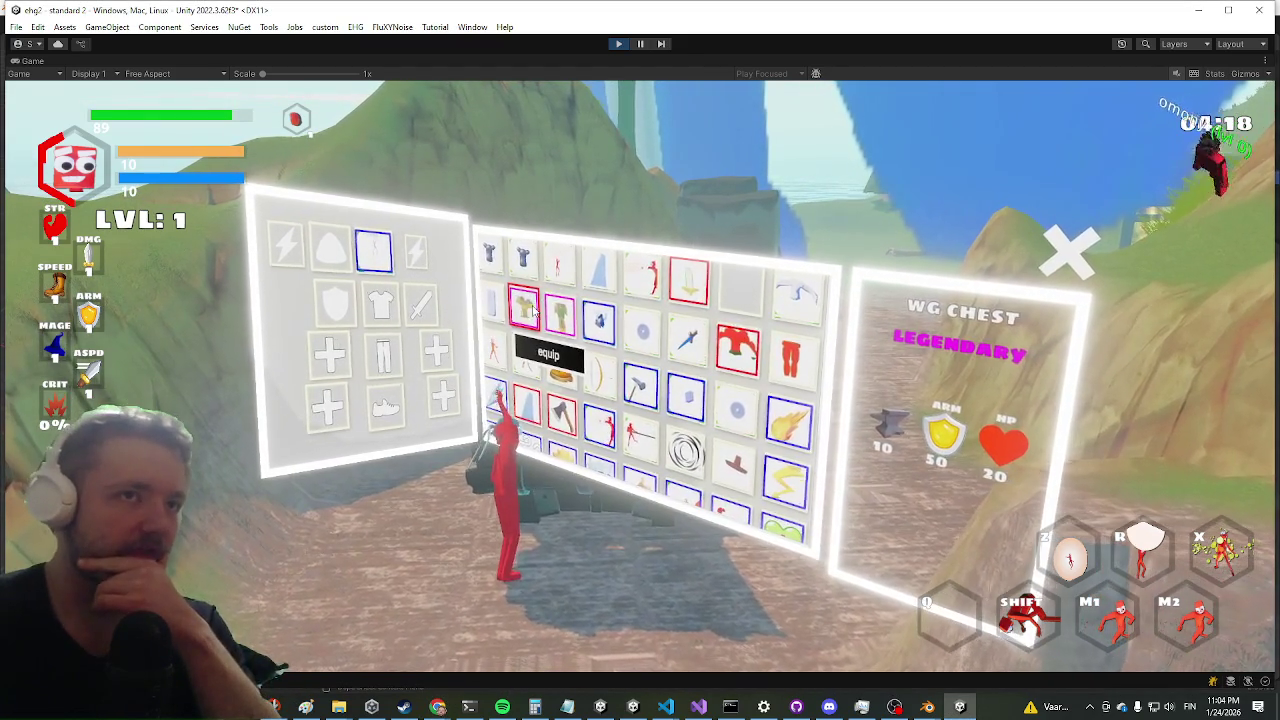
pyautogui.click(785, 298)
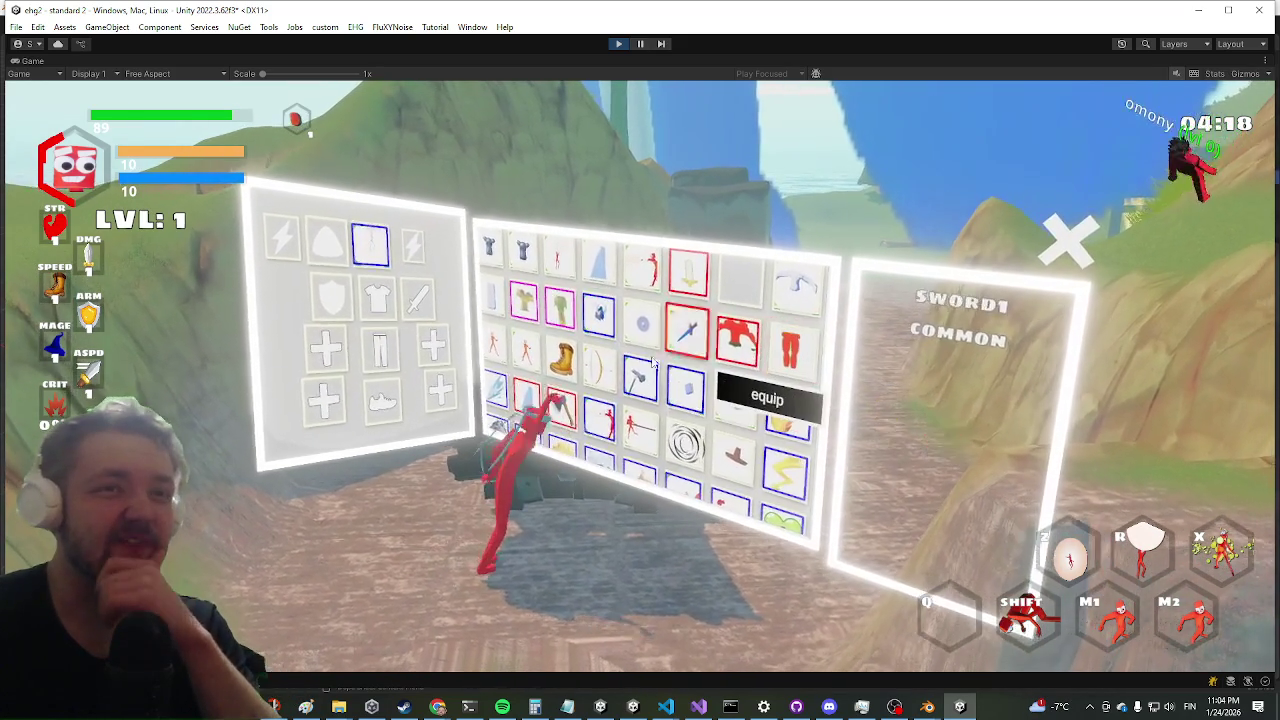
pyautogui.click(643, 352)
pyautogui.click(785, 355)
pyautogui.click(523, 300)
pyautogui.click(494, 386)
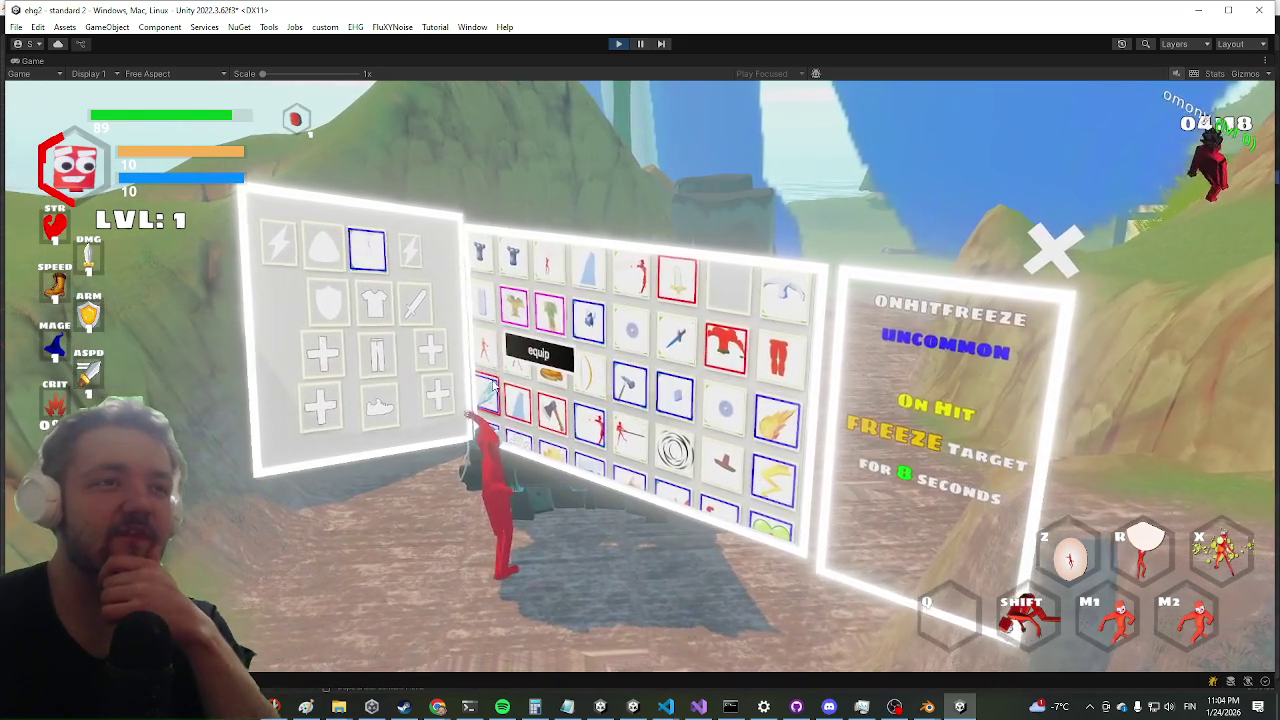
pyautogui.click(640, 383)
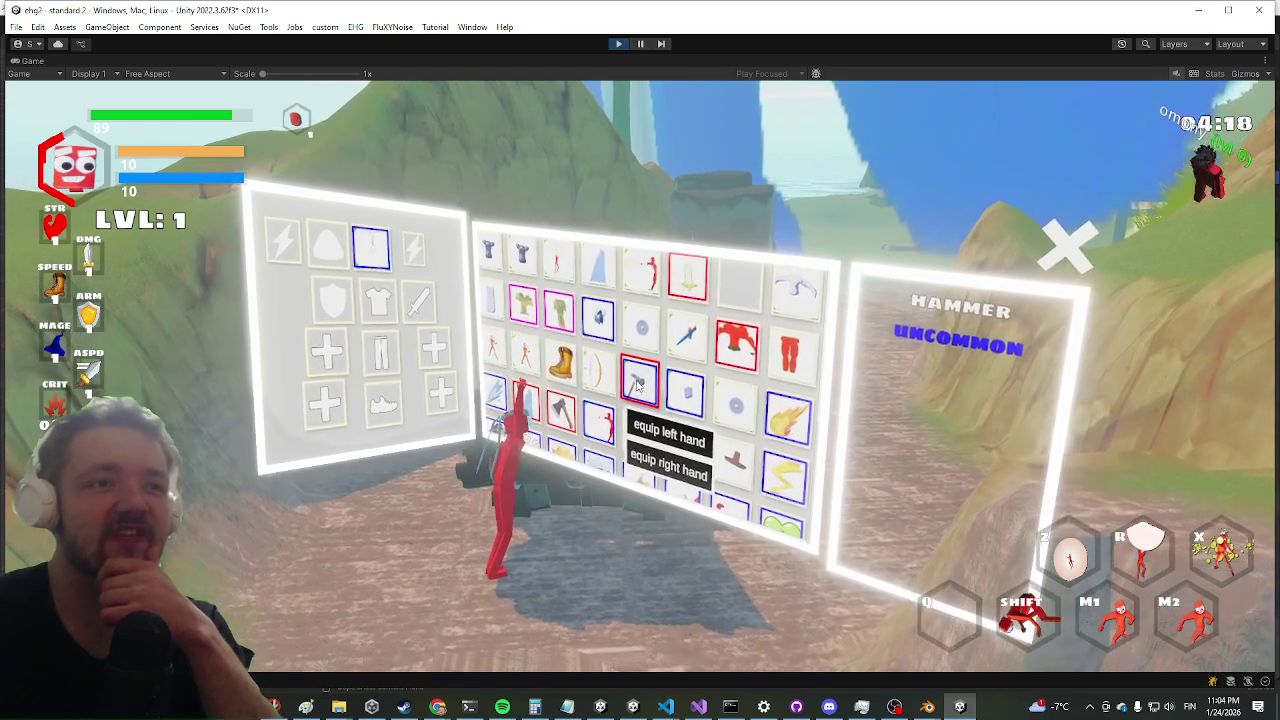
pyautogui.click(588, 343)
pyautogui.scroll(-3, 595, 360)
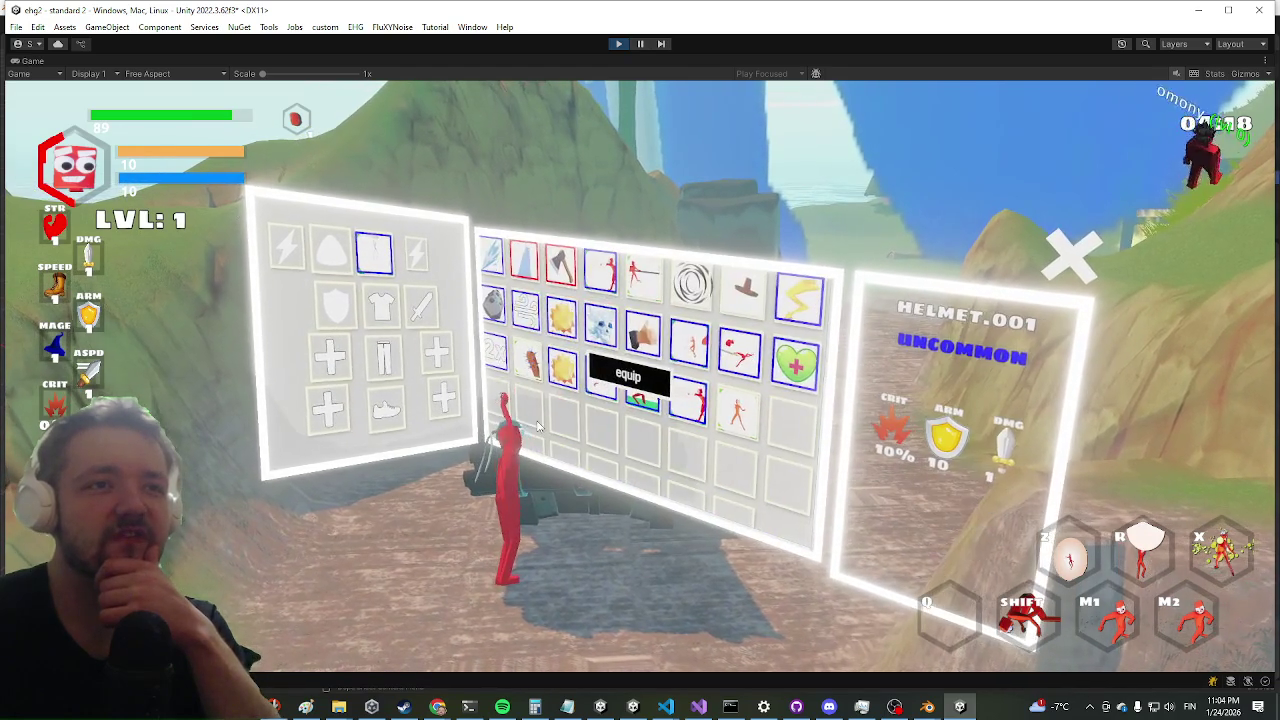
pyautogui.scroll(2, 600, 387)
# - Equip the yellow Nuke item in the left hand, raising attack speed to 101, and close the inventory
pyautogui.click(577, 469)
pyautogui.click(577, 469)
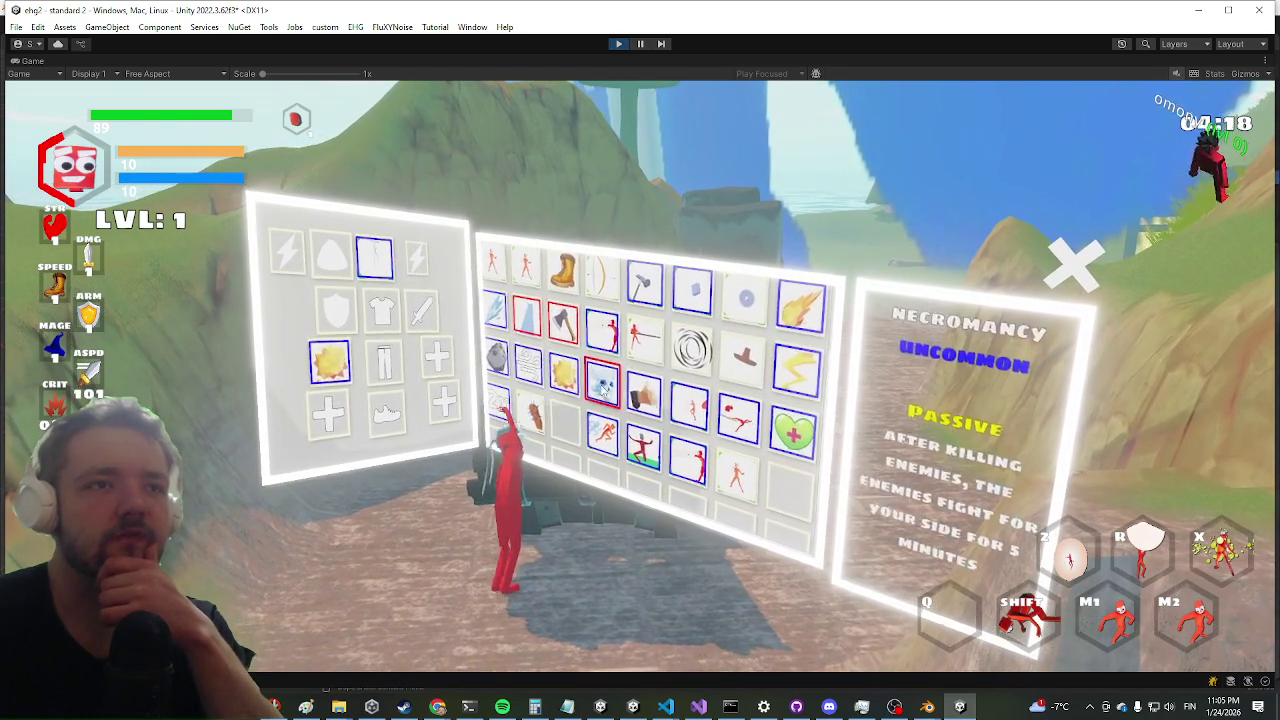
pyautogui.scroll(2, 591, 381)
pyautogui.click(505, 405)
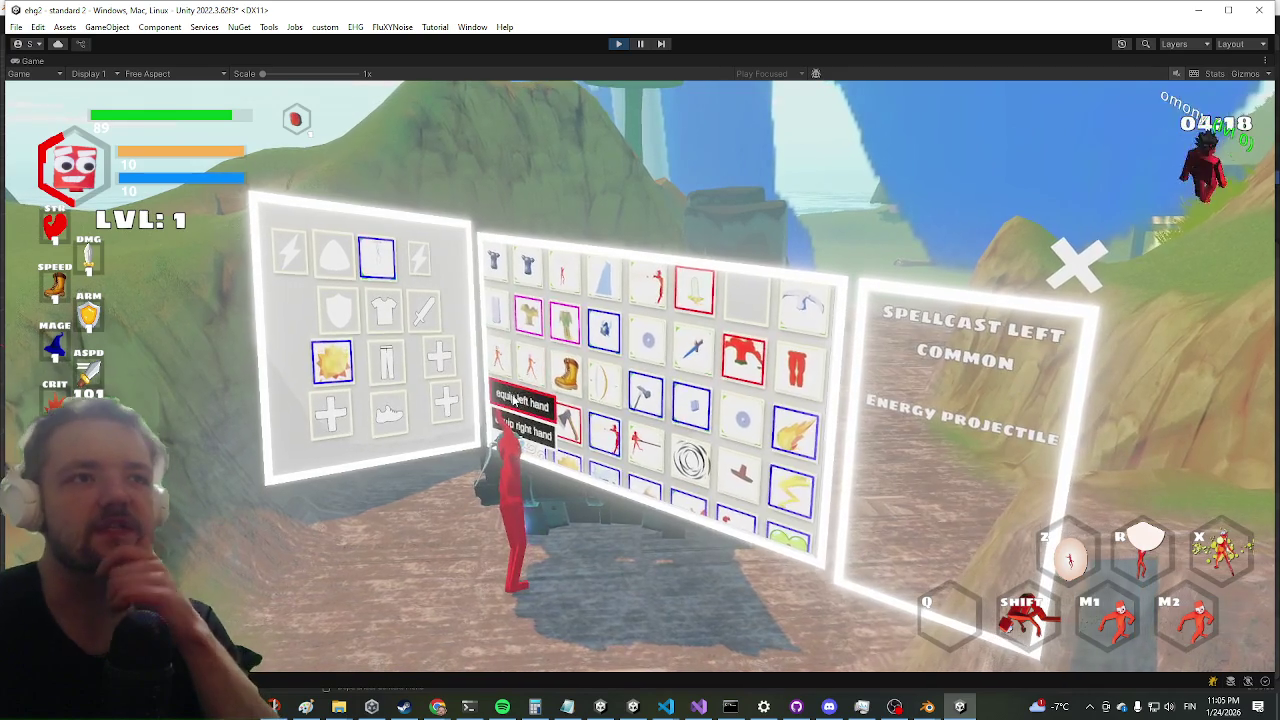
pyautogui.click(504, 405)
pyautogui.press('Tab')
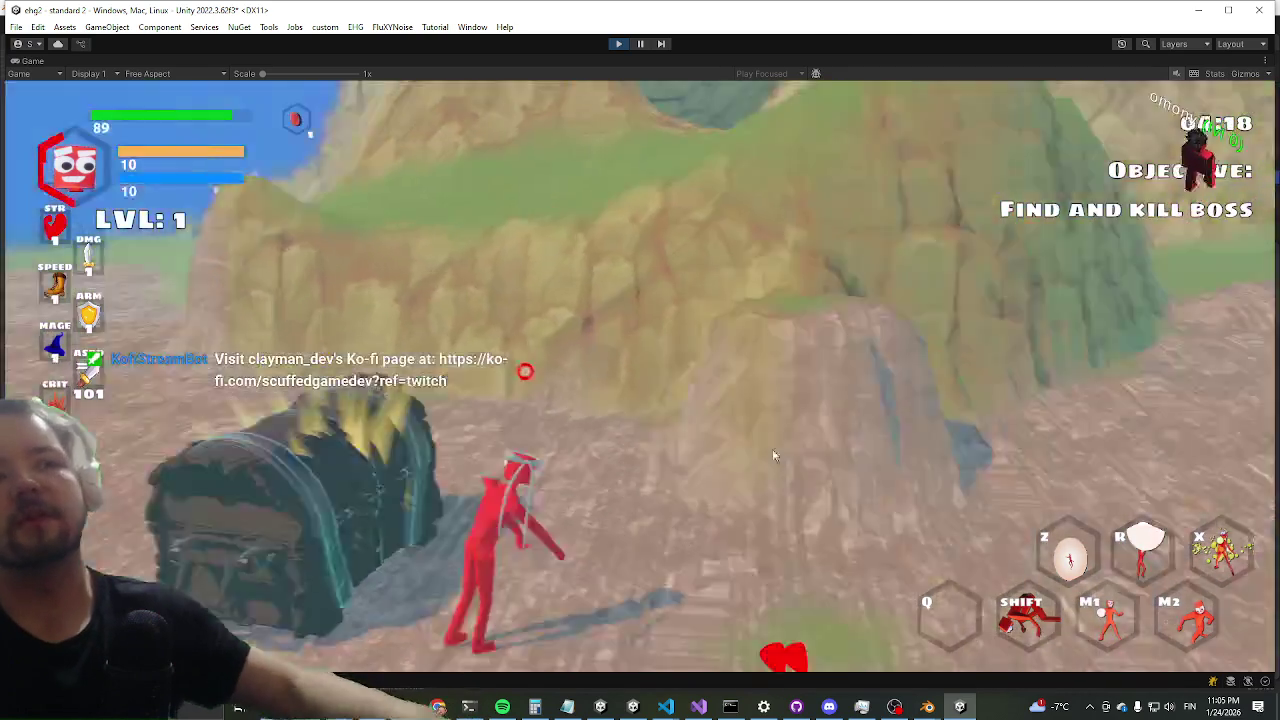
# - Cast fireballs, blasts and slashes while running along the cliffs toward the Yolk bosses
pyautogui.click(1055, 427)
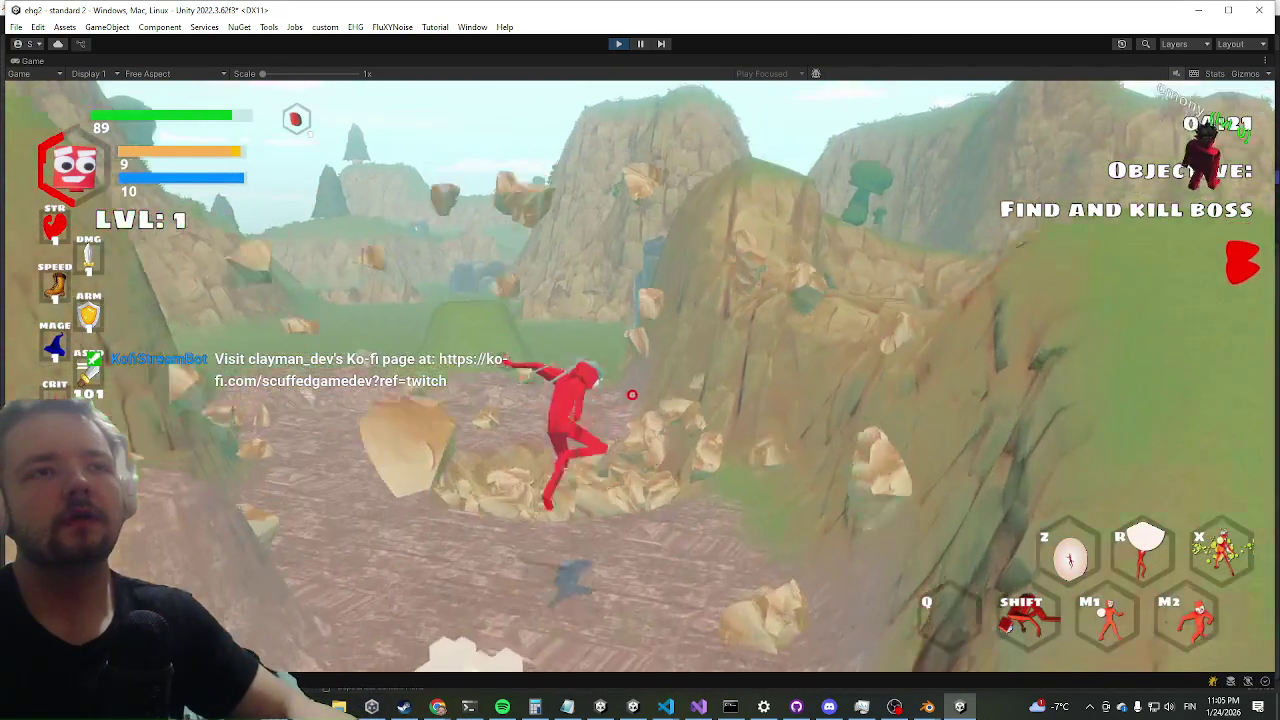
pyautogui.click(640, 380)
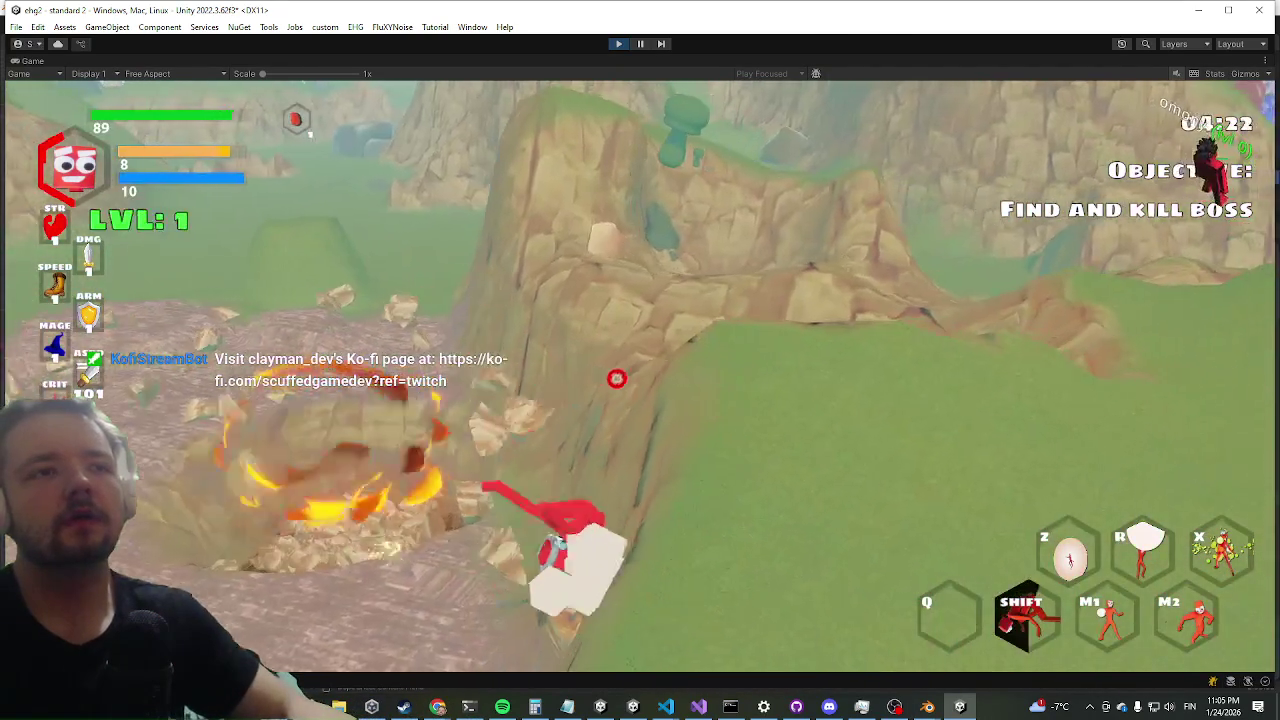
pyautogui.click(633, 382)
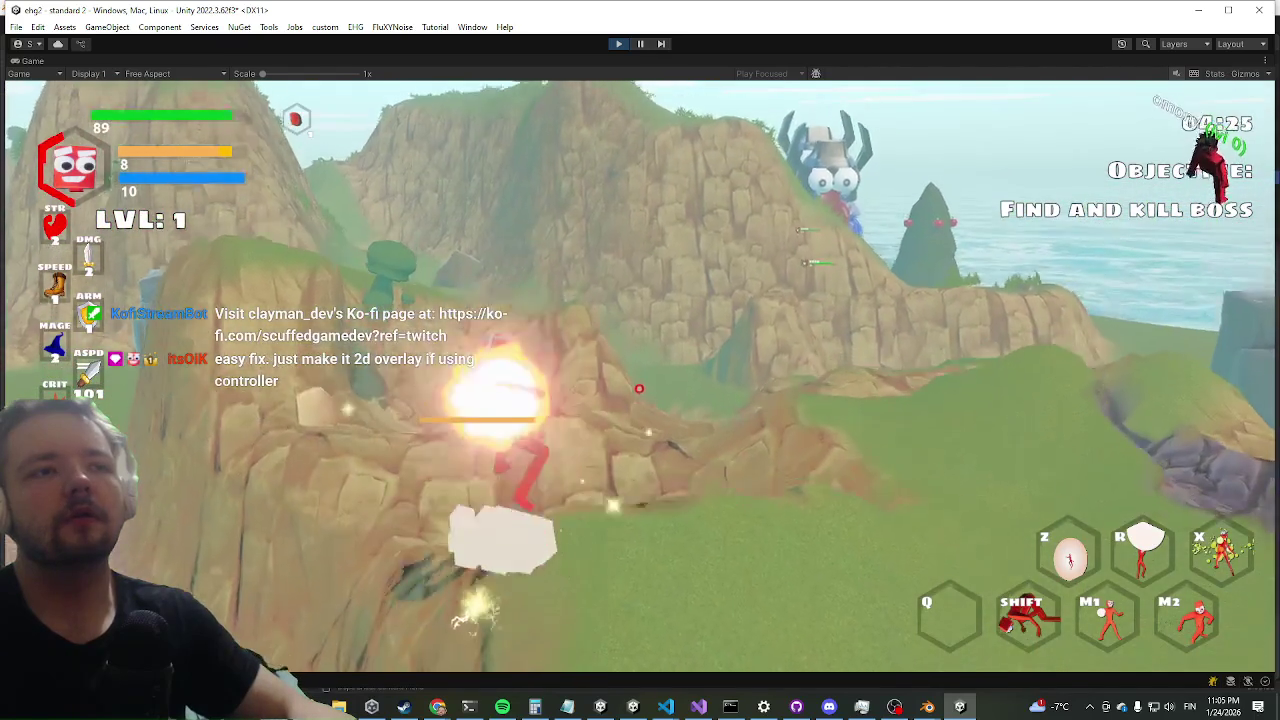
pyautogui.click(626, 377)
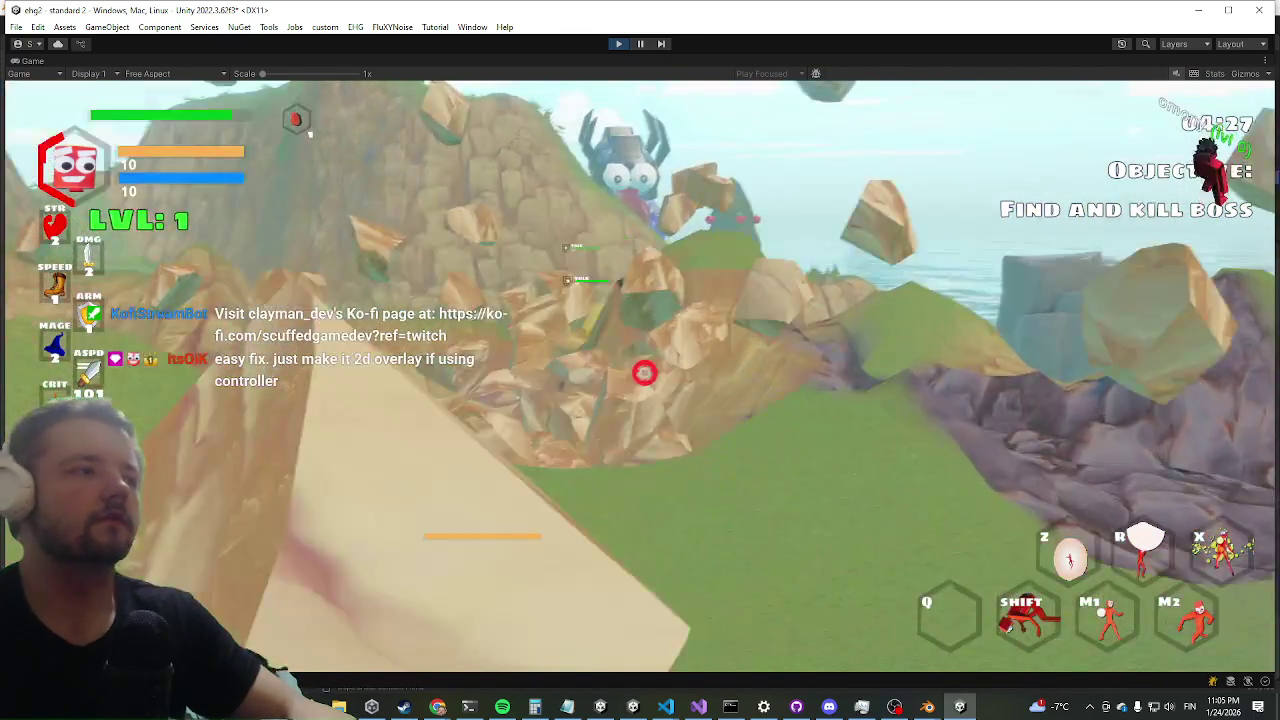
pyautogui.click(638, 384)
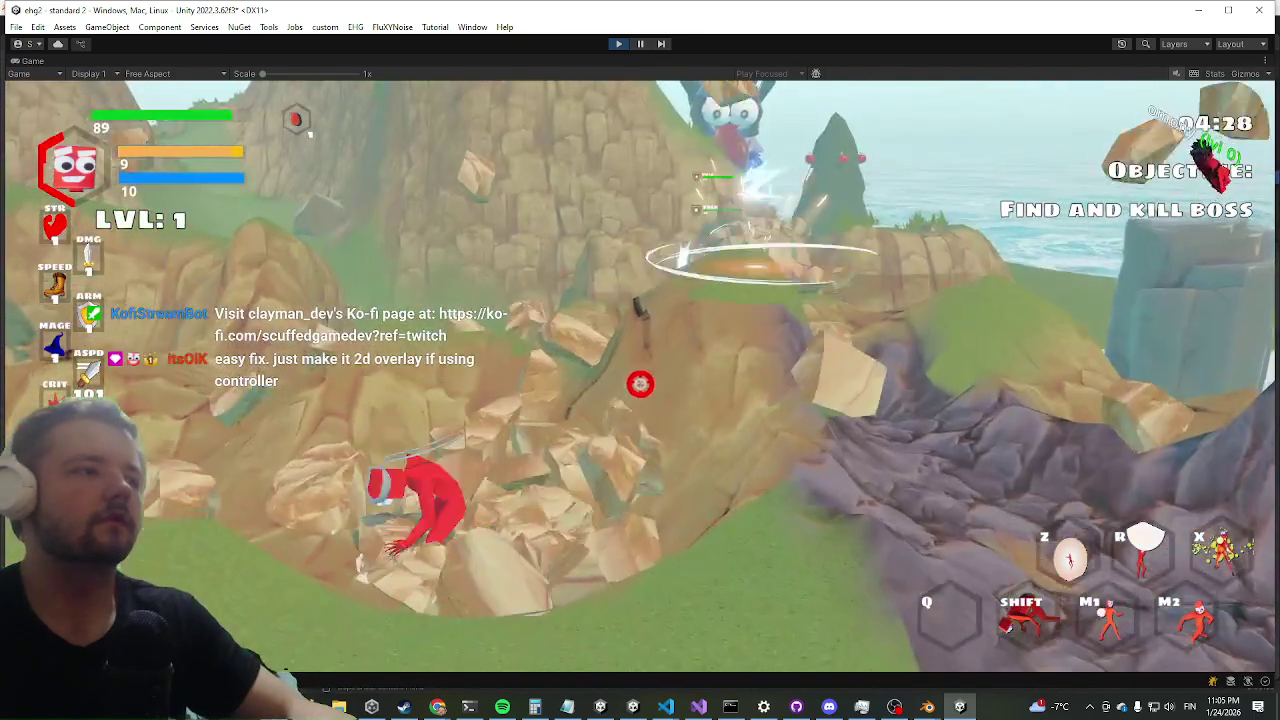
pyautogui.click(642, 395)
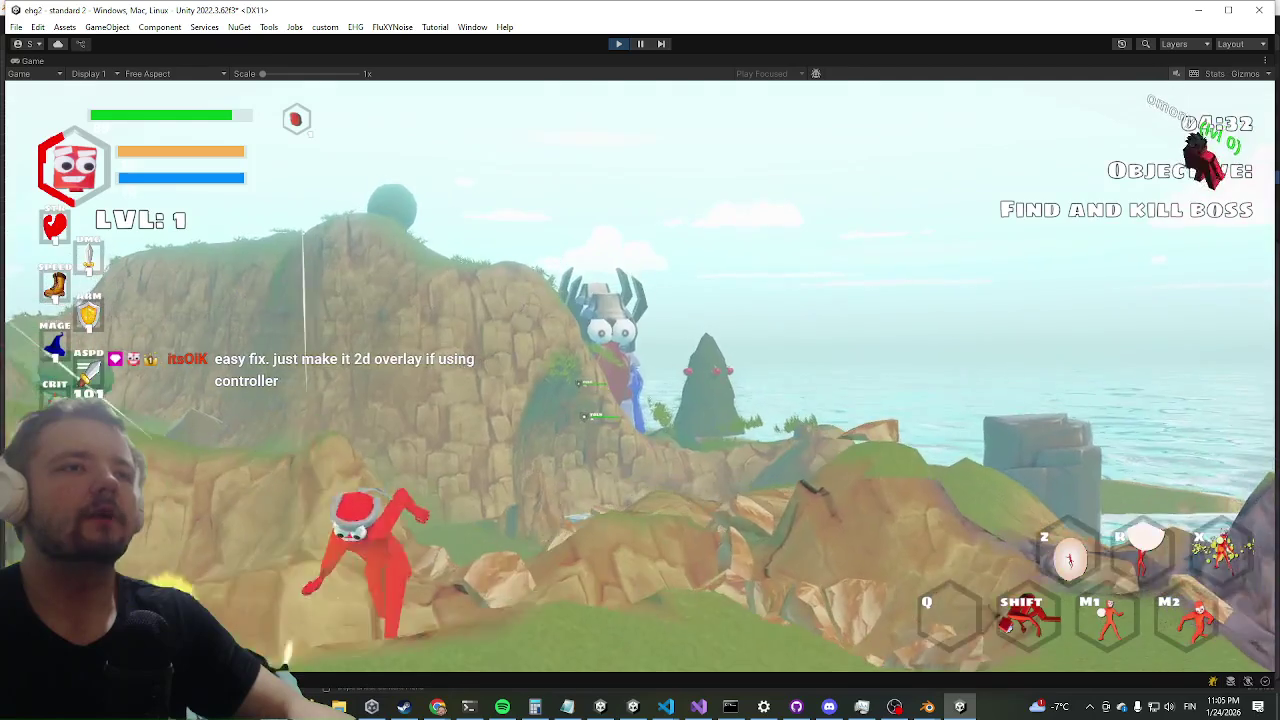
pyautogui.click(636, 376)
pyautogui.click(642, 383)
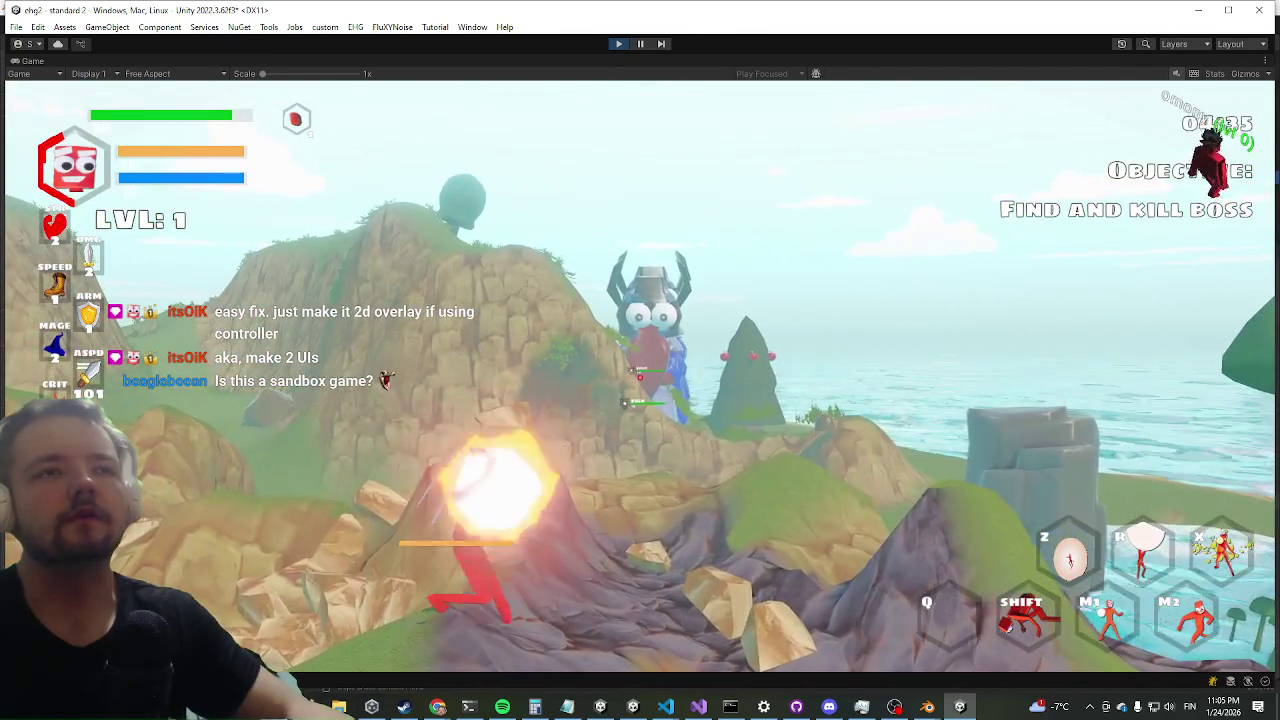
pyautogui.click(638, 378)
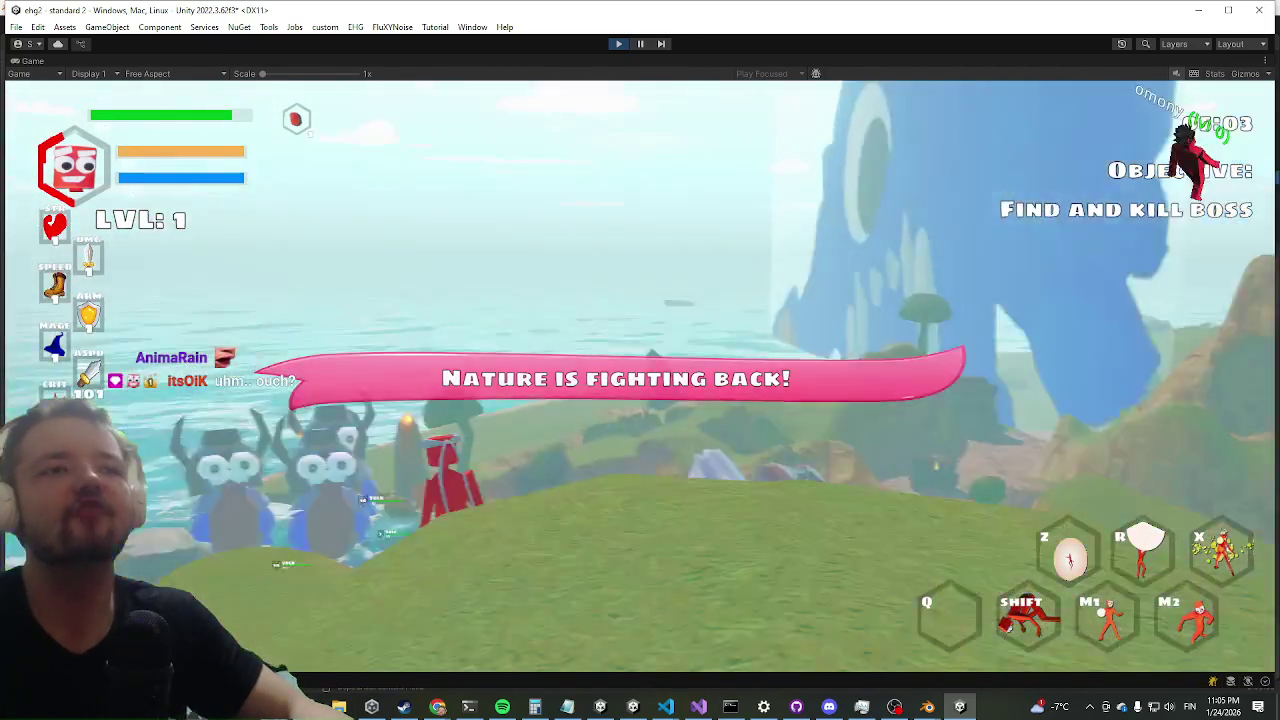
# - Run and dash the character up the hill and across the grassland toward the rocky hills
pyautogui.press('shift')
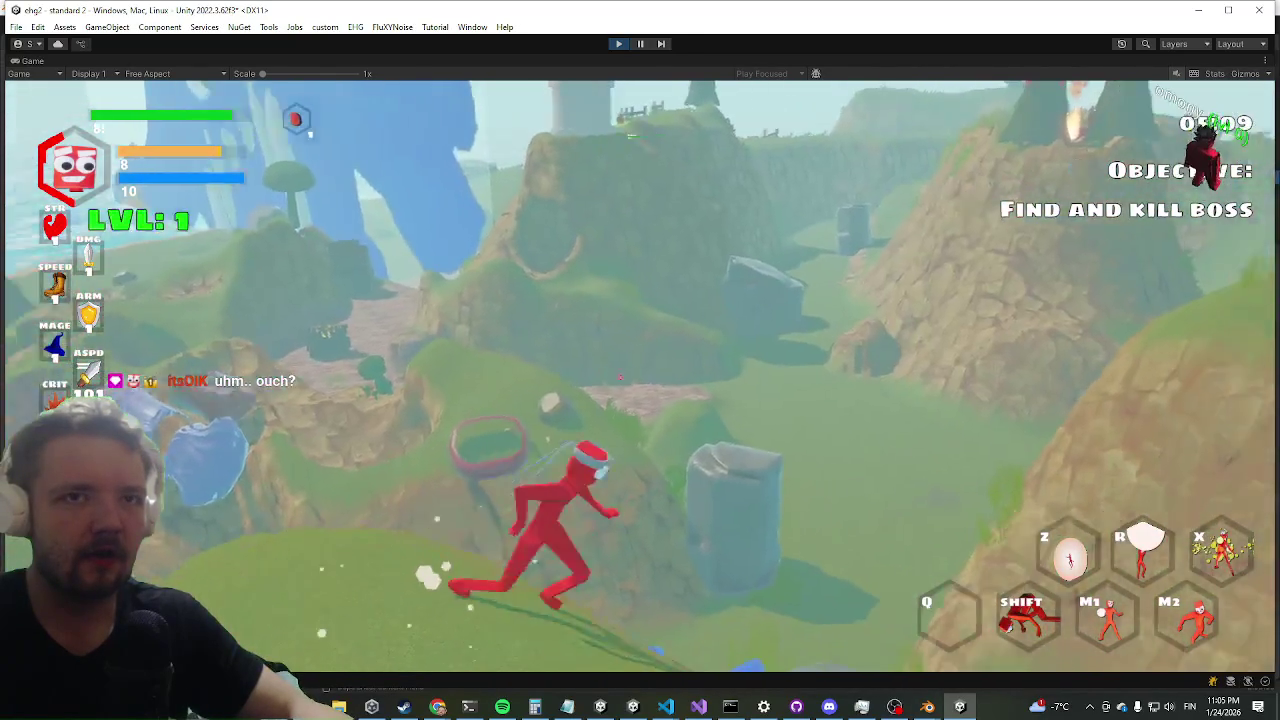
pyautogui.press('w')
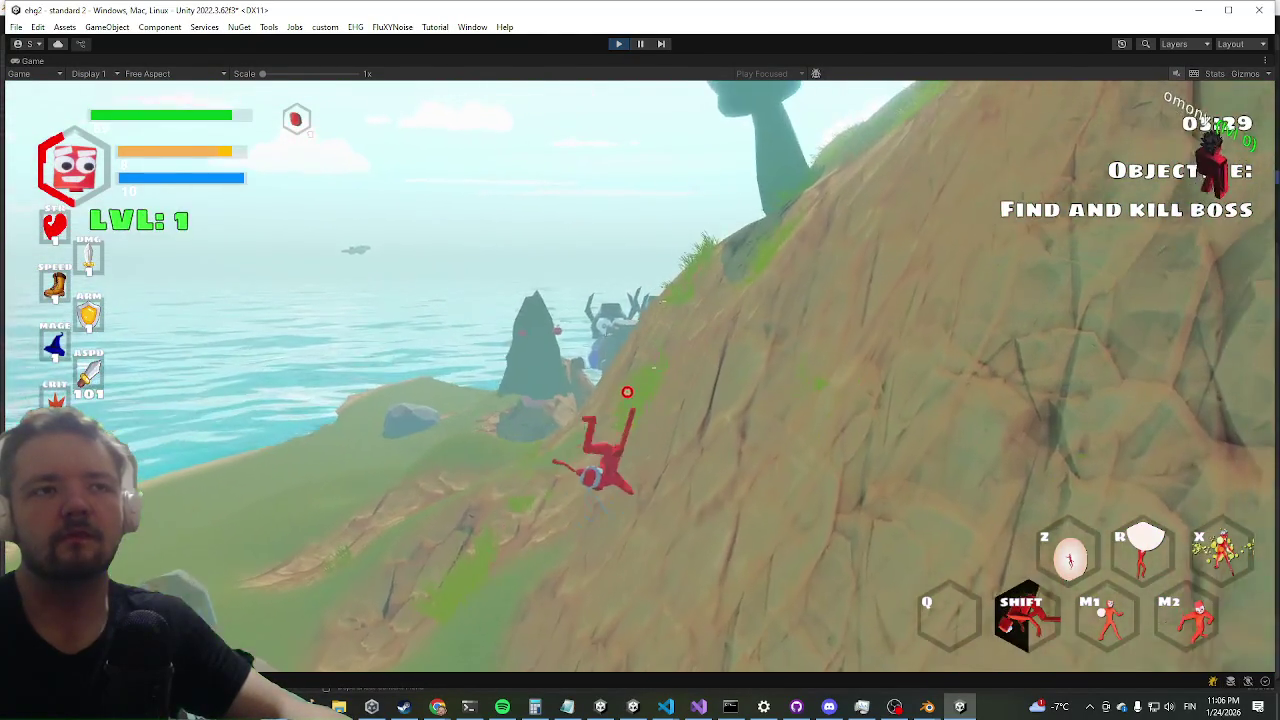
pyautogui.press('w')
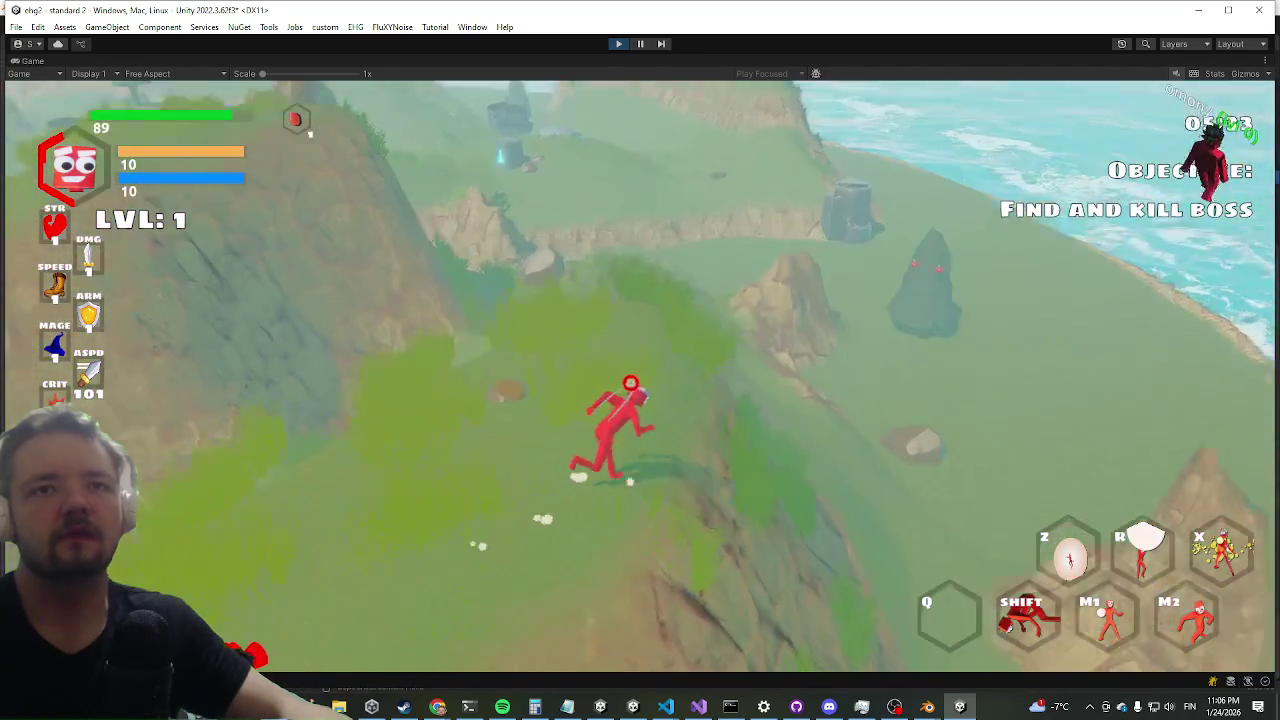
pyautogui.press('shift')
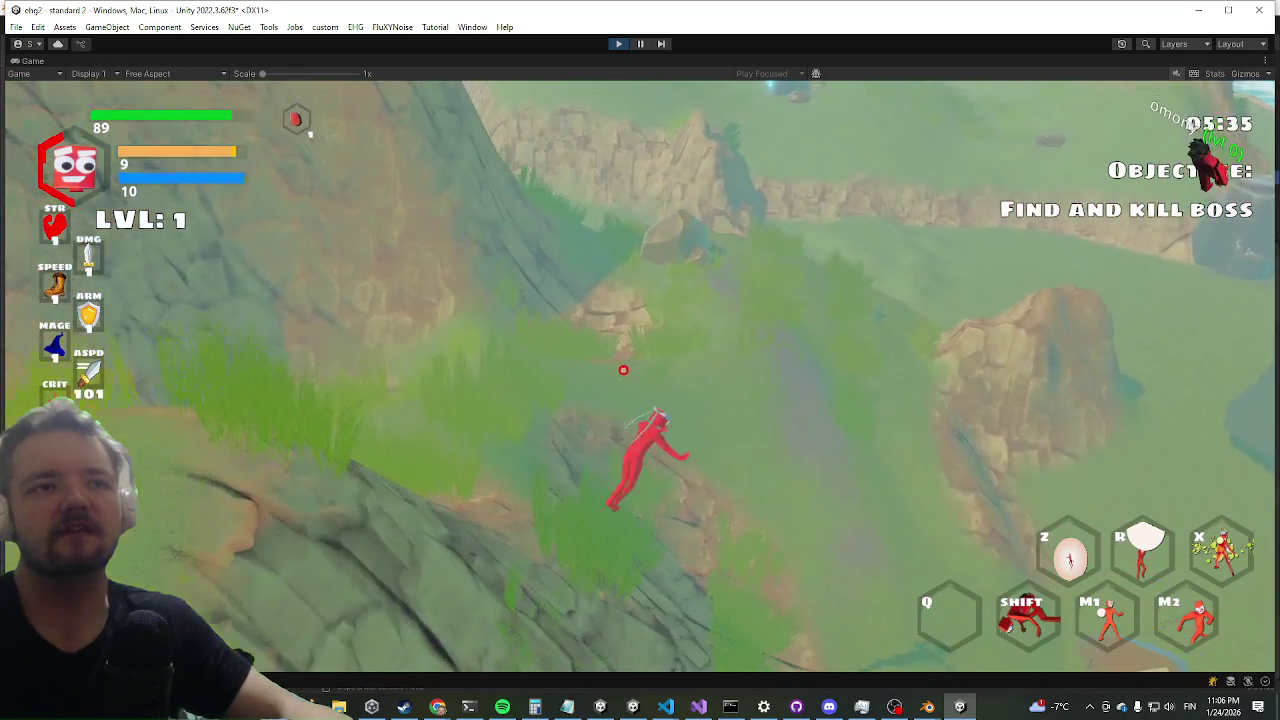
pyautogui.press('shift')
pyautogui.press('w')
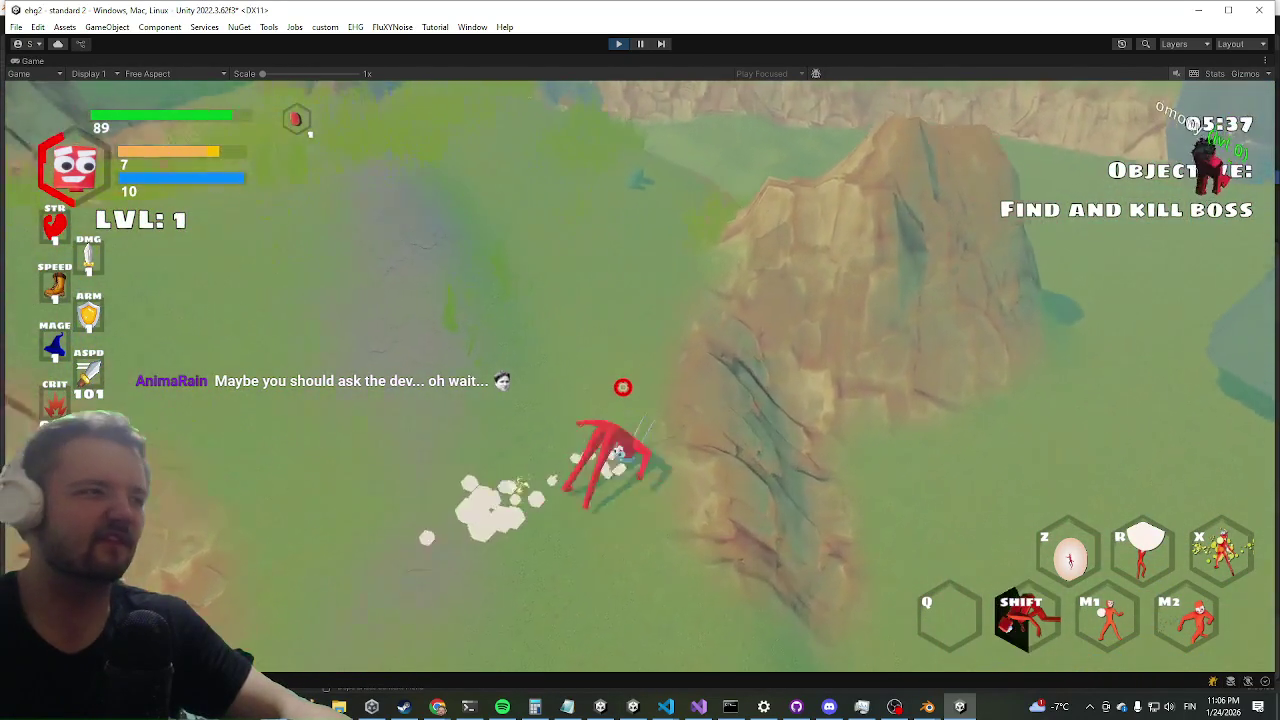
pyautogui.press('w')
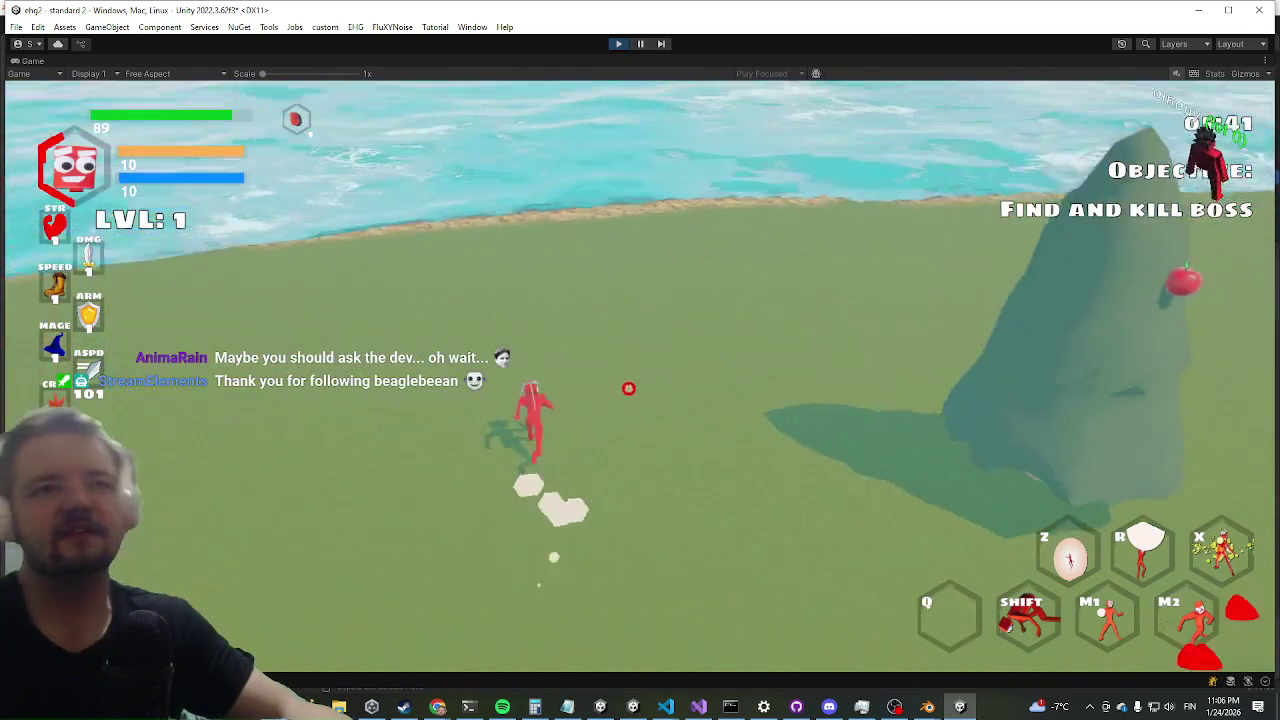
pyautogui.press('w')
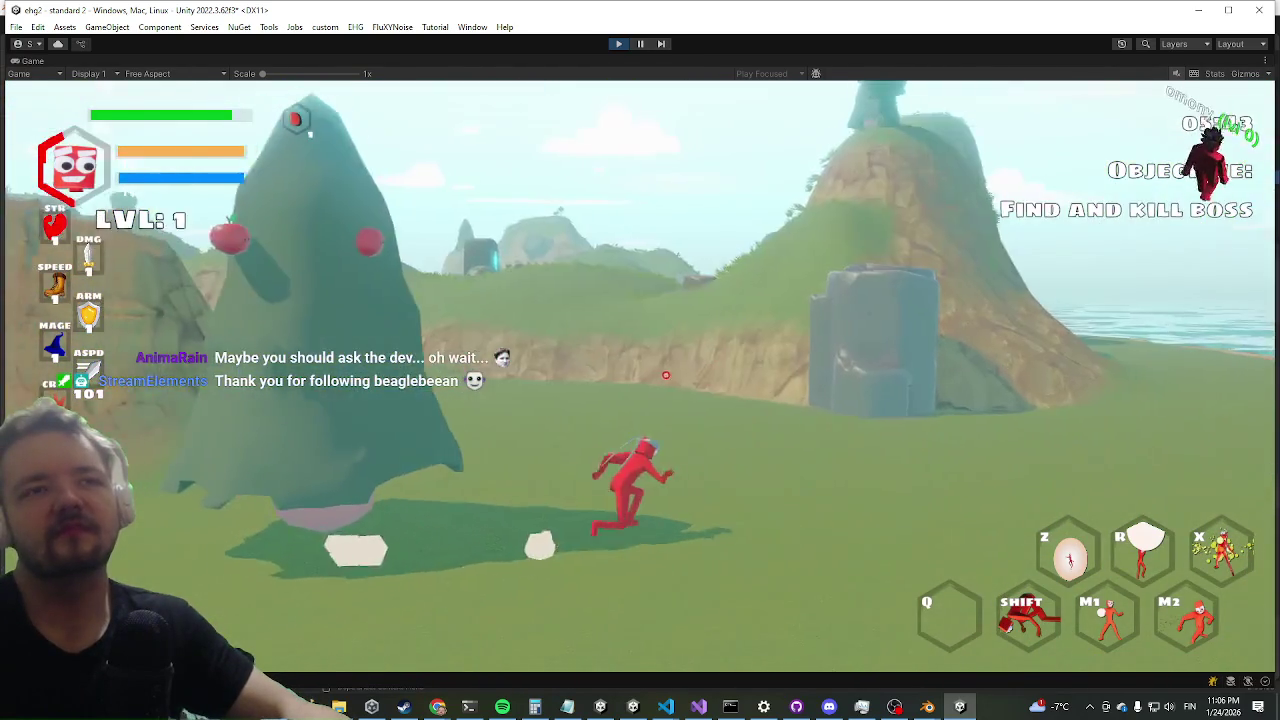
pyautogui.press('w')
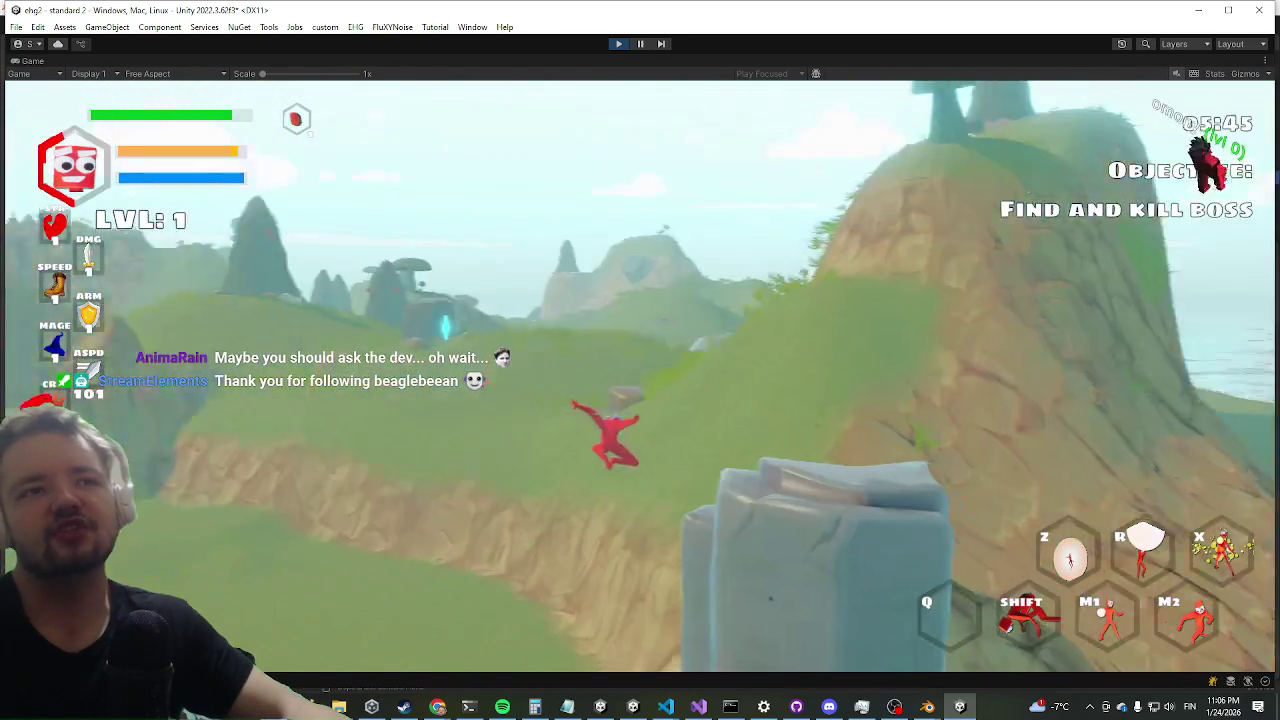
pyautogui.press('w')
pyautogui.press('shift')
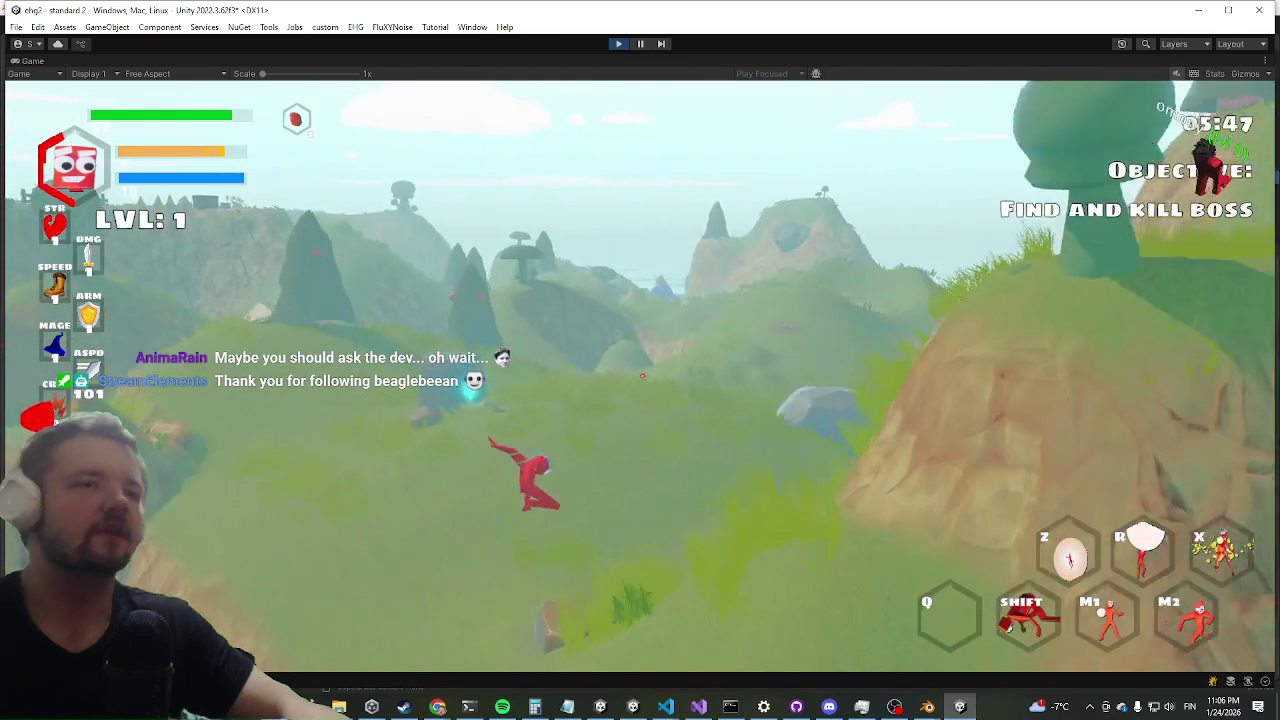
pyautogui.press('w')
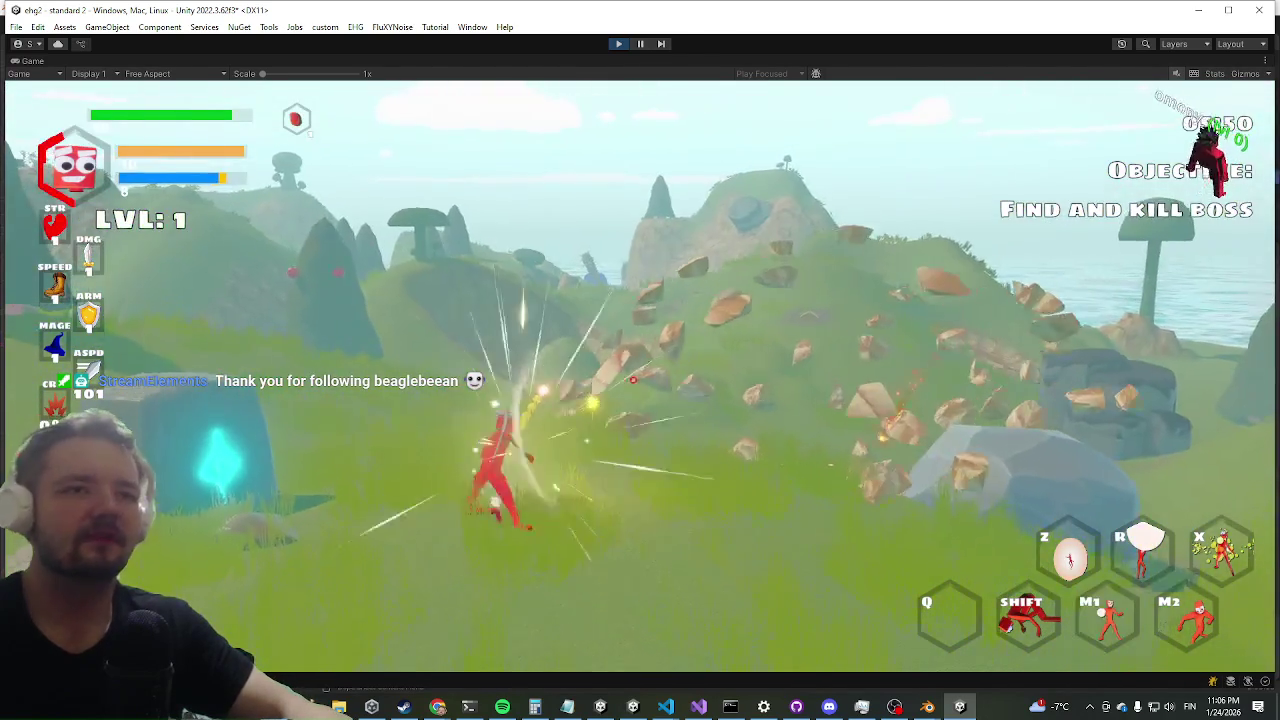
pyautogui.press('w')
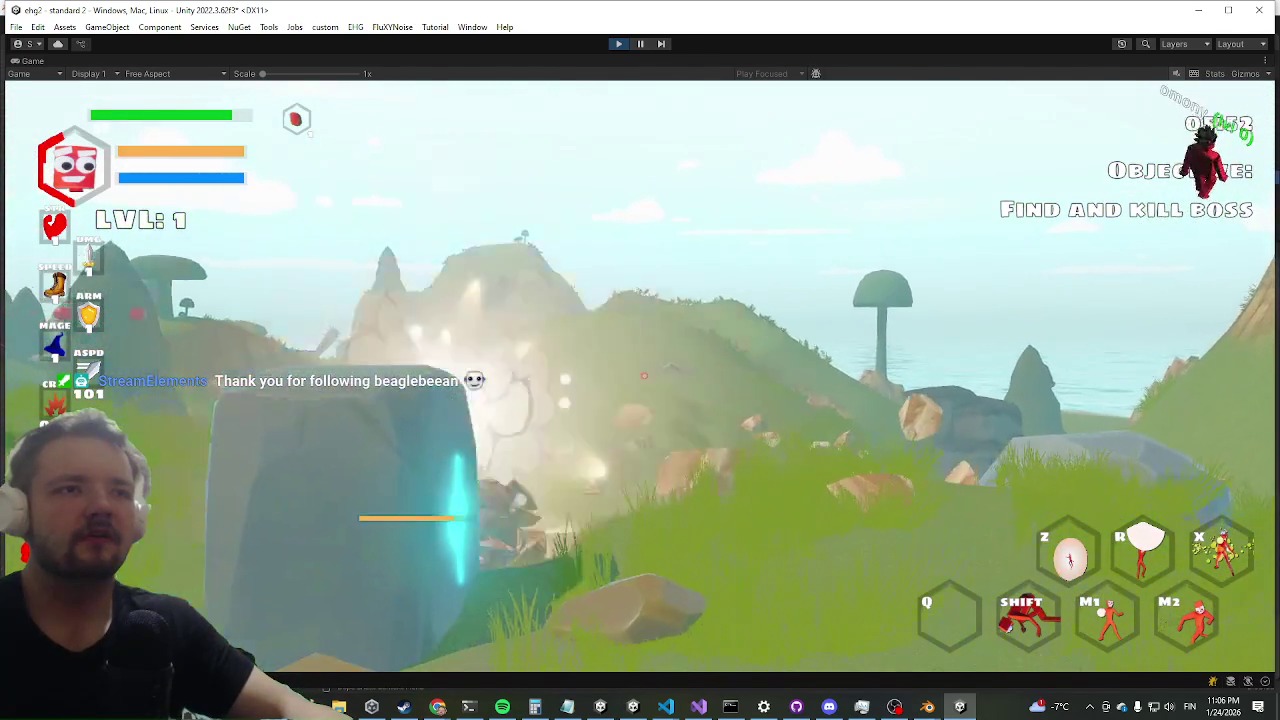
pyautogui.press('w')
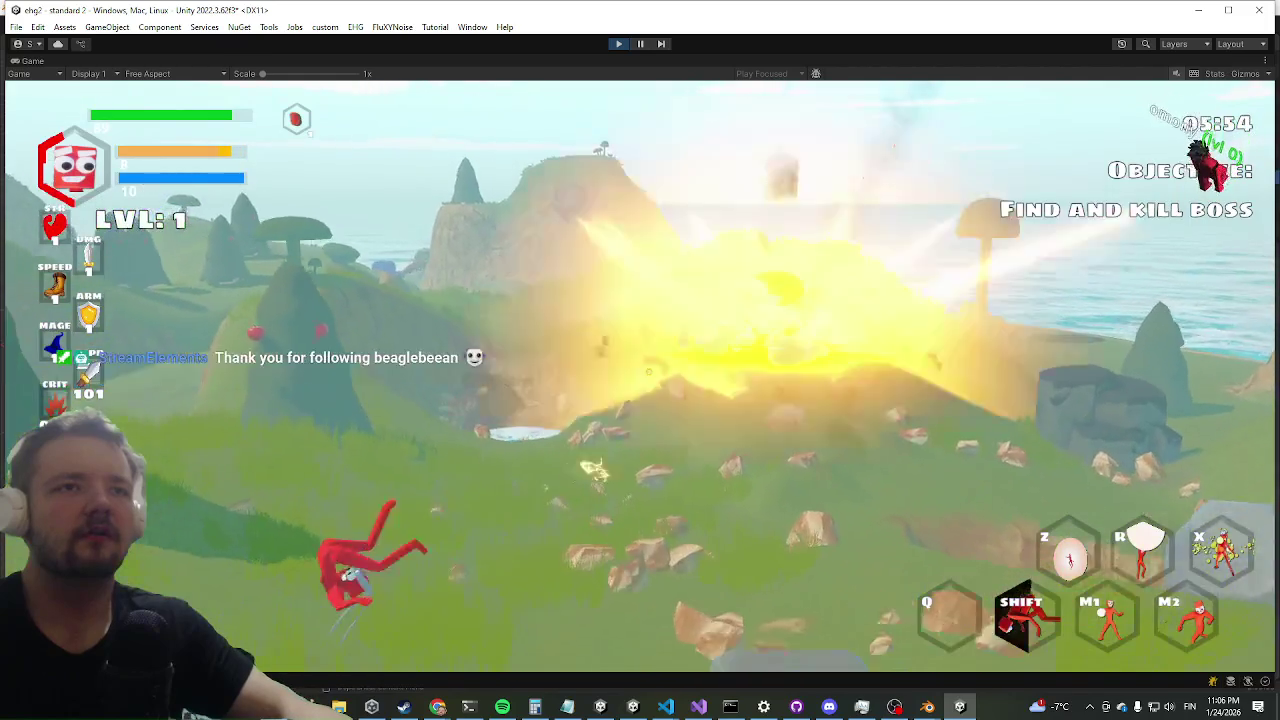
# - Fire an attack, cross the rock slope, dash down to the treasure chest and open it
pyautogui.click(640, 378)
pyautogui.press('w')
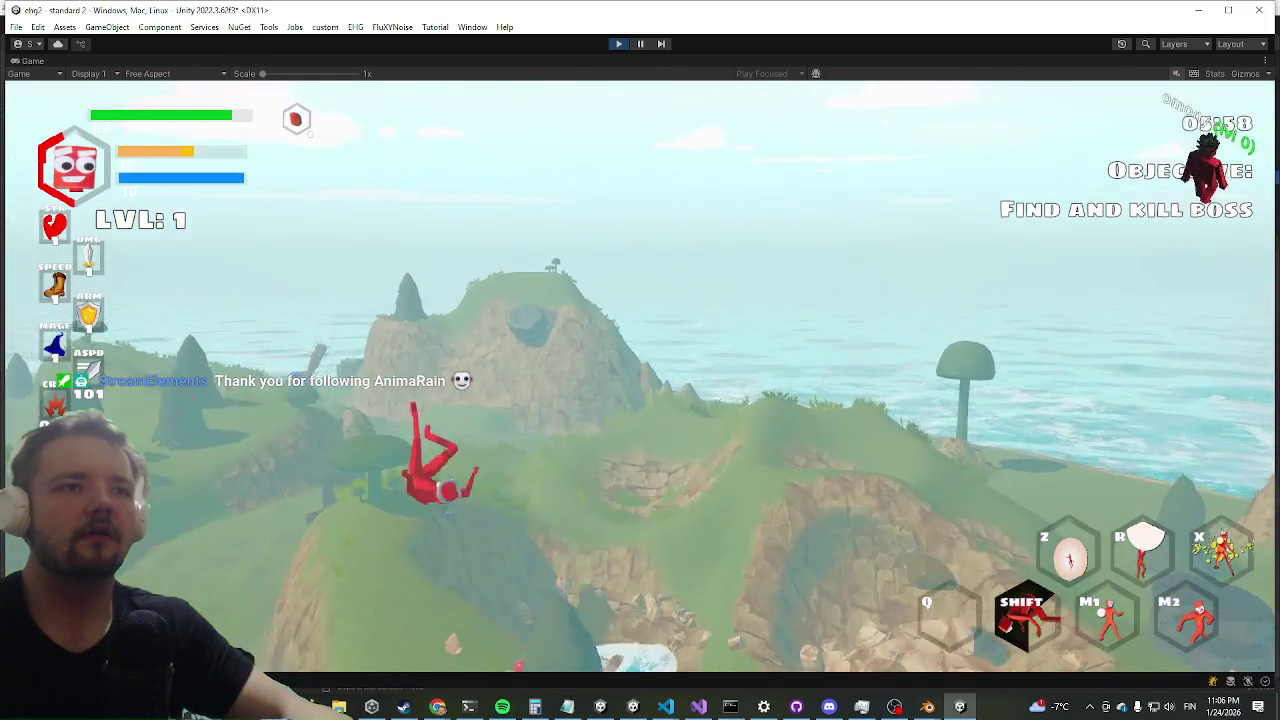
pyautogui.press('w')
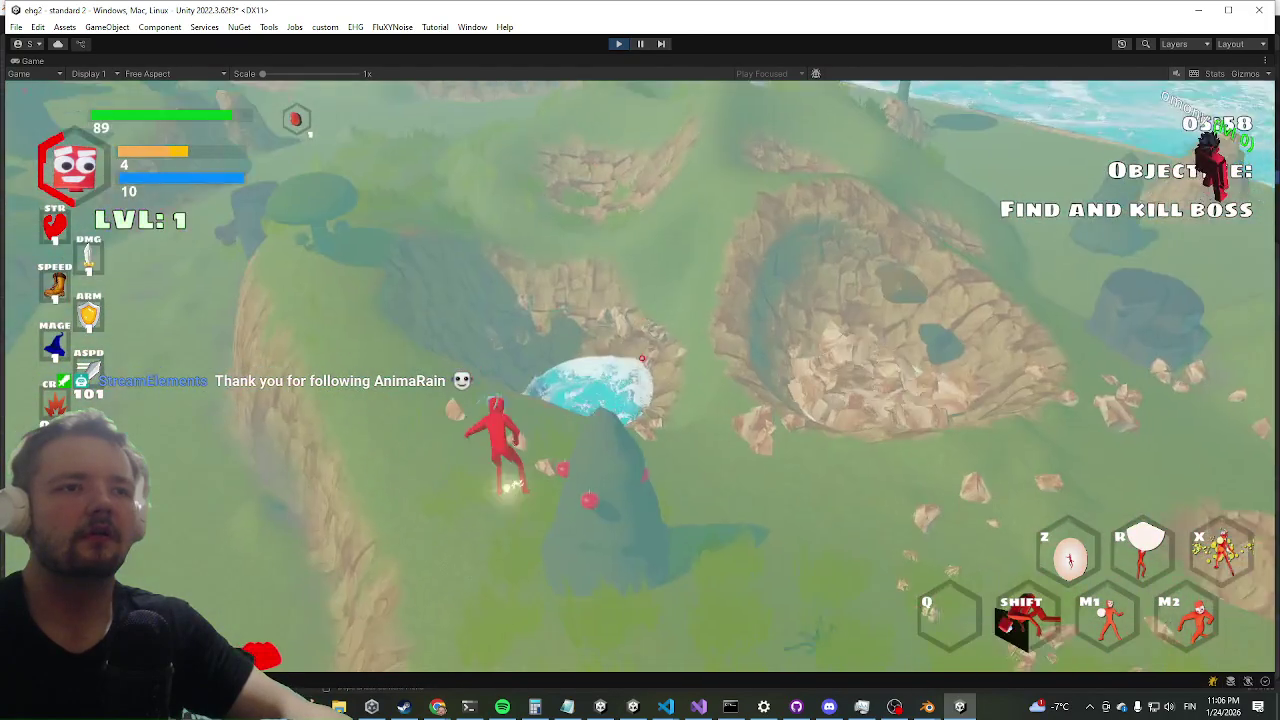
pyautogui.press('w')
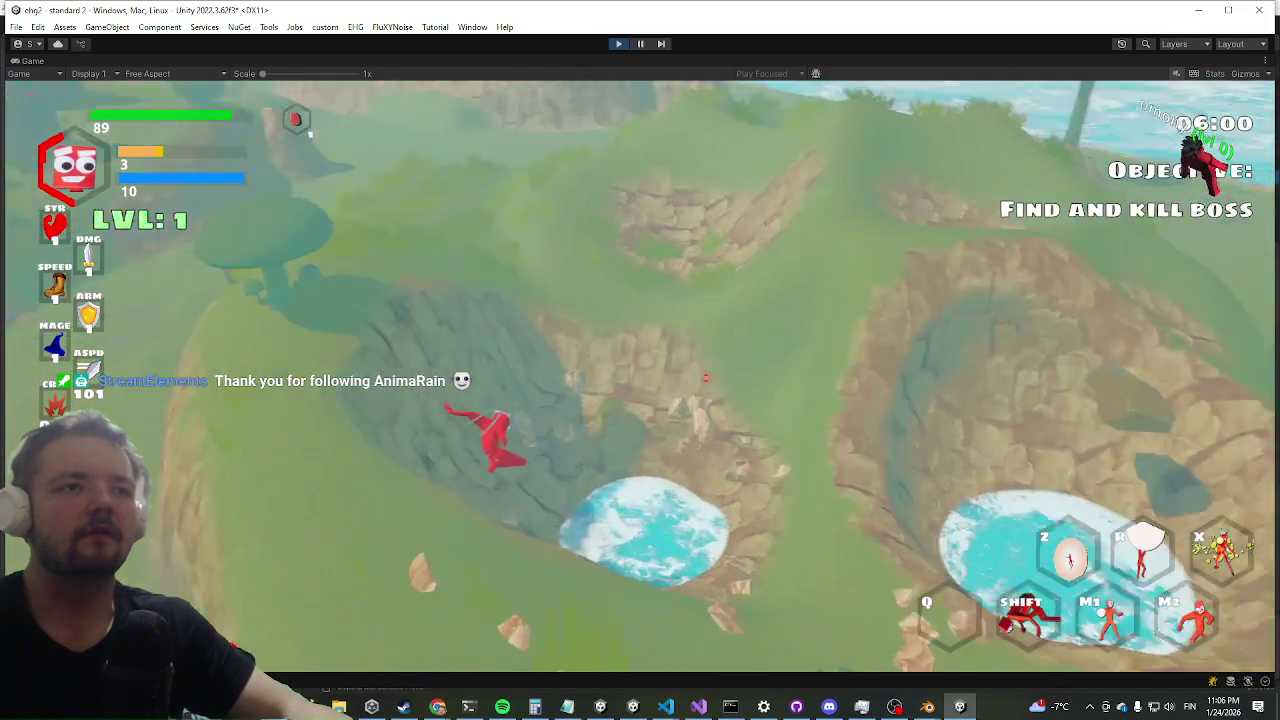
pyautogui.press('space')
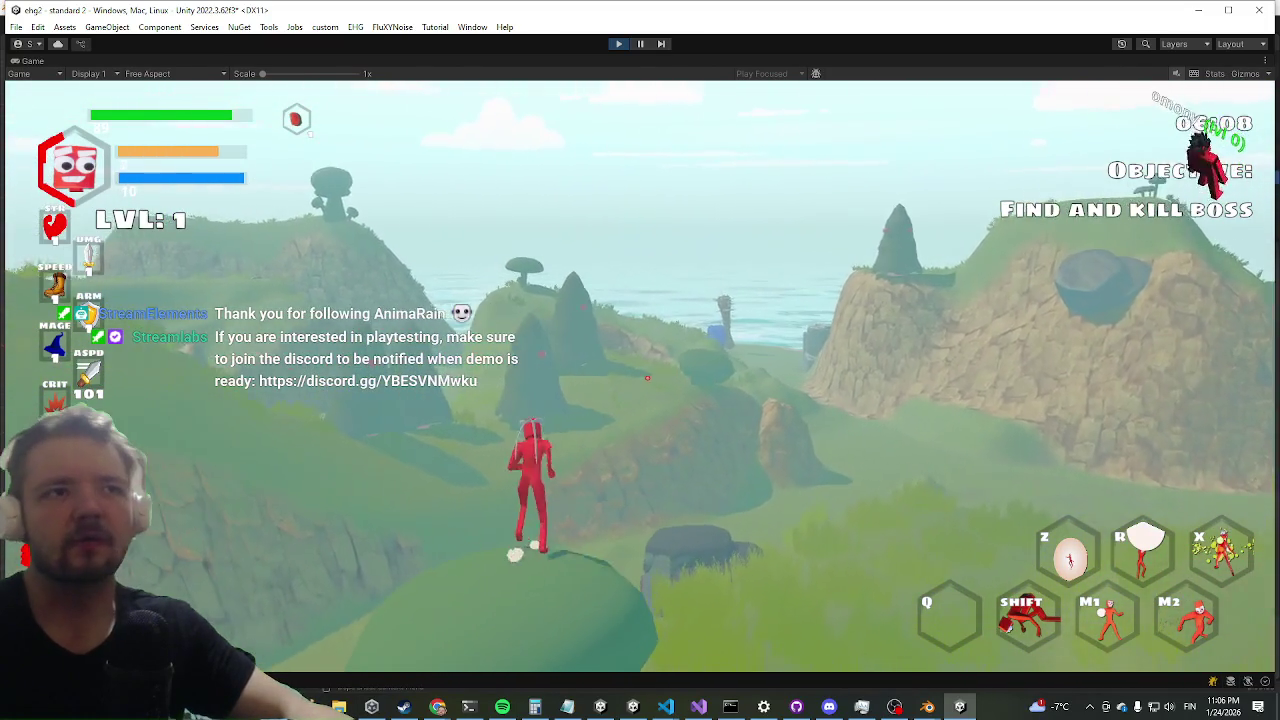
pyautogui.press('shift')
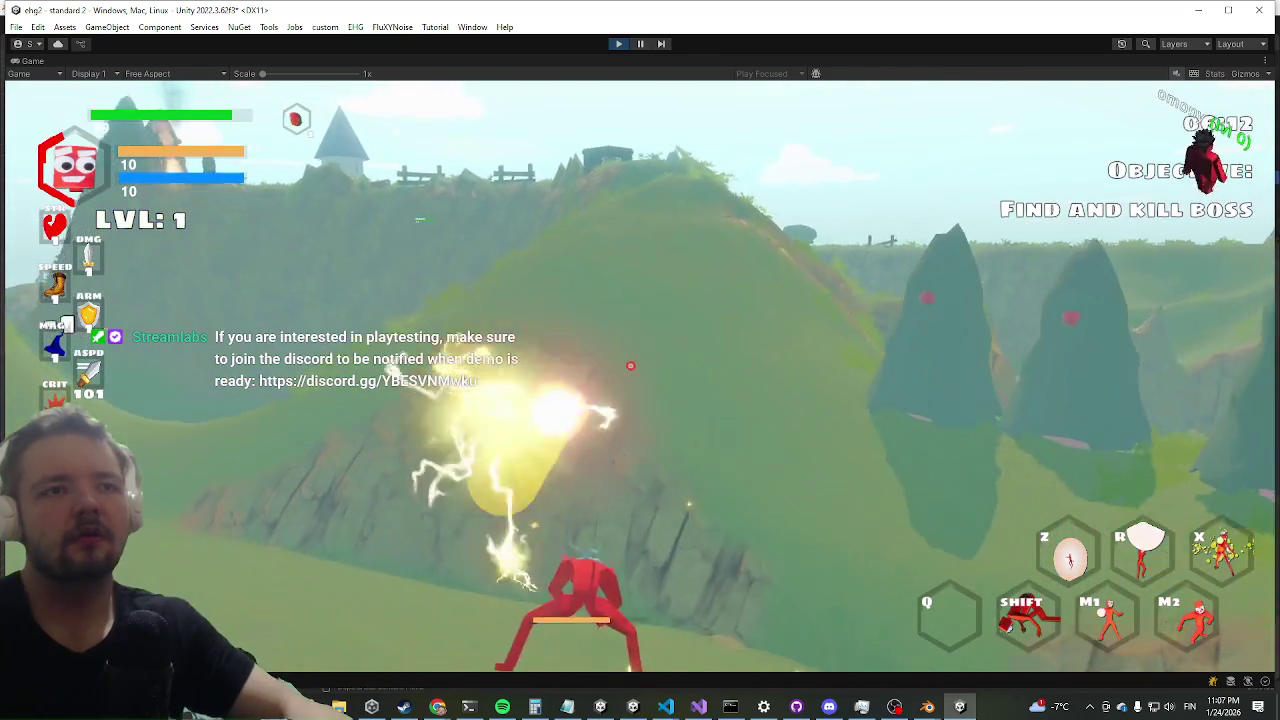
pyautogui.press('shift')
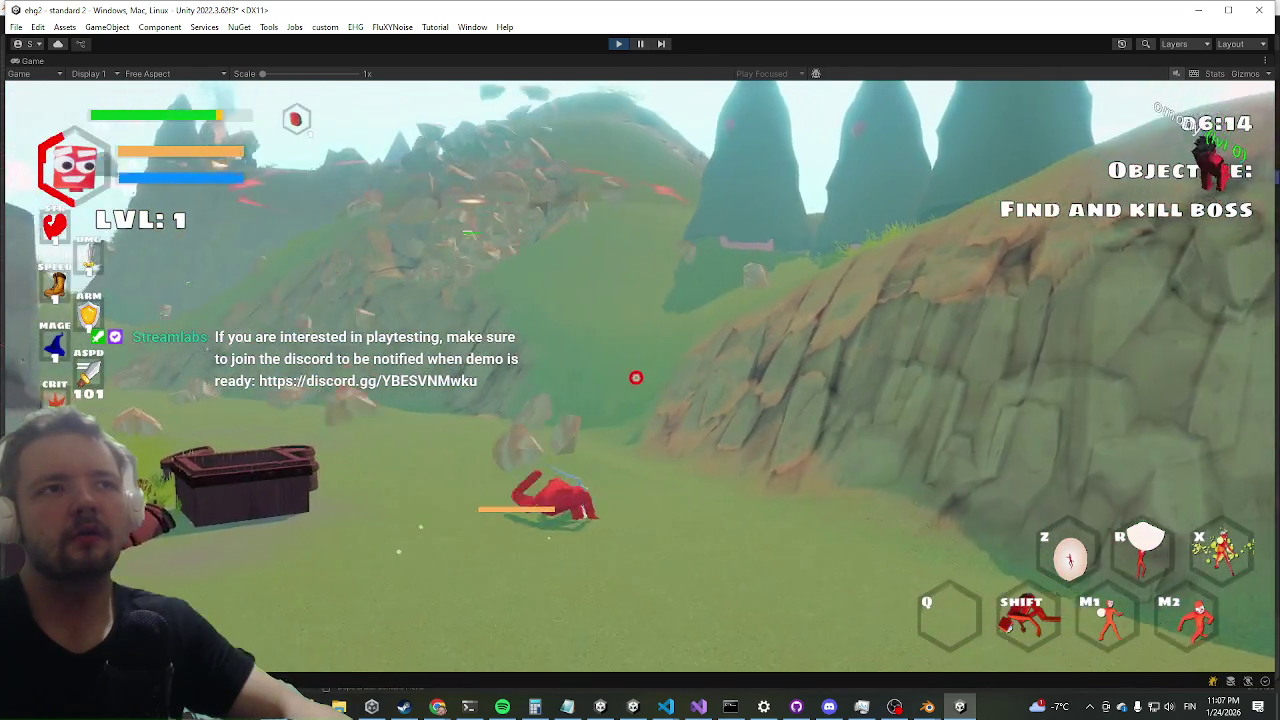
pyautogui.press('shift')
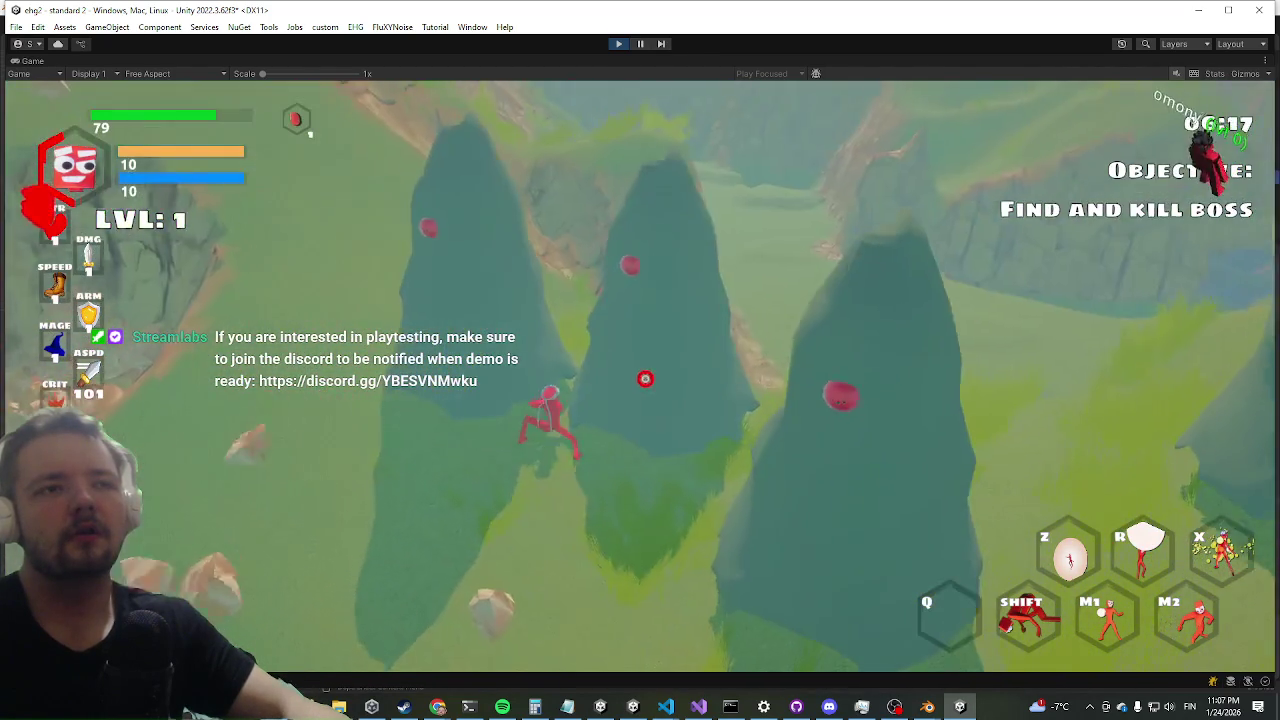
pyautogui.press('shift')
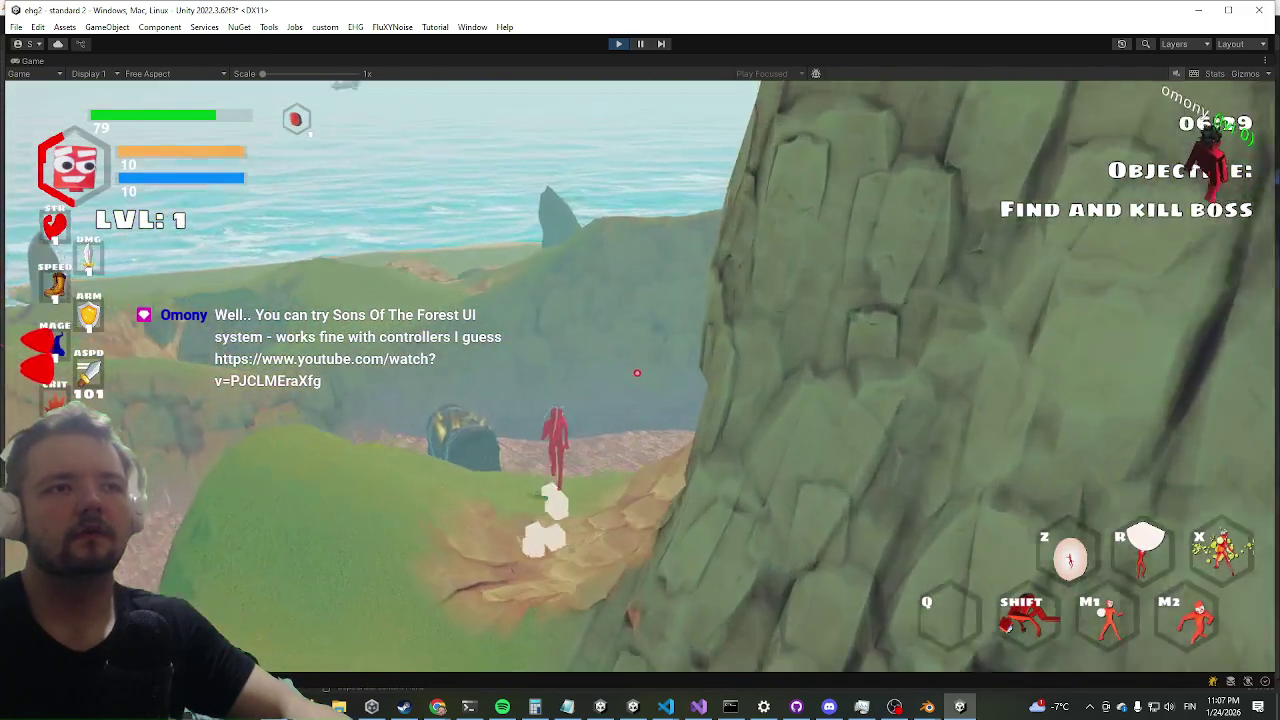
pyautogui.press('shift')
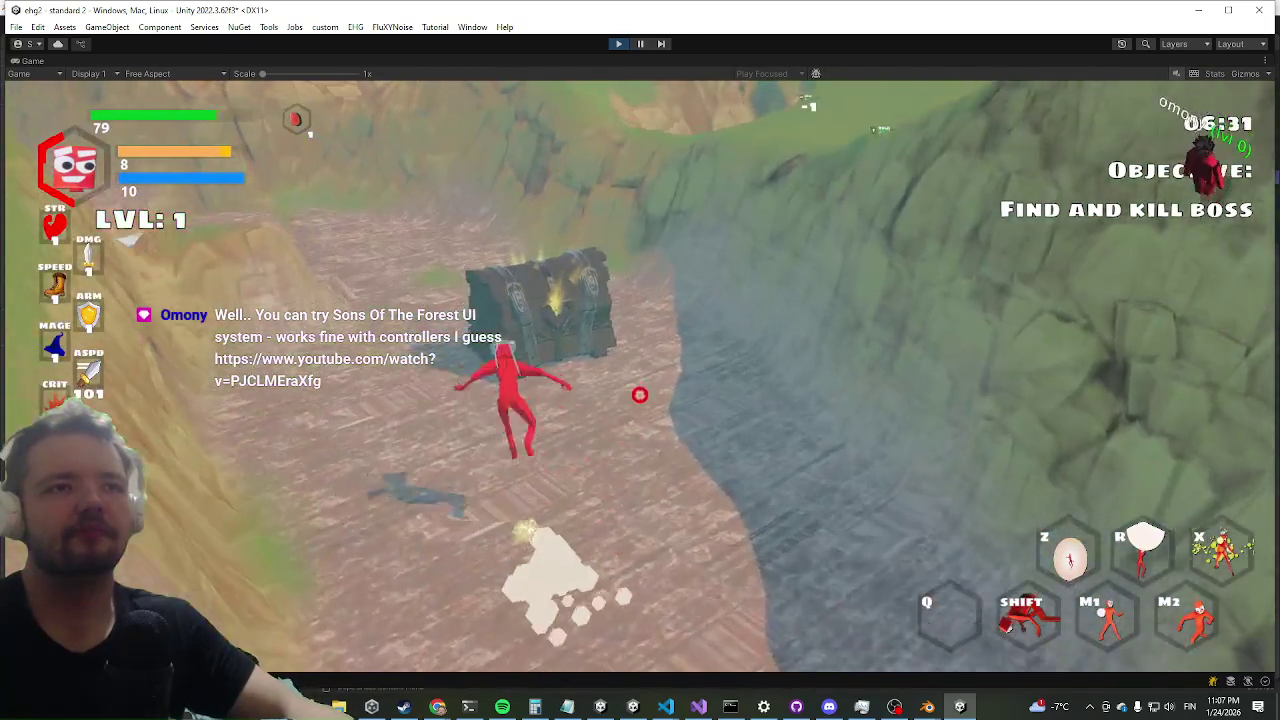
pyautogui.press('e')
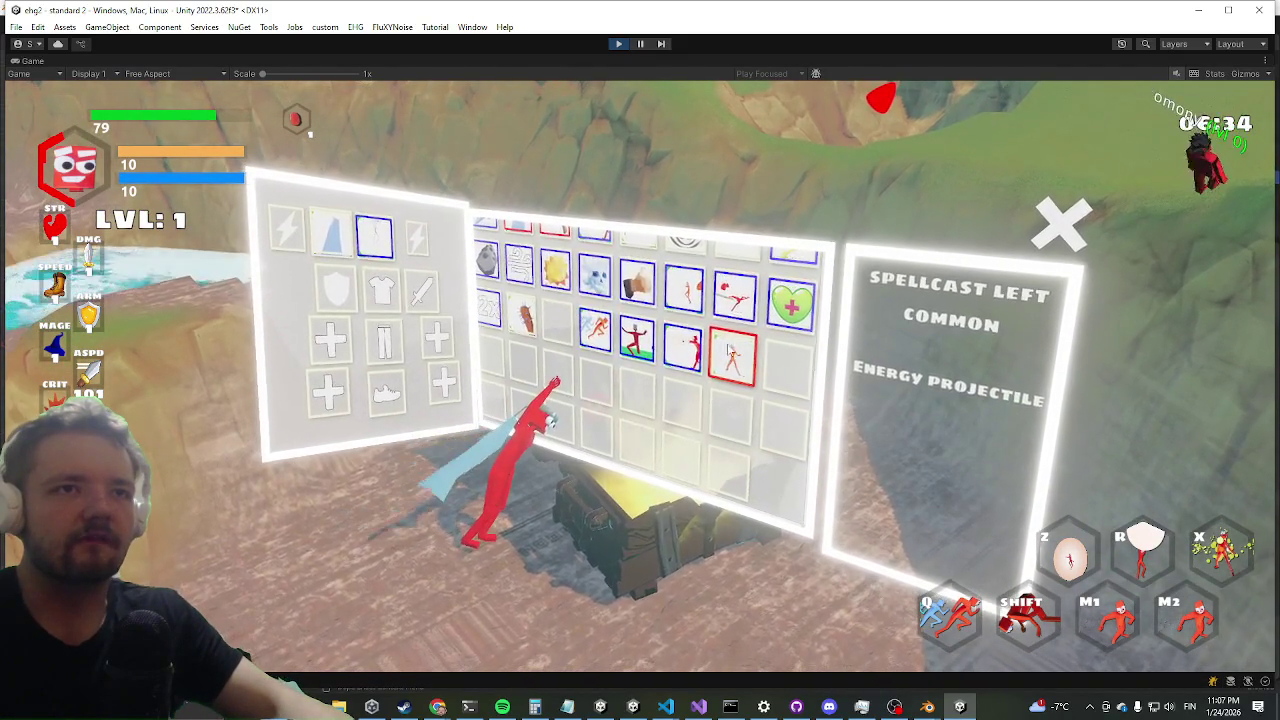
# - Equip the bow in one hand and the AXE2H10_GREY axe from the loot grid, then close it
pyautogui.scroll(3, 690, 350)
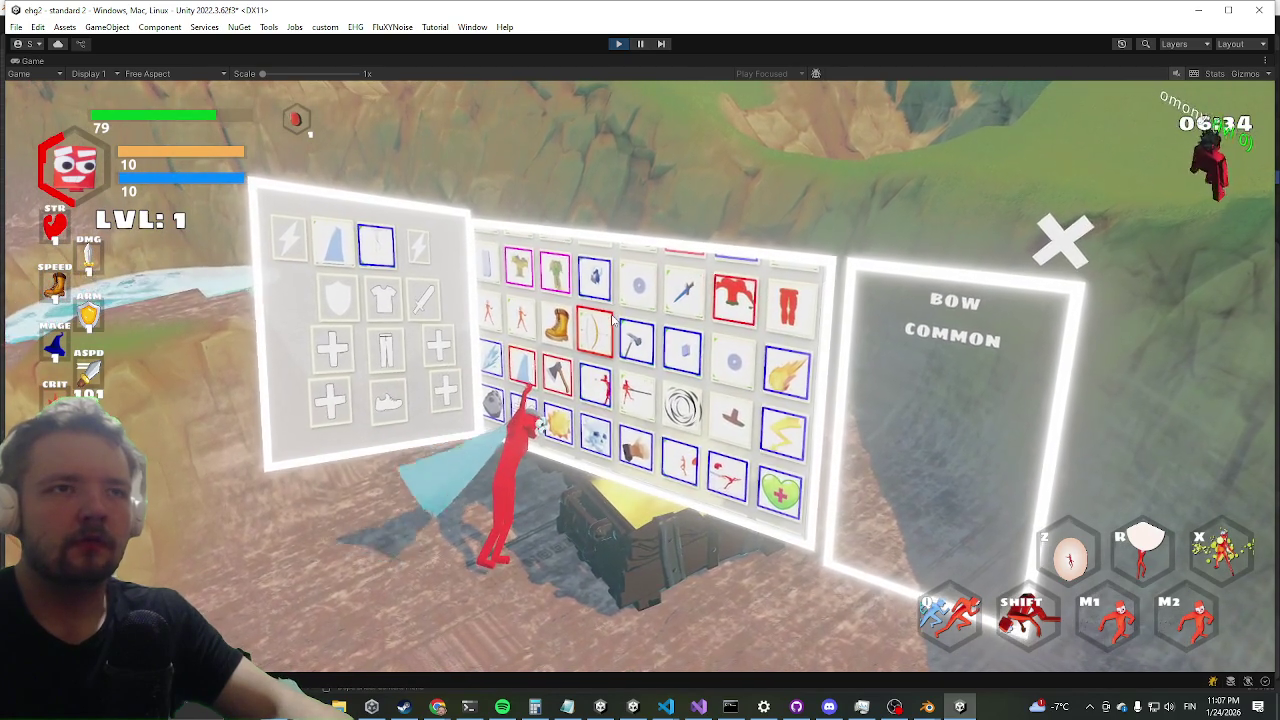
pyautogui.rightClick(610, 378)
pyautogui.click(610, 378)
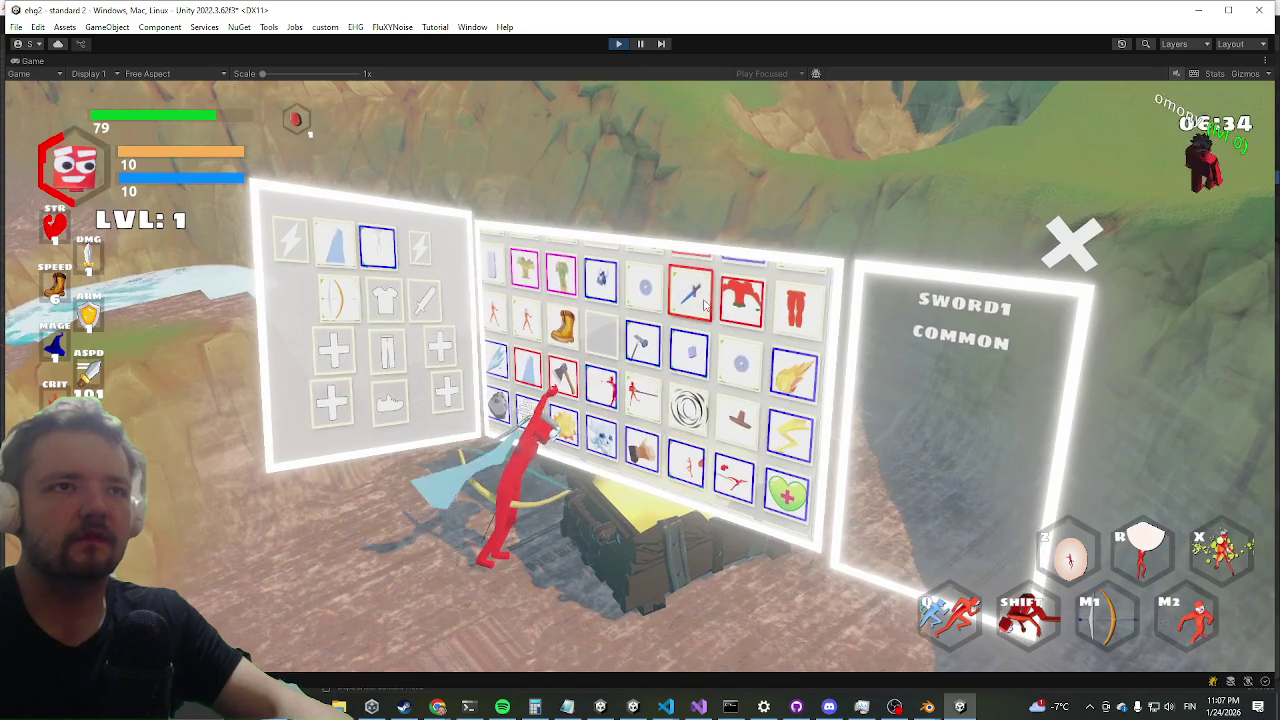
pyautogui.scroll(2, 565, 405)
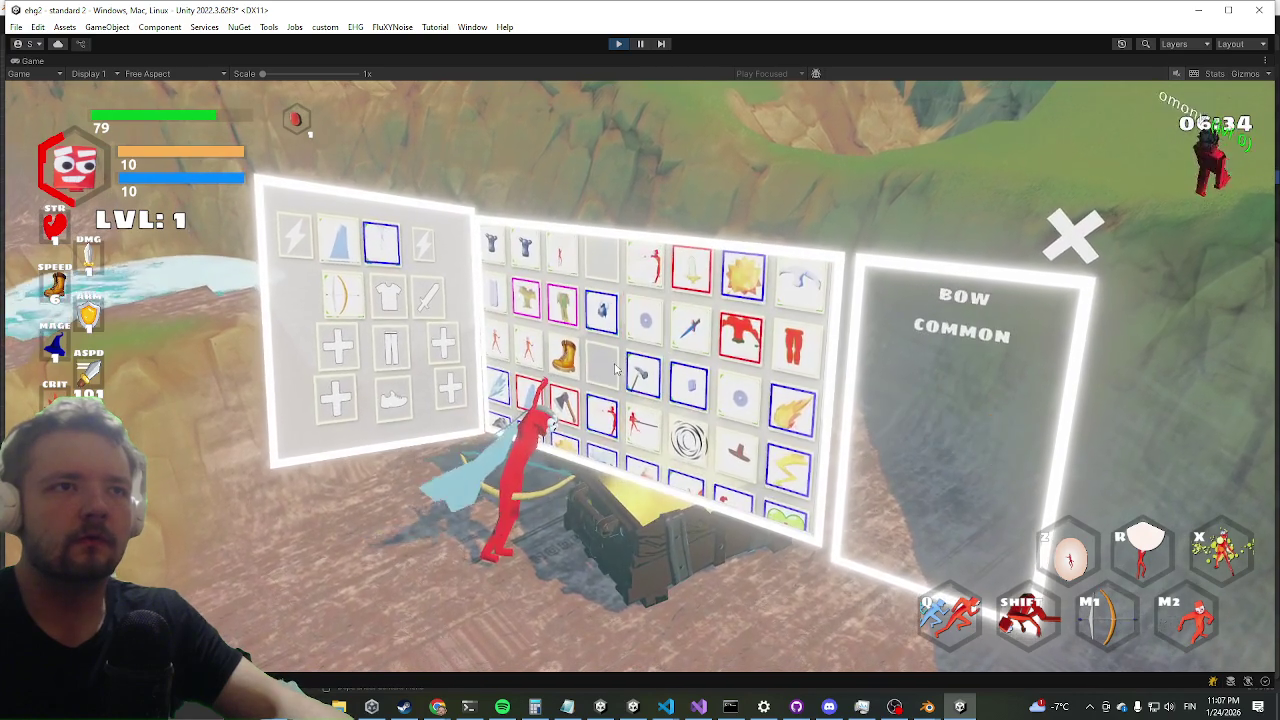
pyautogui.rightClick(565, 440)
pyautogui.click(590, 470)
pyautogui.press('Tab')
# - Smash the chest with repeated axe lunges and strikes, then walk to the gravestone and open it
pyautogui.press('e')
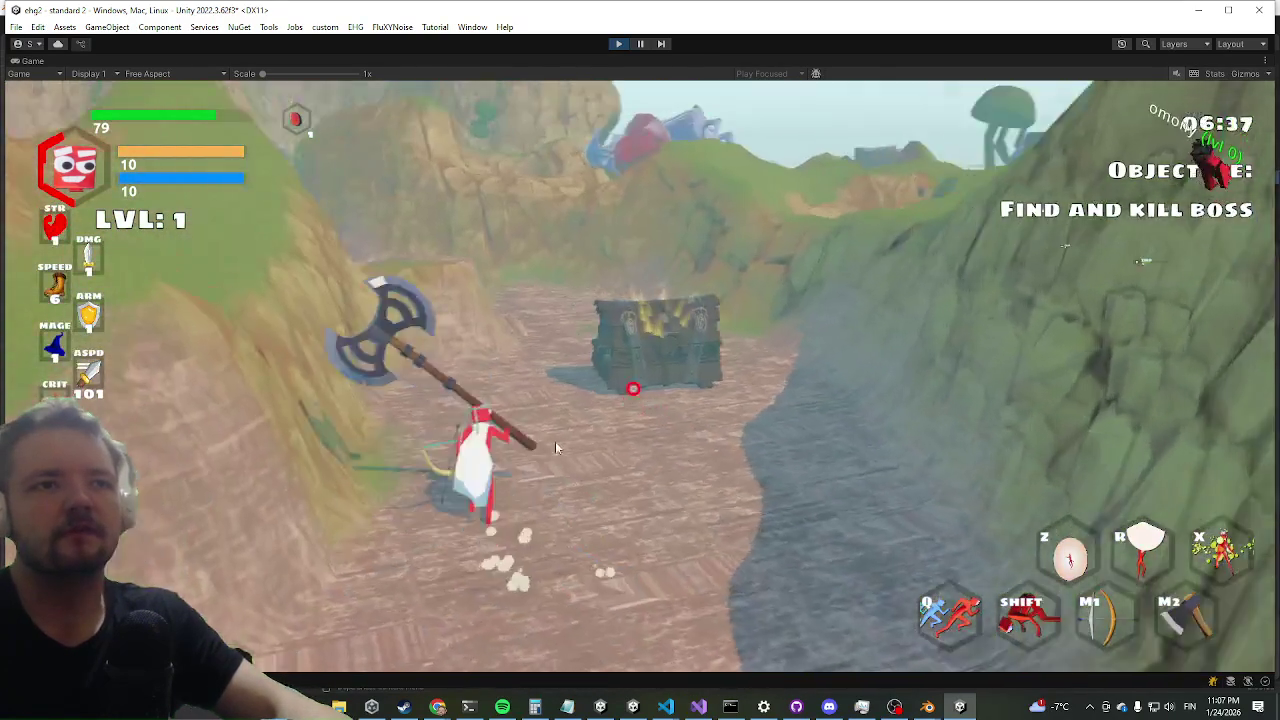
pyautogui.rightClick(566, 436)
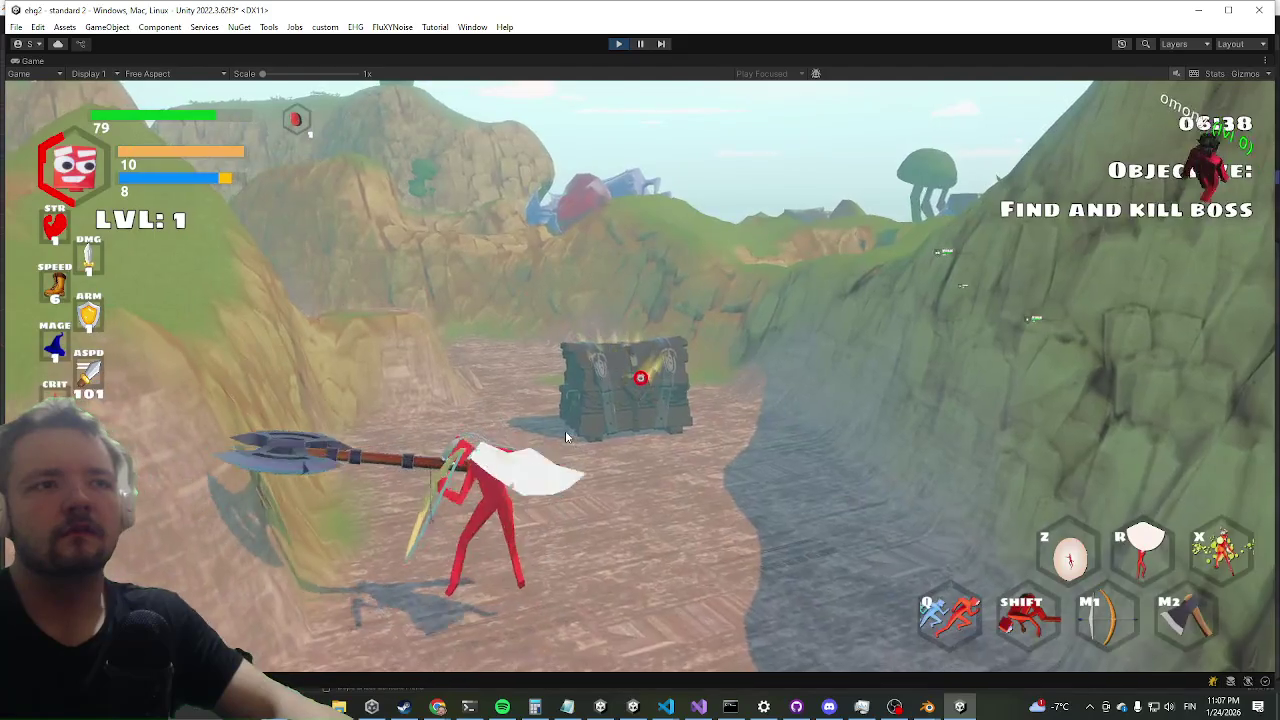
pyautogui.rightClick(565, 437)
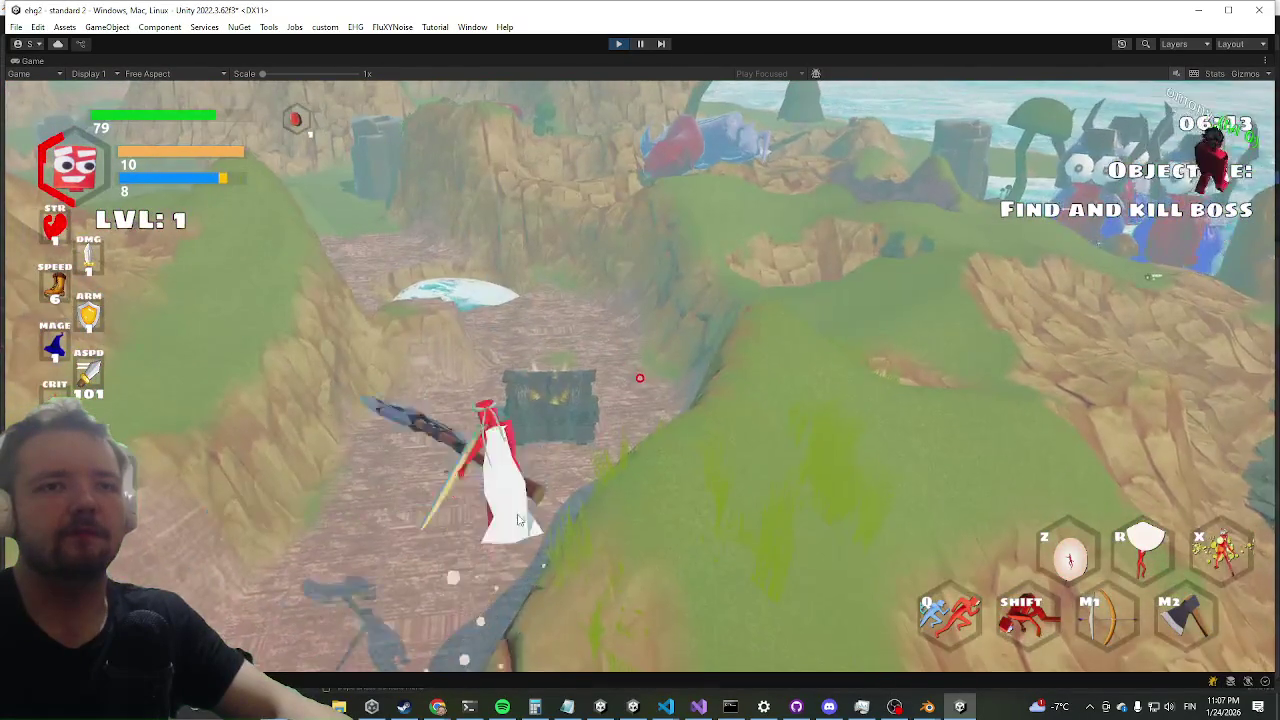
pyautogui.rightClick(566, 500)
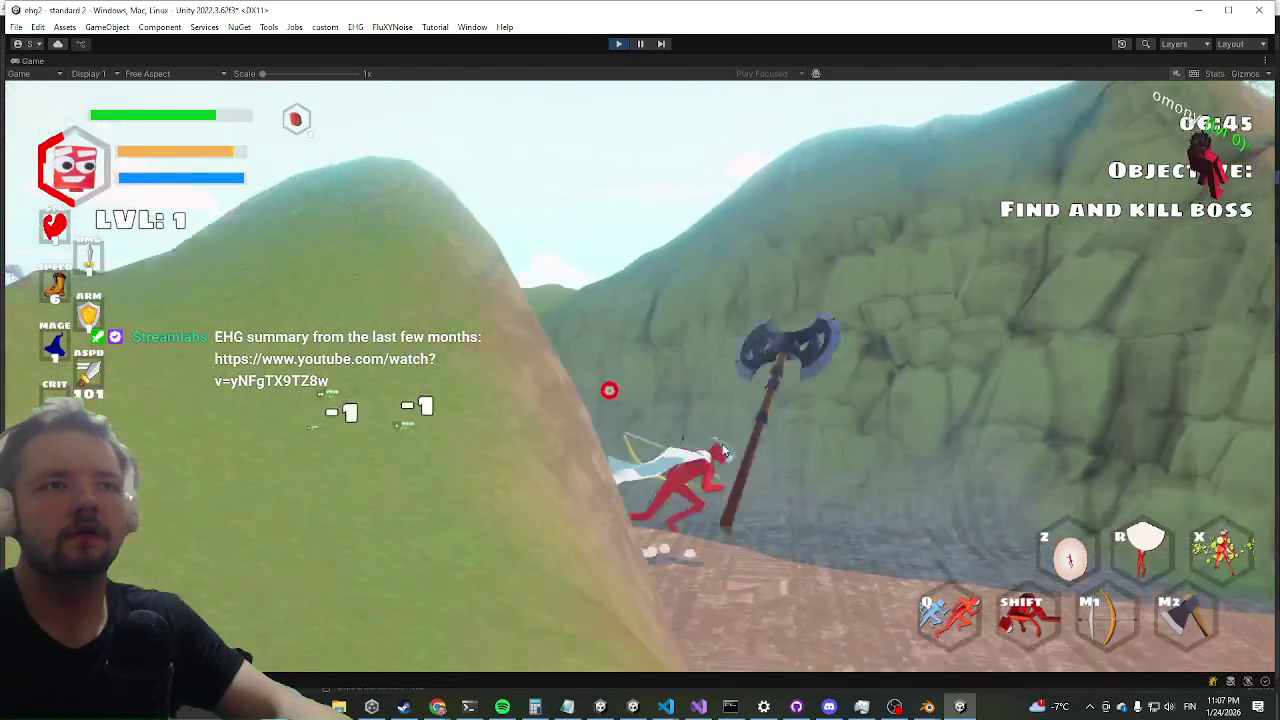
pyautogui.click(612, 476)
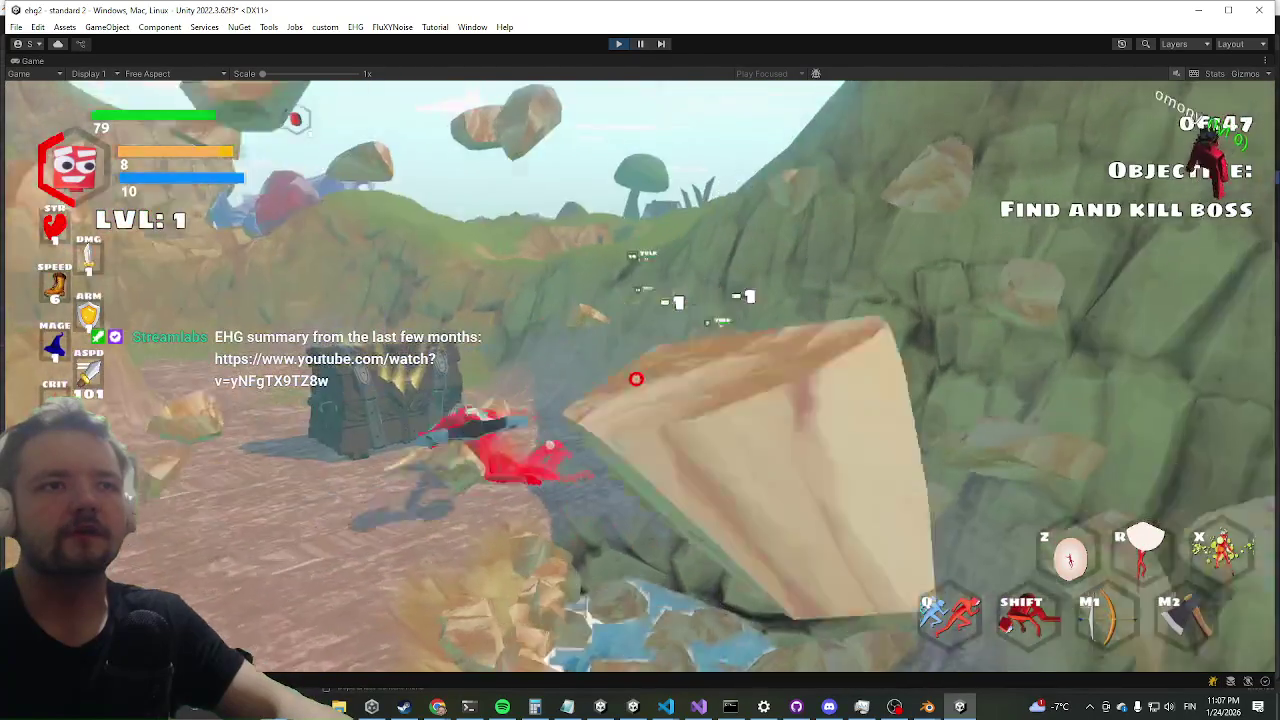
pyautogui.rightClick(634, 380)
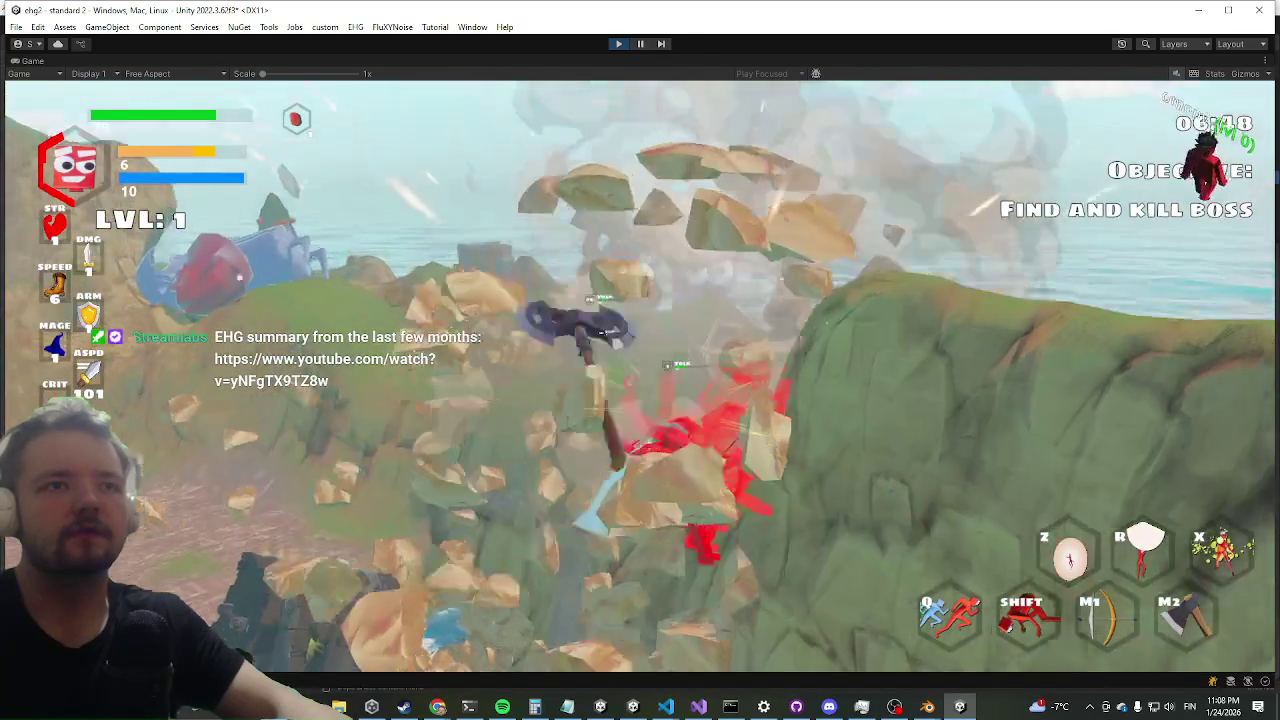
pyautogui.rightClick(640, 480)
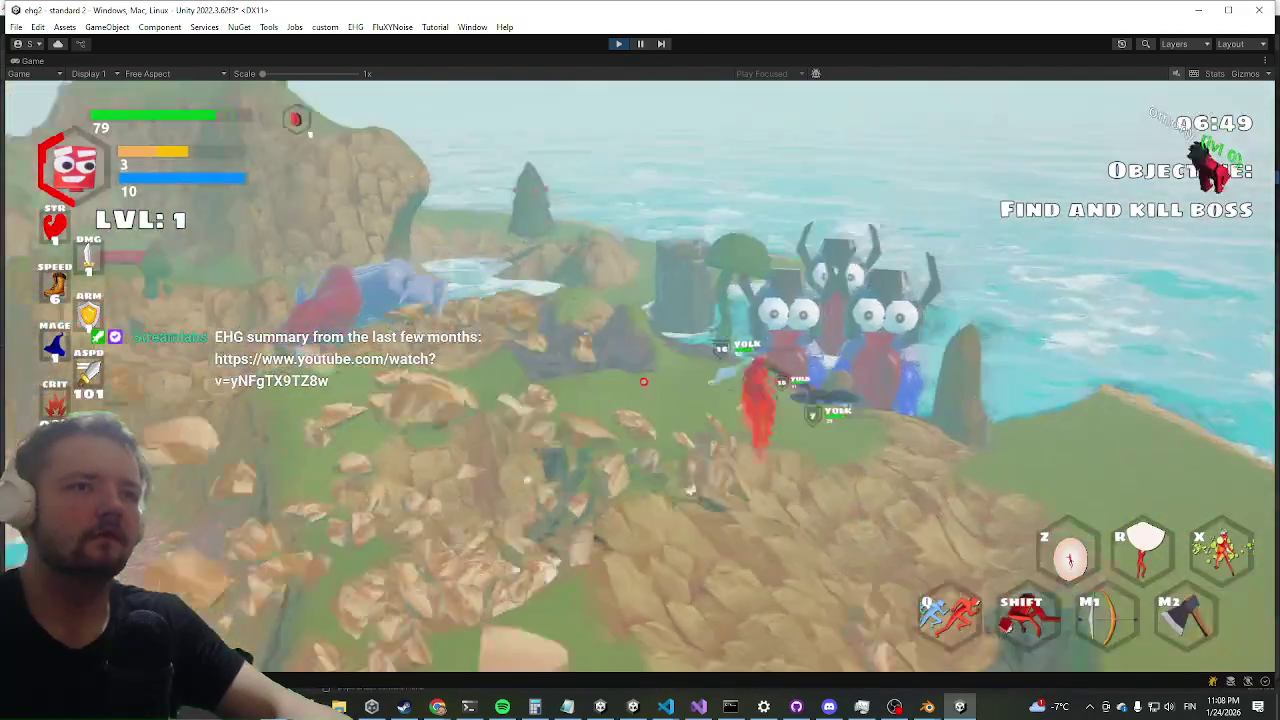
pyautogui.rightClick(645, 387)
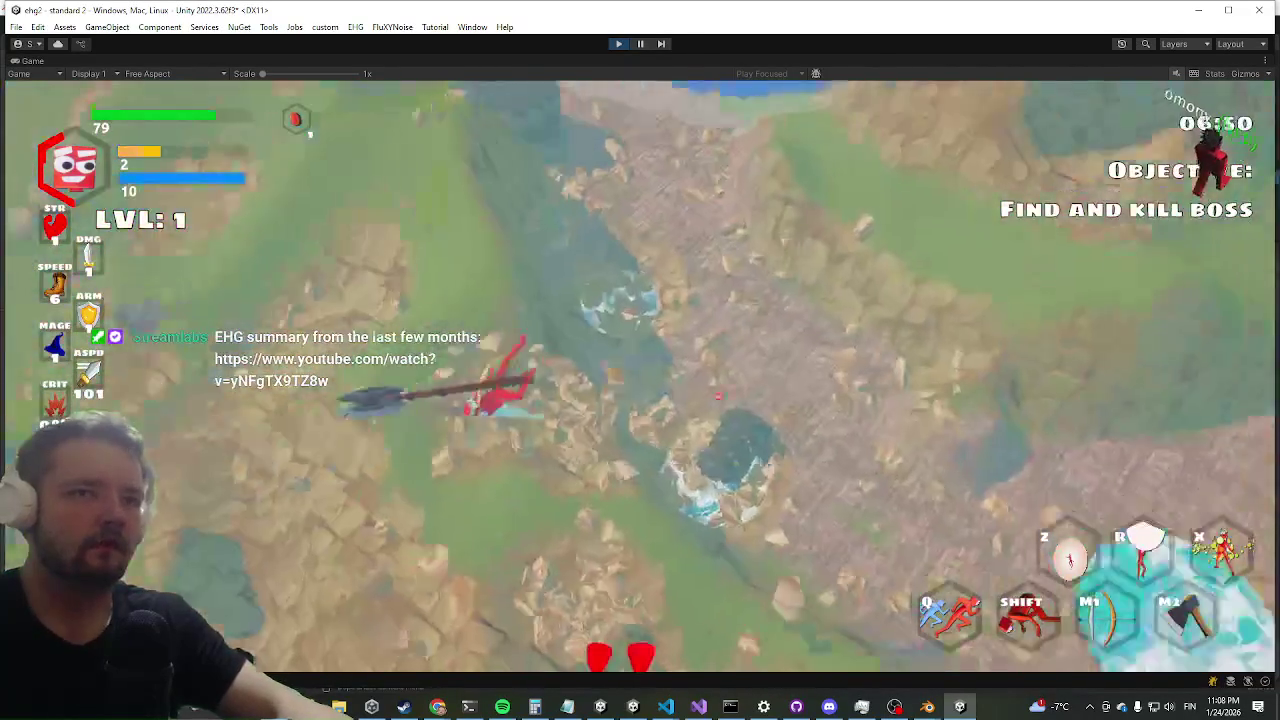
pyautogui.press('w')
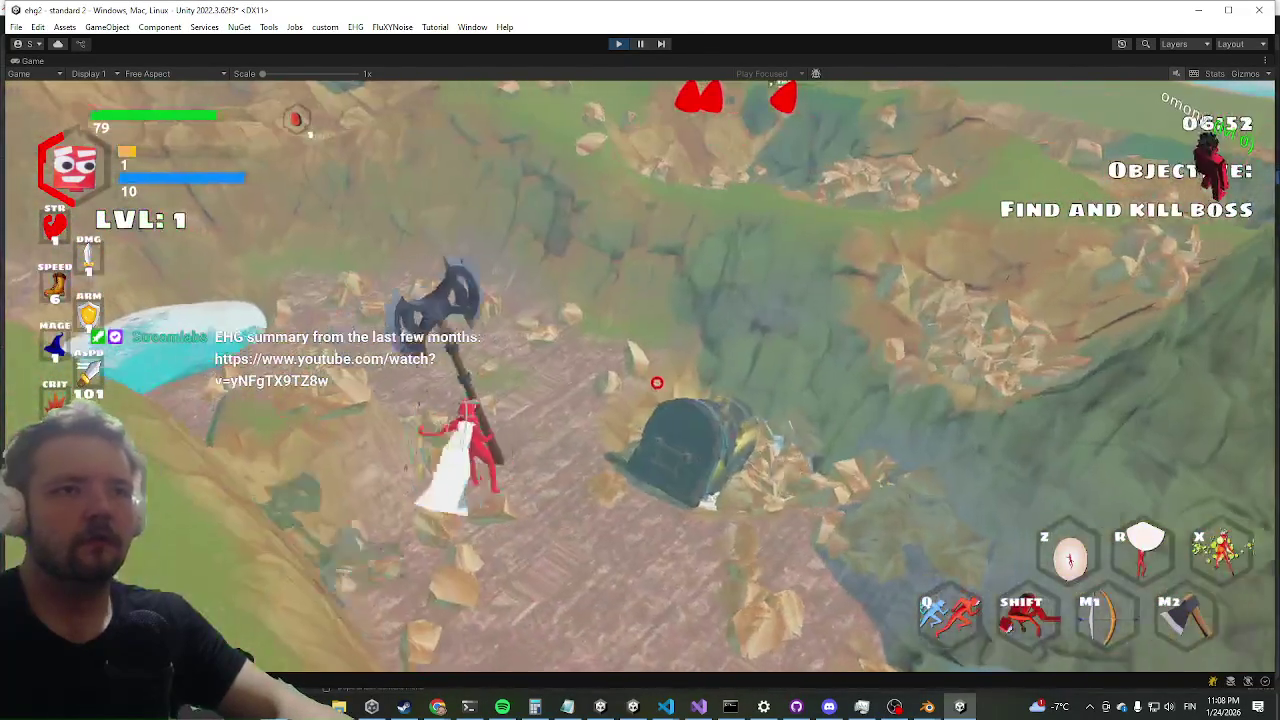
pyautogui.press('e')
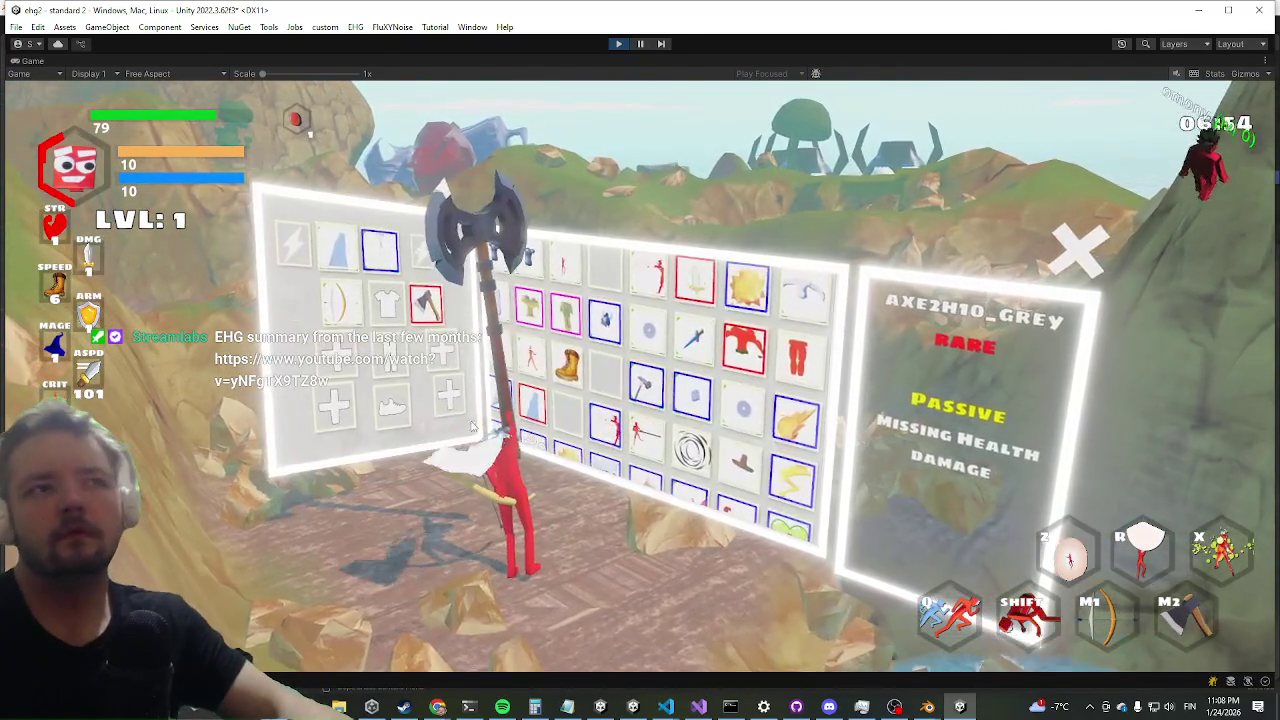
# - Dismiss the loot grid and swing the axe at the portal door until it breaks open
pyautogui.click(520, 470)
pyautogui.click(520, 470)
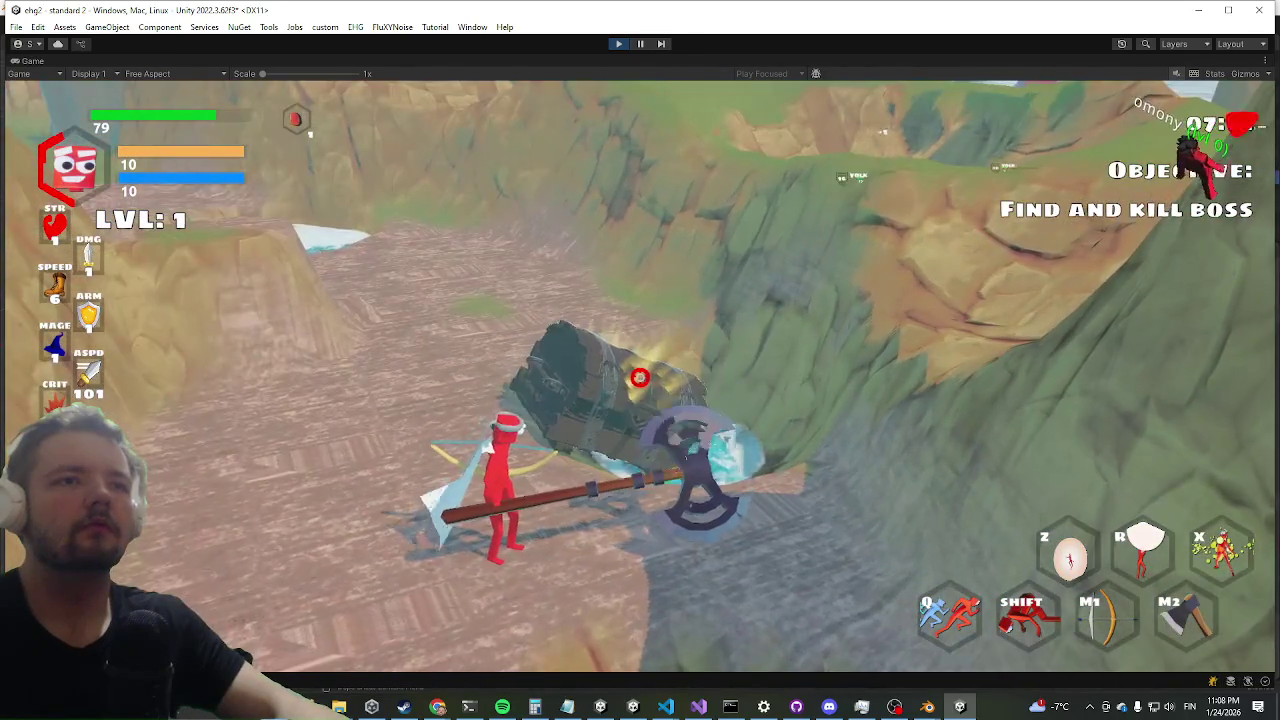
pyautogui.click(640, 377)
pyautogui.click(640, 377)
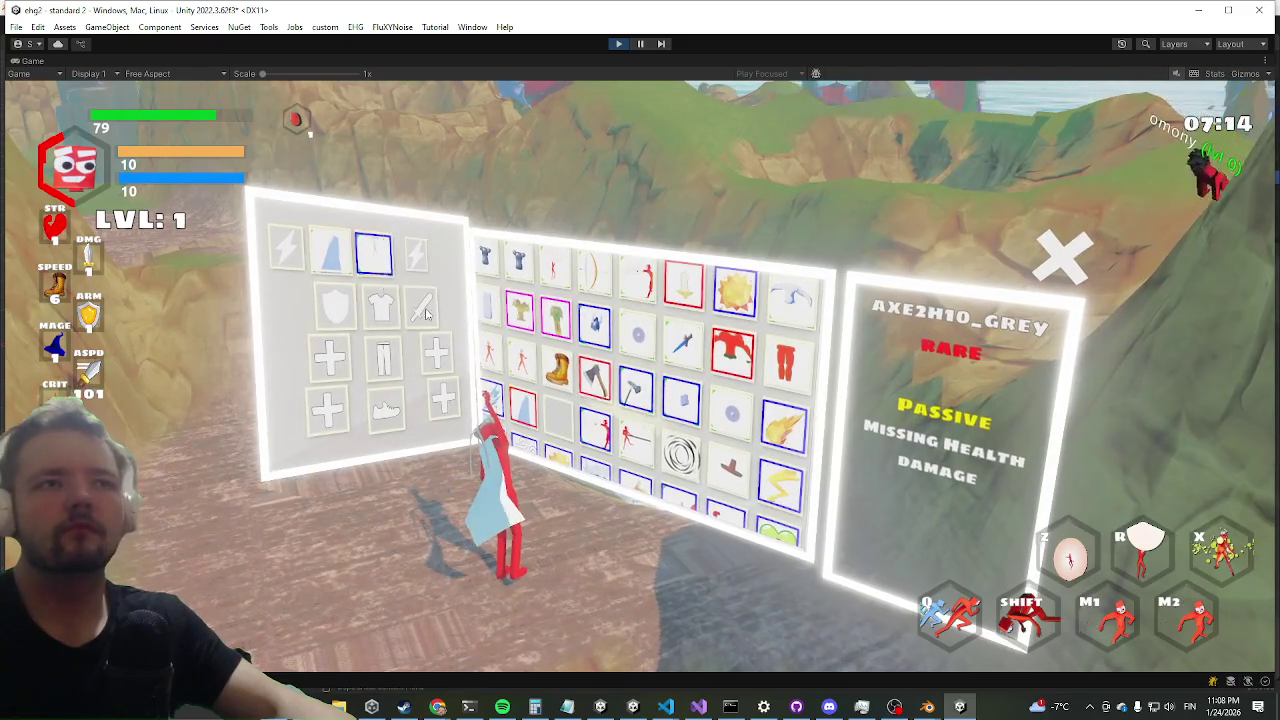
# - Equip the red BUFFSHIRT and red pants from the inventory, raising strength to 151, and close it
pyautogui.rightClick(562, 404)
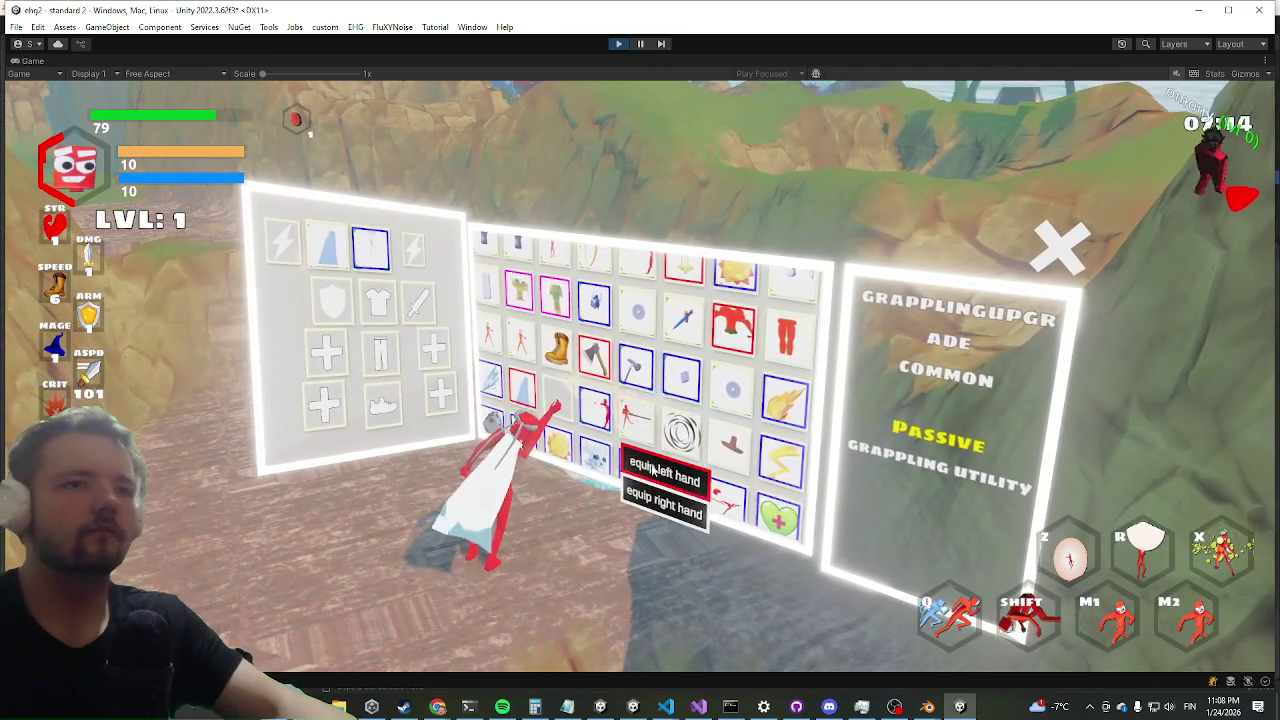
pyautogui.scroll(-3, 562, 404)
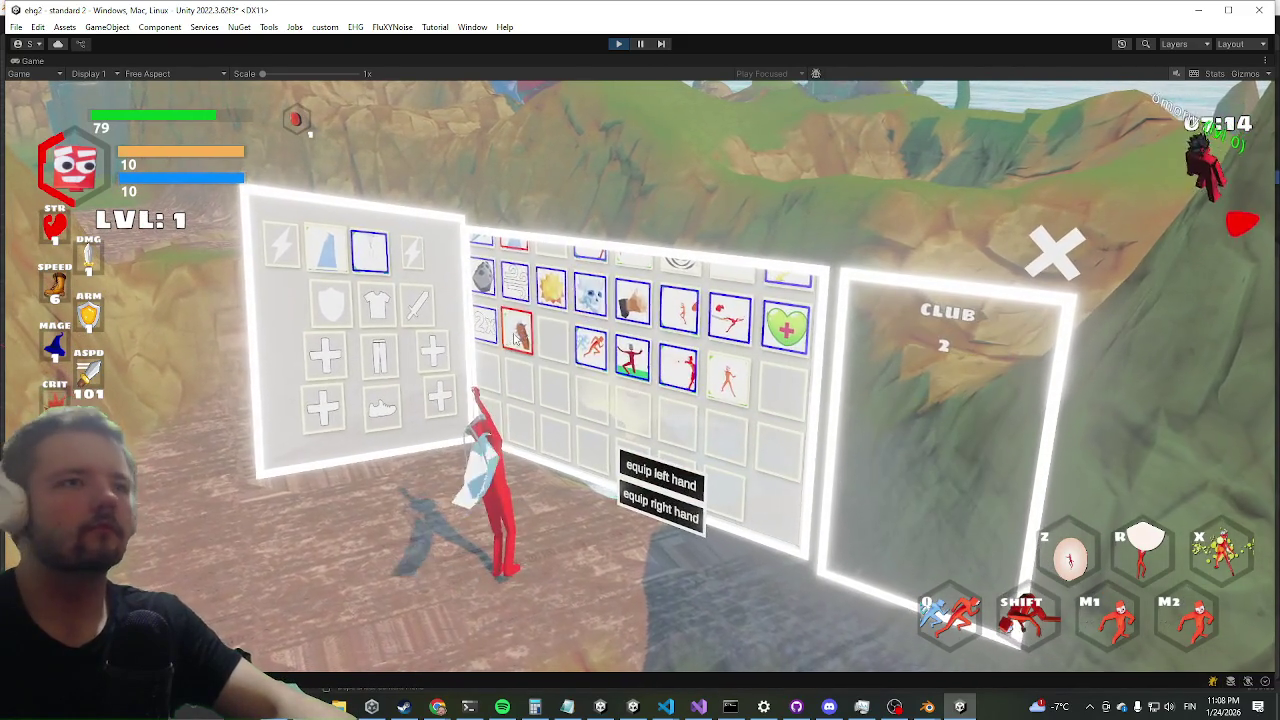
pyautogui.scroll(3, 545, 352)
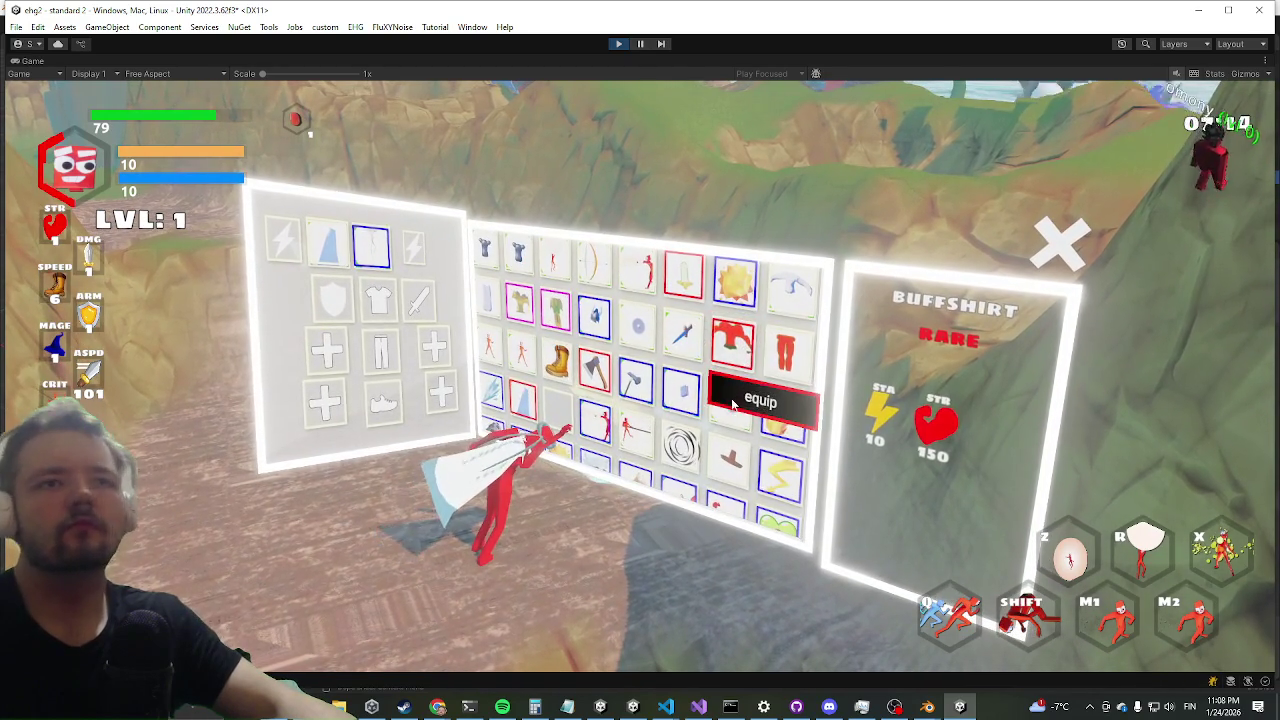
pyautogui.click(732, 403)
pyautogui.click(784, 350)
pyautogui.click(765, 397)
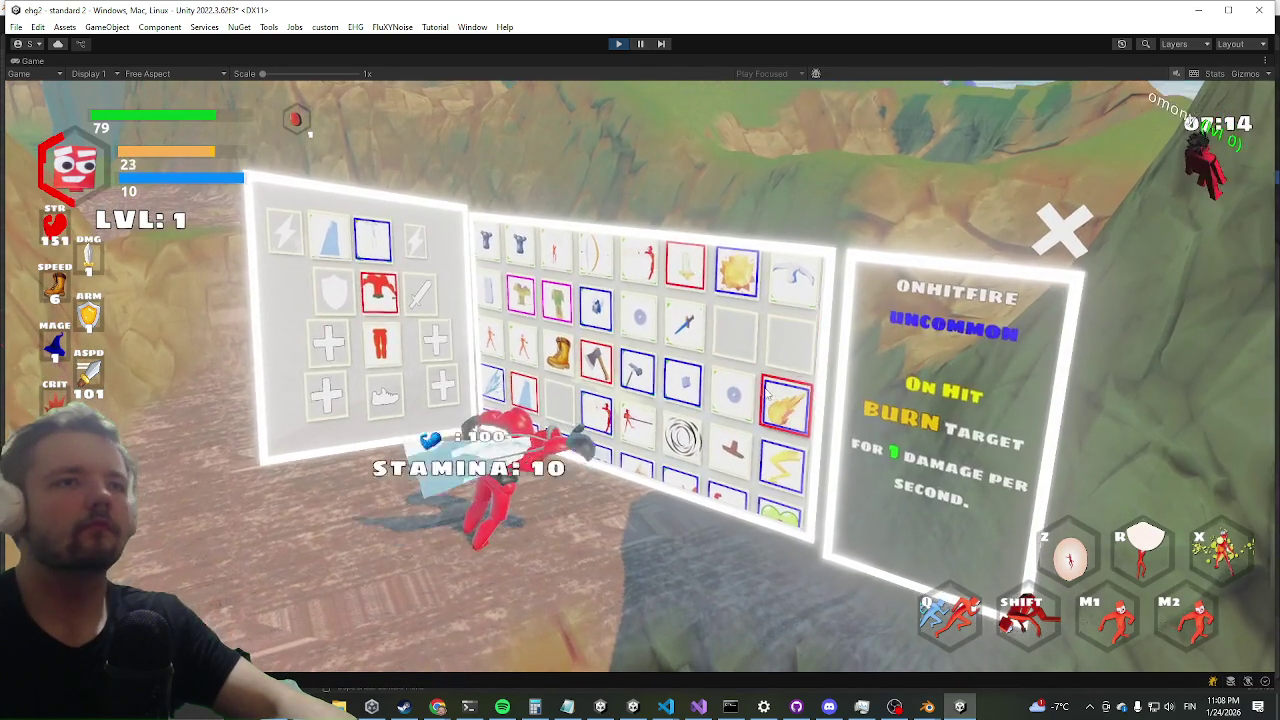
pyautogui.press('Tab')
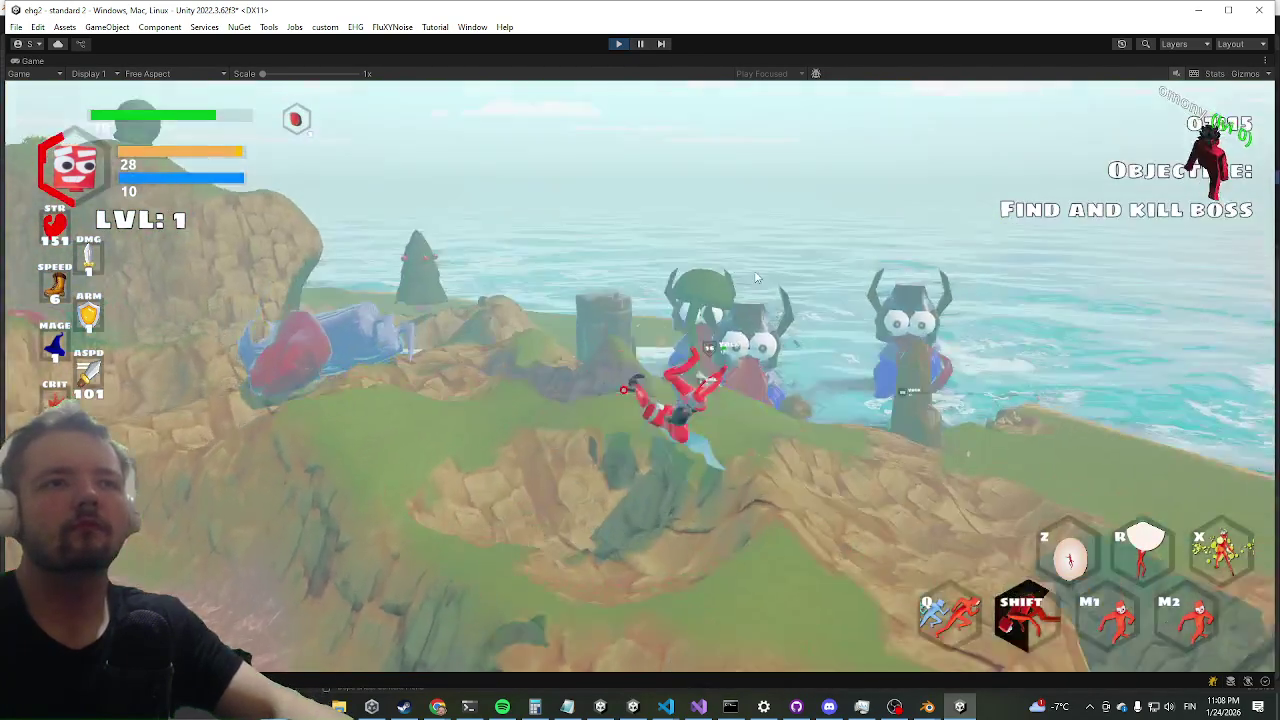
pyautogui.press('w')
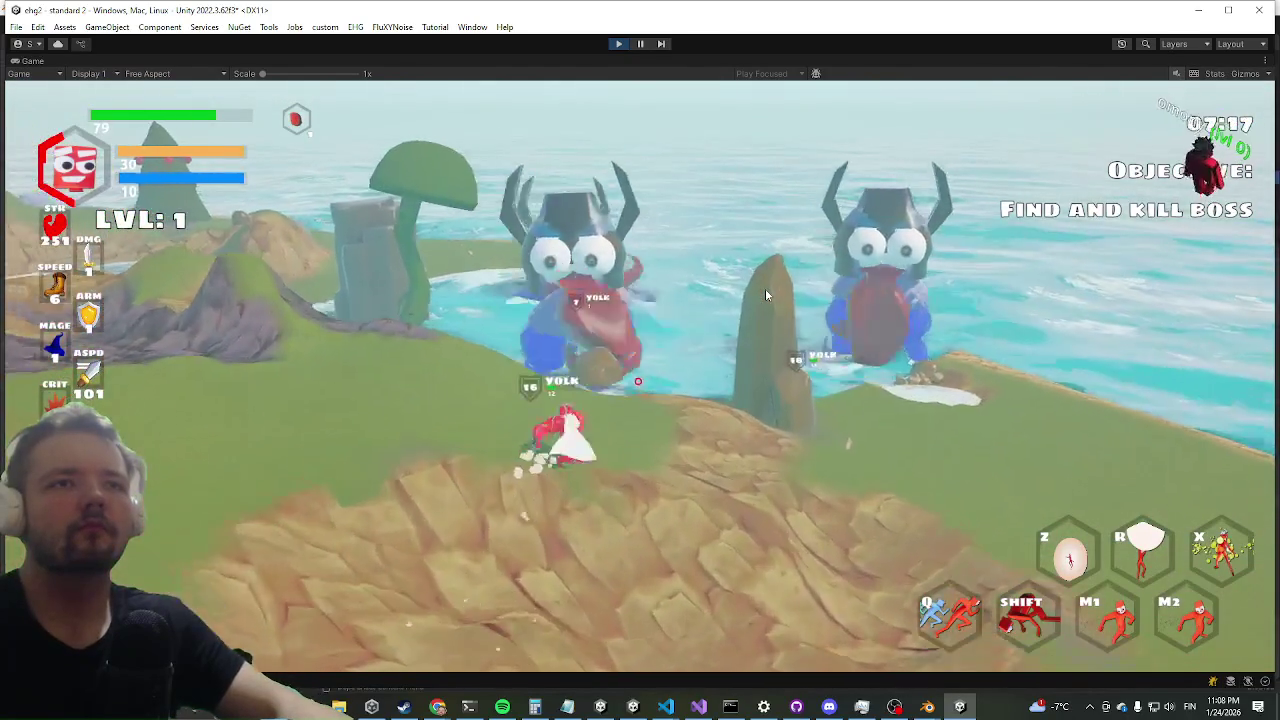
pyautogui.press('w')
pyautogui.press('w')
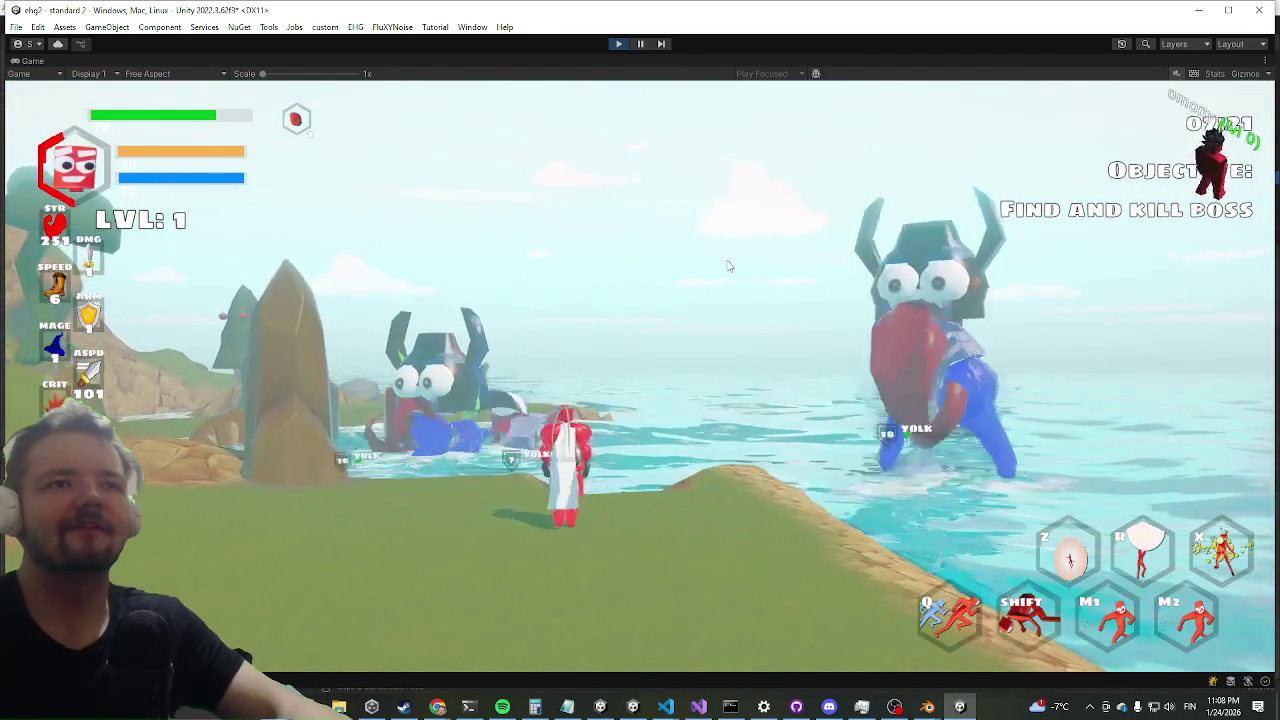
pyautogui.press('w')
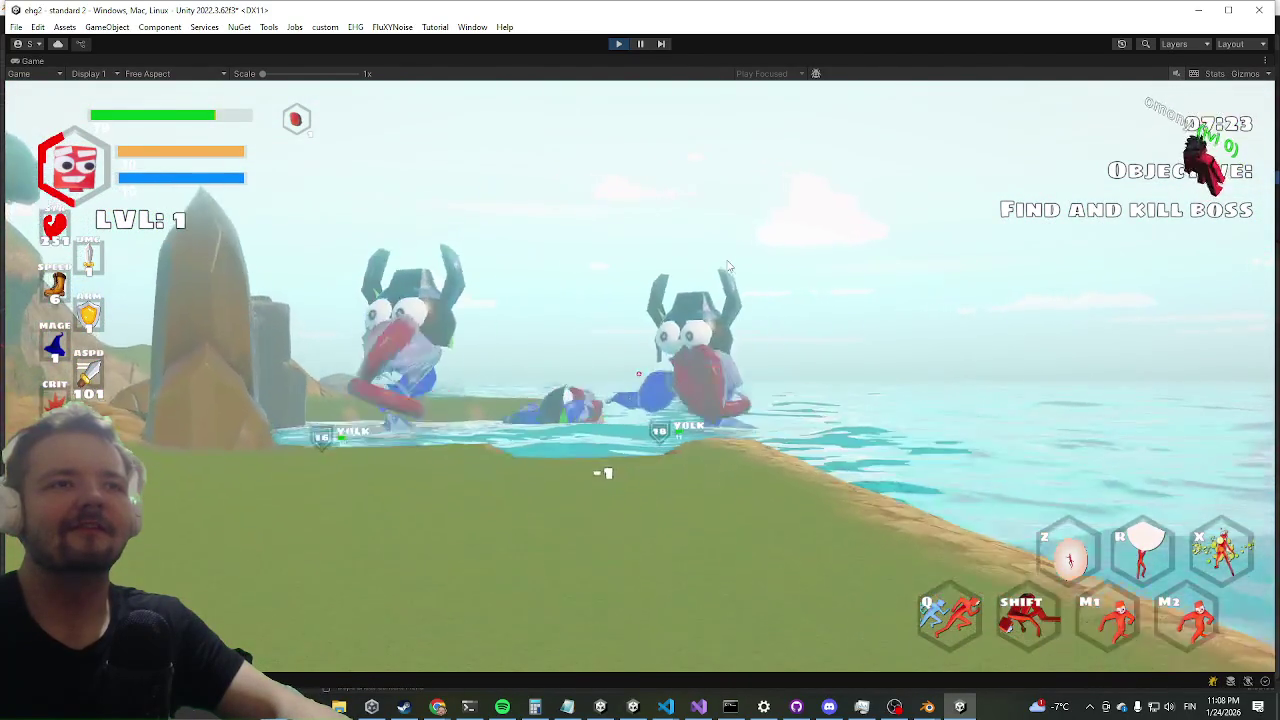
pyautogui.press('w')
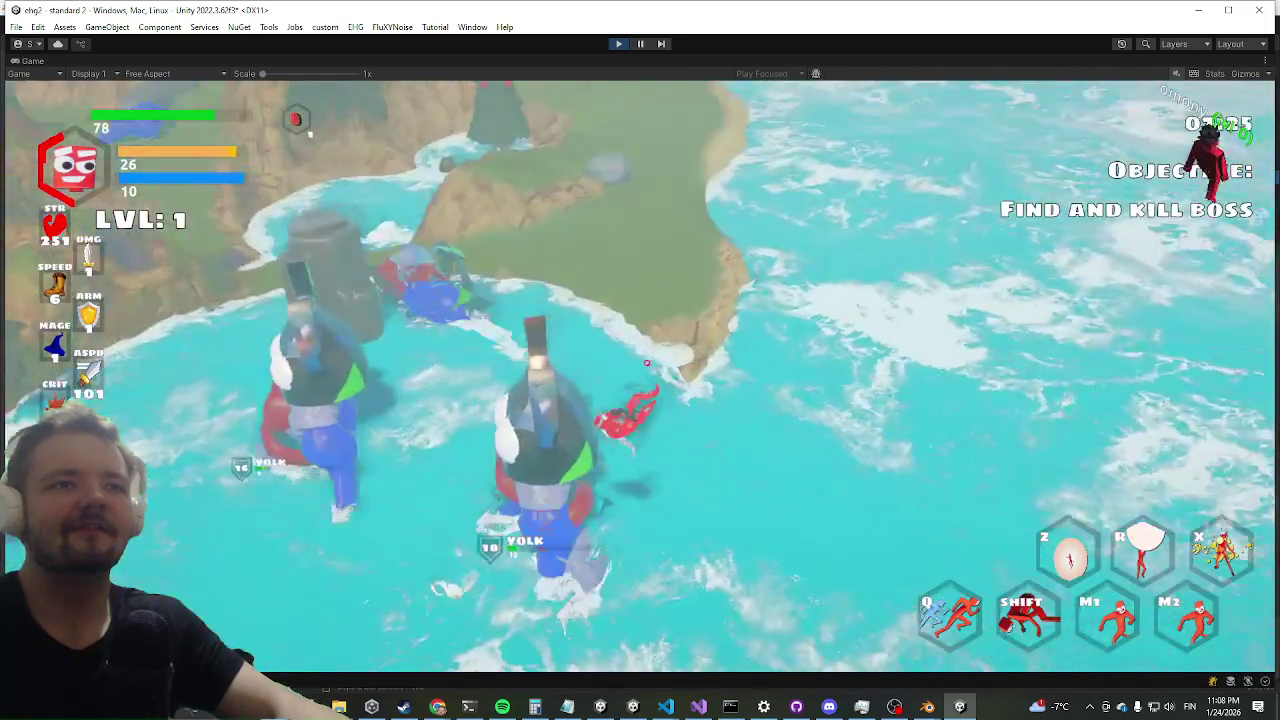
pyautogui.press('w')
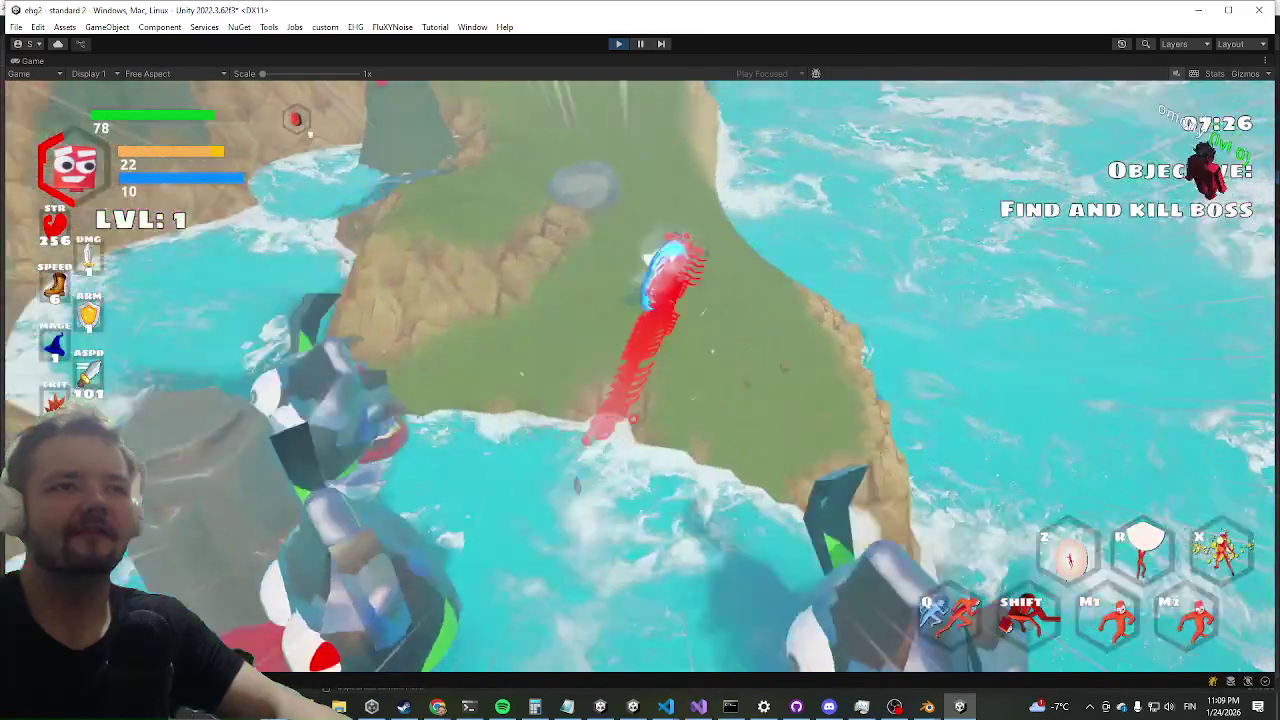
pyautogui.press('shift')
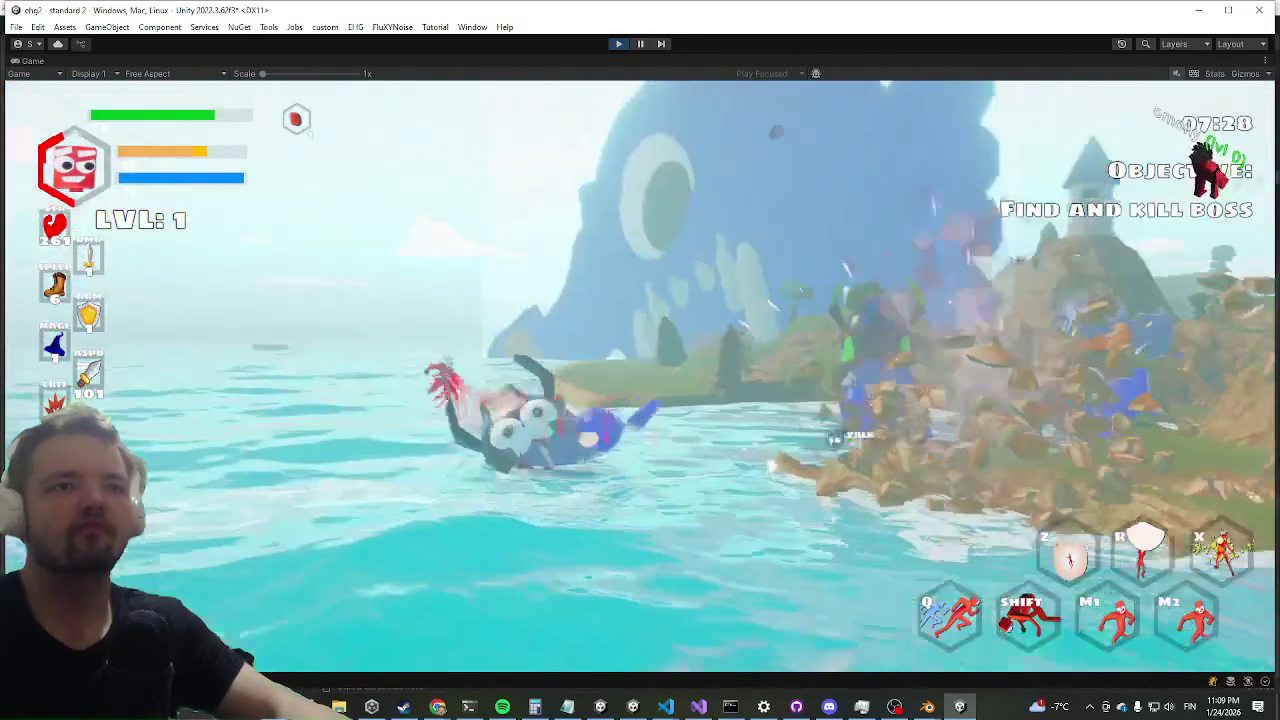
pyautogui.press('w')
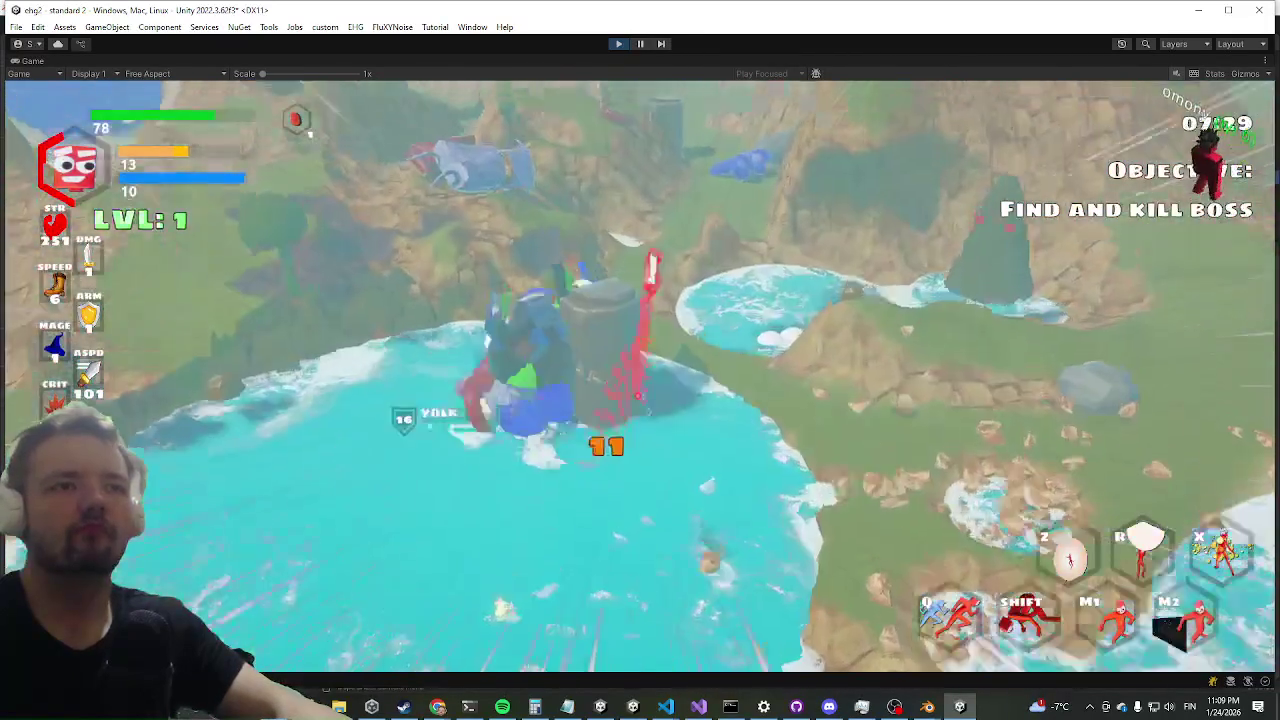
pyautogui.press('w')
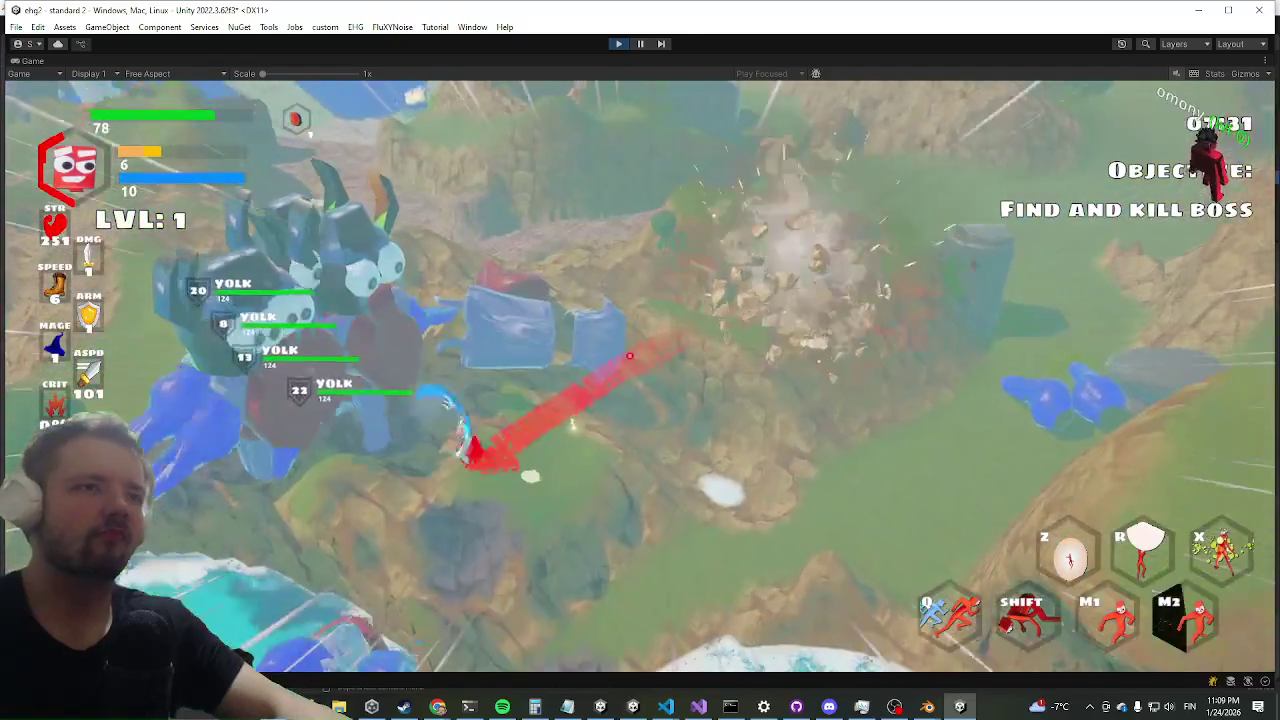
pyautogui.press('shift')
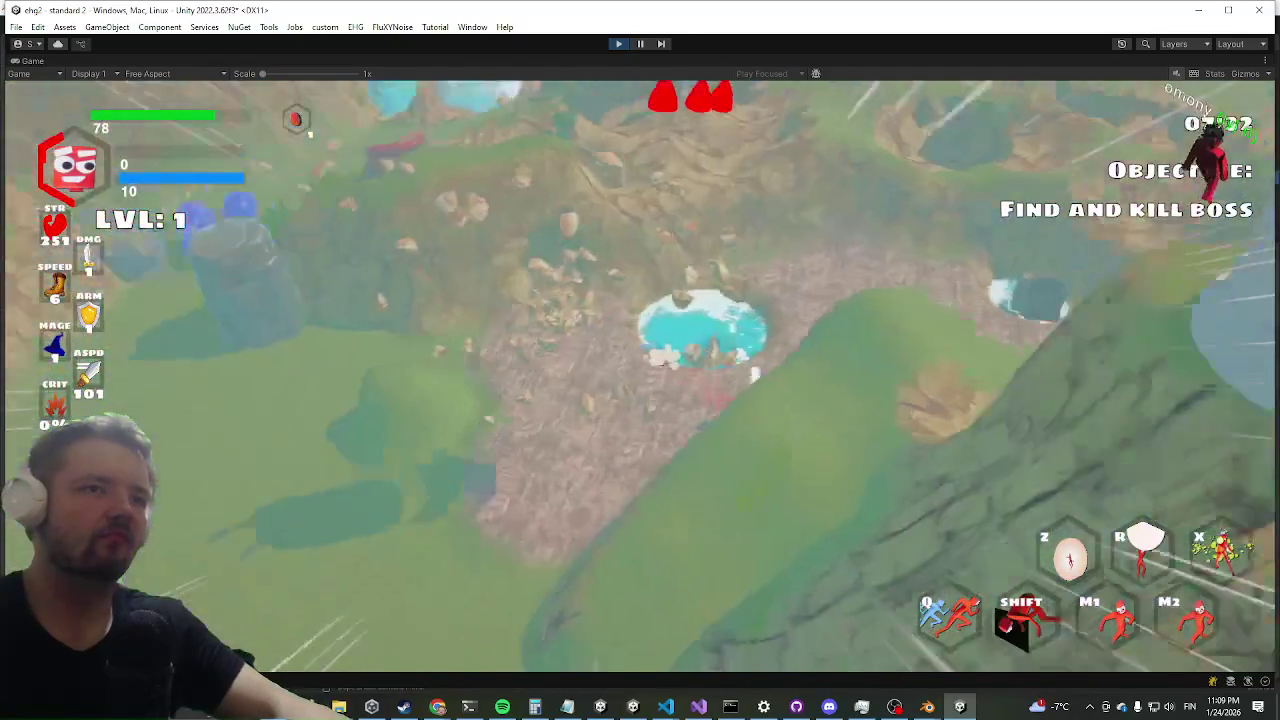
pyautogui.press('w')
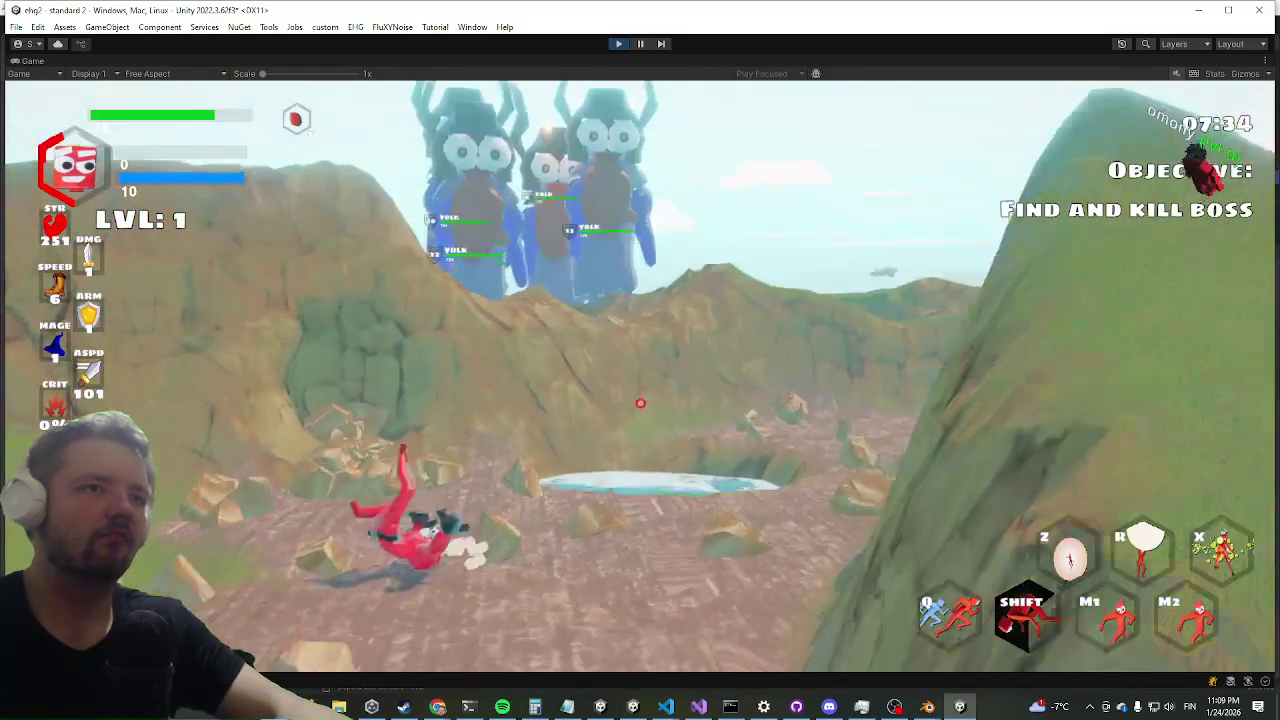
pyautogui.press('w')
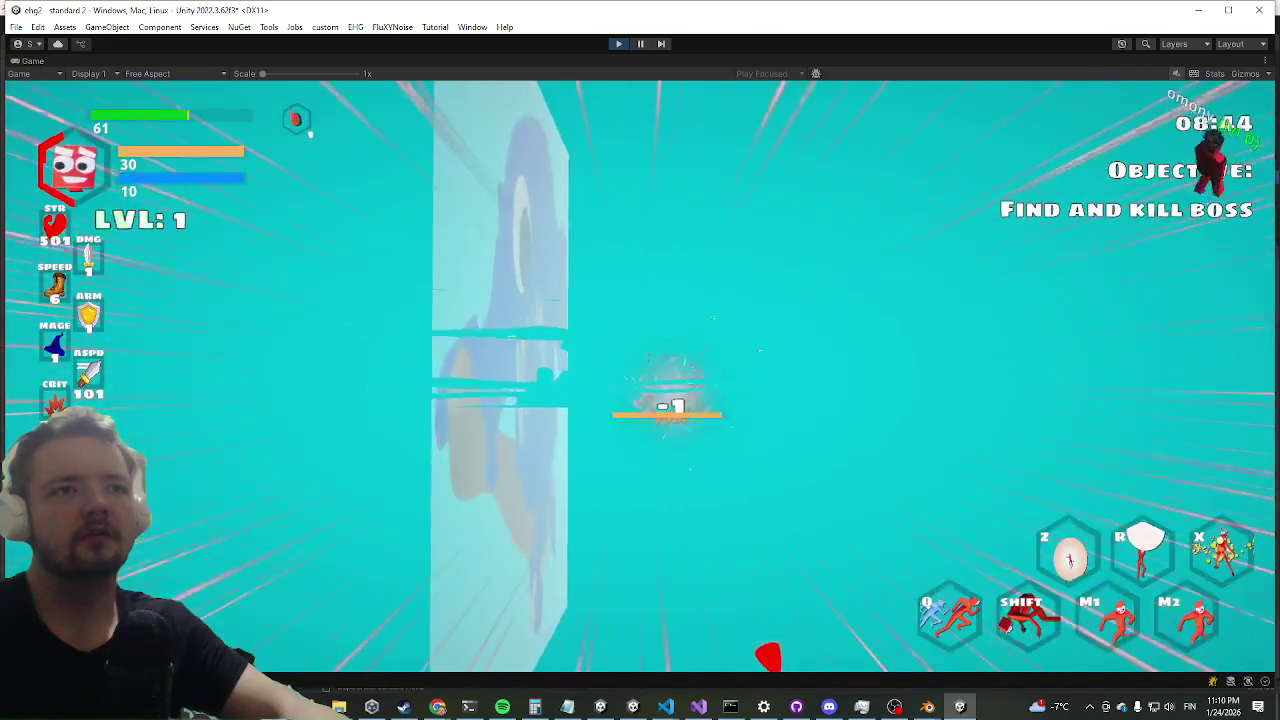
pyautogui.press('shift')
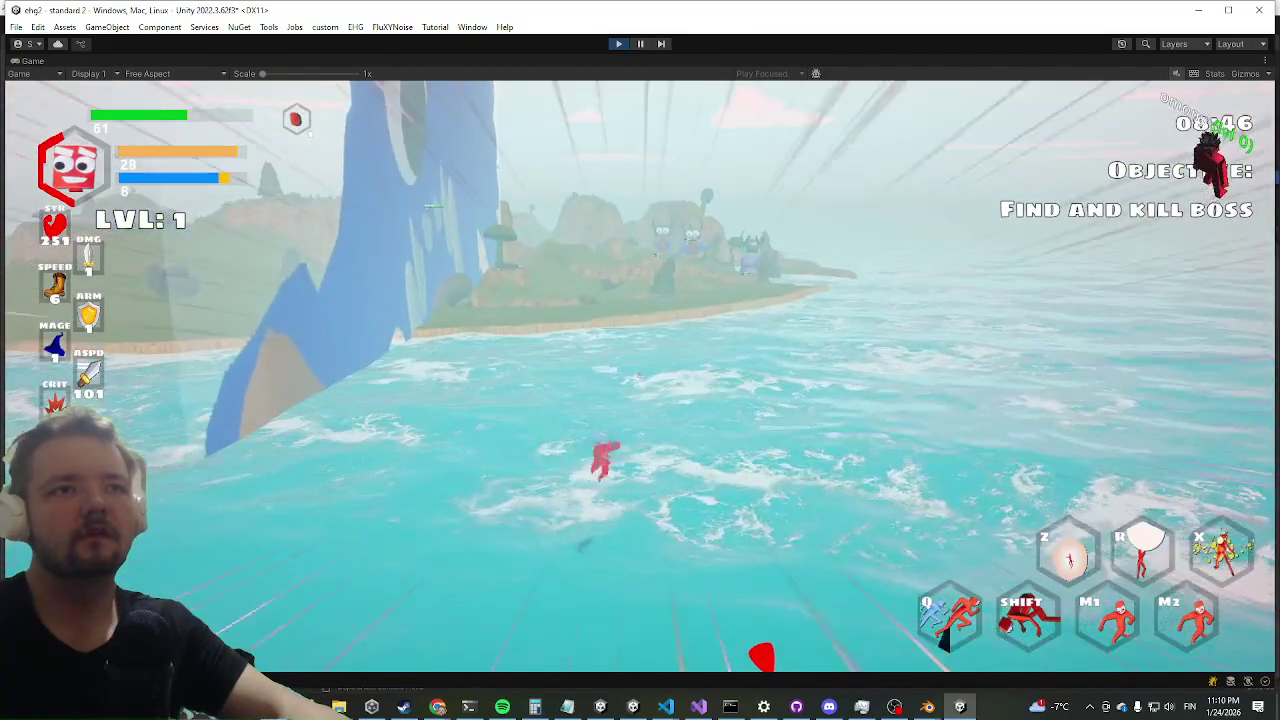
pyautogui.press('q')
pyautogui.press('q')
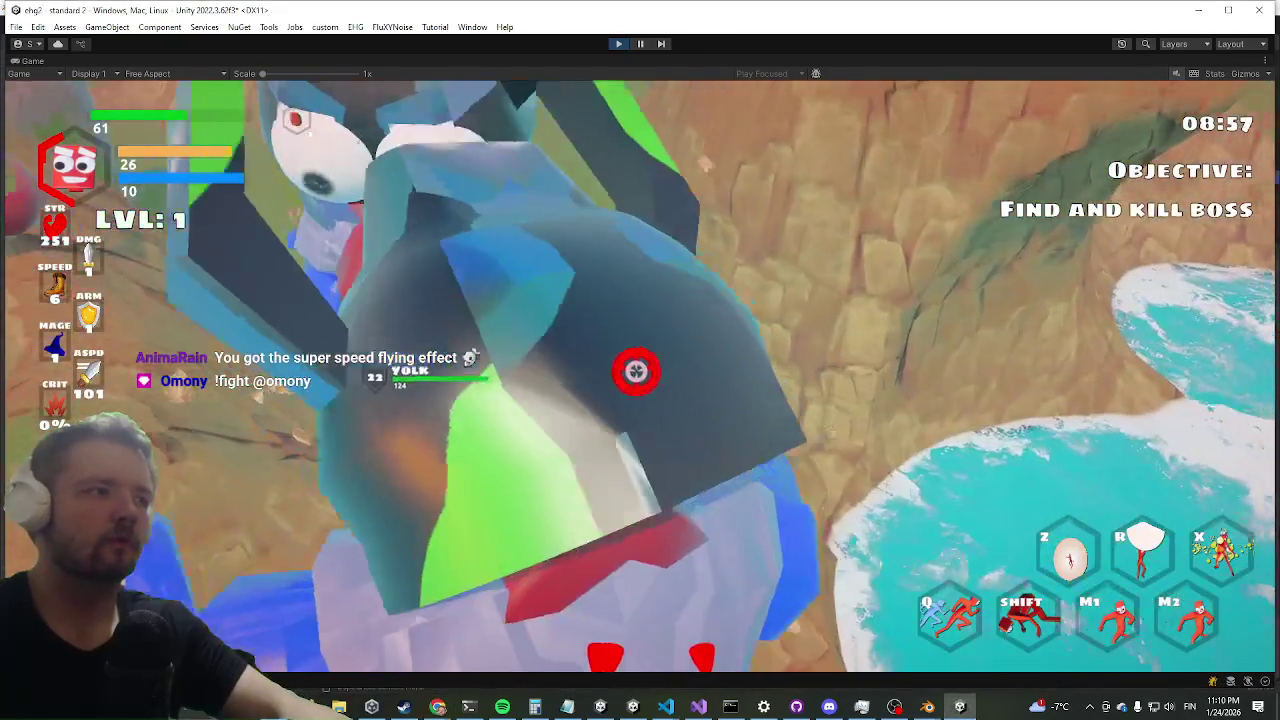
pyautogui.press('shift')
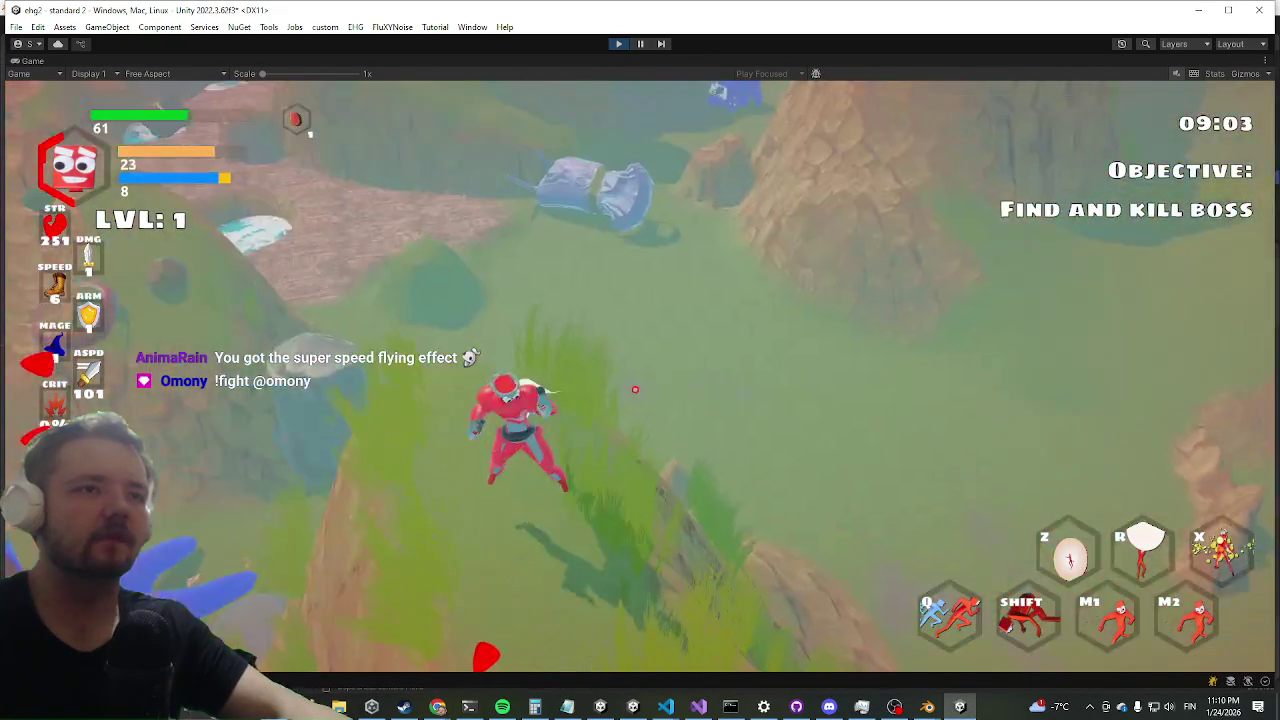
pyautogui.press('q')
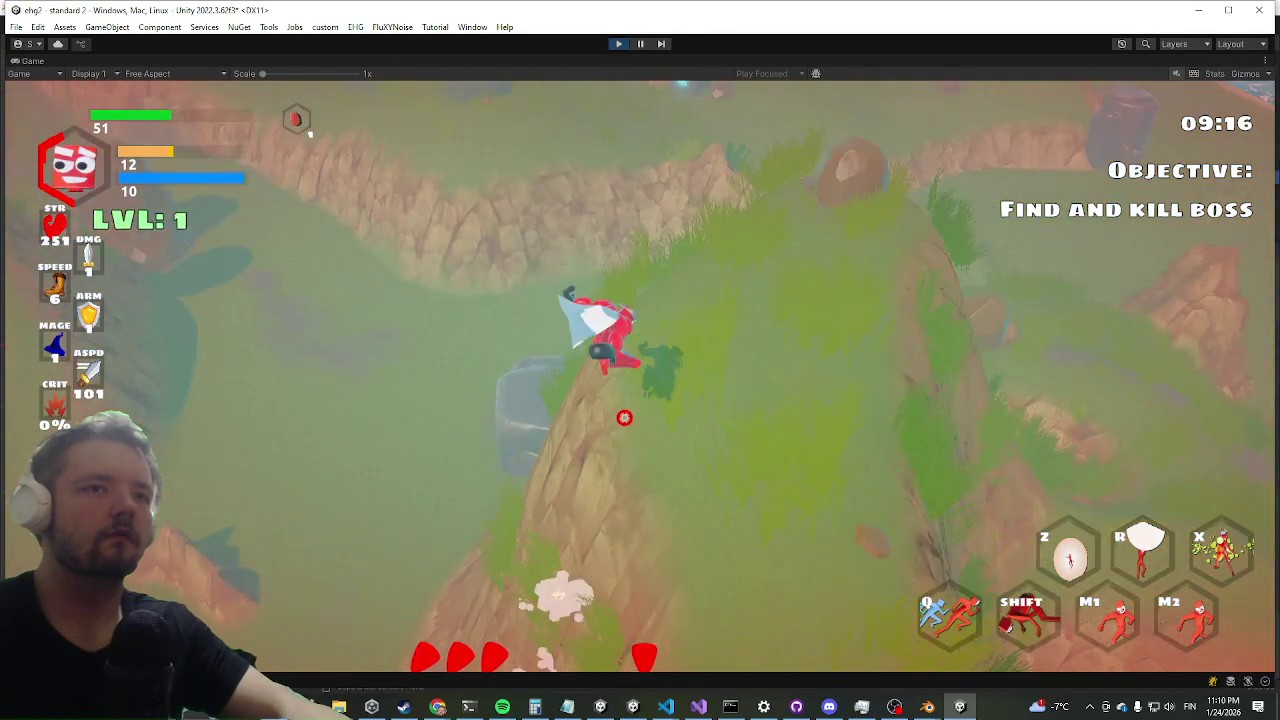
pyautogui.press('shift')
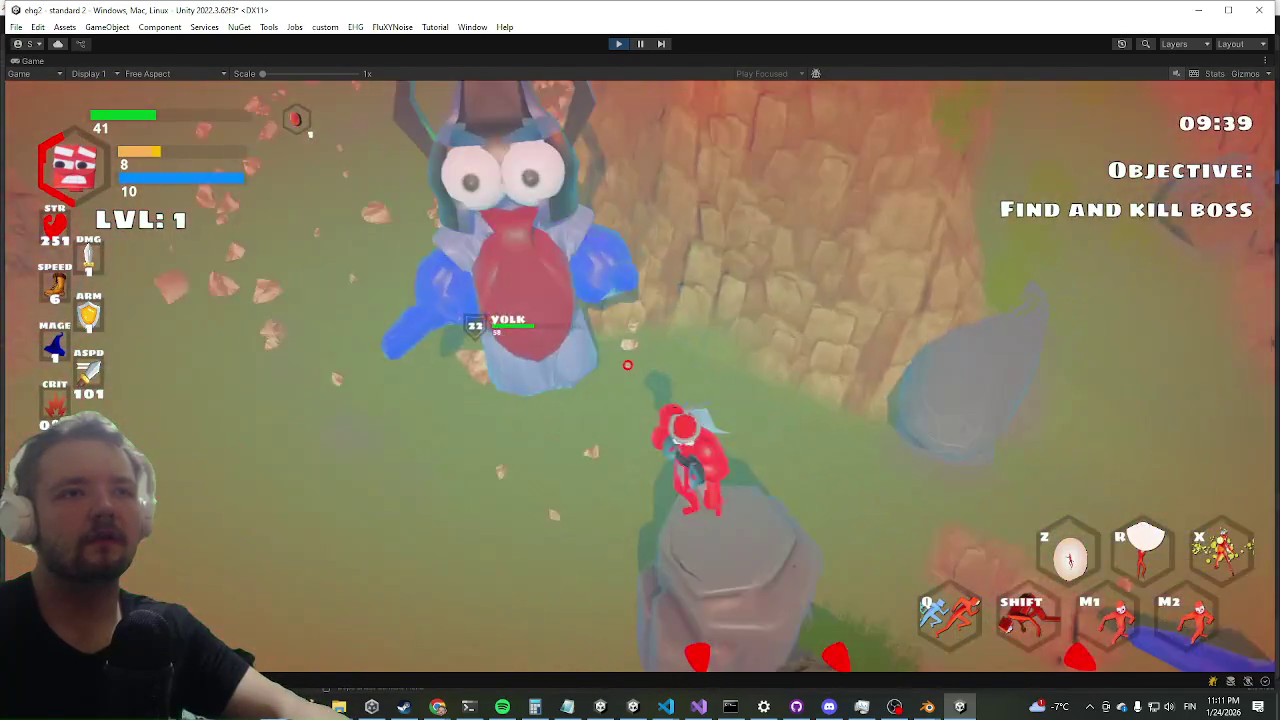
pyautogui.rightClick(635, 458)
pyautogui.click(635, 458)
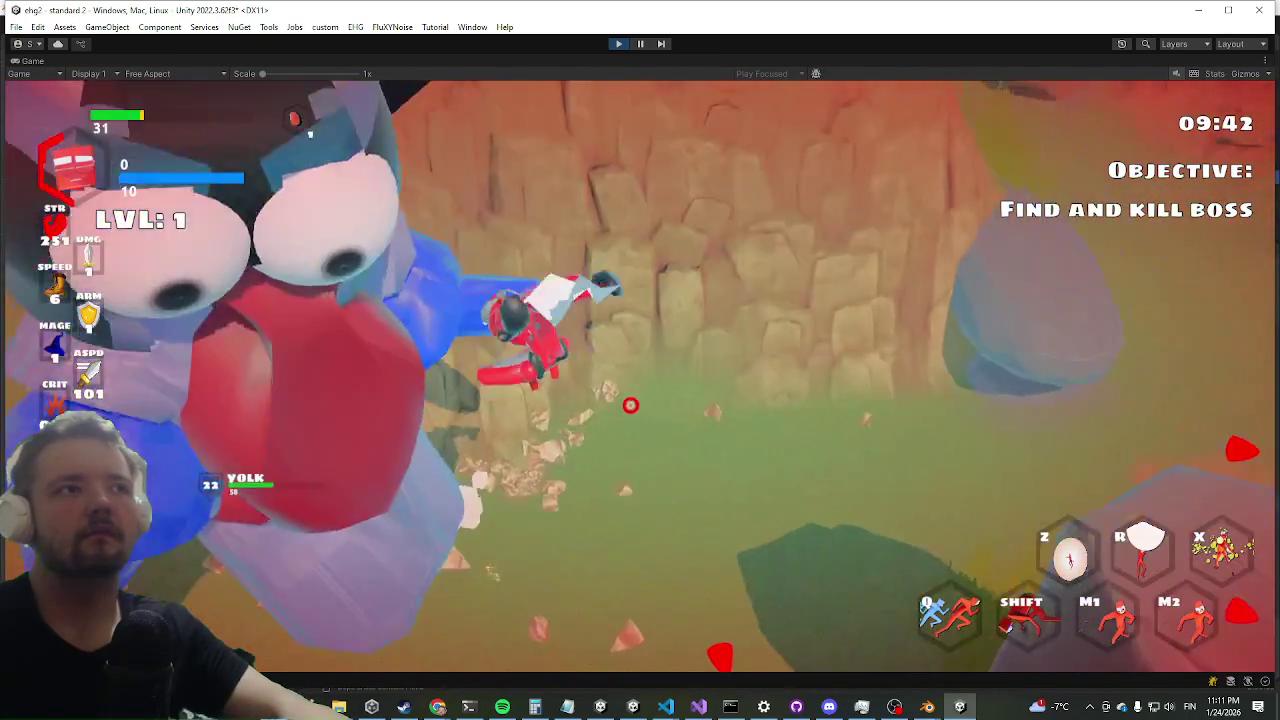
pyautogui.press('shift')
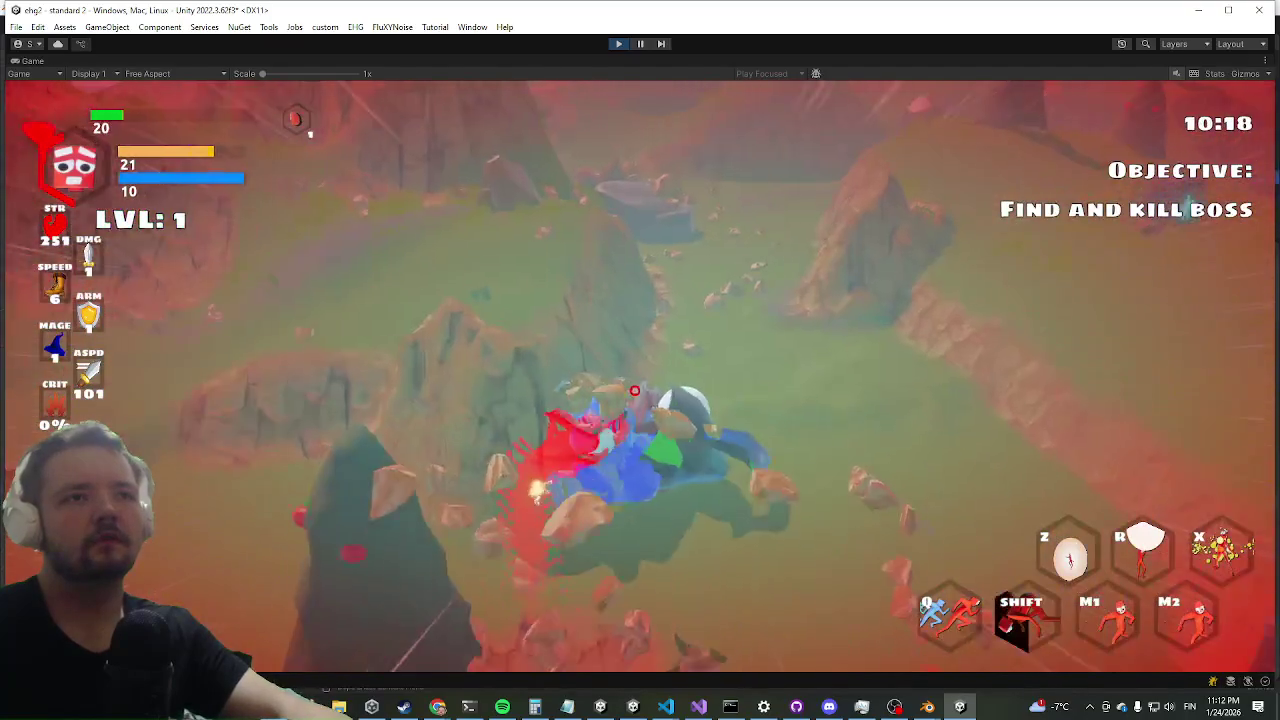
pyautogui.press('Tab')
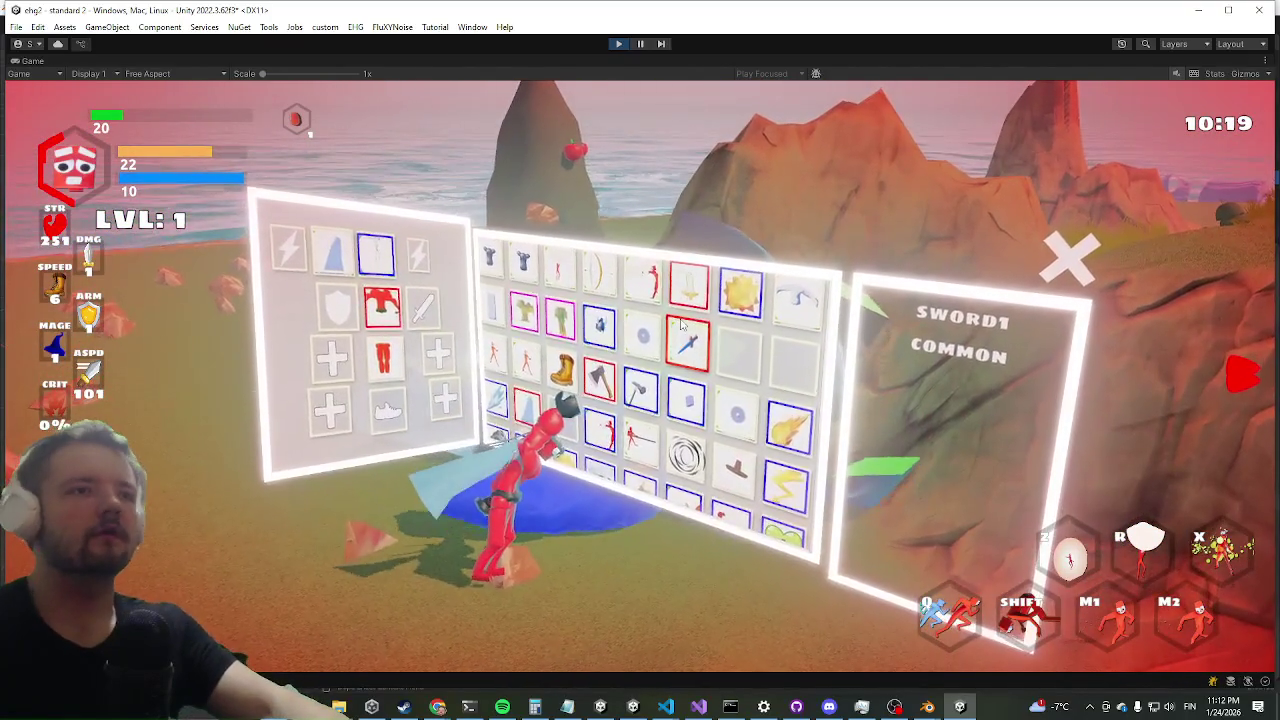
# - Toggle the inventory and debug console, then stop Play mode from the toolbar
pyautogui.press('Tab')
pyautogui.press('`')
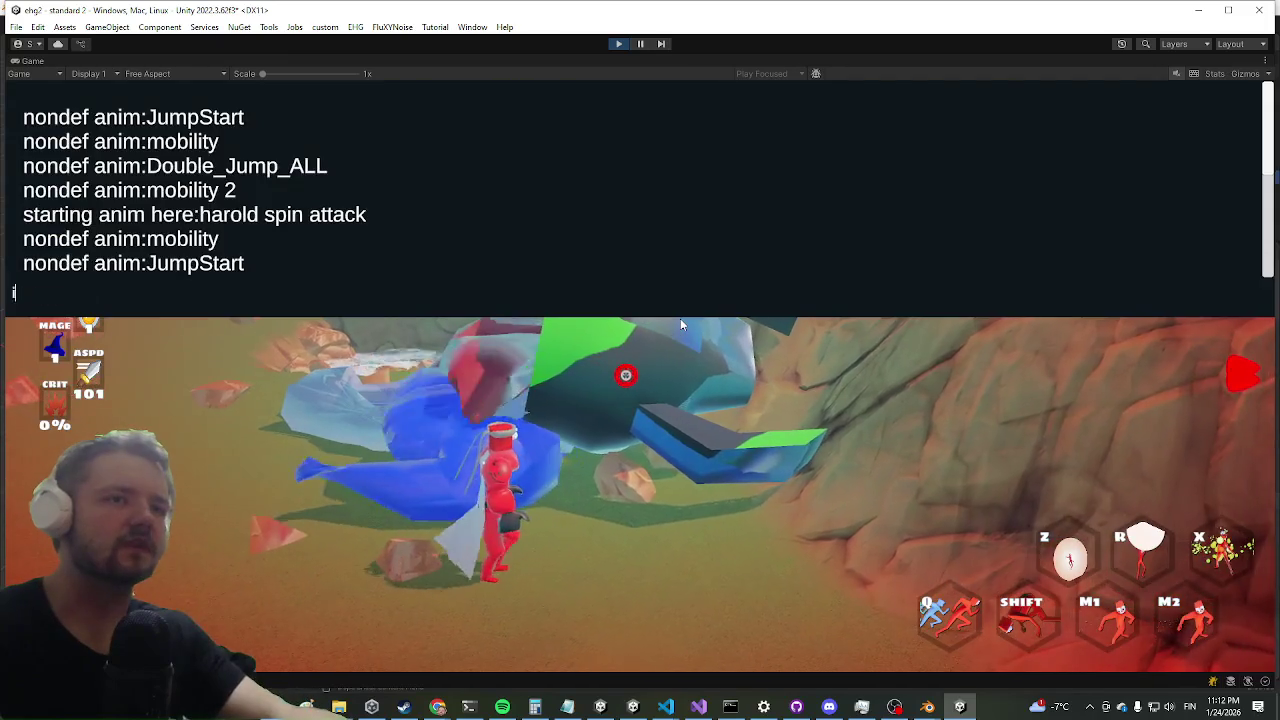
pyautogui.press('`')
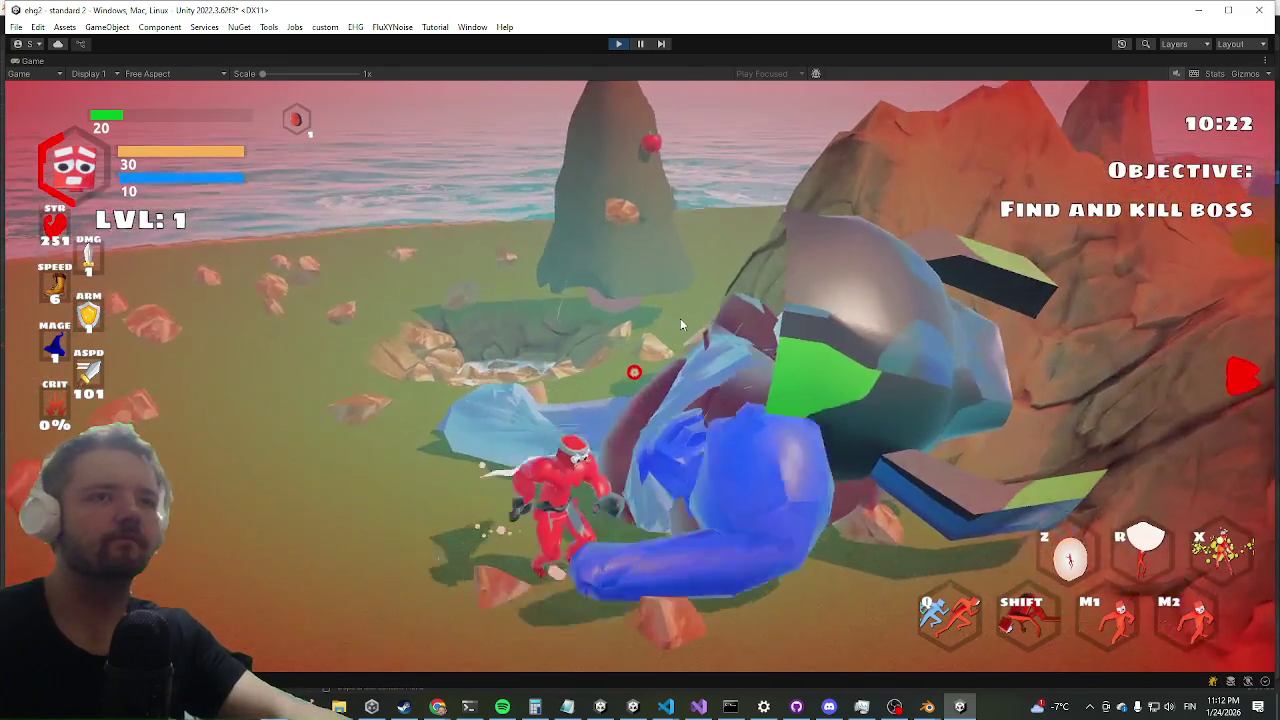
pyautogui.press('Tab')
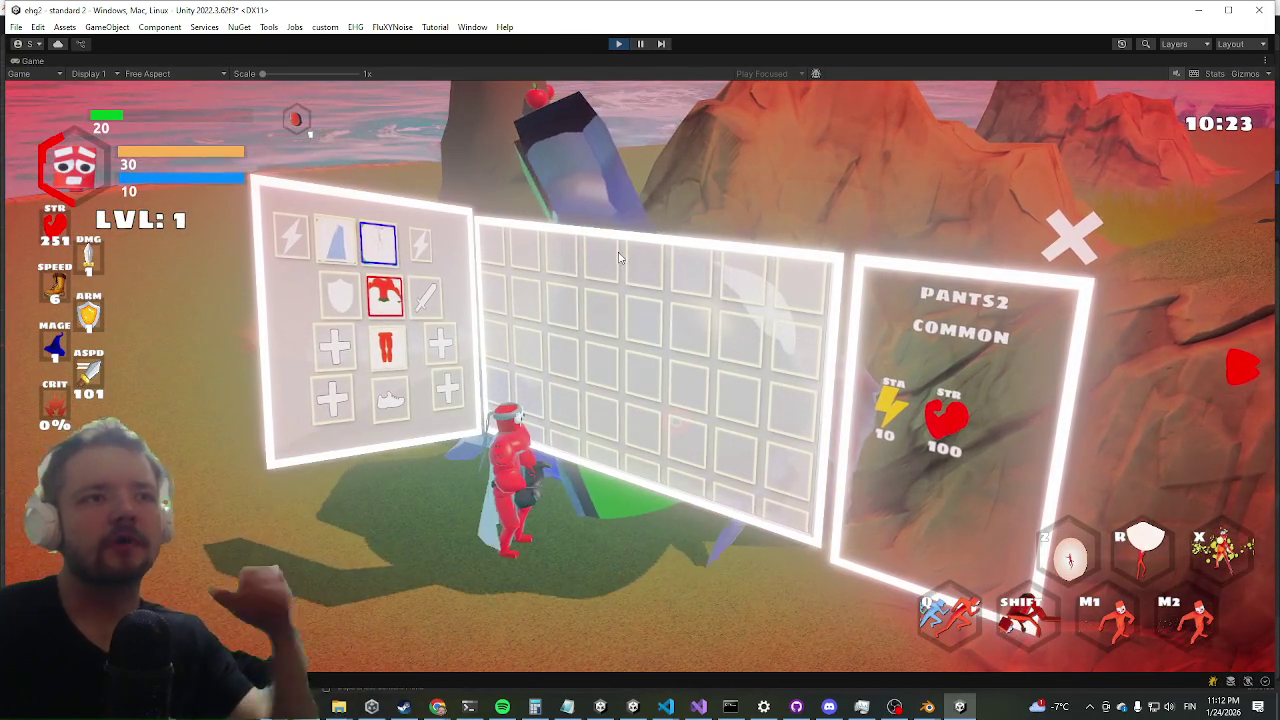
pyautogui.click(619, 44)
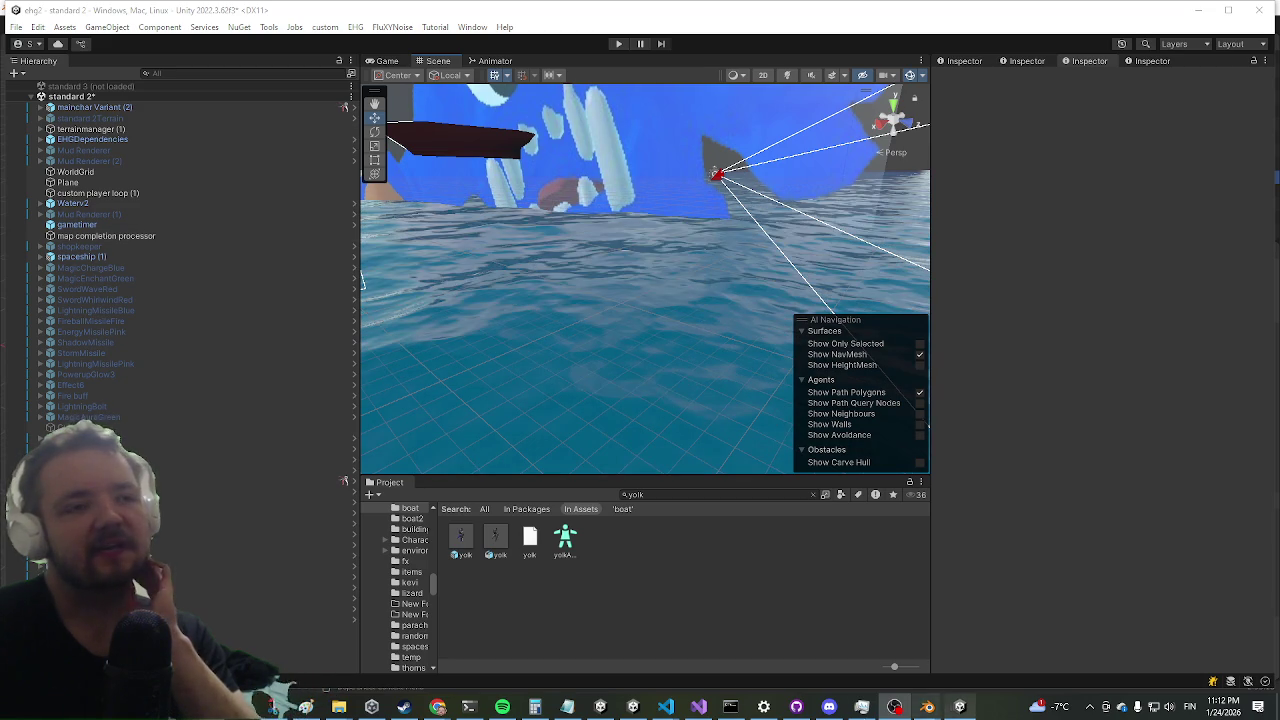
# - Open the second yolk asset as a prefab and look through its Inspector
pyautogui.click(500, 539)
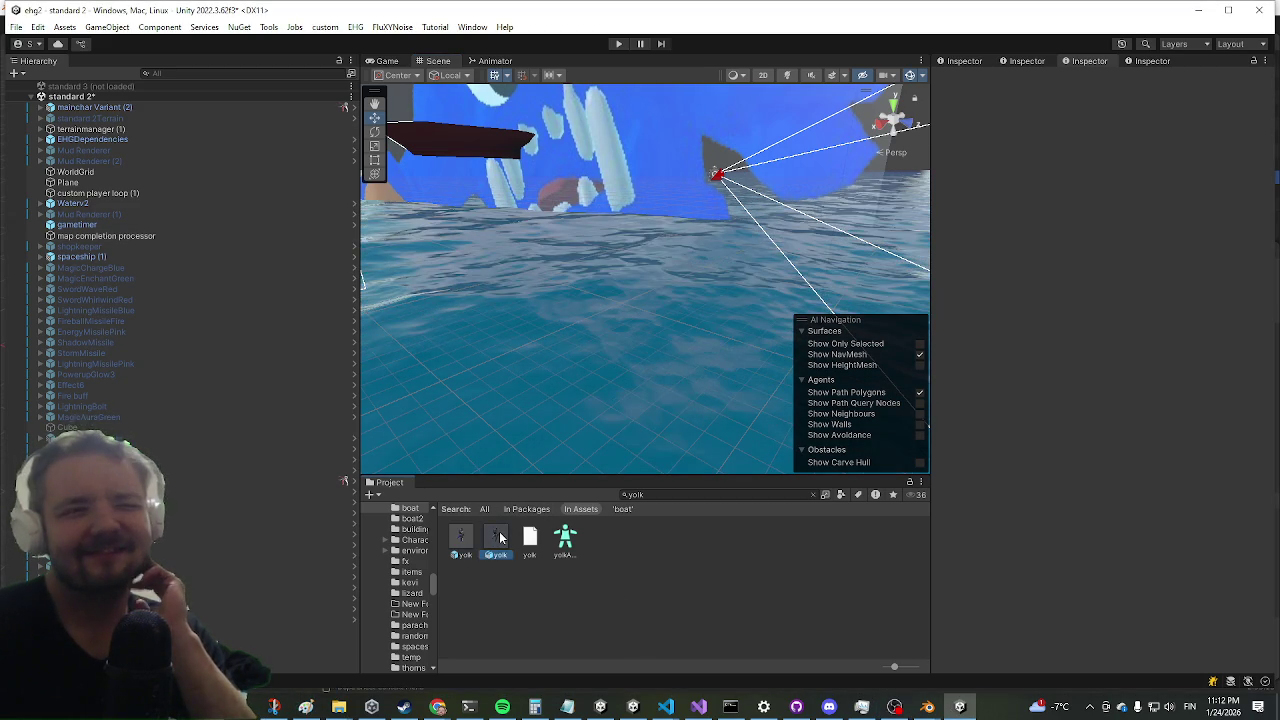
pyautogui.click(460, 545)
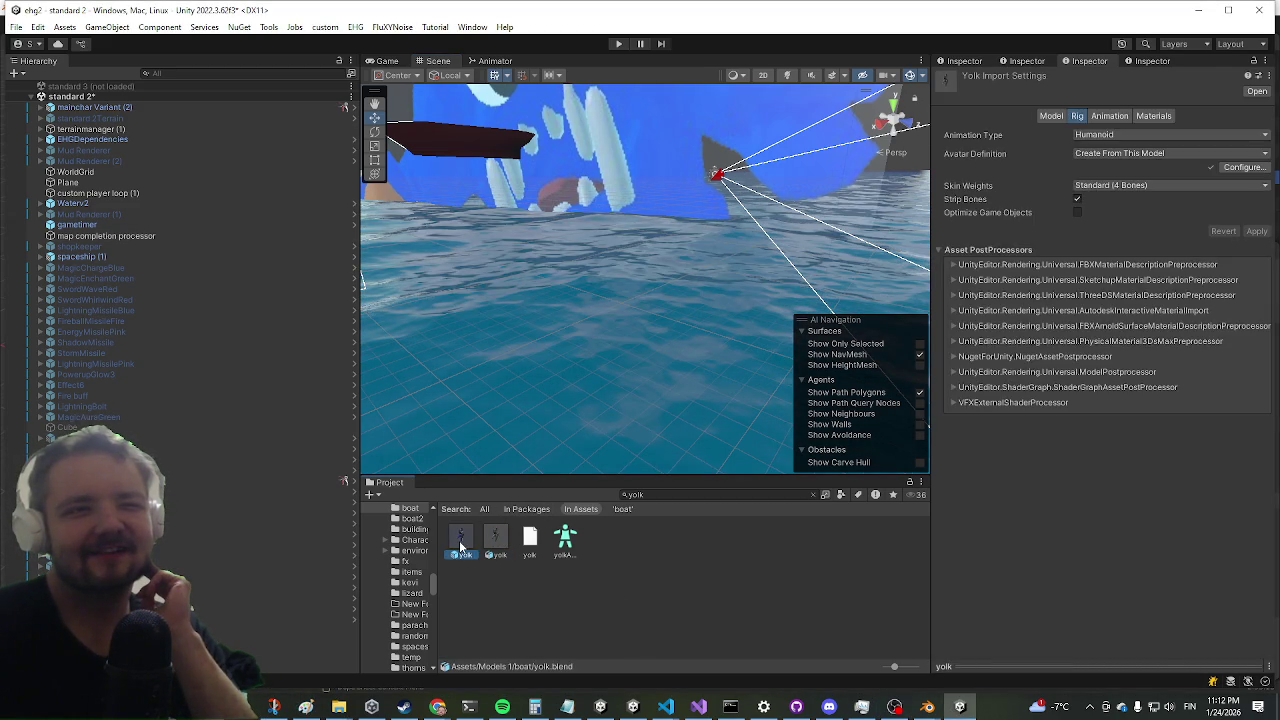
pyautogui.doubleClick(460, 545)
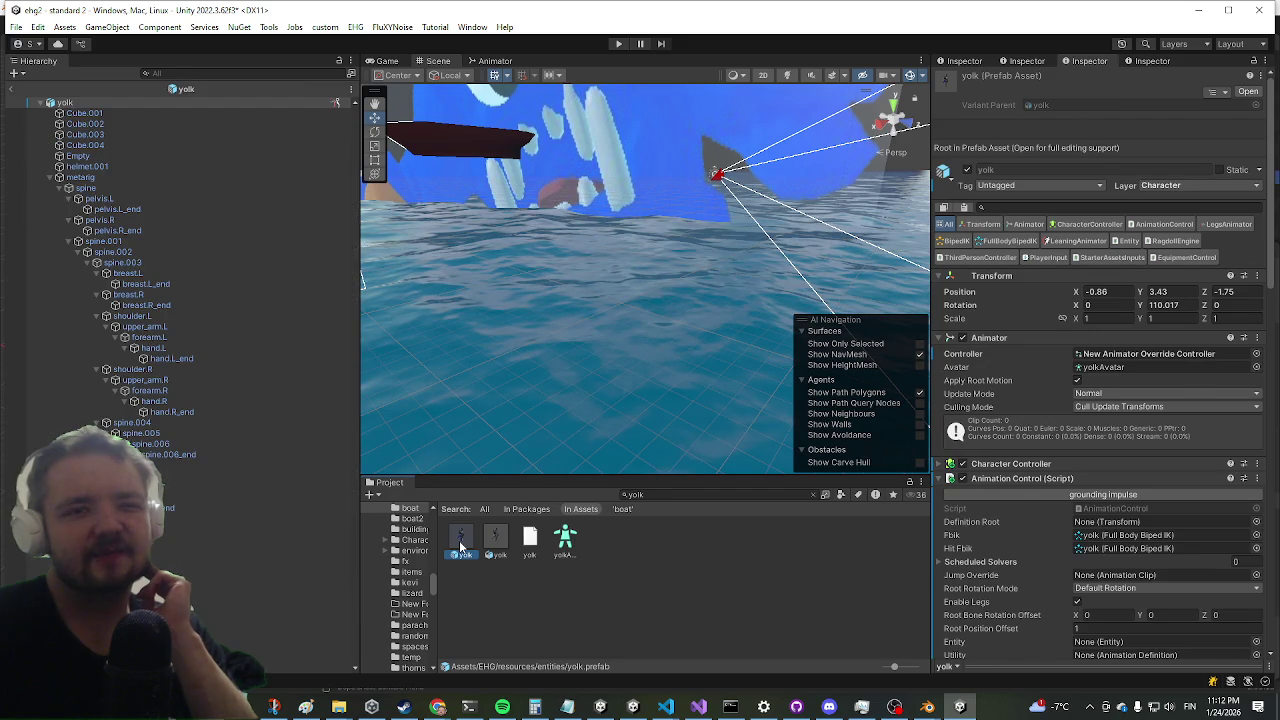
pyautogui.scroll(-15, 1221, 312)
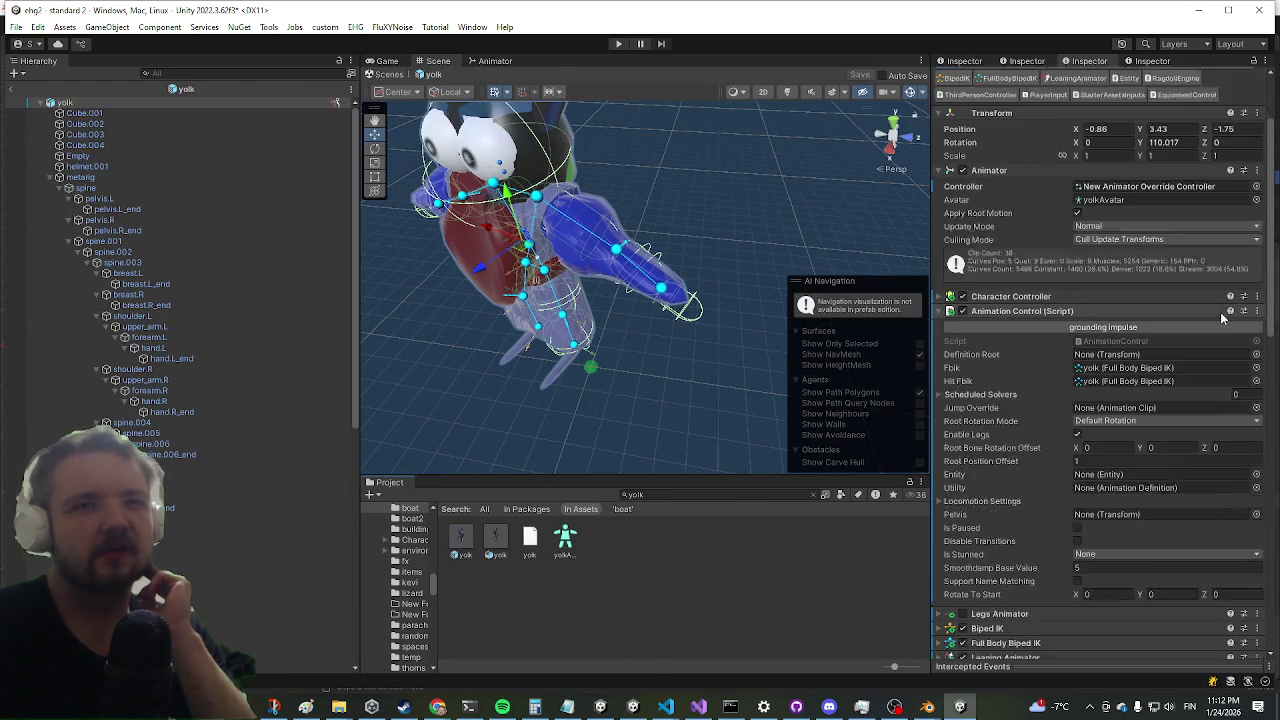
pyautogui.scroll(-5, 1136, 317)
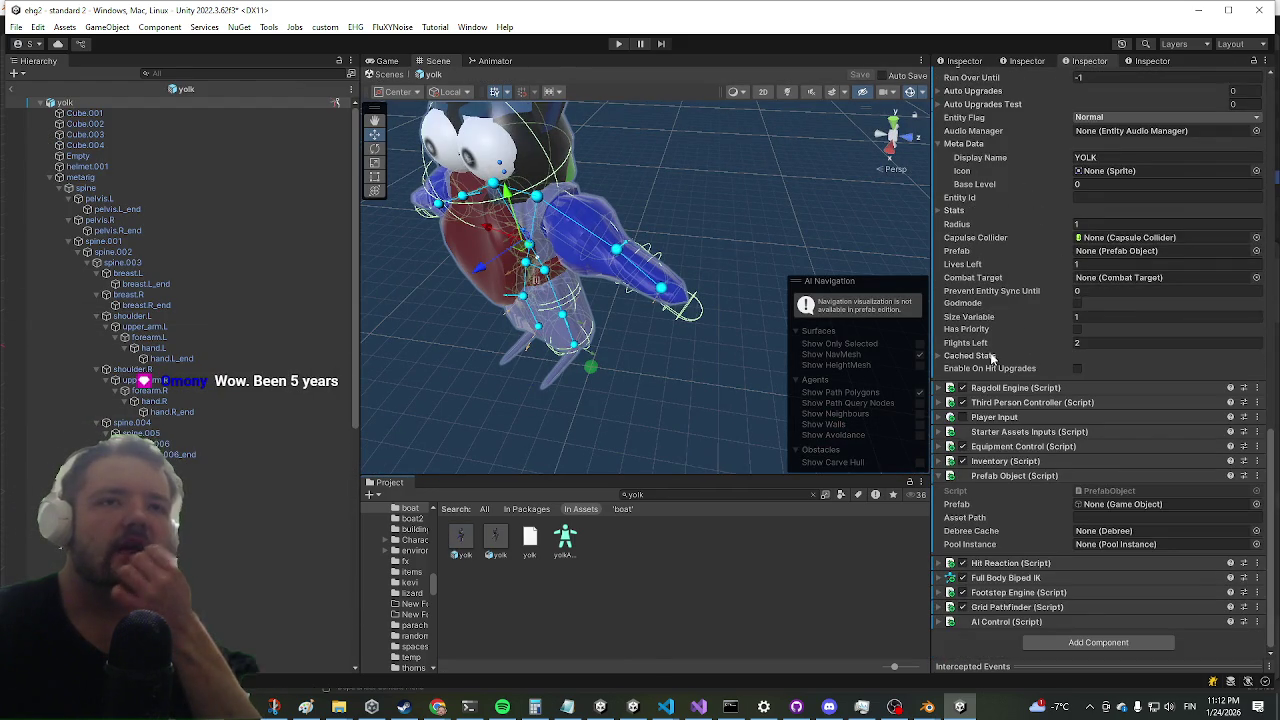
pyautogui.scroll(8, 1014, 305)
pyautogui.scroll(5, 1001, 270)
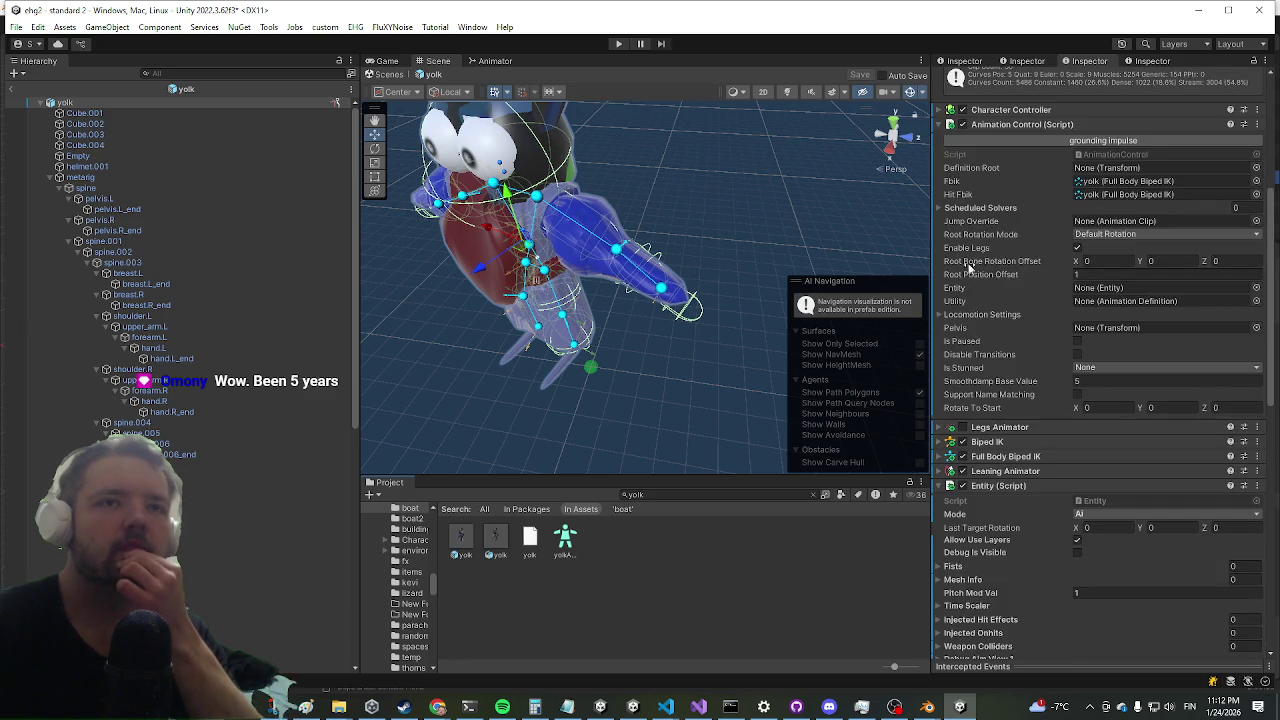
pyautogui.scroll(-6, 1138, 142)
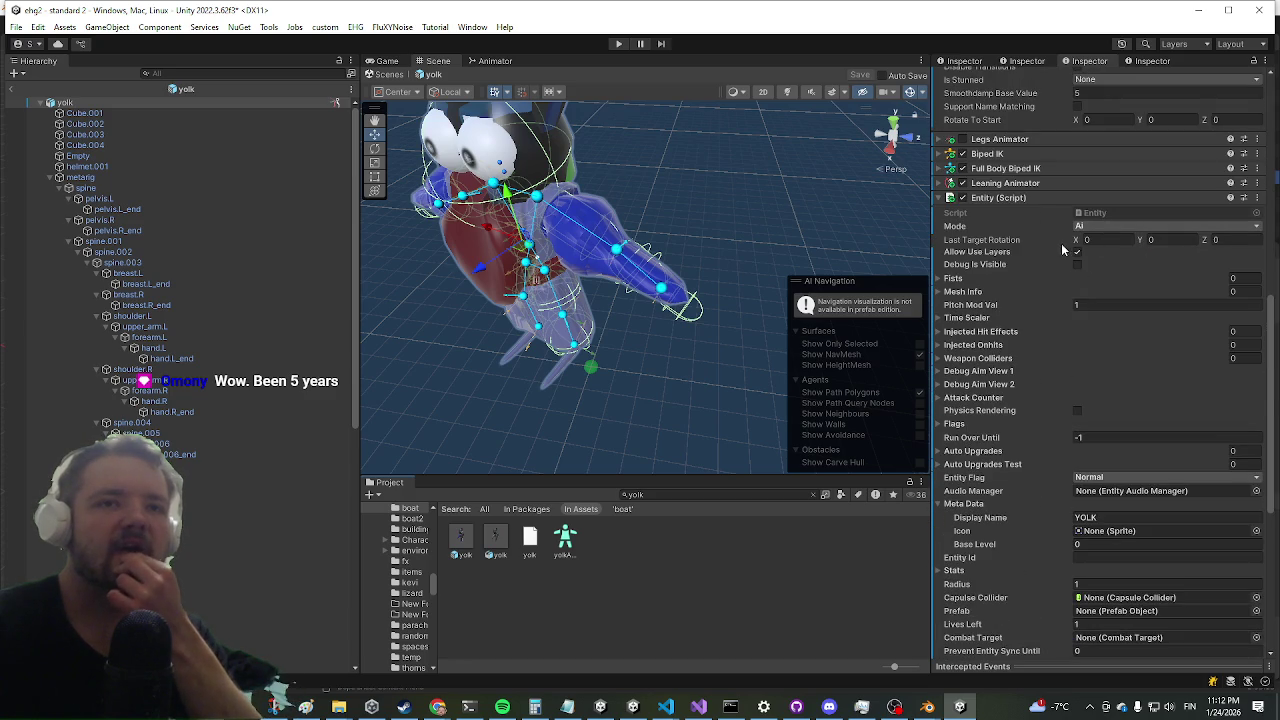
pyautogui.scroll(-8, 1061, 242)
pyautogui.scroll(6, 1054, 248)
pyautogui.scroll(-8, 1032, 259)
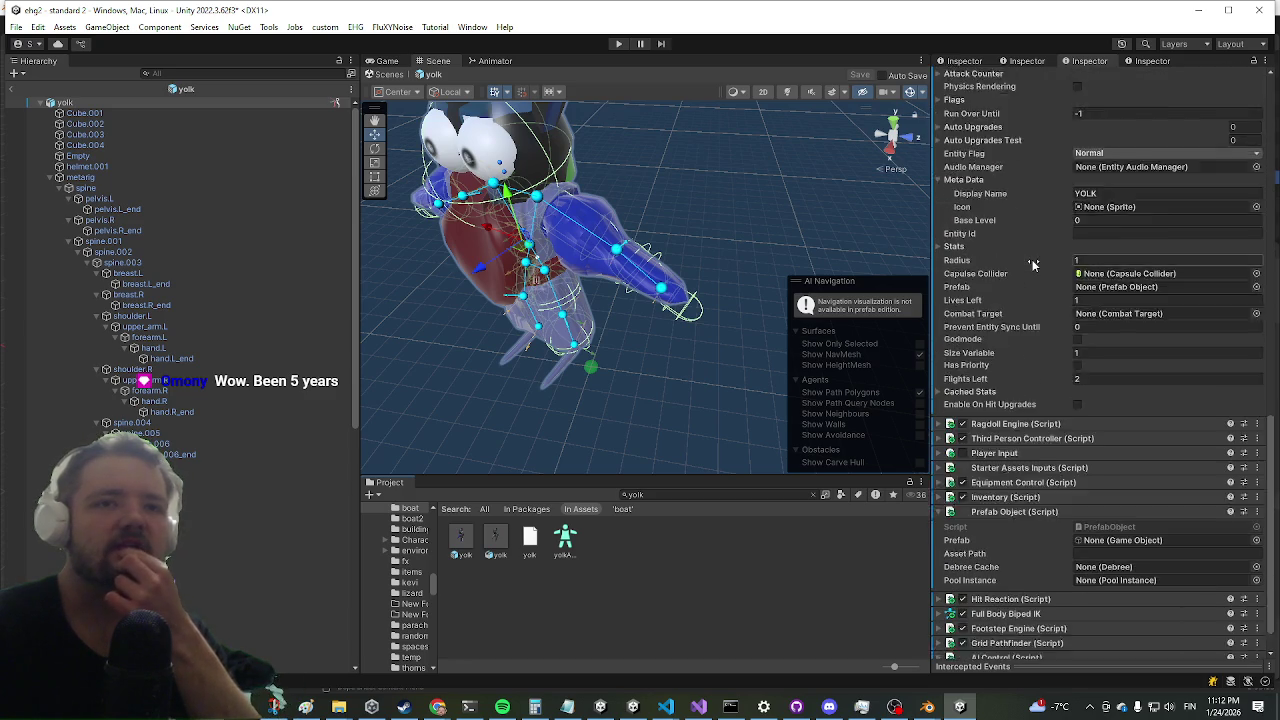
pyautogui.scroll(-10, 186, 499)
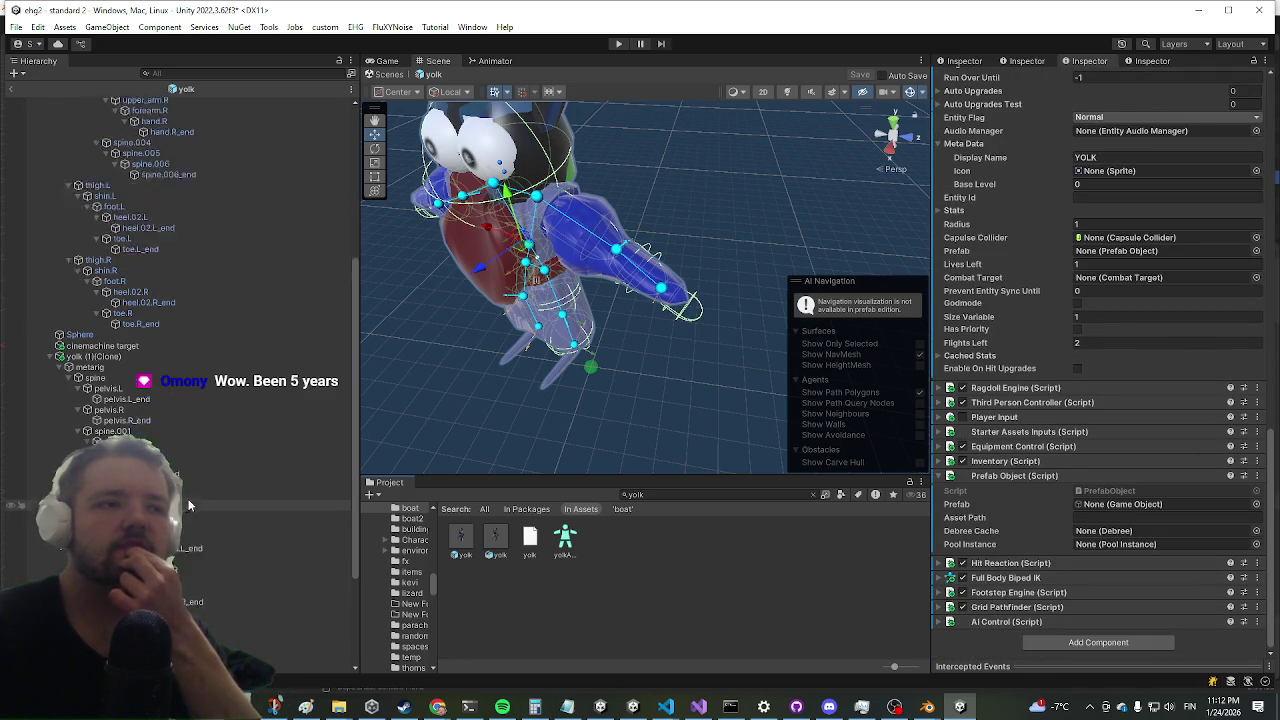
# - Collapse the yolk (1)(Clone) hierarchy branch, then check a reference in the web browser
pyautogui.click(50, 317)
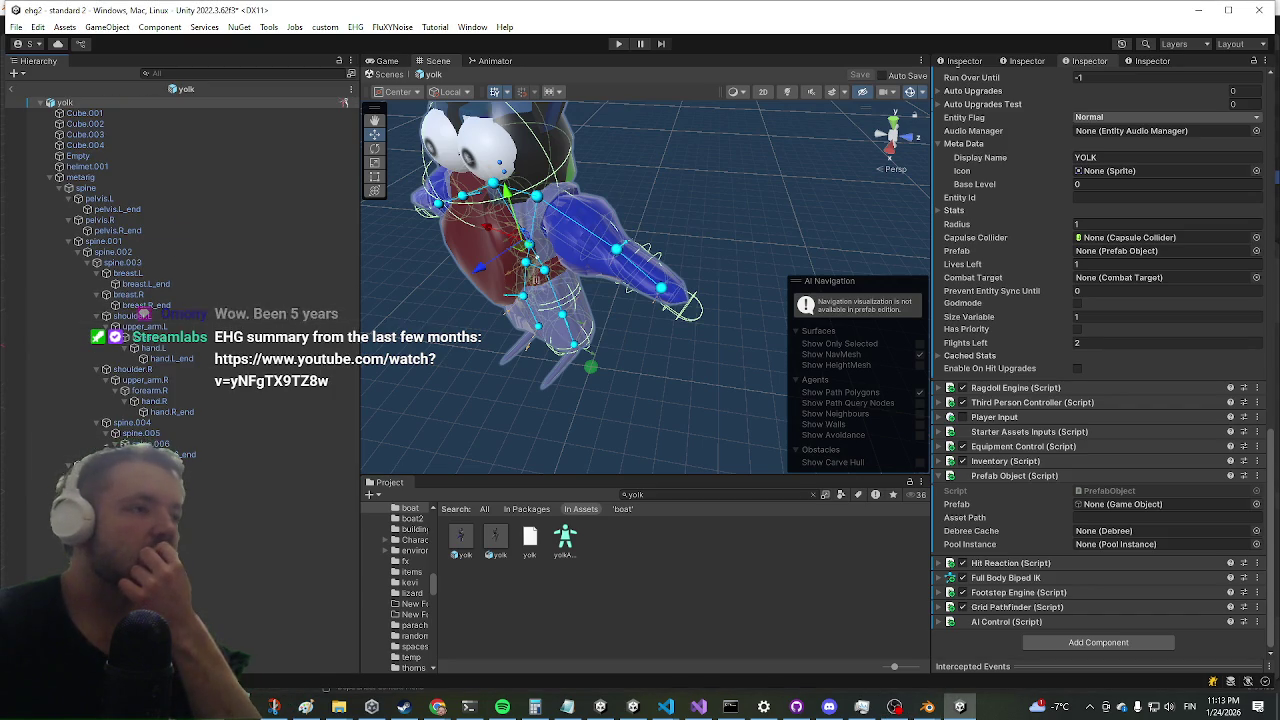
pyautogui.hotkey('alt', 'Tab')
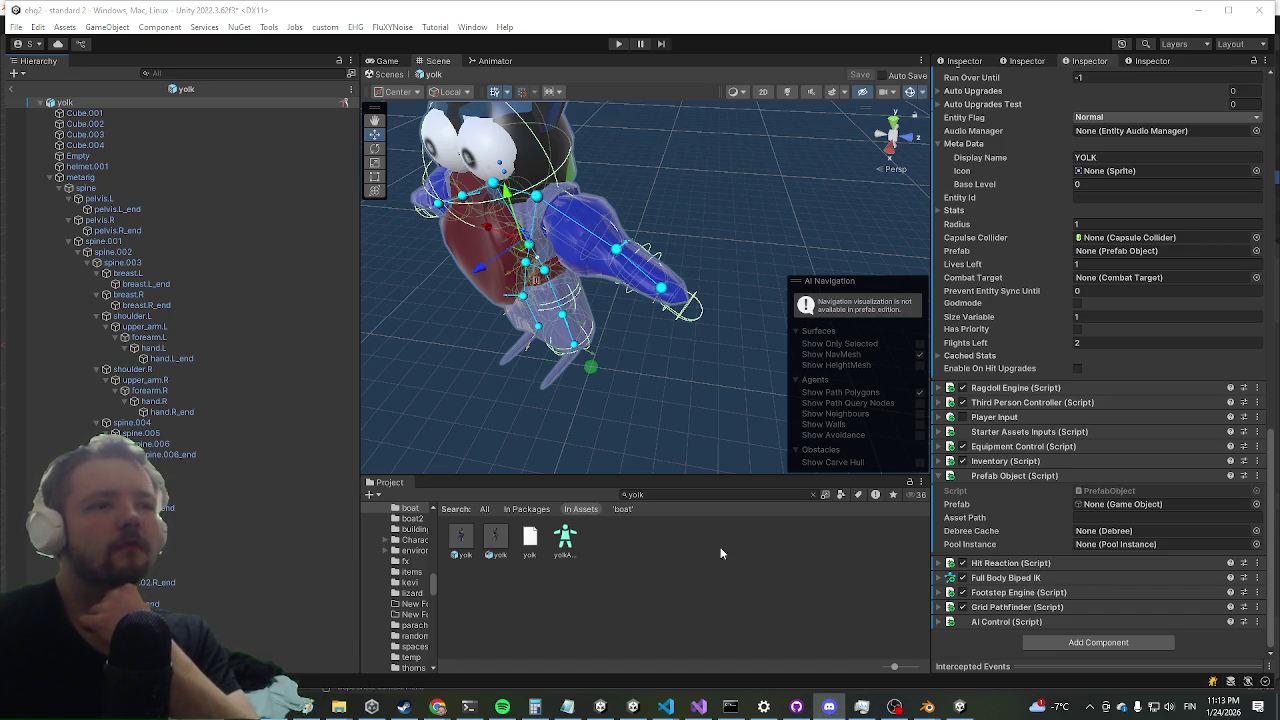
pyautogui.moveTo(331, 716)
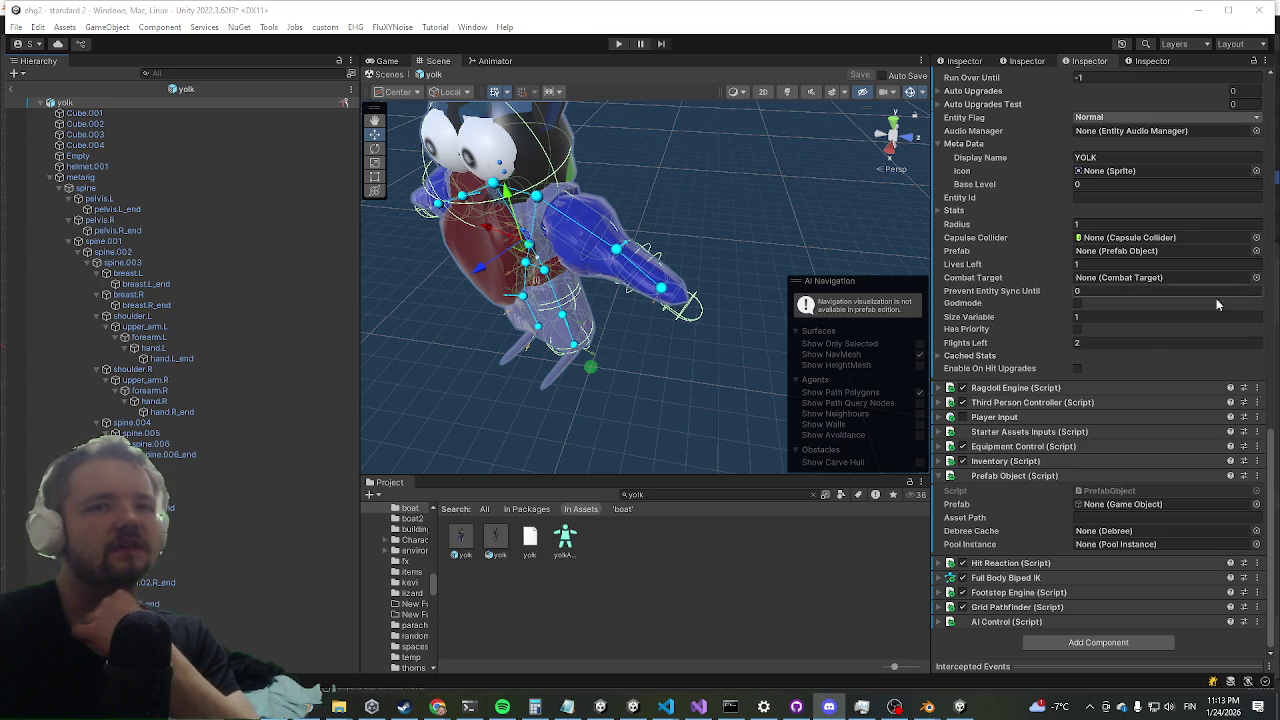
pyautogui.scroll(10, 1130, 341)
pyautogui.scroll(4, 1055, 401)
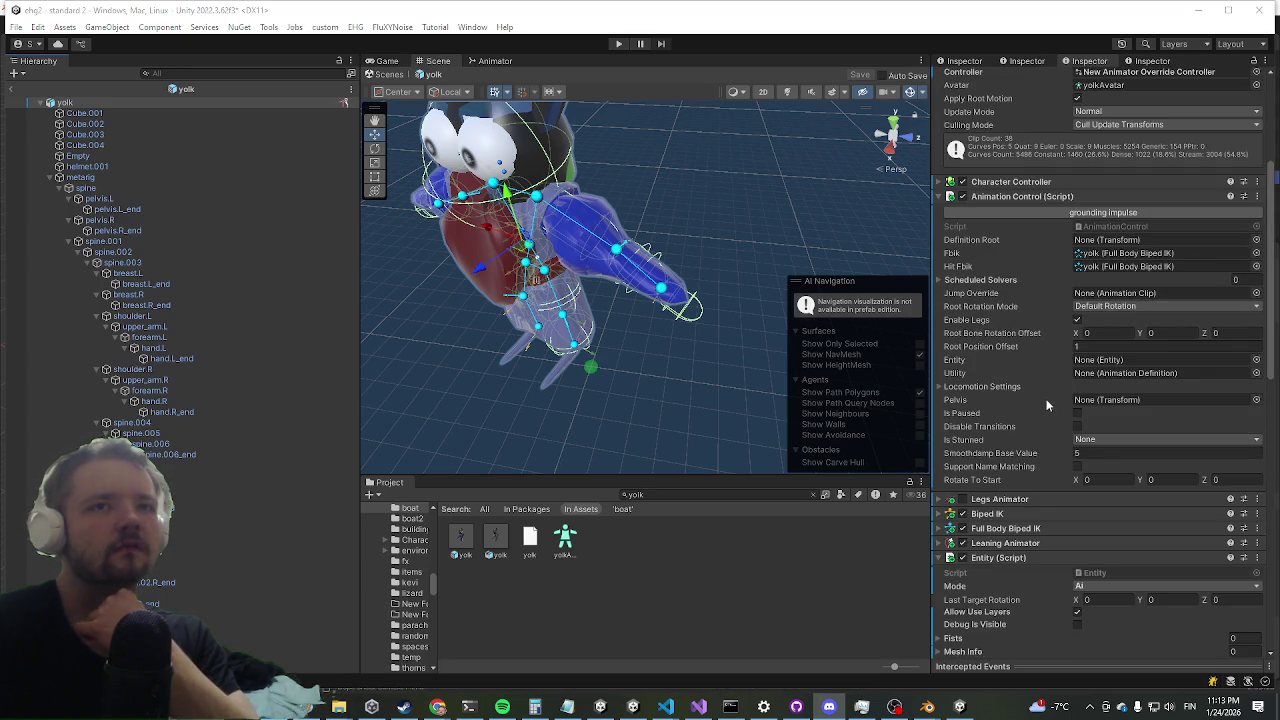
pyautogui.scroll(4, 1127, 260)
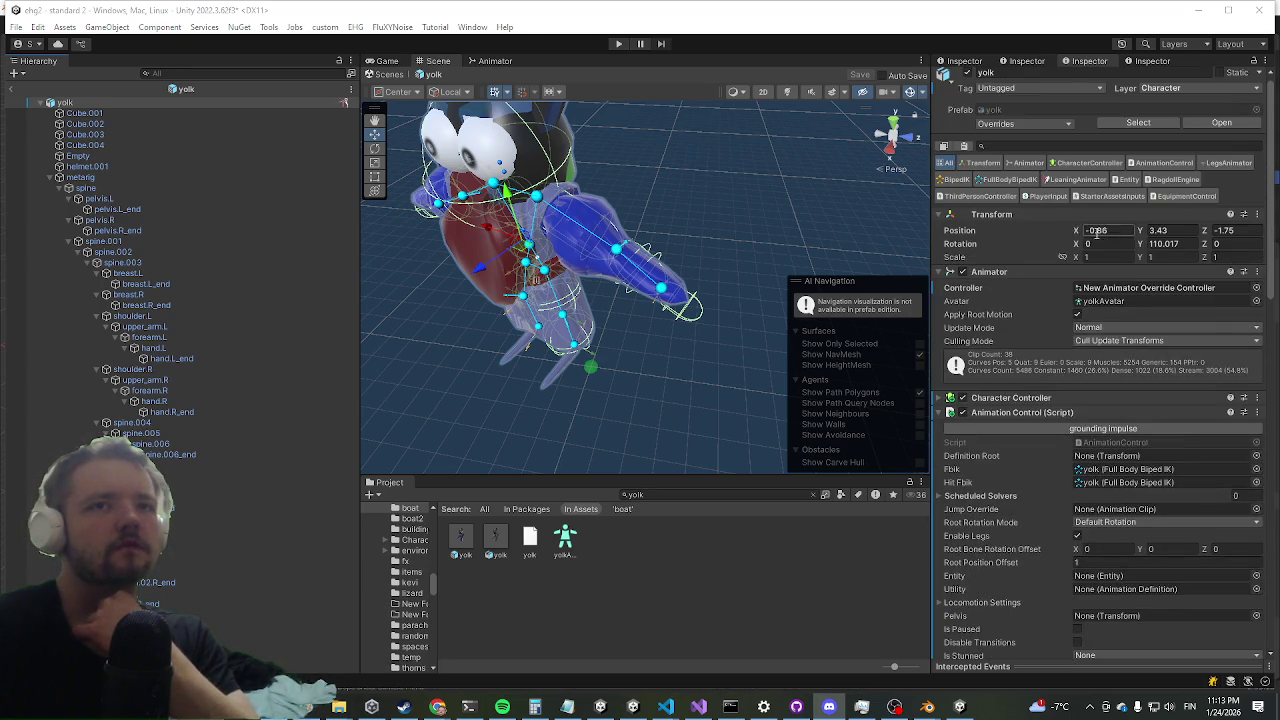
pyautogui.scroll(-5, 1019, 348)
pyautogui.scroll(-5, 987, 352)
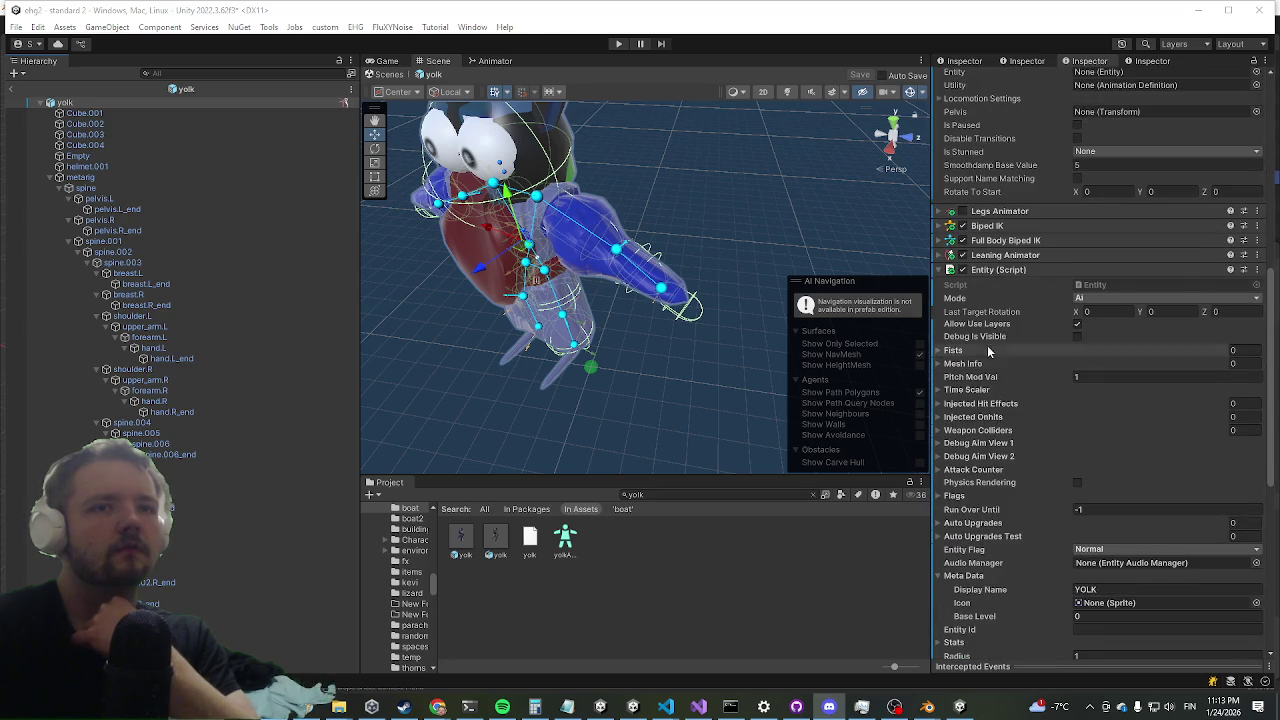
pyautogui.scroll(-1, 985, 367)
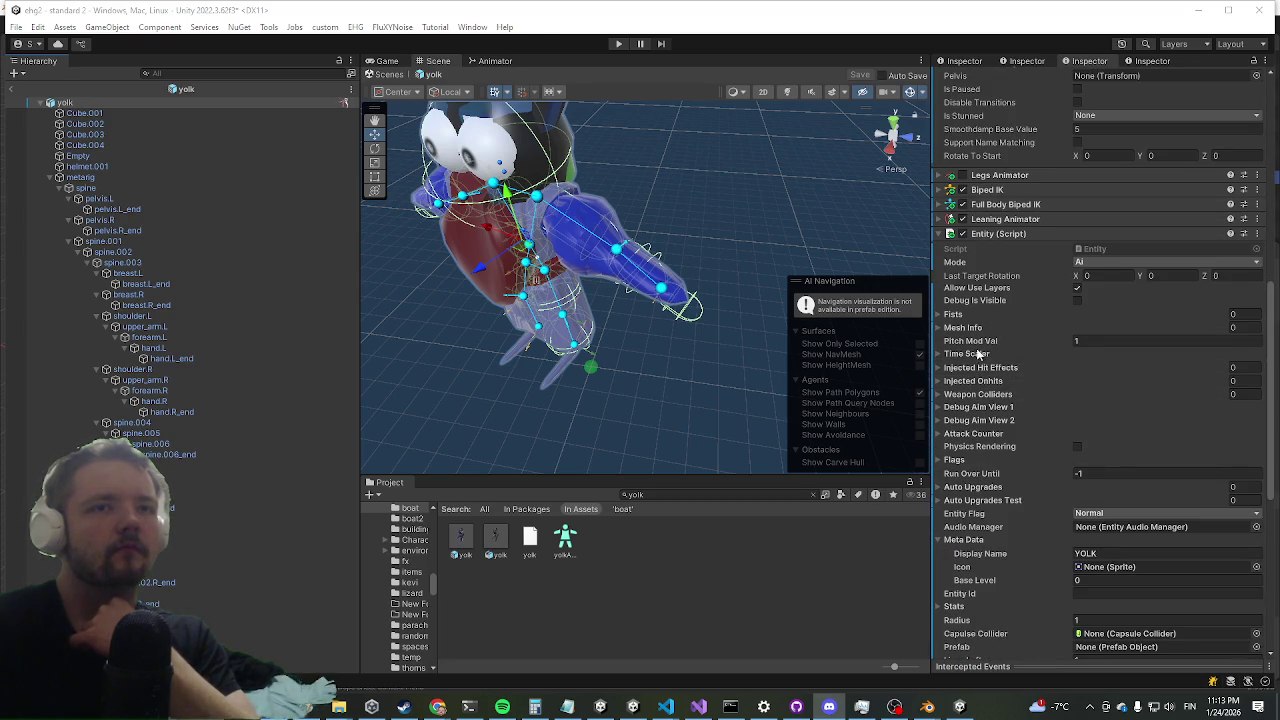
# - Collapse the Meta Data fields and the Entity script details, exposing Locomotion Settings
pyautogui.click(952, 529)
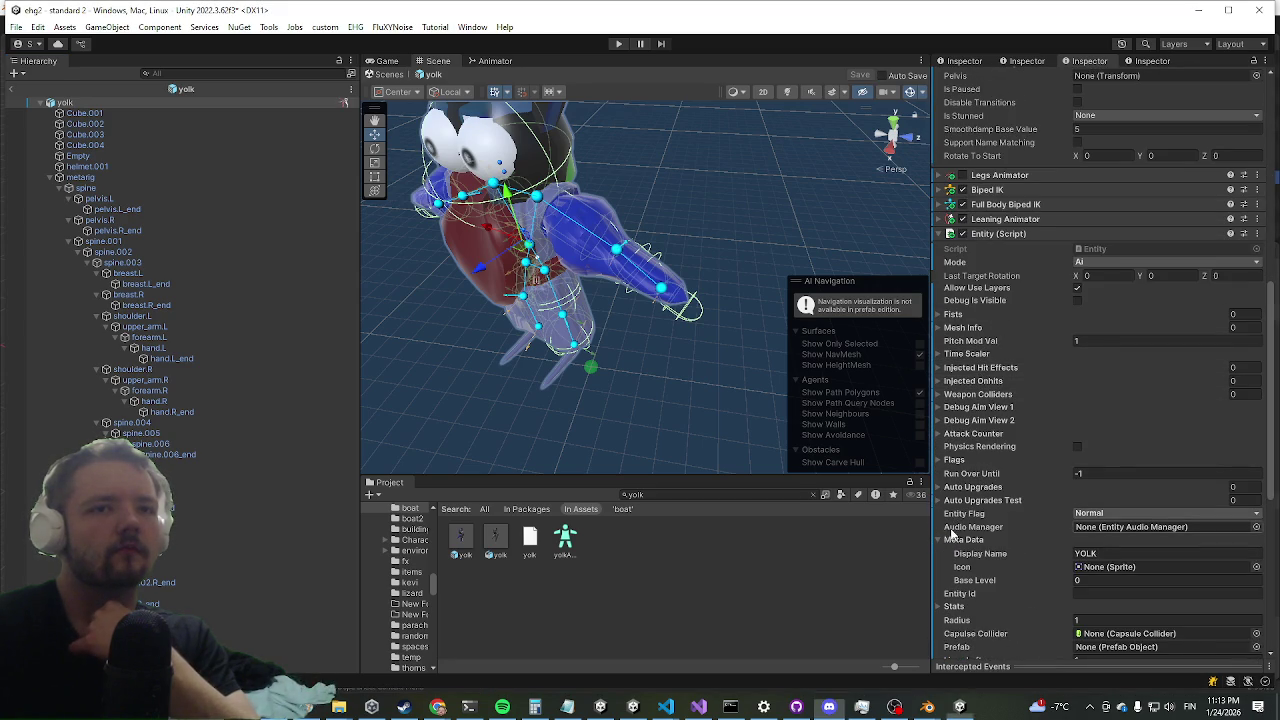
pyautogui.click(952, 540)
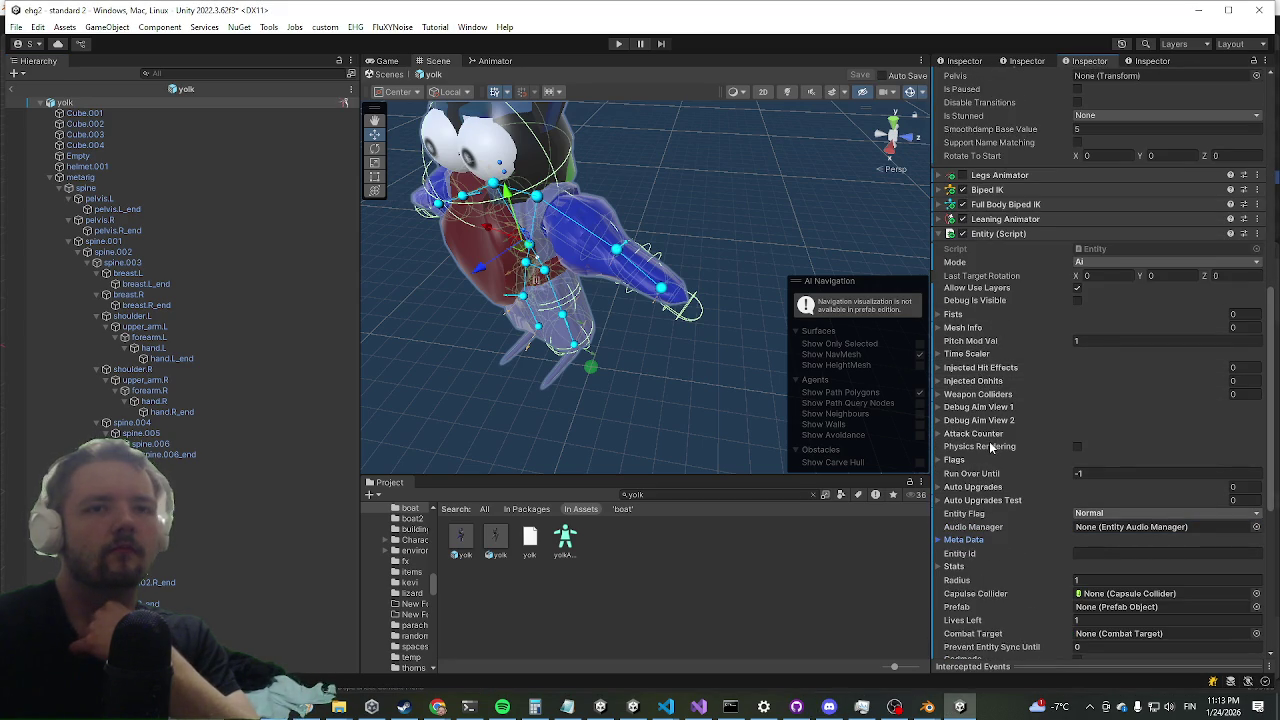
pyautogui.click(999, 234)
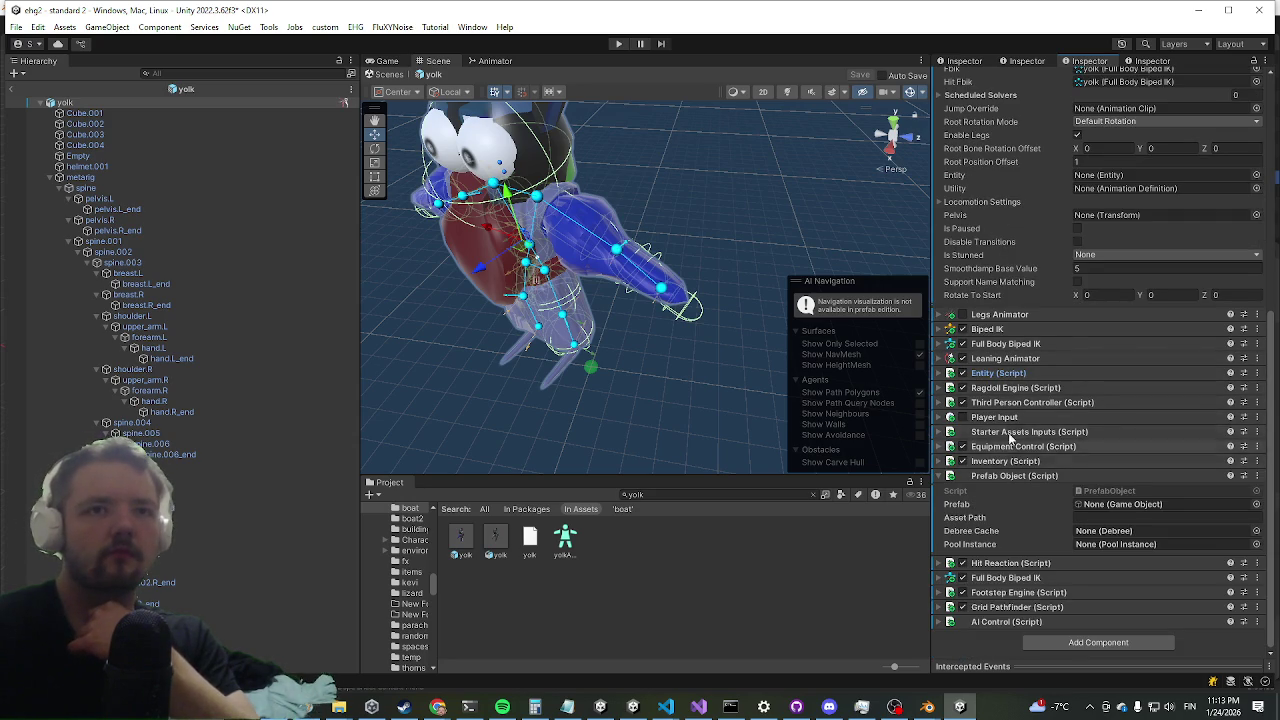
pyautogui.scroll(5, 994, 373)
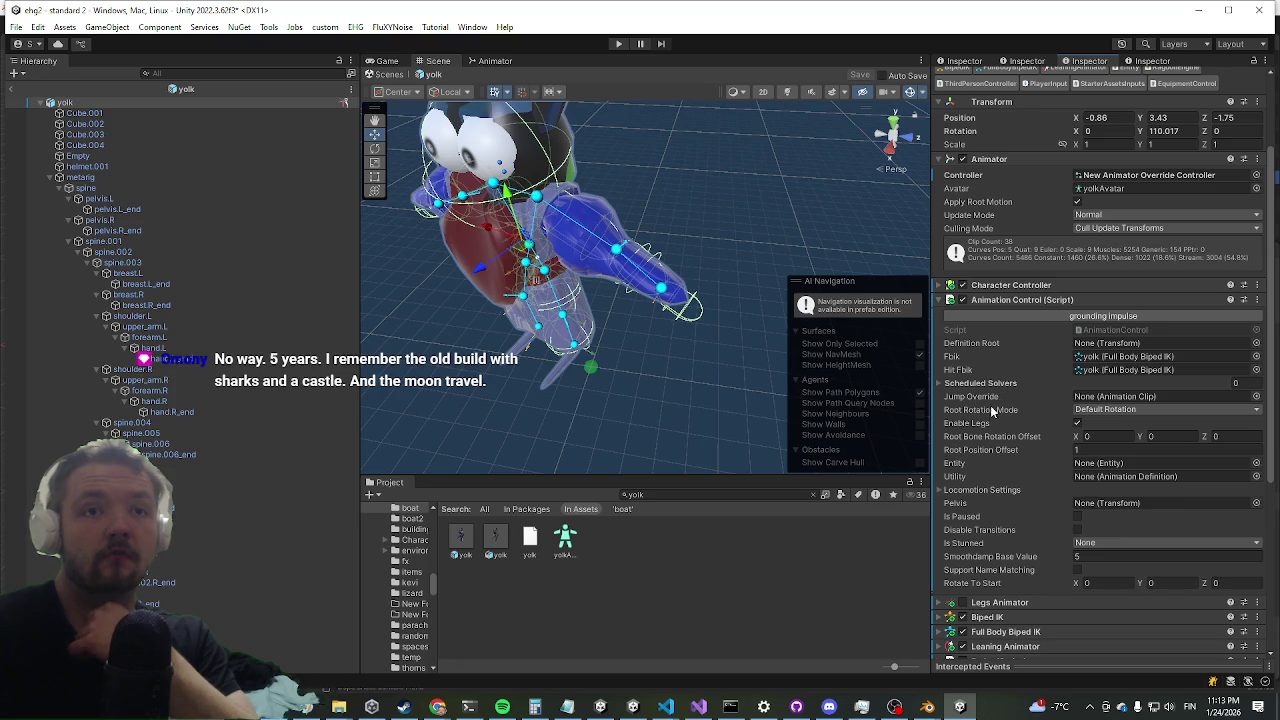
pyautogui.click(983, 492)
# - Enable locomotion settings and assign Giant@Idle01 as the Idle clip
pyautogui.click(1077, 504)
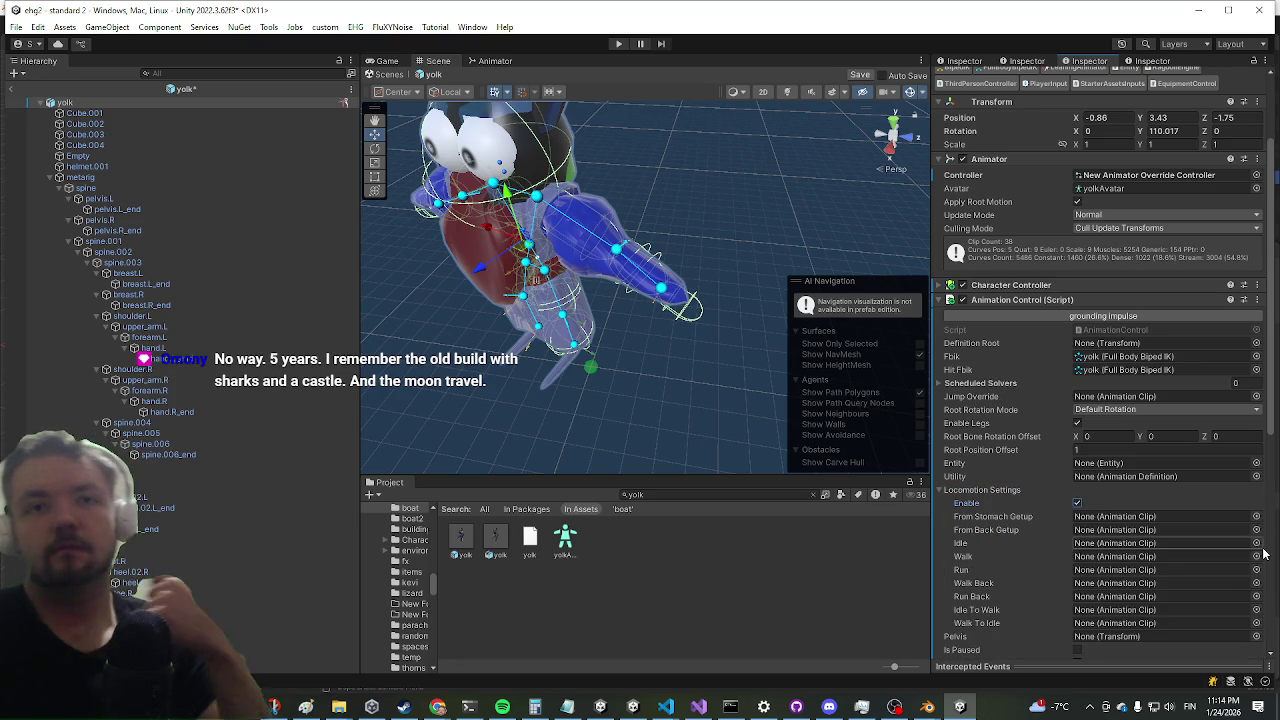
pyautogui.click(1256, 543)
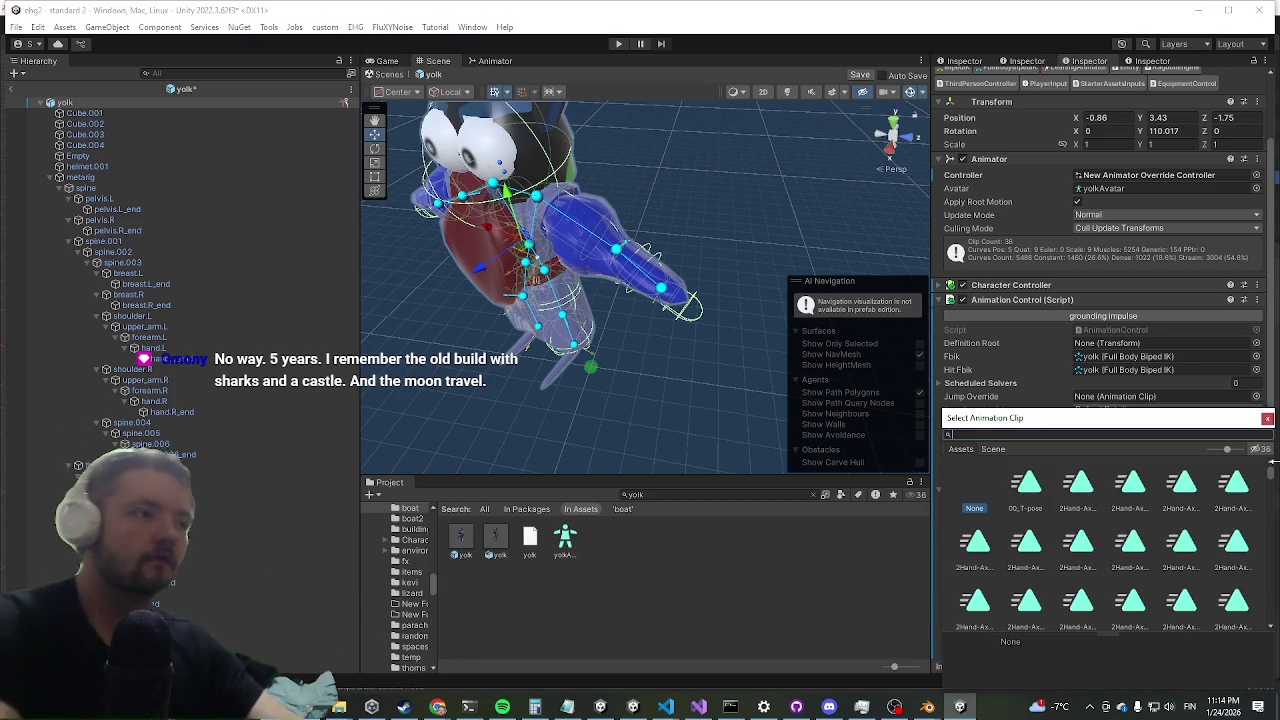
pyautogui.write('giant')
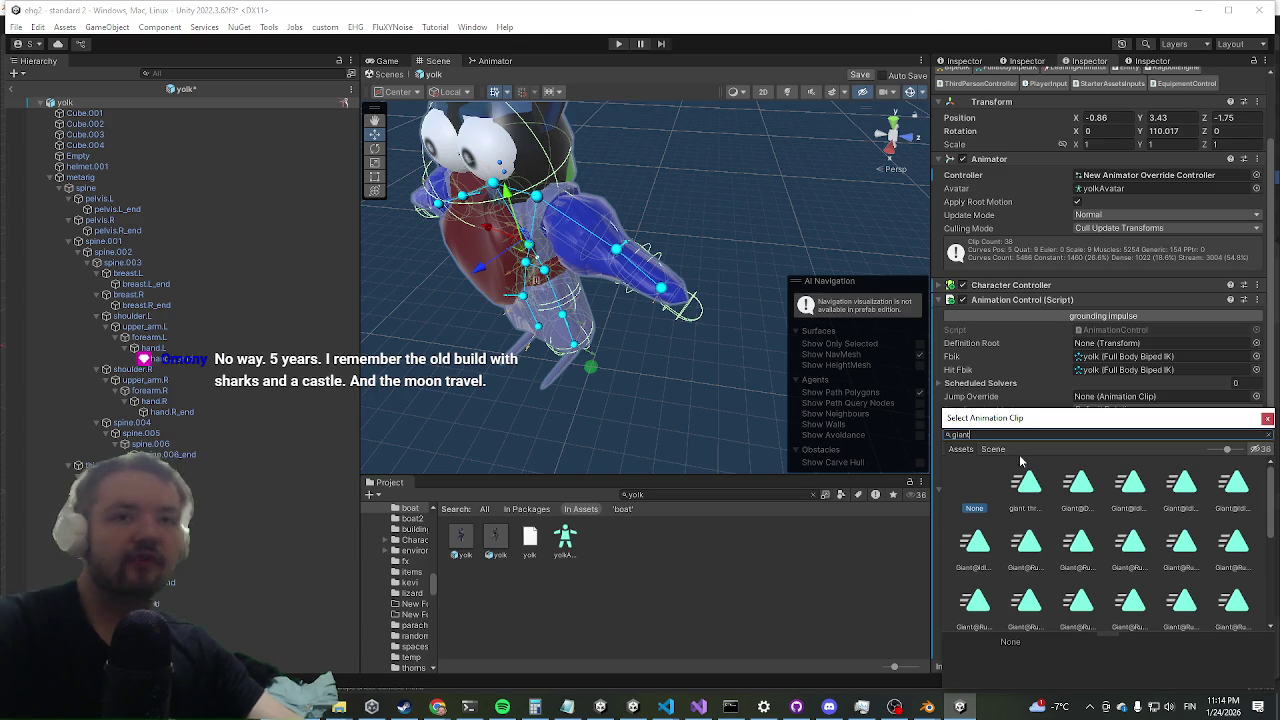
pyautogui.moveTo(1055, 418); pyautogui.dragTo(405, 284)
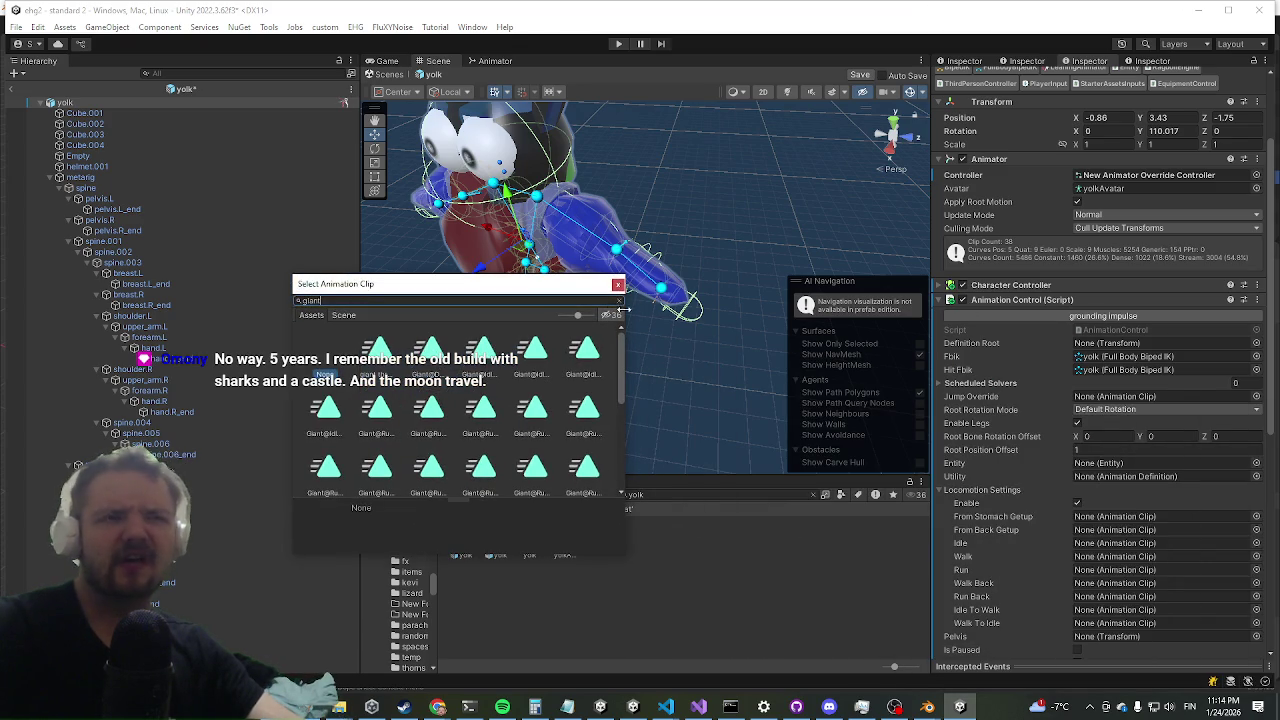
pyautogui.moveTo(579, 314); pyautogui.dragTo(541, 318)
pyautogui.doubleClick(350, 360)
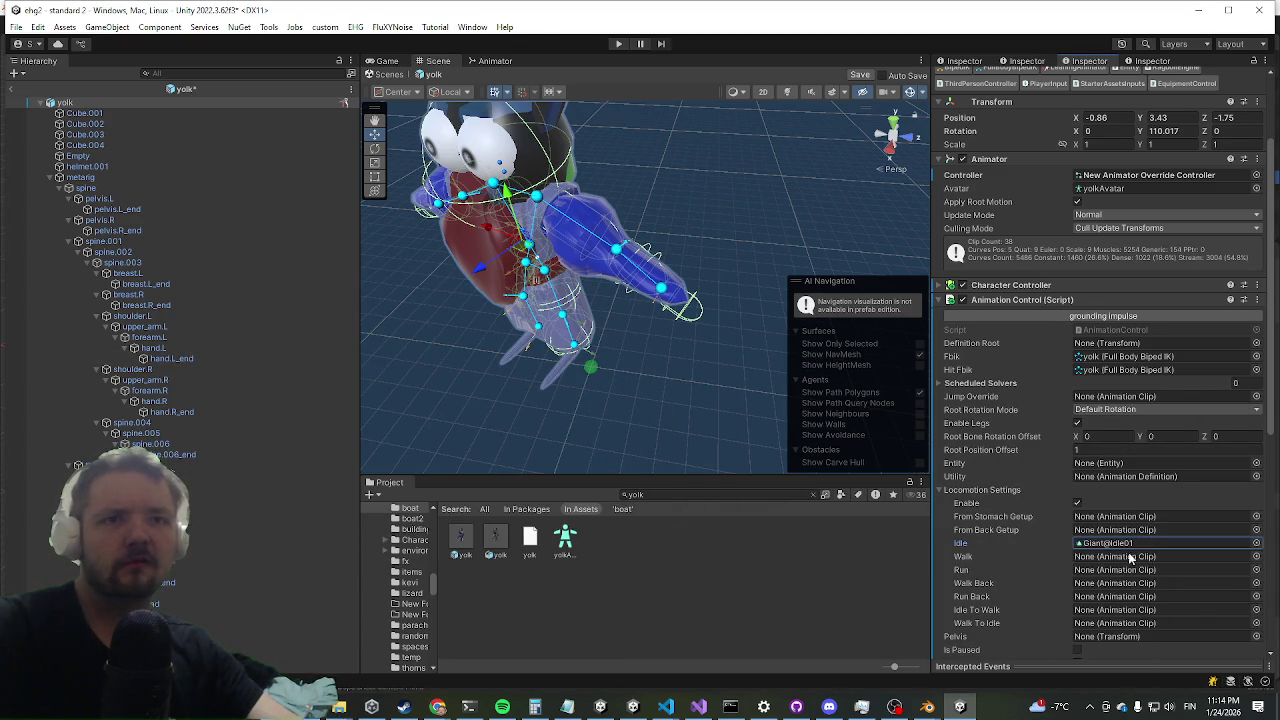
# - Assign Giant@Walk01 - Forward to Walk and Giant@Run01 - Forward to Run
pyautogui.click(1257, 557)
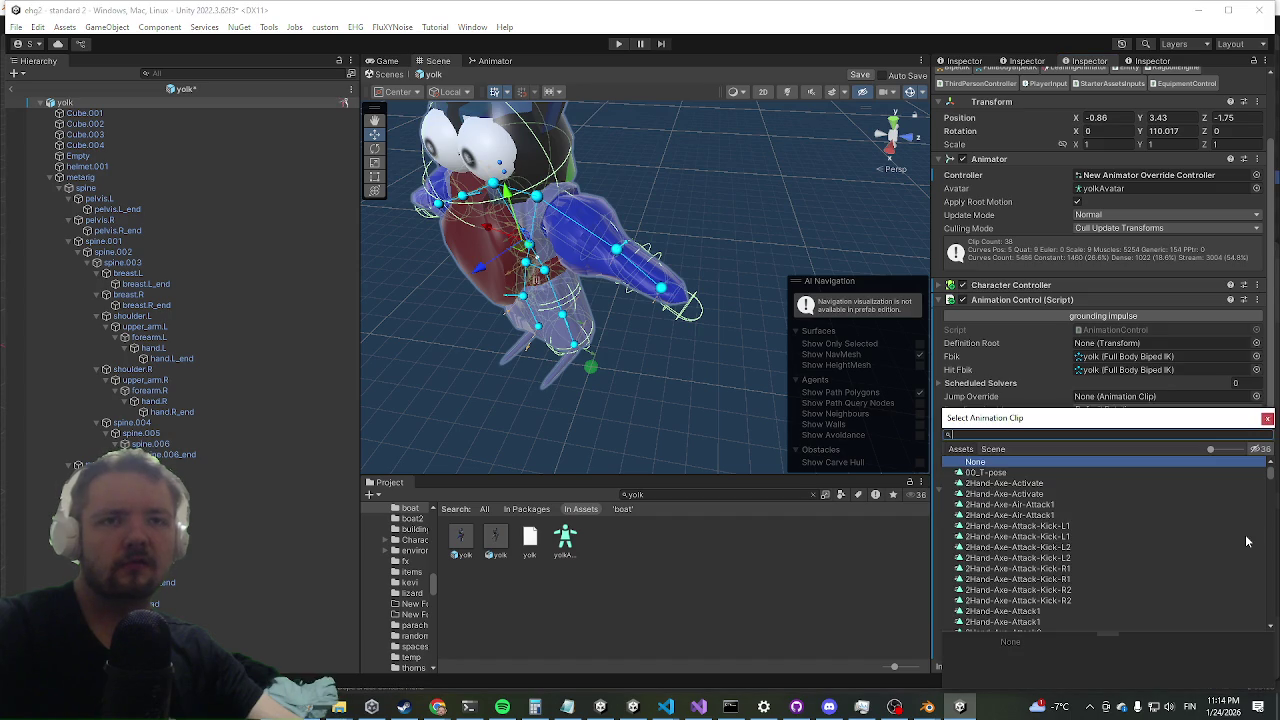
pyautogui.write('giant walk')
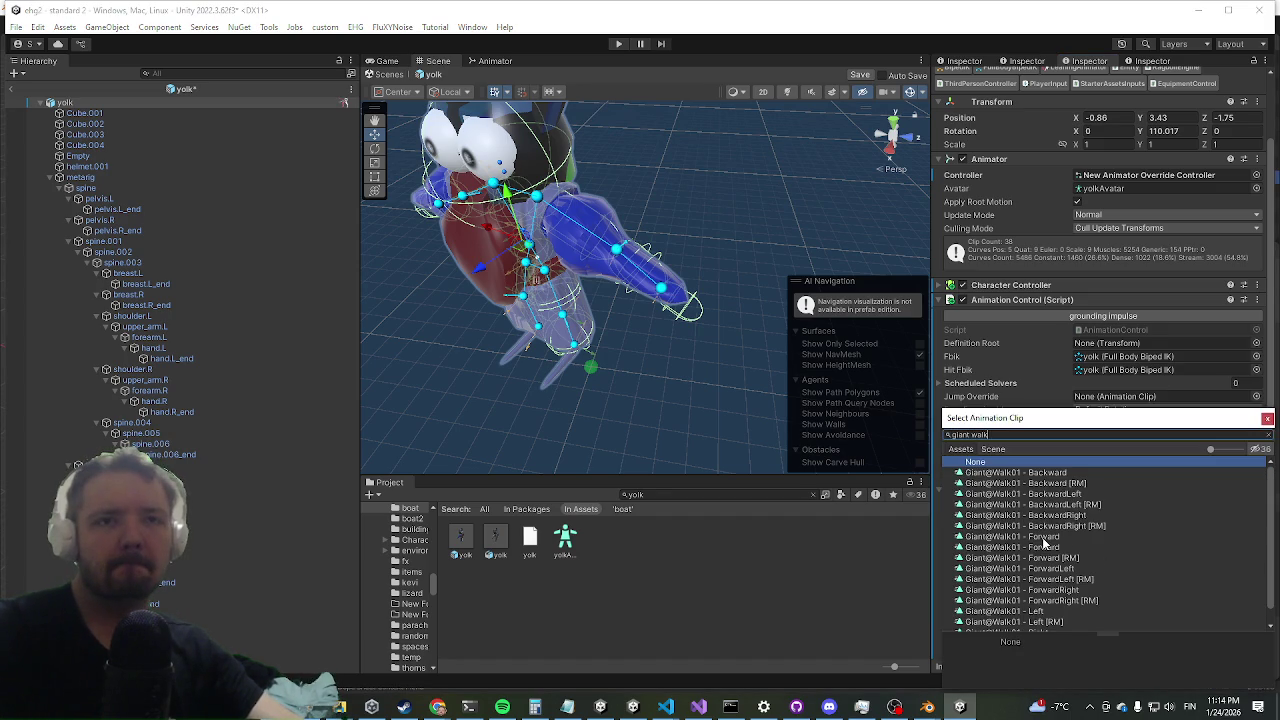
pyautogui.doubleClick(1043, 537)
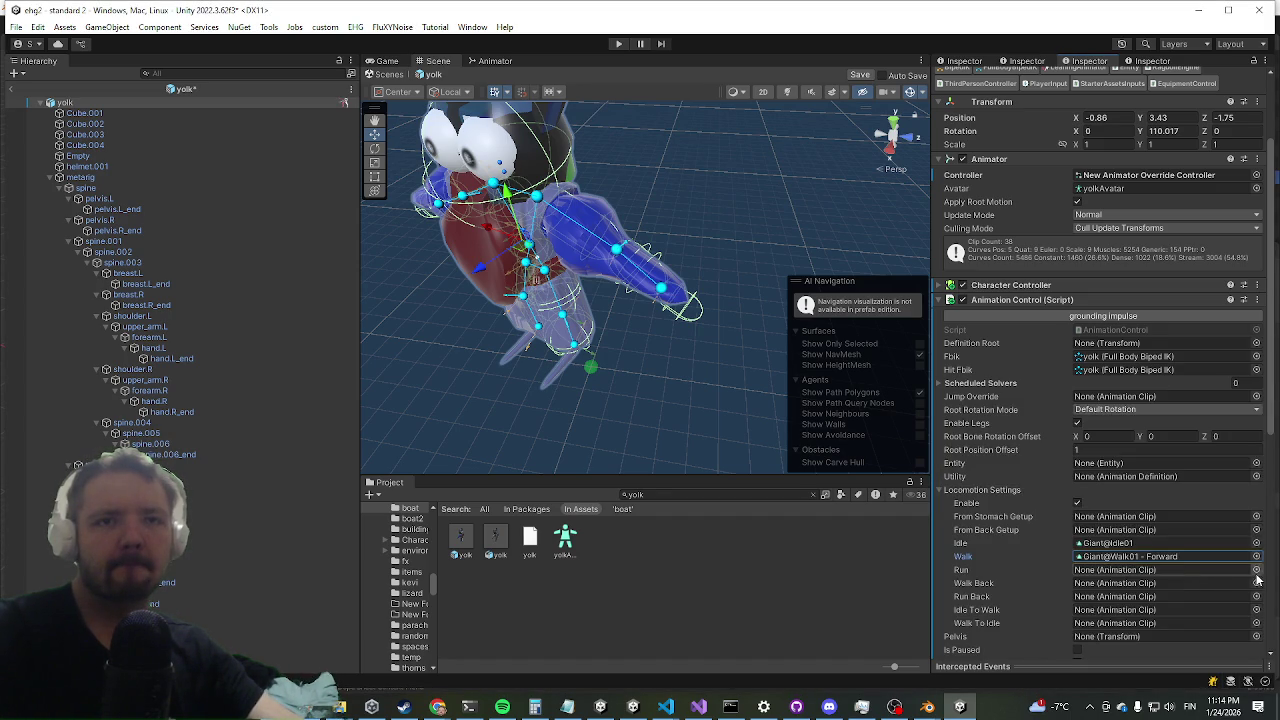
pyautogui.click(1257, 572)
pyautogui.write('gian')
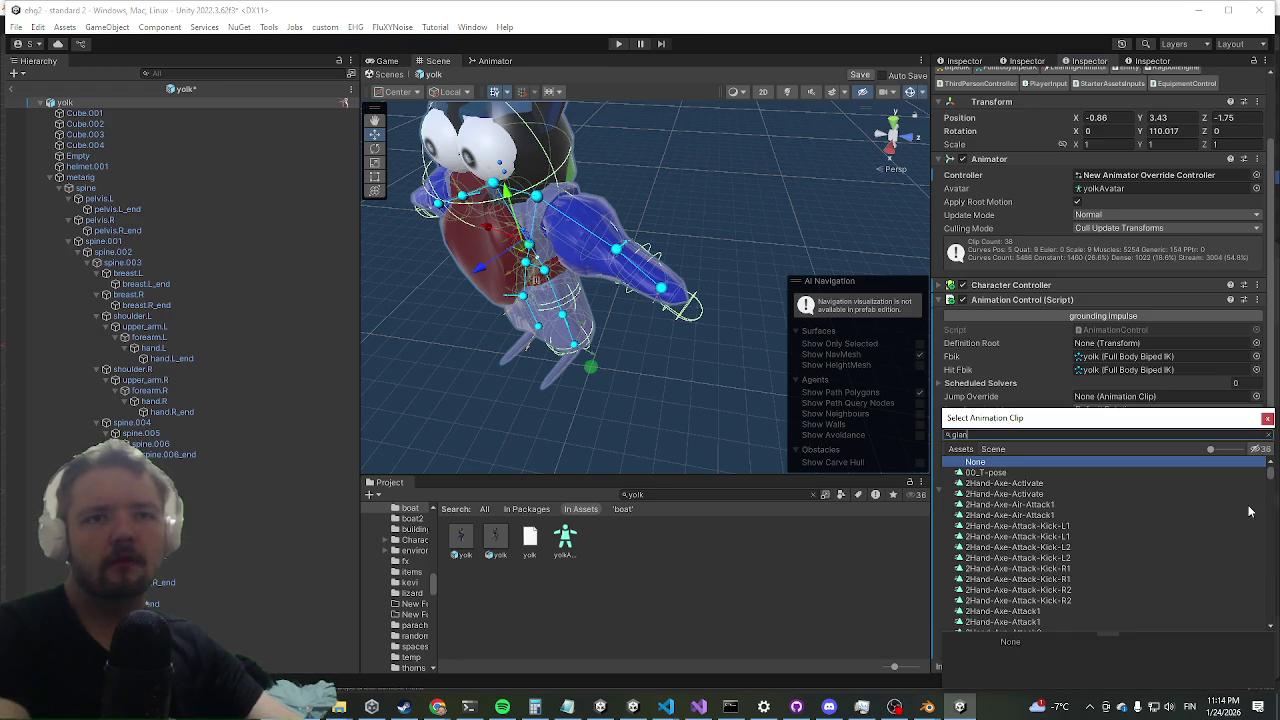
pyautogui.write('t wor')
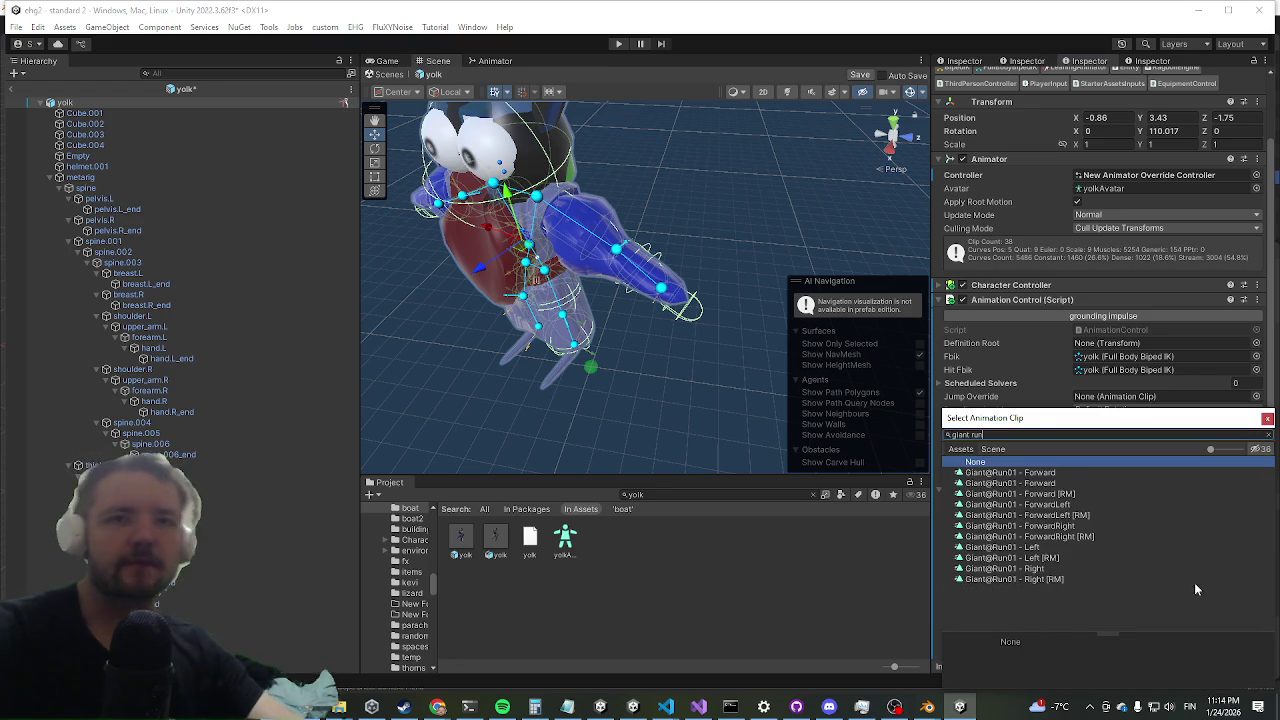
pyautogui.click(1014, 472)
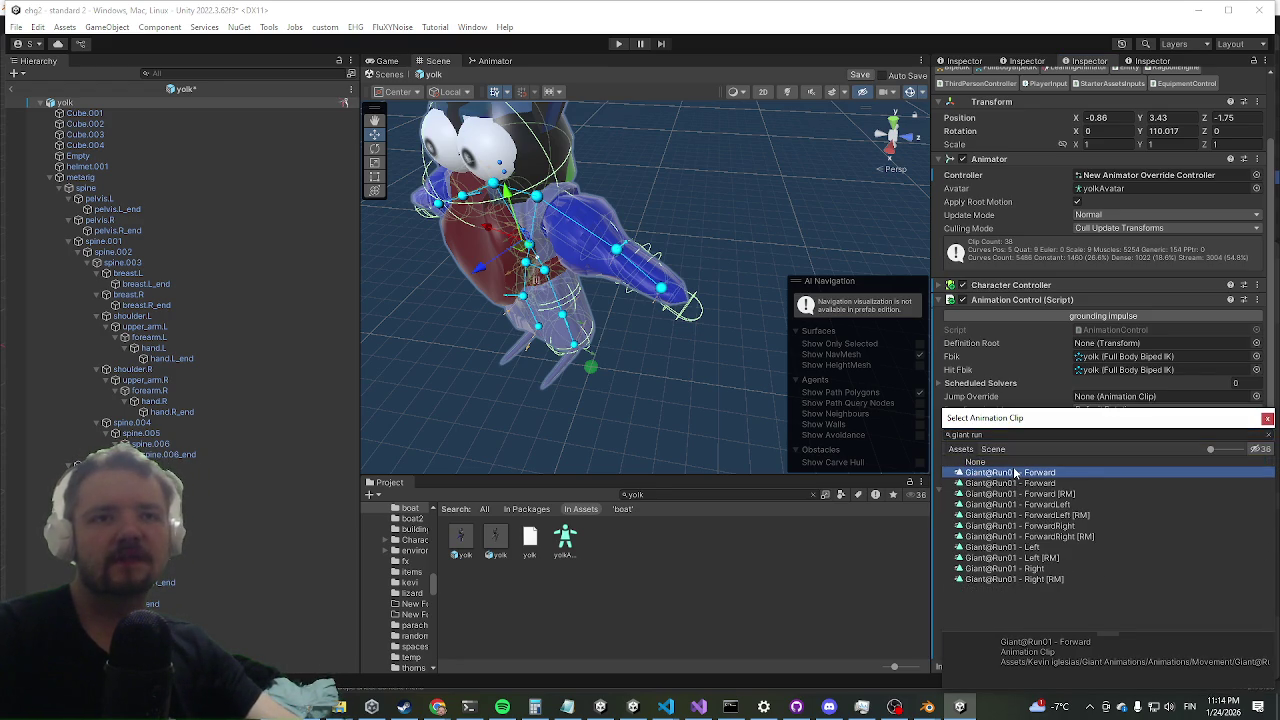
pyautogui.doubleClick(1014, 472)
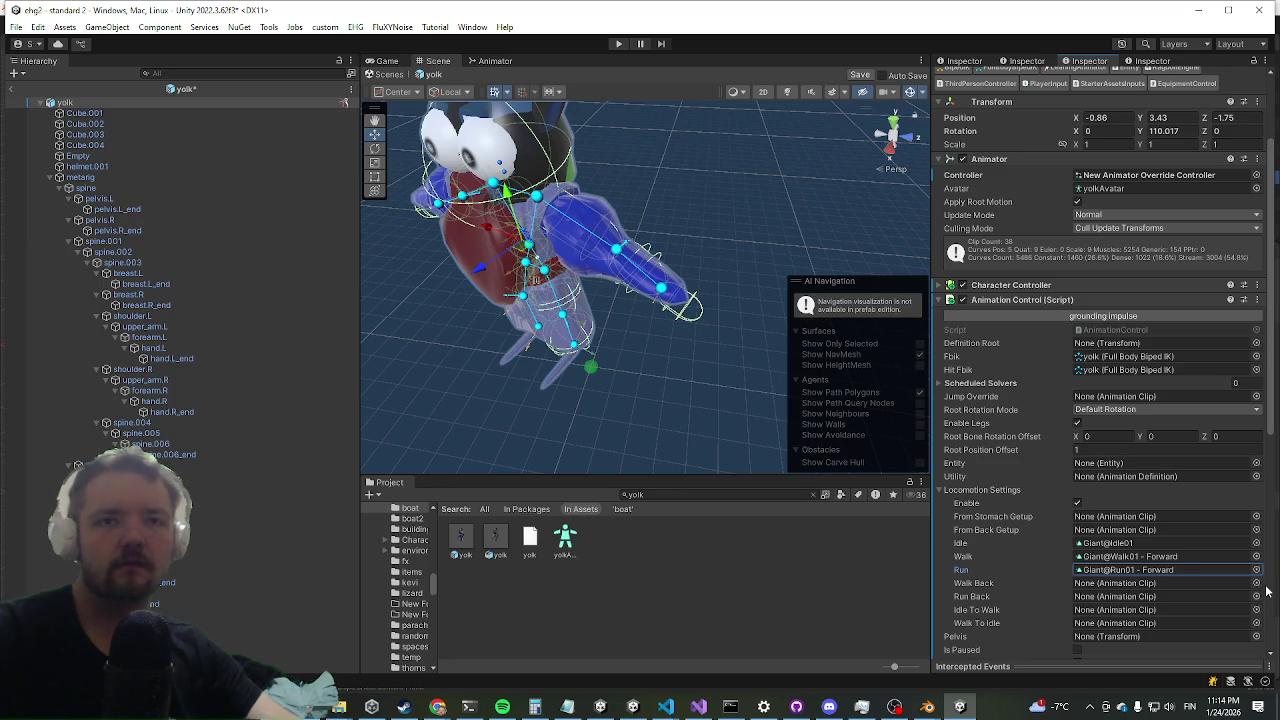
# - Set both Walk Back and Run Back to Giant@Walk01 - Backward
pyautogui.click(1256, 583)
pyautogui.write('giant run back')
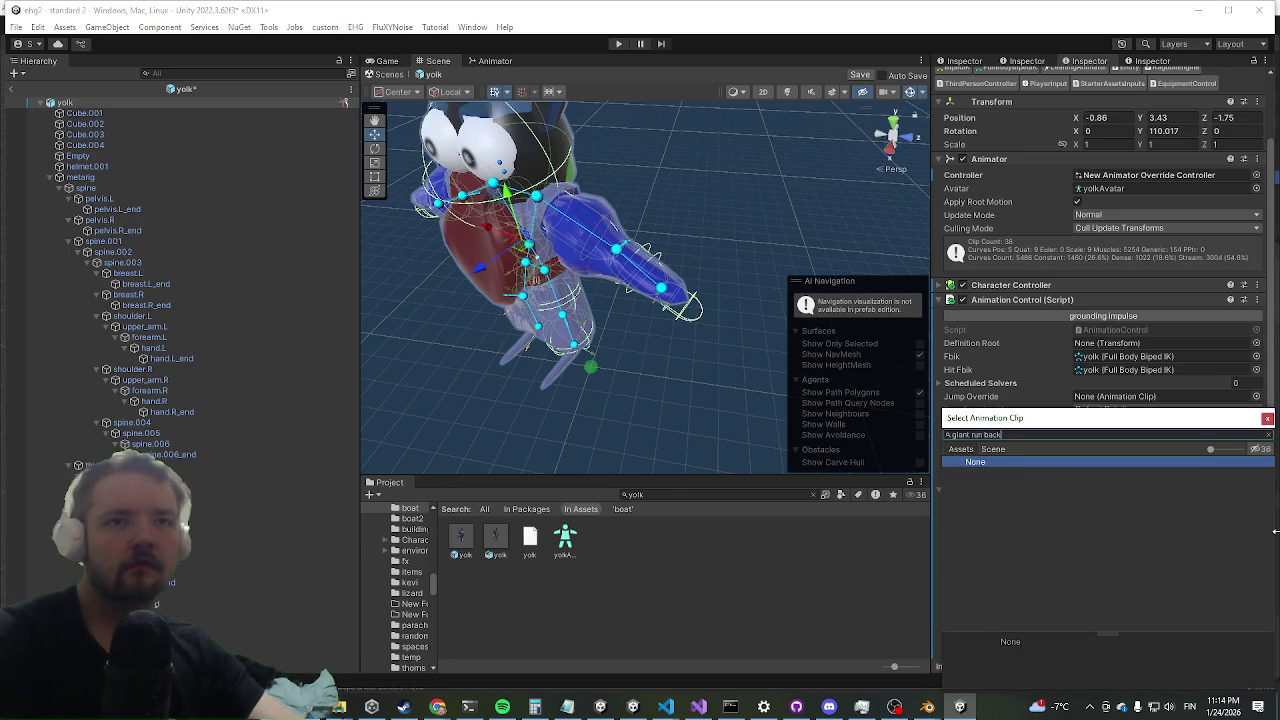
pyautogui.press('BackSpace')
pyautogui.press('BackSpace')
pyautogui.press('BackSpace')
pyautogui.press('BackSpace')
pyautogui.press('BackSpace')
pyautogui.press('BackSpace')
pyautogui.press('BackSpace')
pyautogui.press('BackSpace')
pyautogui.write('walk back')
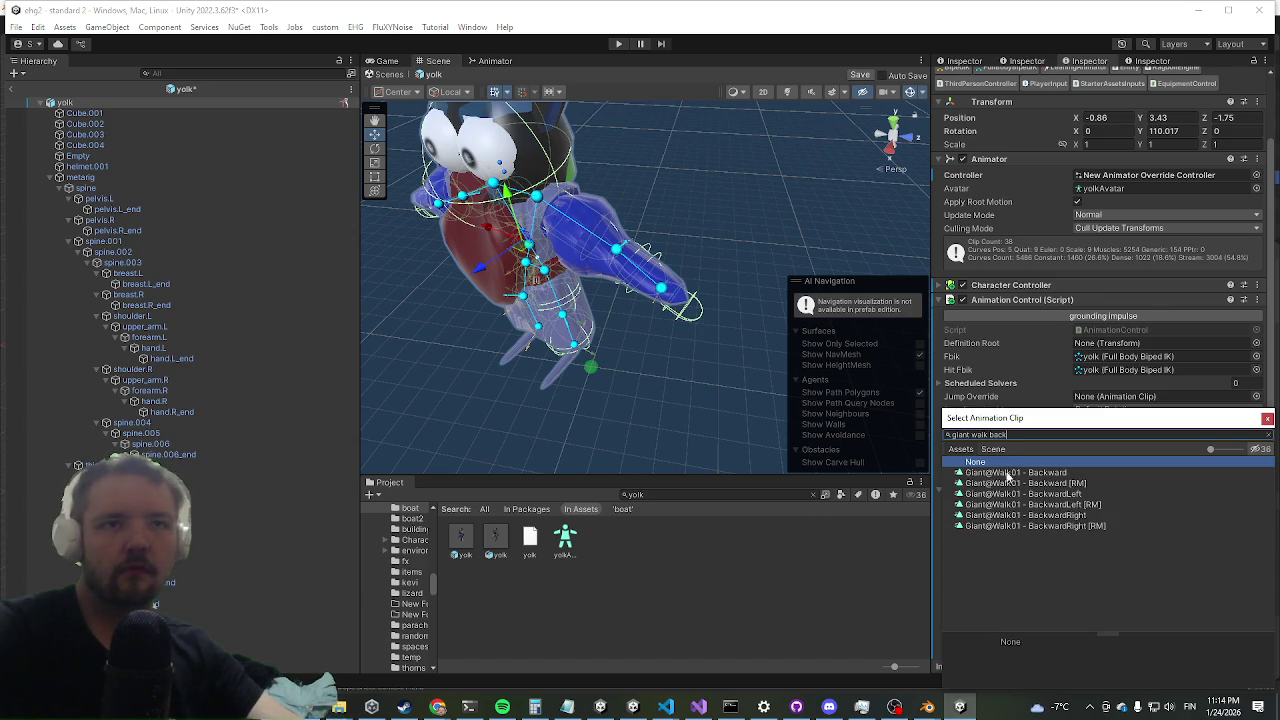
pyautogui.doubleClick(1006, 473)
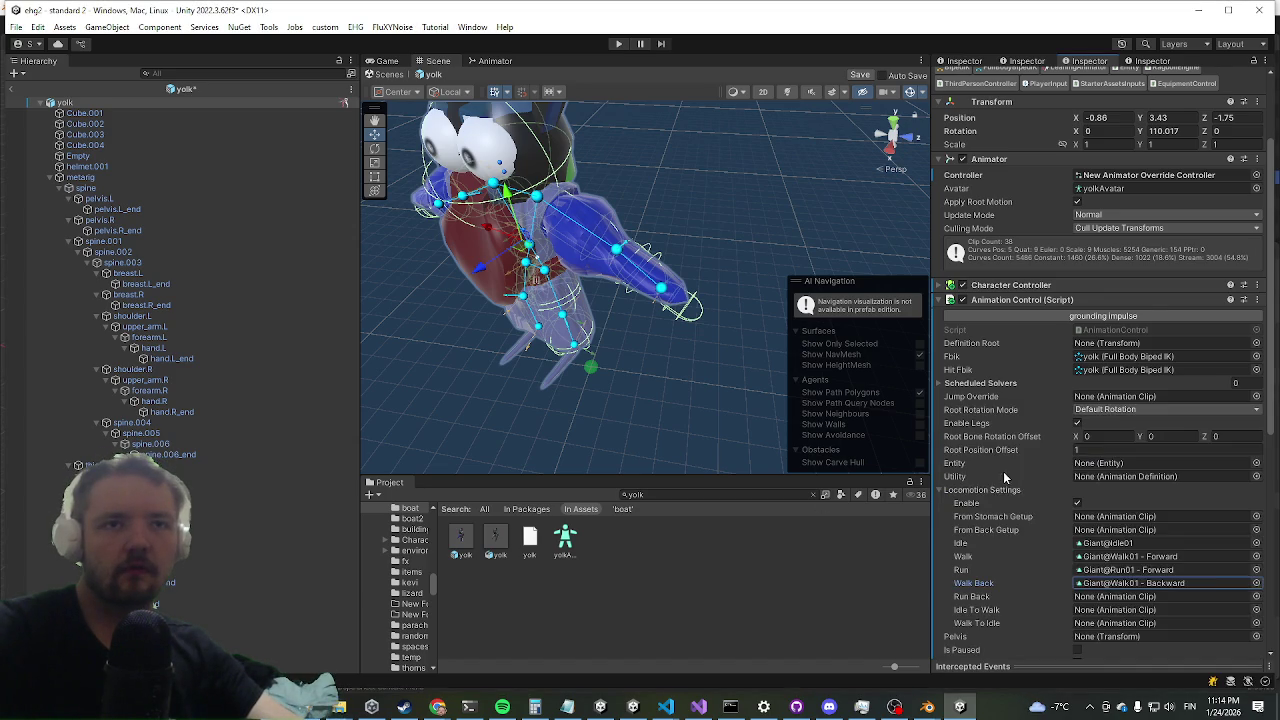
pyautogui.click(1174, 585)
pyautogui.click(1150, 597)
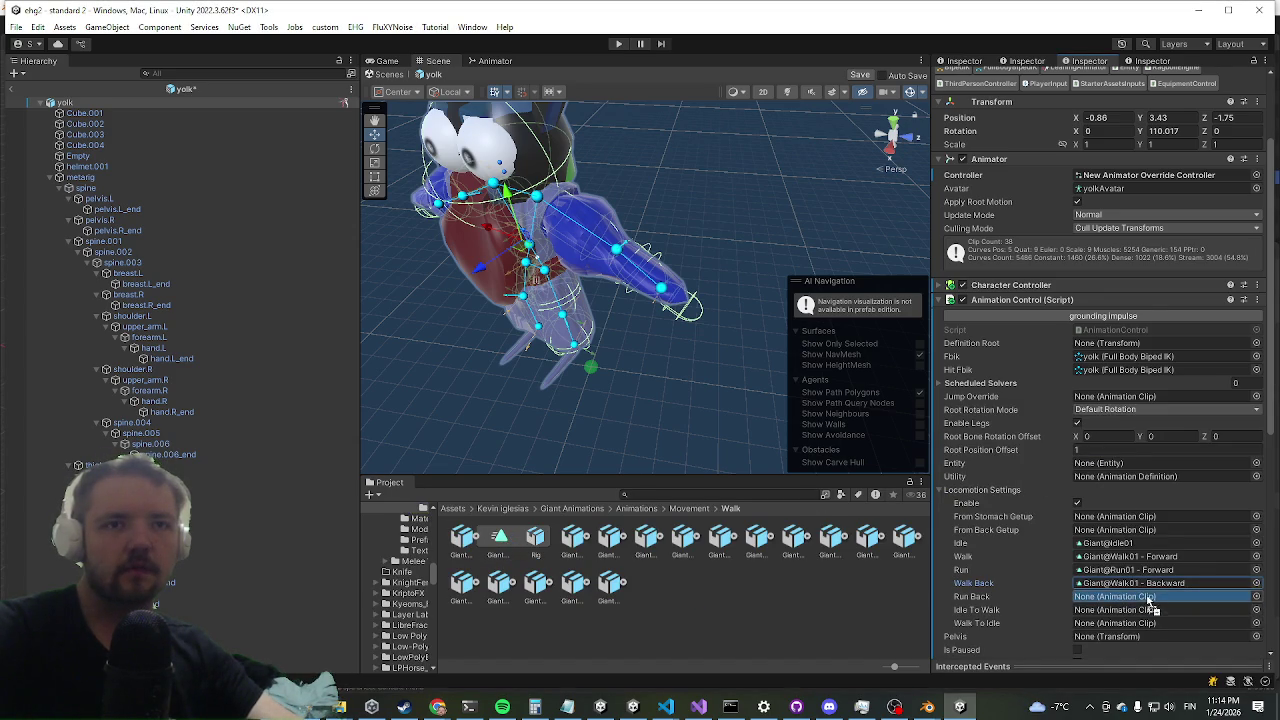
pyautogui.hotkey('ctrl', 'v')
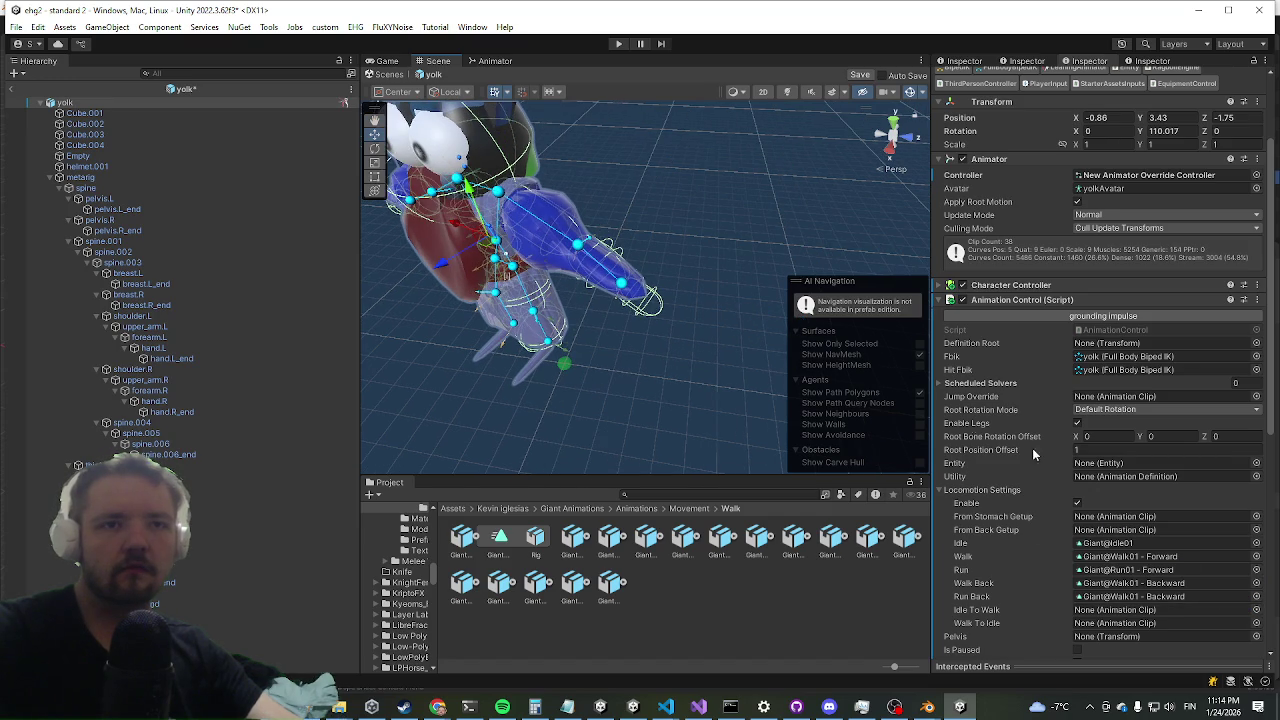
pyautogui.click(996, 300)
# - Create an empty object under yolk and add an Npc Item Drop component to it
pyautogui.rightClick(98, 131)
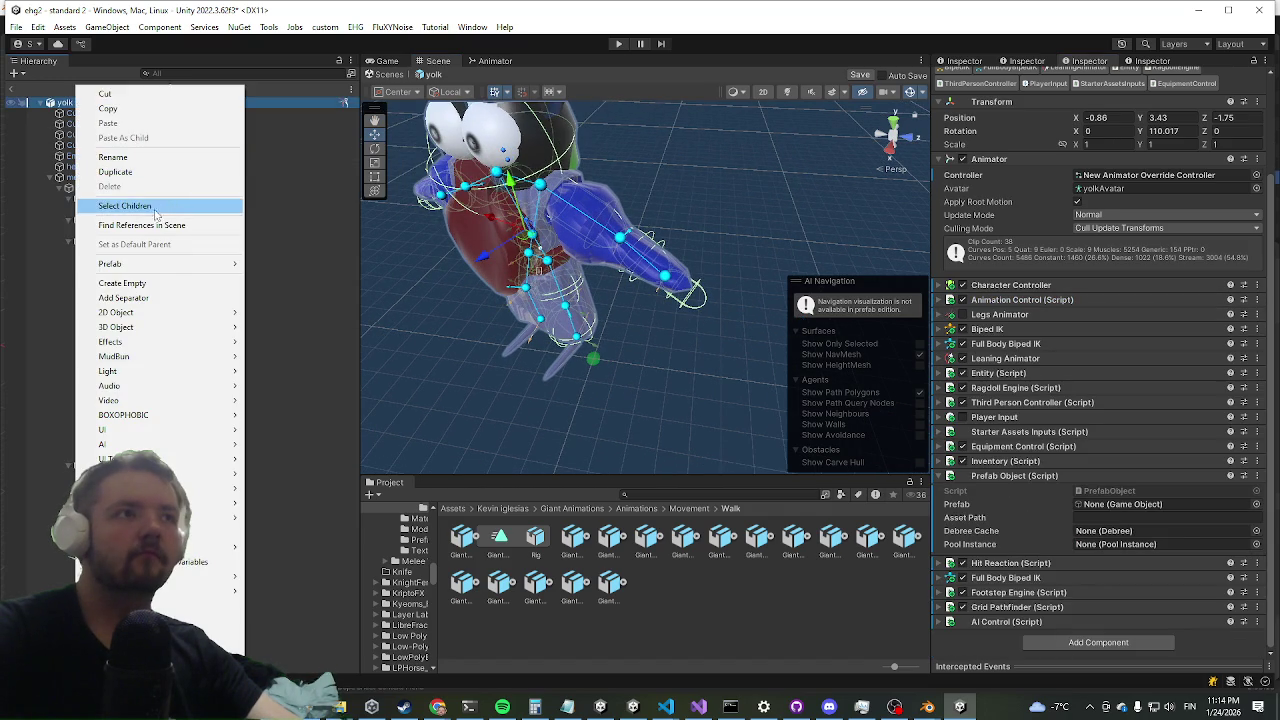
pyautogui.press('Escape')
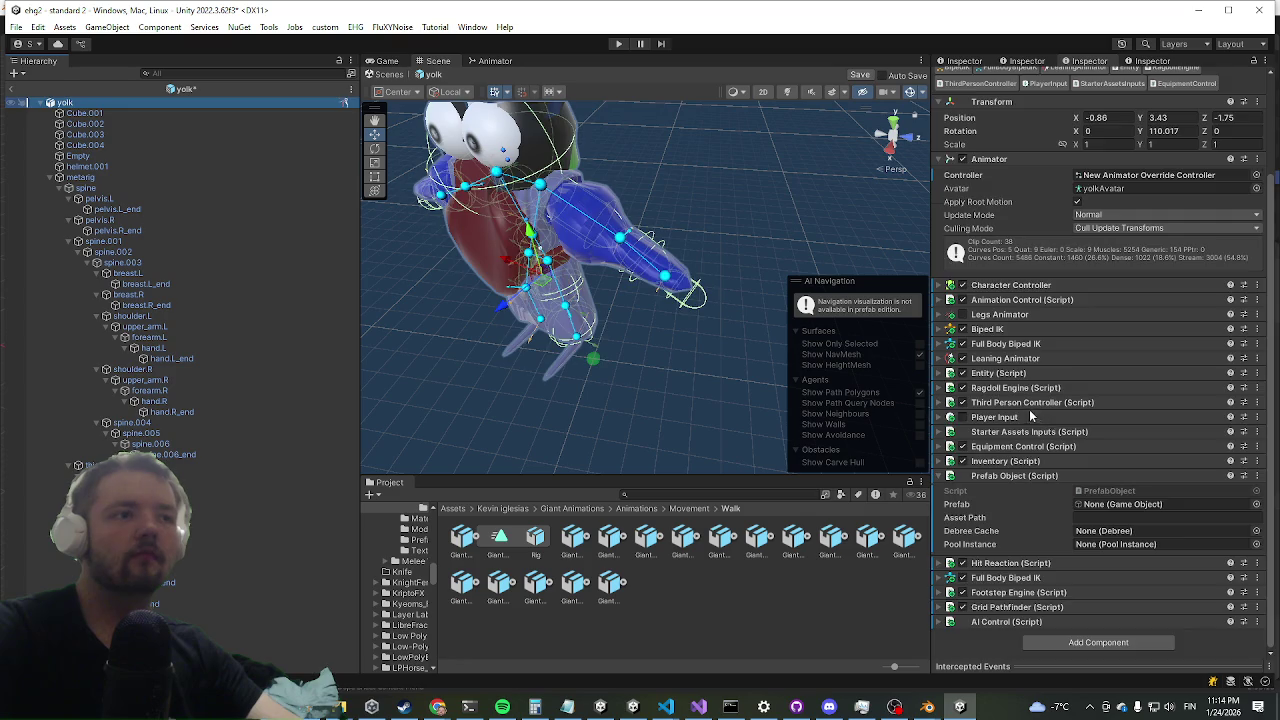
pyautogui.click(1100, 220)
pyautogui.write('npo')
pyautogui.press('BackSpace')
pyautogui.write('citem')
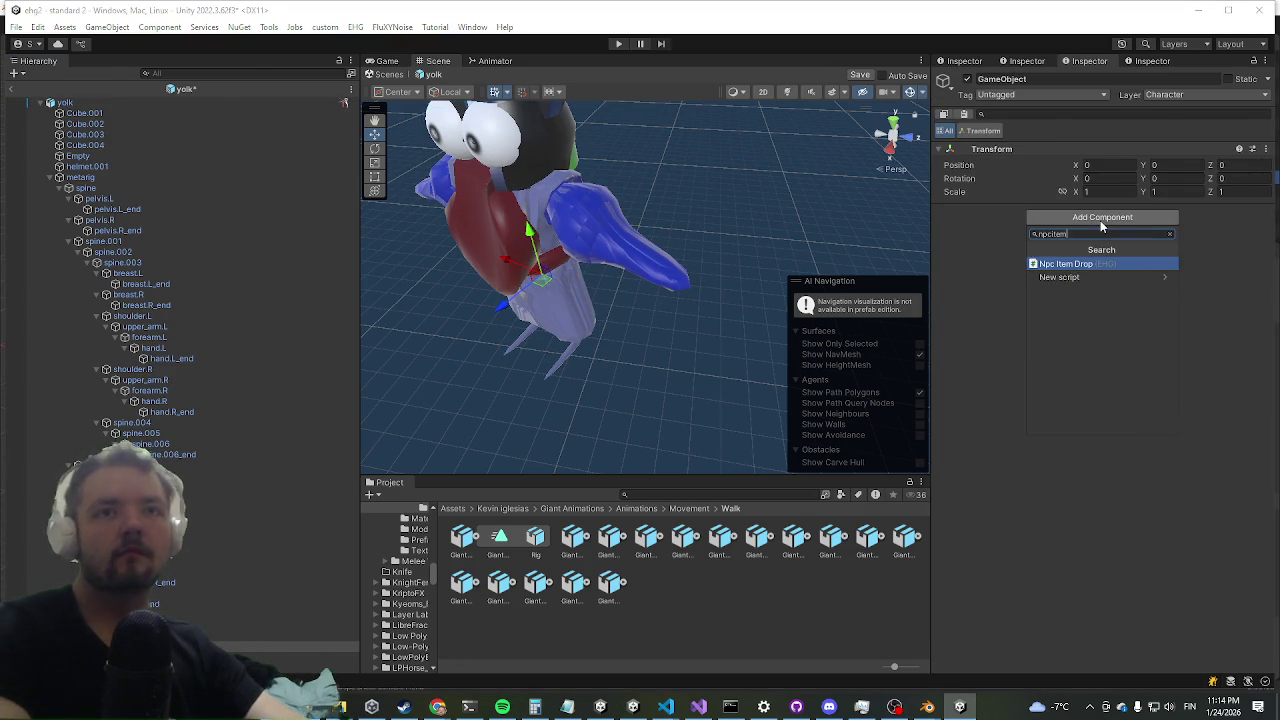
pyautogui.press('Return')
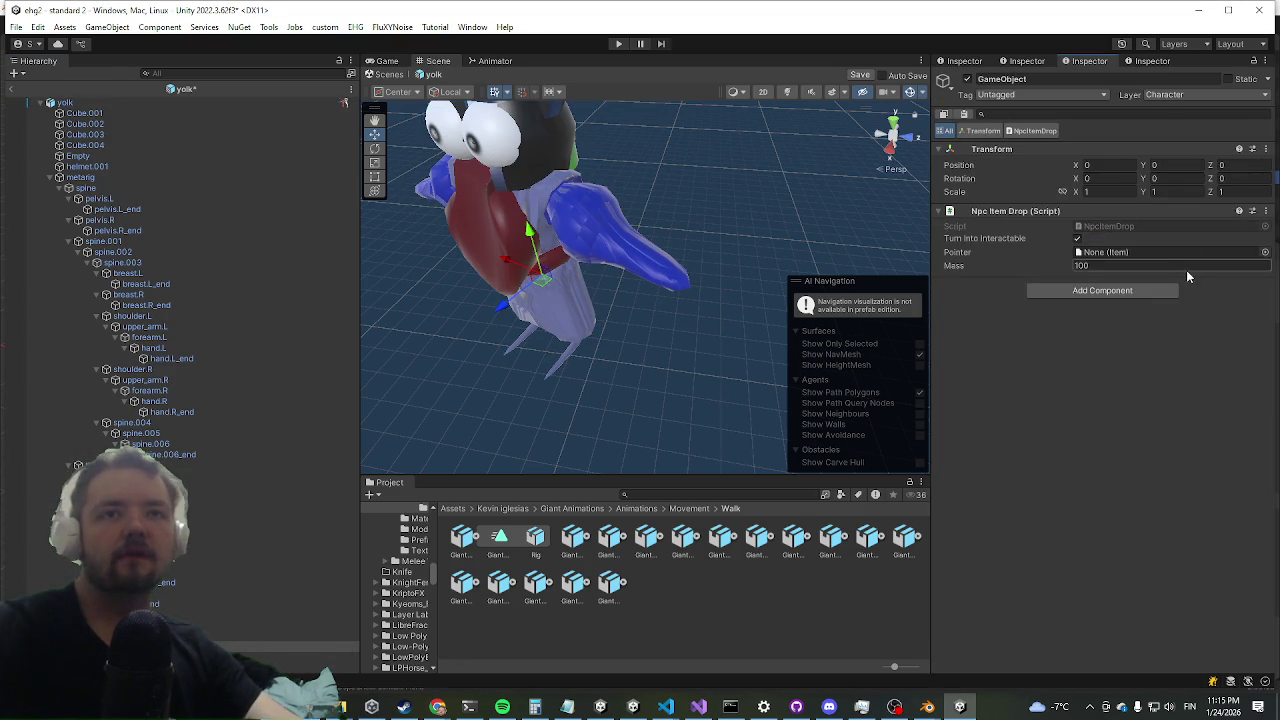
# - Set the Npc Item Drop's Pointer to helmet.001
pyautogui.click(1265, 252)
pyautogui.write('helmet')
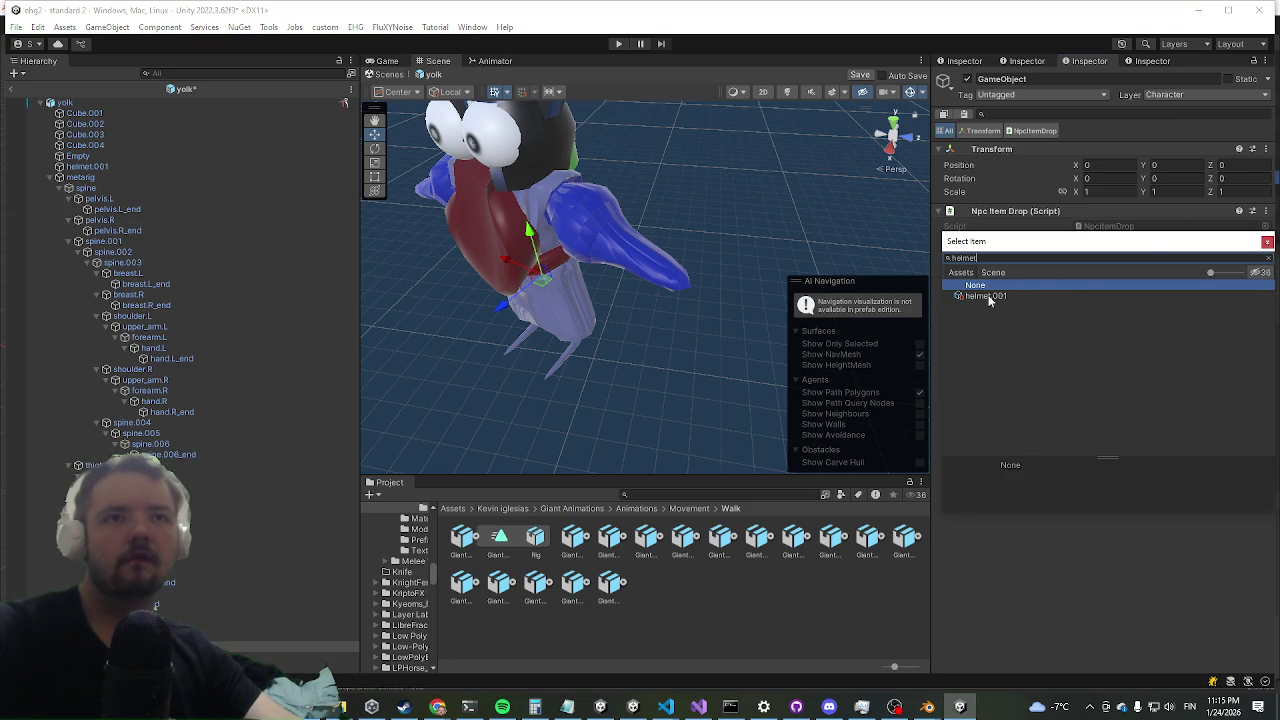
pyautogui.doubleClick(987, 296)
pyautogui.moveTo(640, 320)
pyautogui.mouseDown()
pyautogui.moveTo(607, 321)
pyautogui.moveTo(589, 343)
pyautogui.moveTo(703, 251)
pyautogui.moveTo(641, 272)
pyautogui.mouseUp()
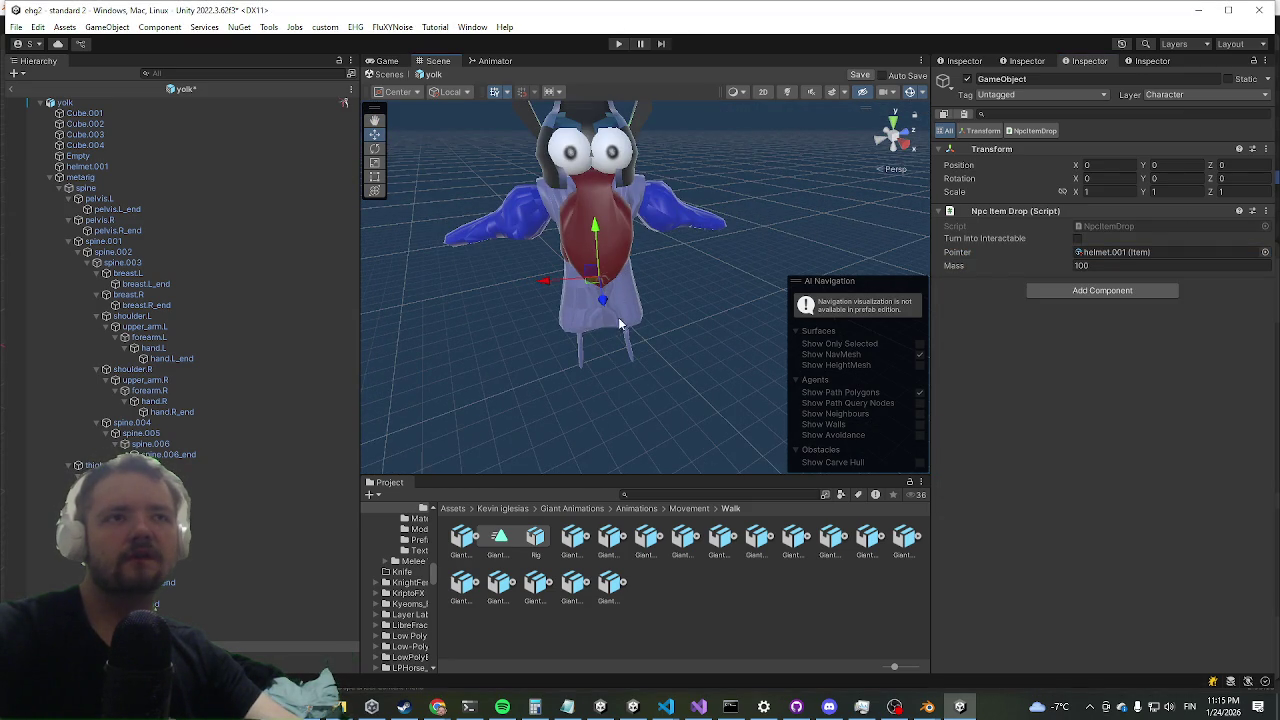
pyautogui.rightClick(70, 648)
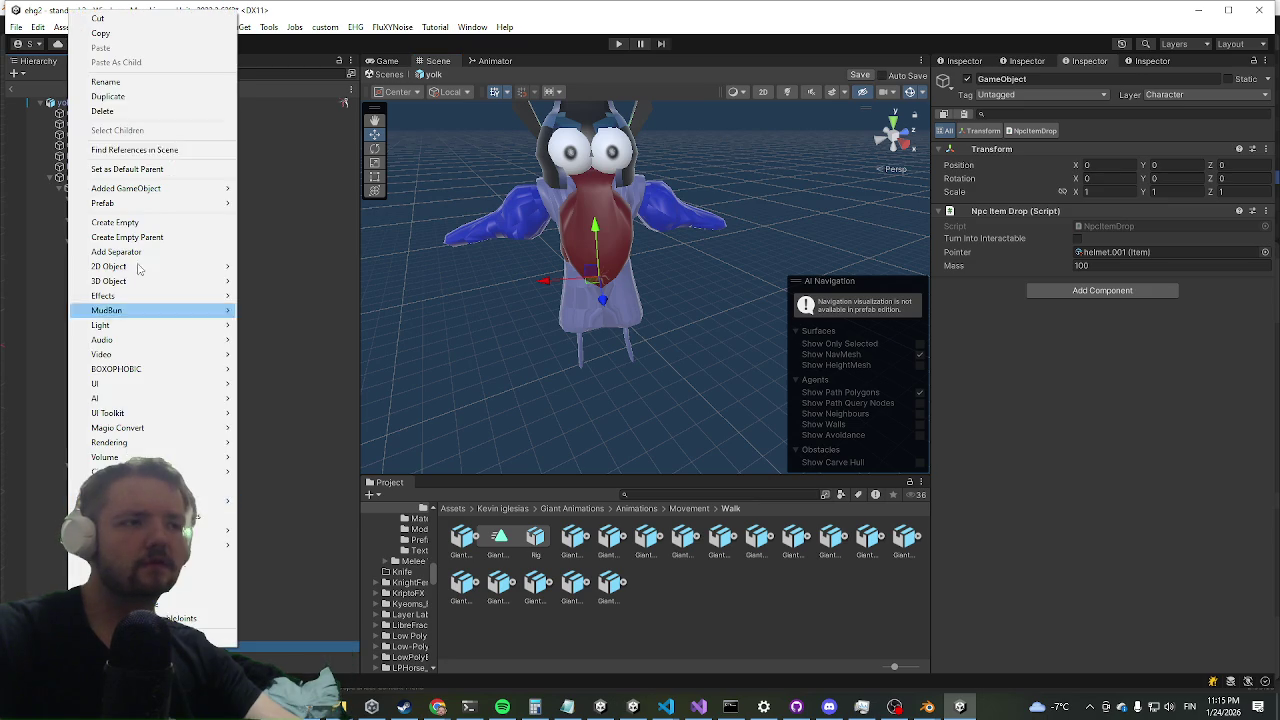
# - Duplicate the item-drop object and set the copy's Pointer to magic robes
pyautogui.click(108, 96)
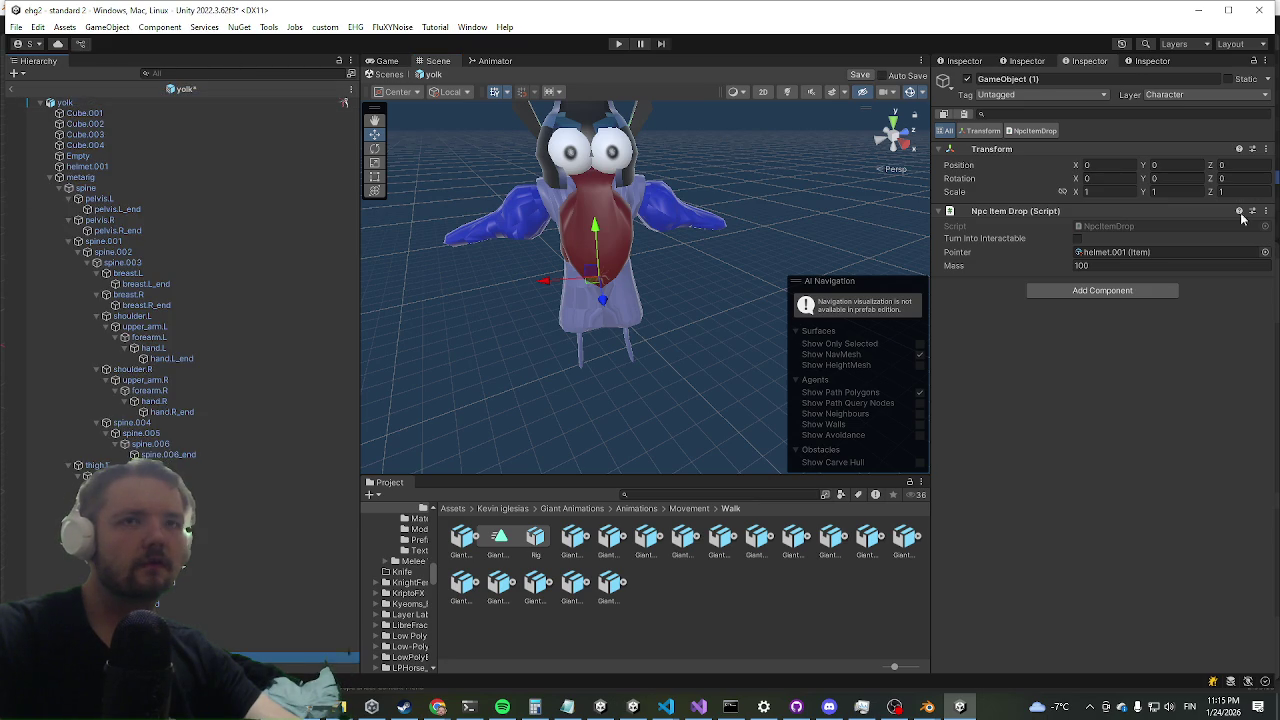
pyautogui.click(1265, 252)
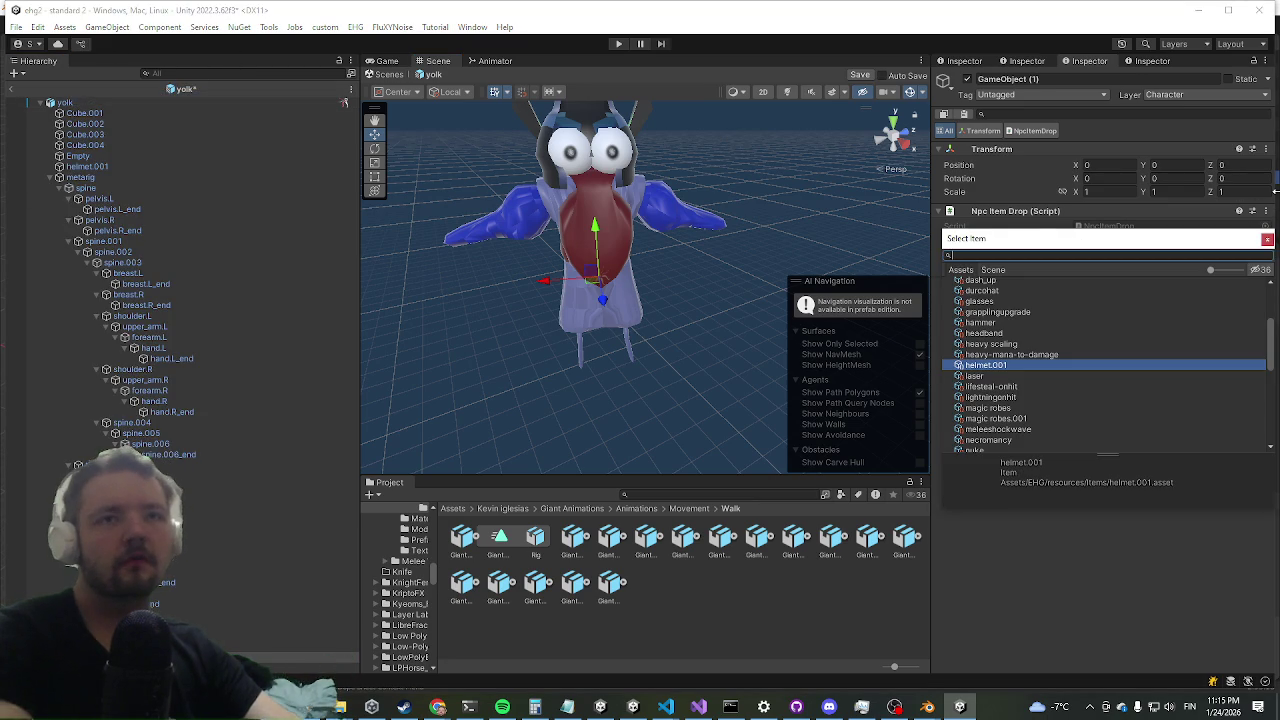
pyautogui.write('mage')
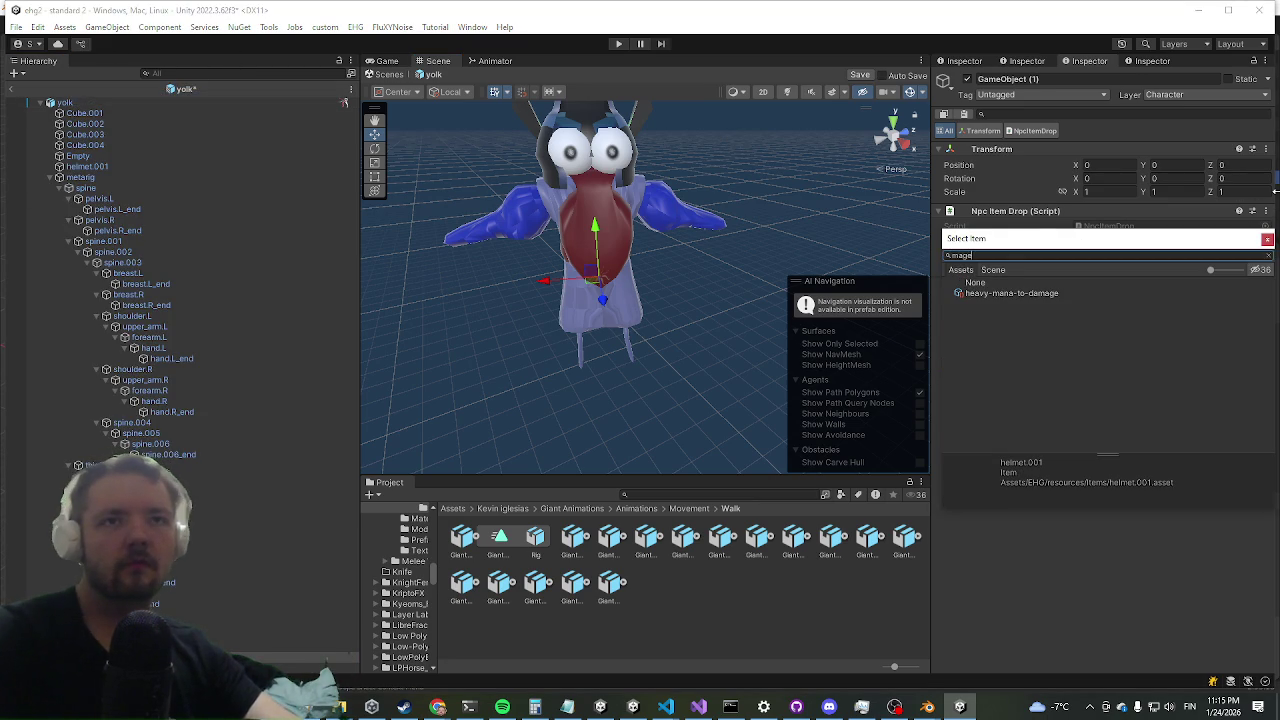
pyautogui.press('BackSpace')
pyautogui.press('BackSpace')
pyautogui.press('BackSpace')
pyautogui.write('robe')
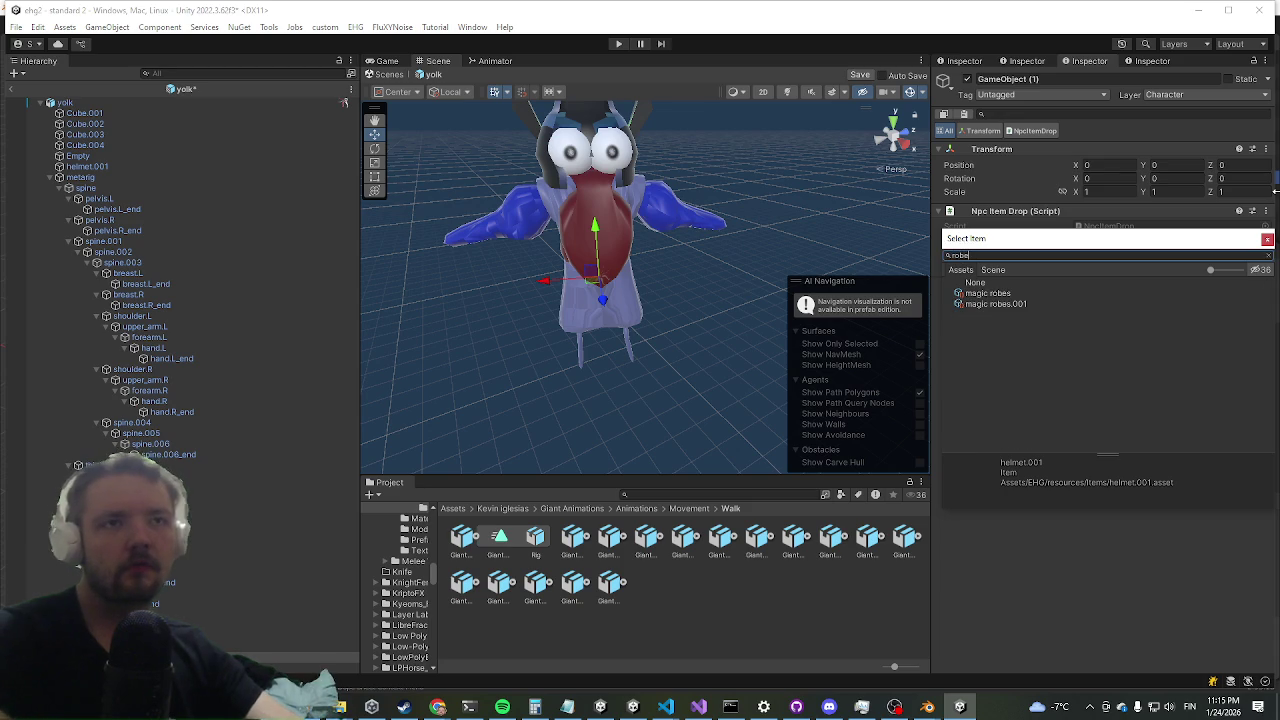
pyautogui.doubleClick(1012, 293)
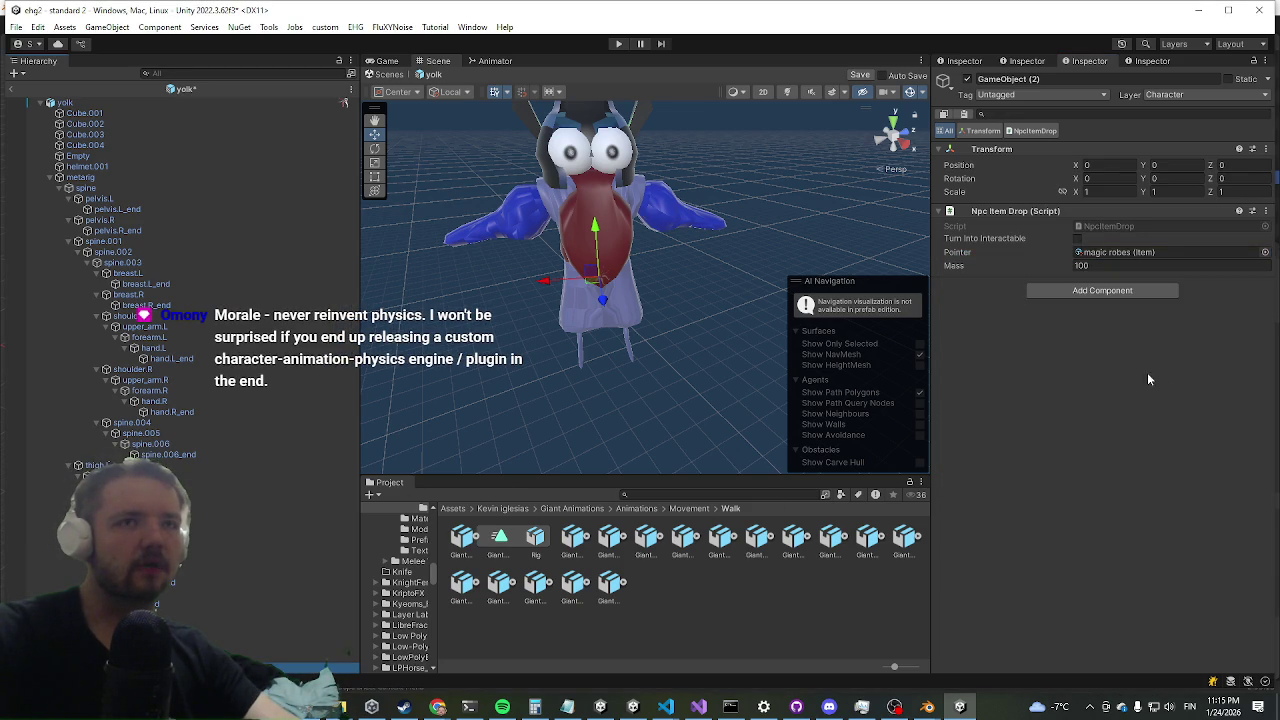
# - Set the second copy's Pointer to wizard pants.001
pyautogui.click(1265, 252)
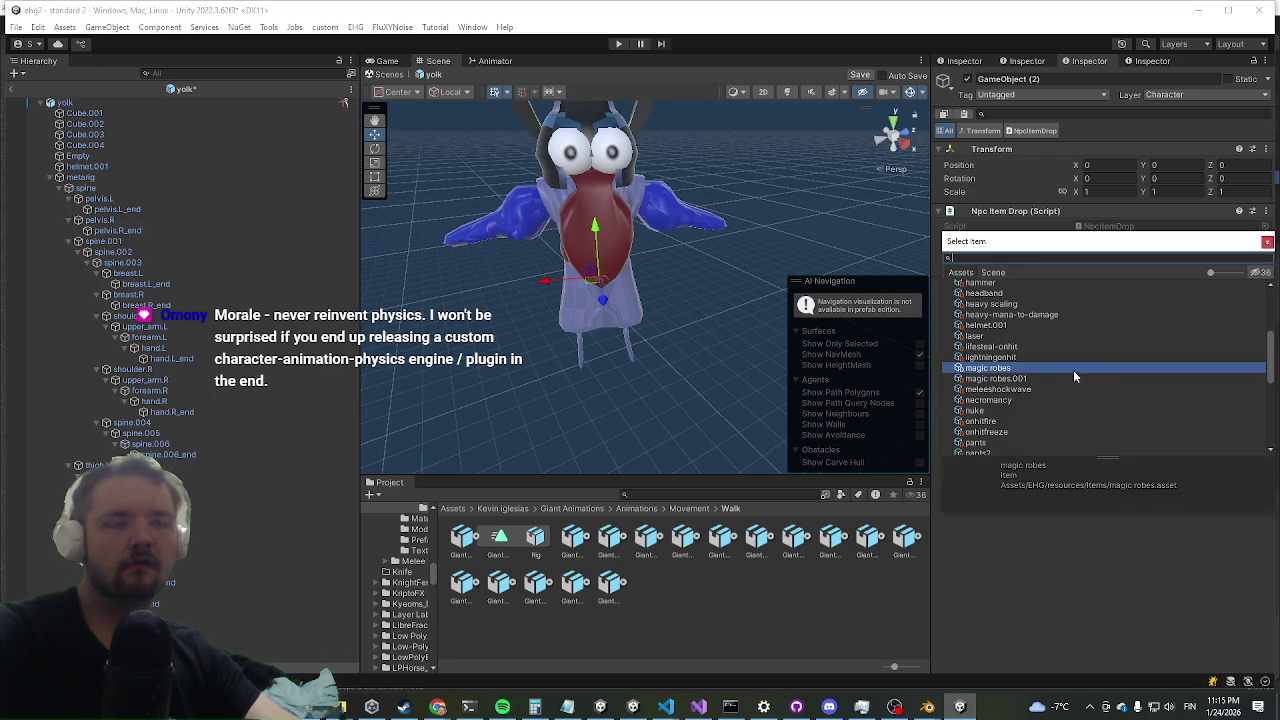
pyautogui.write('pants')
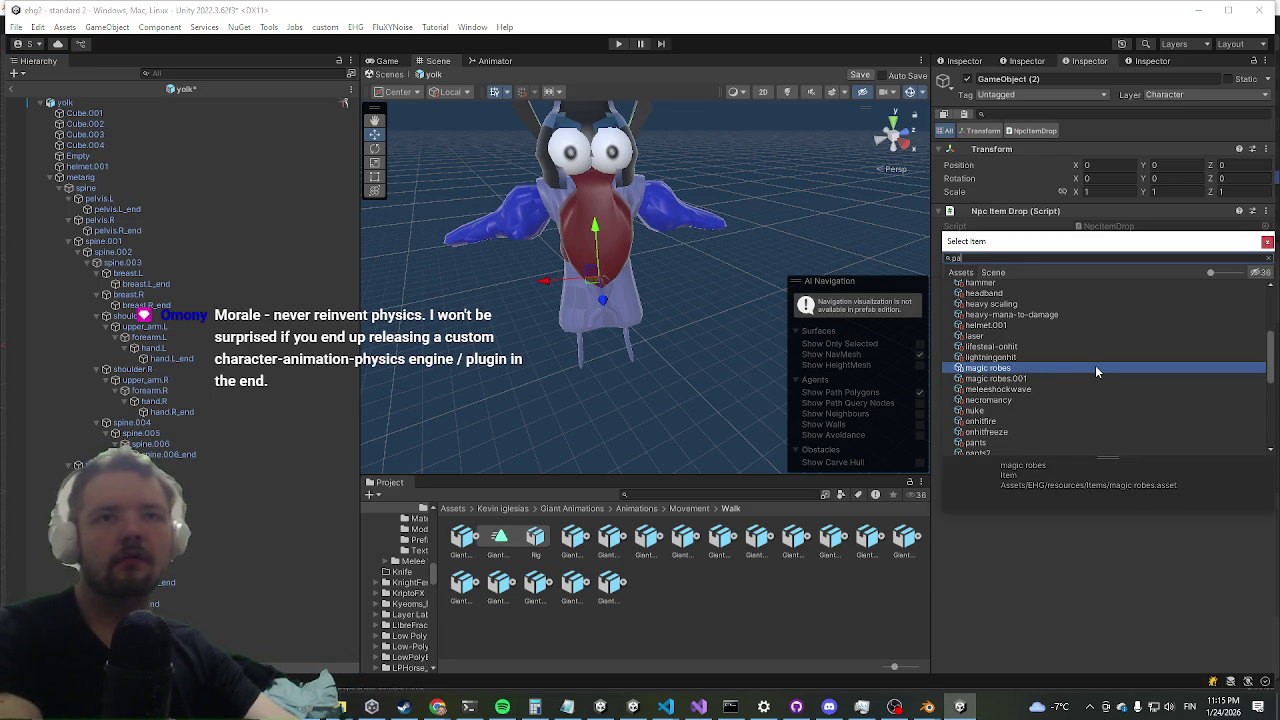
pyautogui.press('Down')
pyautogui.press('Down')
pyautogui.press('Down')
pyautogui.press('Return')
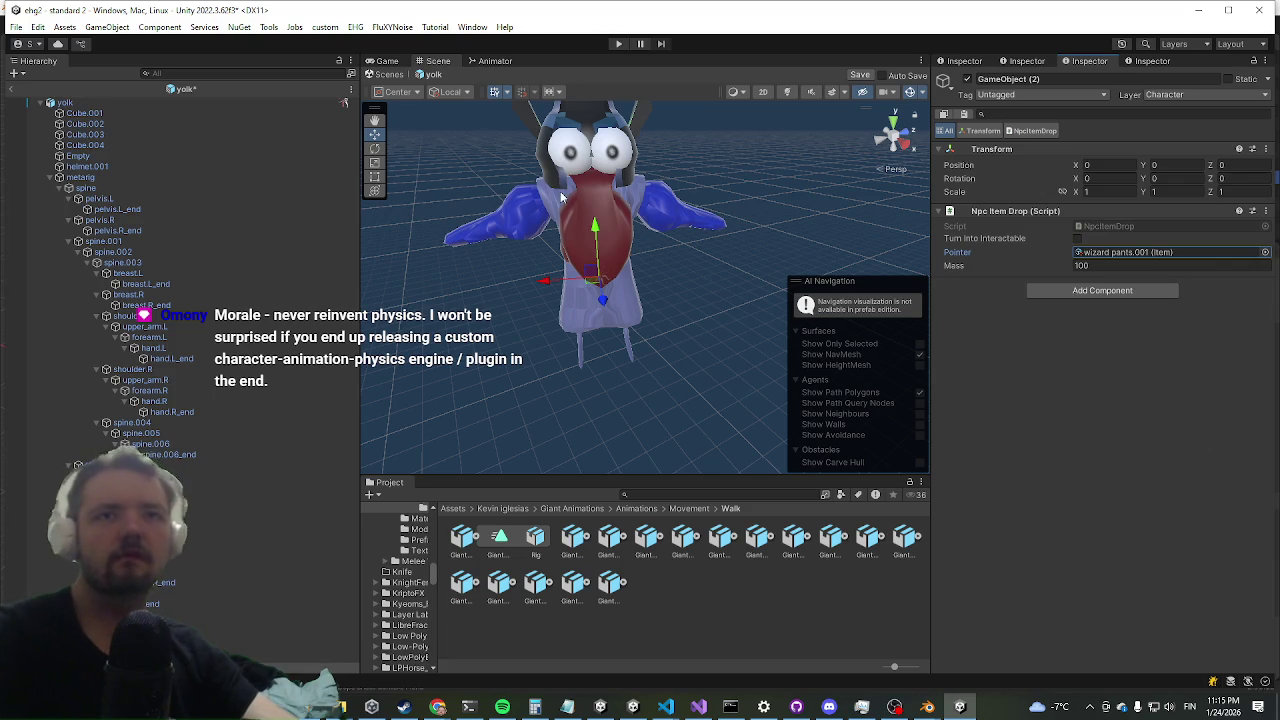
pyautogui.scroll(2, 590, 245)
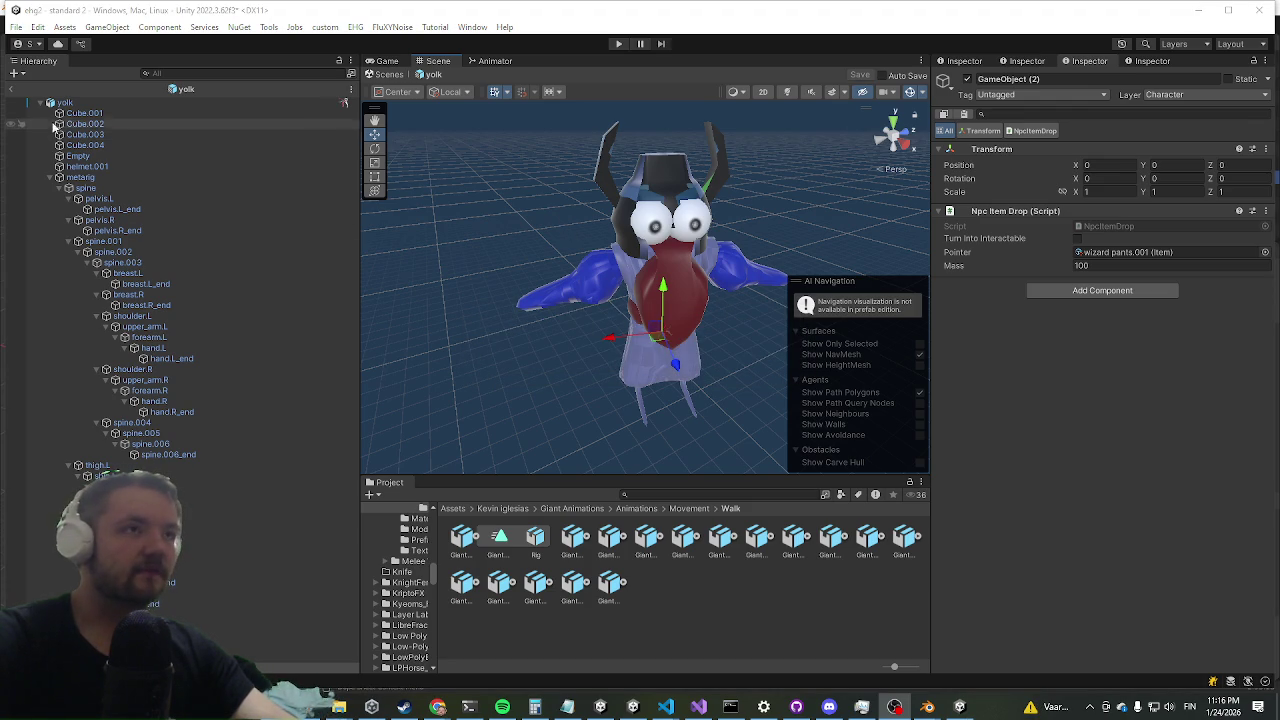
# - Exit the yolk prefab, enter Play mode maximized, and run the character toward the yolk boss
pyautogui.click(15, 92)
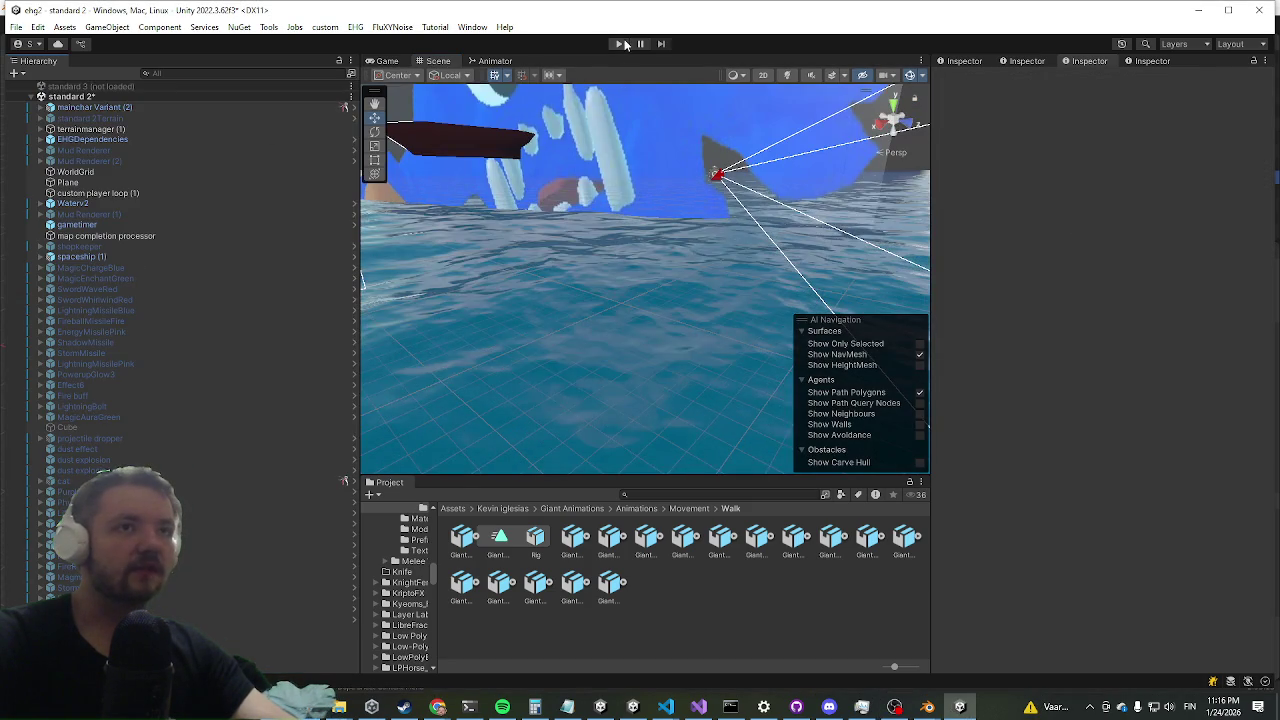
pyautogui.click(622, 44)
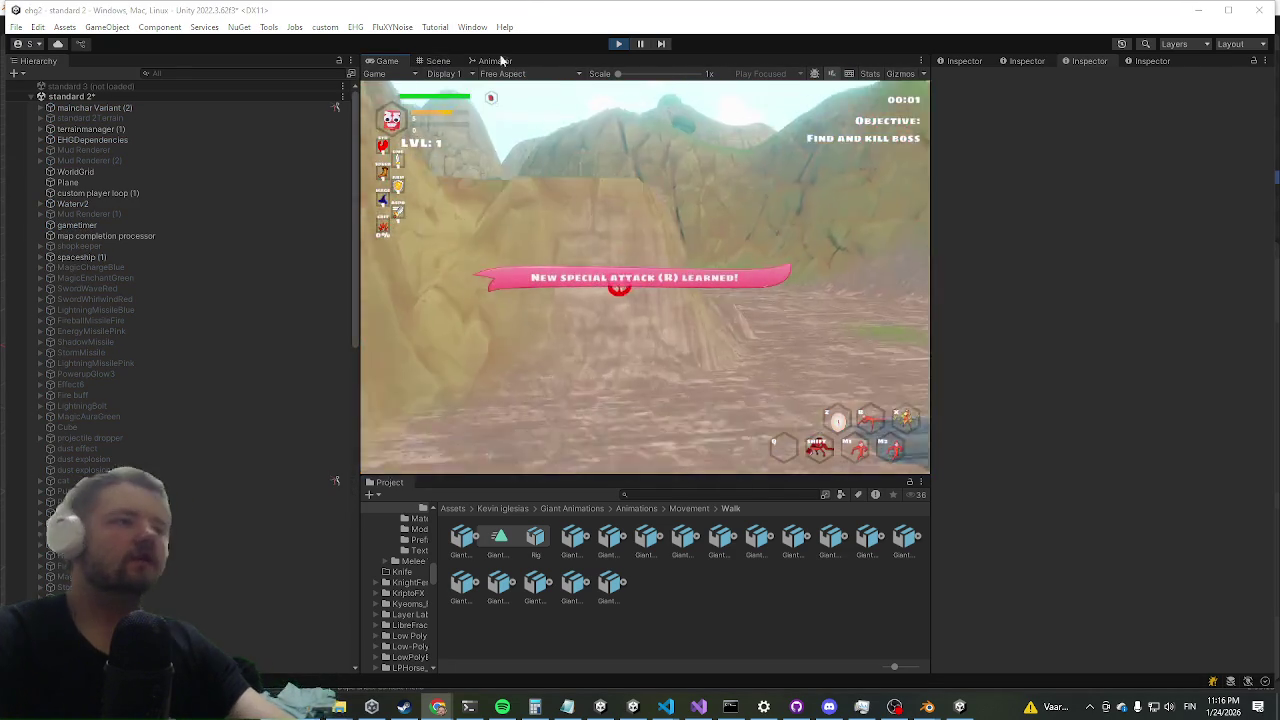
pyautogui.hotkey('shift', 'space')
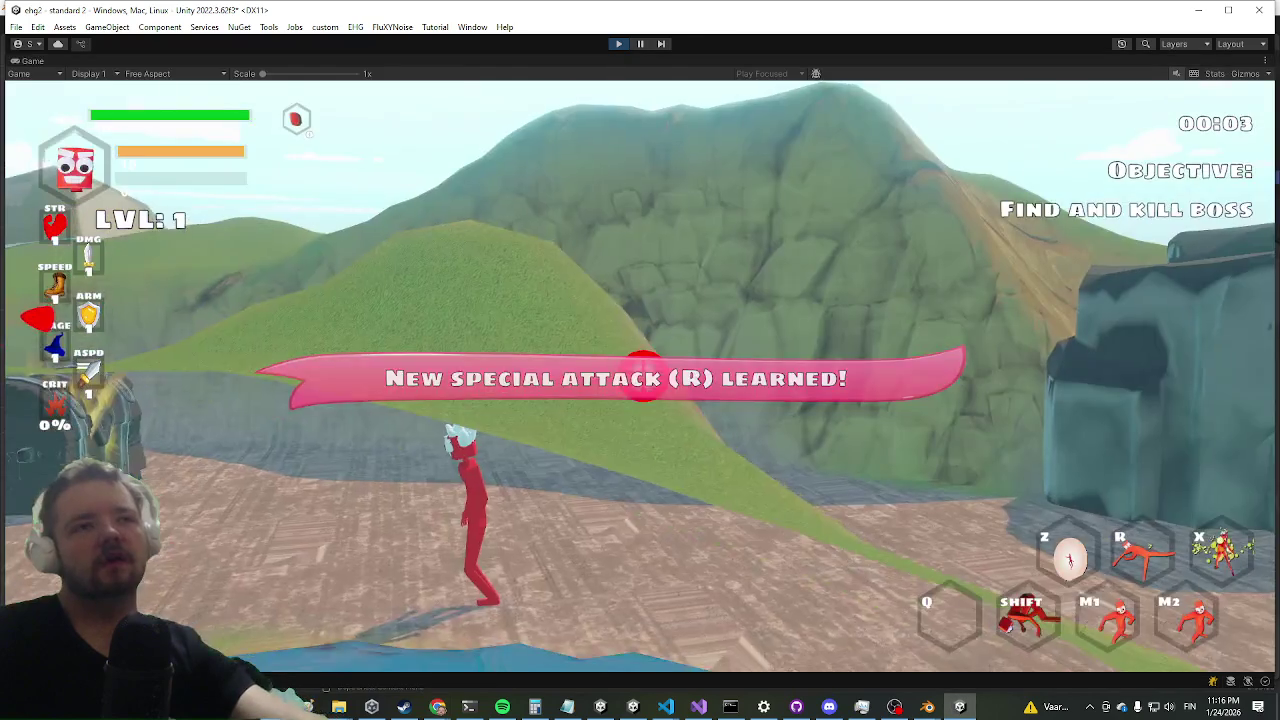
pyautogui.press('w')
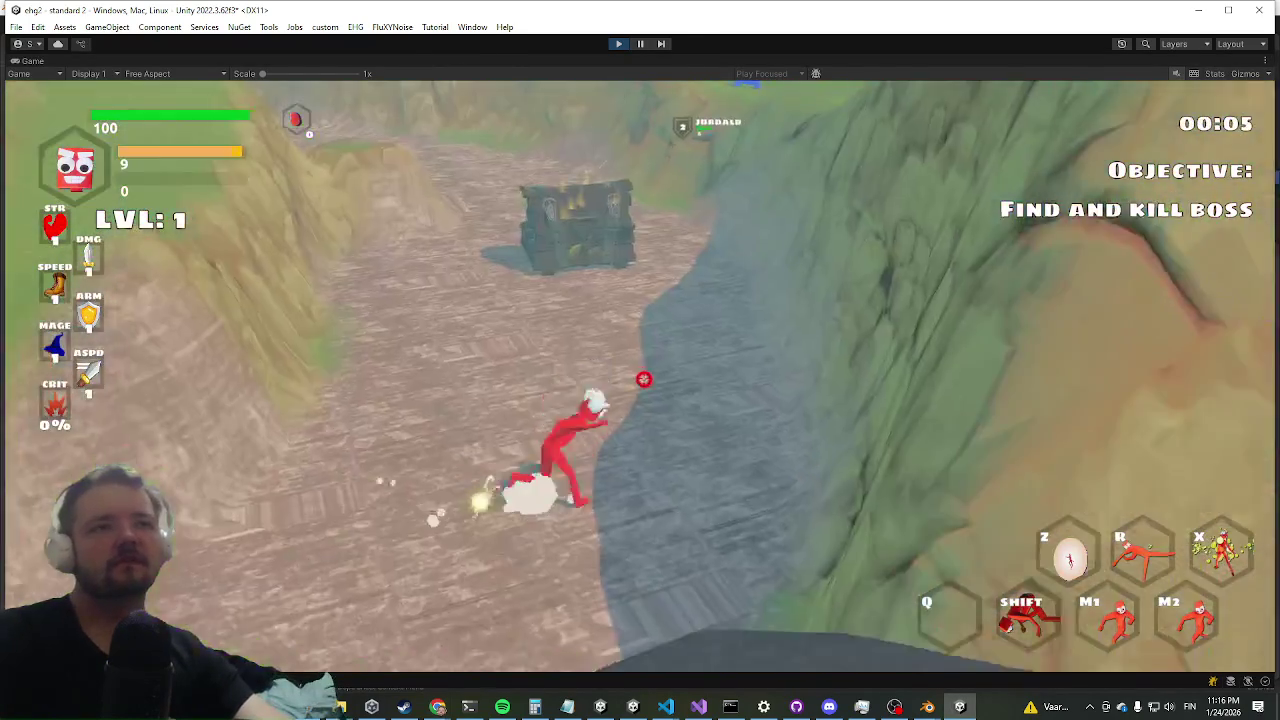
pyautogui.press('shift')
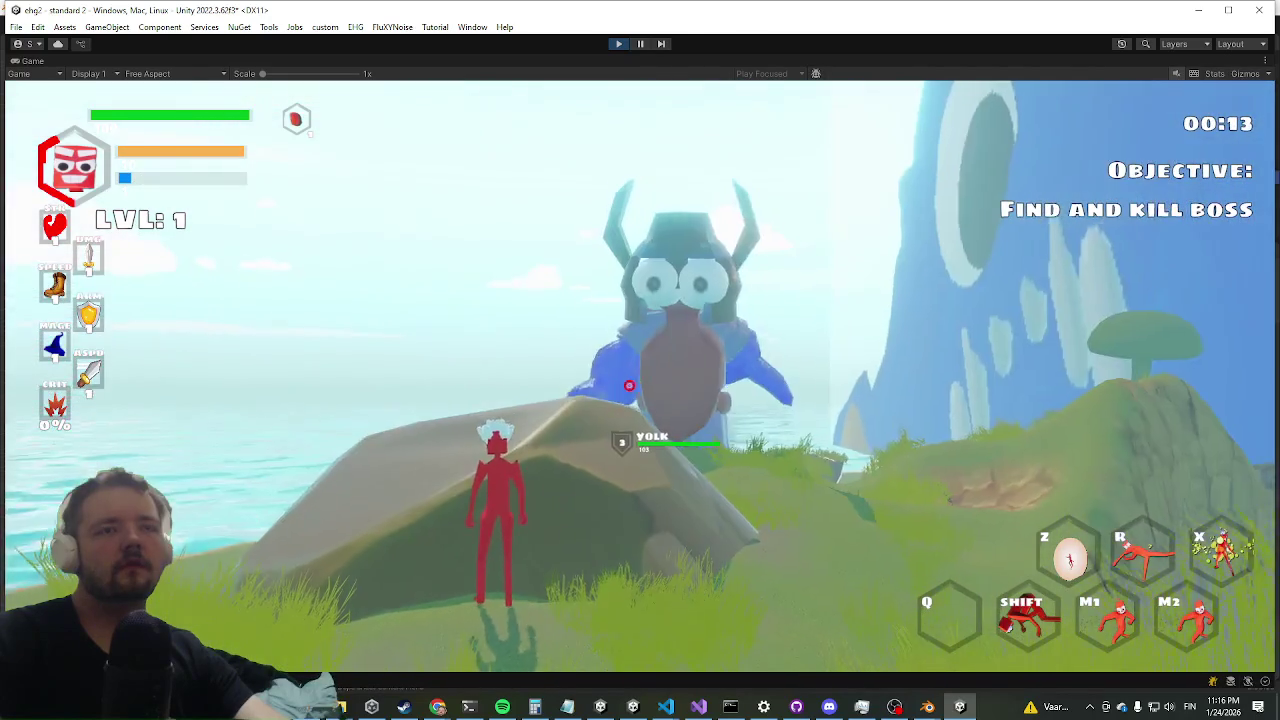
pyautogui.press('w')
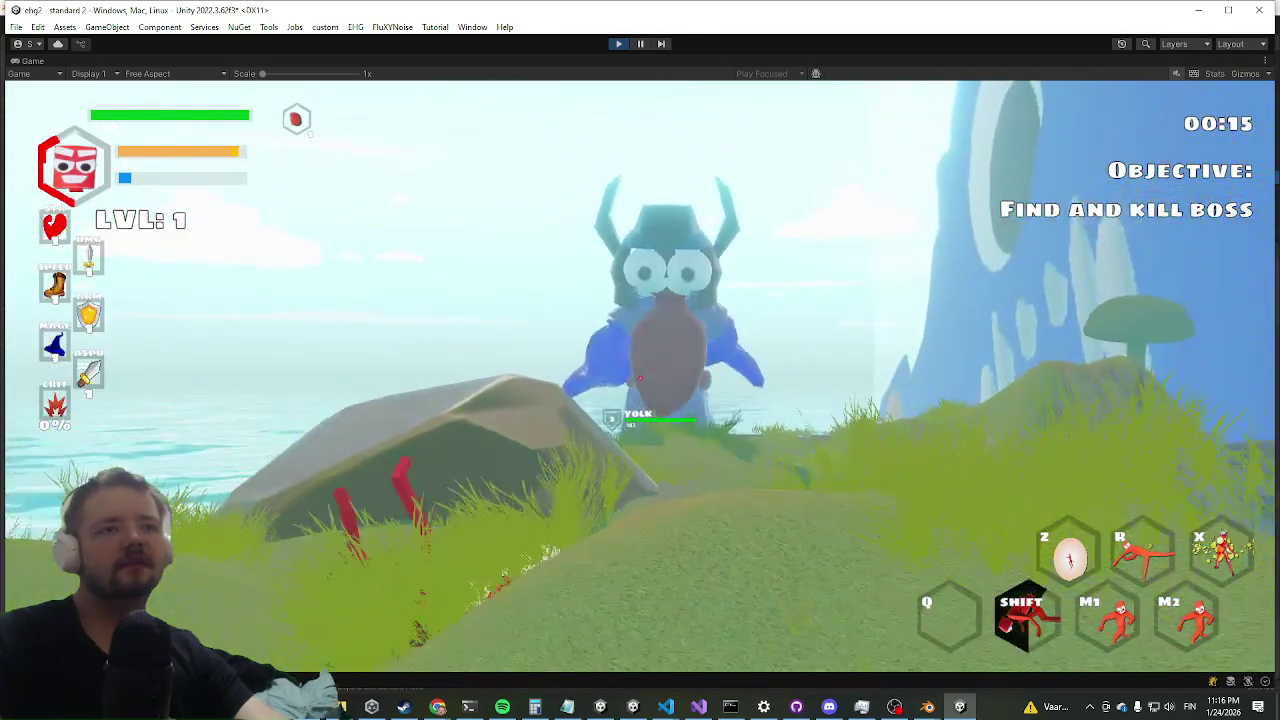
# - Restore the editor layout, inspect the spawned yolk(Clone), then pause and stop playing
pyautogui.hotkey('shift', 'space')
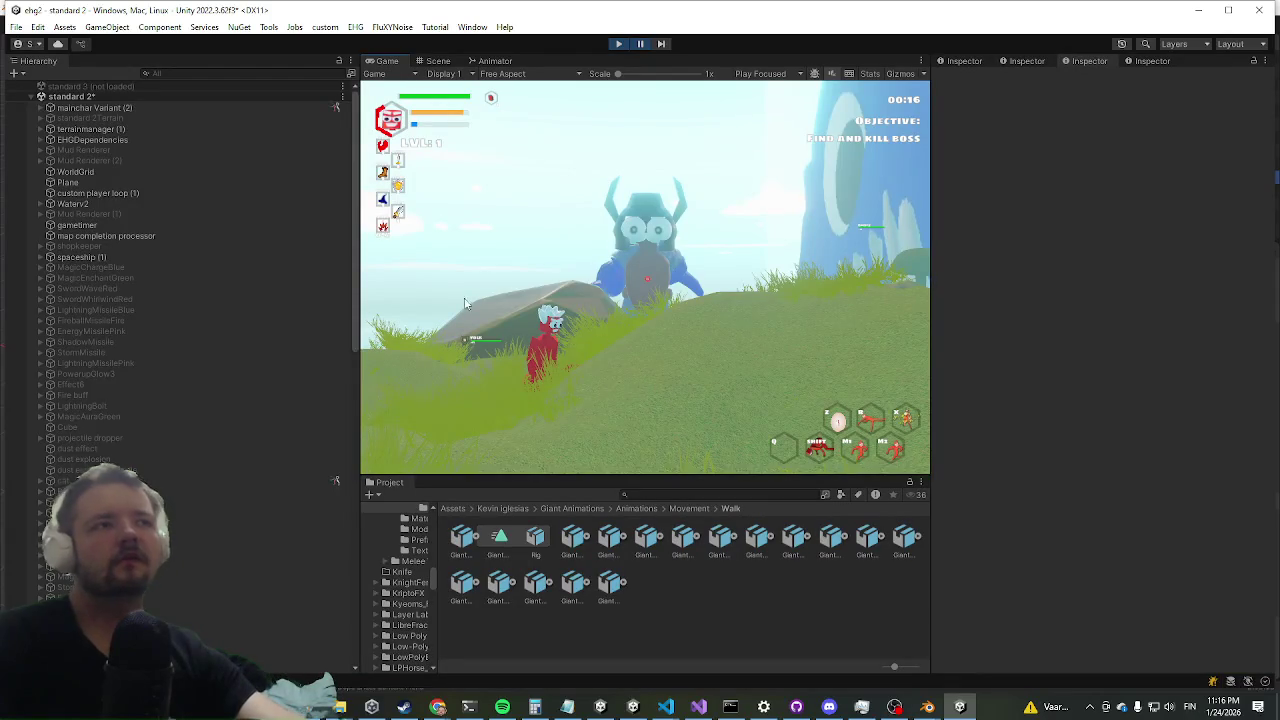
pyautogui.scroll(-10, 190, 340)
pyautogui.click(438, 60)
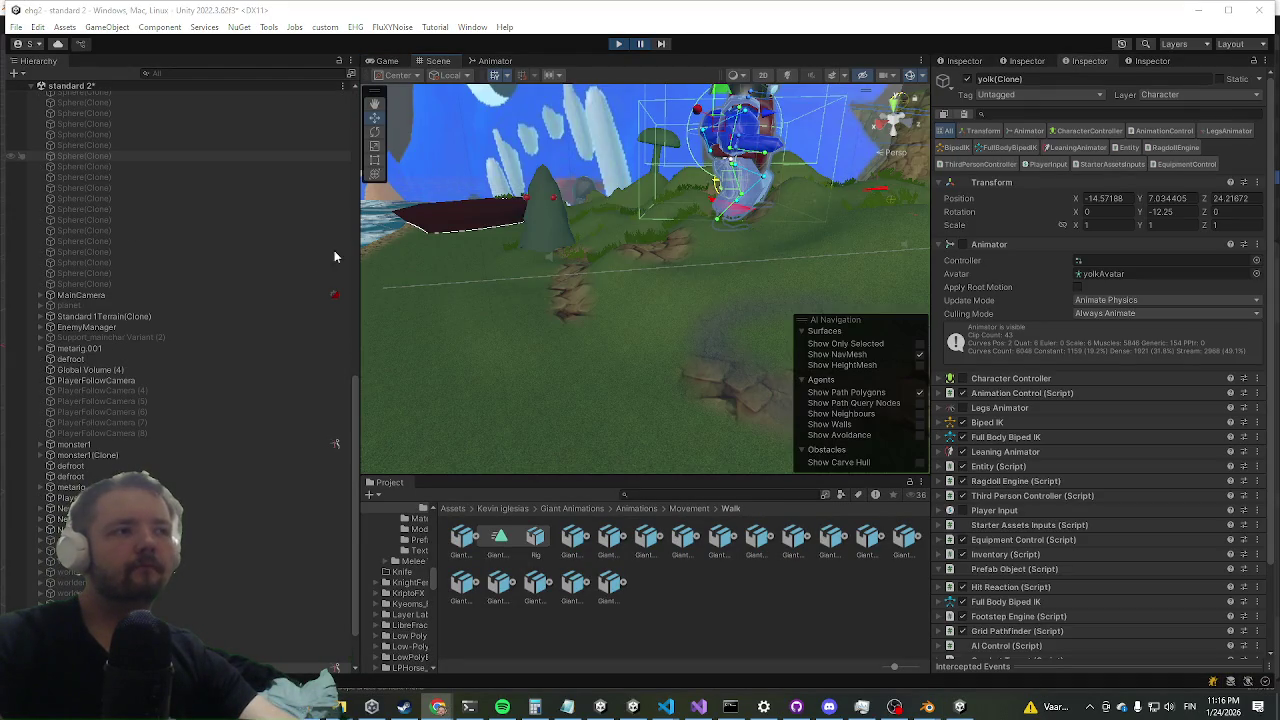
pyautogui.scroll(5, 257, 323)
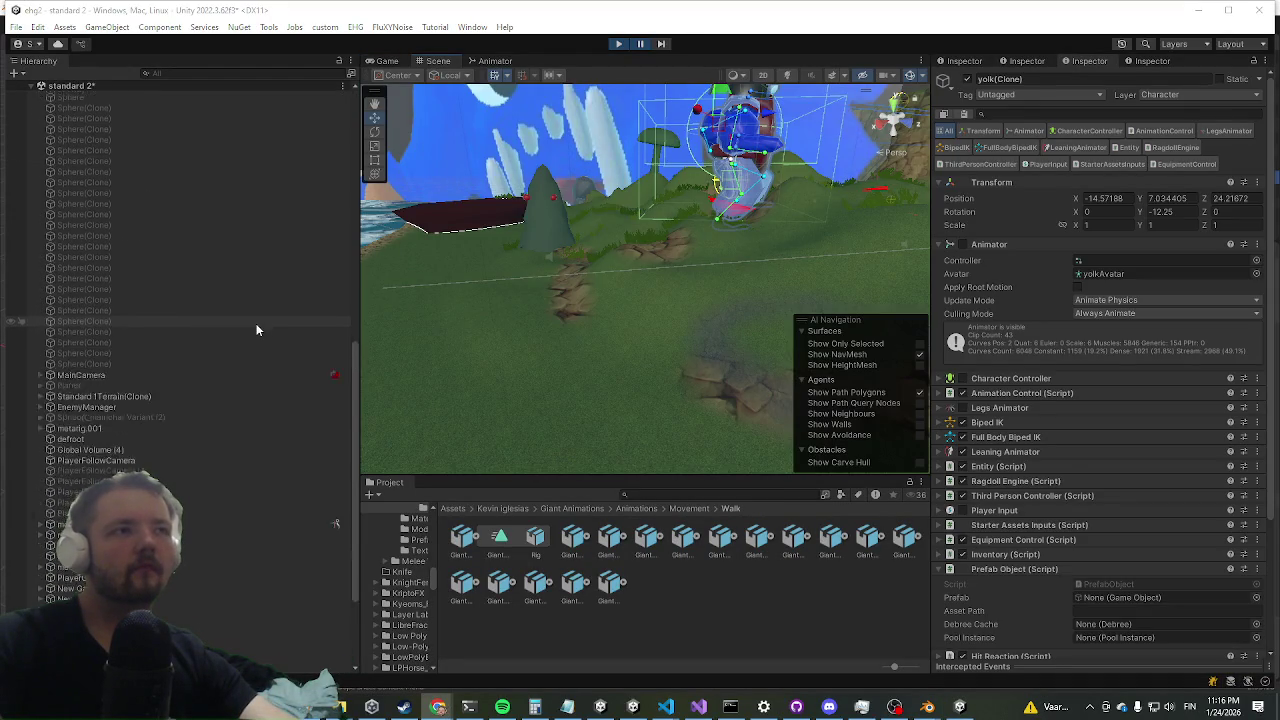
pyautogui.click(619, 44)
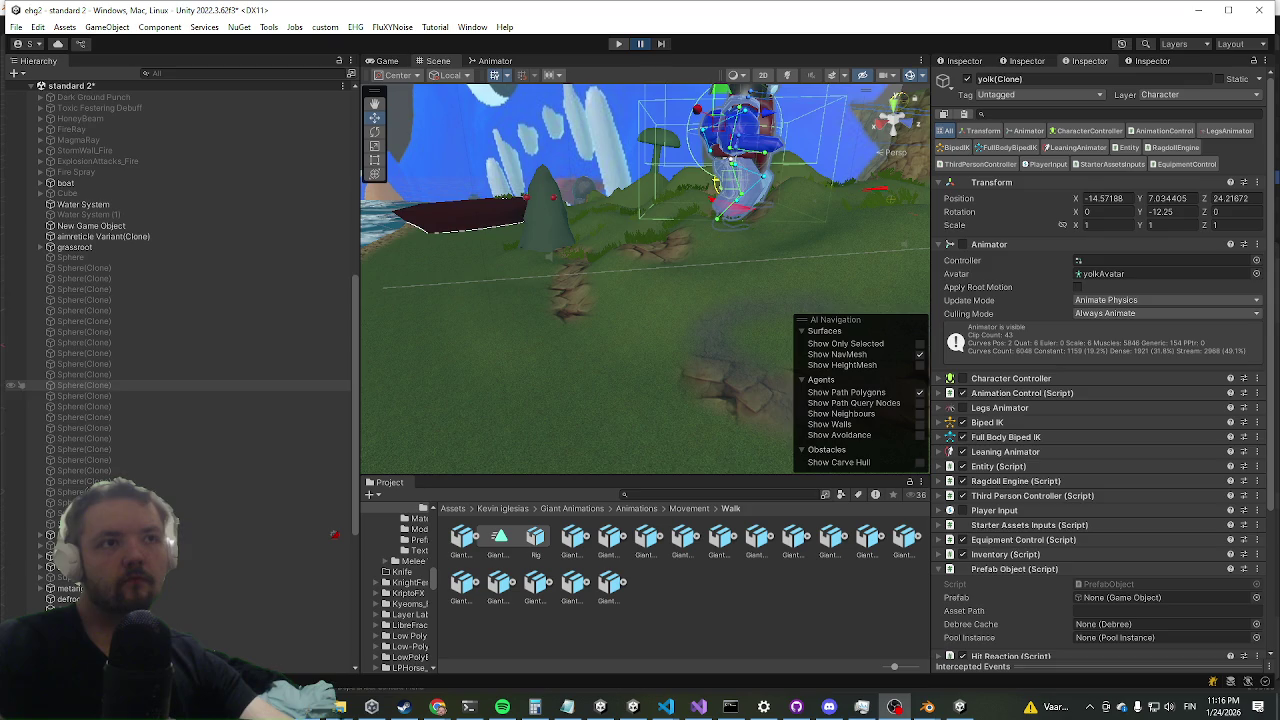
pyautogui.hotkey('ctrl', 'p')
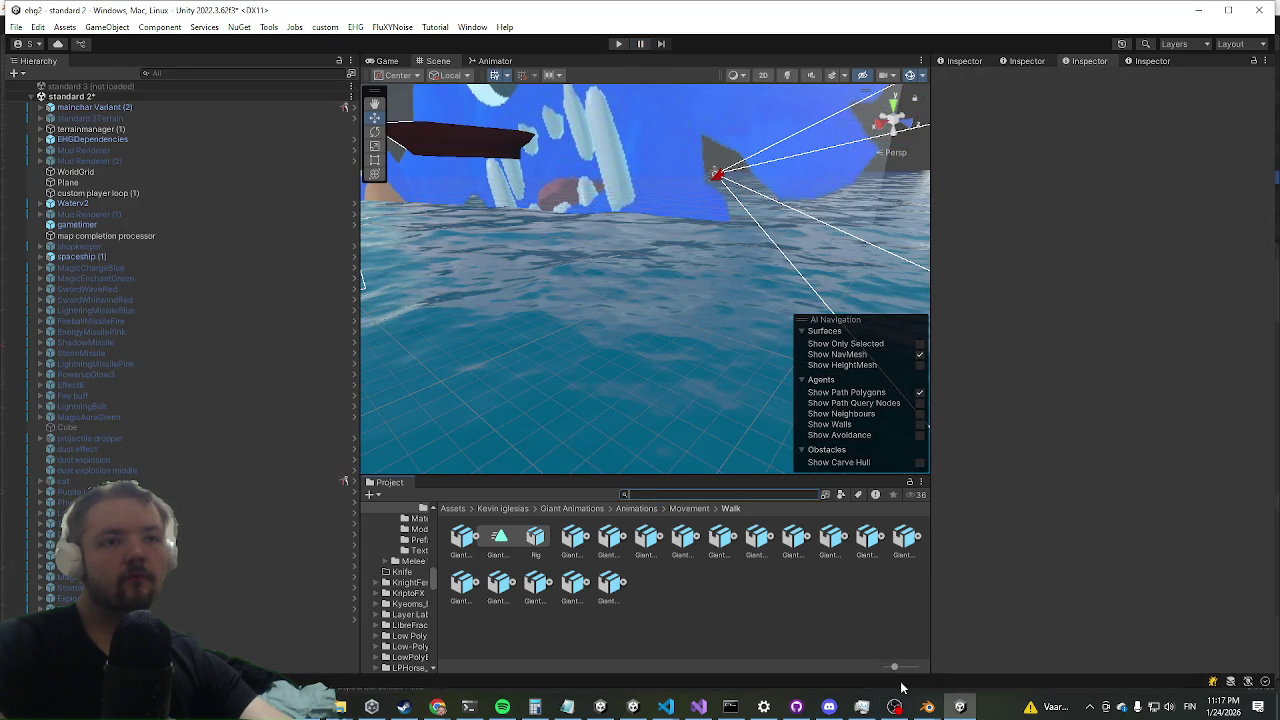
# - Search the Project window for 'yolk' and open the yolk prefab in Prefab Mode
pyautogui.moveTo(895, 673); pyautogui.dragTo(509, 628)
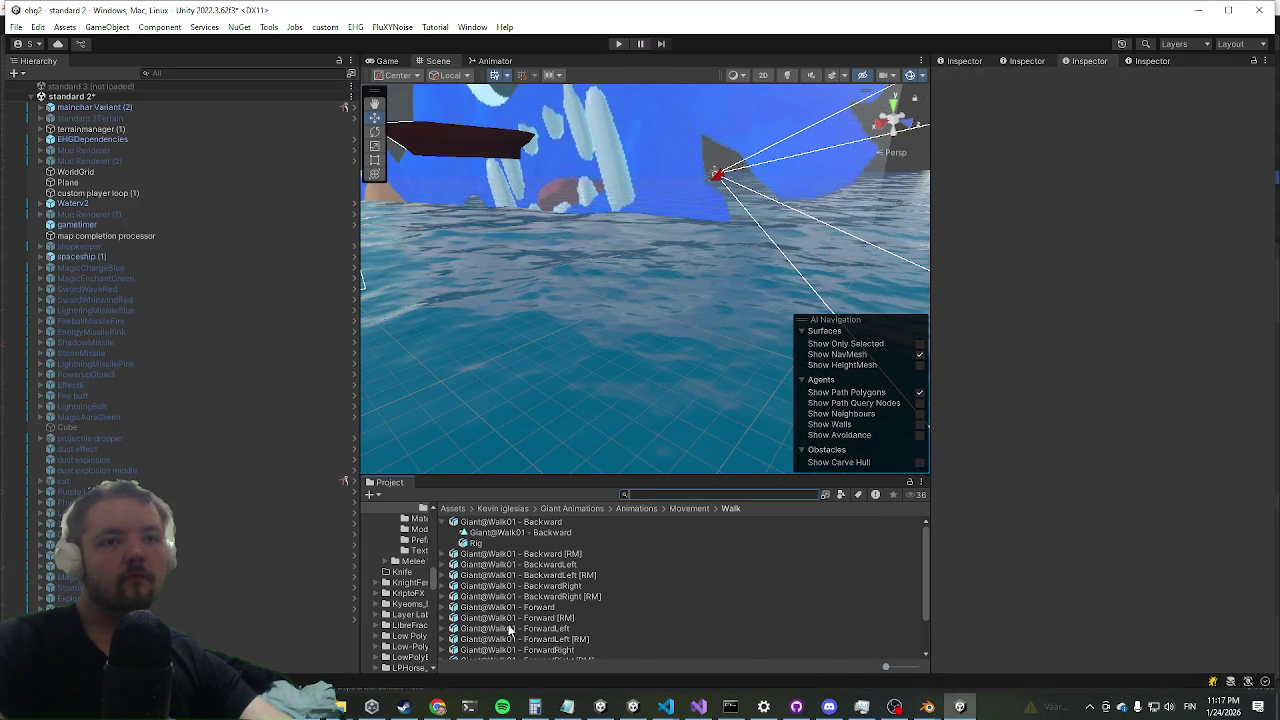
pyautogui.click(742, 494)
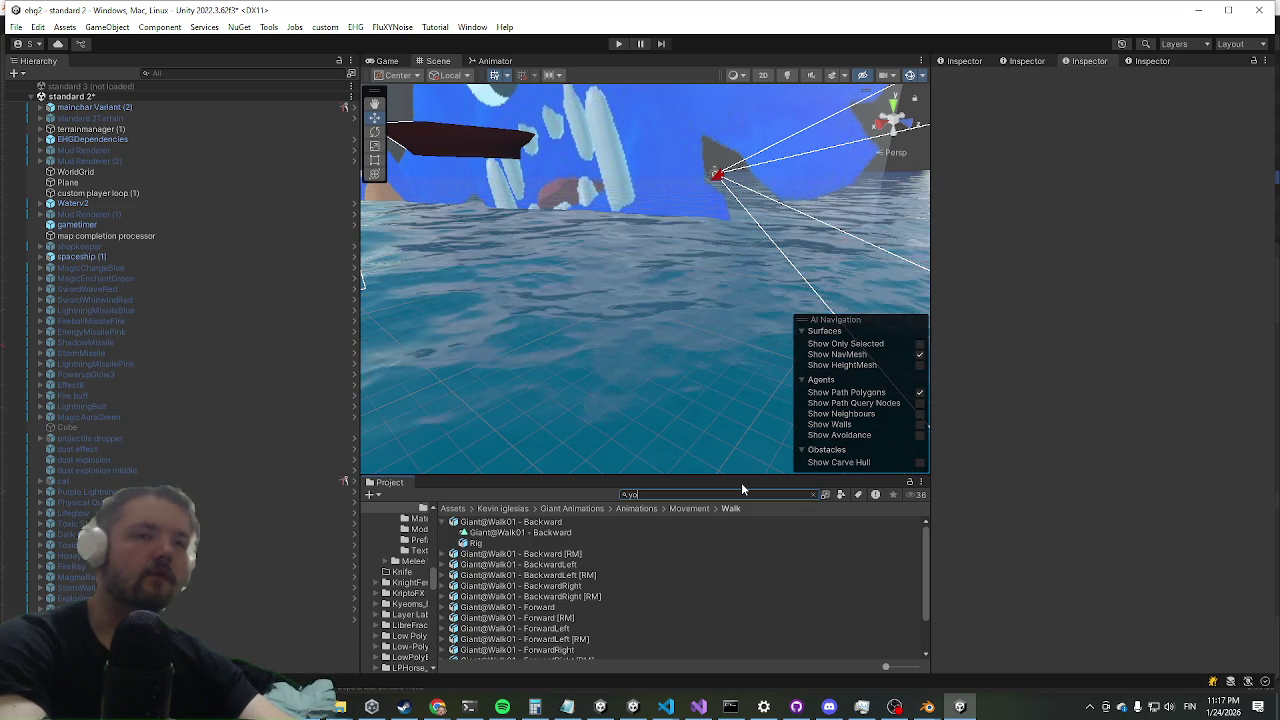
pyautogui.write('yolk')
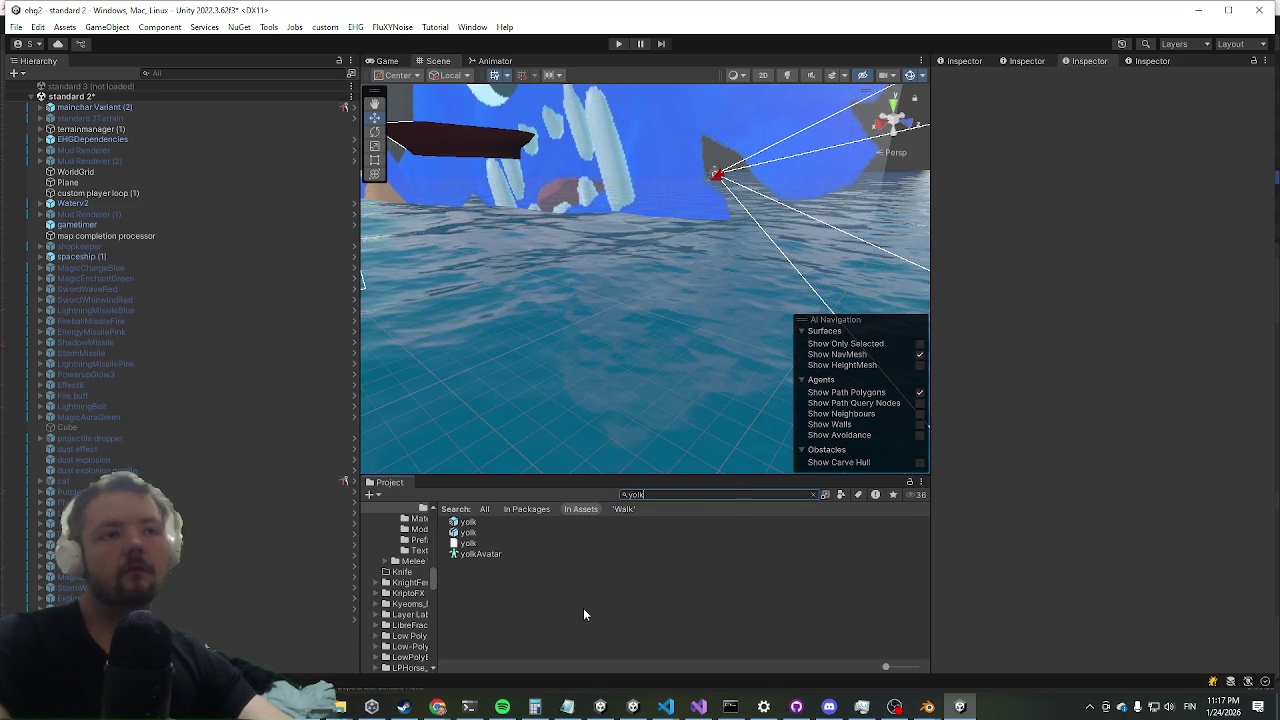
pyautogui.click(476, 522)
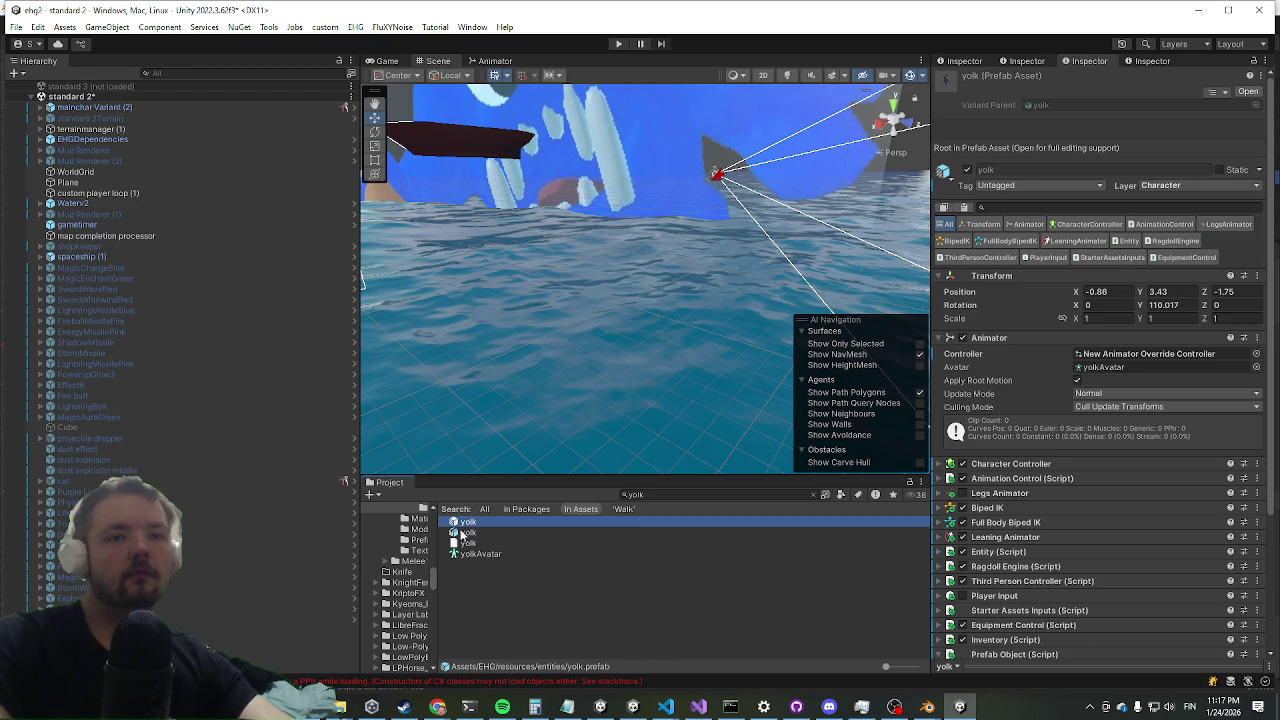
pyautogui.doubleClick(464, 527)
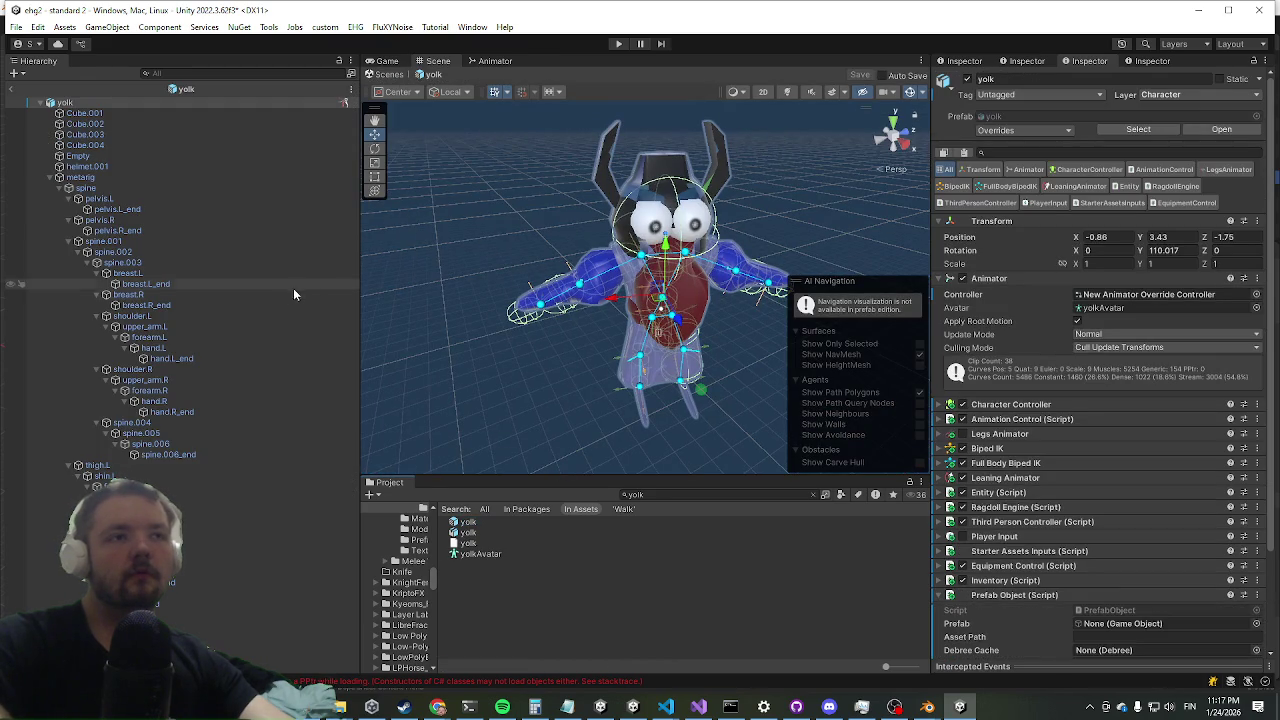
# - Collapse metarig and expand the Third Person Controller showing Move Speed 2, Sprint Speed 5.335
pyautogui.click(48, 178)
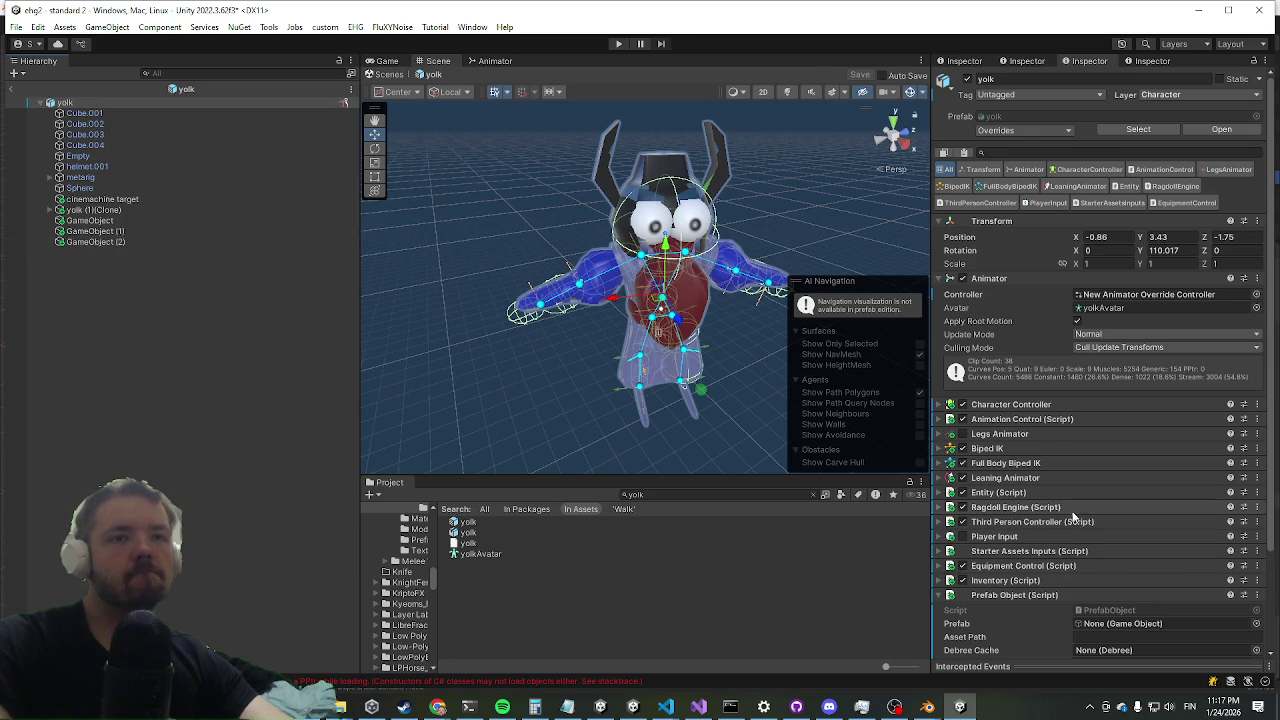
pyautogui.click(995, 522)
pyautogui.scroll(-5, 1100, 372)
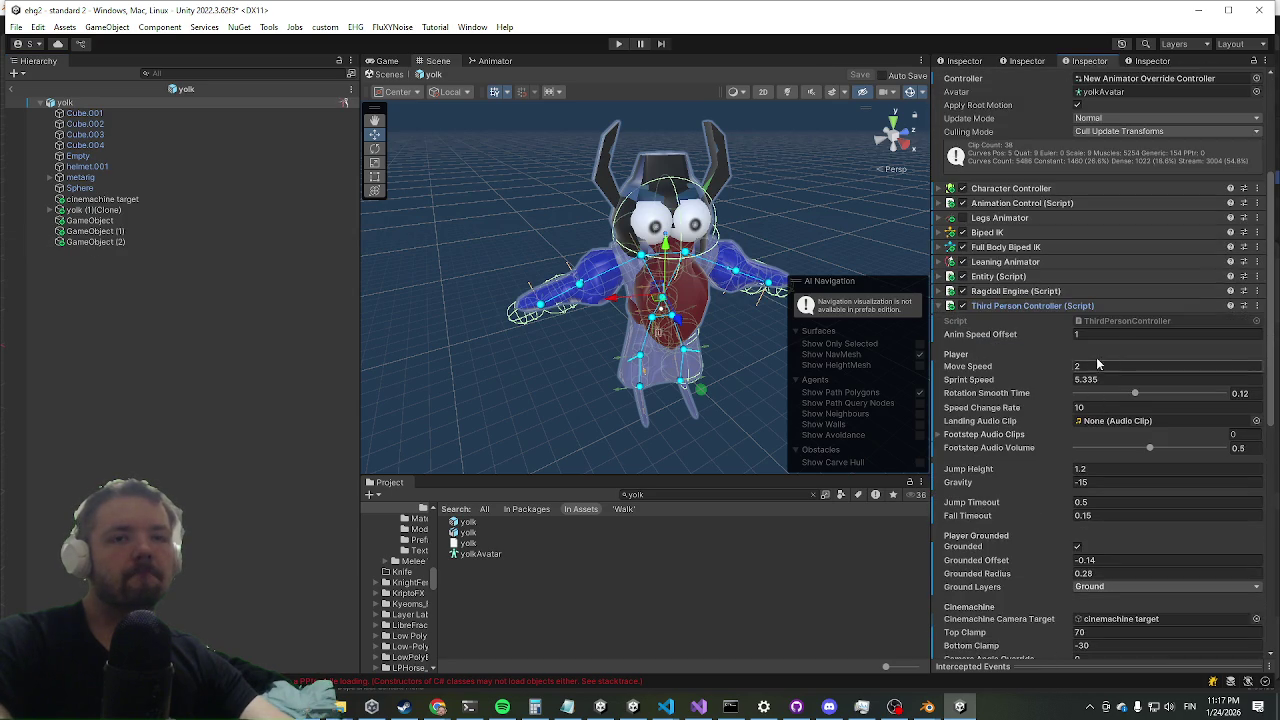
# - Change the yolk controller's Anim Speed Offset to 0.1, then exit back to standard 2
pyautogui.click(1112, 334)
pyautogui.write('0.1')
pyautogui.press('Return')
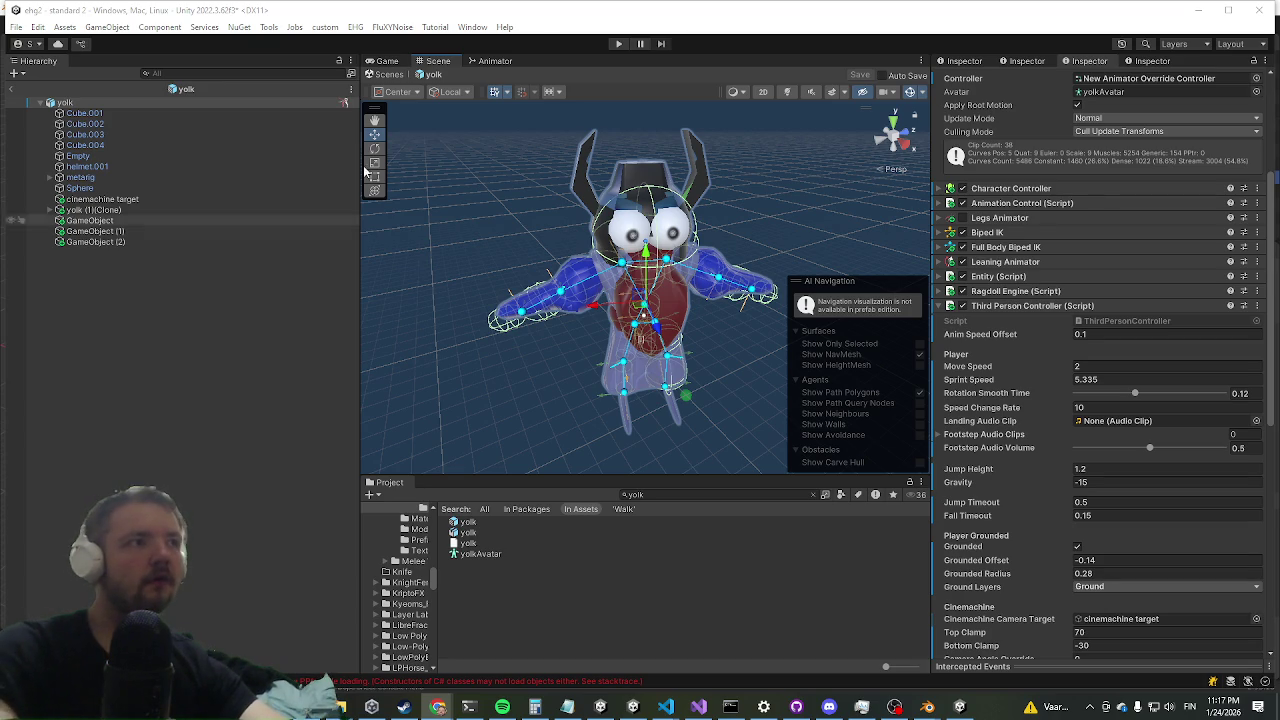
pyautogui.click(11, 89)
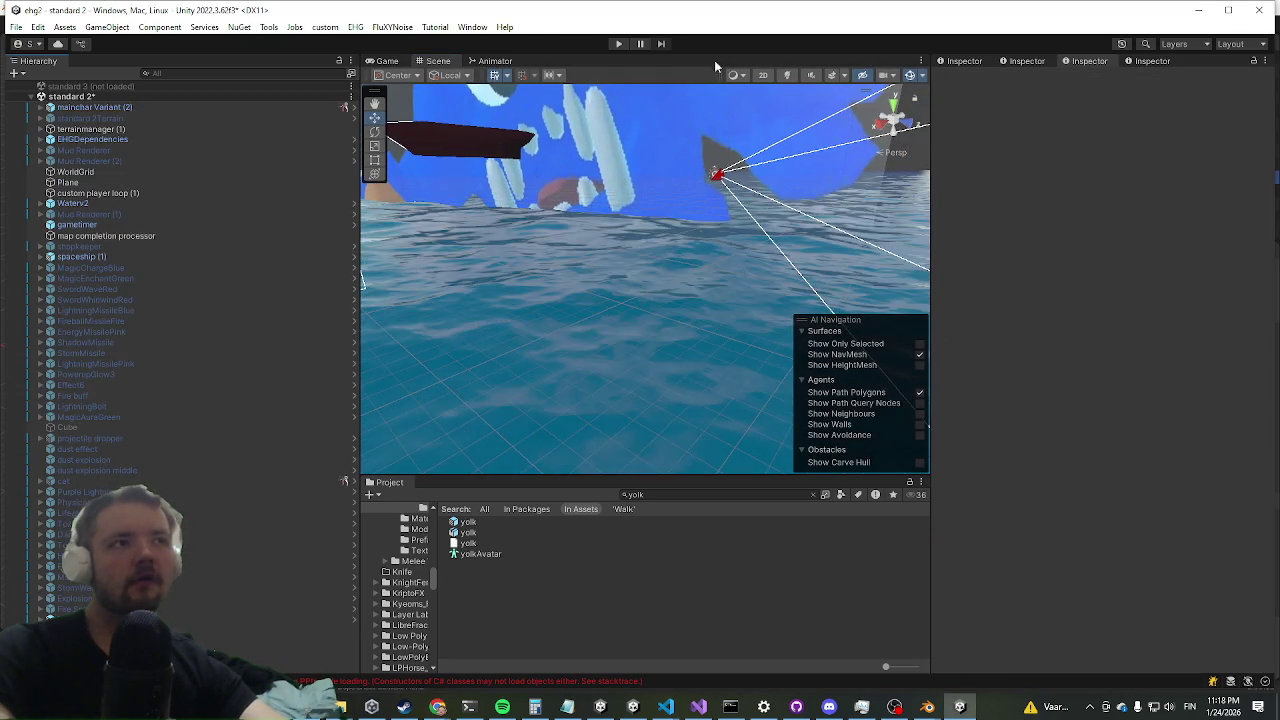
# - Enter Play mode and take control in the Game view at the 'Find and kill boss' objective
pyautogui.click(618, 44)
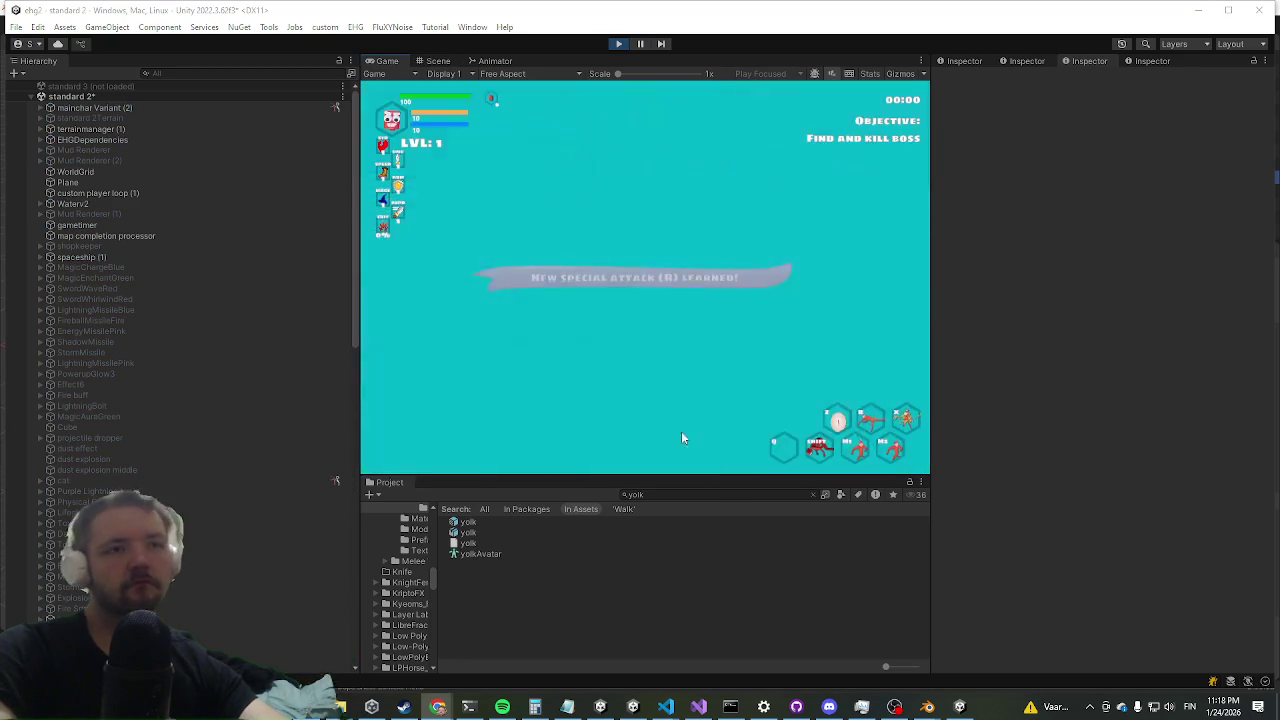
pyautogui.click(645, 280)
# - Run across the slope and attack the blue enemy with primary and secondary attacks
pyautogui.hotkey('shift', 'space')
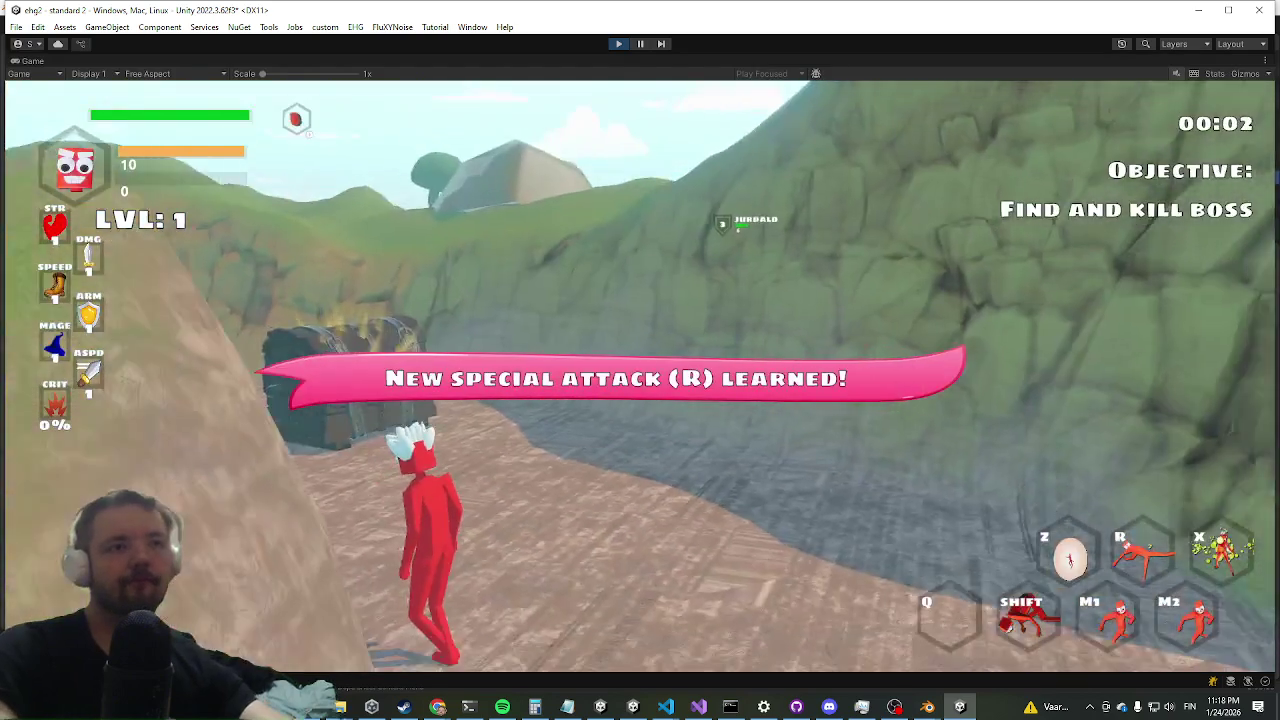
pyautogui.press('w')
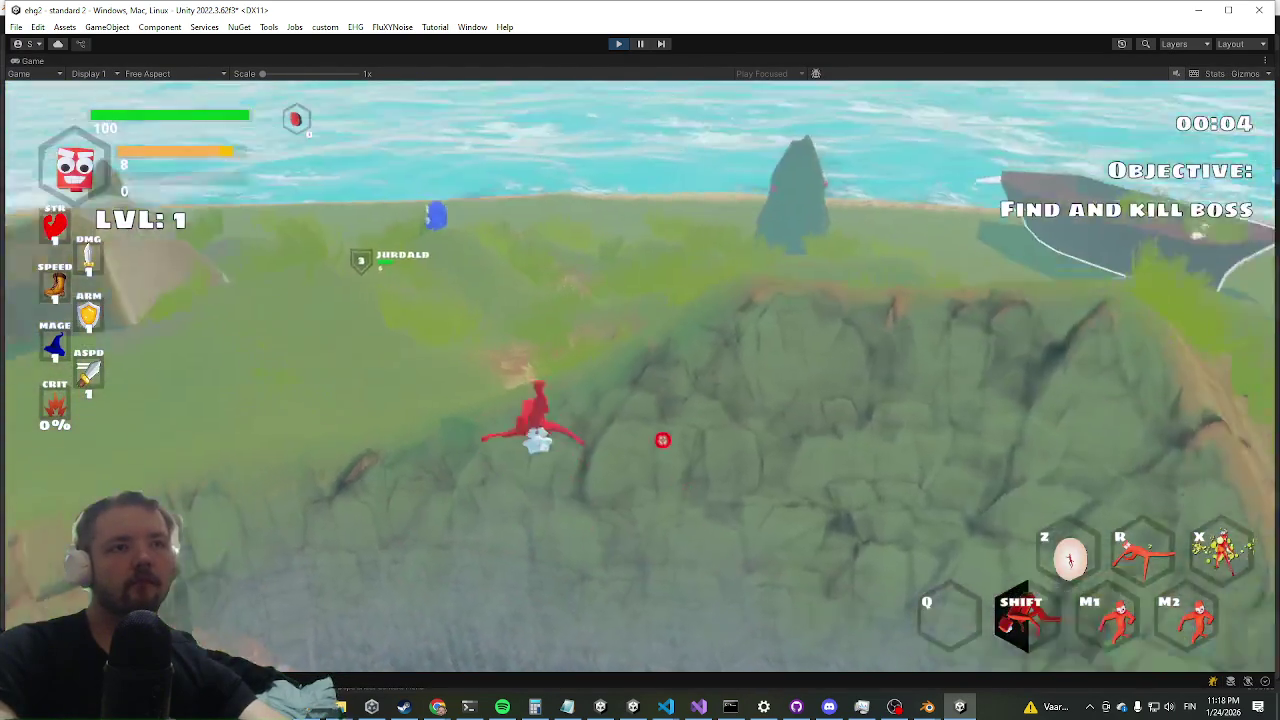
pyautogui.press('shift')
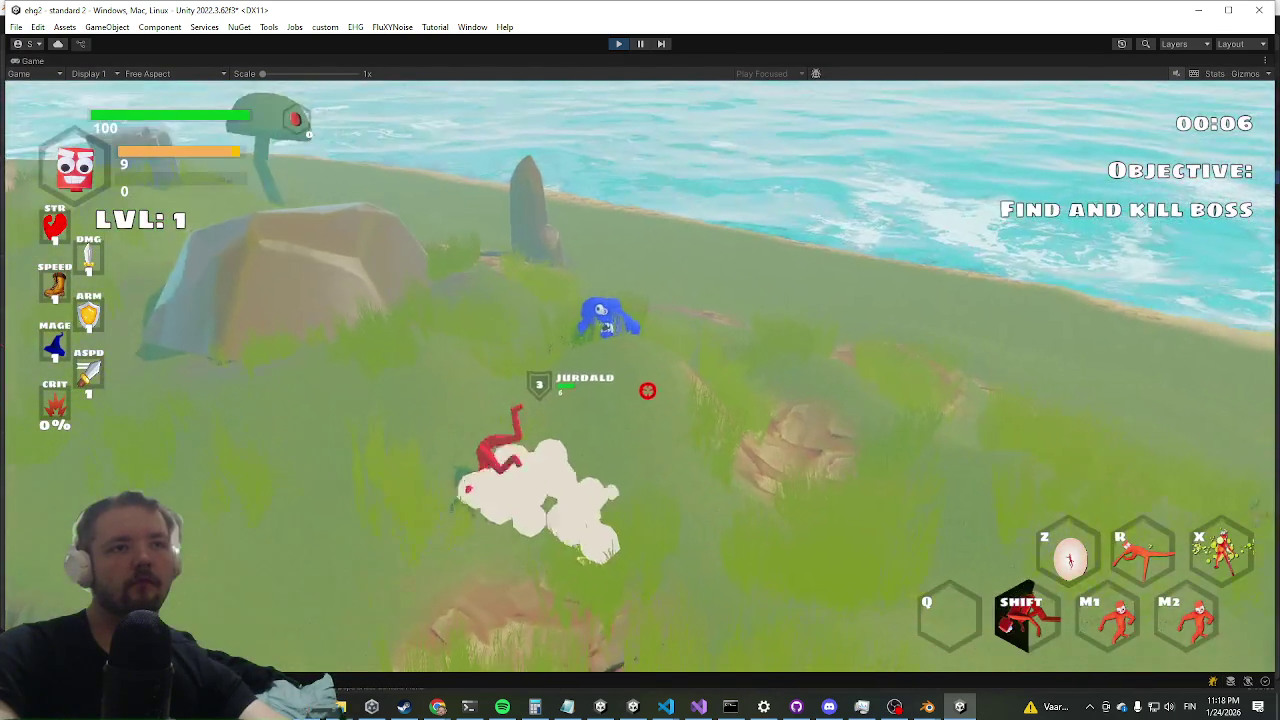
pyautogui.click(623, 400)
pyautogui.rightClick(620, 392)
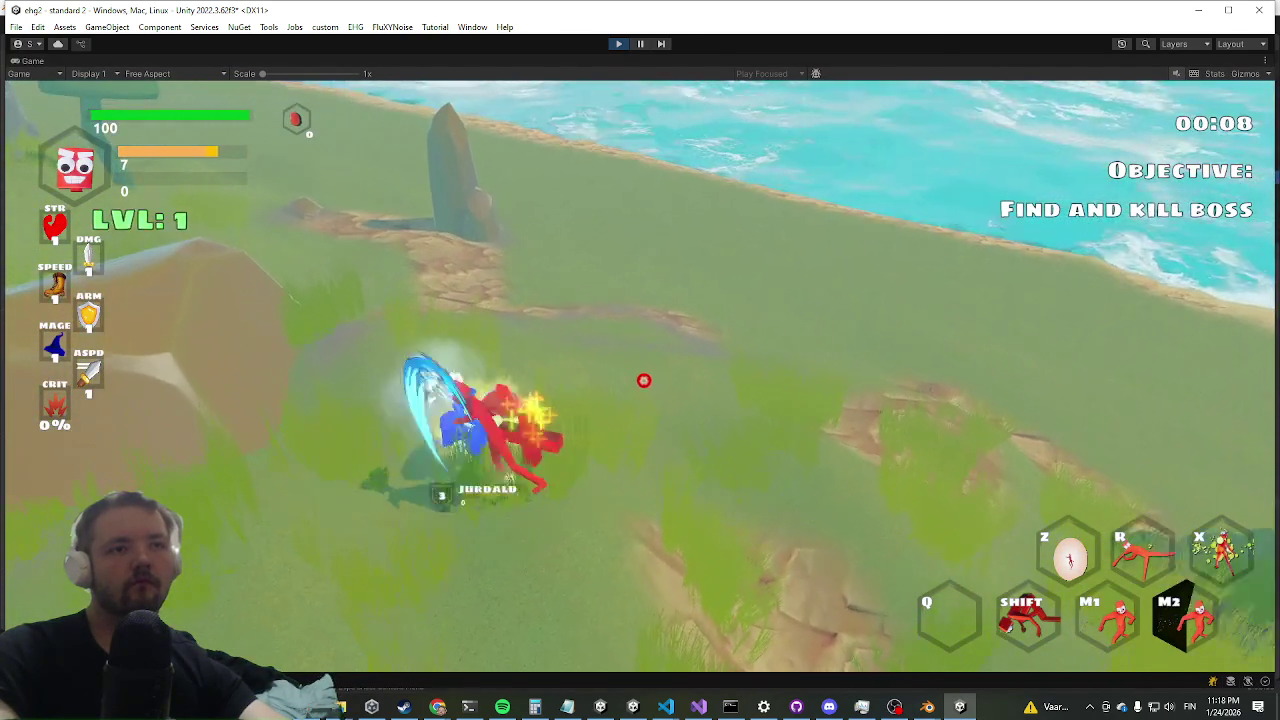
# - Dash to the Yolk boss and strike it repeatedly
pyautogui.press('shift')
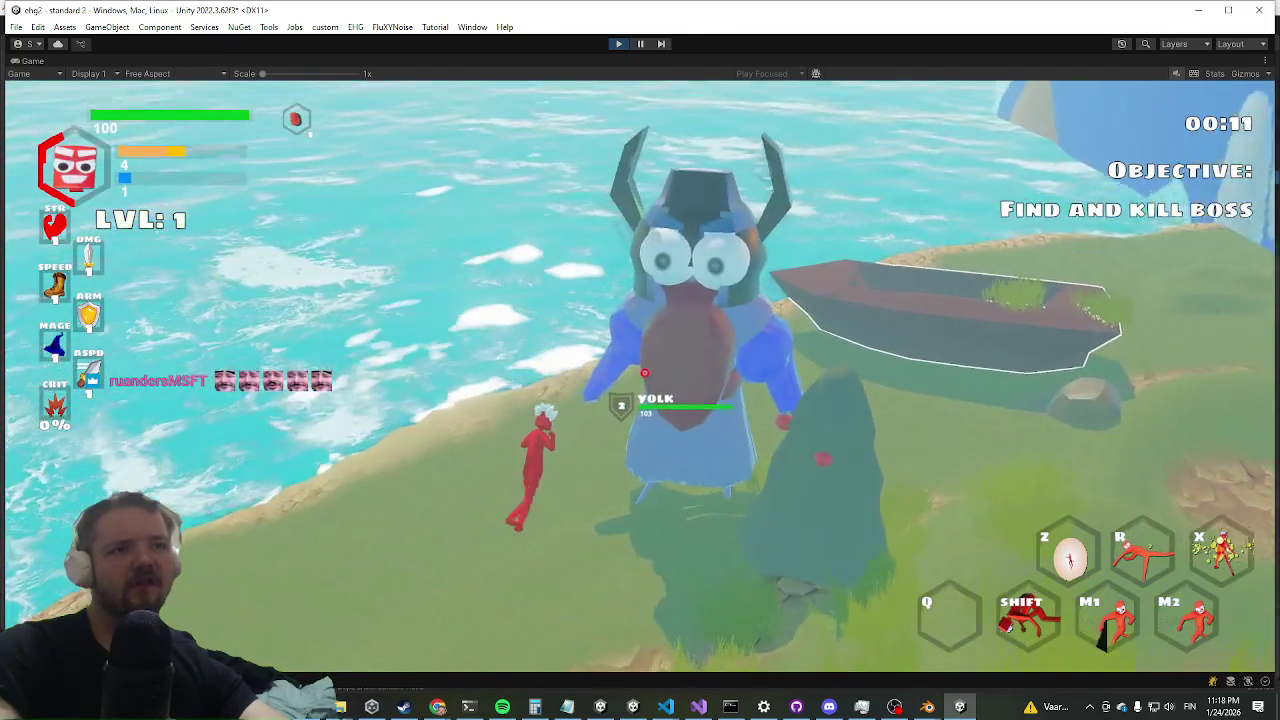
pyautogui.click(641, 402)
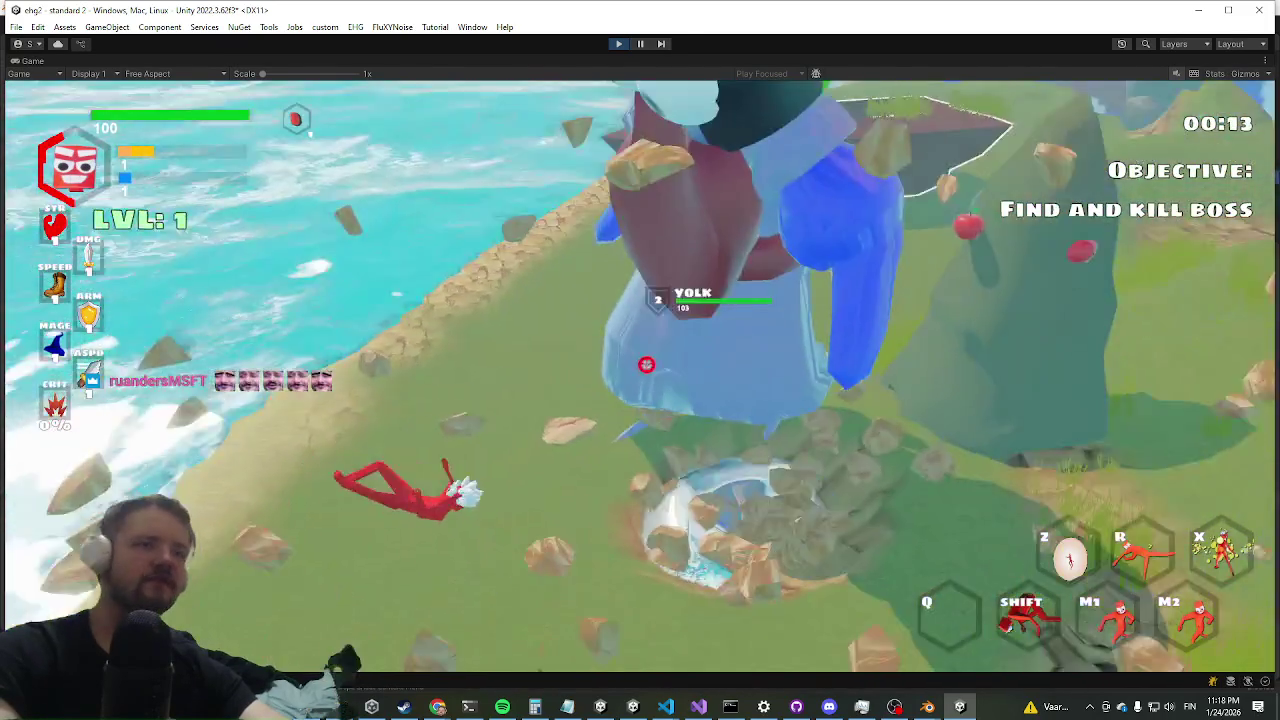
pyautogui.click(640, 360)
pyautogui.click(640, 360)
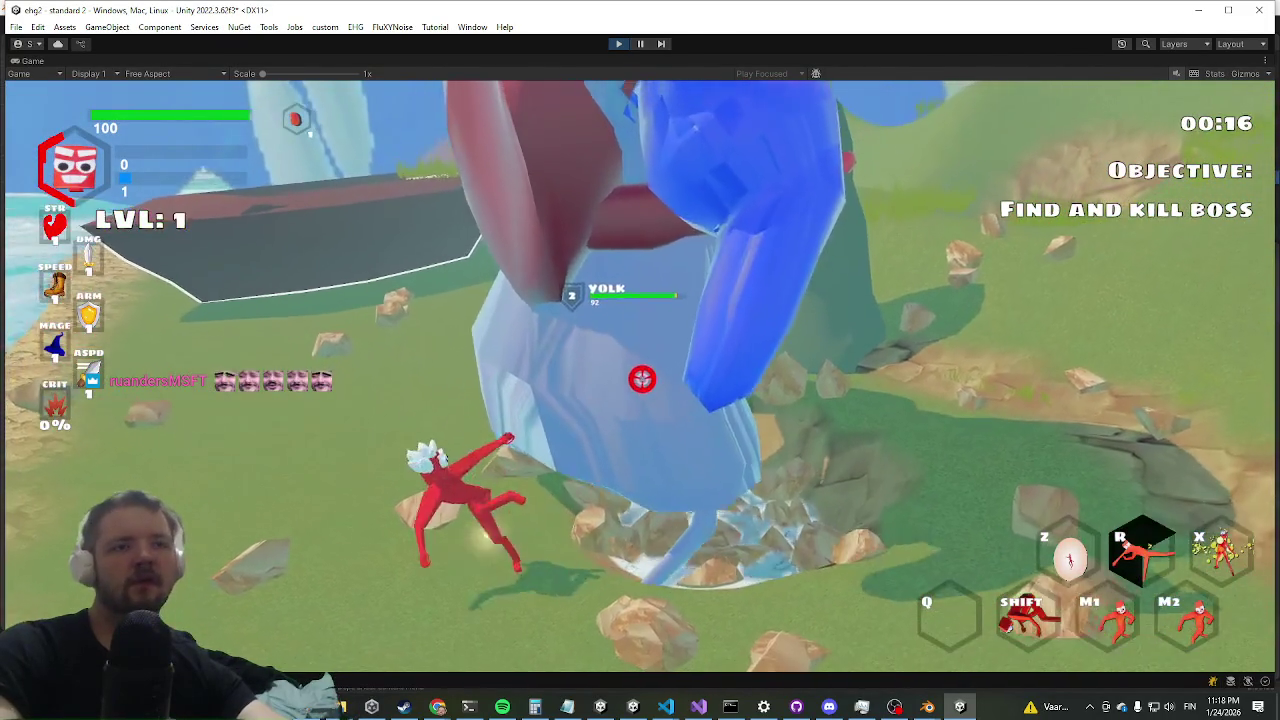
pyautogui.click(642, 378)
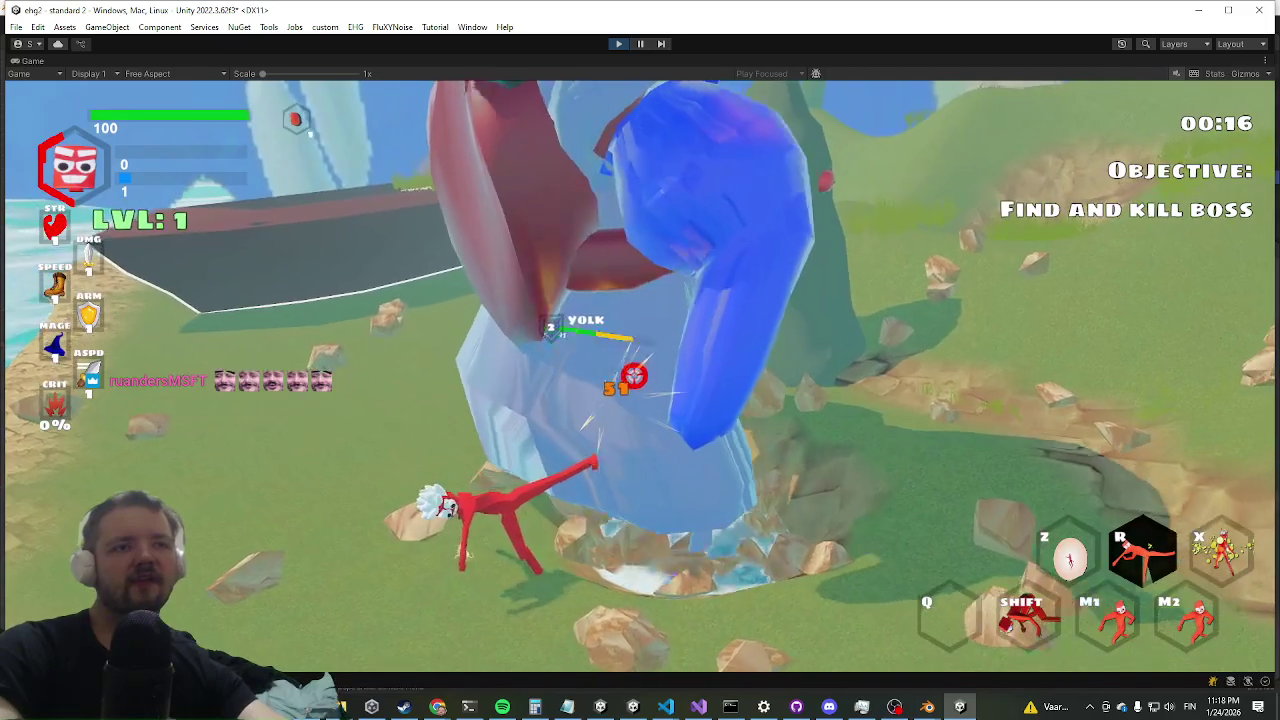
pyautogui.click(638, 372)
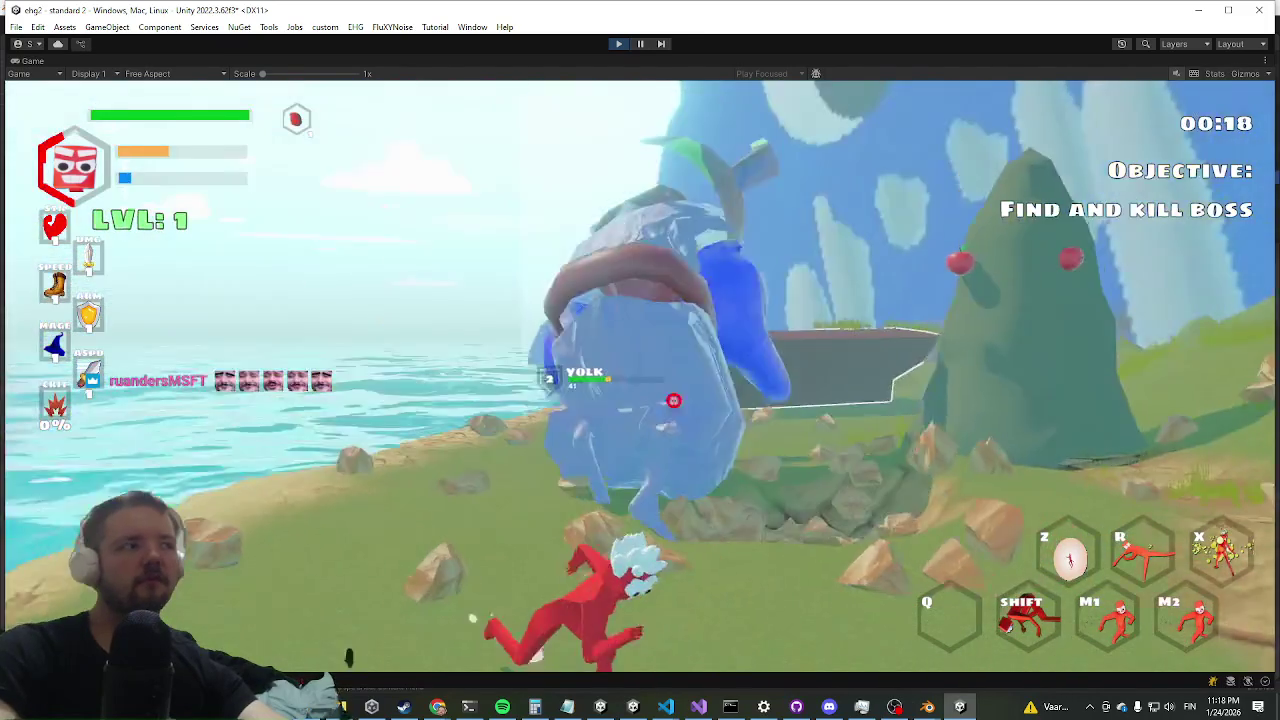
# - Reposition around the Yolk boss, finish it off, and open the inventory to view its loot
pyautogui.press('w')
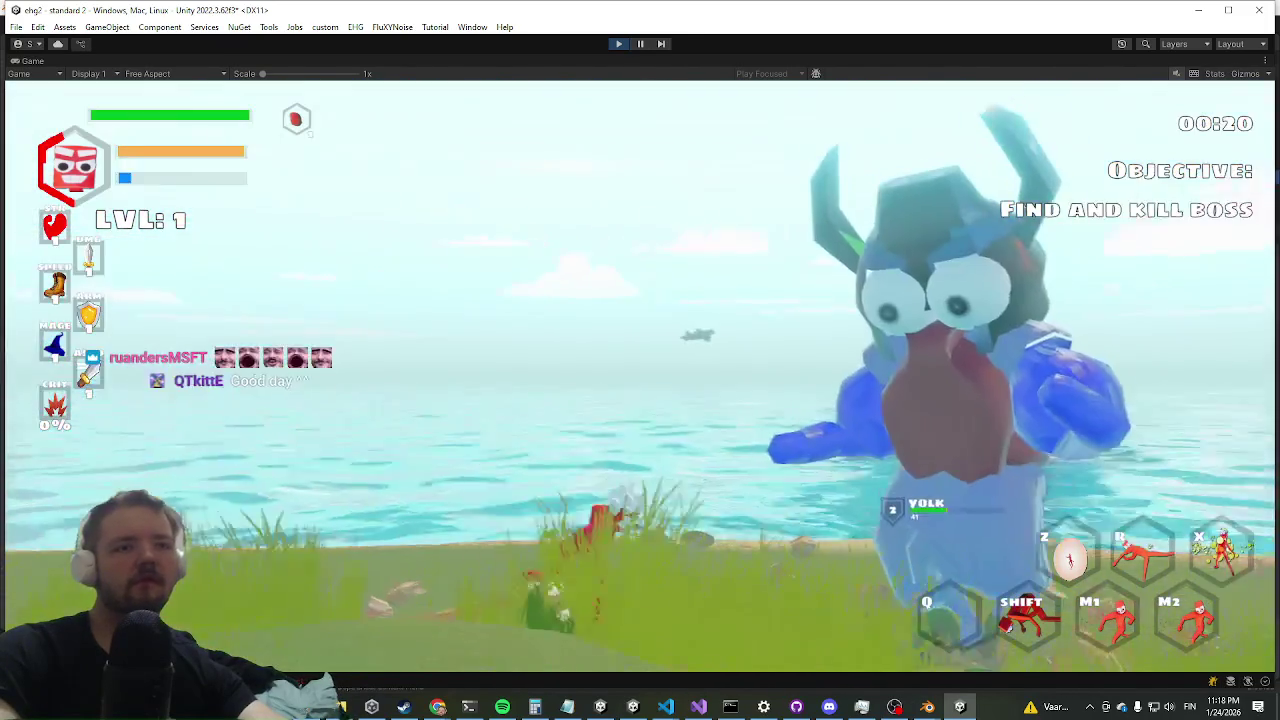
pyautogui.press('shift')
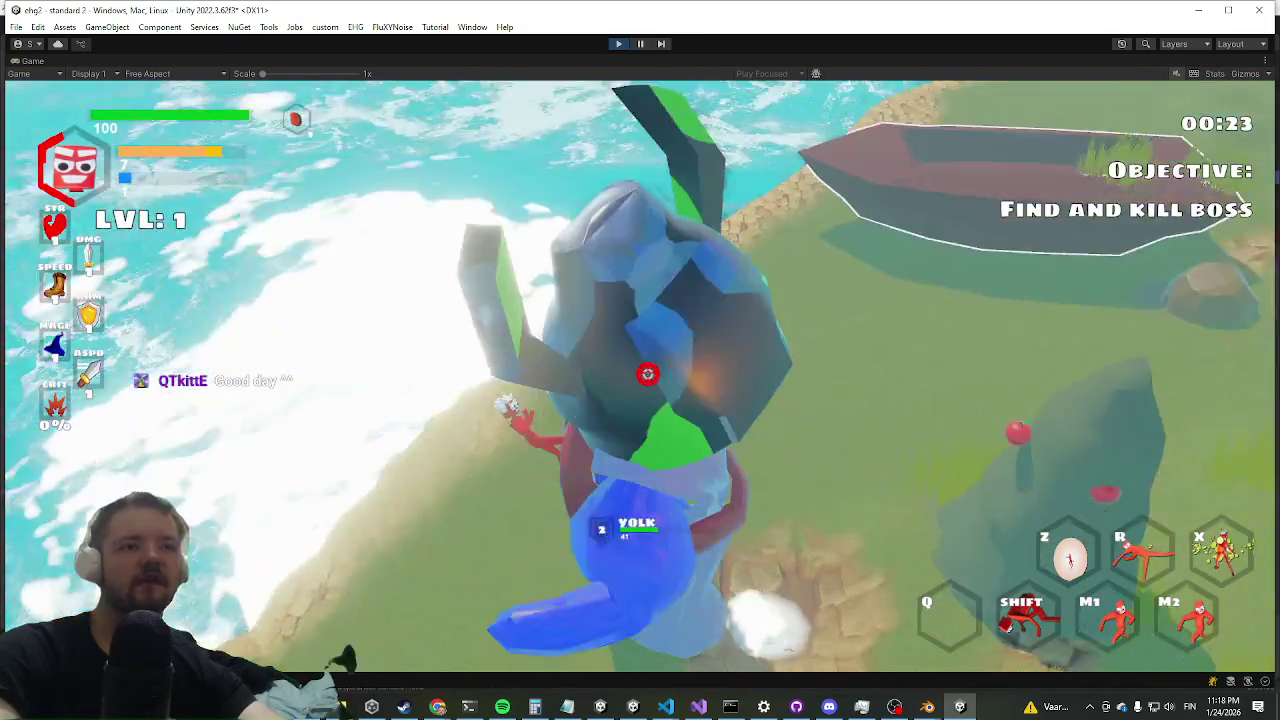
pyautogui.click(641, 395)
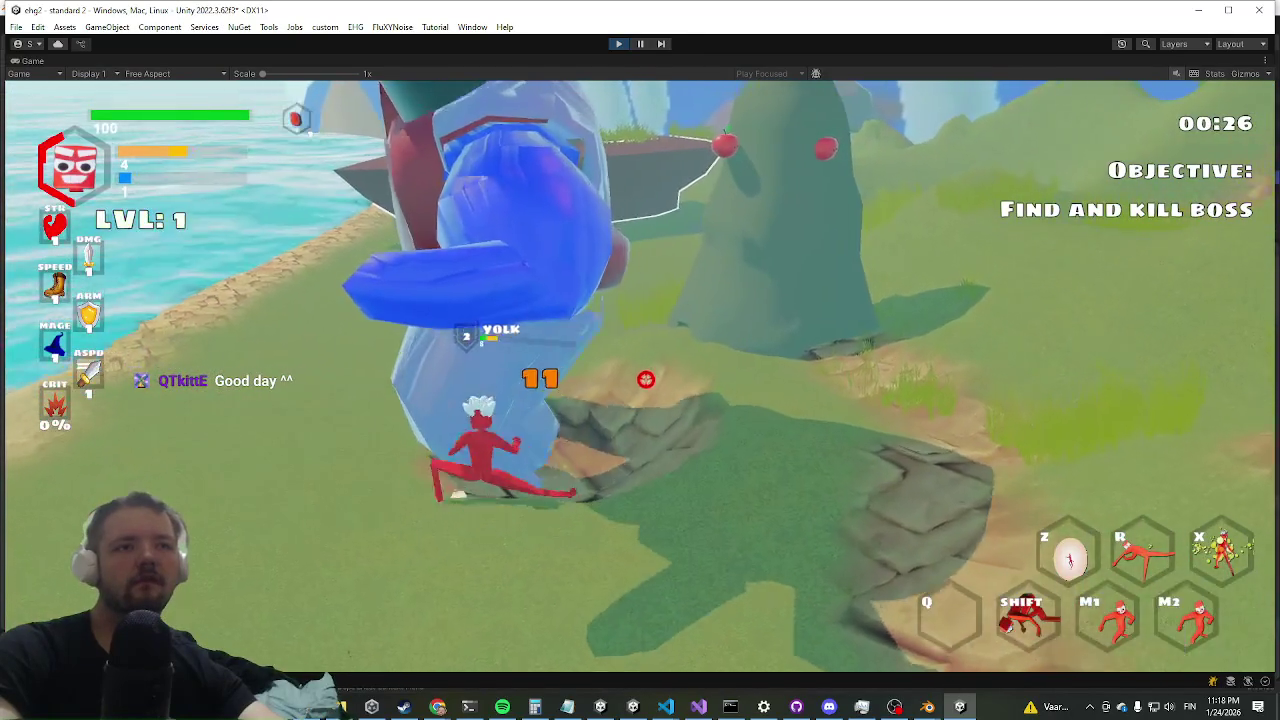
pyautogui.click(641, 387)
pyautogui.press('shift')
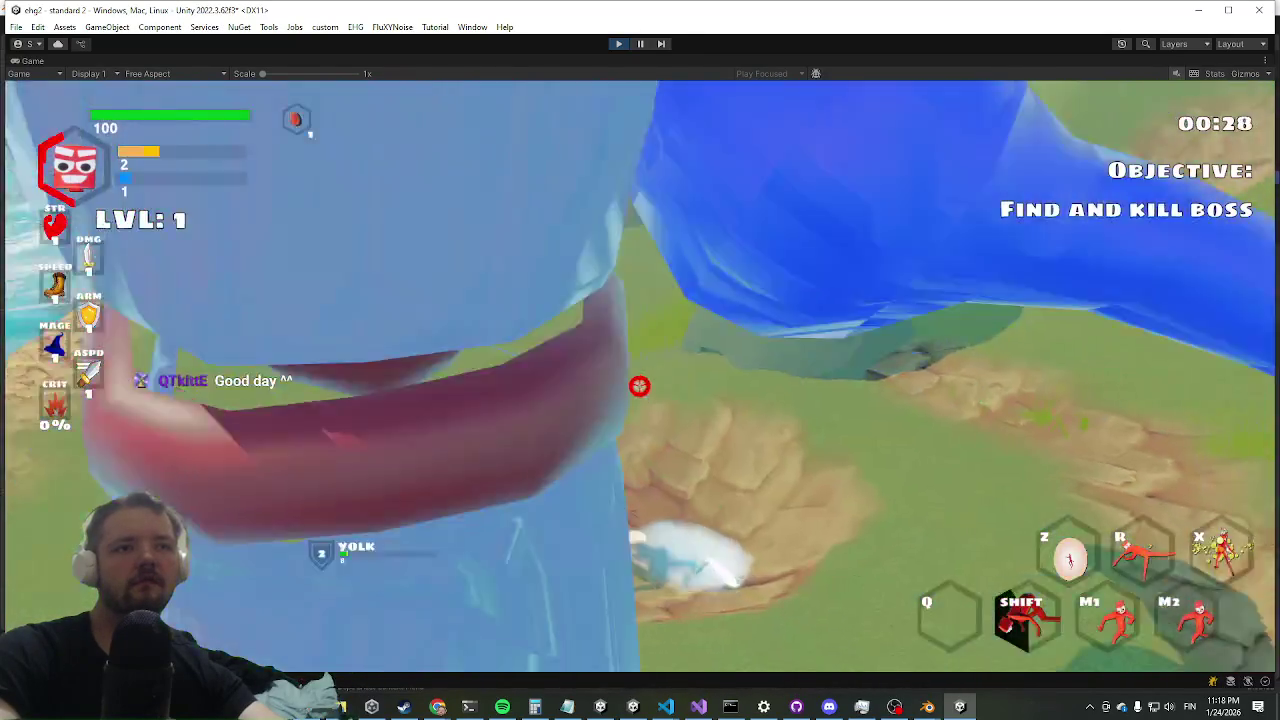
pyautogui.press('w')
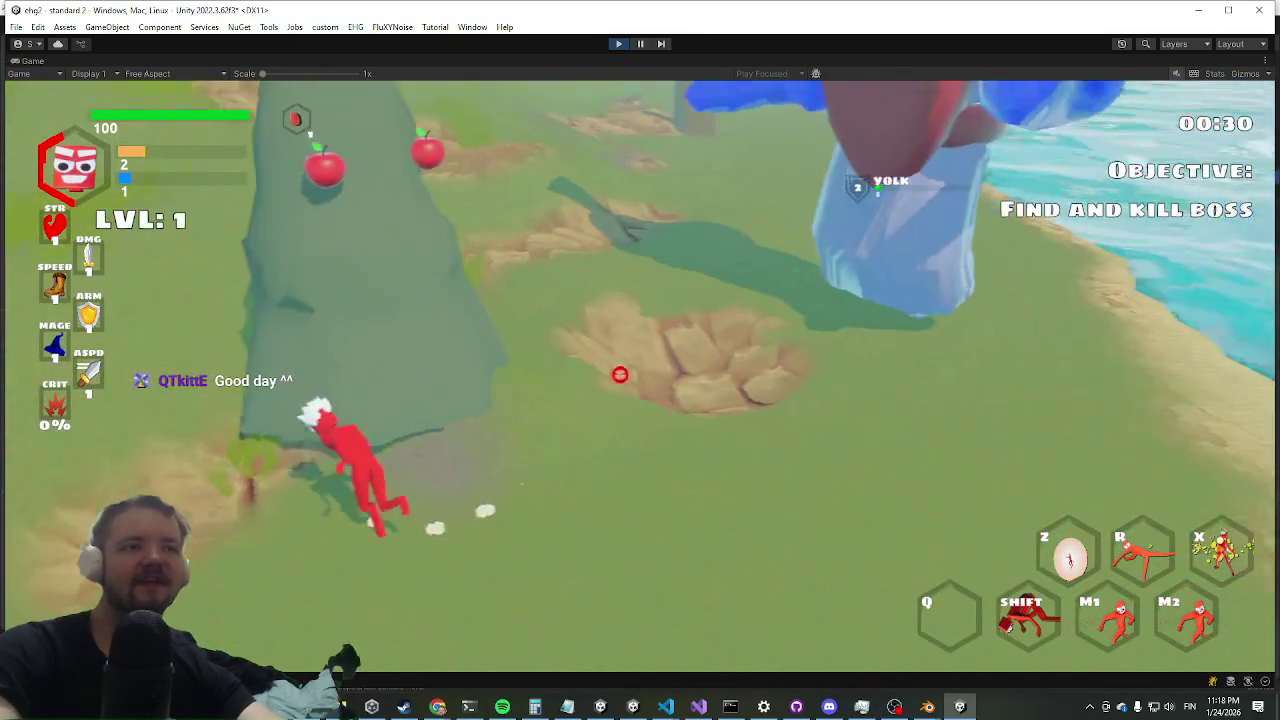
pyautogui.press('w')
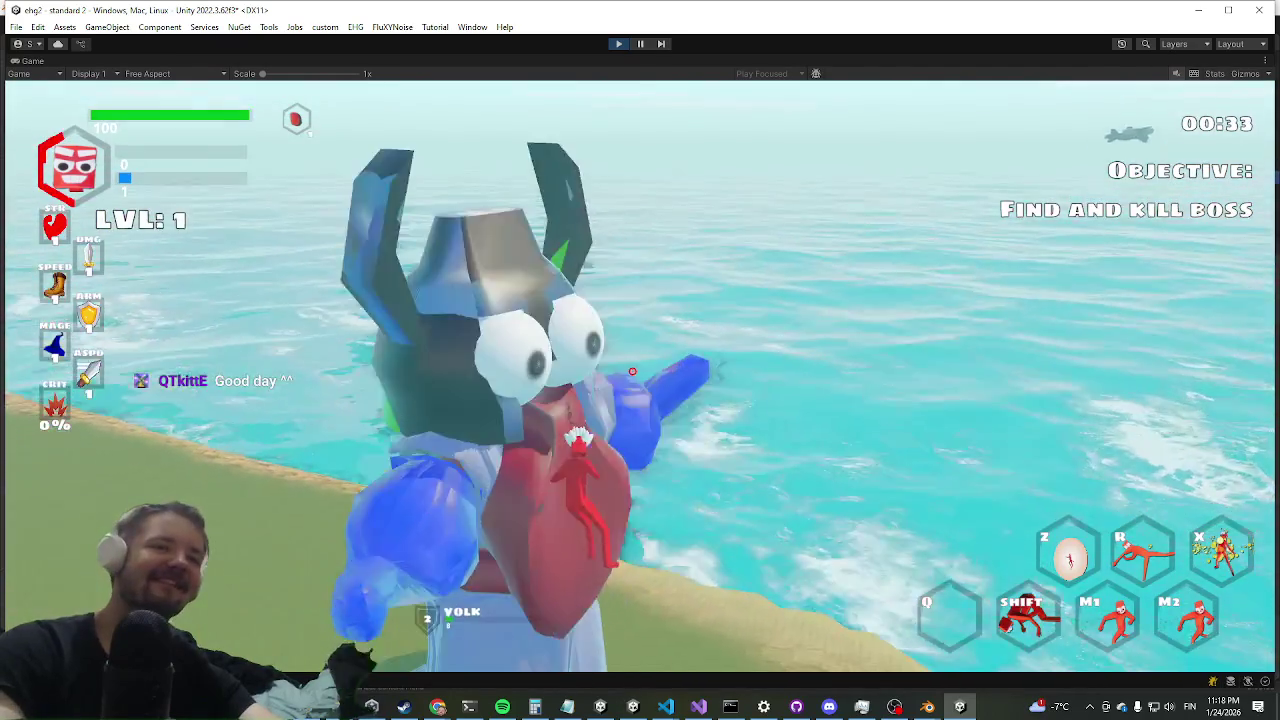
pyautogui.click(641, 374)
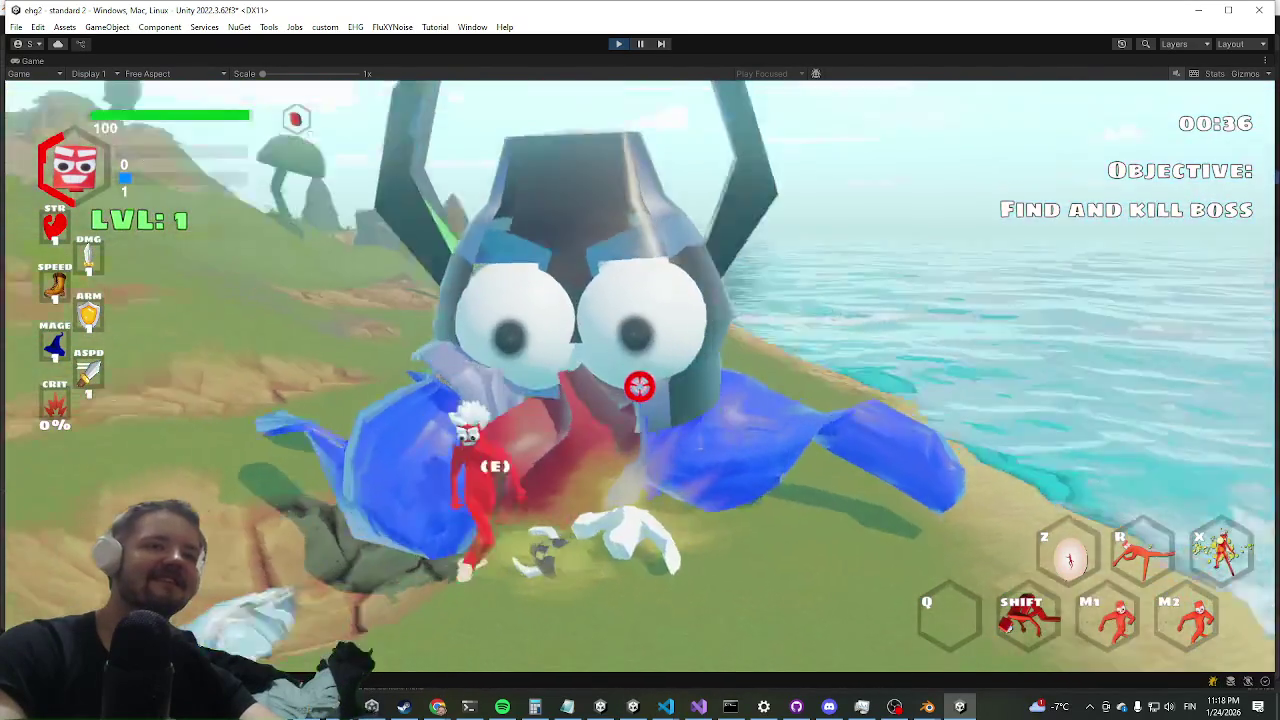
pyautogui.press('Tab')
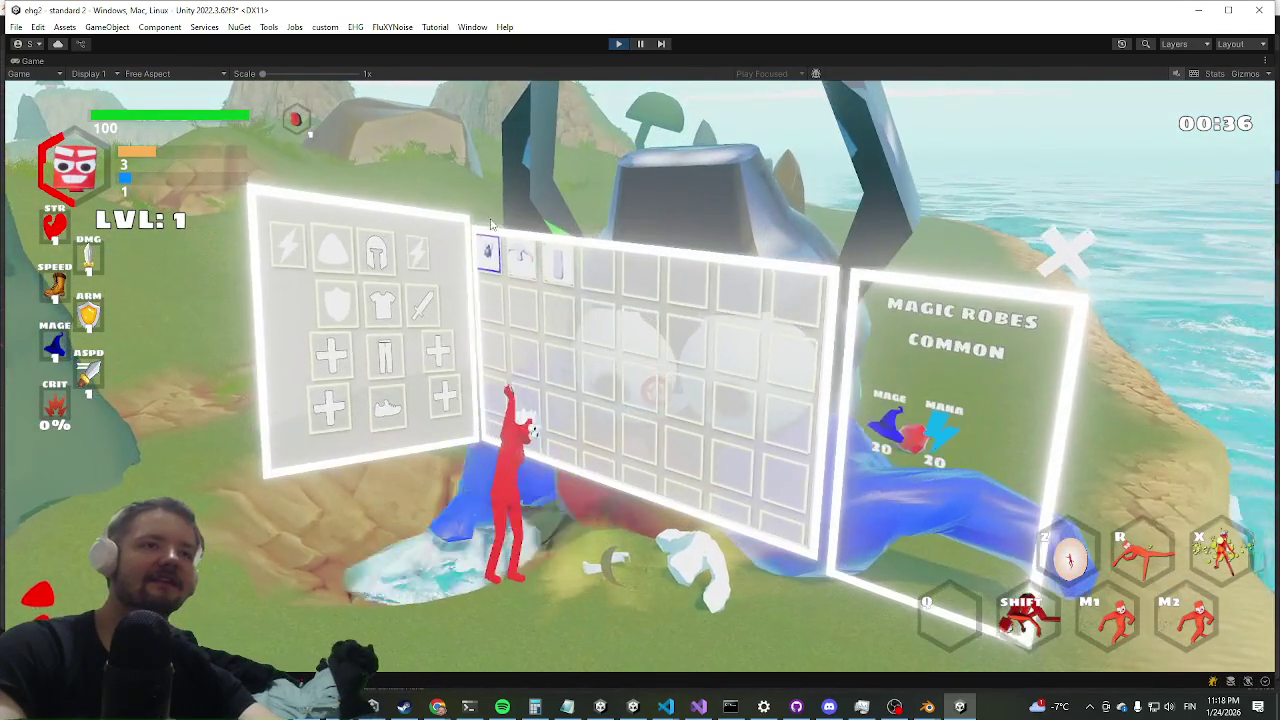
# - Equip the dropped helmet, Magic Robes and wizard pants, then close the inventory
pyautogui.click(489, 255)
pyautogui.click(515, 307)
pyautogui.click(523, 258)
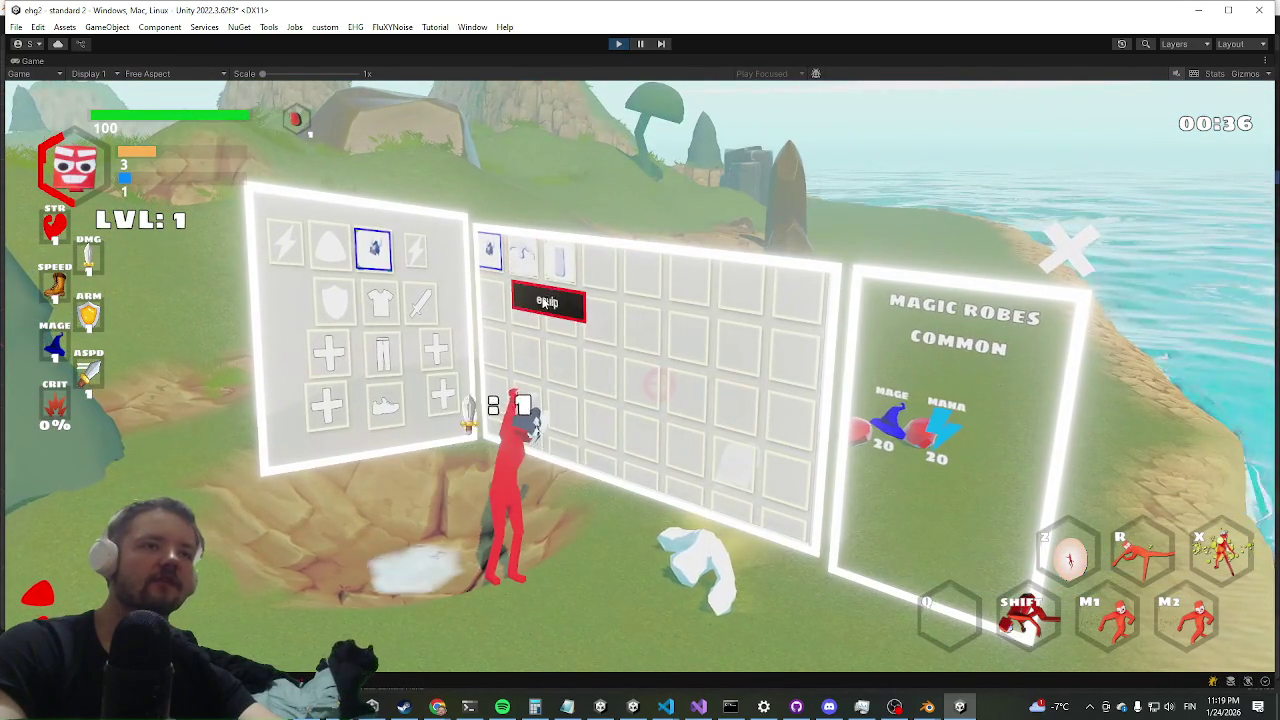
pyautogui.click(540, 297)
pyautogui.click(560, 262)
pyautogui.click(578, 318)
pyautogui.press('Tab')
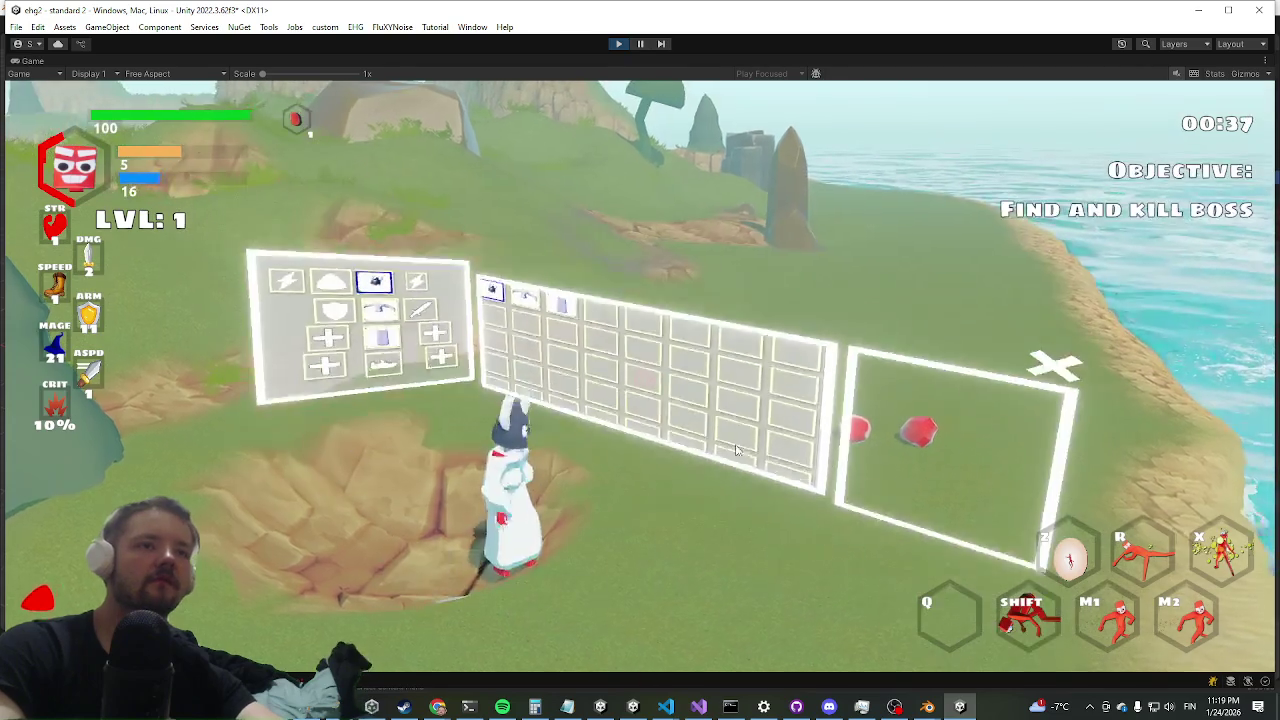
# - Run and dash toward the boat to reach the two Yolk enemies by the shore
pyautogui.press('w')
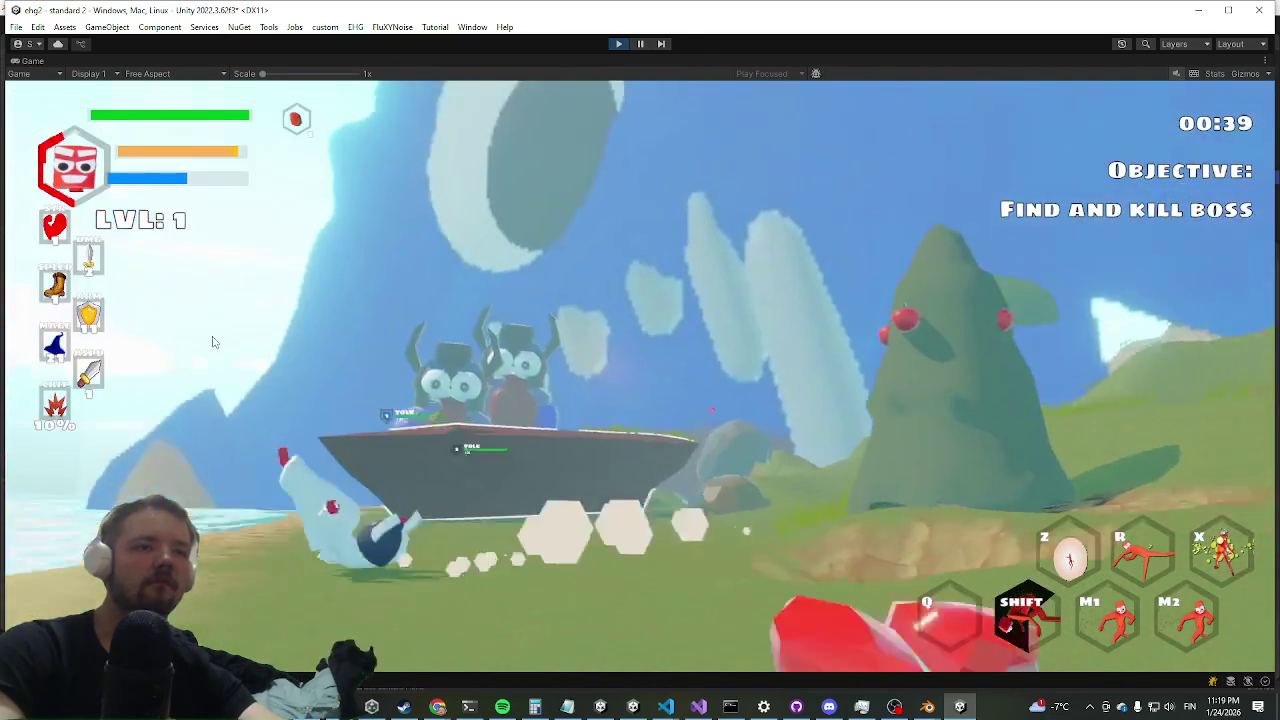
pyautogui.press('w')
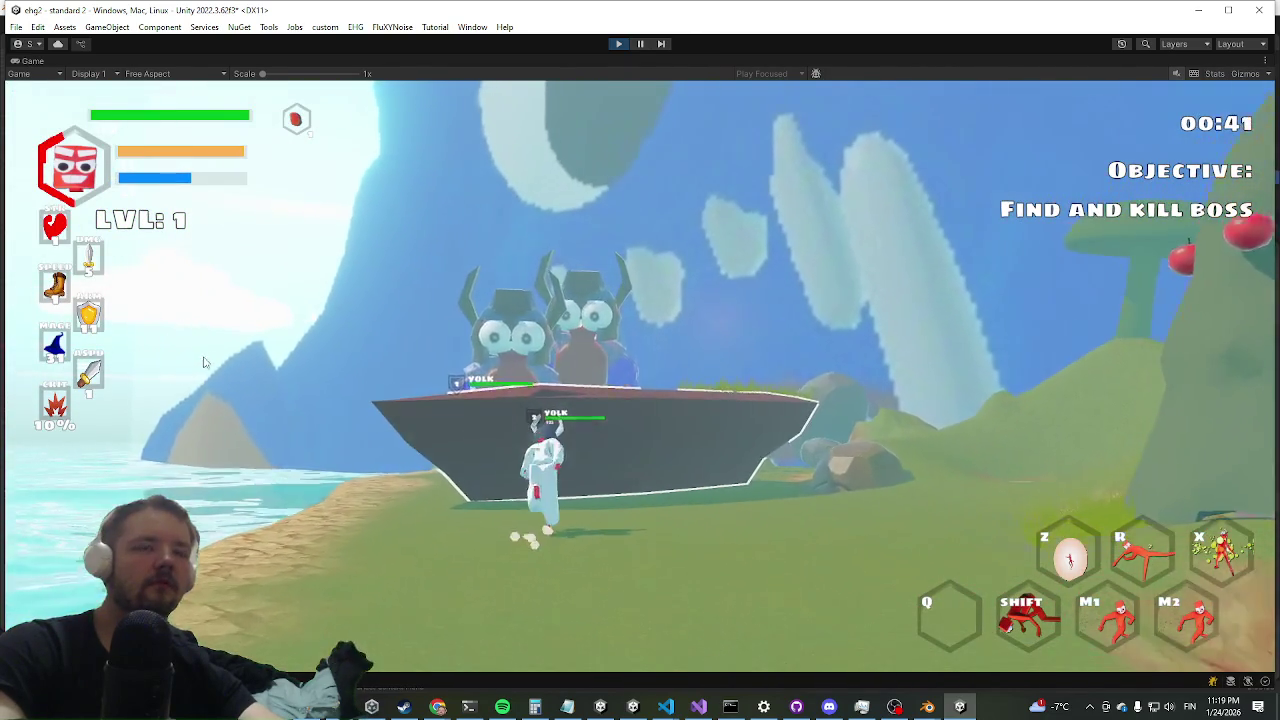
pyautogui.press('shift')
pyautogui.press('s')
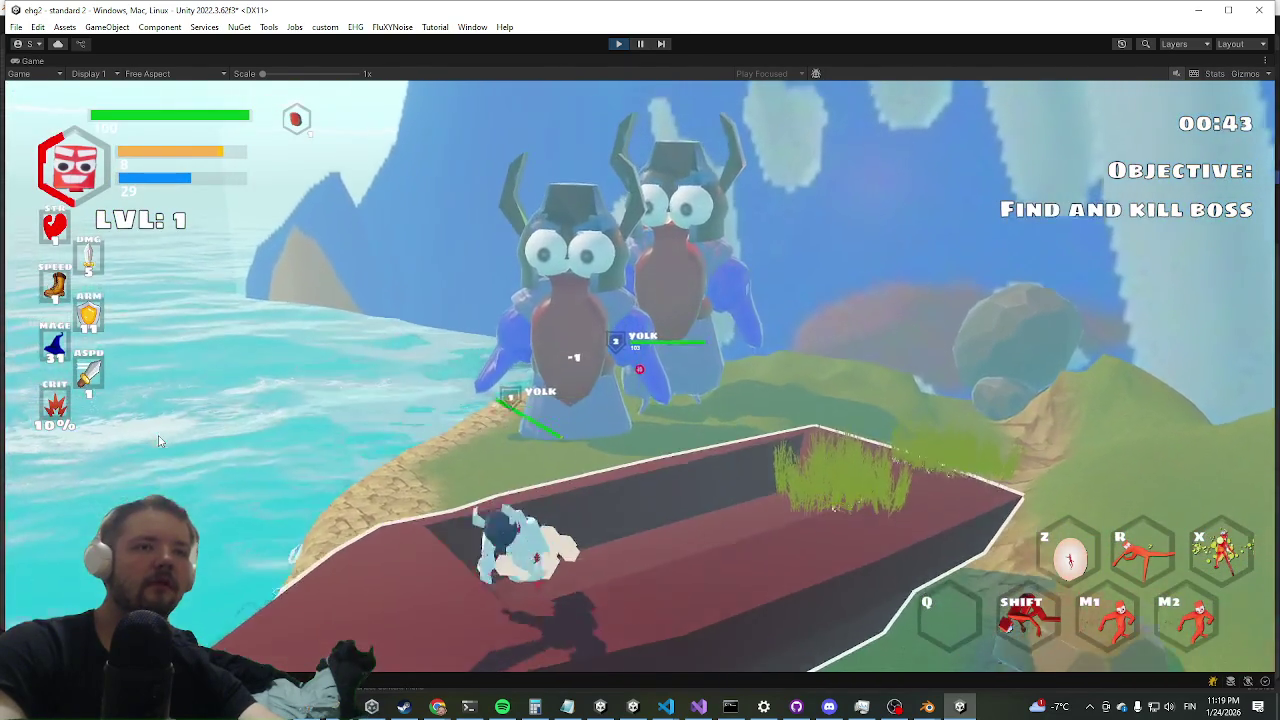
pyautogui.press('w')
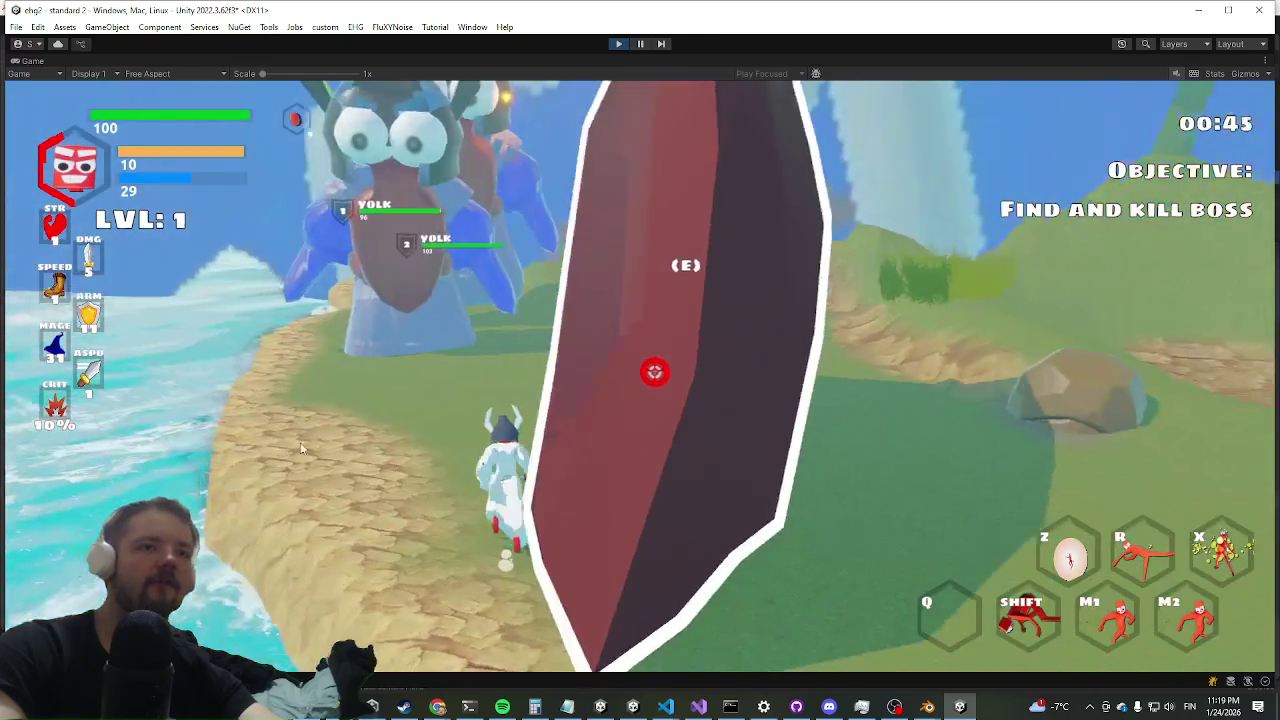
pyautogui.press('w')
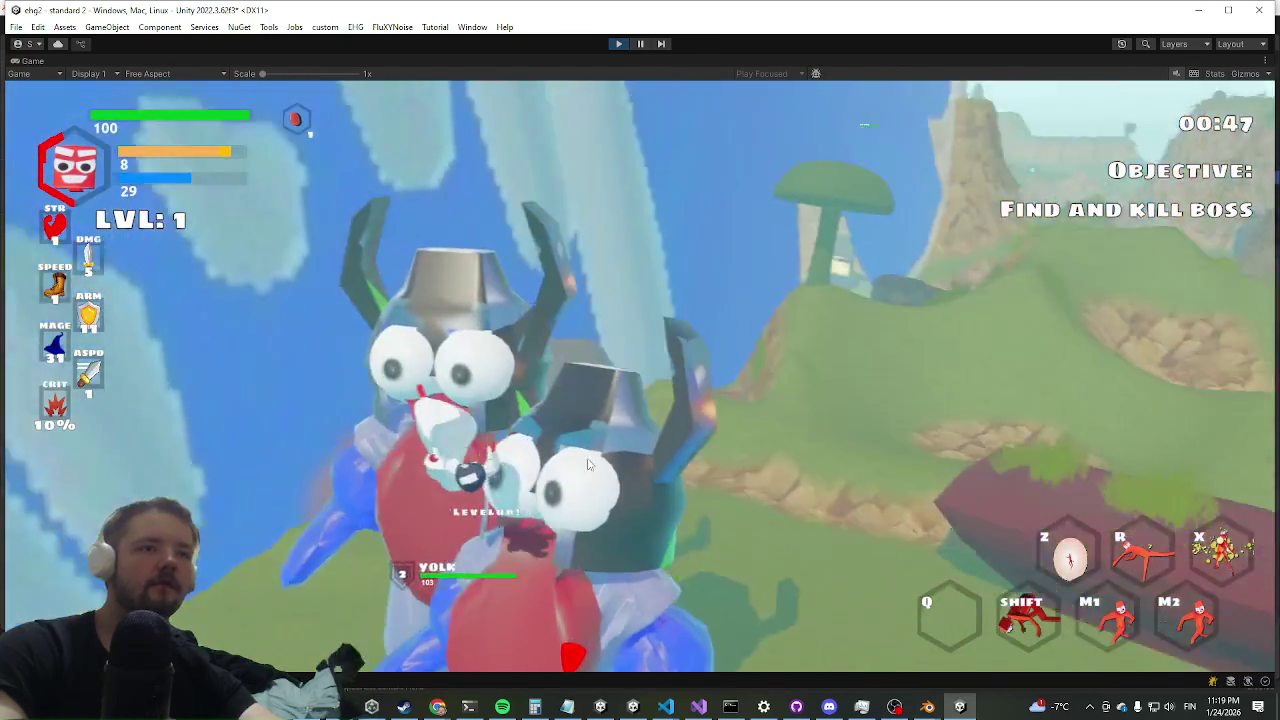
# - Attack the two Yolk enemies, back away, and end the playtest
pyautogui.click(588, 463)
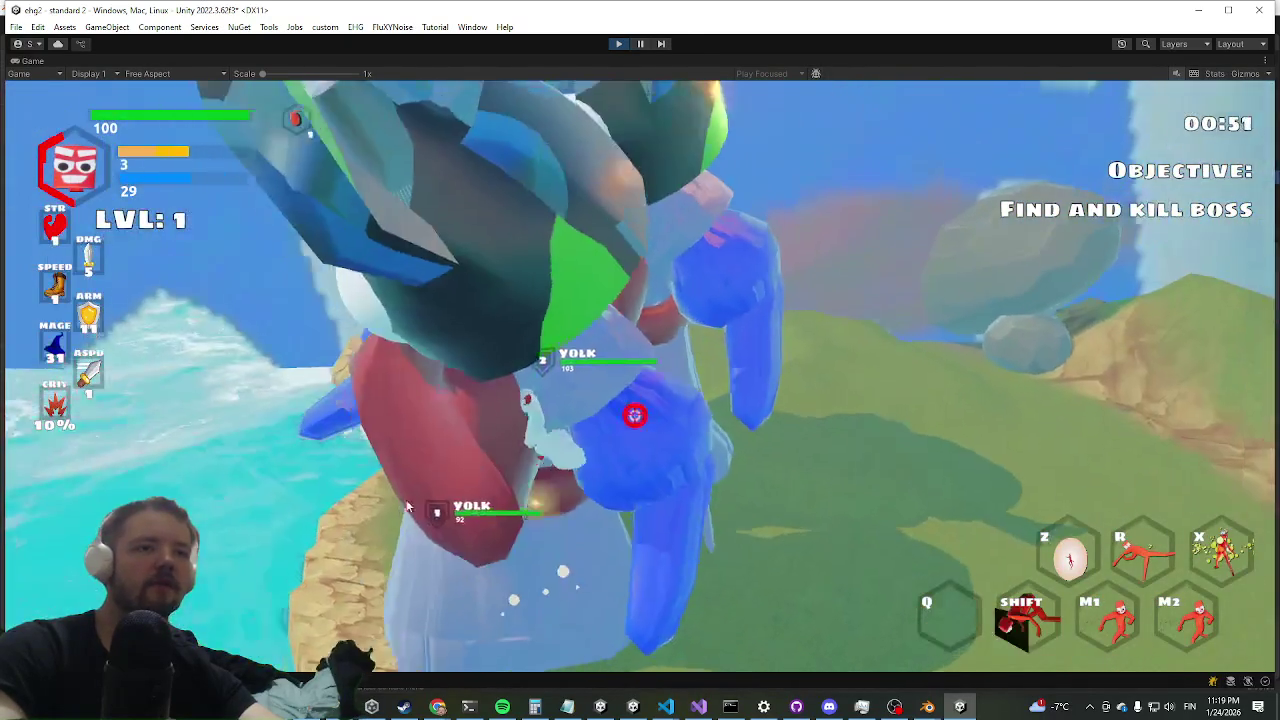
pyautogui.click(433, 506)
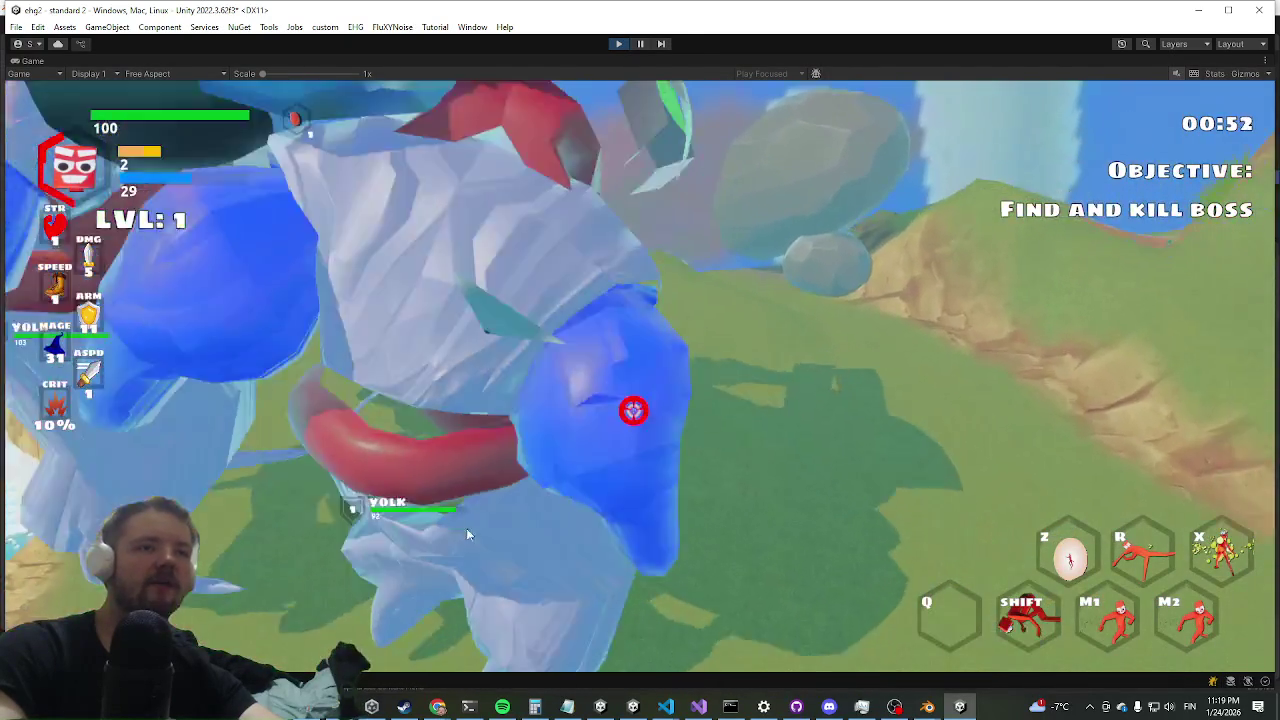
pyautogui.click(466, 528)
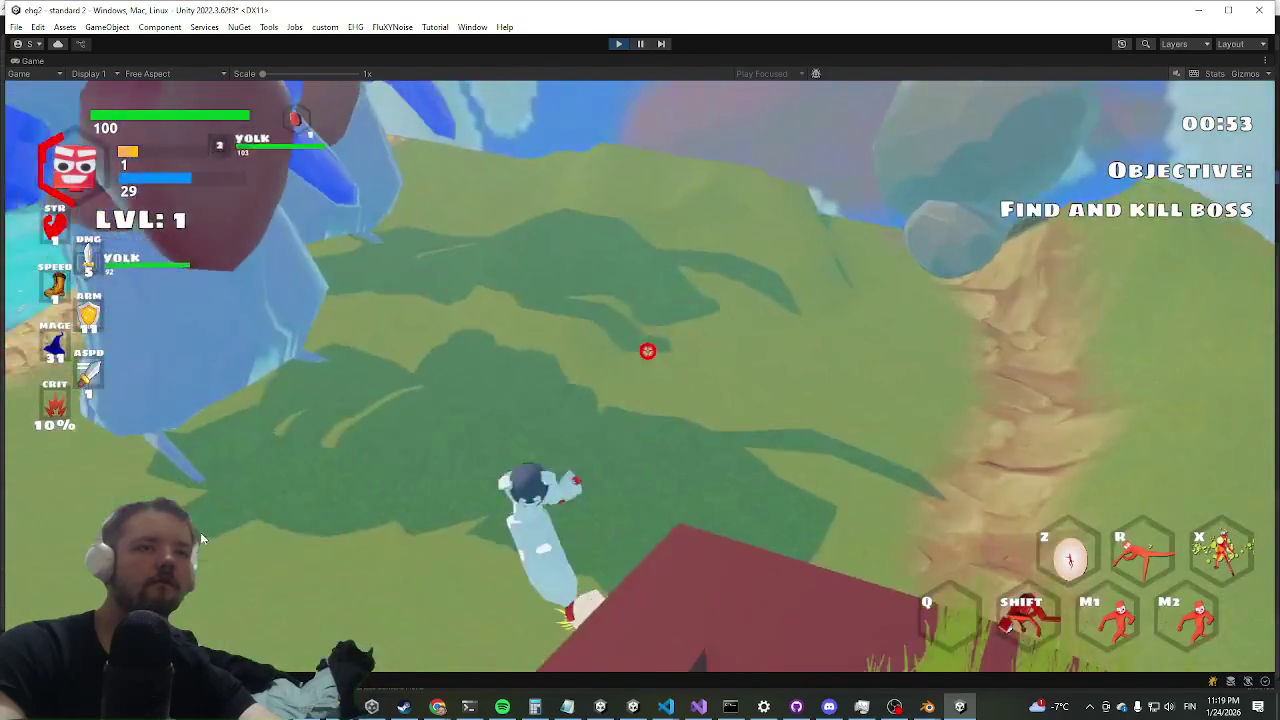
pyautogui.click(200, 538)
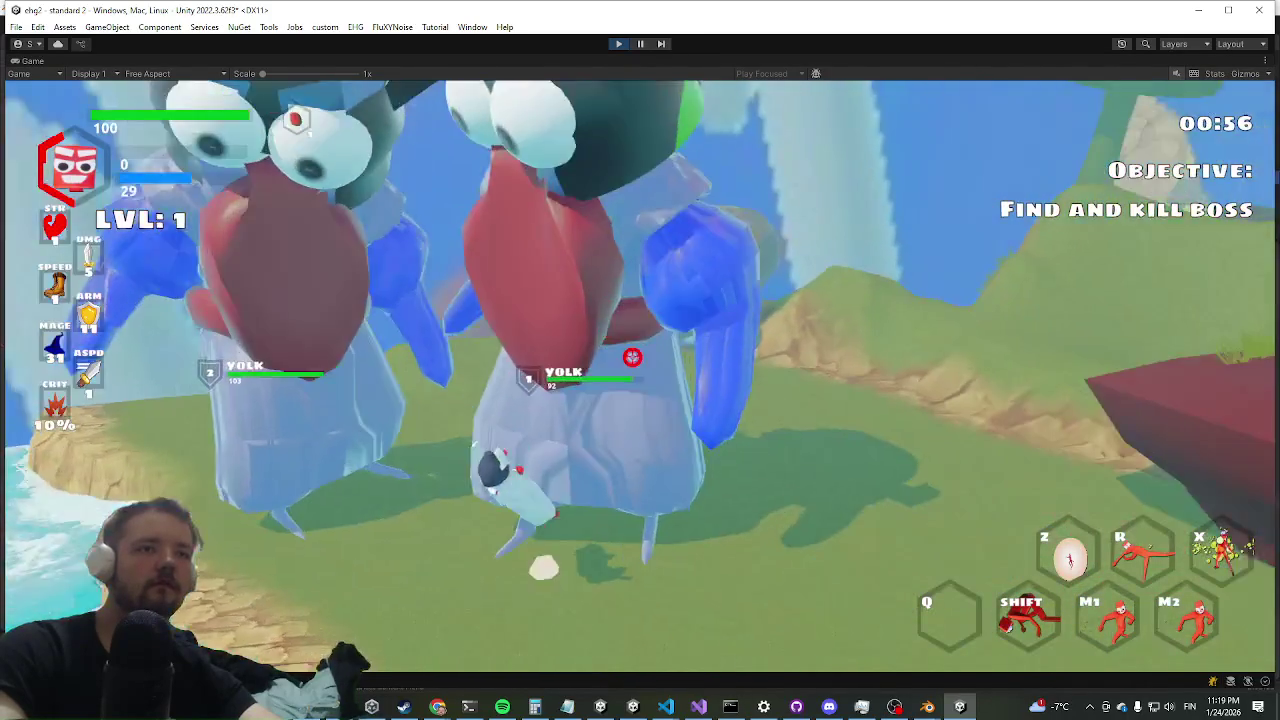
pyautogui.click(640, 365)
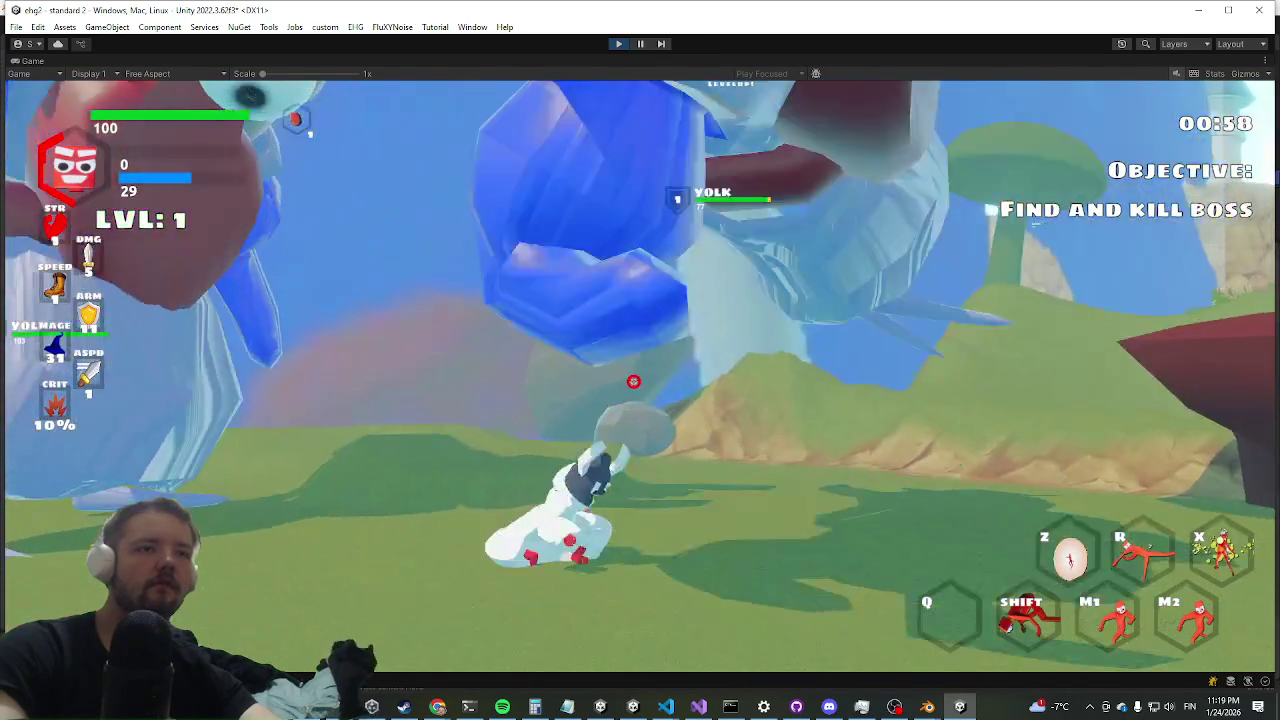
pyautogui.press('s')
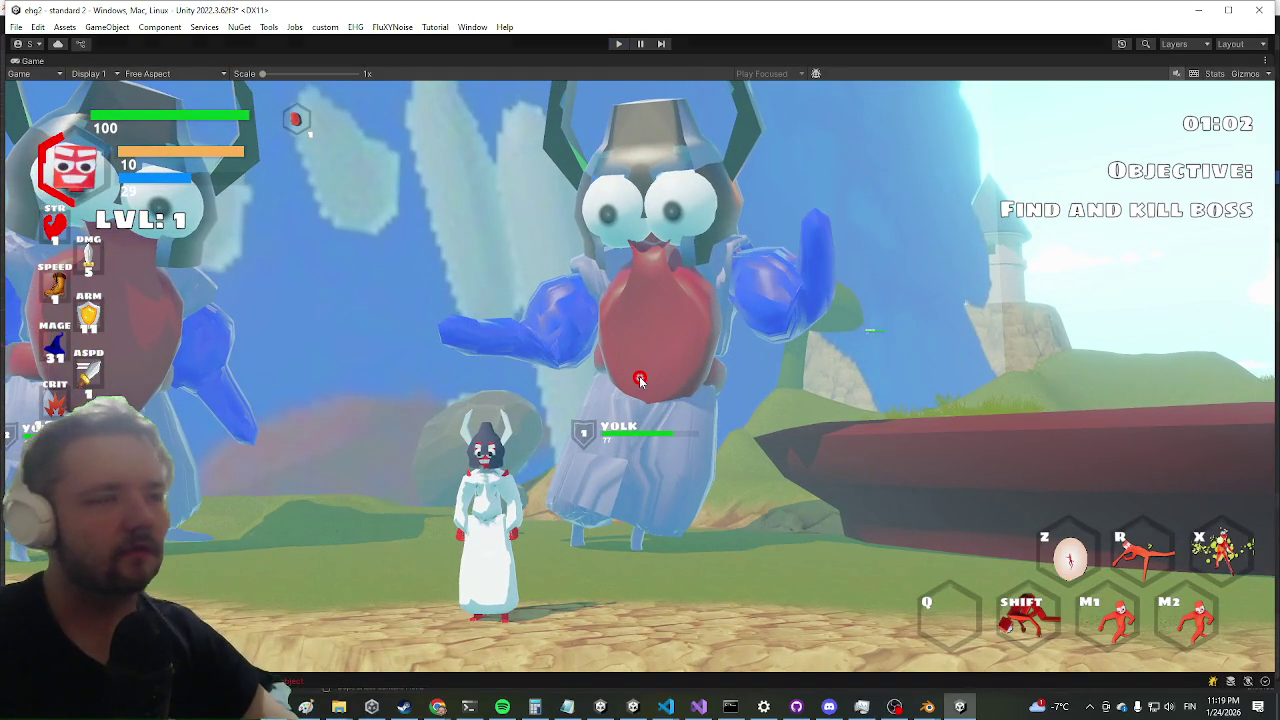
pyautogui.press('Escape')
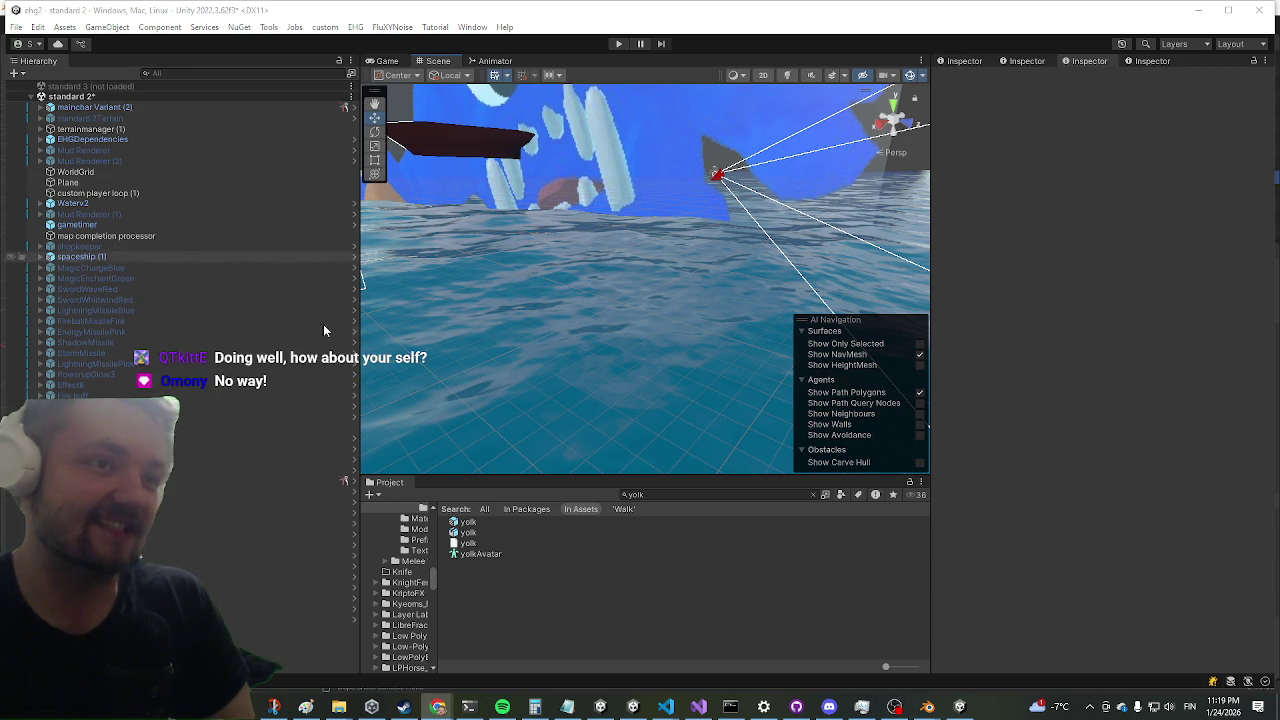
# - Open the yolk prefab from the search results in Prefab Mode, then go back to the scene
pyautogui.click(511, 522)
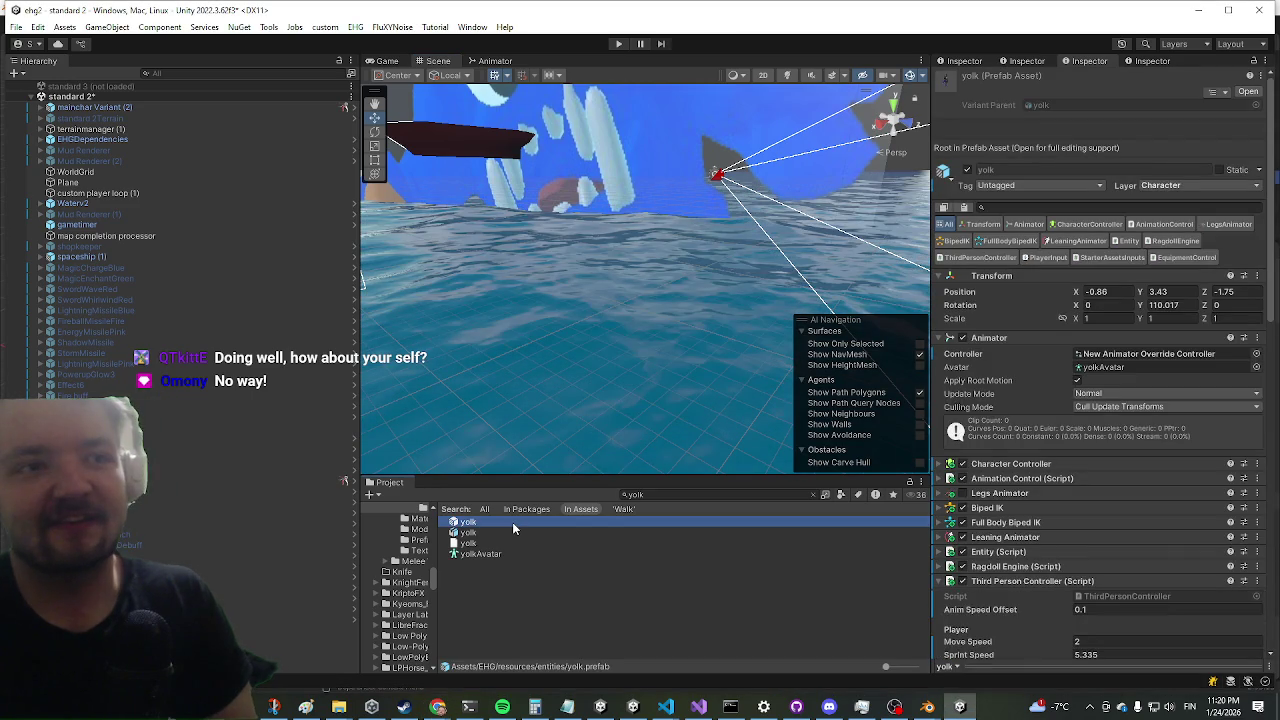
pyautogui.doubleClick(465, 522)
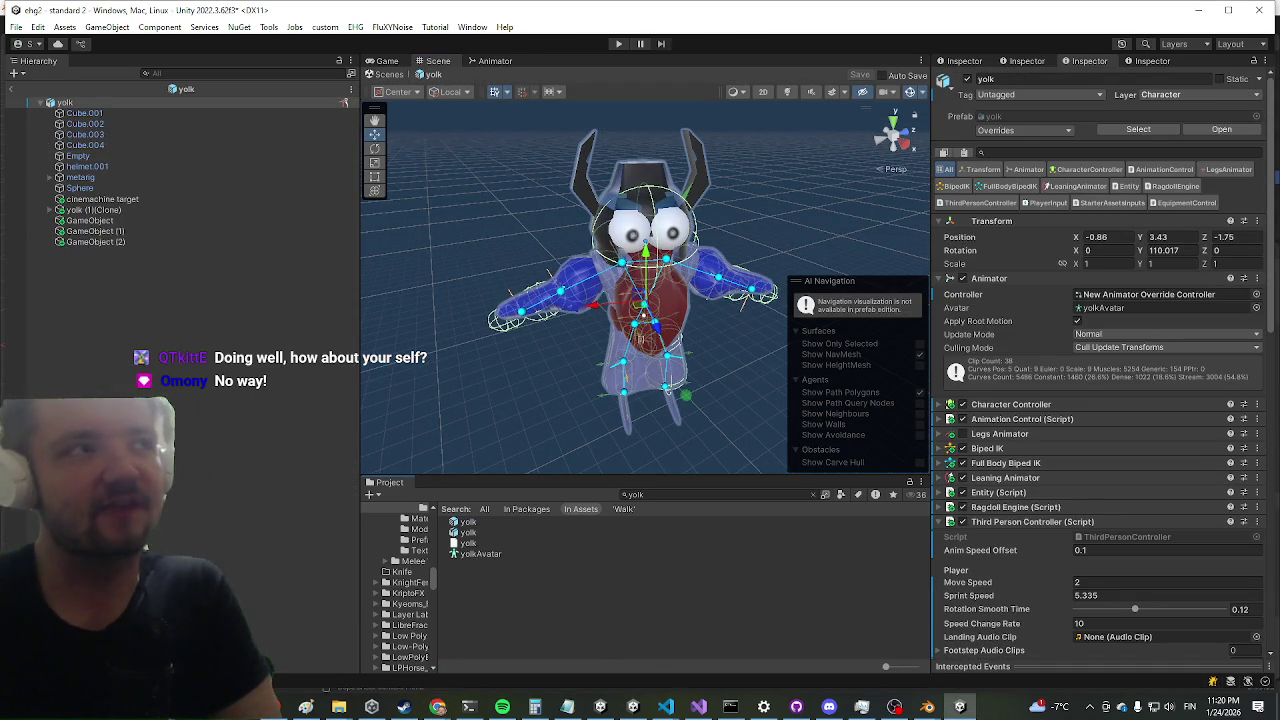
pyautogui.click(13, 90)
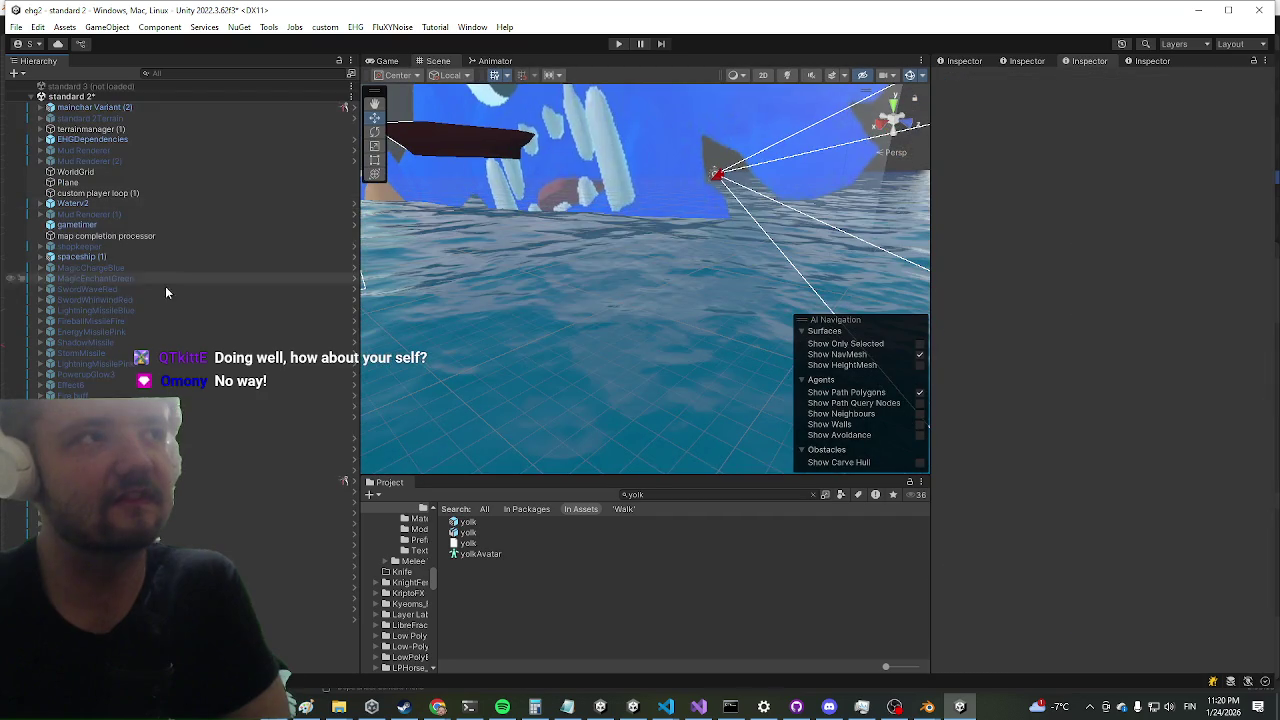
# - Expand mainchar Variant (2) in the Hierarchy and frame its anim test (3) child
pyautogui.click(45, 110)
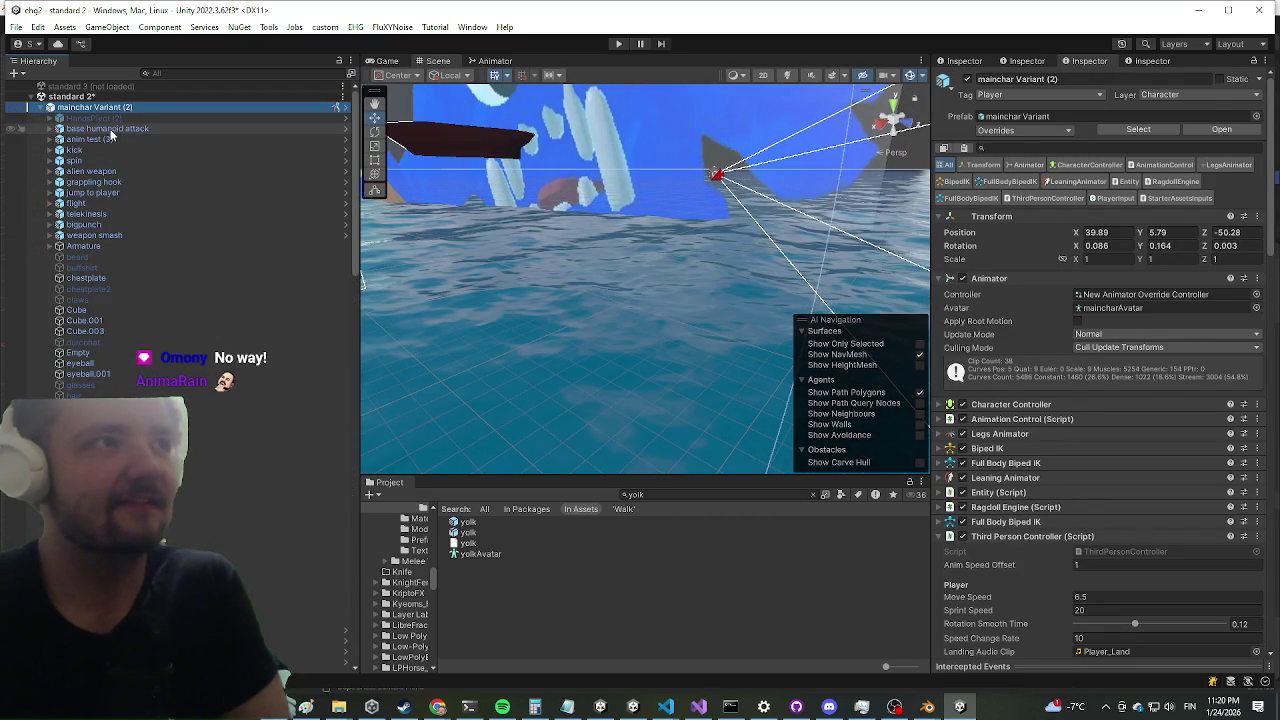
pyautogui.click(40, 108)
pyautogui.scroll(10, 116, 370)
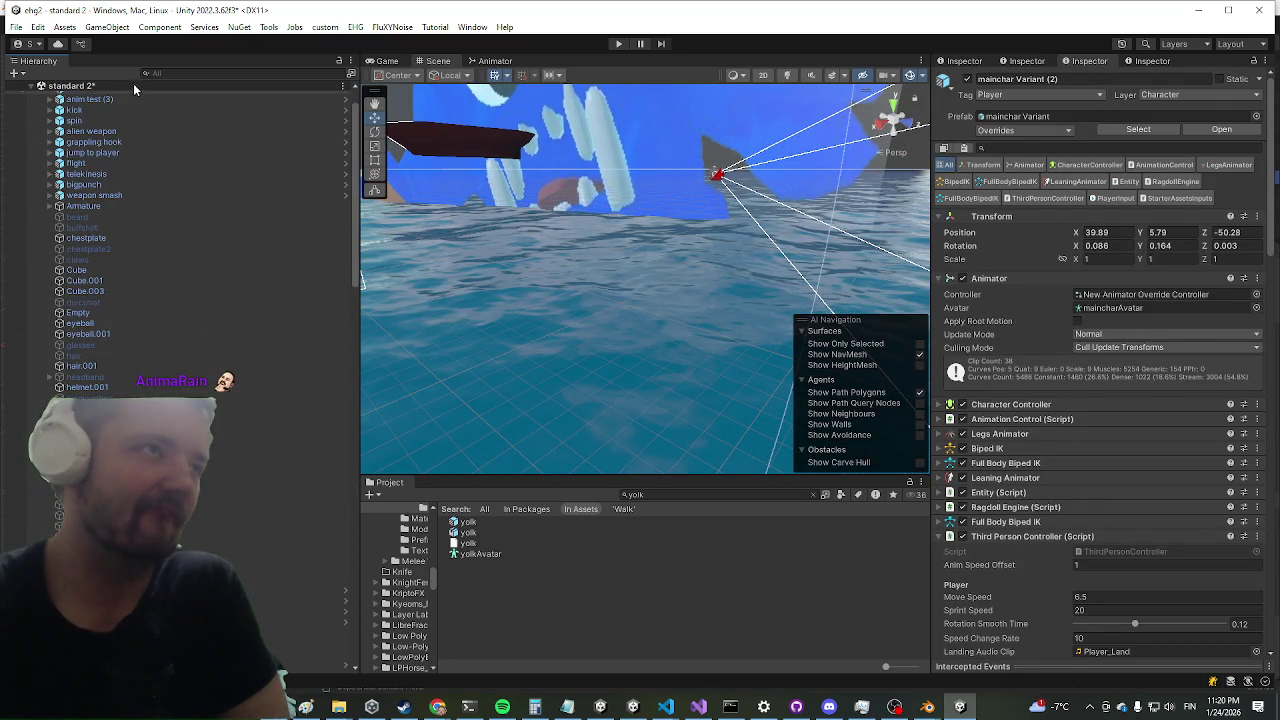
pyautogui.click(101, 100)
pyautogui.doubleClick(101, 100)
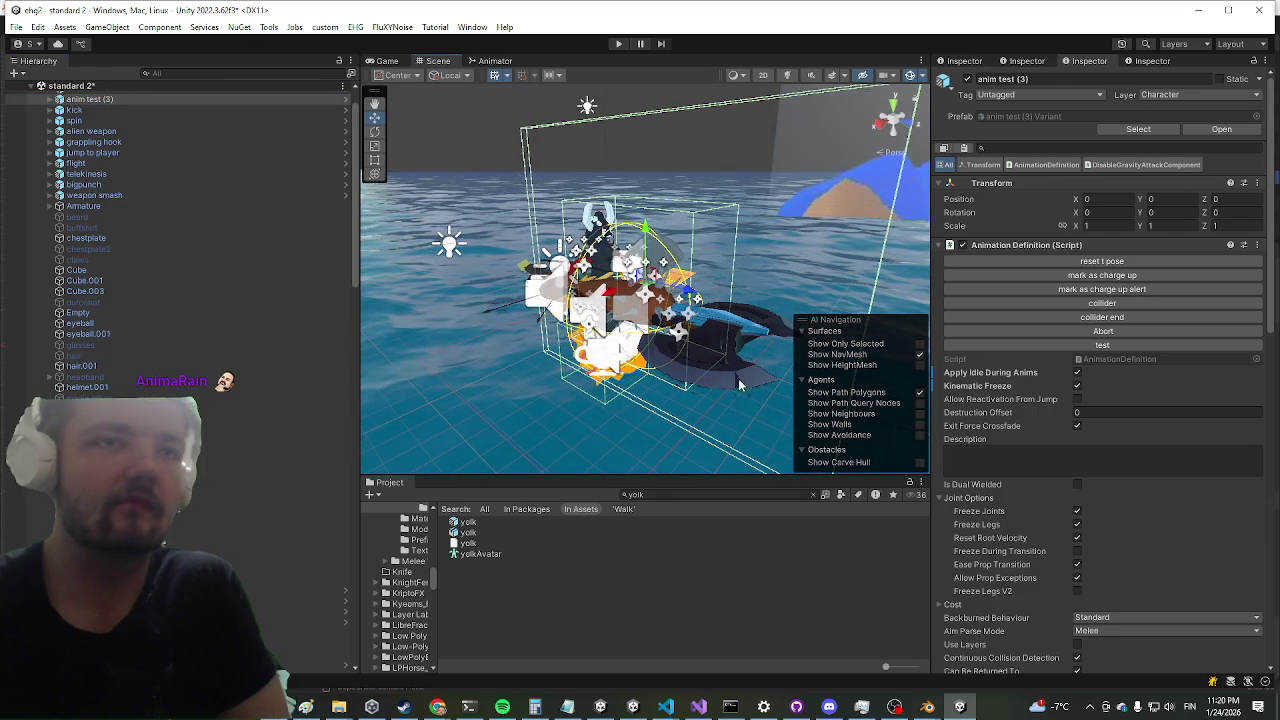
# - Select the character's axe2h10_grey and ping its source prefab in the Project window
pyautogui.click(734, 387)
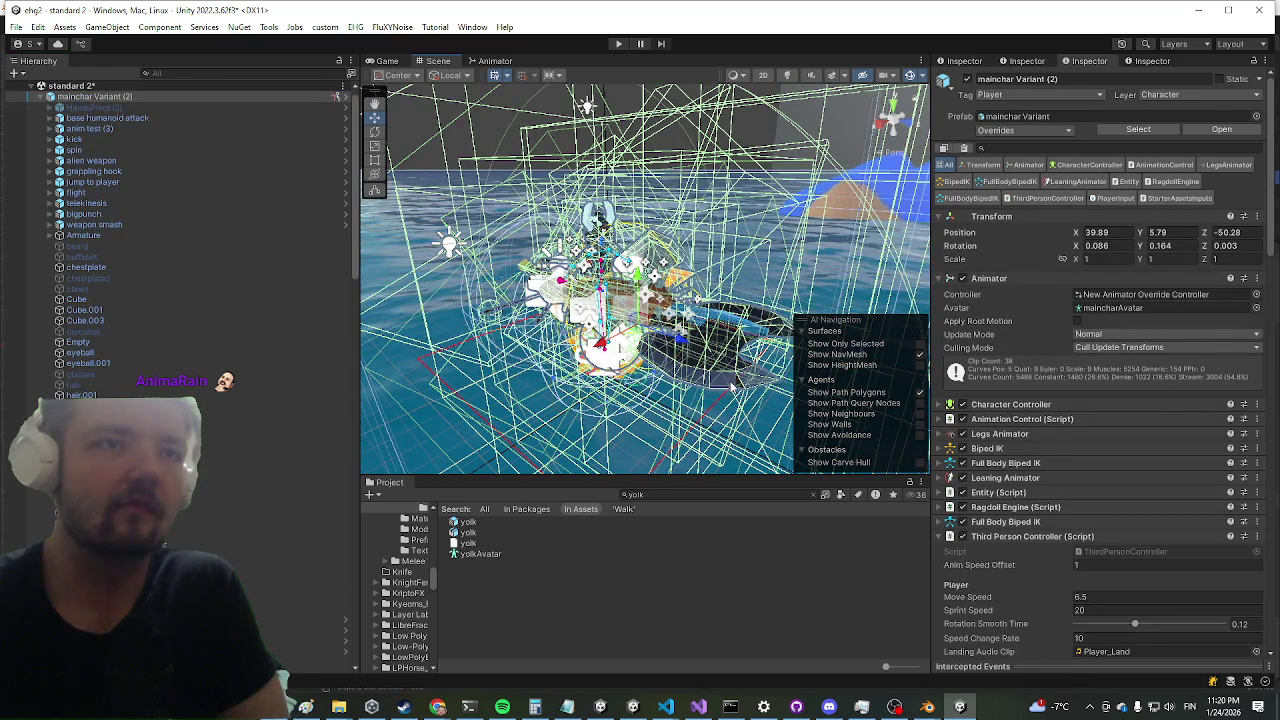
pyautogui.click(734, 387)
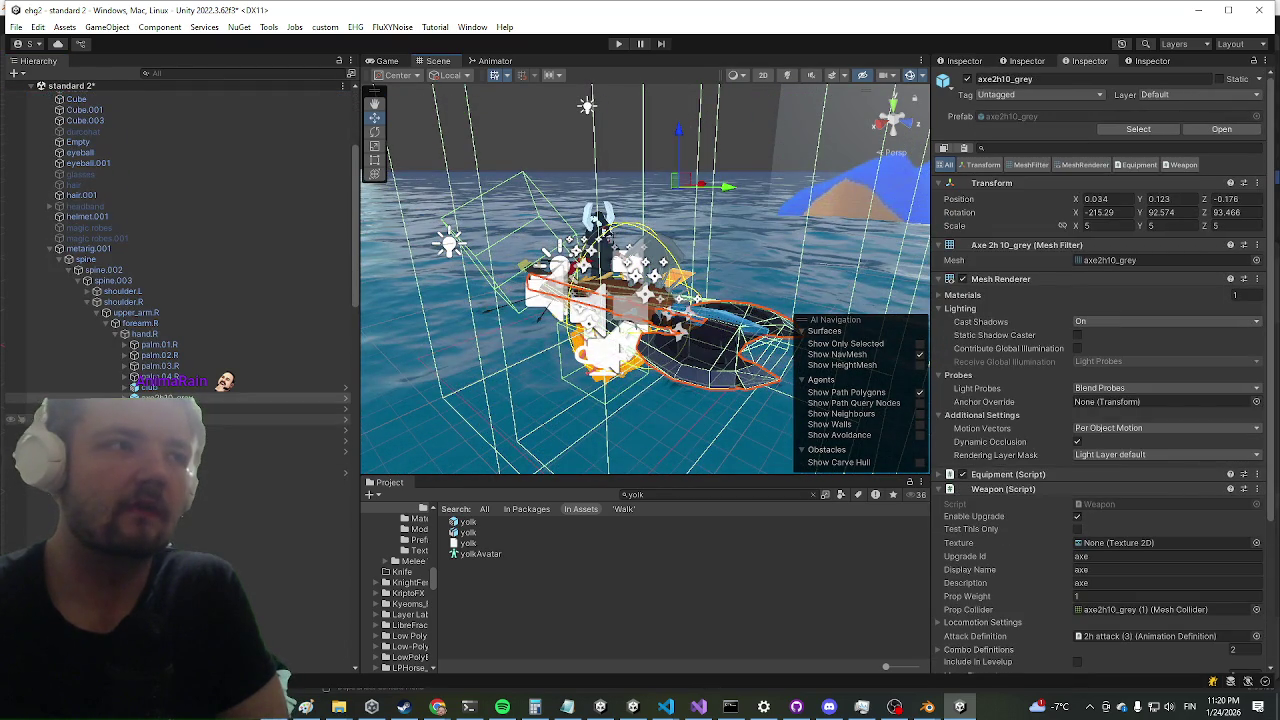
pyautogui.click(1138, 130)
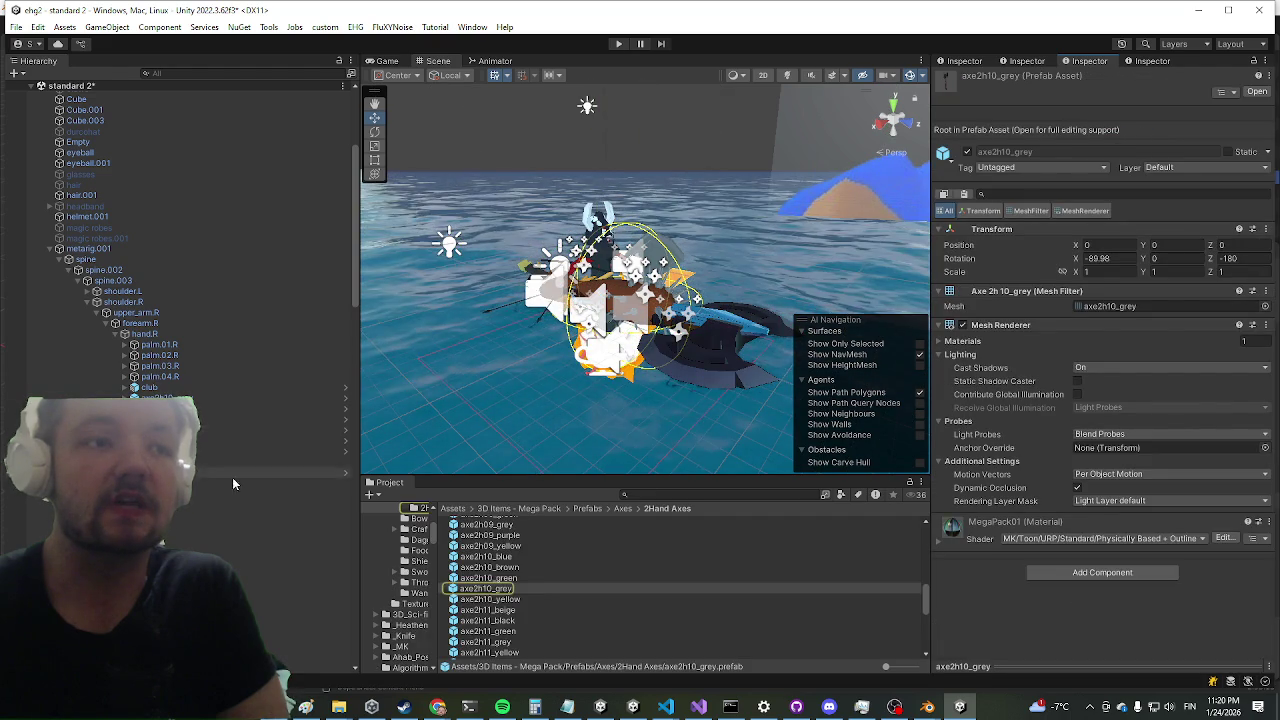
pyautogui.click(450, 509)
pyautogui.scroll(5, 535, 614)
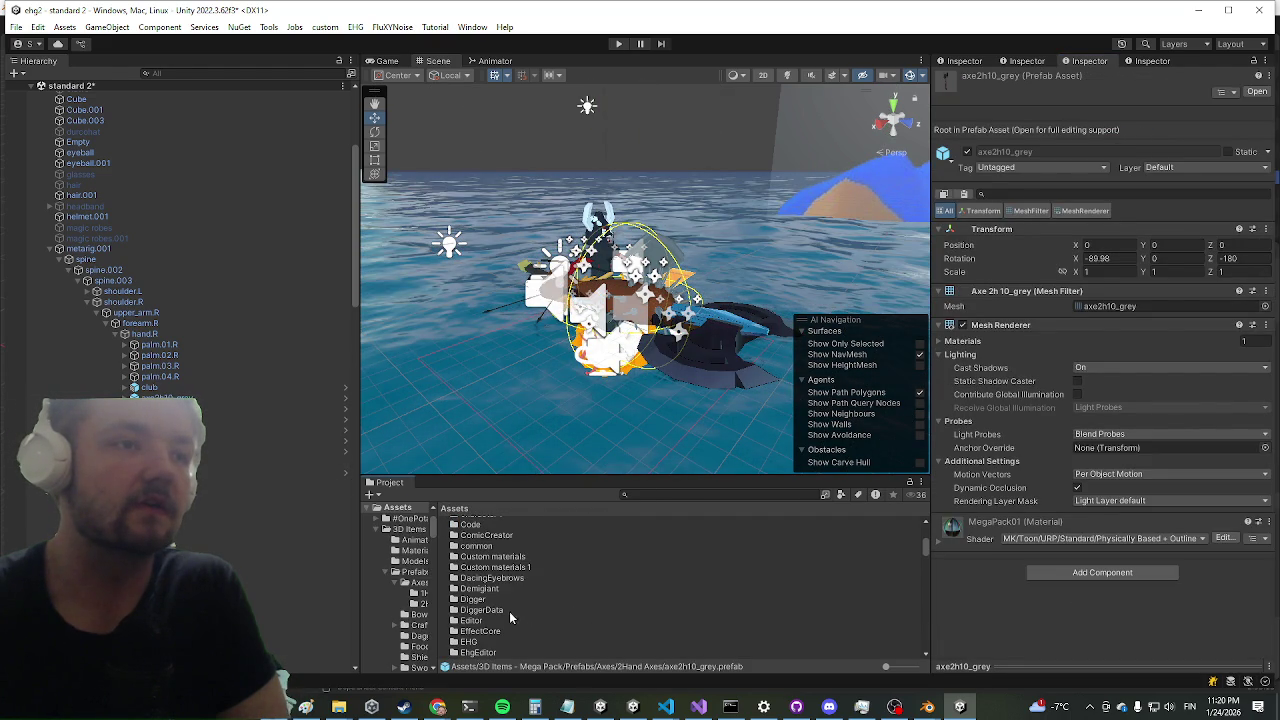
pyautogui.scroll(6, 486, 599)
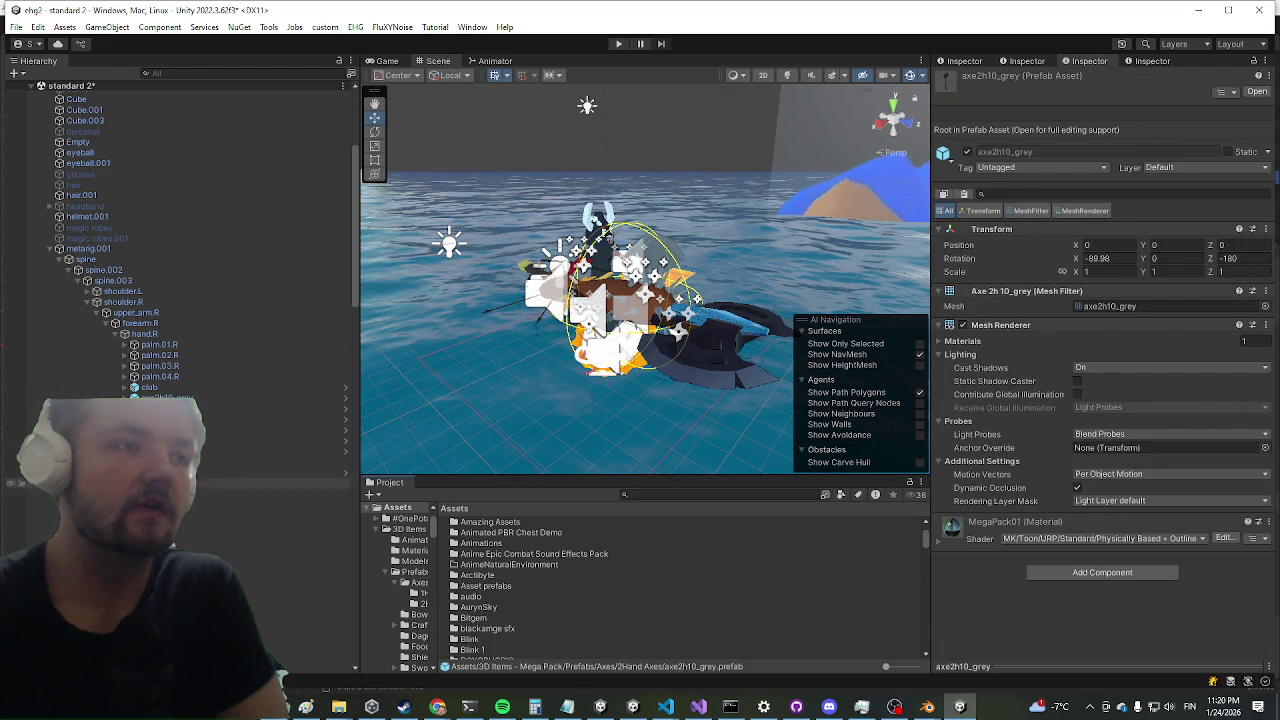
# - Ping the club's source prefab, try dragging club Variant Variant into the character, and dismiss the restructure error
pyautogui.click(168, 389)
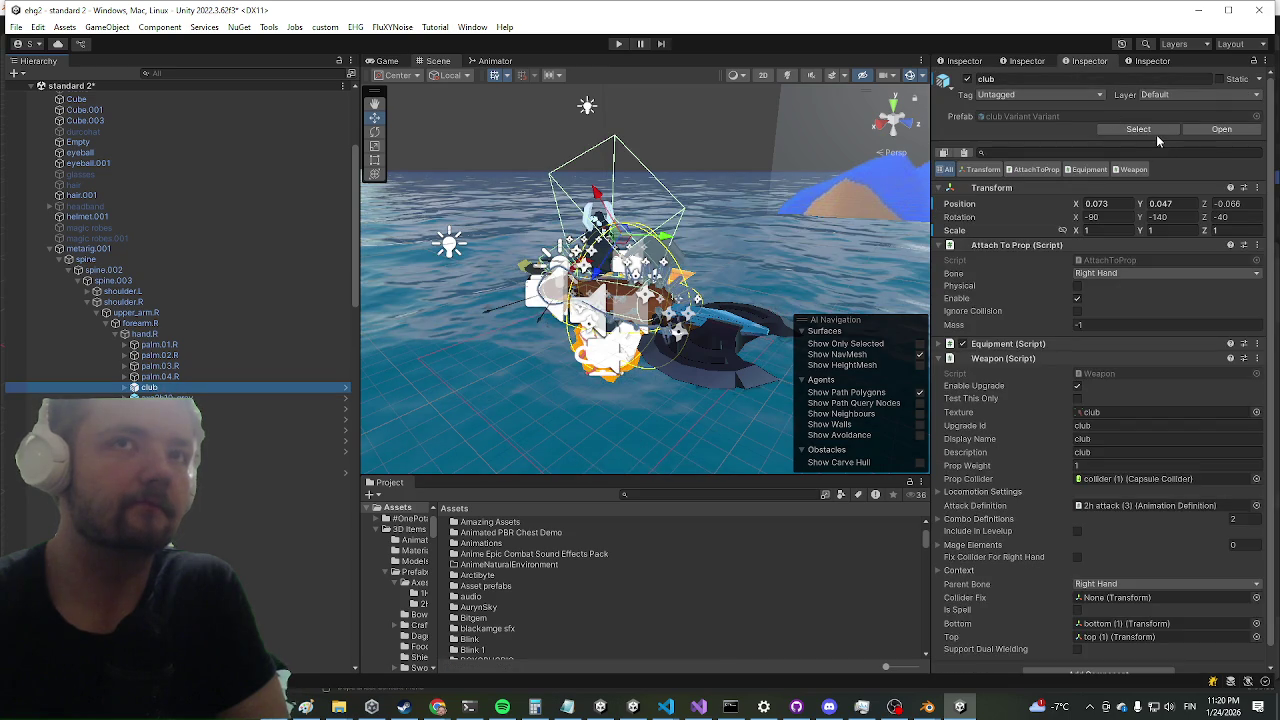
pyautogui.click(1093, 131)
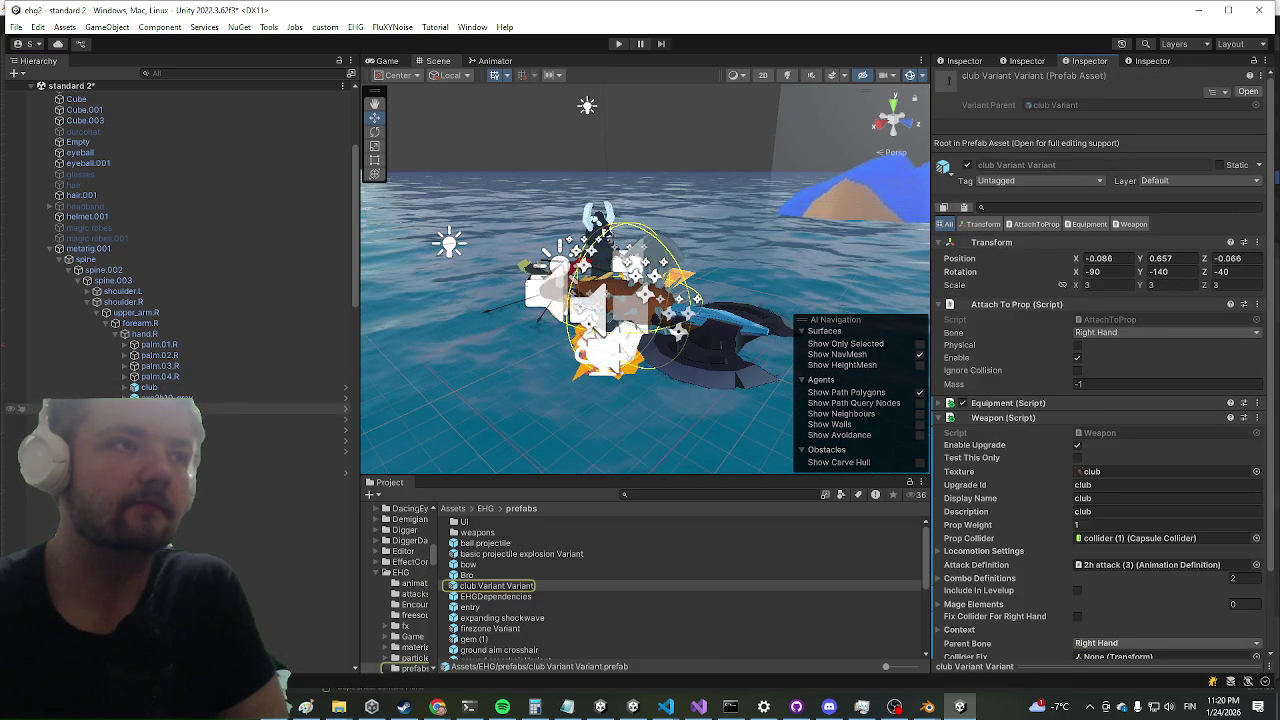
pyautogui.click(898, 667)
pyautogui.moveTo(700, 545)
pyautogui.mouseDown()
pyautogui.moveTo(200, 418)
pyautogui.moveTo(224, 426)
pyautogui.mouseUp()
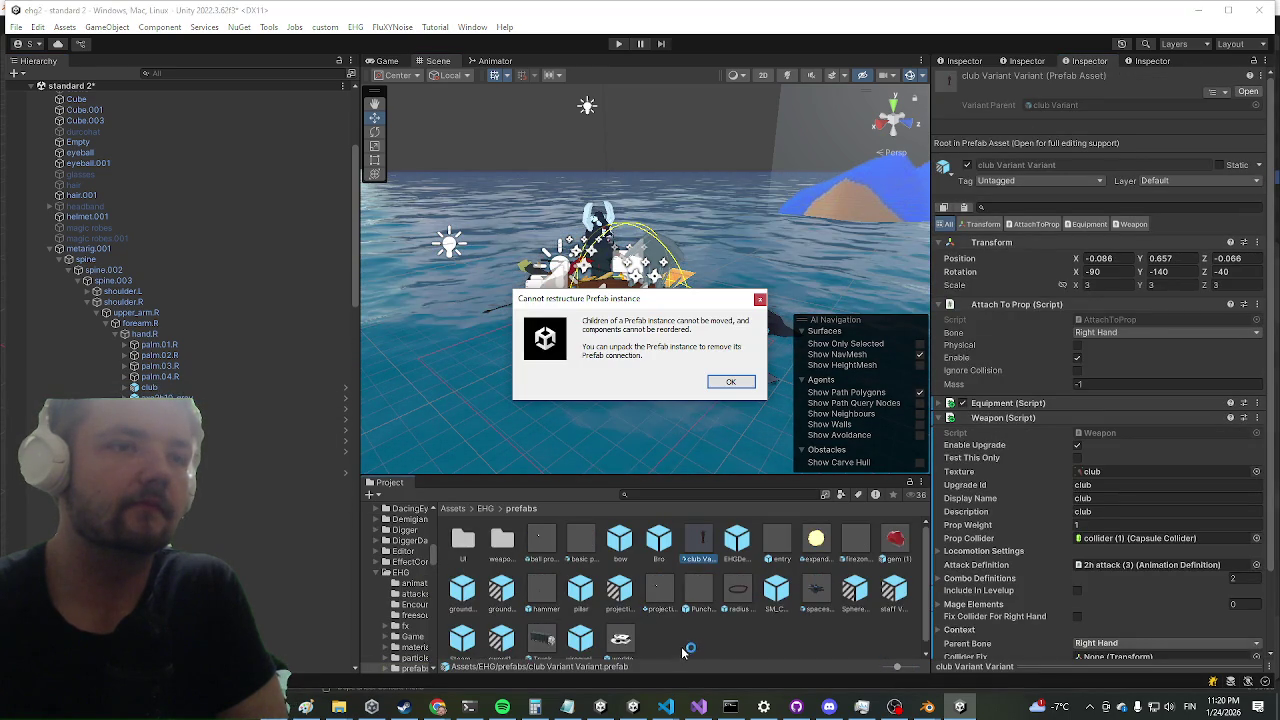
pyautogui.click(740, 385)
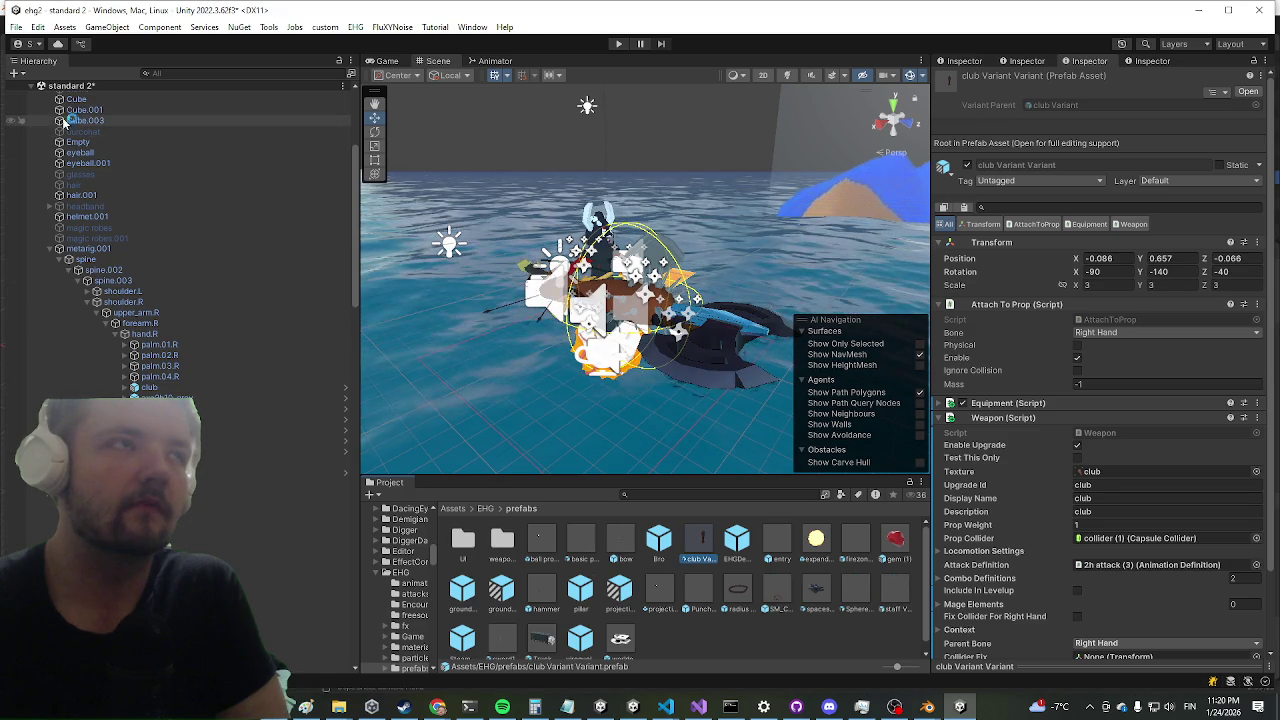
pyautogui.click(160, 106)
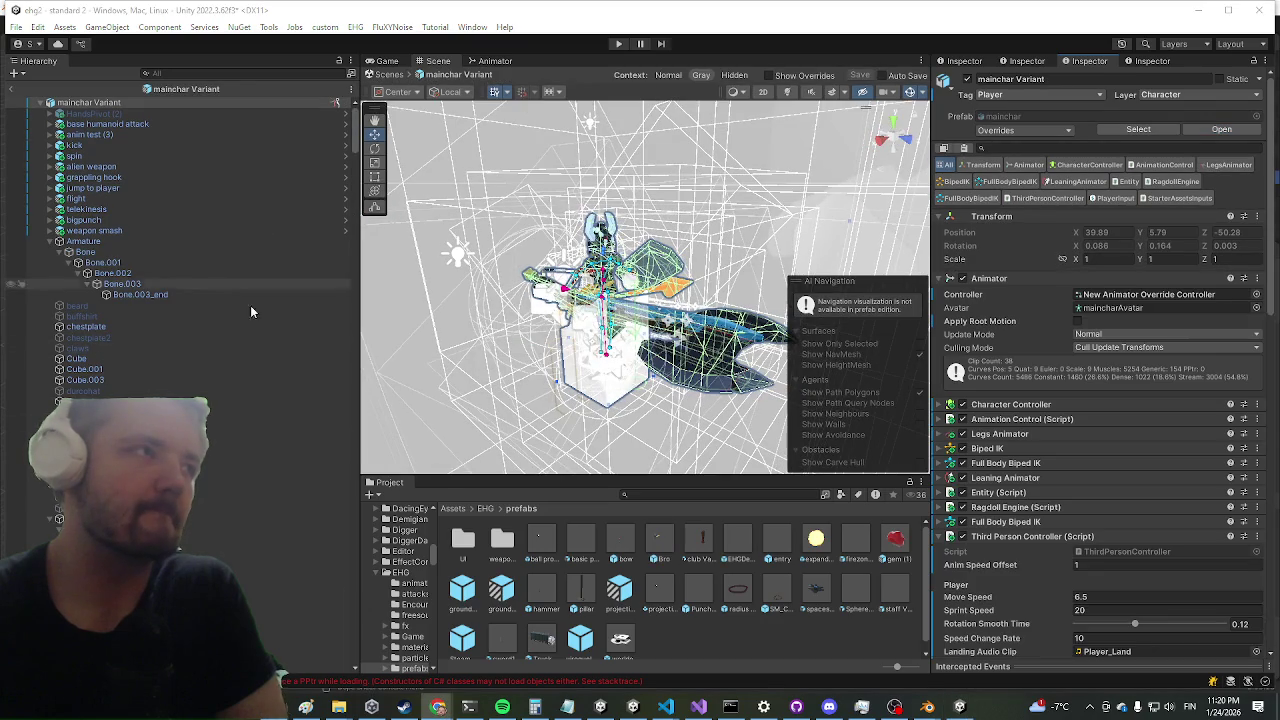
# - Briefly switch to Visual Studio and back, then select the axe in the Scene view
pyautogui.scroll(-10, 222, 440)
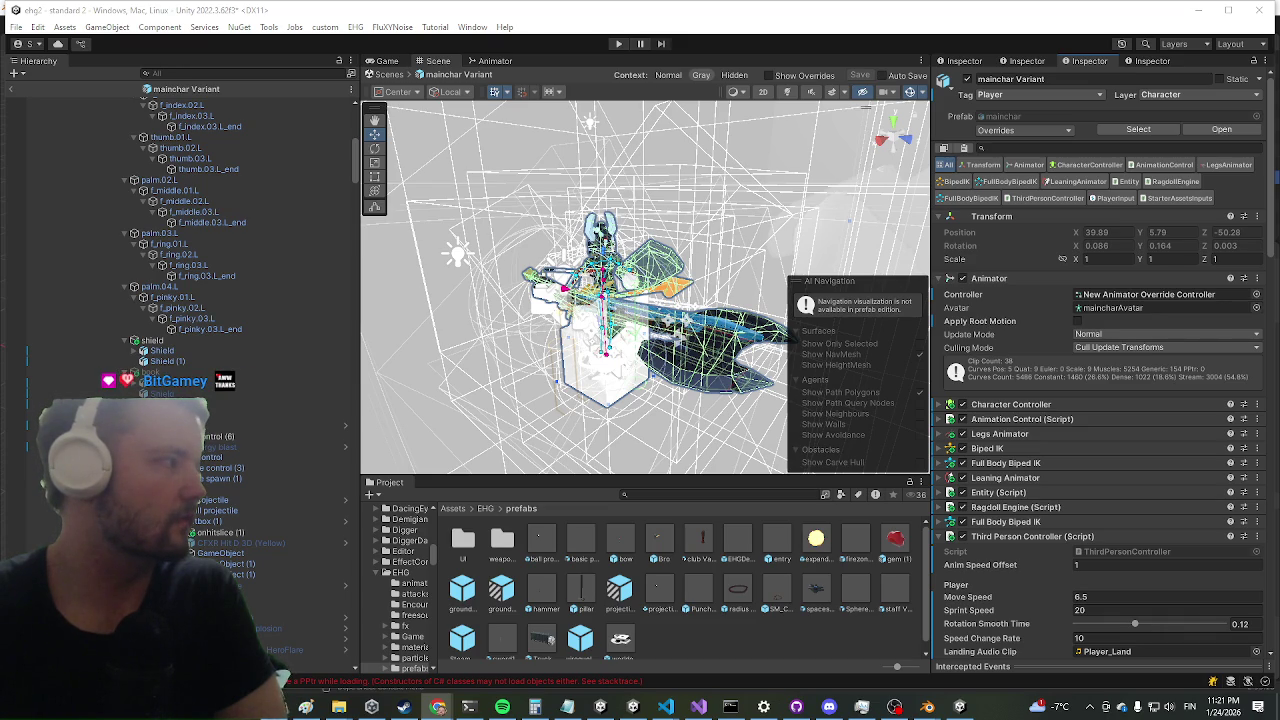
pyautogui.click(698, 707)
pyautogui.click(698, 707)
pyautogui.scroll(-5, 240, 250)
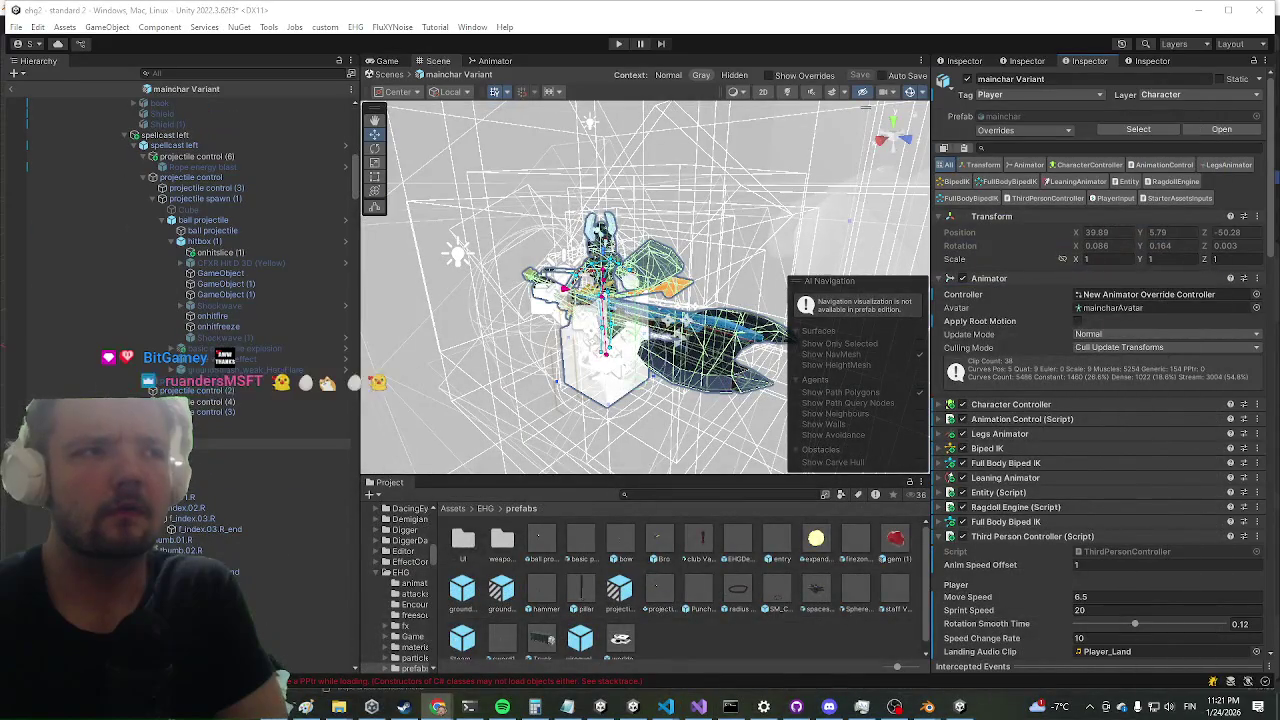
pyautogui.click(712, 377)
# - Reselect the axe, drag it into the EHG prefabs folder, and choose Prefab Variant
pyautogui.scroll(10, 155, 384)
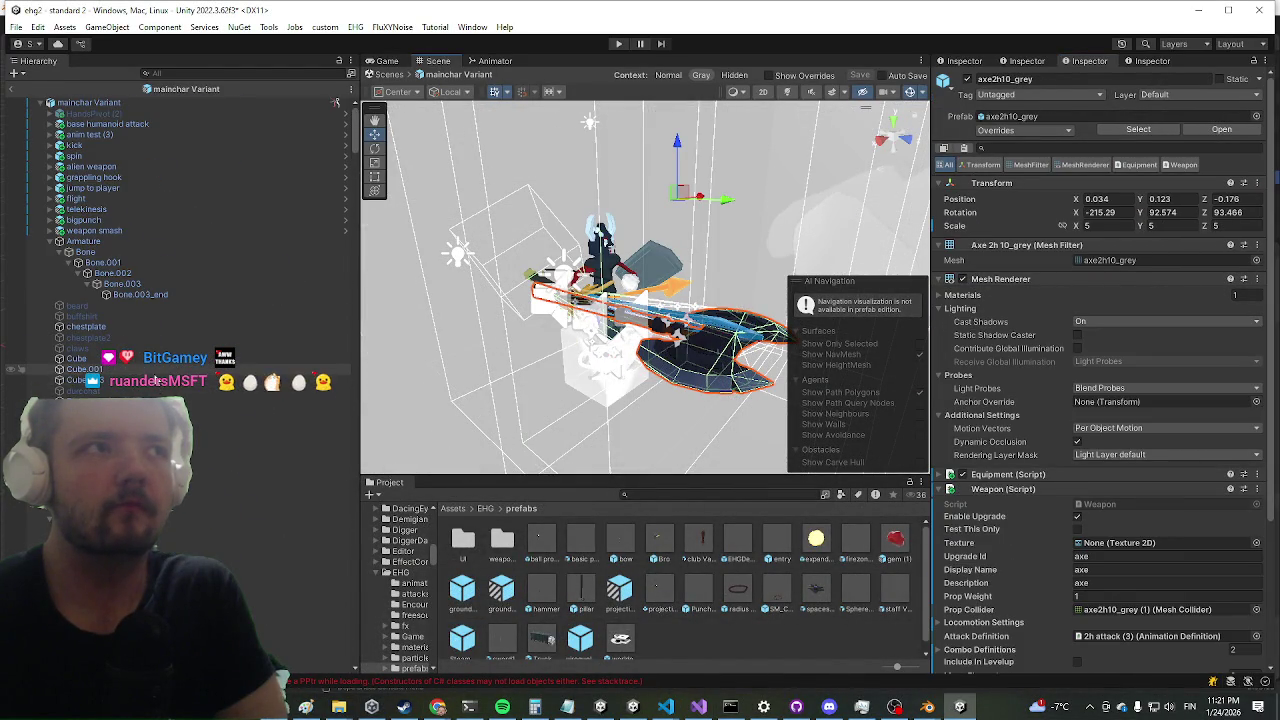
pyautogui.scroll(-10, 155, 381)
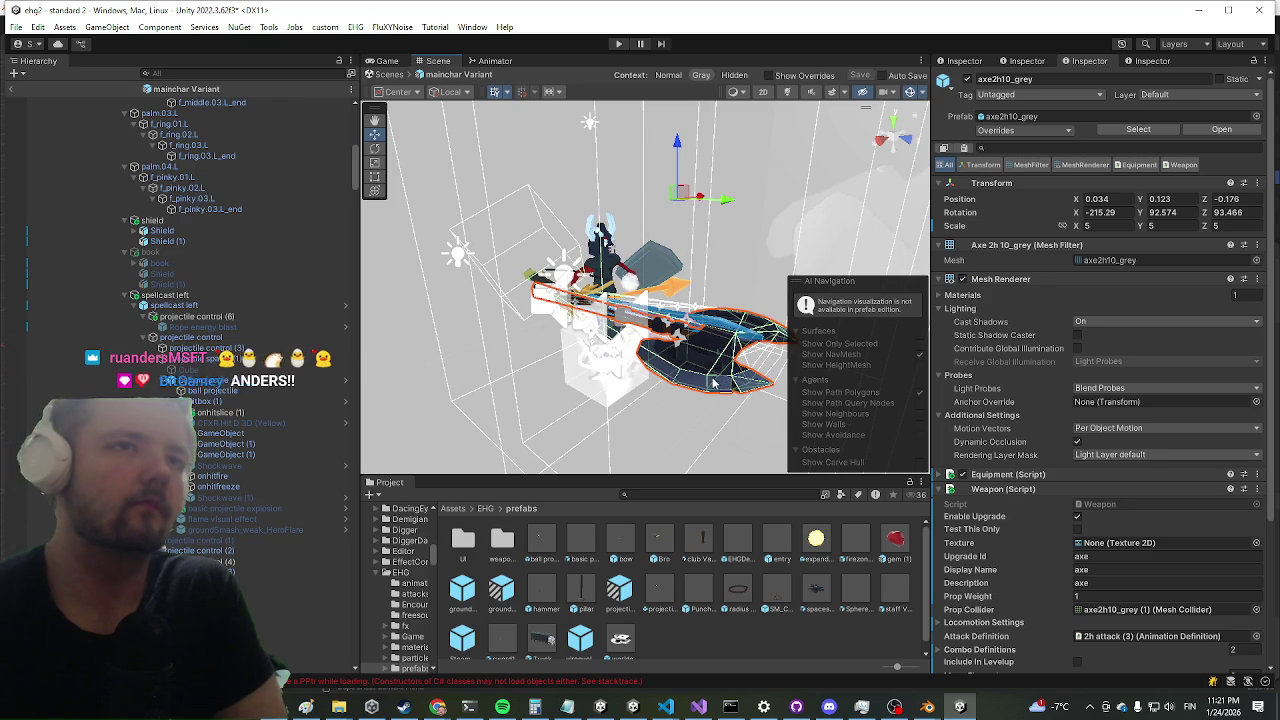
pyautogui.scroll(5, 250, 264)
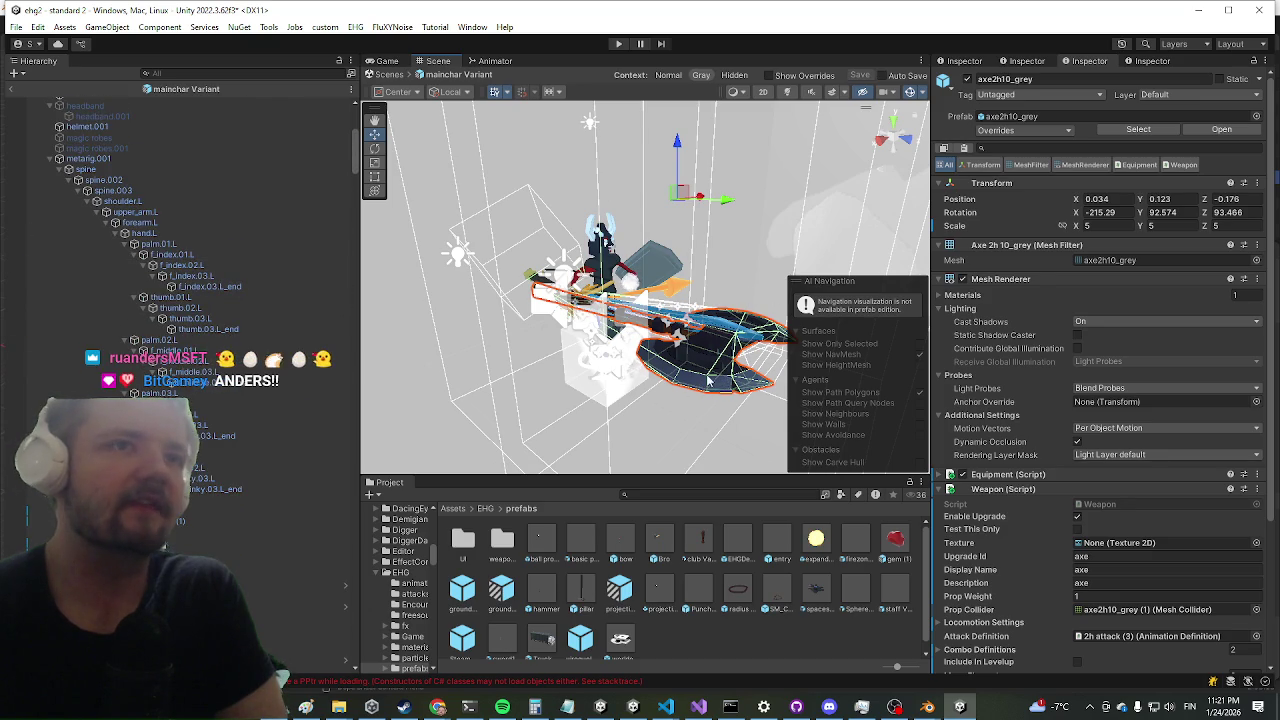
pyautogui.click(705, 385)
pyautogui.click(705, 385)
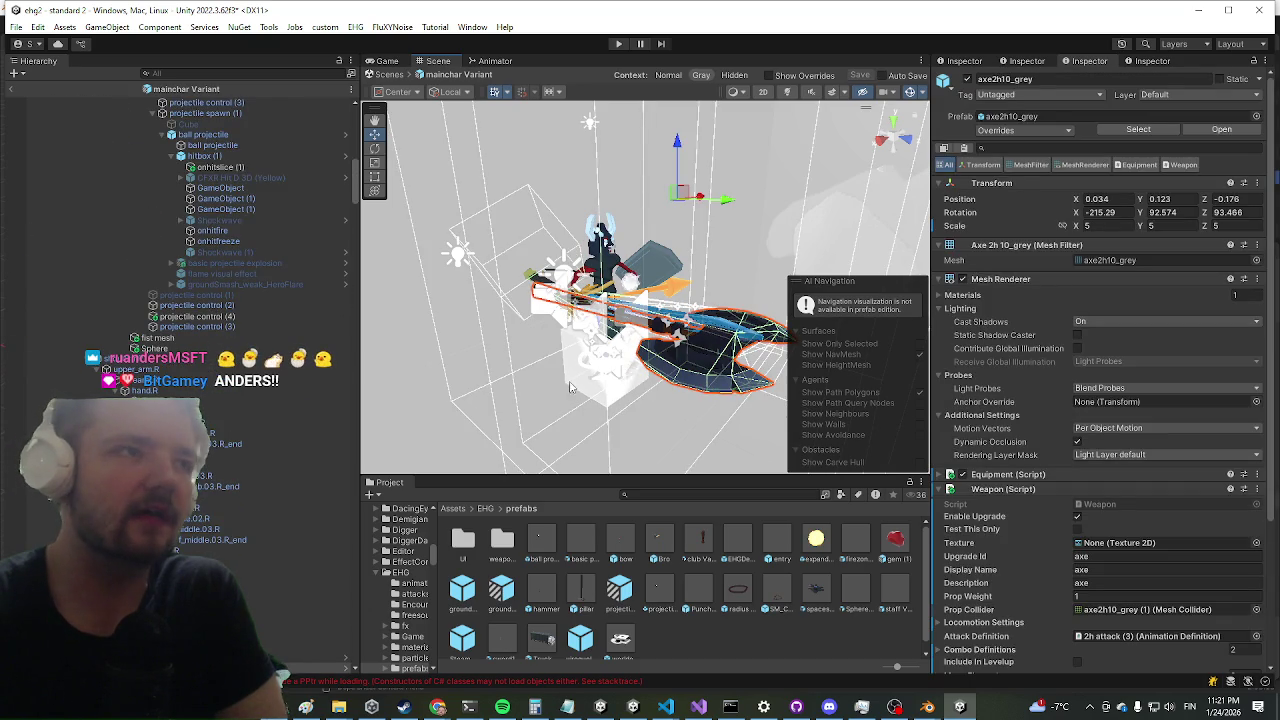
pyautogui.scroll(7, 173, 318)
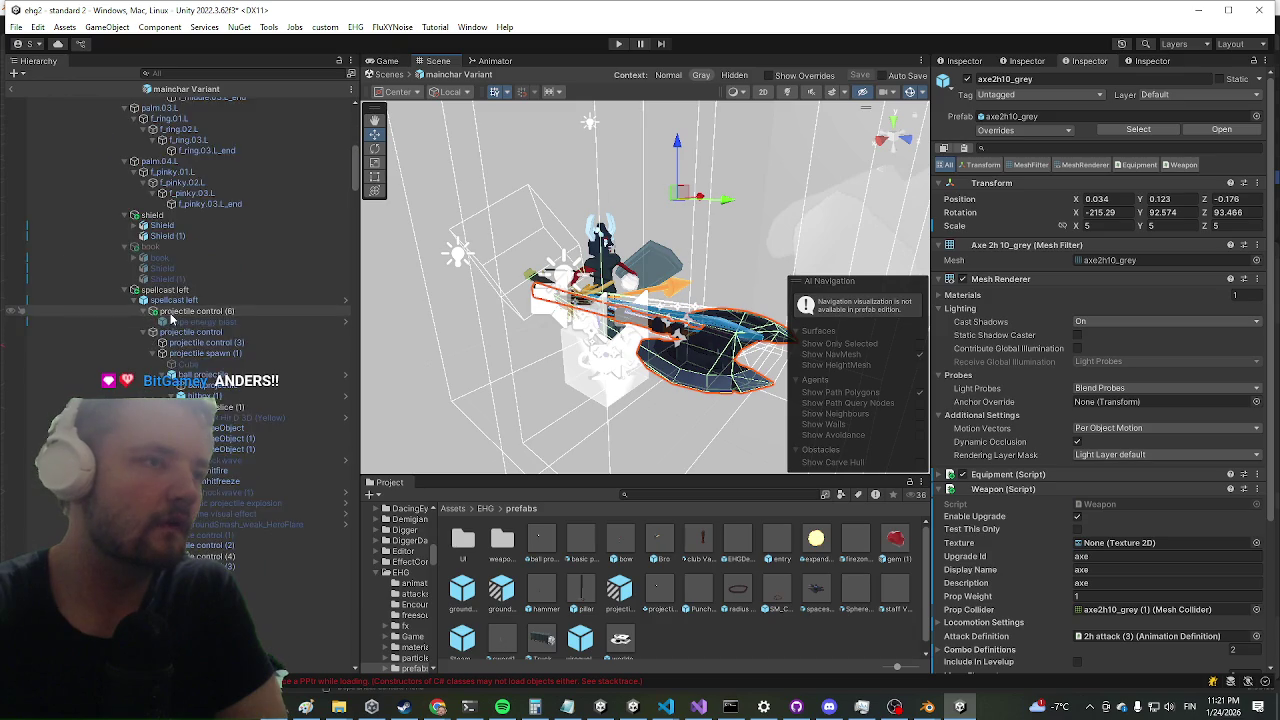
pyautogui.scroll(-7, 170, 314)
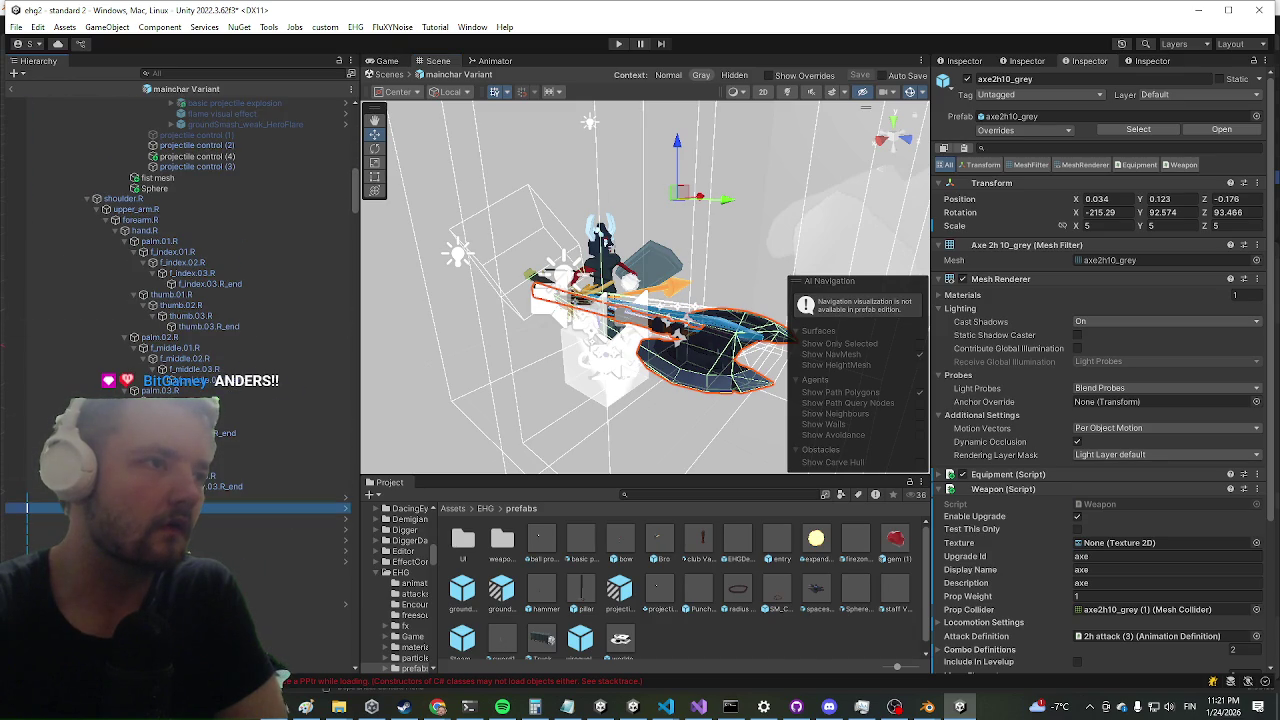
pyautogui.scroll(-1, 800, 665)
pyautogui.moveTo(769, 654); pyautogui.dragTo(769, 654)
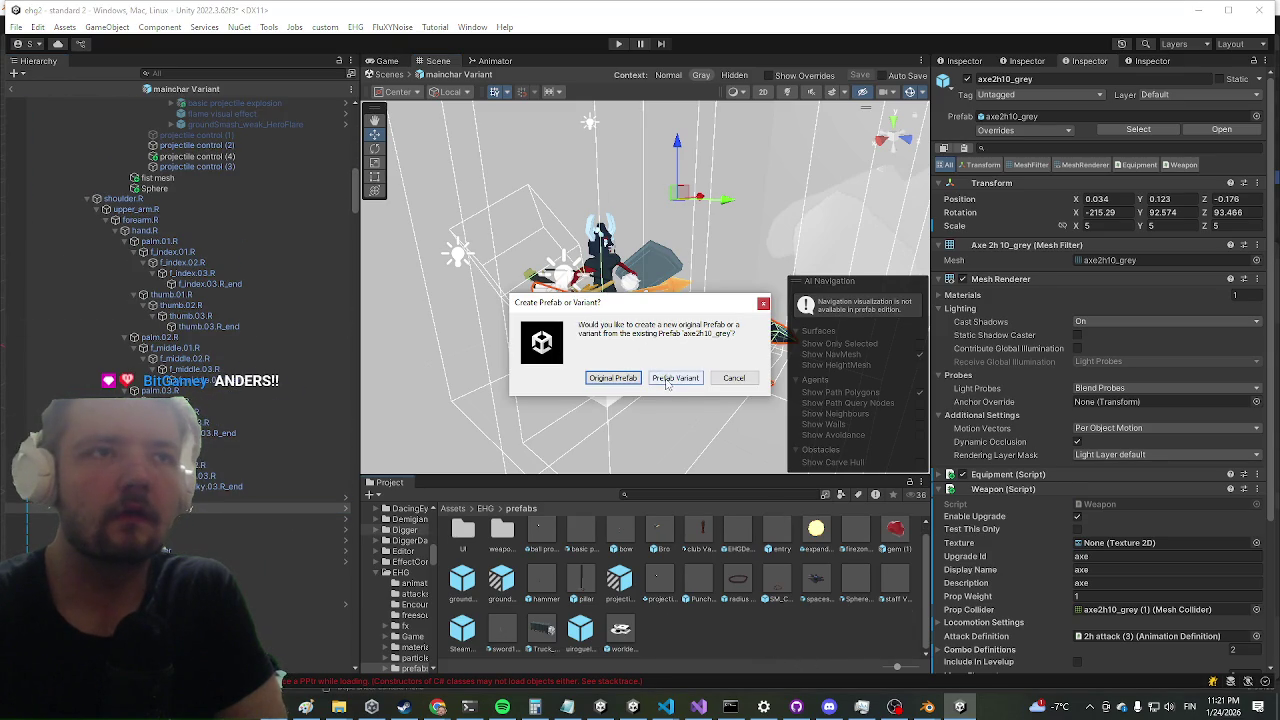
pyautogui.click(672, 379)
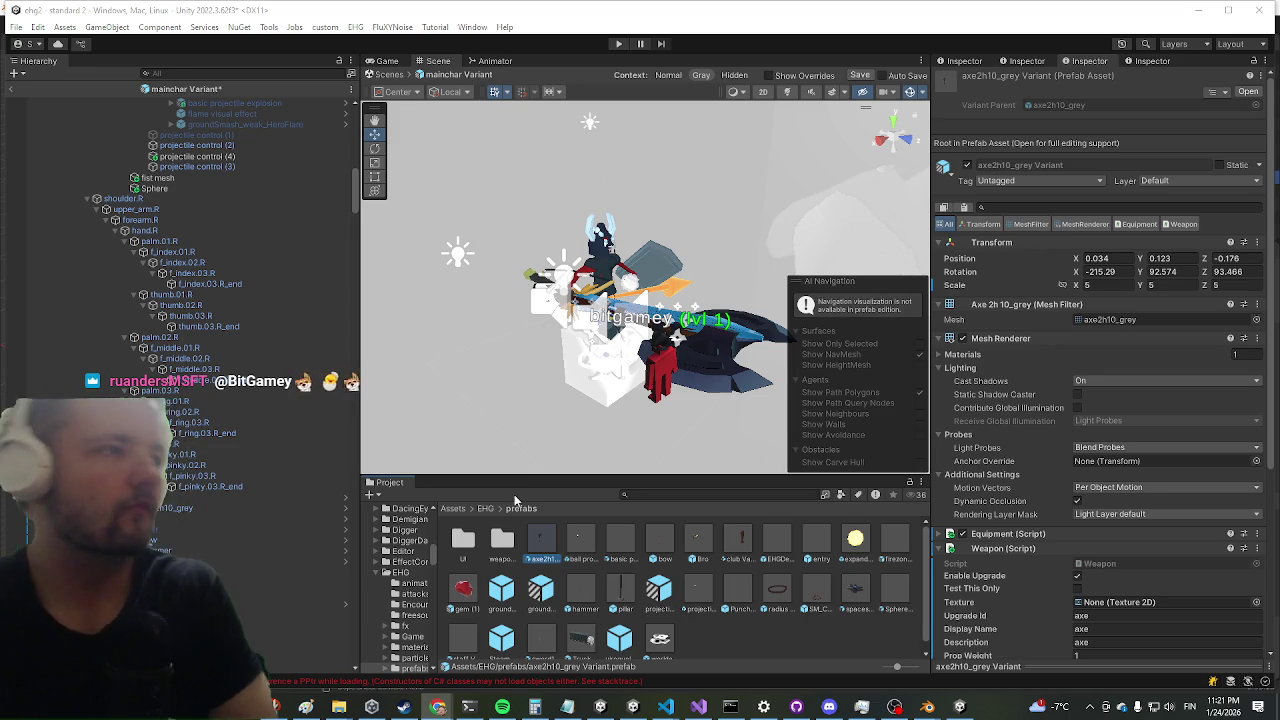
# - Nudge the Scene view, then enter Play mode to test the axe2h10_grey Variant
pyautogui.moveTo(426, 321); pyautogui.dragTo(535, 303)
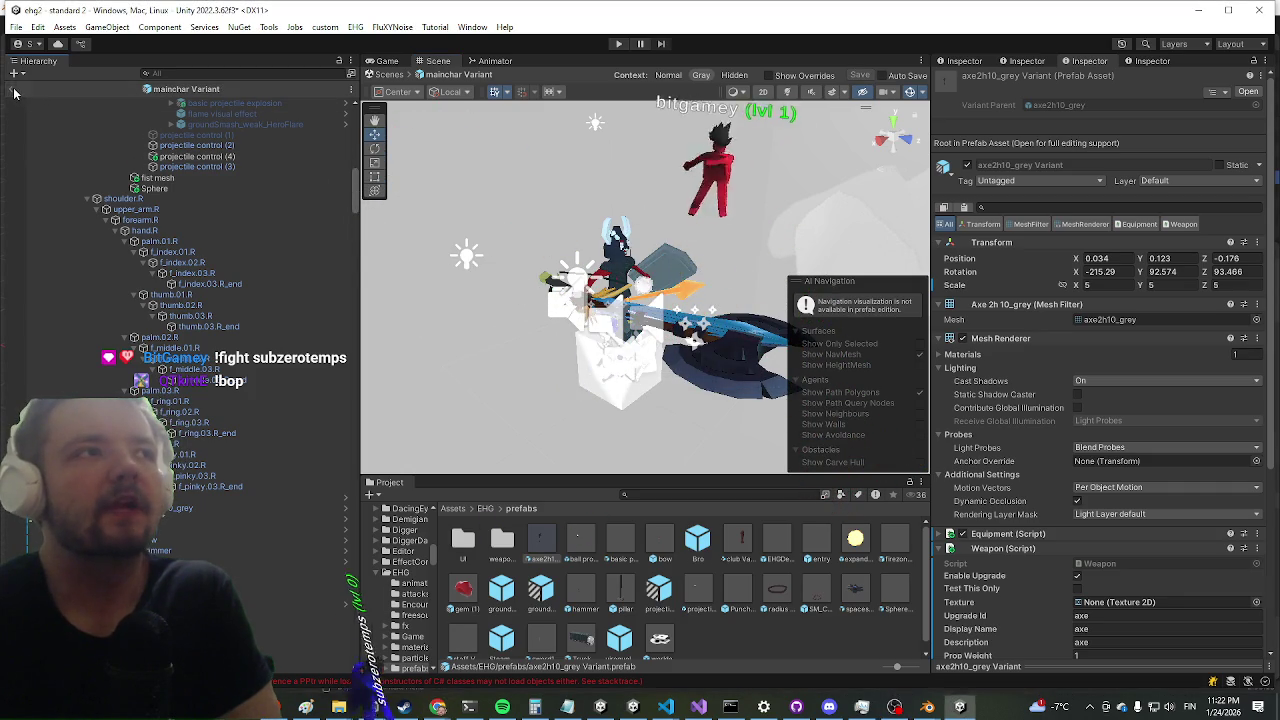
pyautogui.click(618, 44)
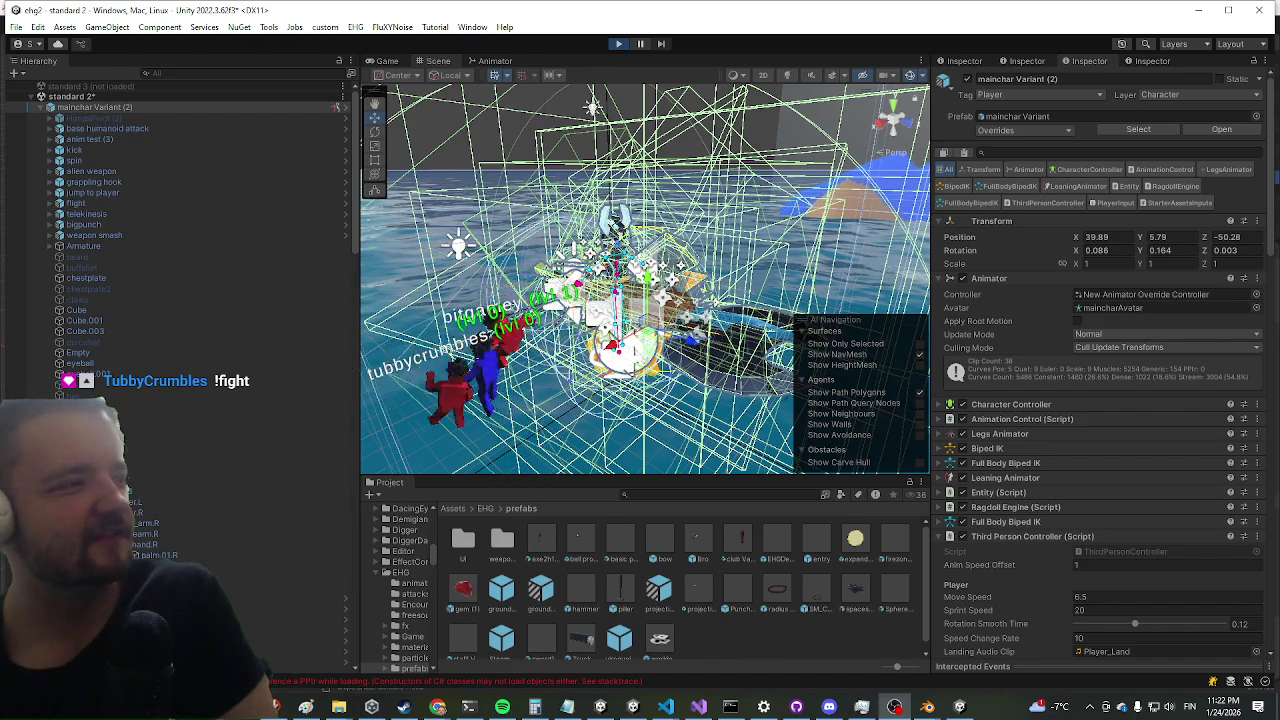
# - Watch the playtest in a maximised Game view, then zoom and orbit around the yolk's axe
pyautogui.hotkey('ctrl', '2')
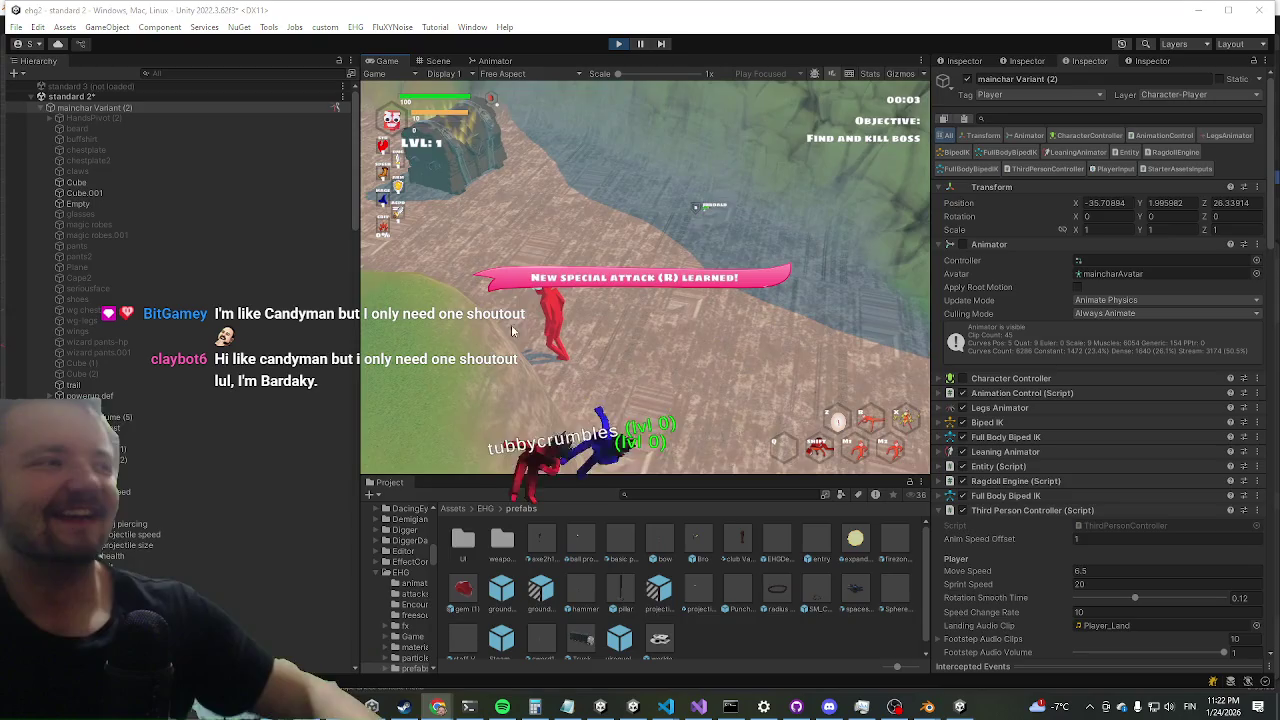
pyautogui.hotkey('shift', 'space')
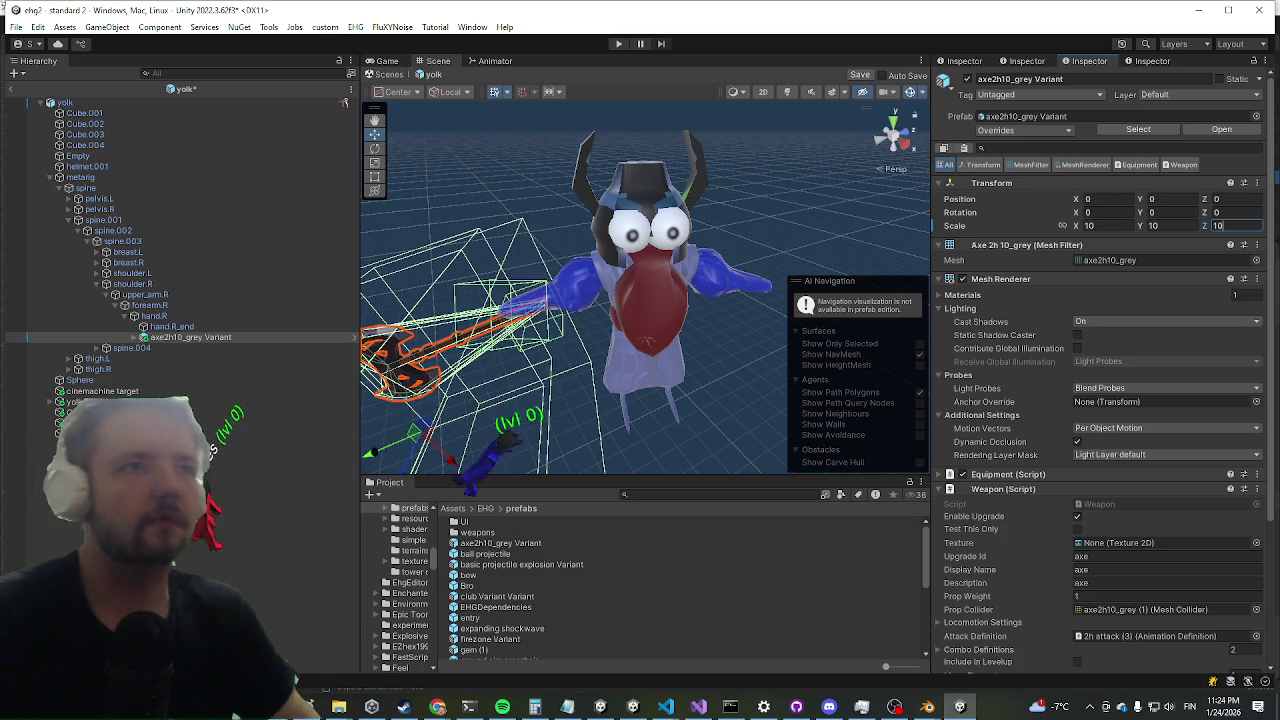
pyautogui.moveTo(600, 300)
pyautogui.mouseDown()
pyautogui.moveTo(559, 356)
pyautogui.moveTo(316, 119)
pyautogui.mouseUp()
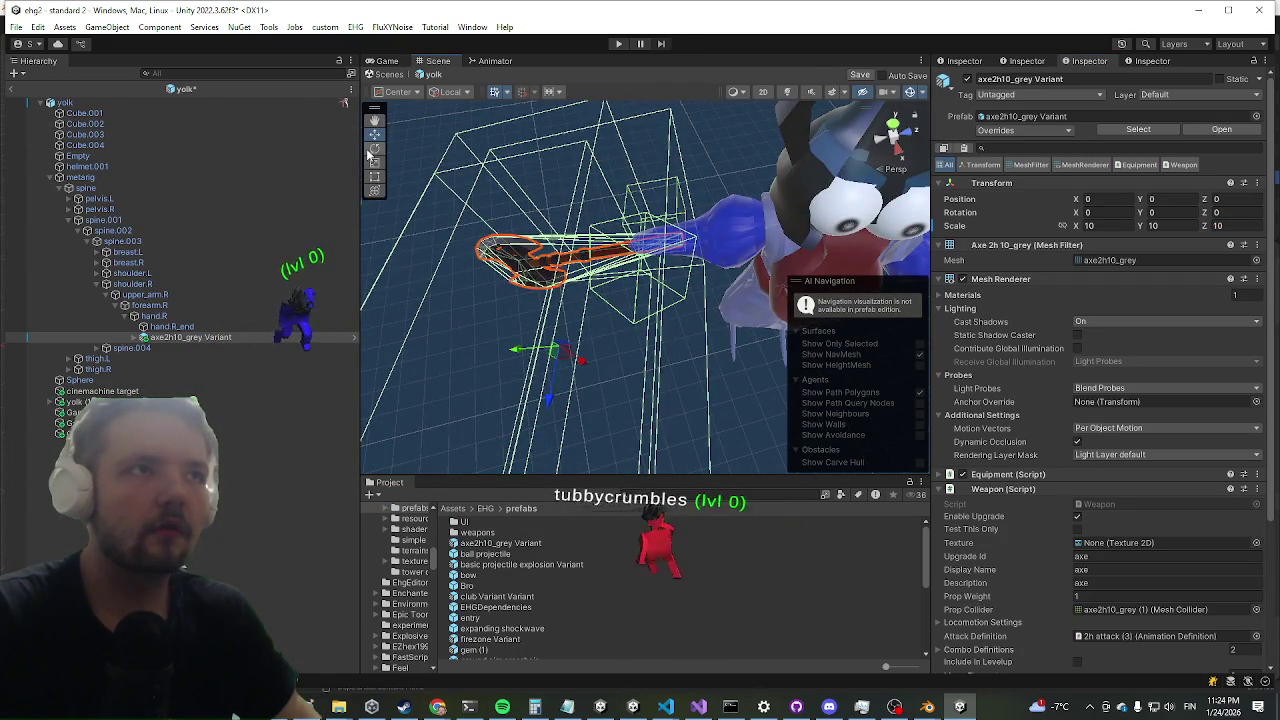
# - Rotate the axe to a new angle and check its grip in the yolk's hand from other angles
pyautogui.click(374, 148)
pyautogui.moveTo(540, 330)
pyautogui.mouseDown()
pyautogui.moveTo(601, 310)
pyautogui.moveTo(734, 300)
pyautogui.moveTo(762, 320)
pyautogui.mouseUp()
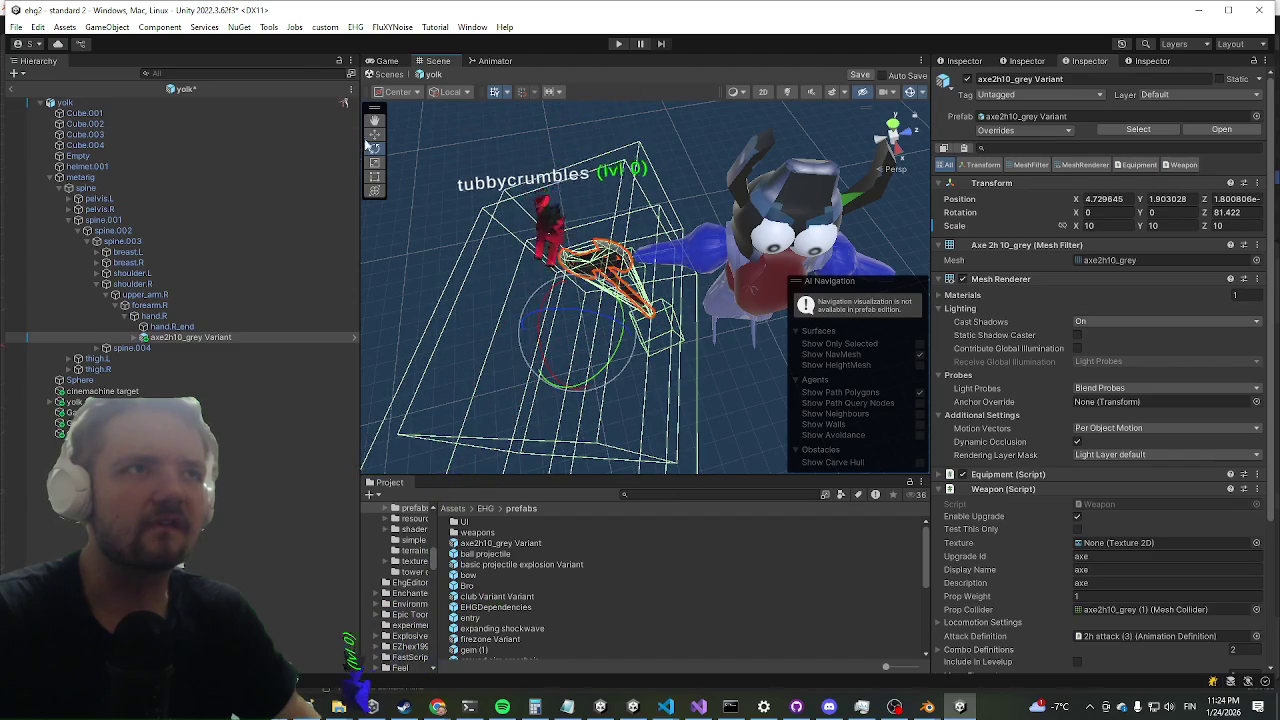
pyautogui.moveTo(476, 151)
pyautogui.mouseDown()
pyautogui.moveTo(432, 330)
pyautogui.moveTo(391, 253)
pyautogui.moveTo(489, 347)
pyautogui.mouseUp()
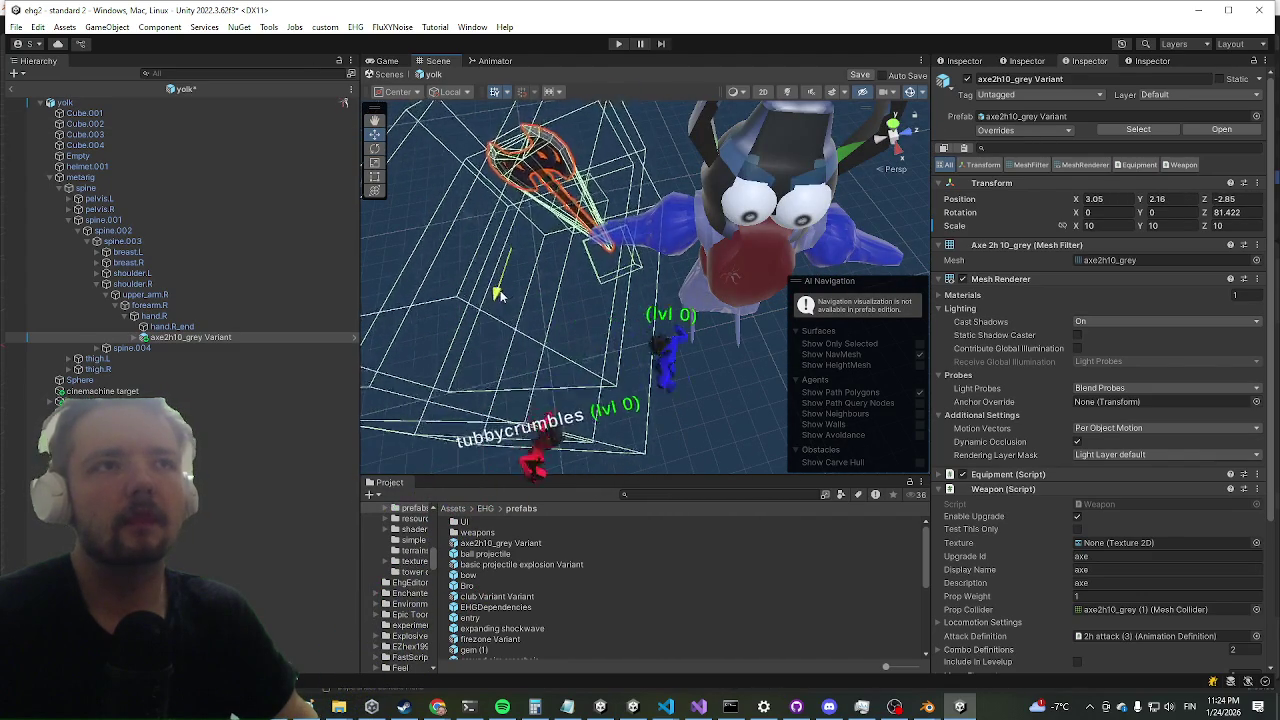
pyautogui.moveTo(437, 277)
pyautogui.mouseDown()
pyautogui.moveTo(543, 286)
pyautogui.moveTo(683, 187)
pyautogui.mouseUp()
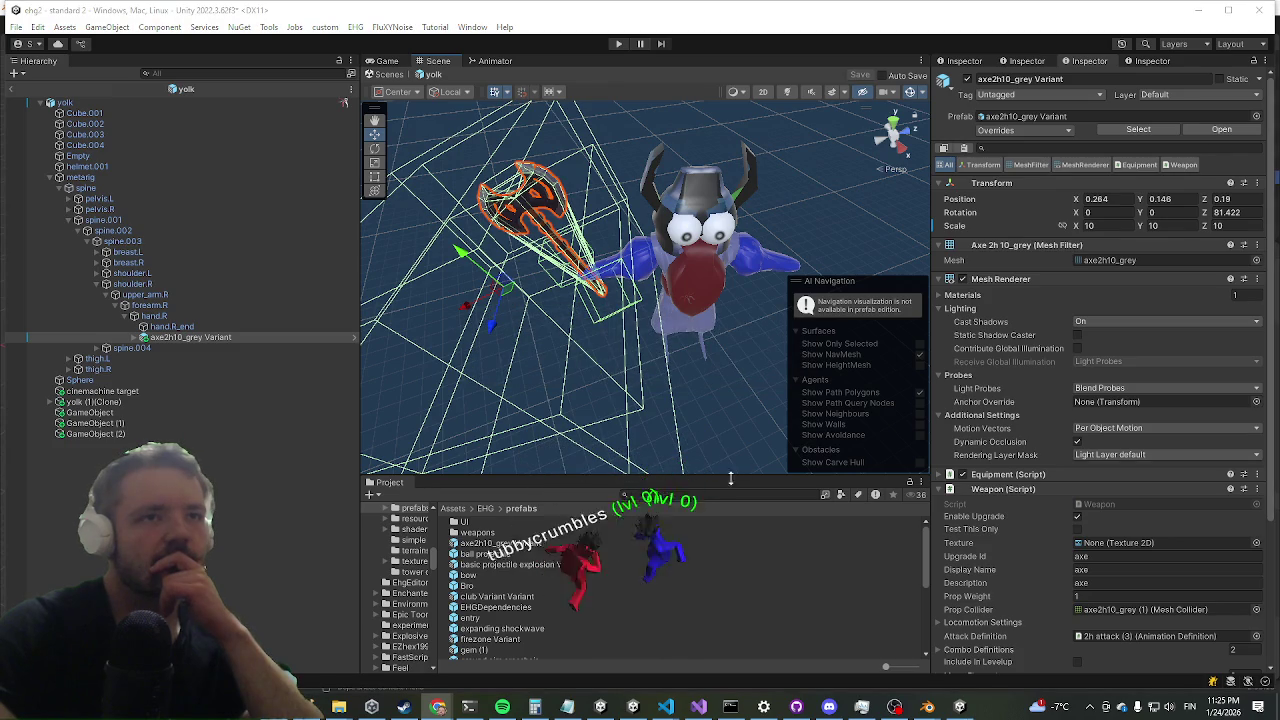
# - Find and open the bob encounter prefab, then collapse and inspect its 2h attack entry
pyautogui.write('bob enc')
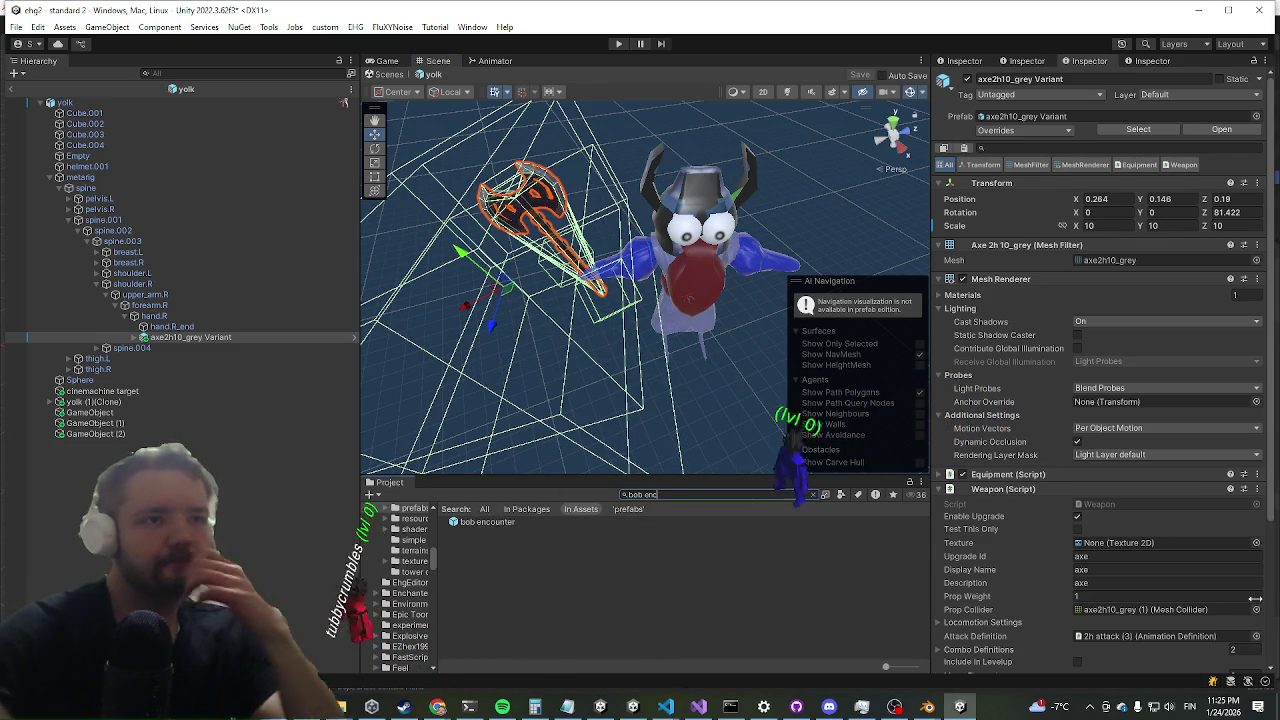
pyautogui.click(499, 524)
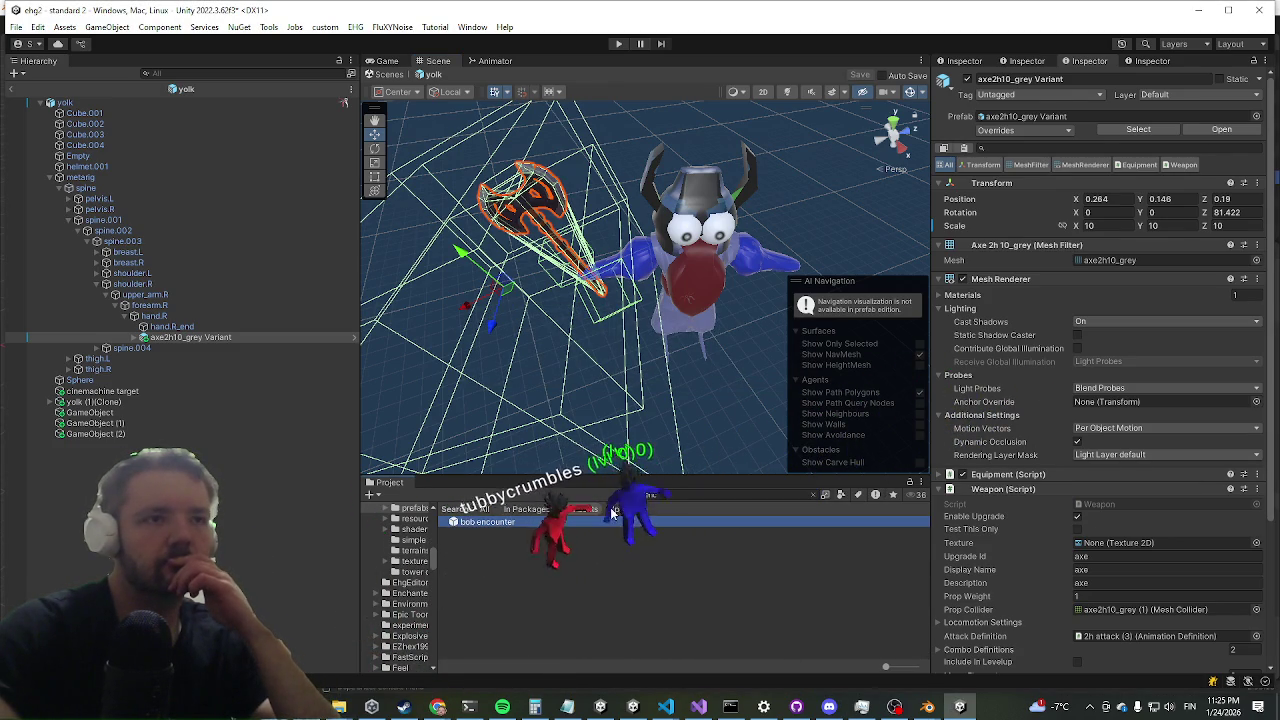
pyautogui.doubleClick(613, 516)
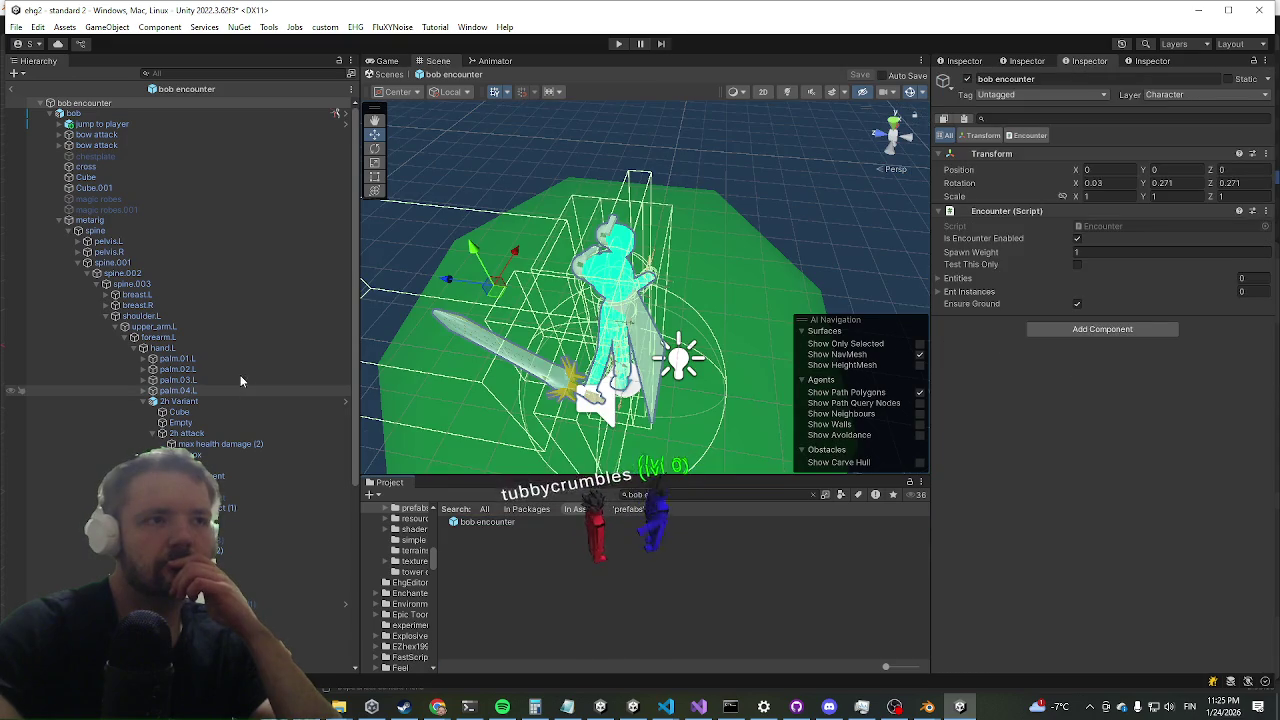
pyautogui.scroll(-5, 224, 336)
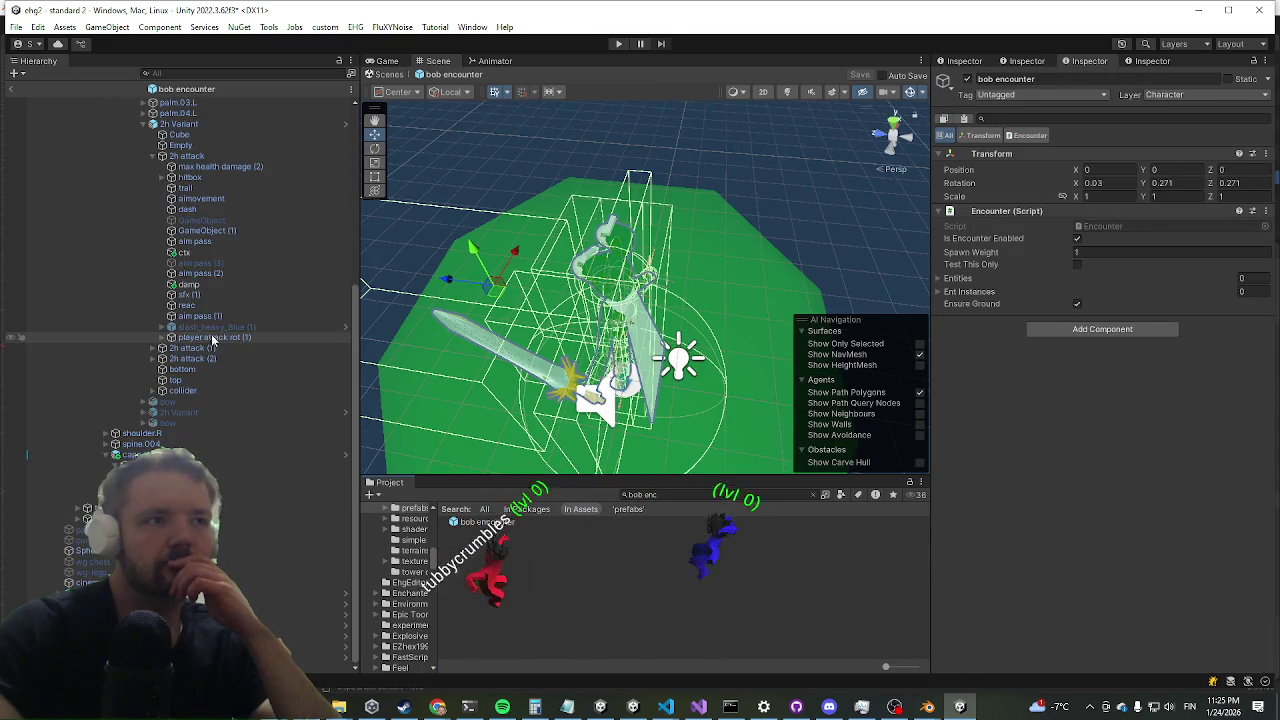
pyautogui.click(152, 156)
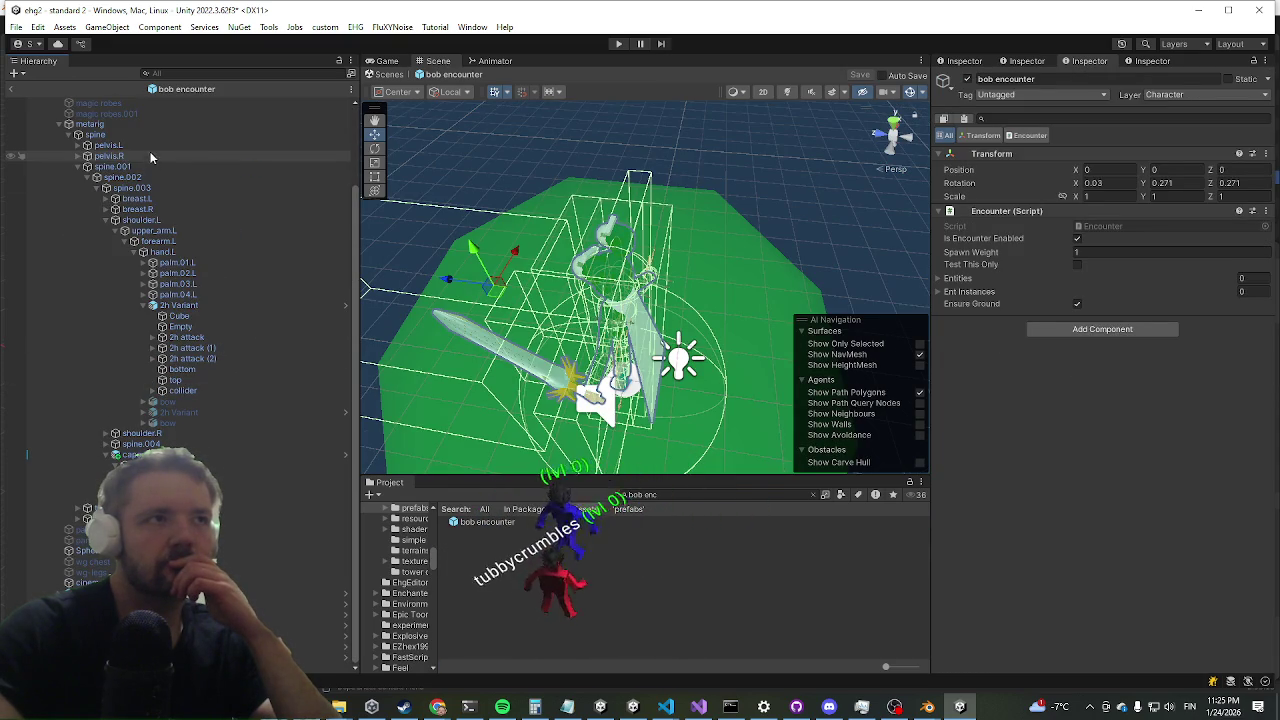
pyautogui.click(185, 337)
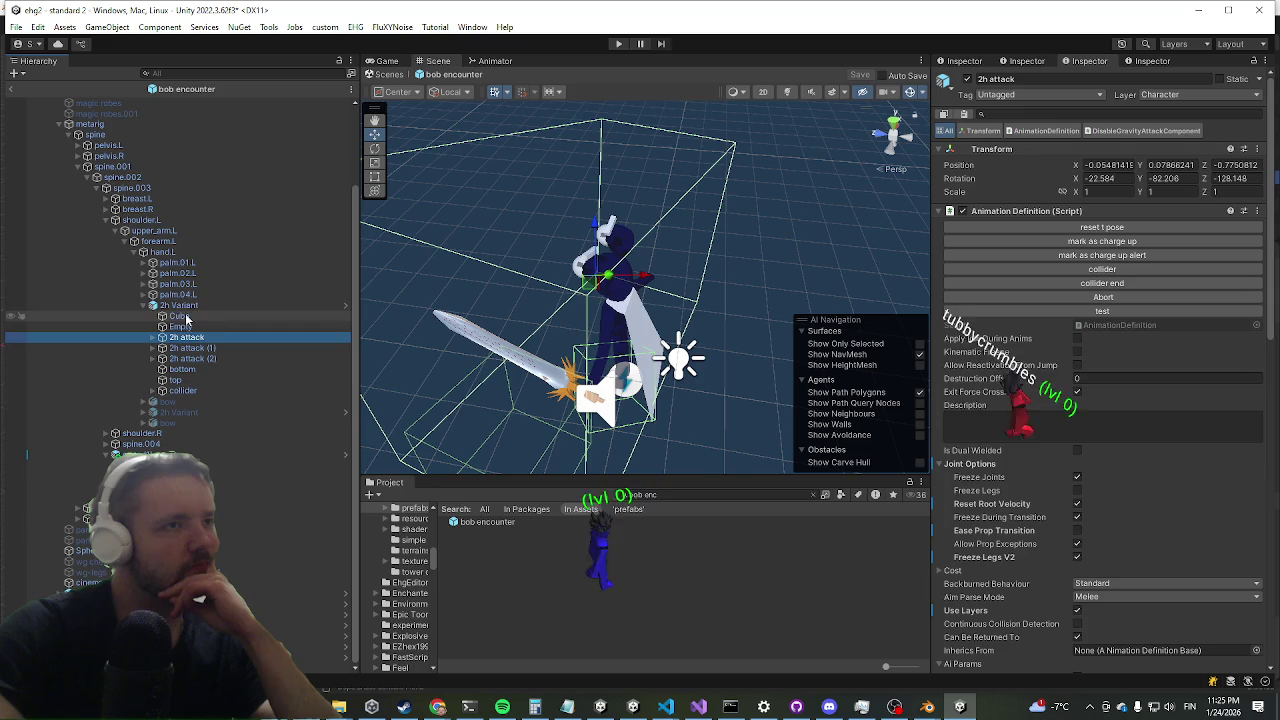
# - Select the hand's 2h Variant sword and rename it to '2h Variant - enemy'
pyautogui.click(158, 295)
pyautogui.click(156, 306)
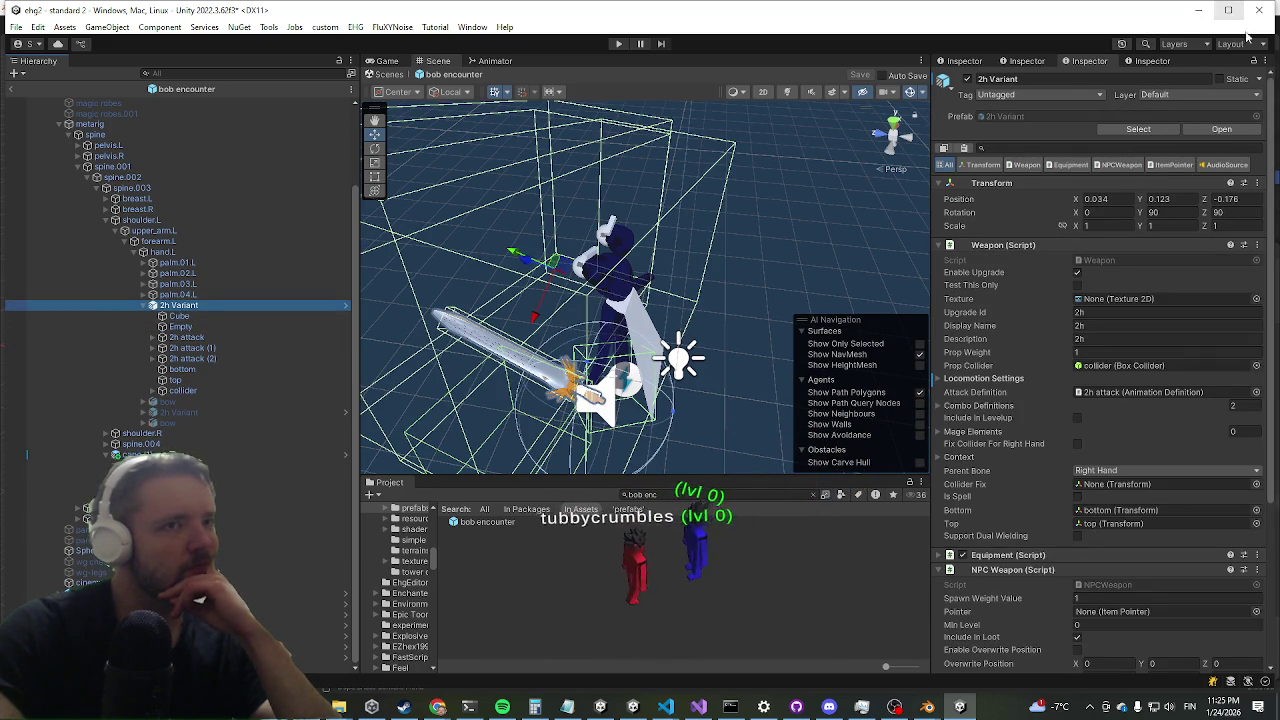
pyautogui.click(1145, 130)
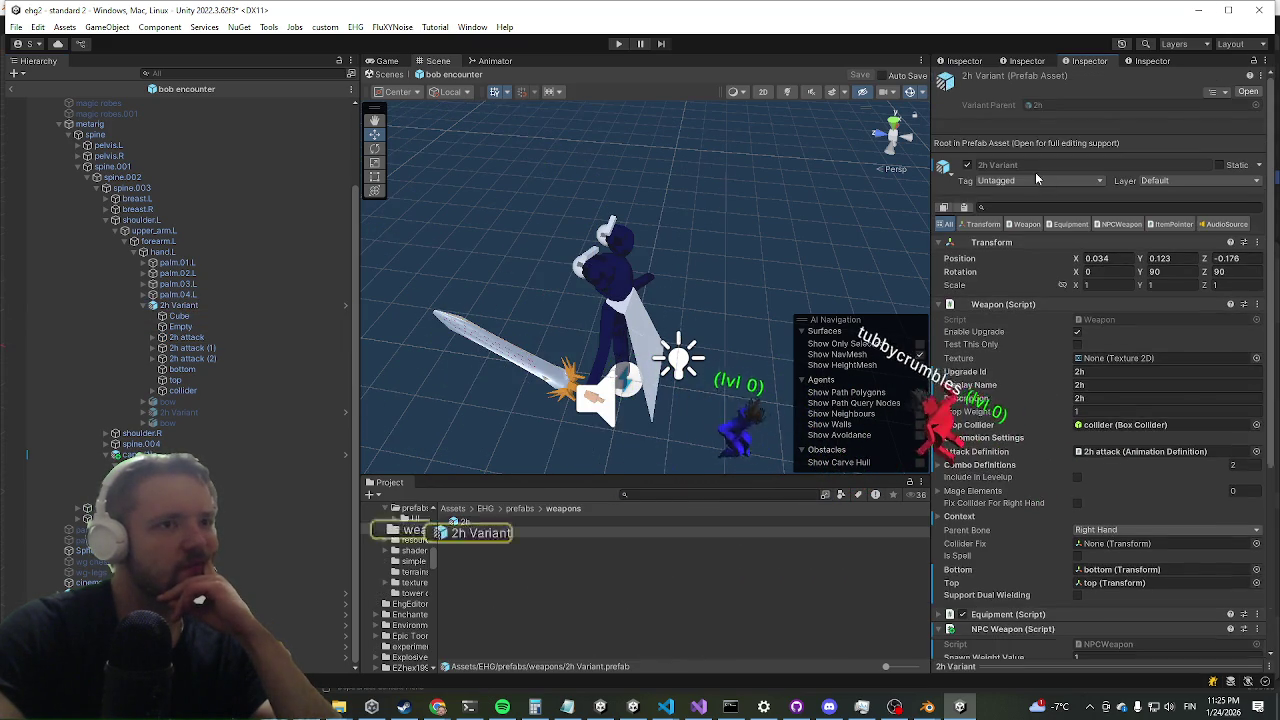
pyautogui.click(208, 306)
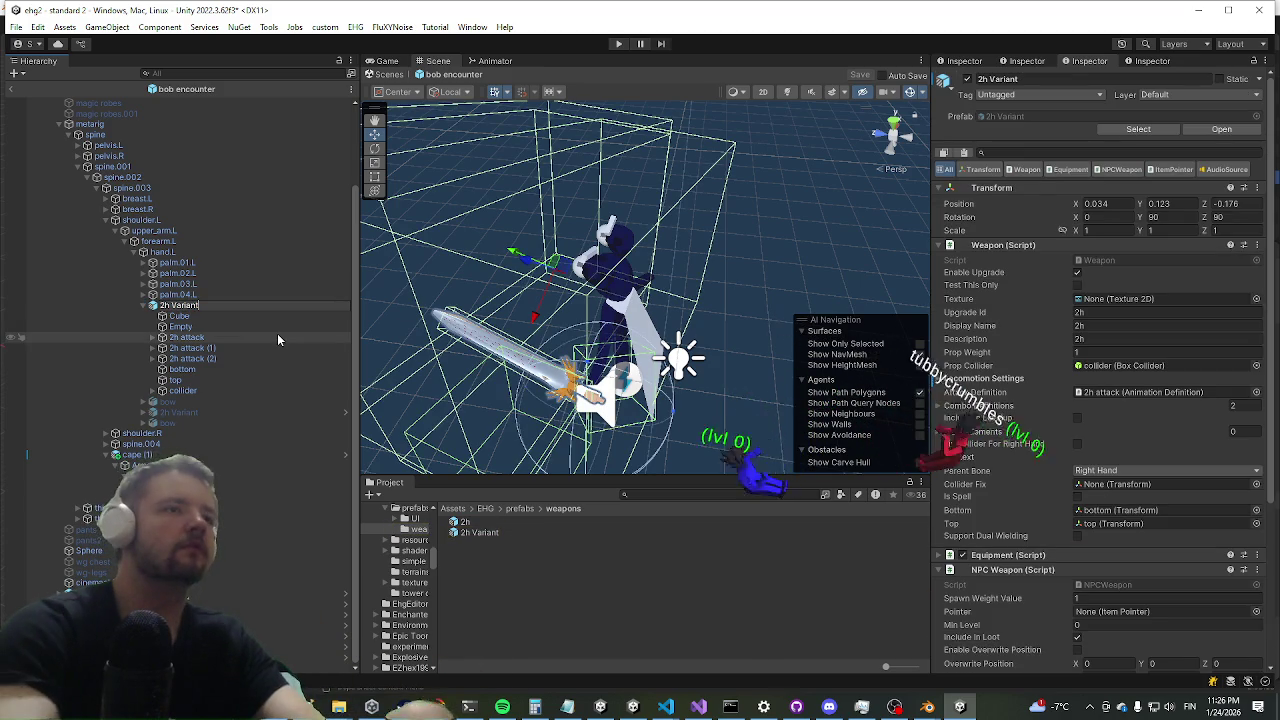
pyautogui.write(' - enemy')
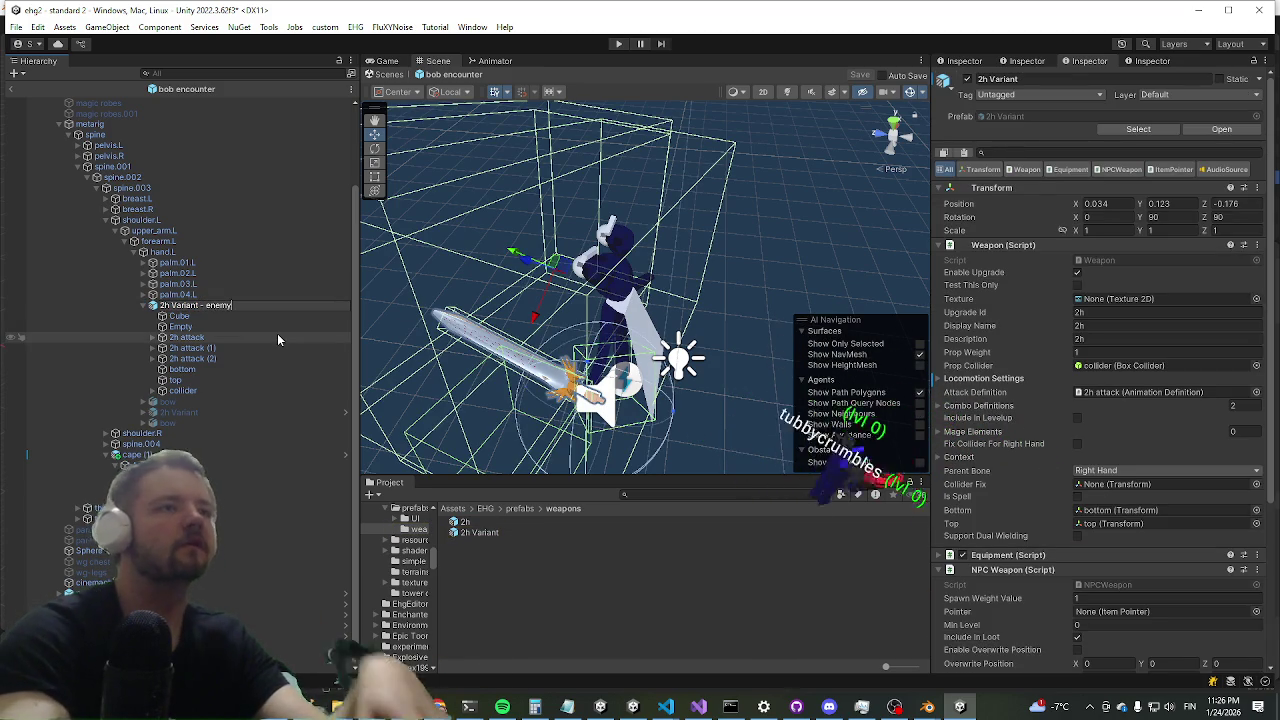
pyautogui.press('Return')
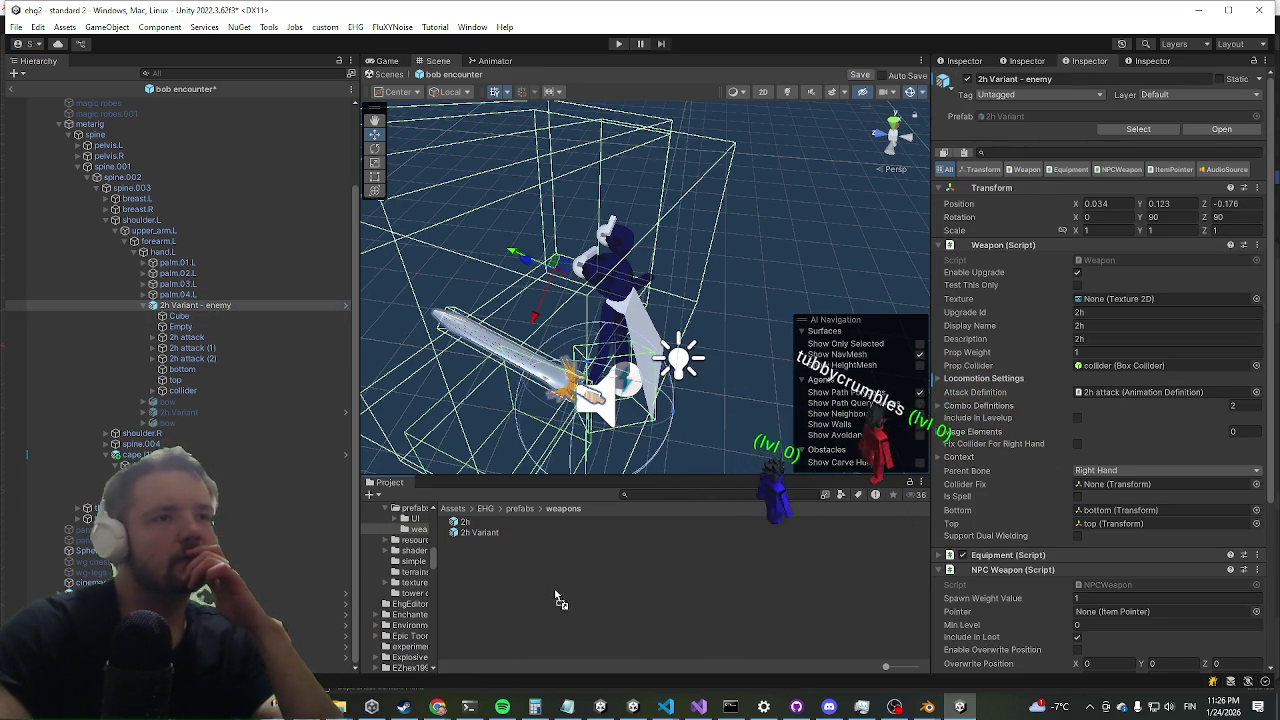
# - Try saving the '2h Variant - enemy' sword as its own prefab, dismissing the restructure warning
pyautogui.moveTo(560, 598); pyautogui.dragTo(544, 542)
pyautogui.click(731, 383)
pyautogui.scroll(3, 242, 400)
pyautogui.click(239, 400)
pyautogui.scroll(-3, 239, 390)
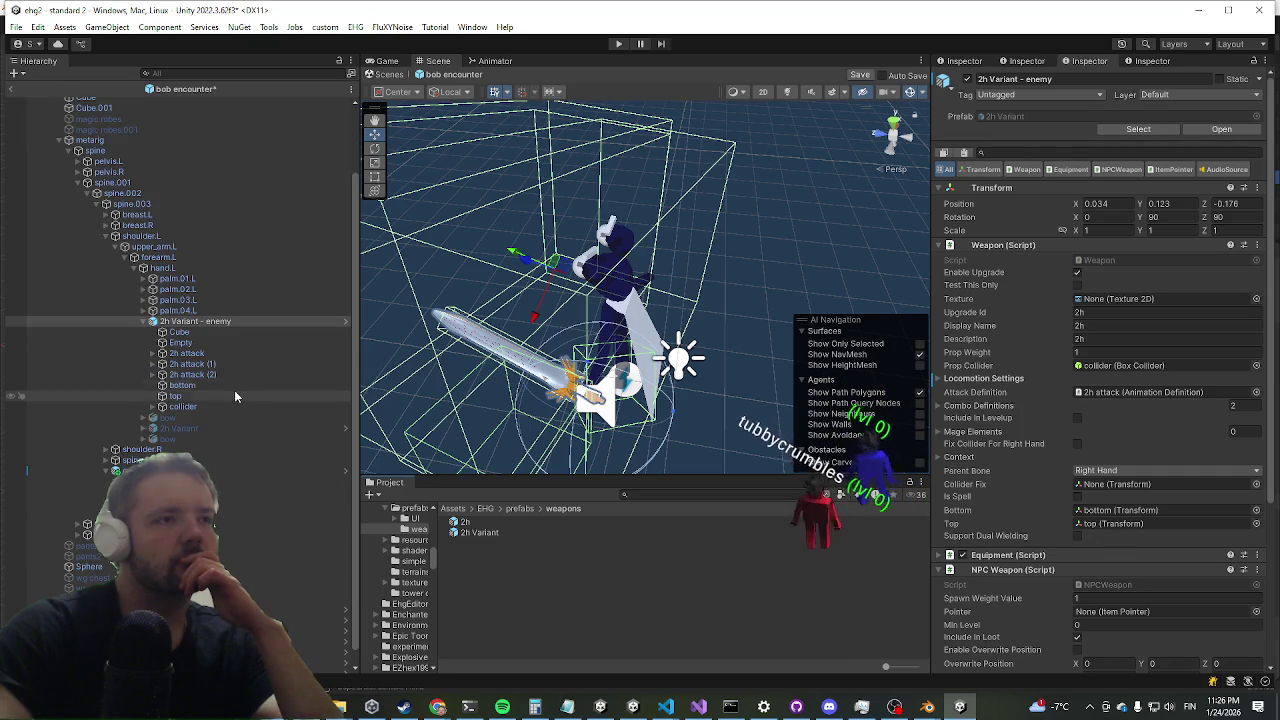
pyautogui.moveTo(490, 607); pyautogui.dragTo(481, 594)
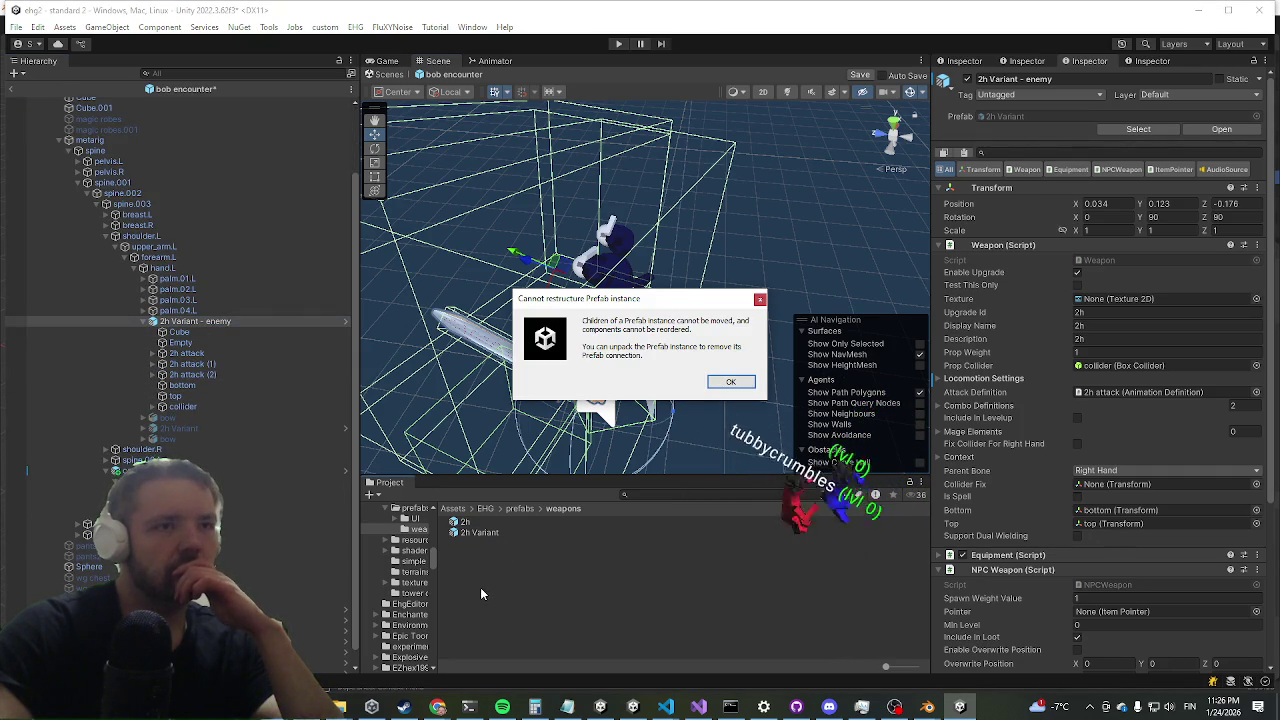